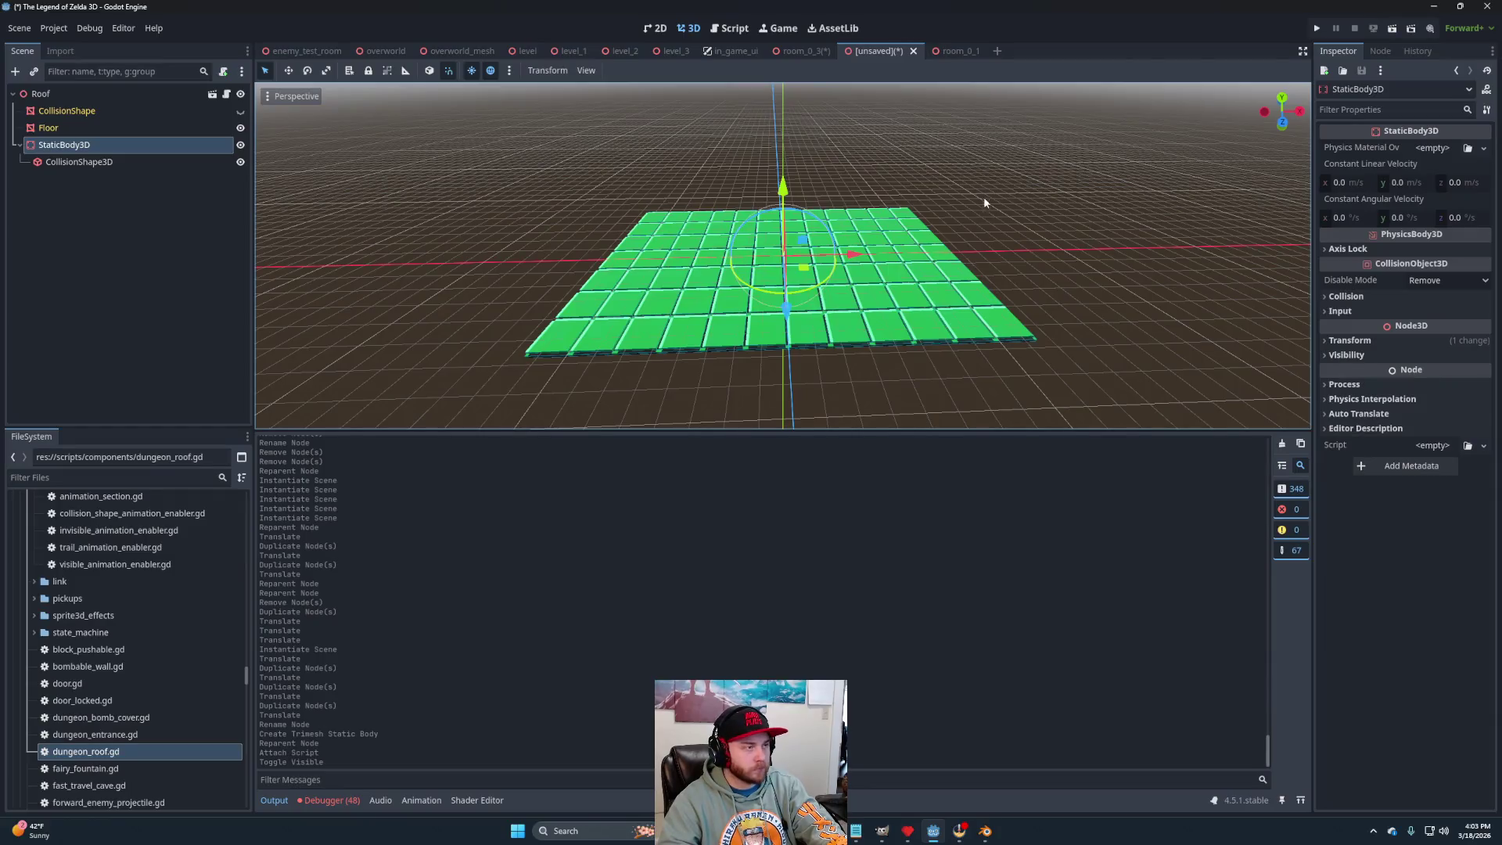
Save the new roof scene as roof.tscn in level_3/pieces, then return to room_0_3.
key("ctrl+s")
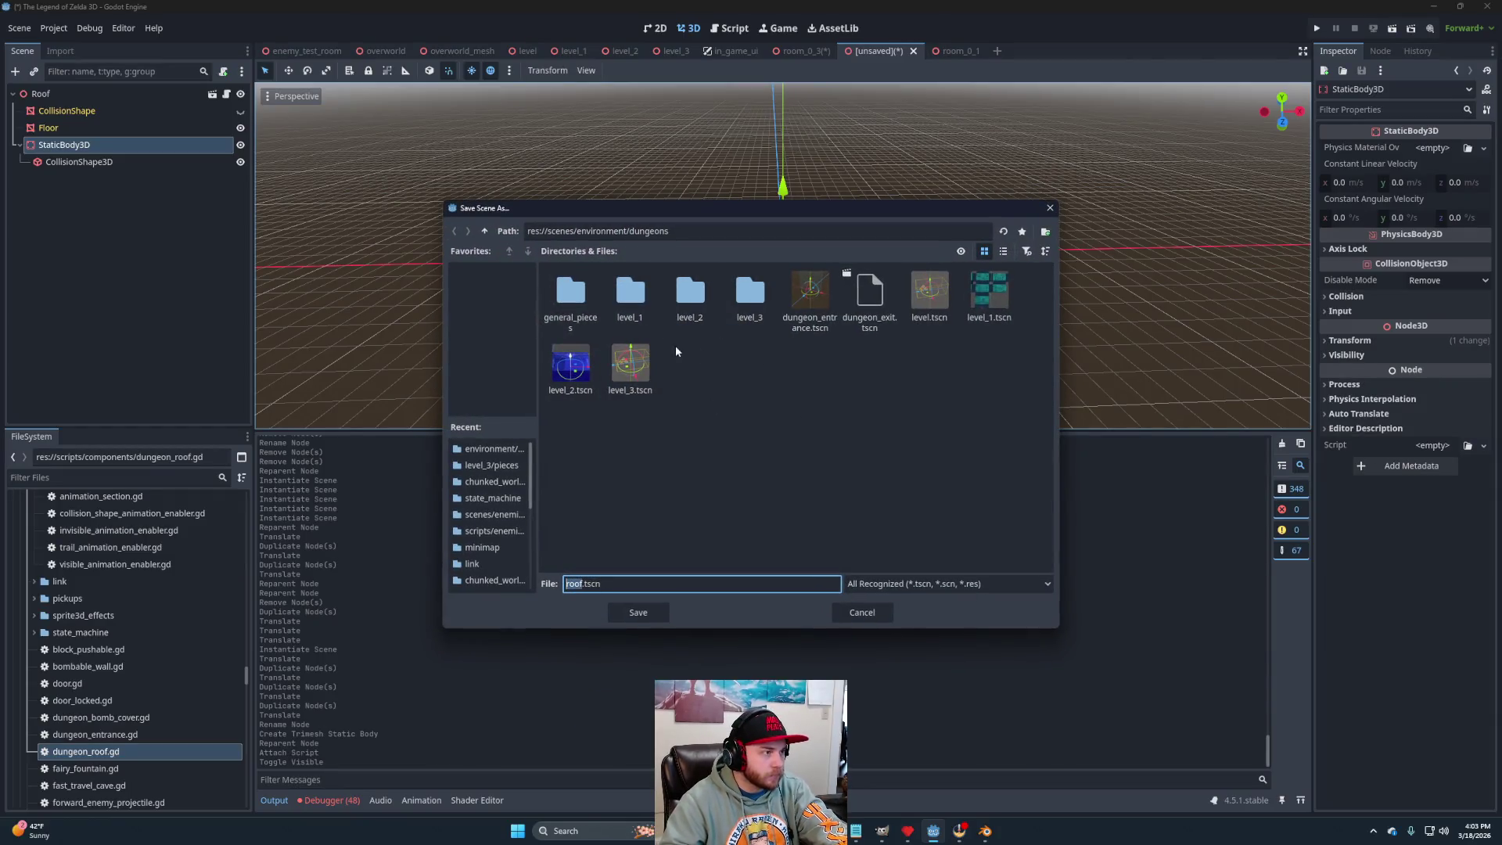
double_click(743, 300)
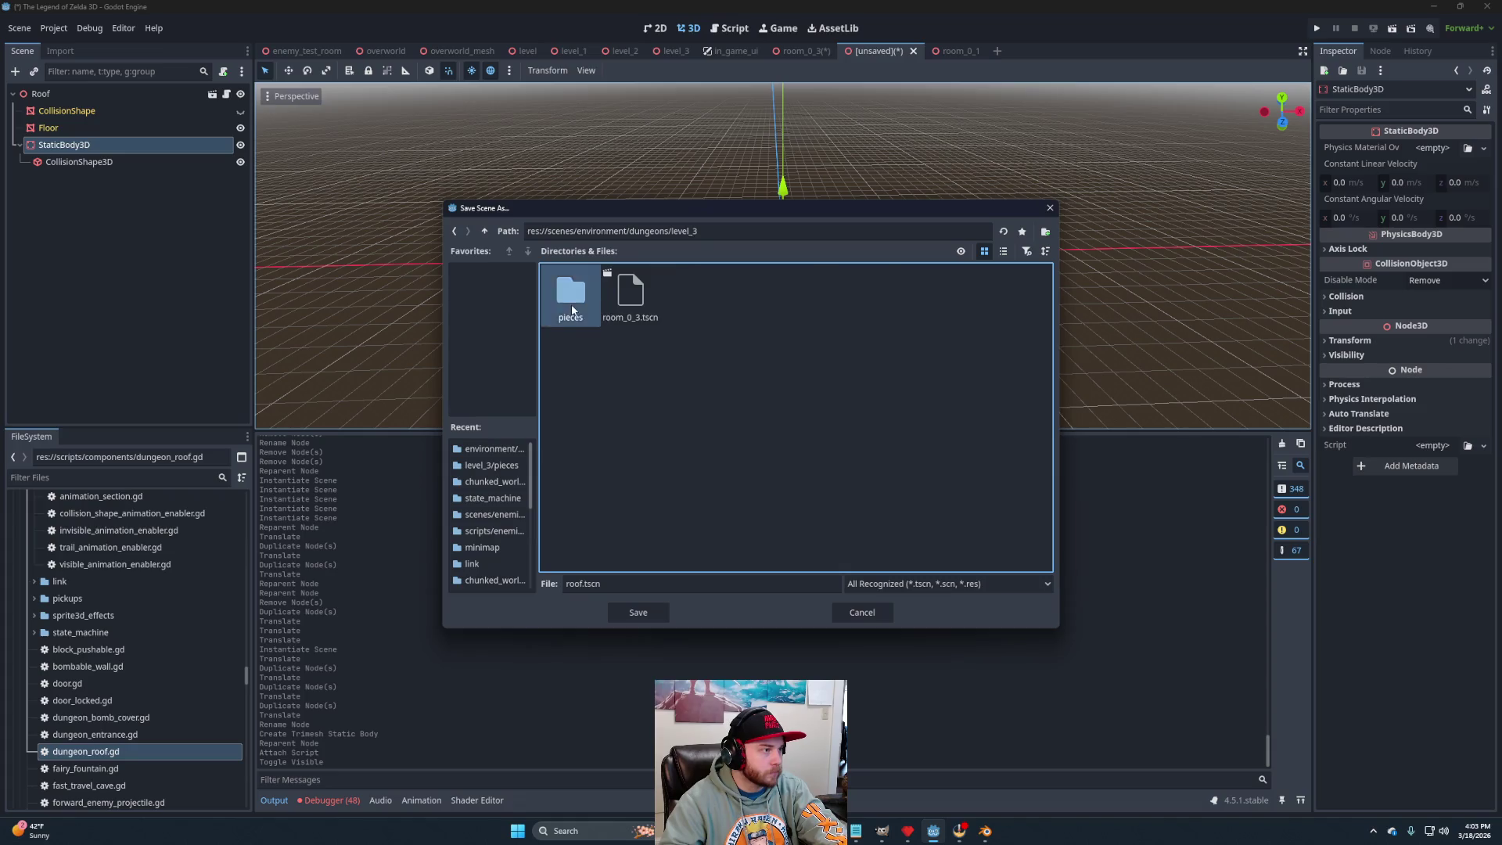
double_click(570, 296)
left_click(635, 614)
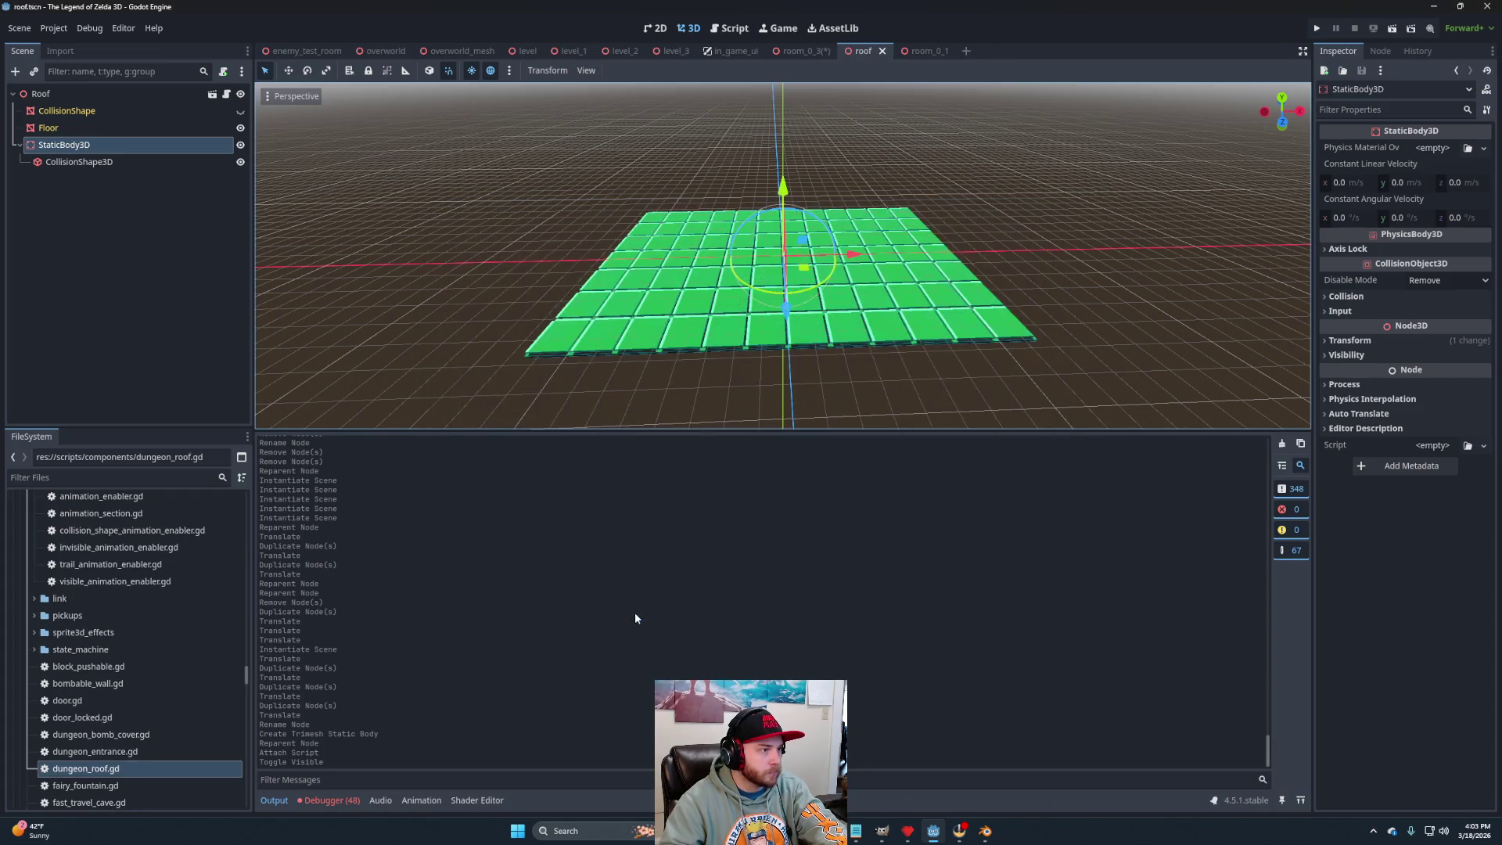
left_click(809, 51)
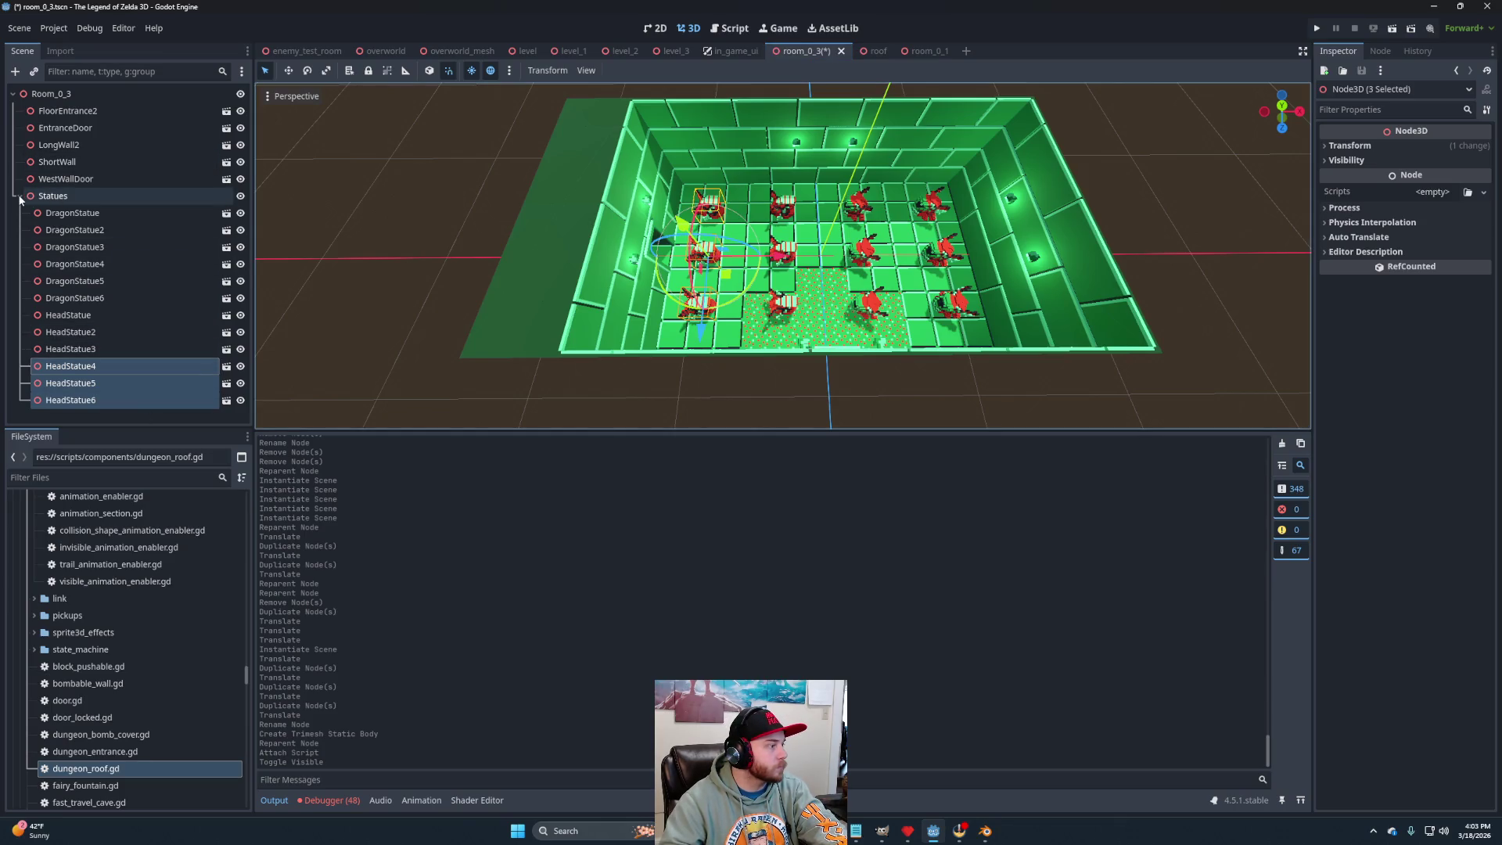
Instance roof.tscn into Room_0_3 and lift it above the walls with the gizmo.
scroll(125, 662, "up", 10)
scroll(143, 660, "up", 10)
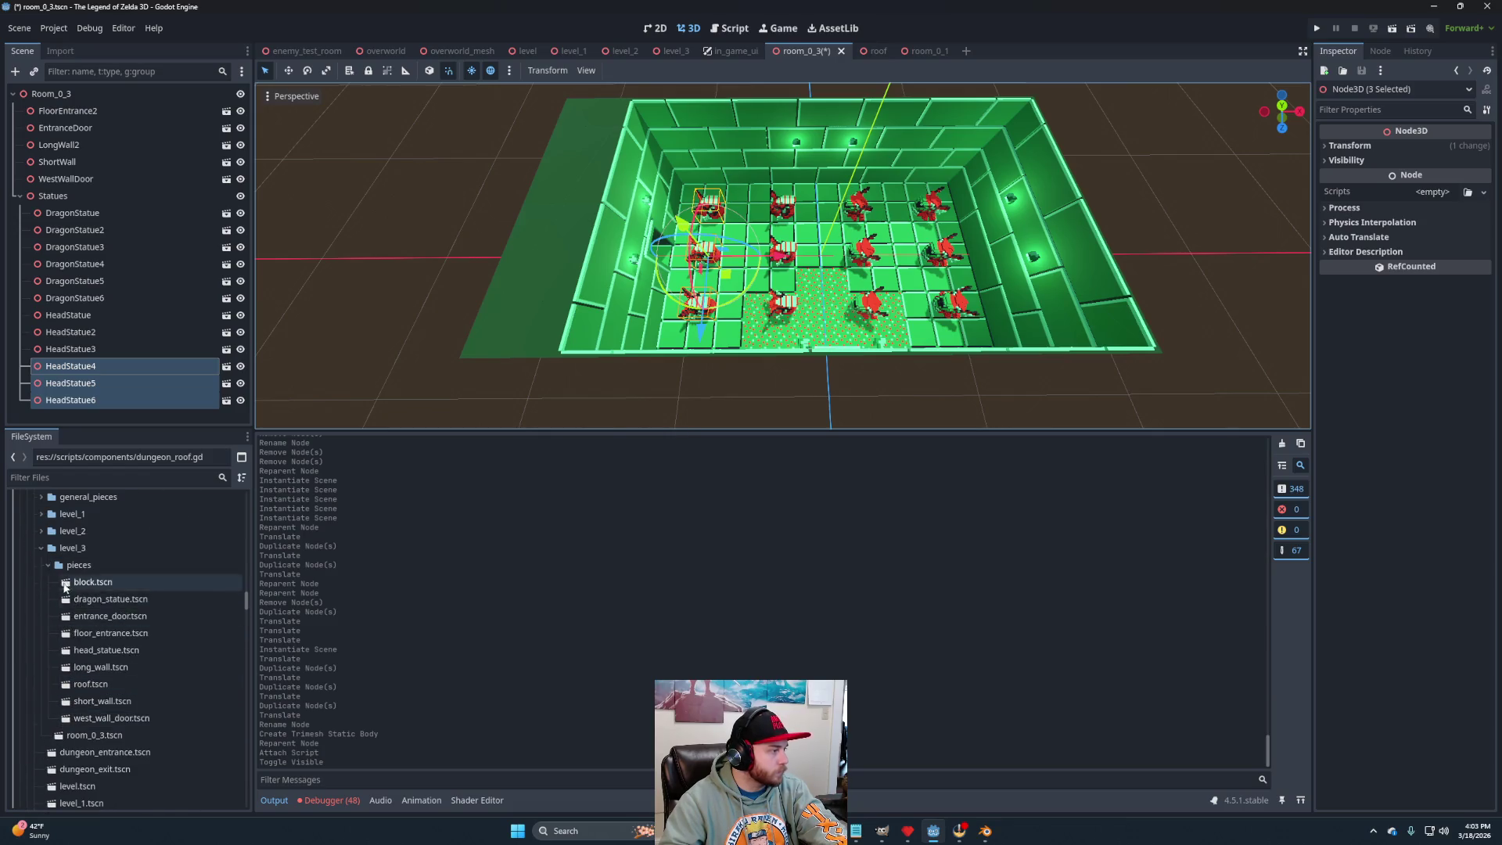
left_click_drag(100, 692, 70, 94)
left_click_drag(809, 384, 818, 302)
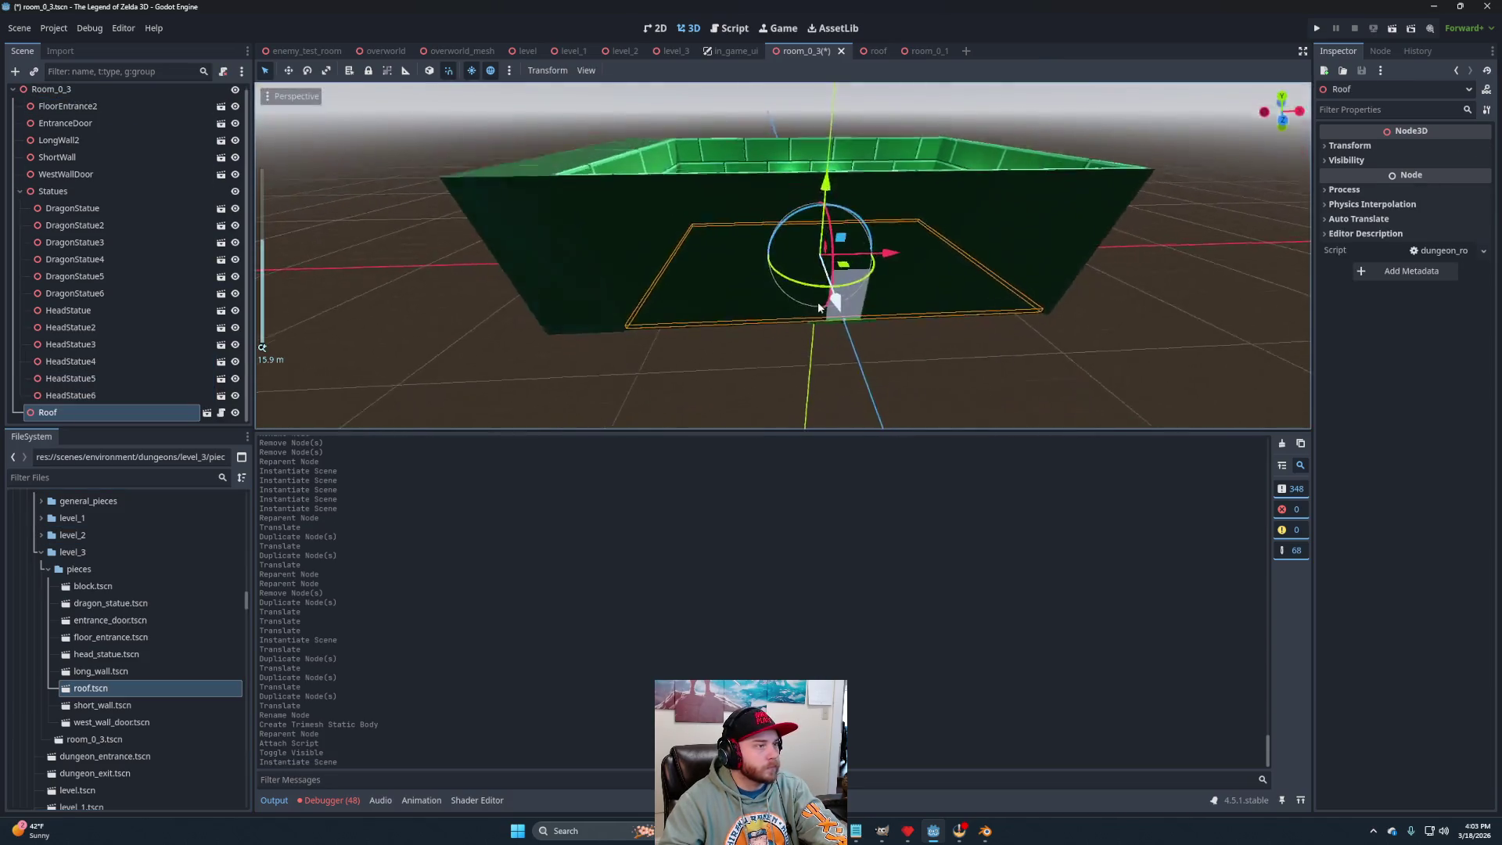
left_click_drag(823, 192, 827, 53)
scroll(759, 224, "up", 5)
scroll(759, 224, "down", 3)
left_click_drag(739, 237, 675, 273)
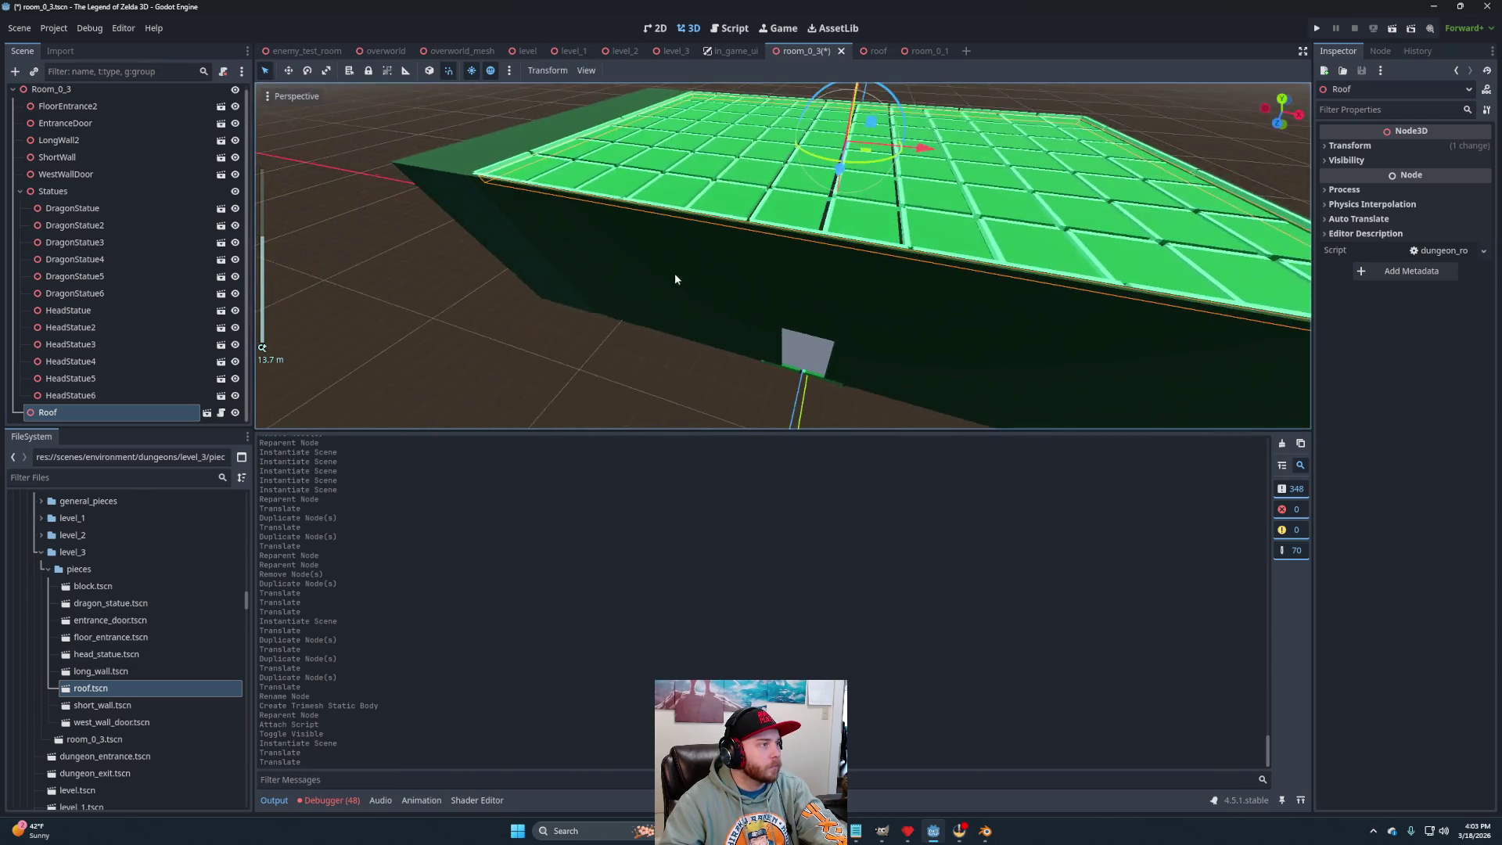
scroll(867, 209, "down", 5)
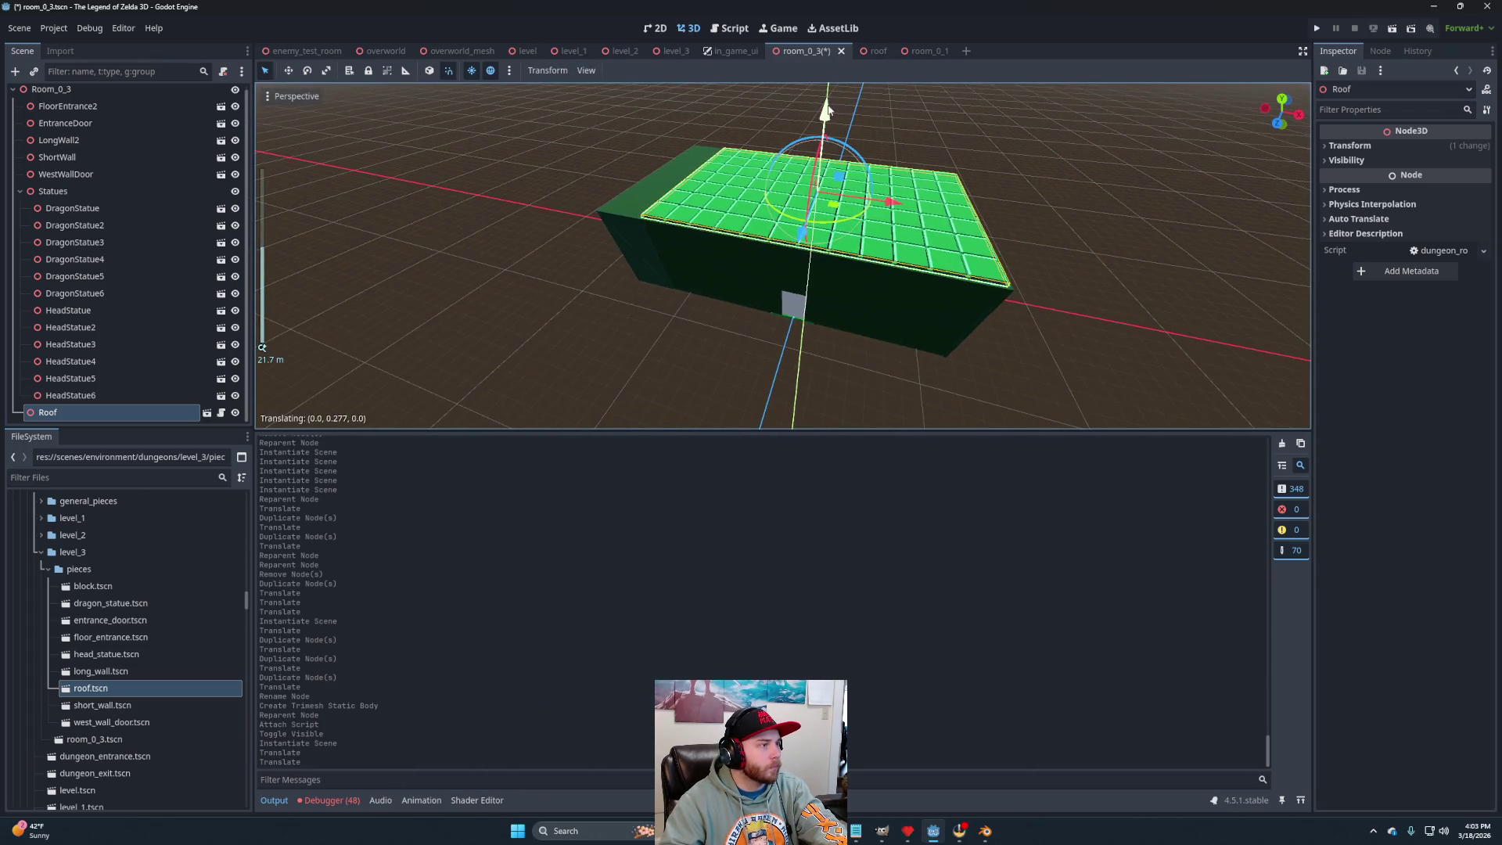
left_click_drag(829, 118, 831, 113)
scroll(783, 235, "down", 2)
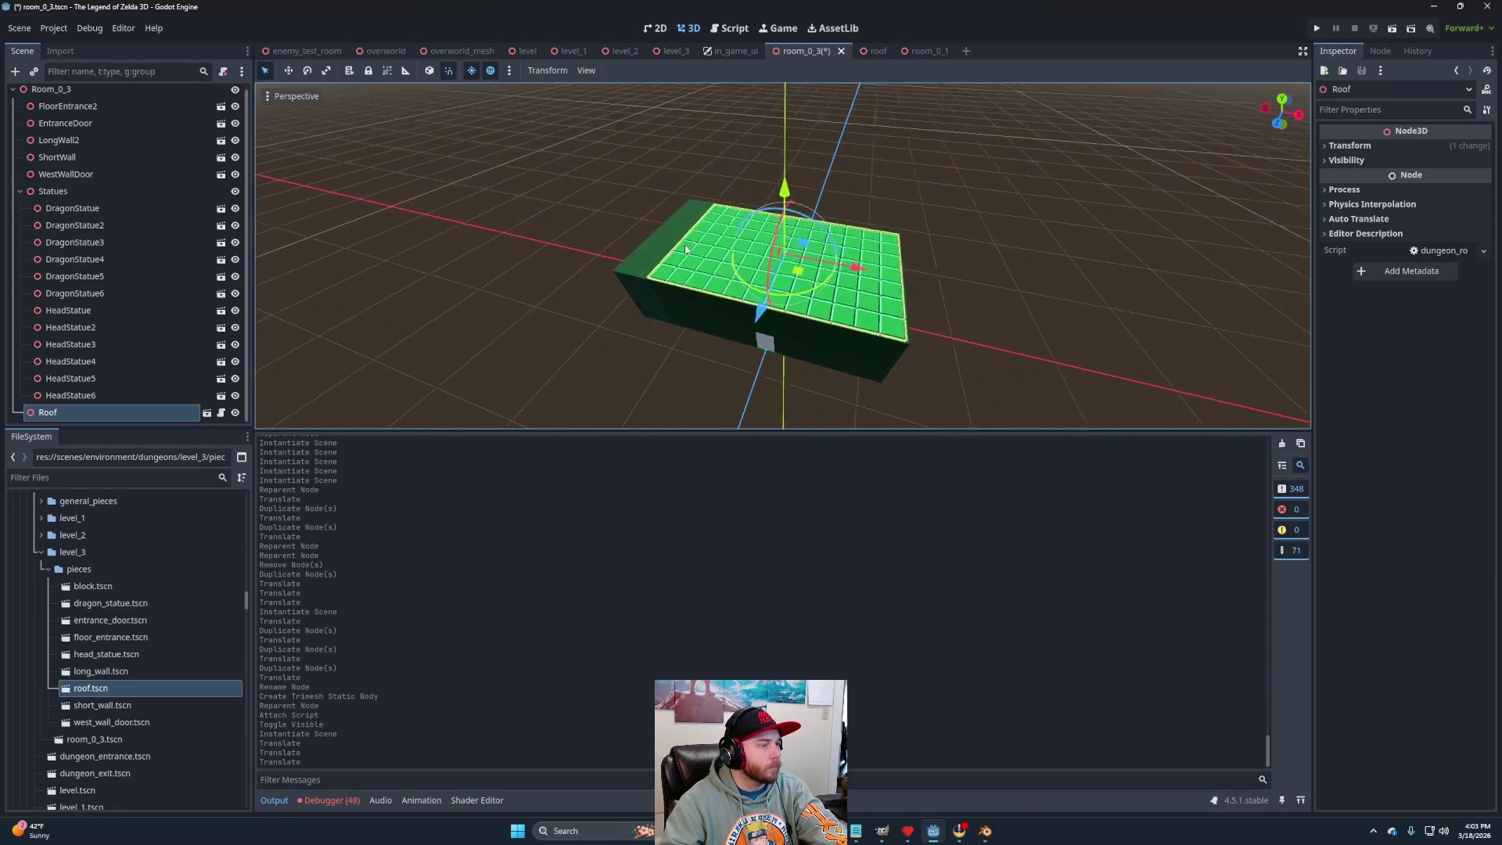
scroll(649, 340, "up", 6)
left_click_drag(600, 287, 603, 241)
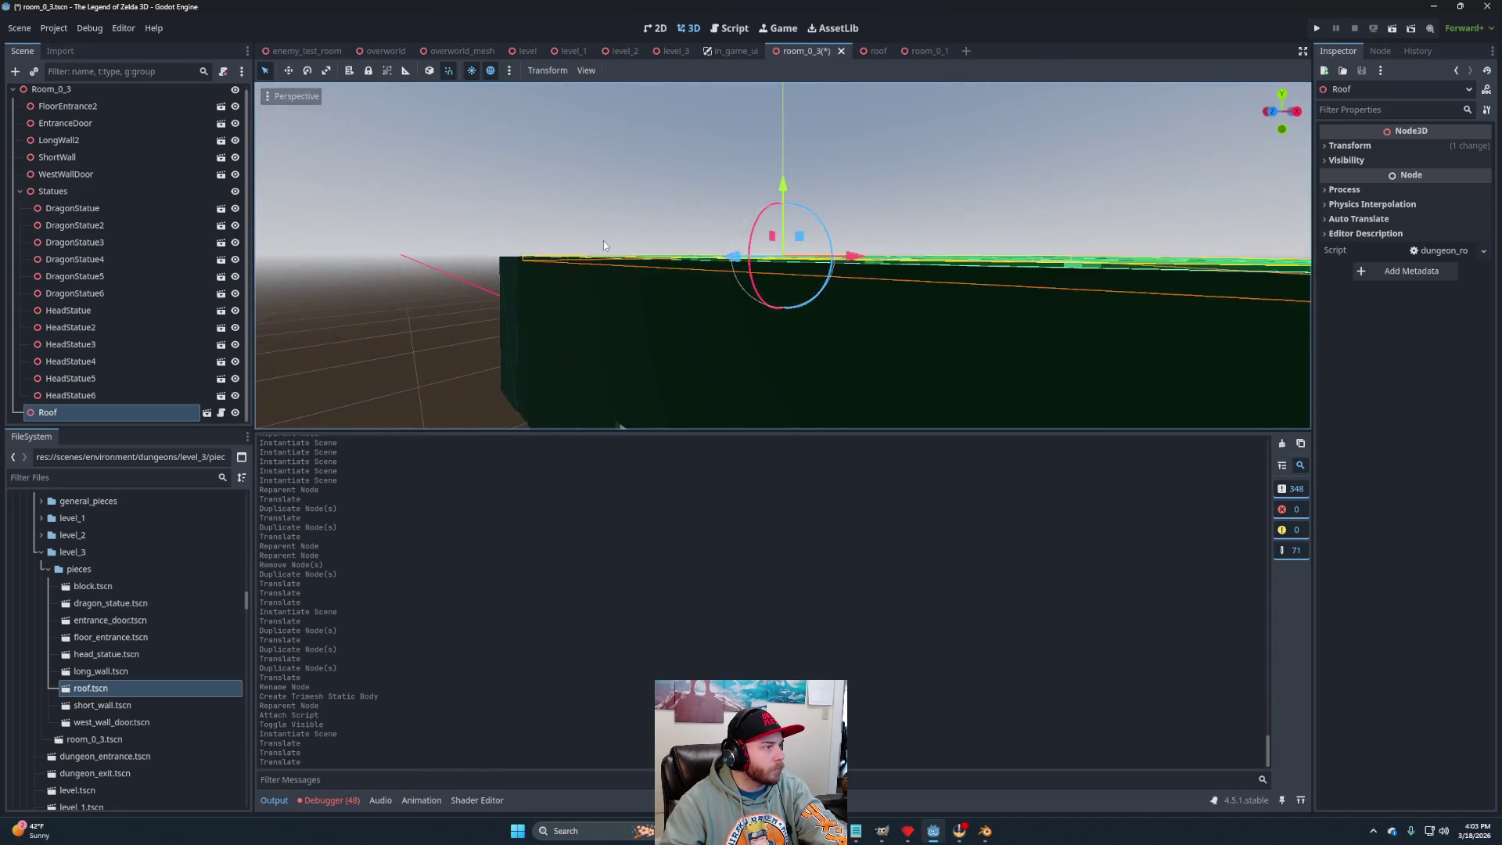
Set the Roof's Transform Position Y to 6.4 and check it from overhead.
left_click(1383, 145)
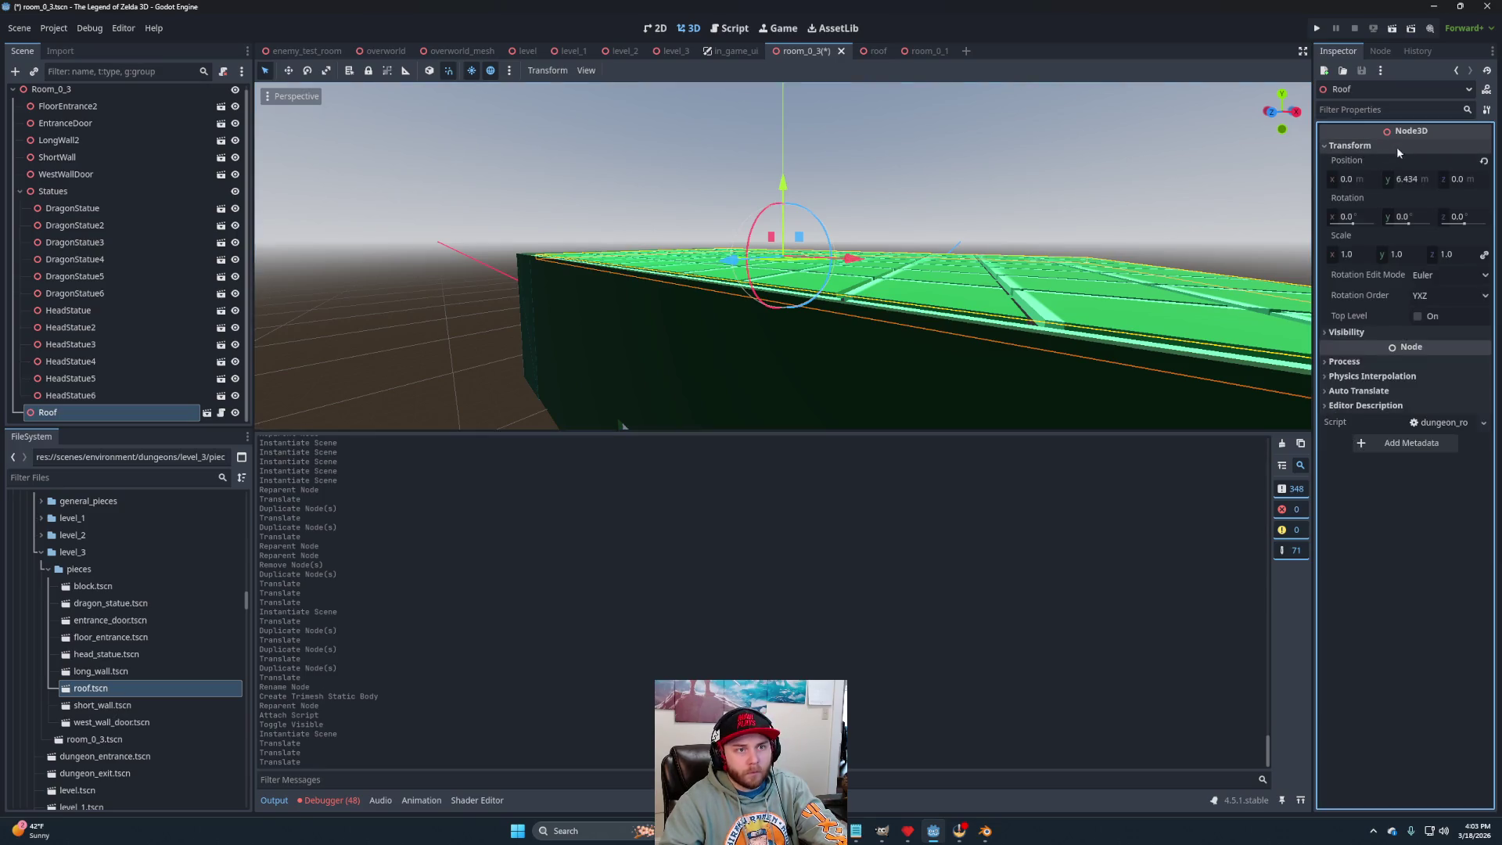
left_click(1407, 179)
type("6.4")
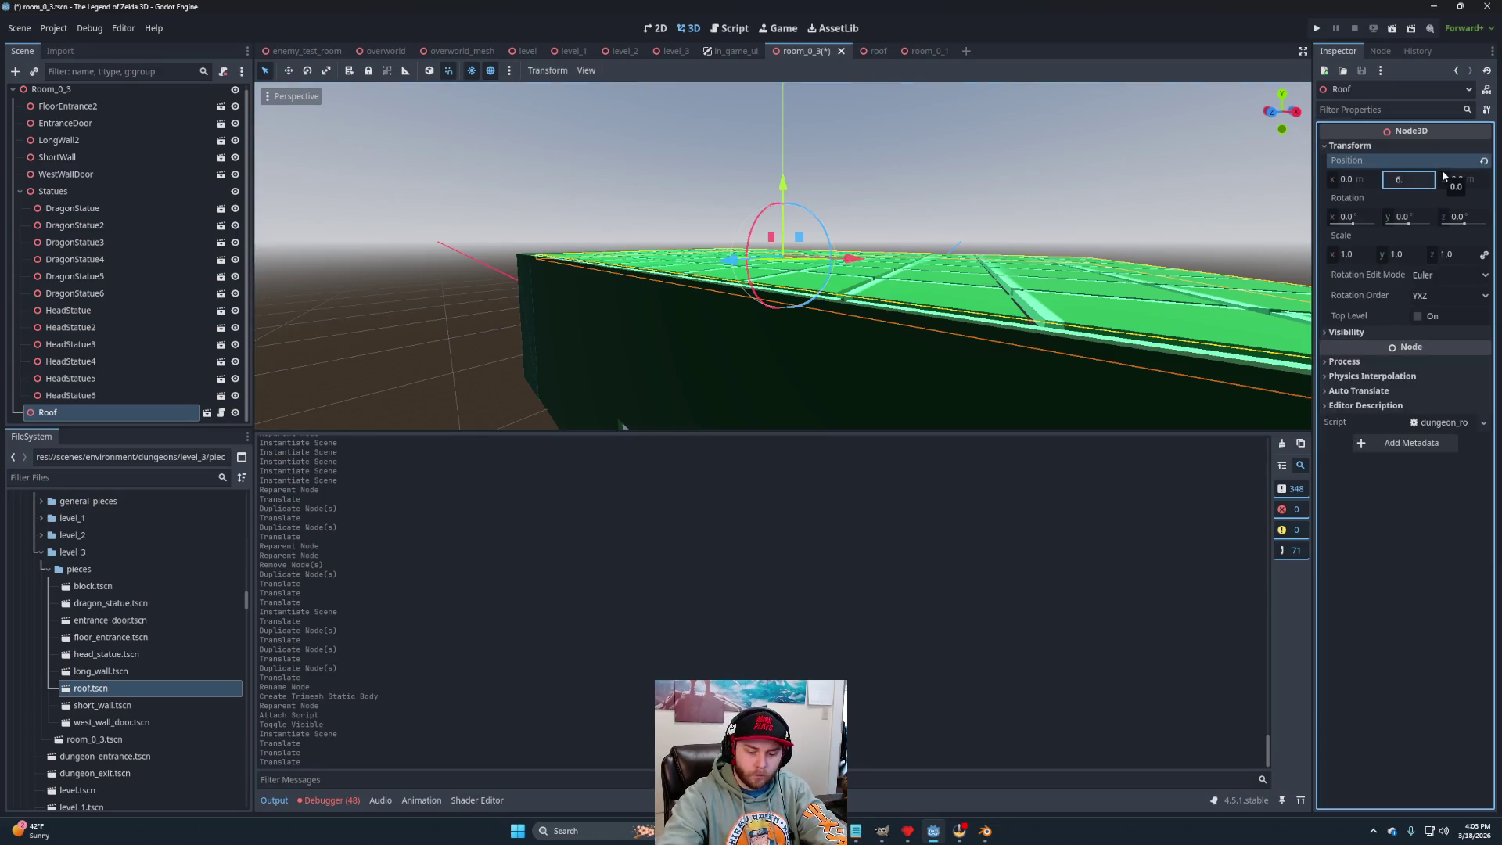
key("Return")
left_click_drag(827, 322, 835, 312)
mouse_move(1012, 263)
left_mouse_down()
mouse_move(1083, 251)
mouse_move(1049, 349)
mouse_move(1150, 318)
mouse_move(675, 400)
mouse_move(688, 313)
mouse_move(704, 344)
mouse_move(716, 302)
mouse_move(721, 313)
mouse_move(897, 207)
left_mouse_up()
left_click(921, 51)
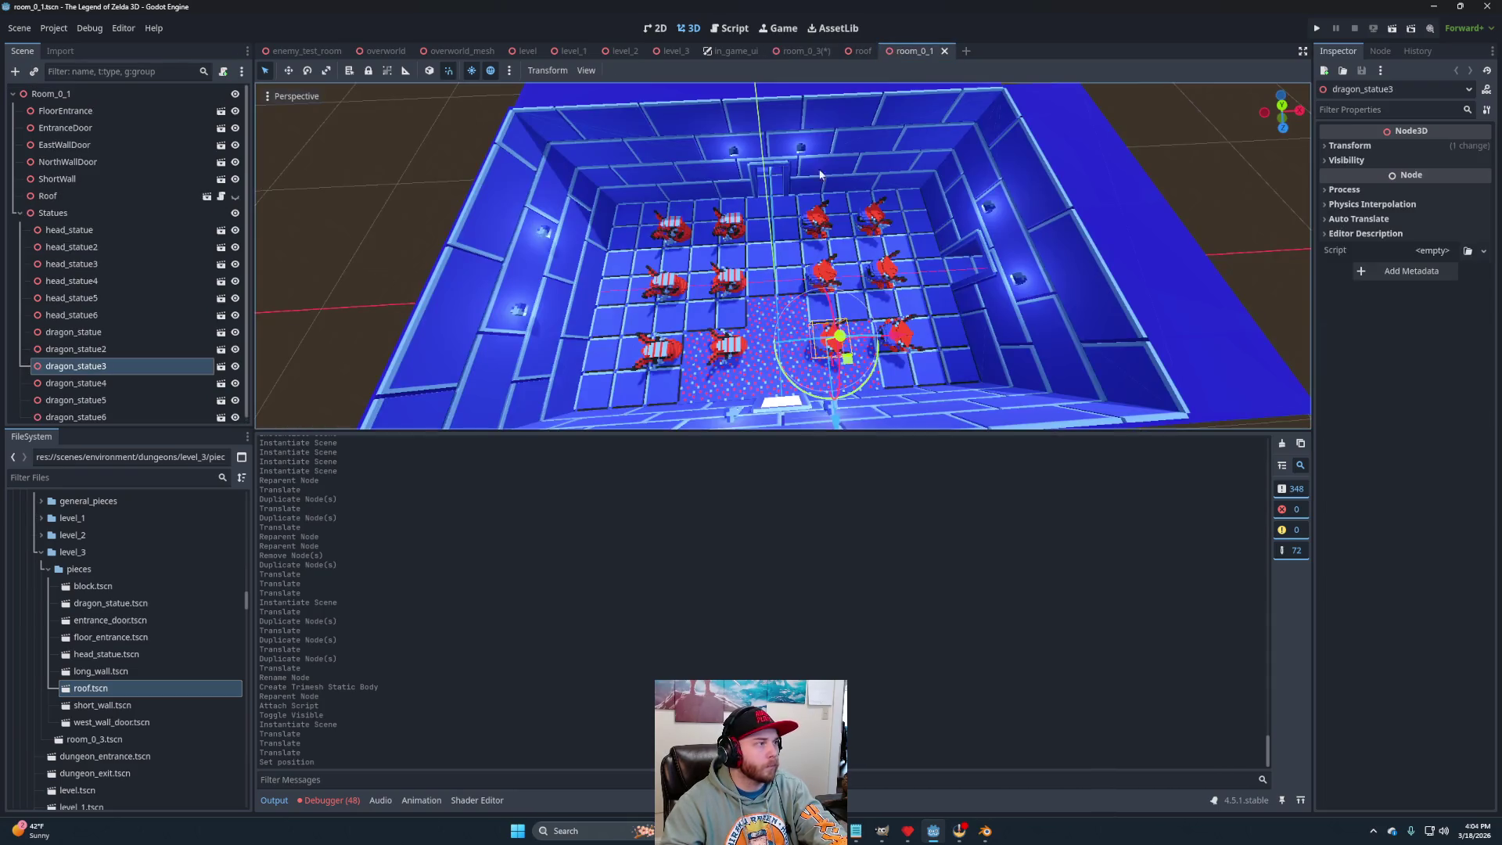
left_click(105, 191)
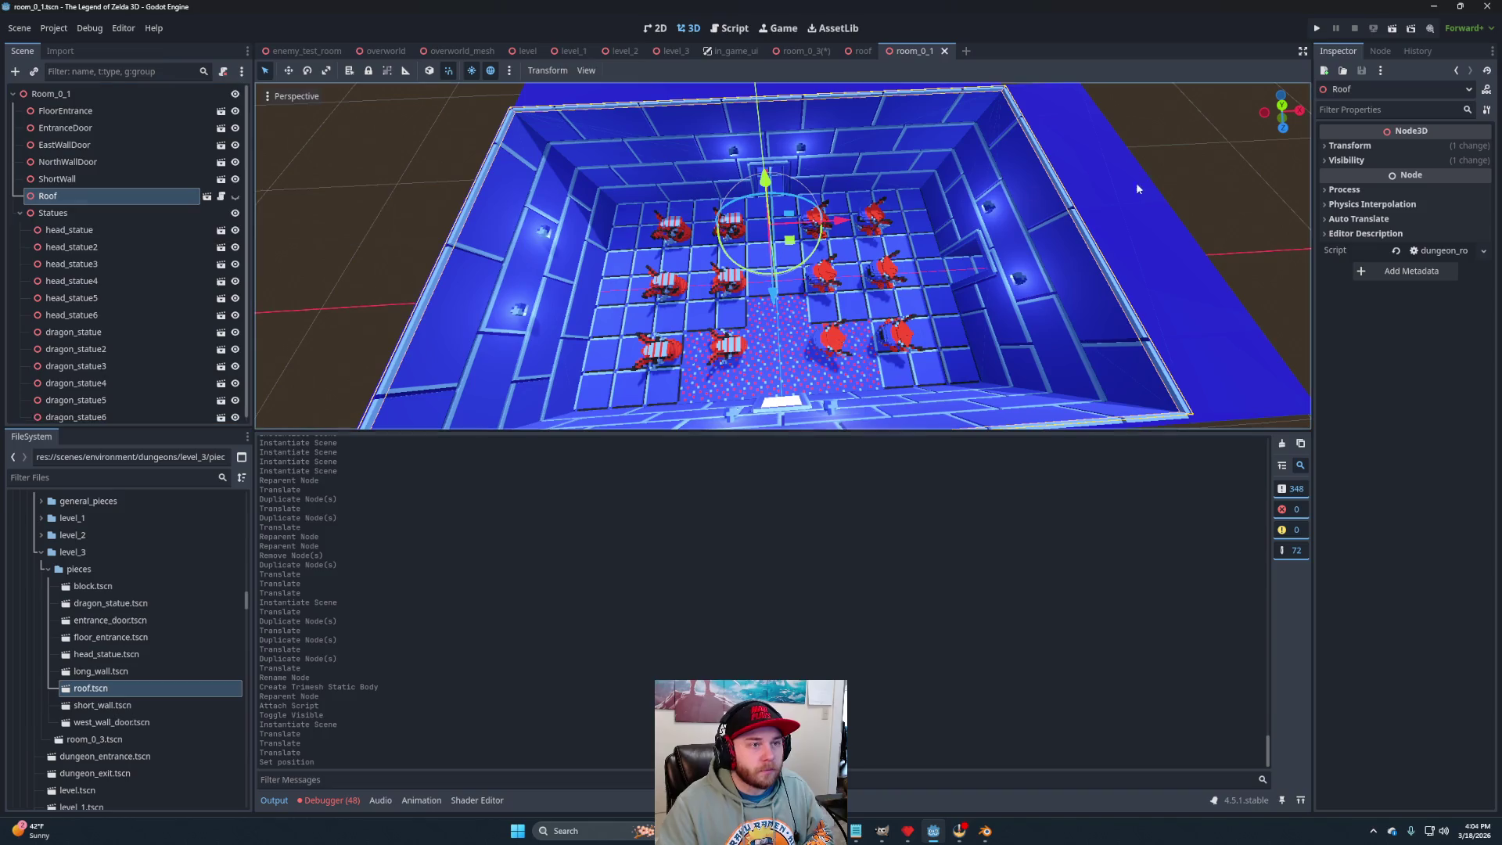
left_click(1349, 147)
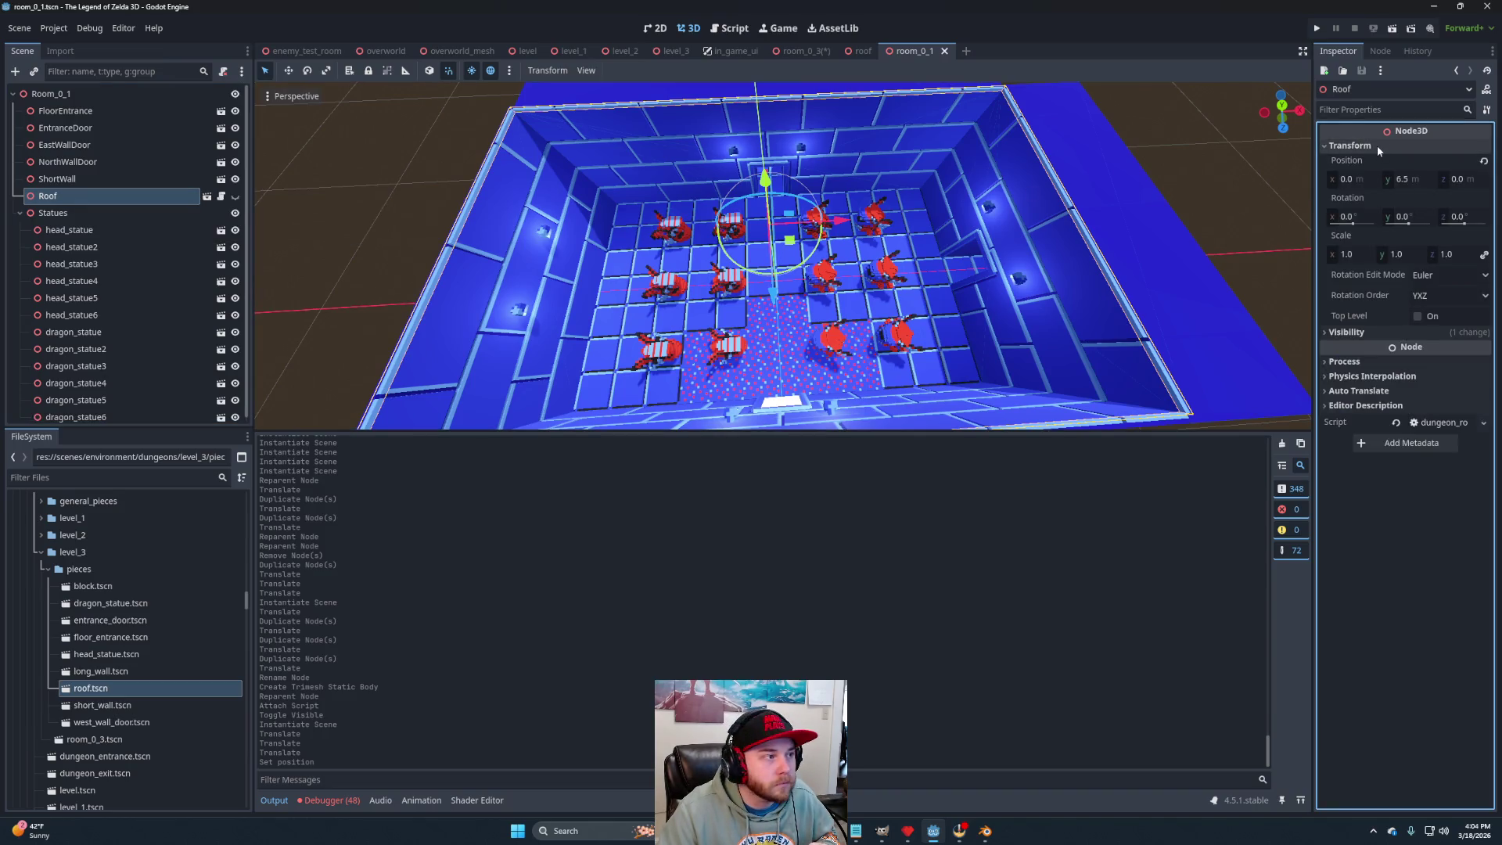
left_click(235, 196)
scroll(791, 290, "up", 5)
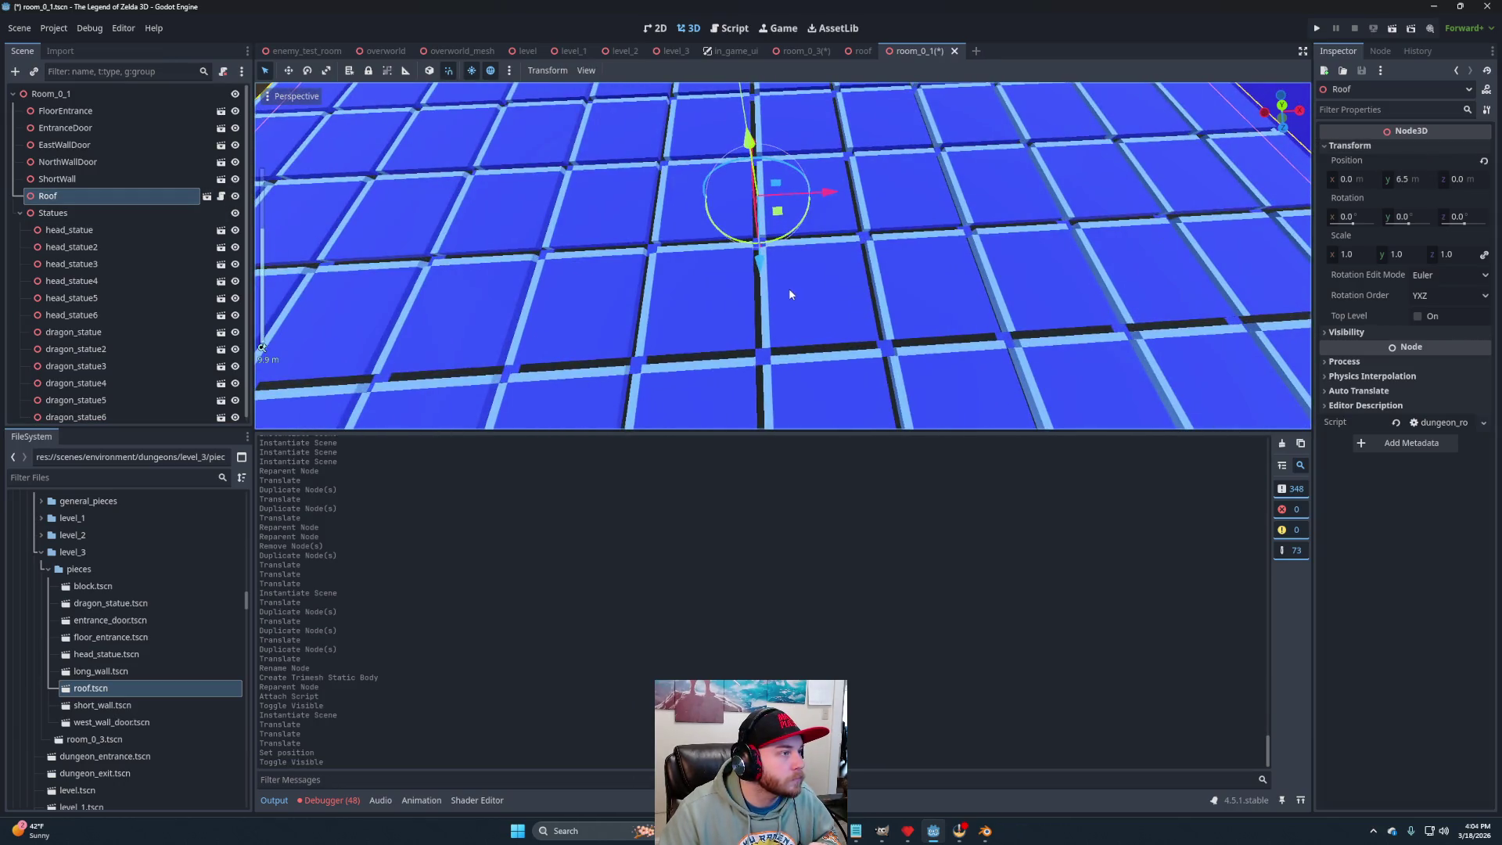
scroll(790, 291, "up", 5)
scroll(811, 212, "down", 3)
scroll(820, 222, "up", 2)
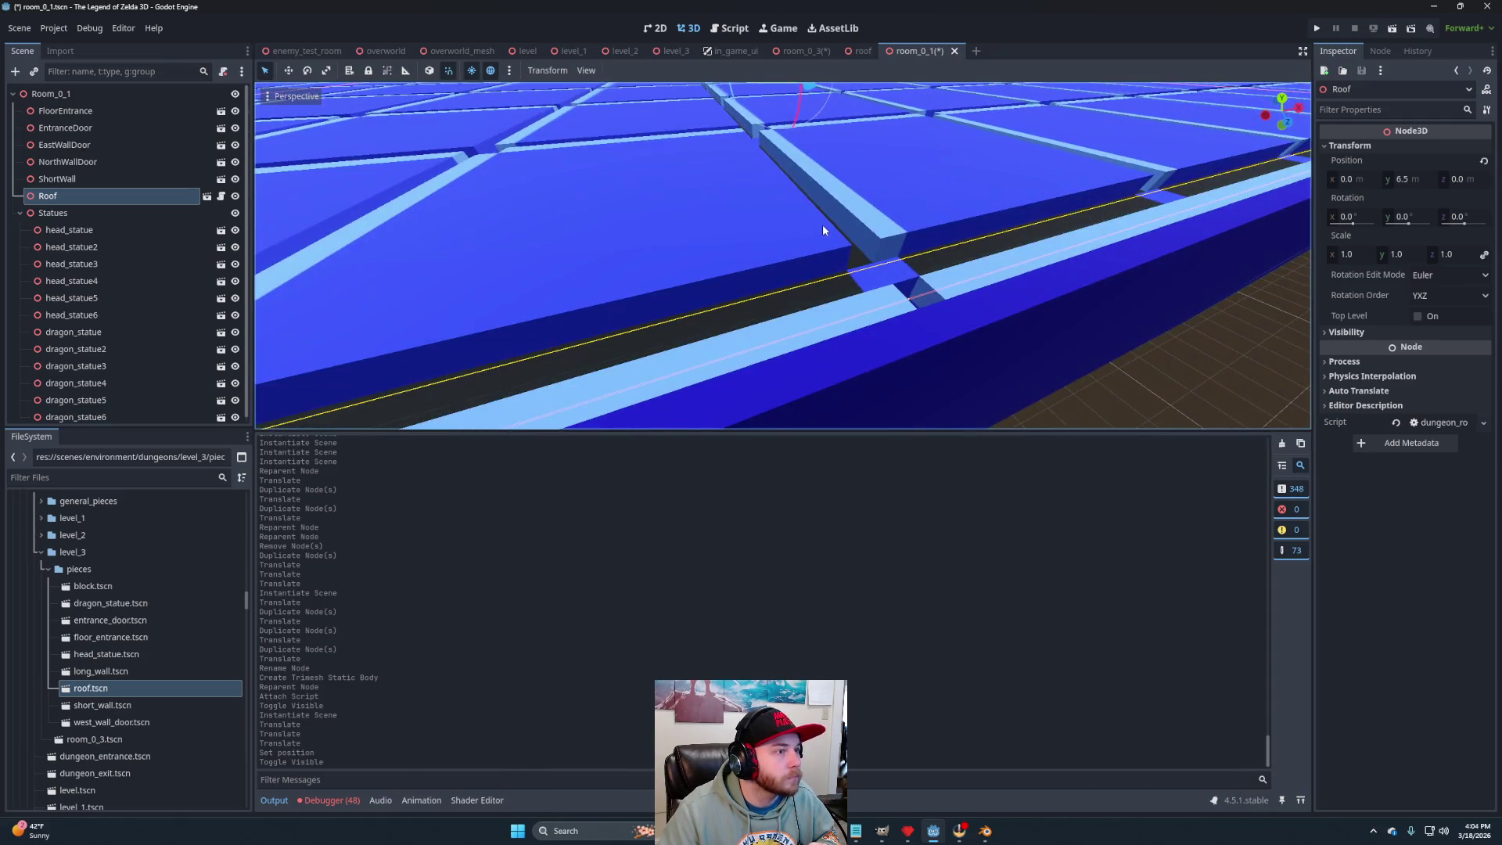
scroll(824, 227, "down", 2)
scroll(838, 212, "up", 3)
scroll(842, 219, "down", 3)
scroll(832, 227, "up", 2)
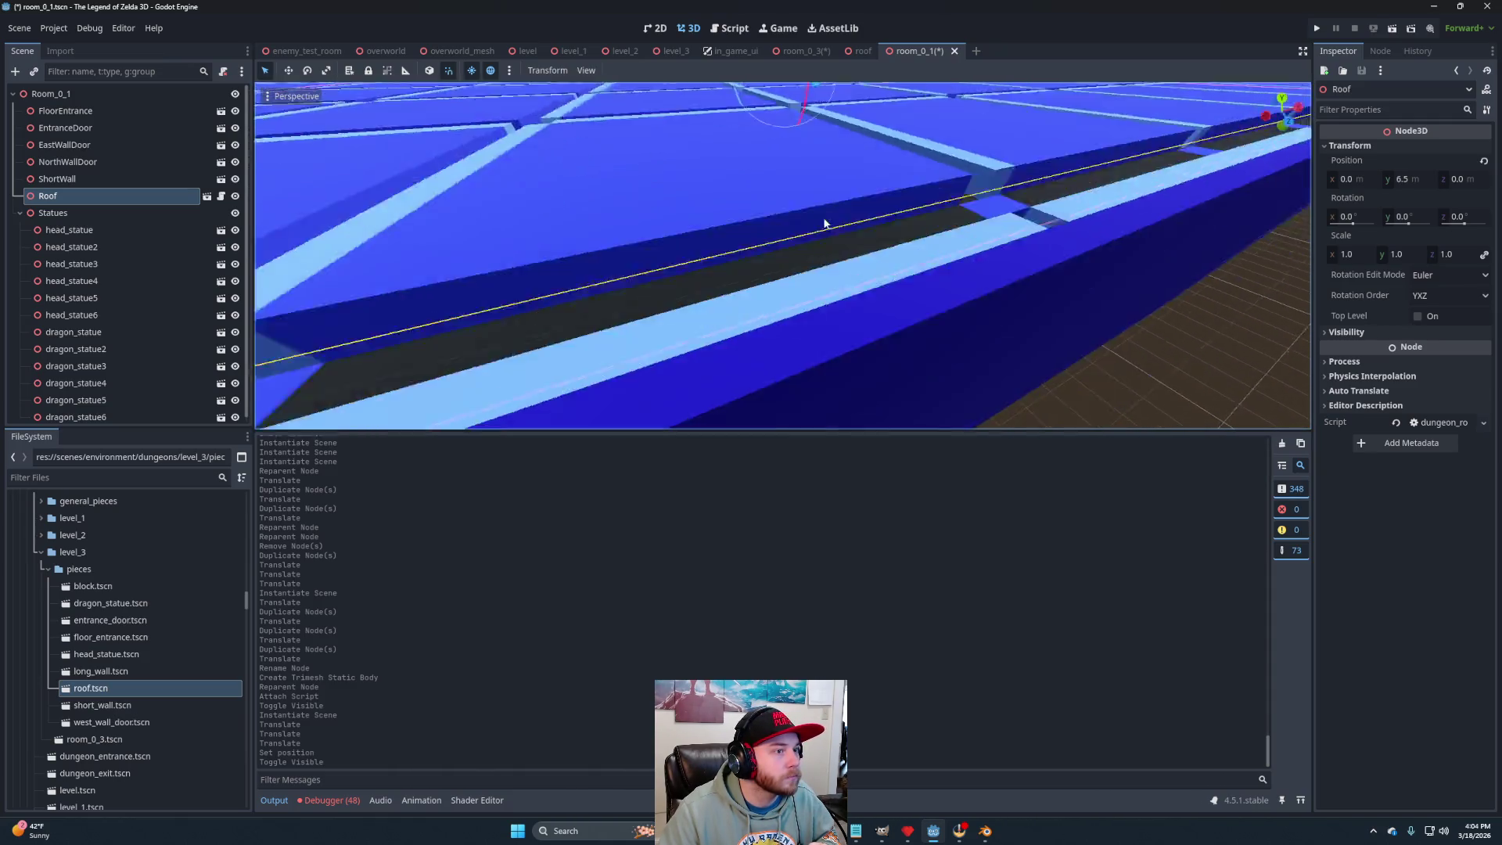
scroll(825, 223, "up", 1)
scroll(821, 219, "down", 3)
scroll(818, 205, "down", 2)
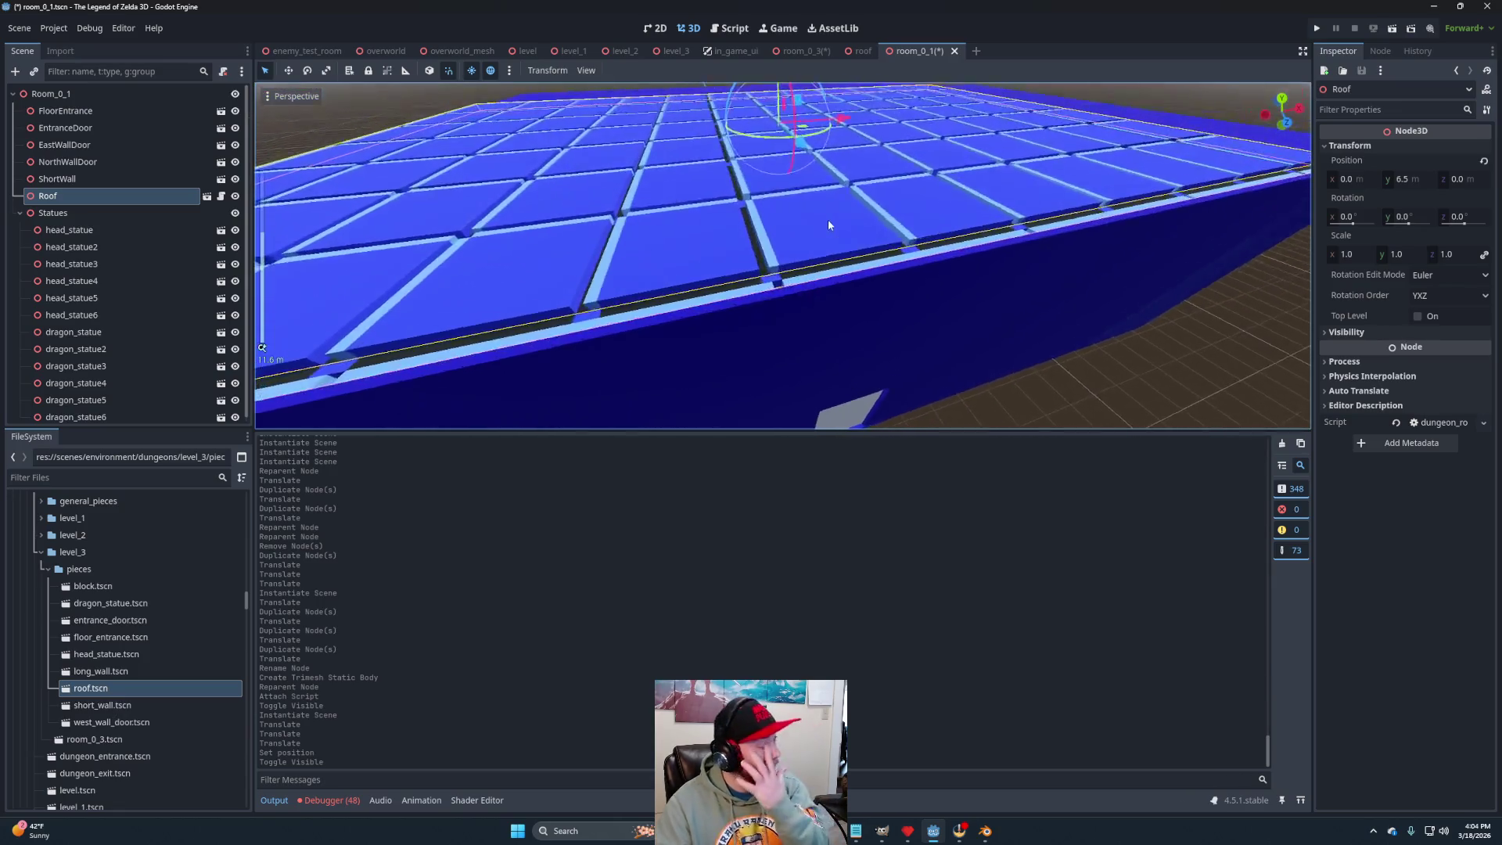
scroll(828, 219, "down", 1)
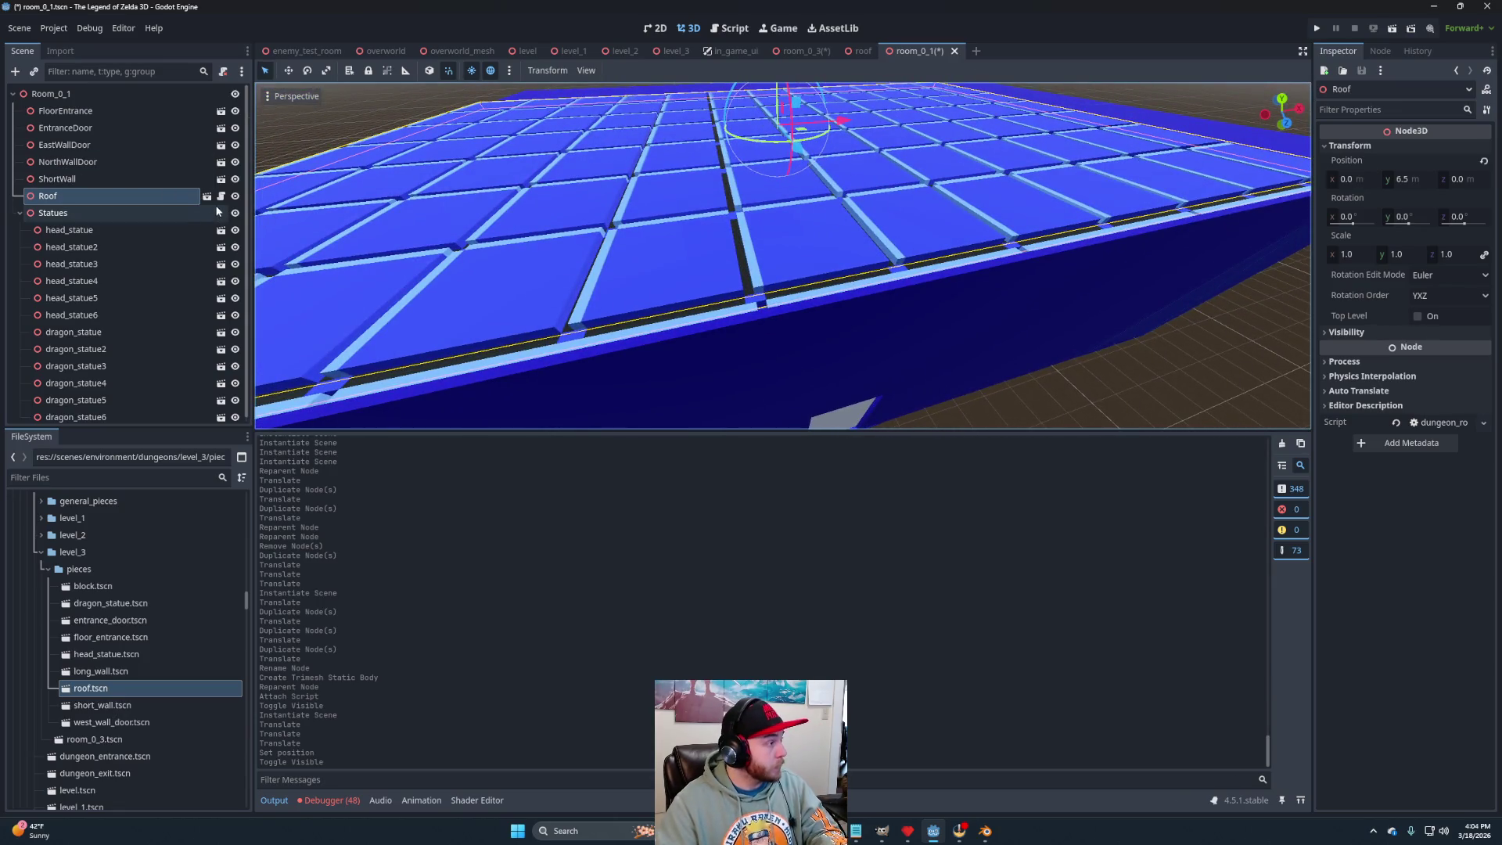
left_click(235, 196)
left_click(799, 50)
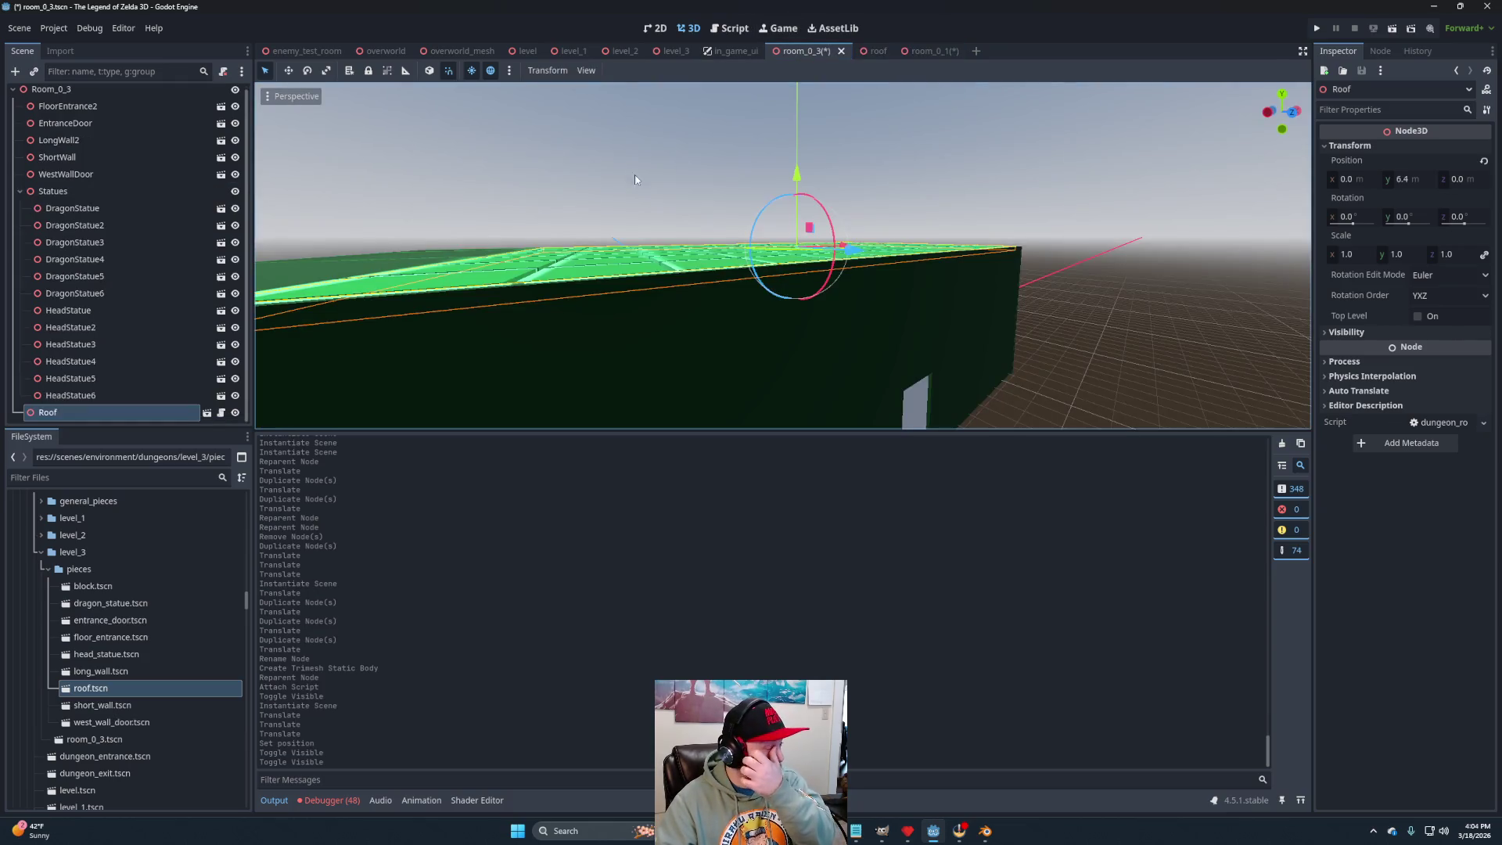
Change the Roof's Position Y from 6.4 to 6.5.
scroll(930, 345, "up", 2)
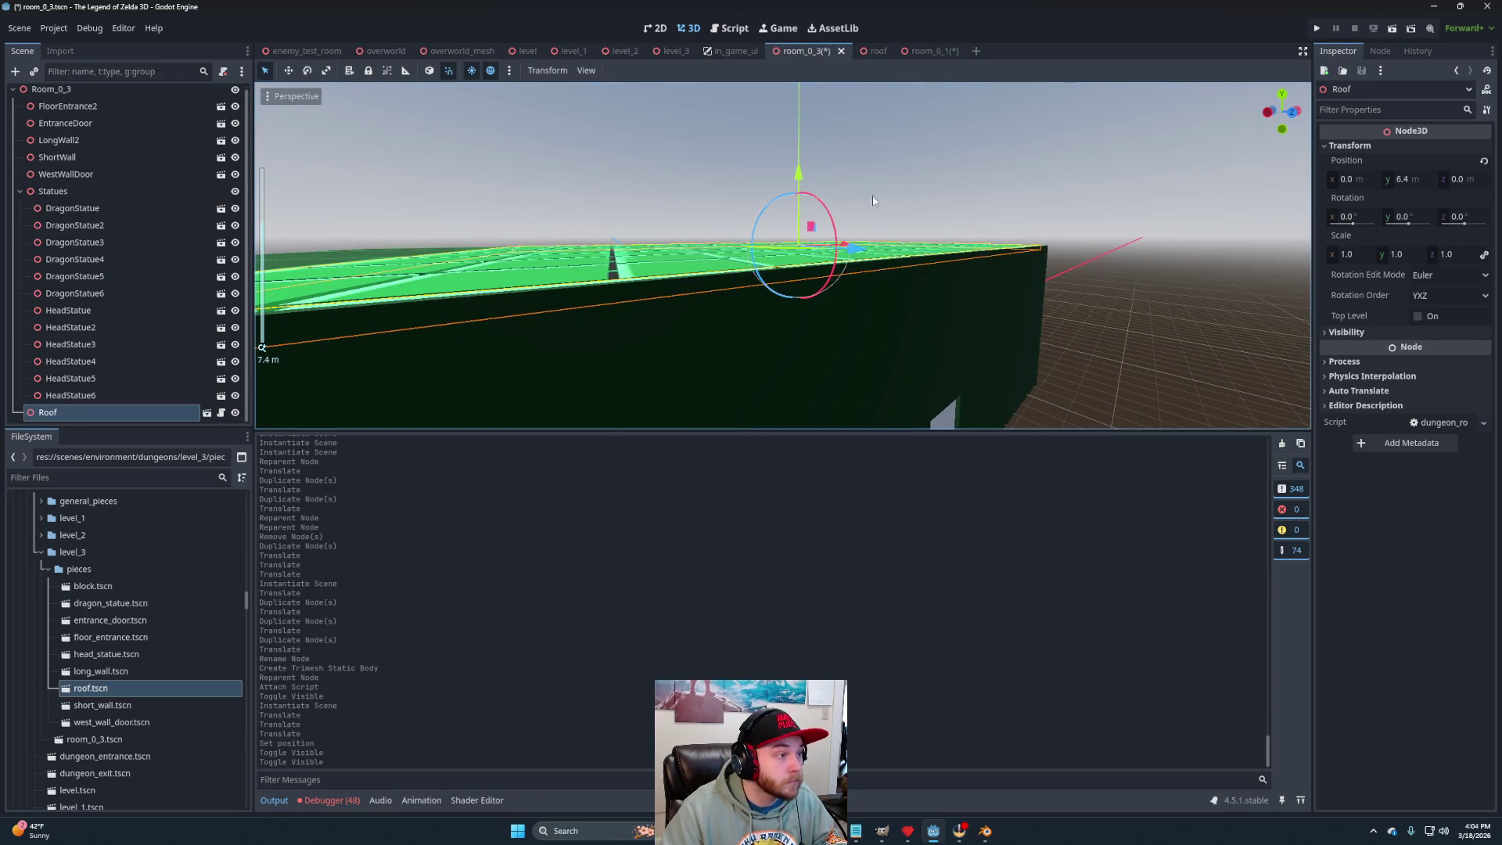
left_click(1418, 180)
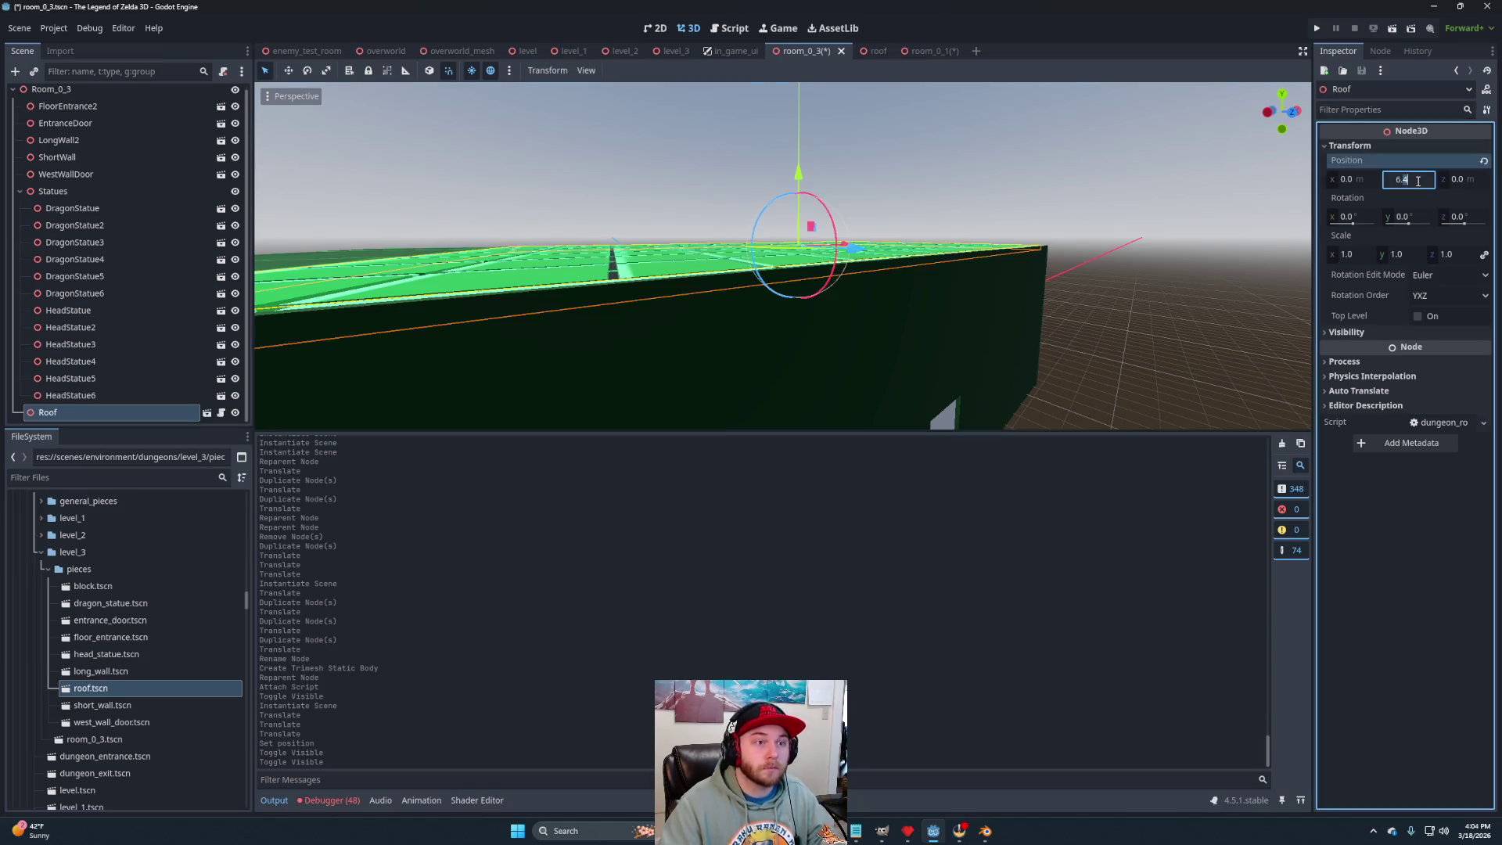
key("BackSpace")
type("5")
key("Return")
scroll(907, 255, "down", 2)
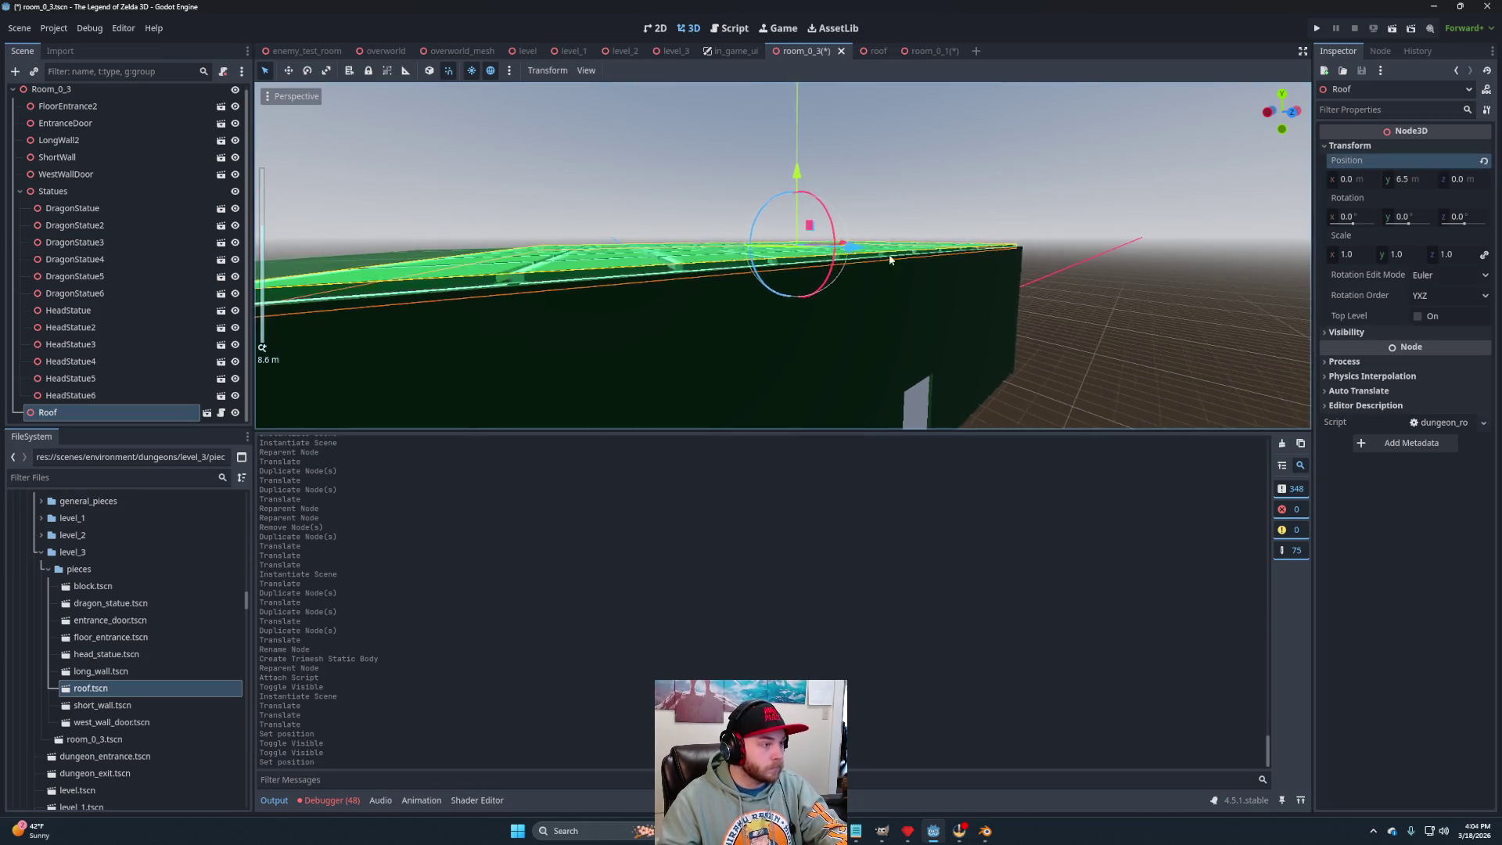
mouse_move(907, 255)
left_mouse_down()
mouse_move(985, 242)
mouse_move(780, 314)
mouse_move(903, 213)
mouse_move(1034, 302)
mouse_move(917, 203)
left_mouse_up()
Collapse the Statues group and select the Room_0_3 root node.
scroll(845, 289, "down", 2)
scroll(917, 203, "down", 3)
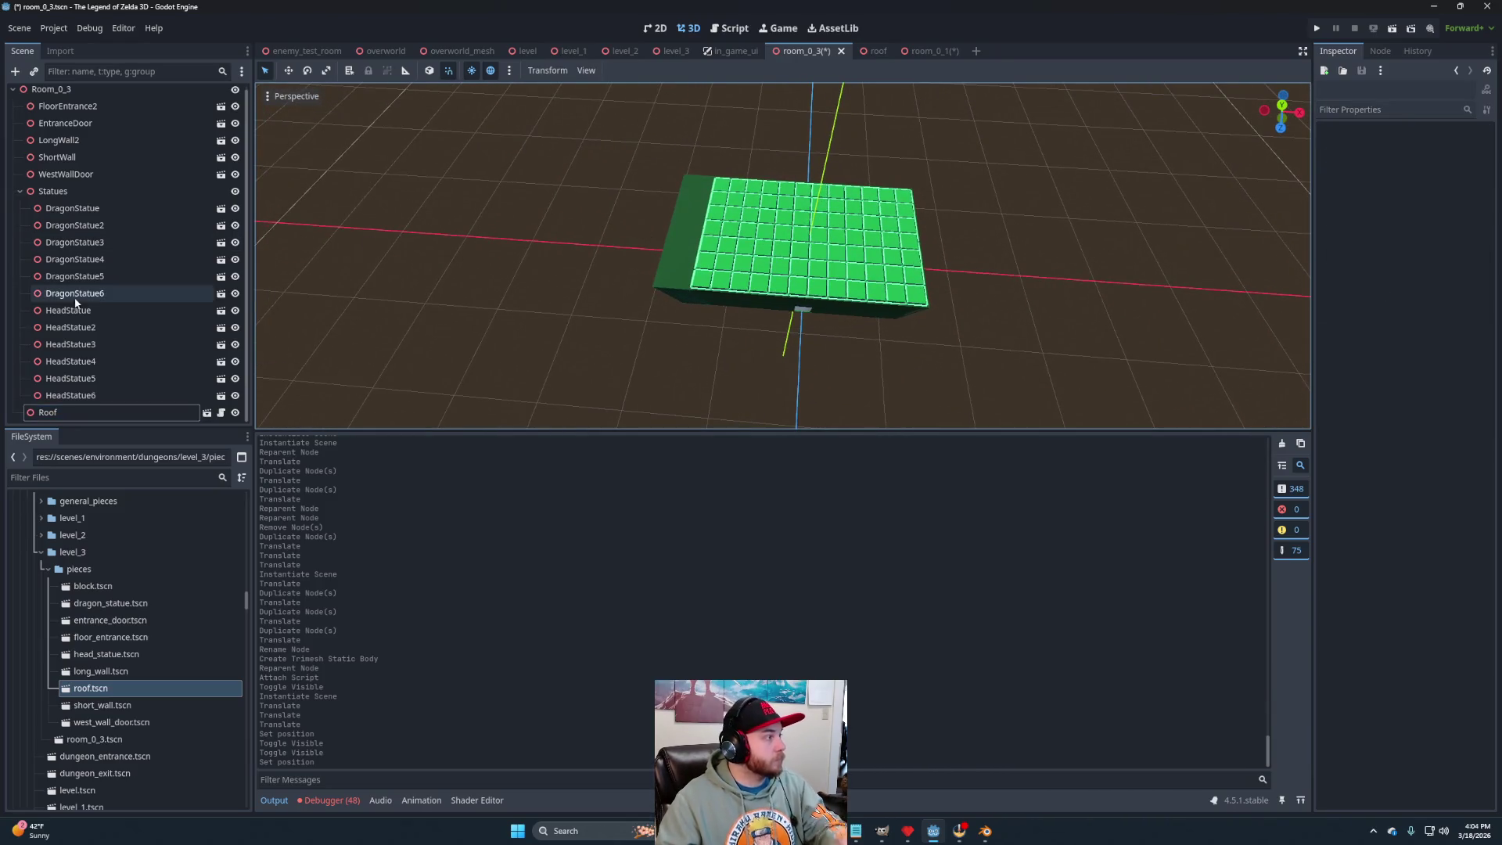
scroll(77, 300, "up", 1)
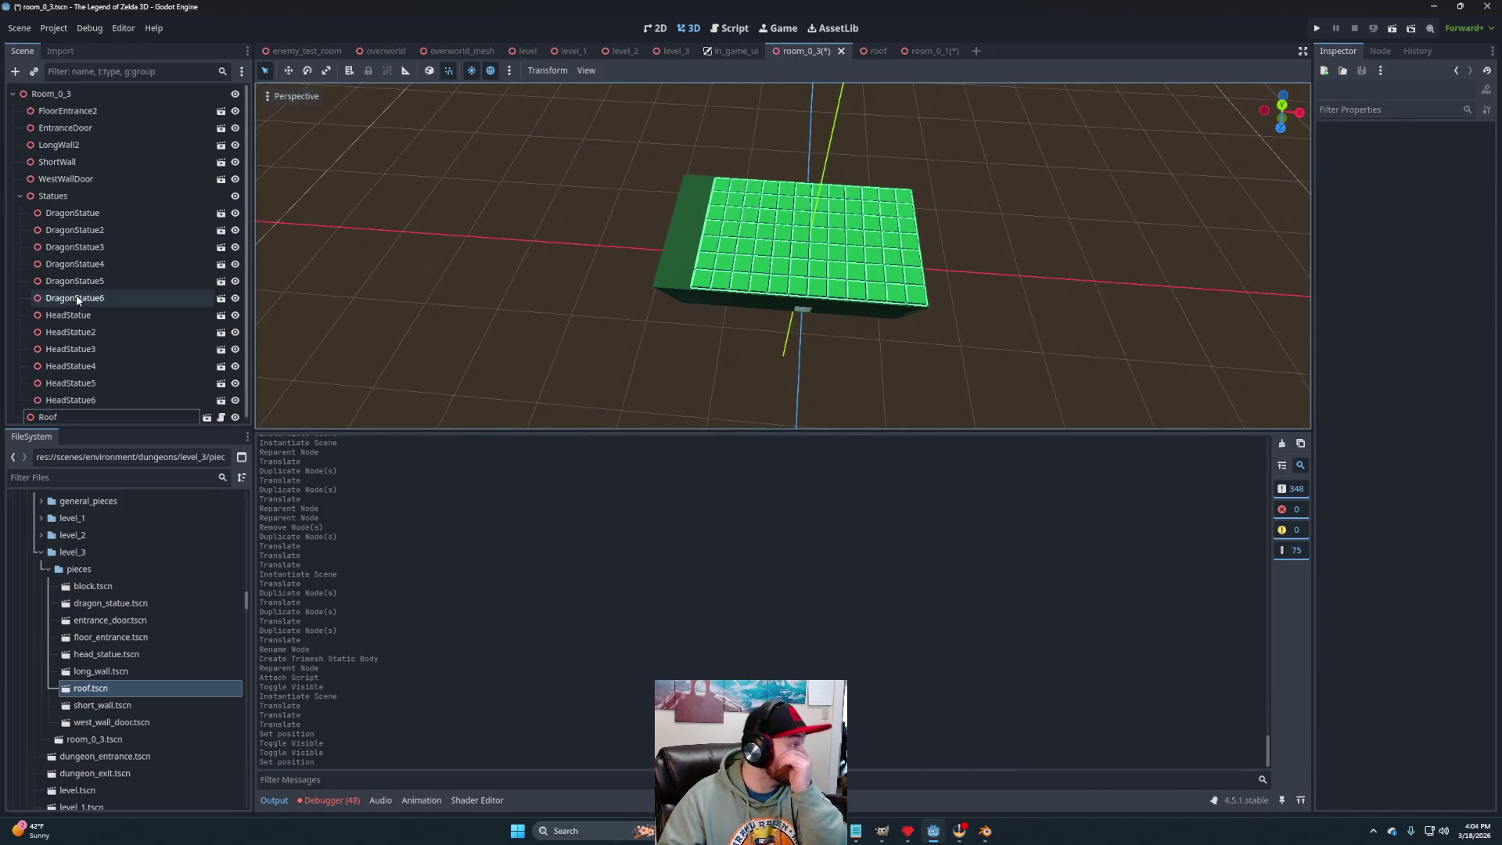
left_click(19, 195)
left_click(52, 94)
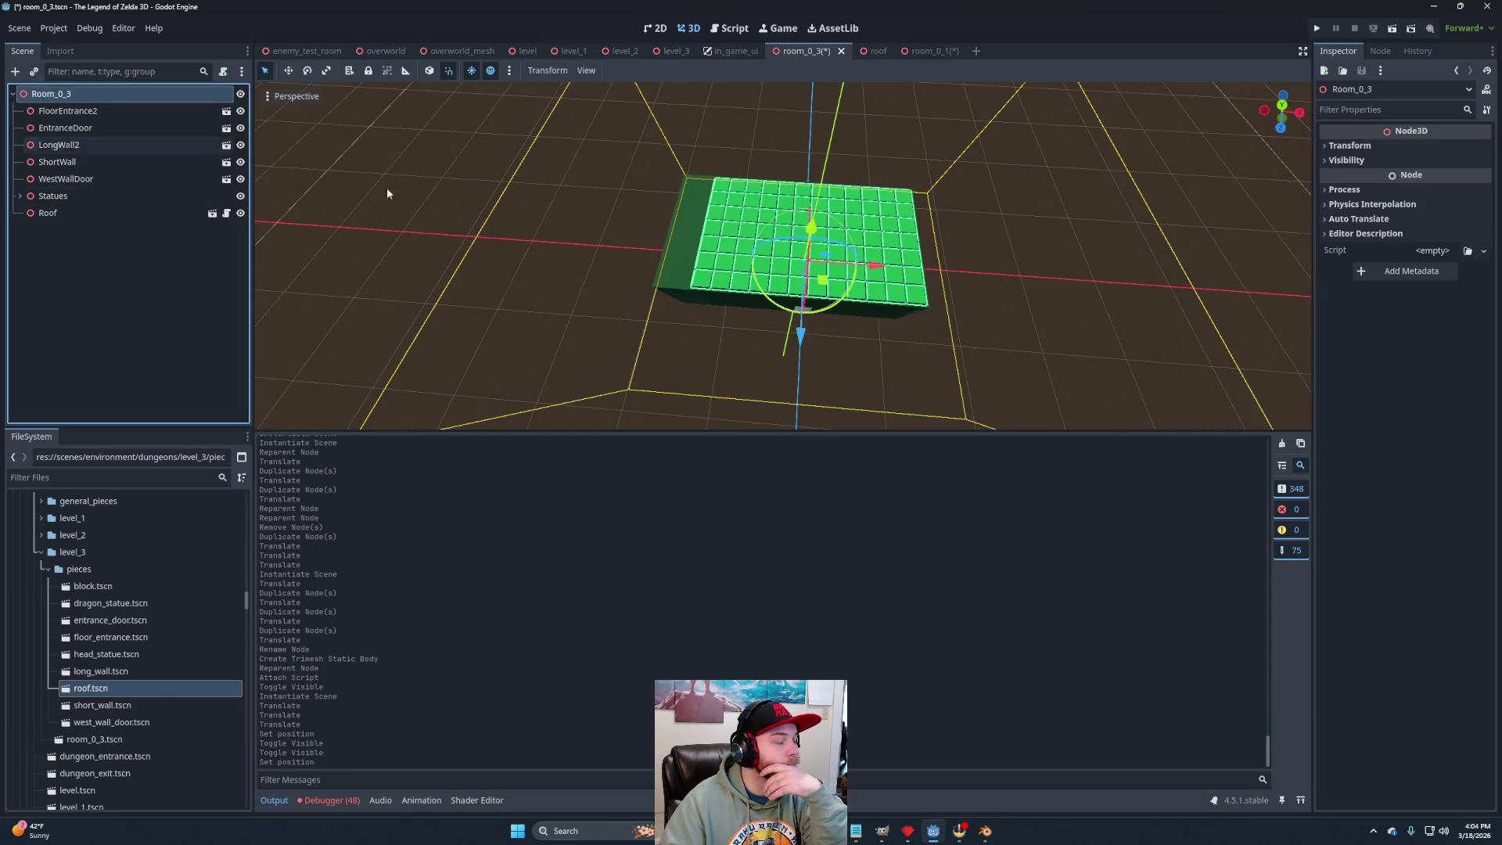
scroll(626, 293, "down", 3)
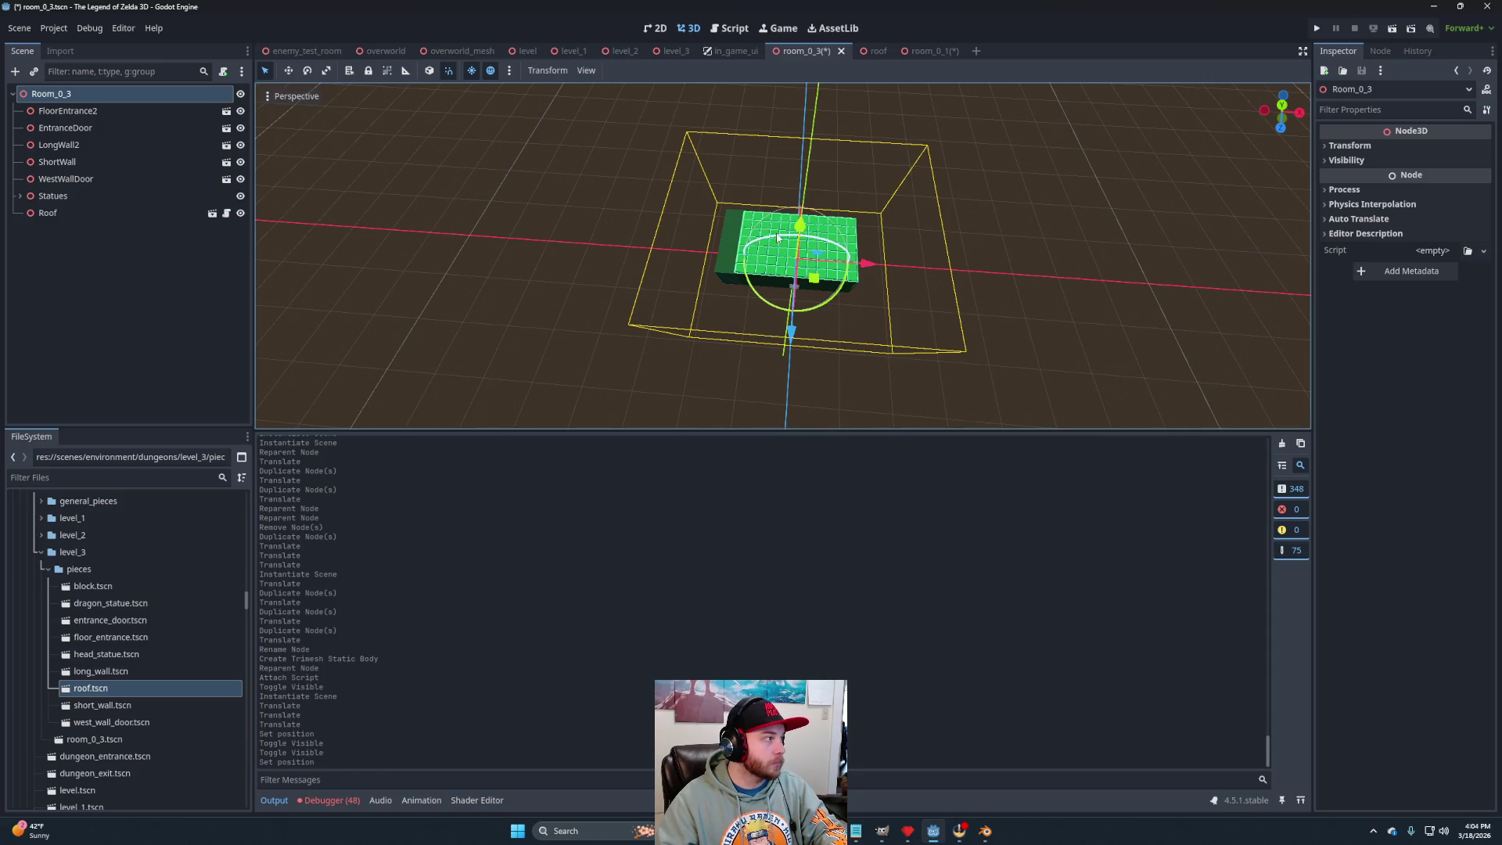
Save room_0_3 with its roof at 6.5 m using Ctrl+S.
key("ctrl+s")
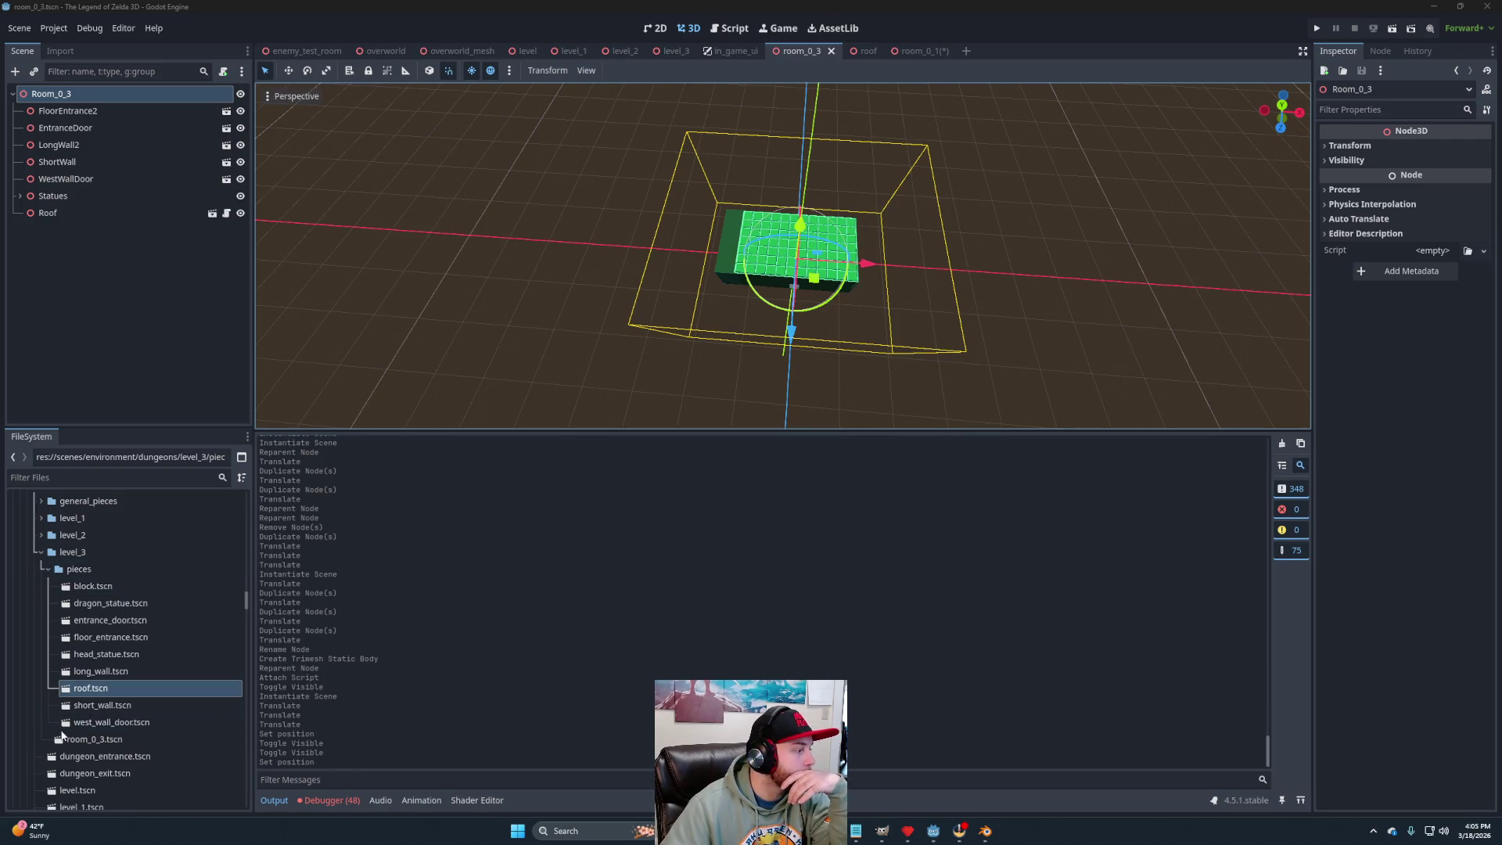
Create a new scene with a 3D Scene (Node3D) root.
right_click(86, 553)
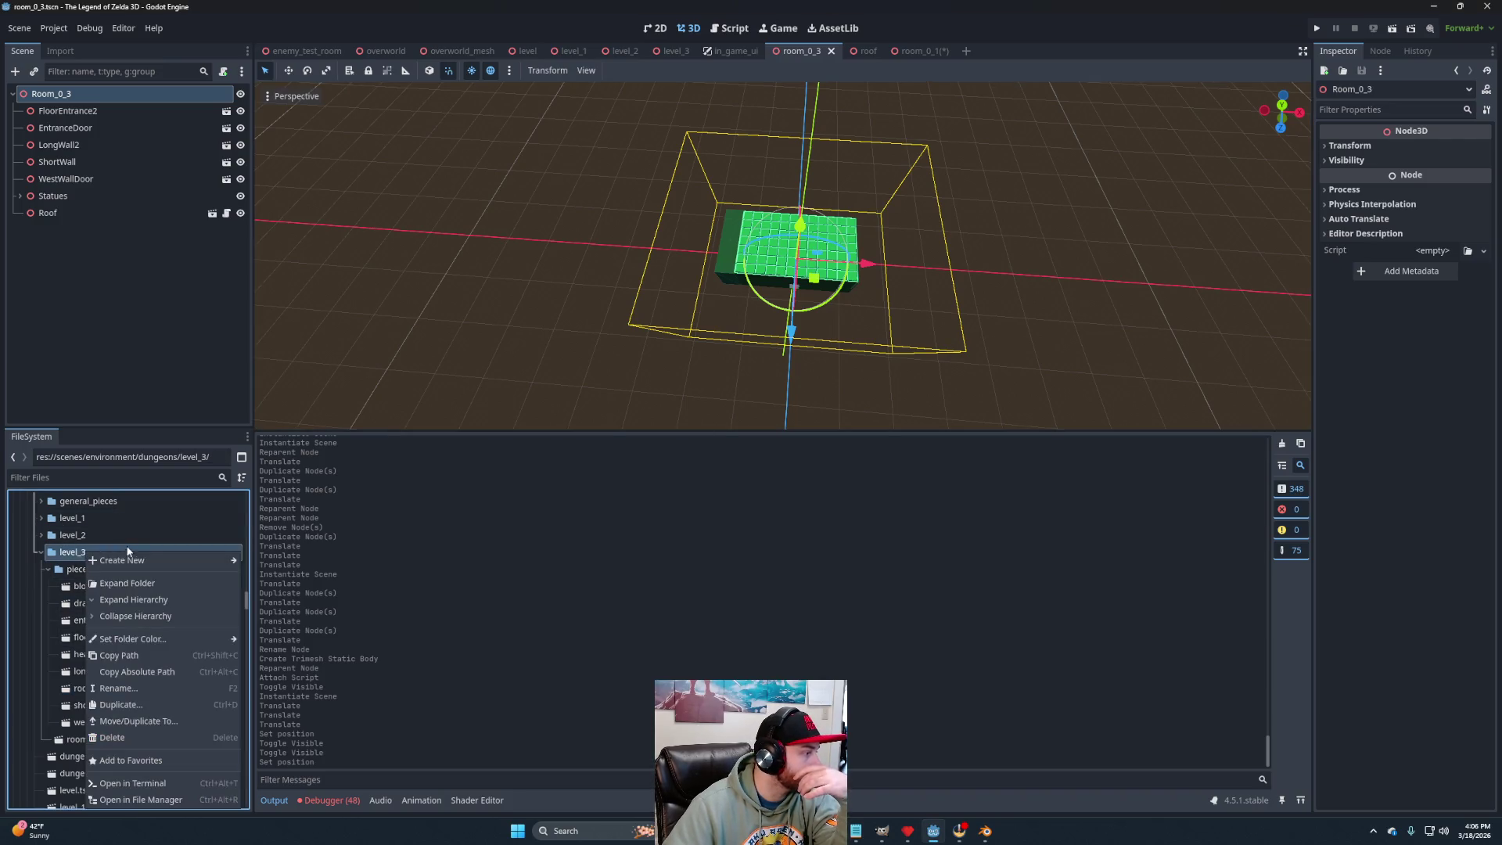
mouse_move(130, 561)
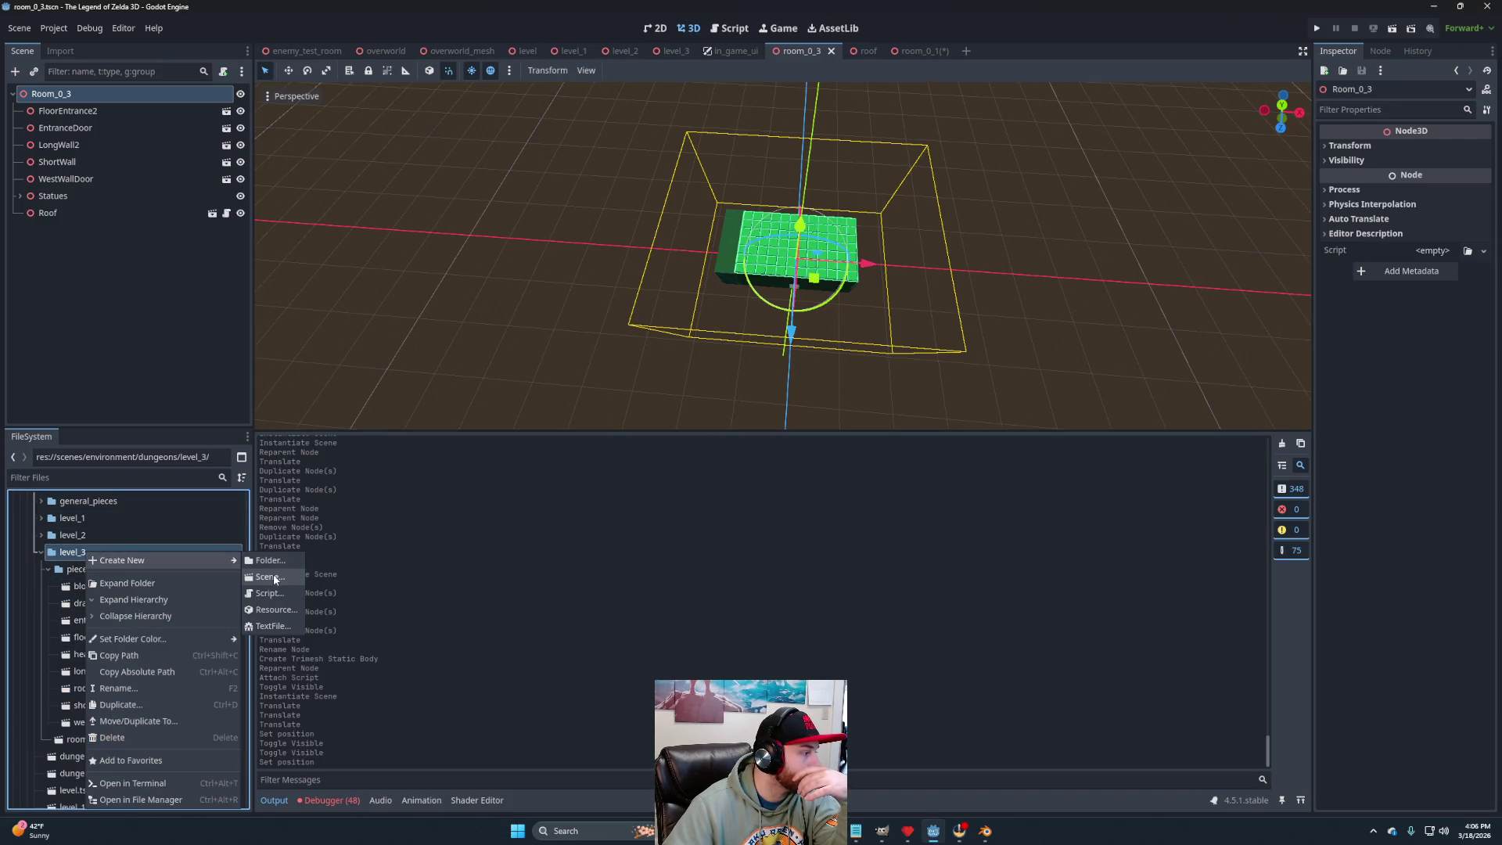
left_click(79, 551)
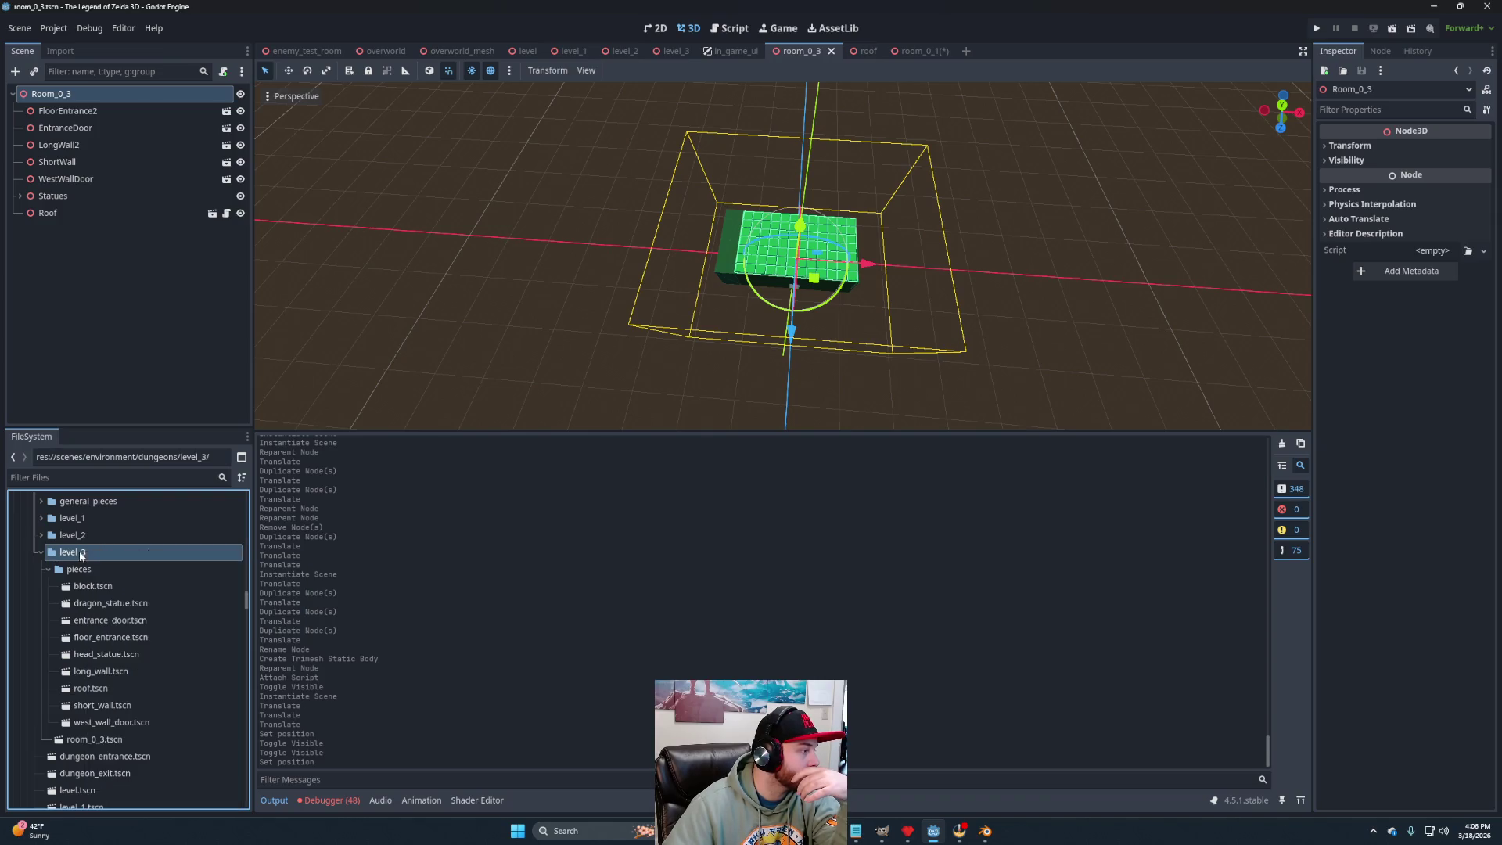
left_click(967, 50)
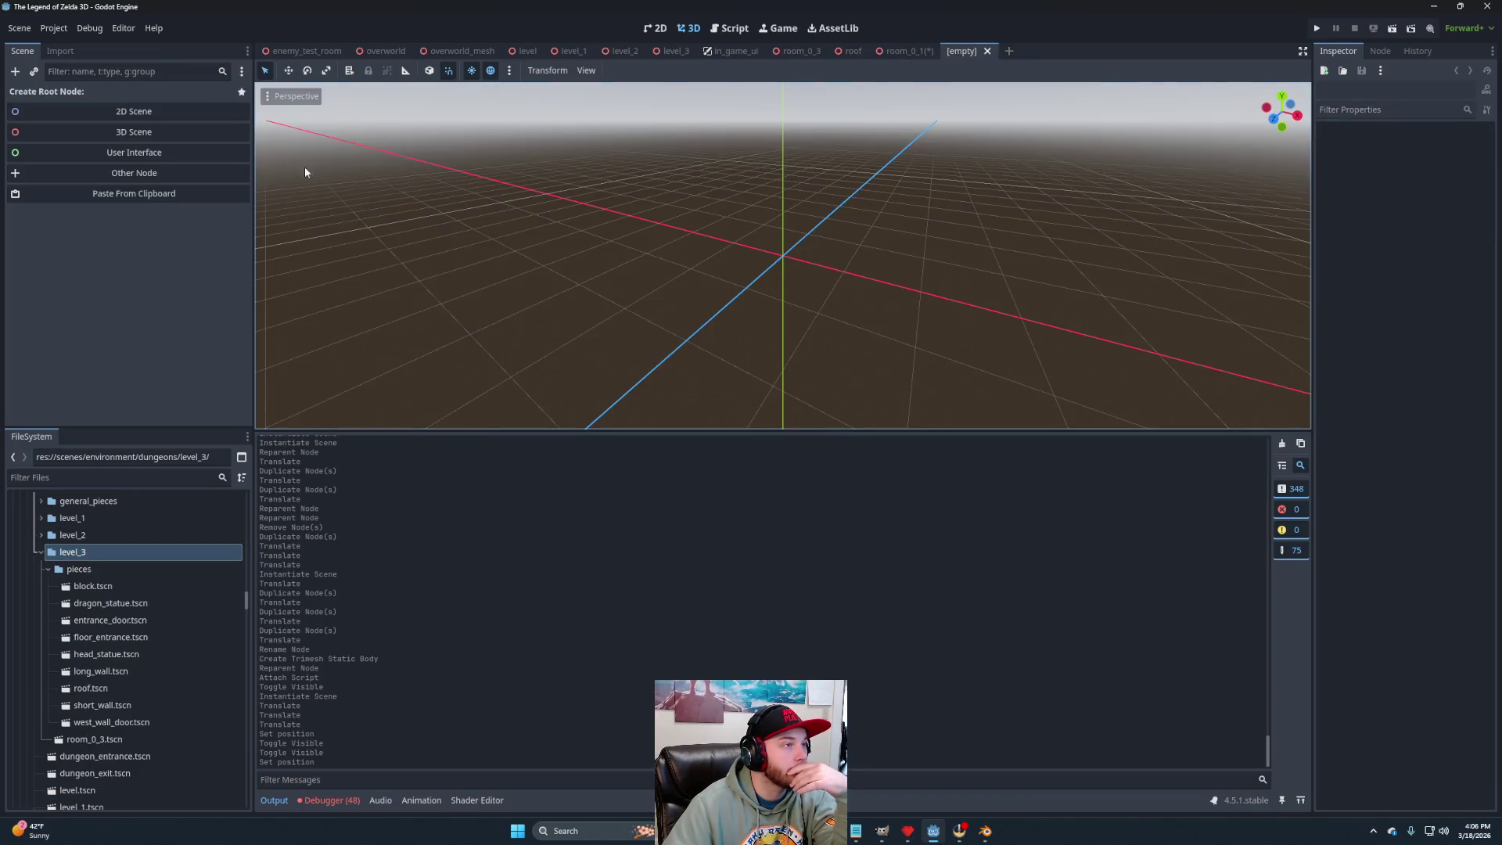
left_click(39, 133)
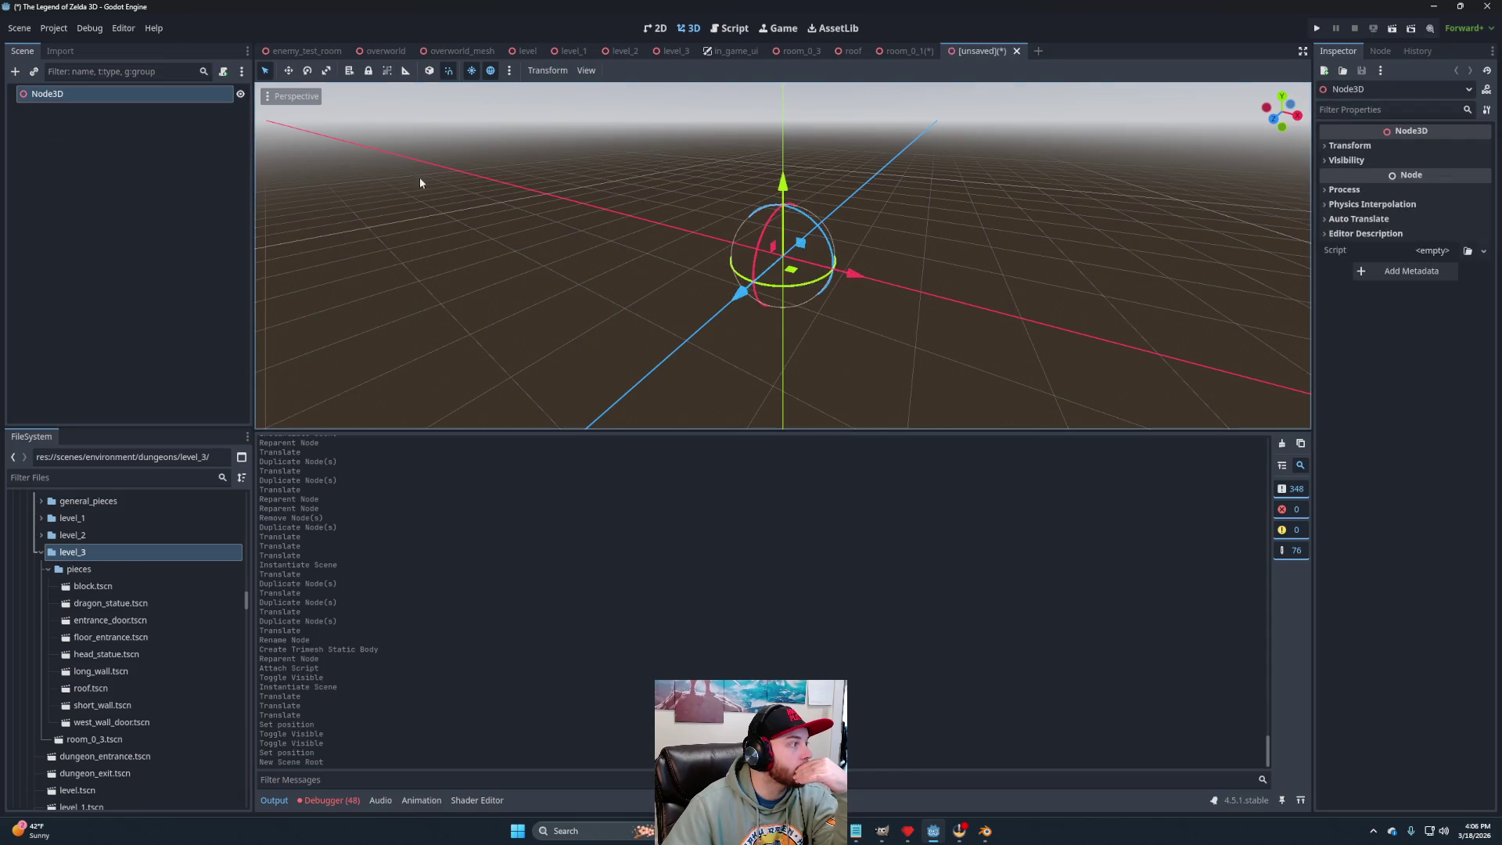
Close the room_0_1 scene, answering the save prompt, and return to the new scene.
left_click(916, 52)
left_click(942, 52)
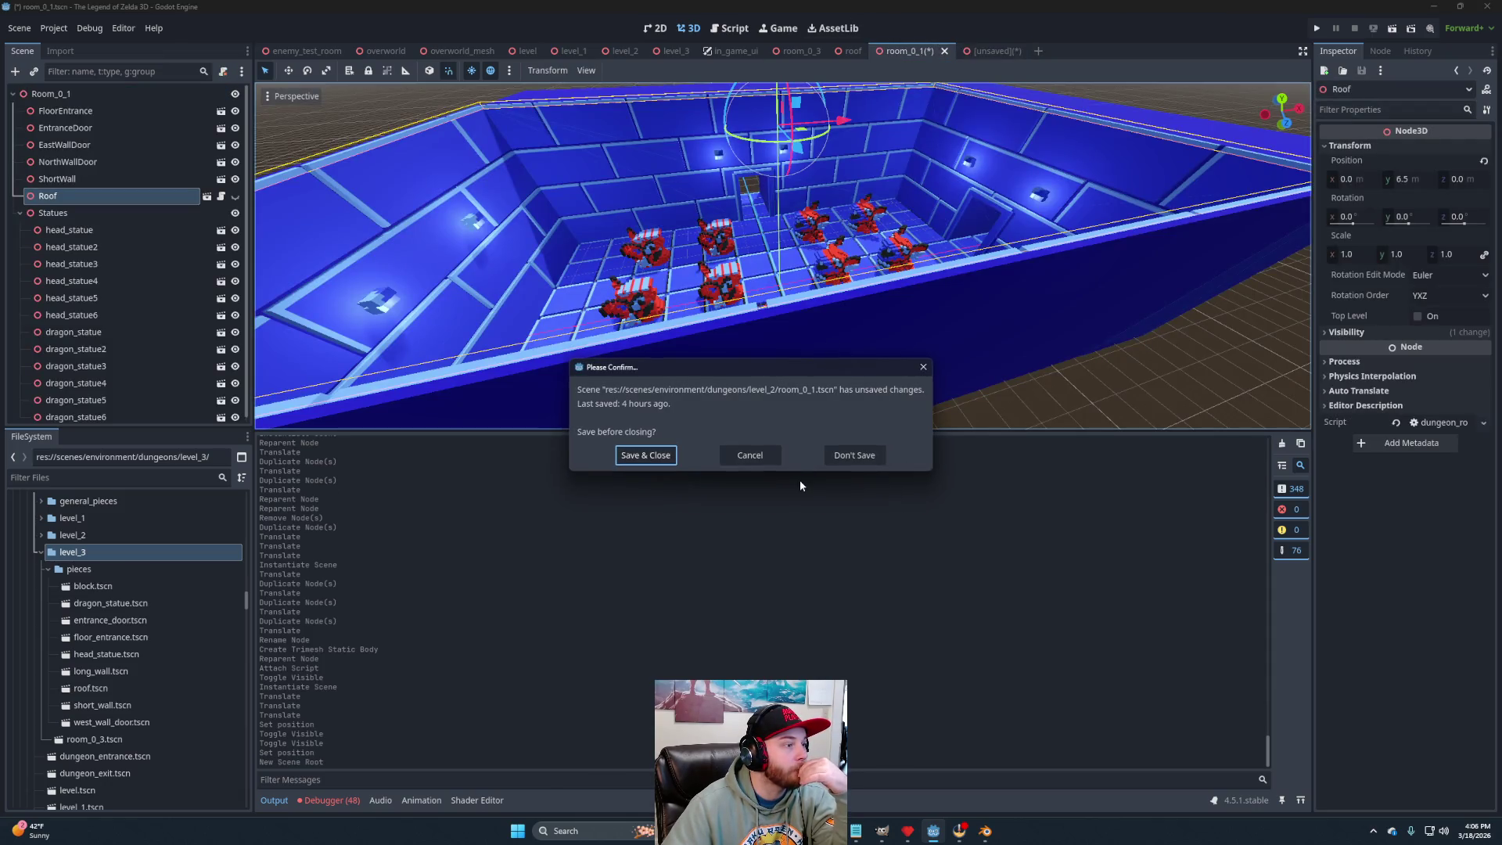
left_click(858, 458)
left_click(908, 53)
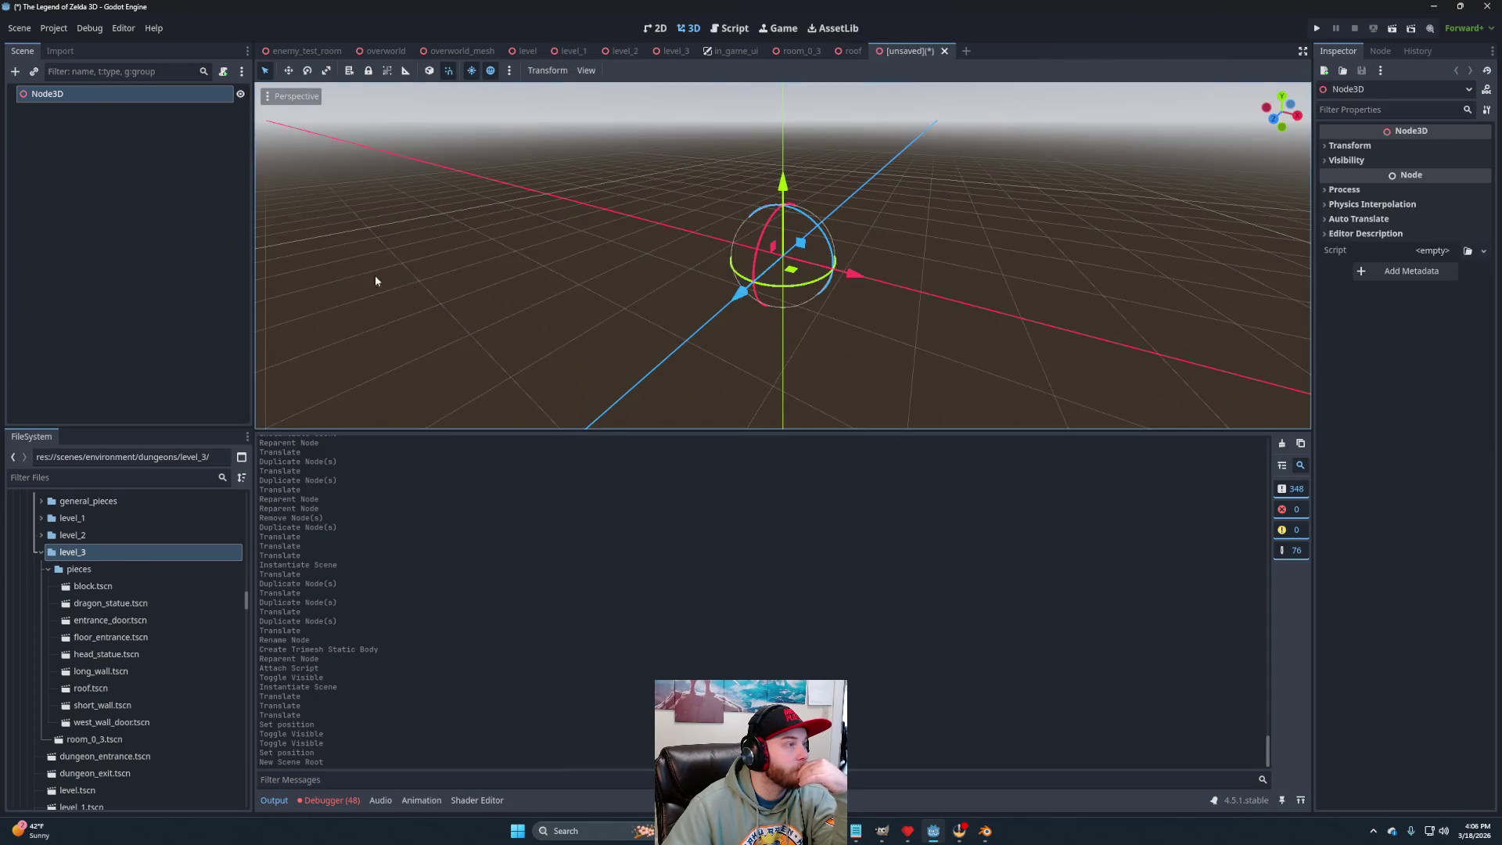
Rename the Node3D root to Room_0_2.
double_click(94, 94)
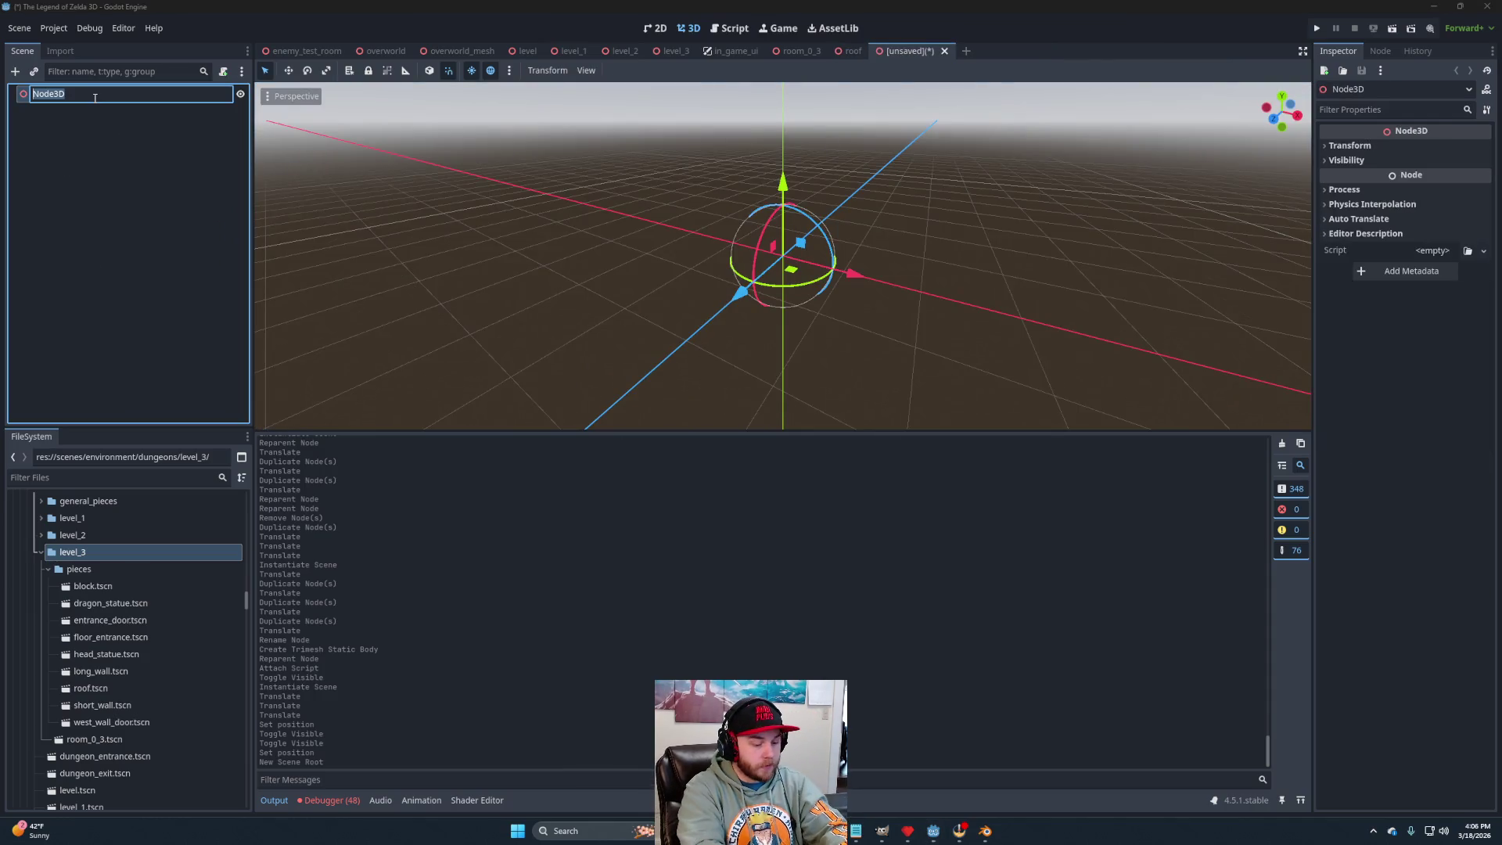
type("R")
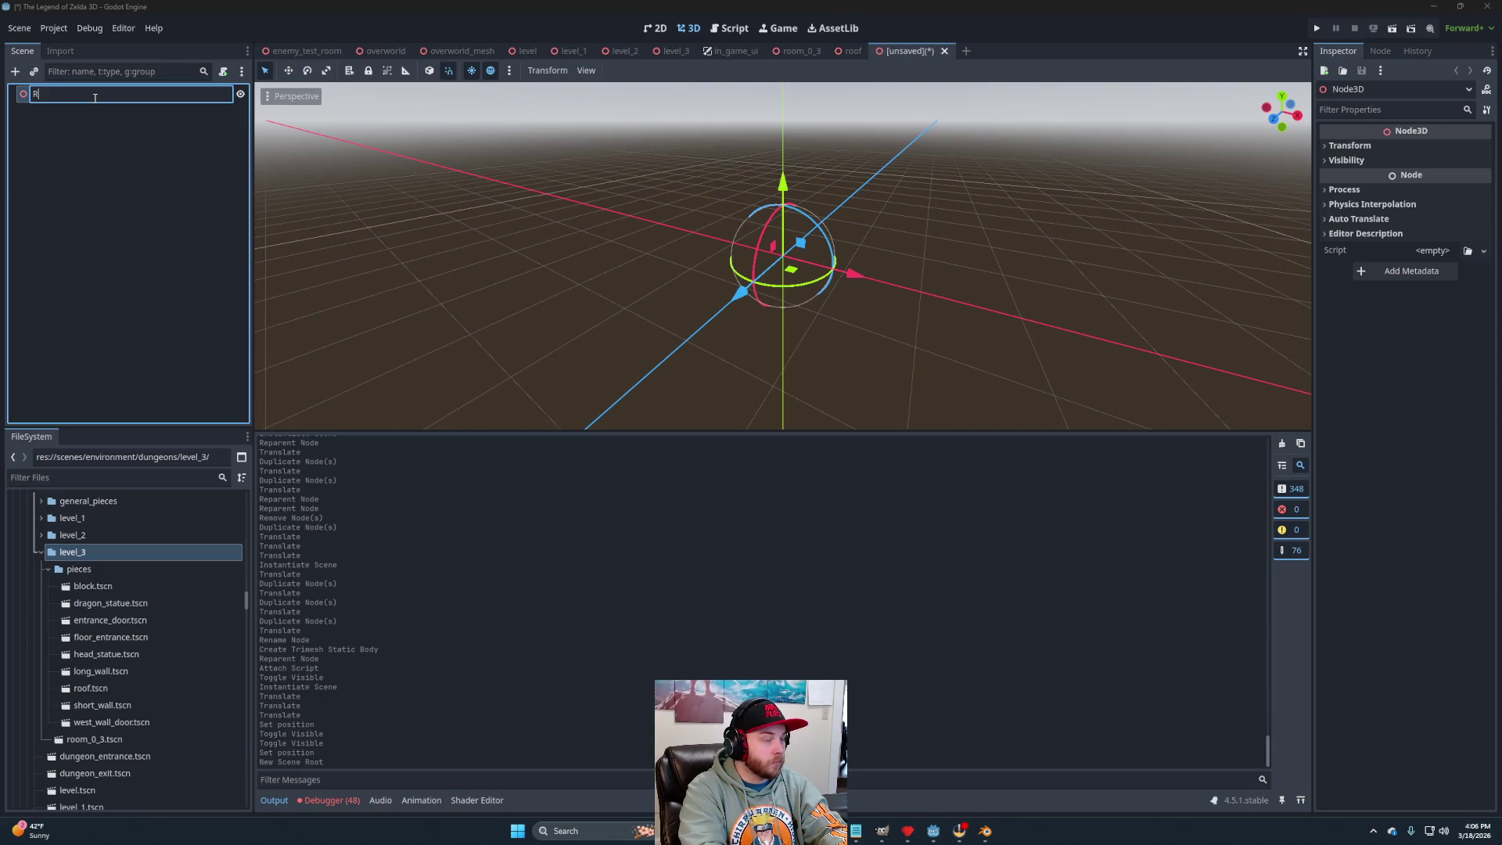
type("oom_")
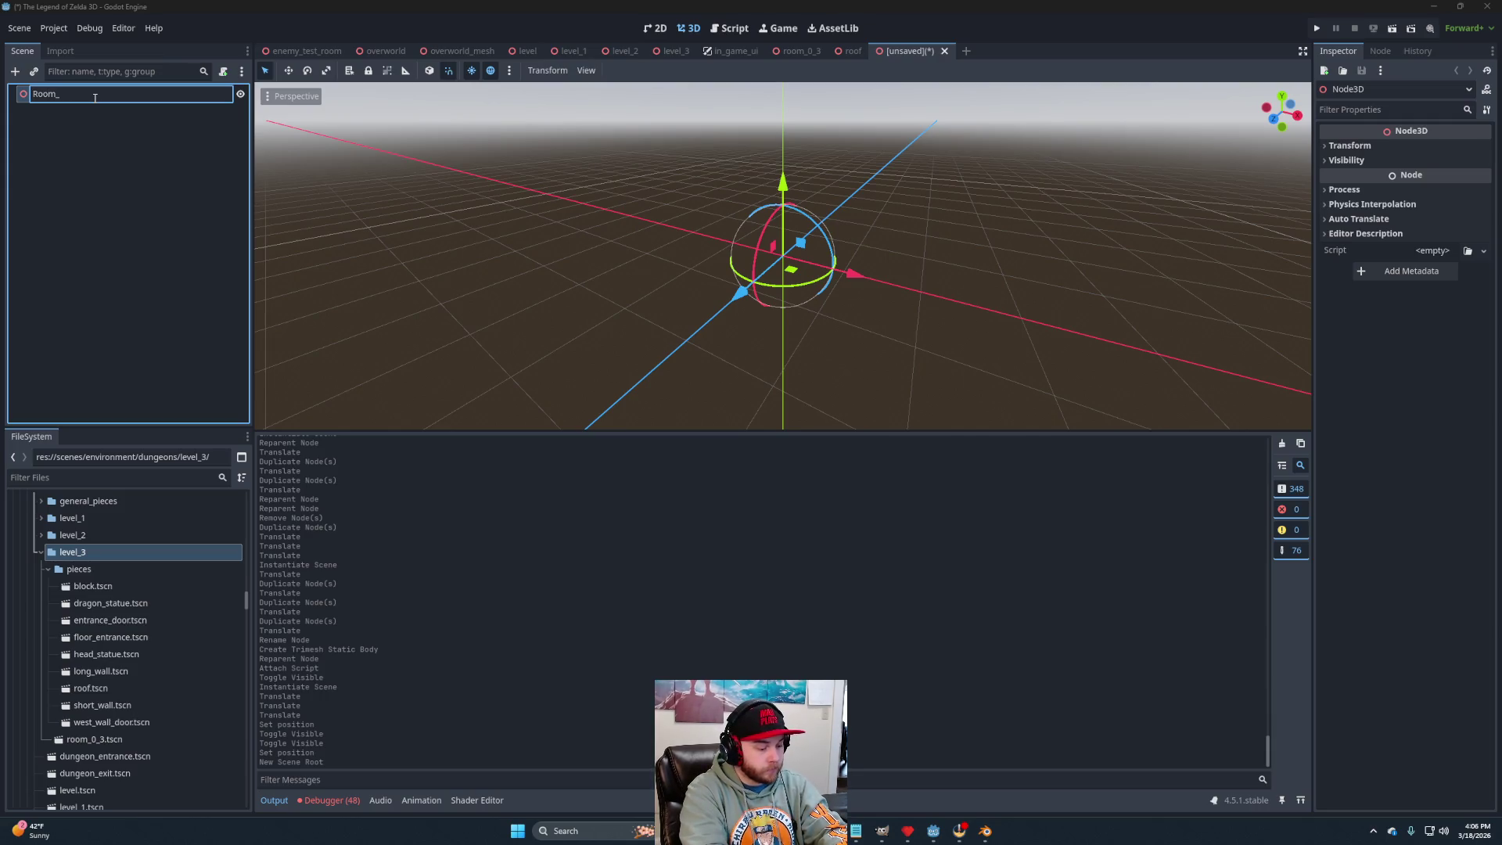
type("0_2")
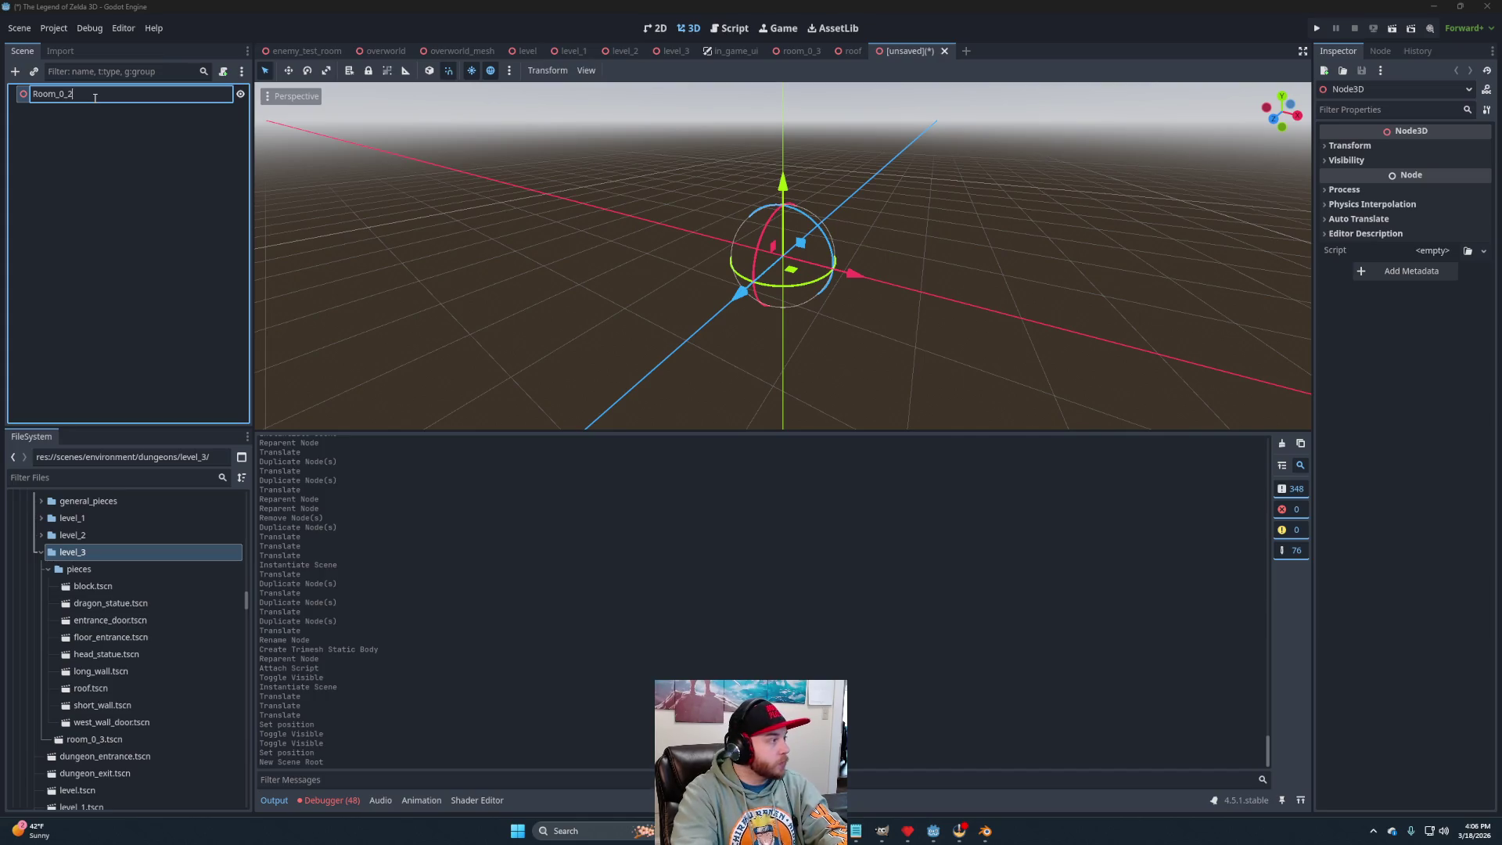
key("Return")
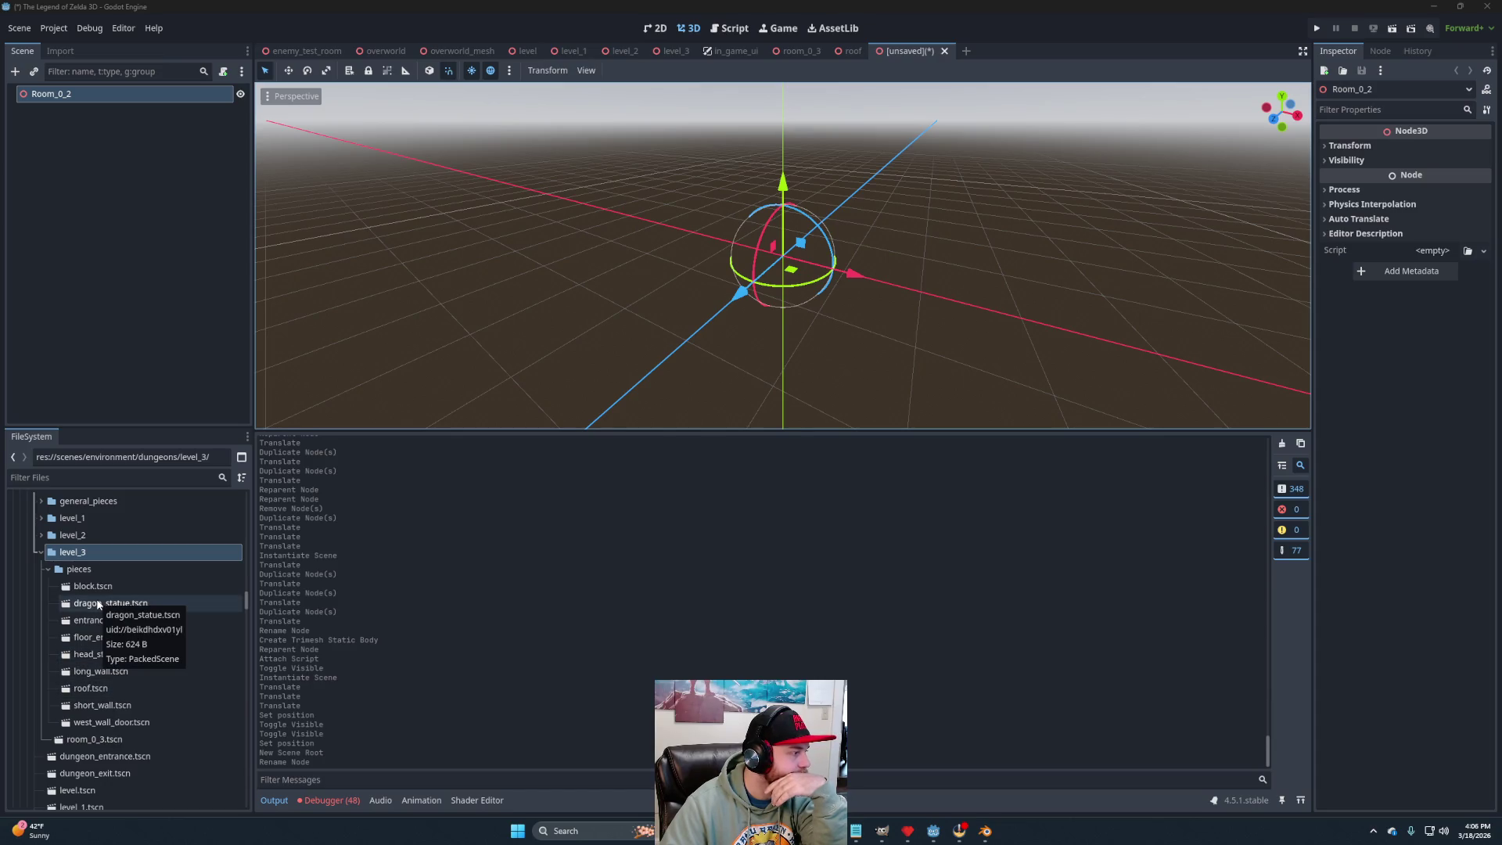
Scroll through the FileSystem dock to browse the project's folders.
scroll(139, 575, "up", 4)
scroll(148, 624, "up", 8)
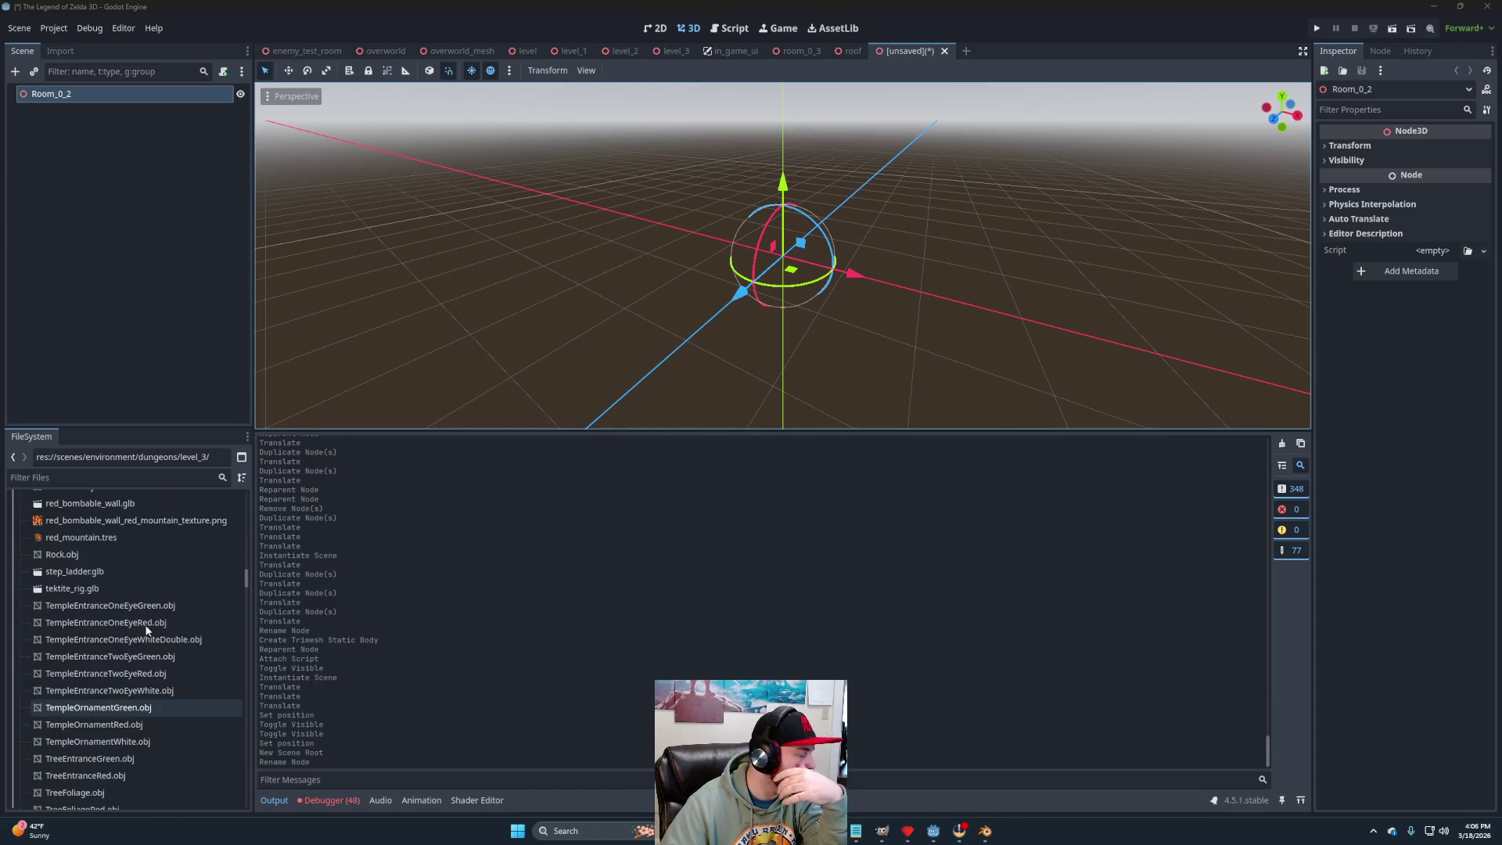
scroll(146, 628, "up", 2)
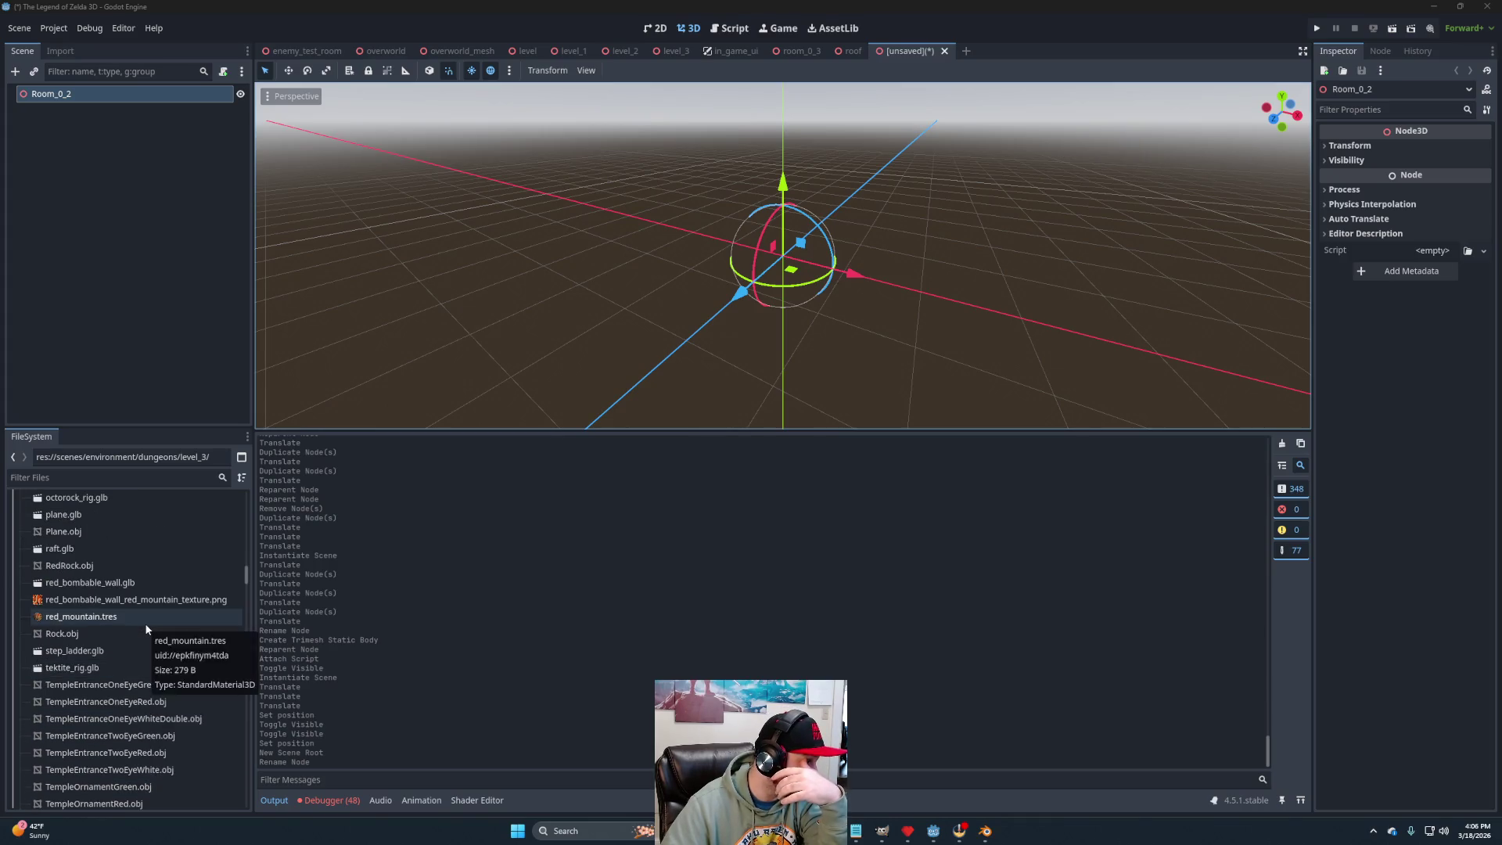
scroll(146, 629, "up", 1)
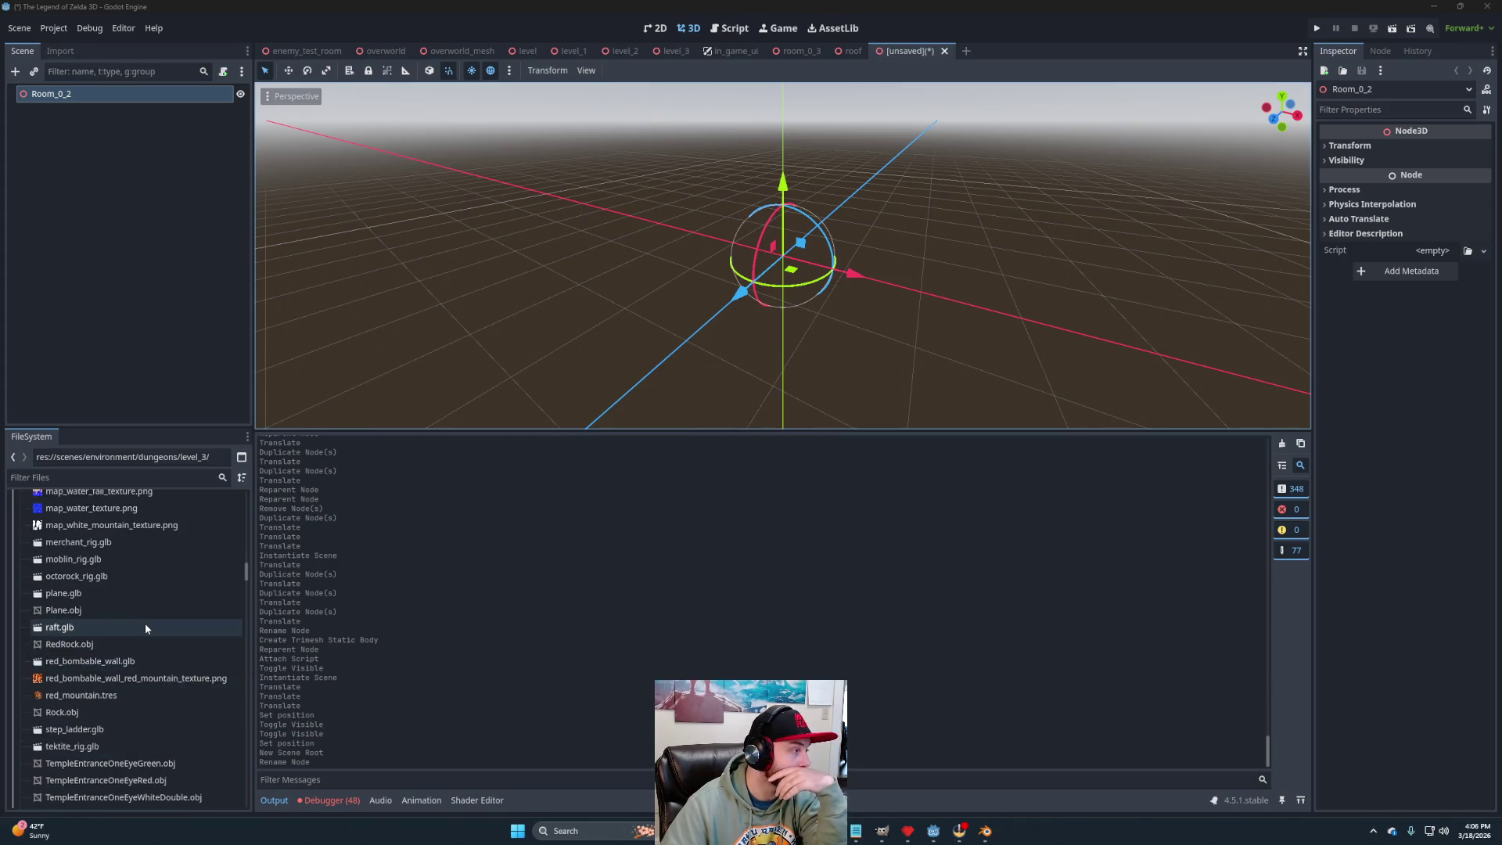
scroll(145, 629, "up", 2)
scroll(144, 629, "up", 4)
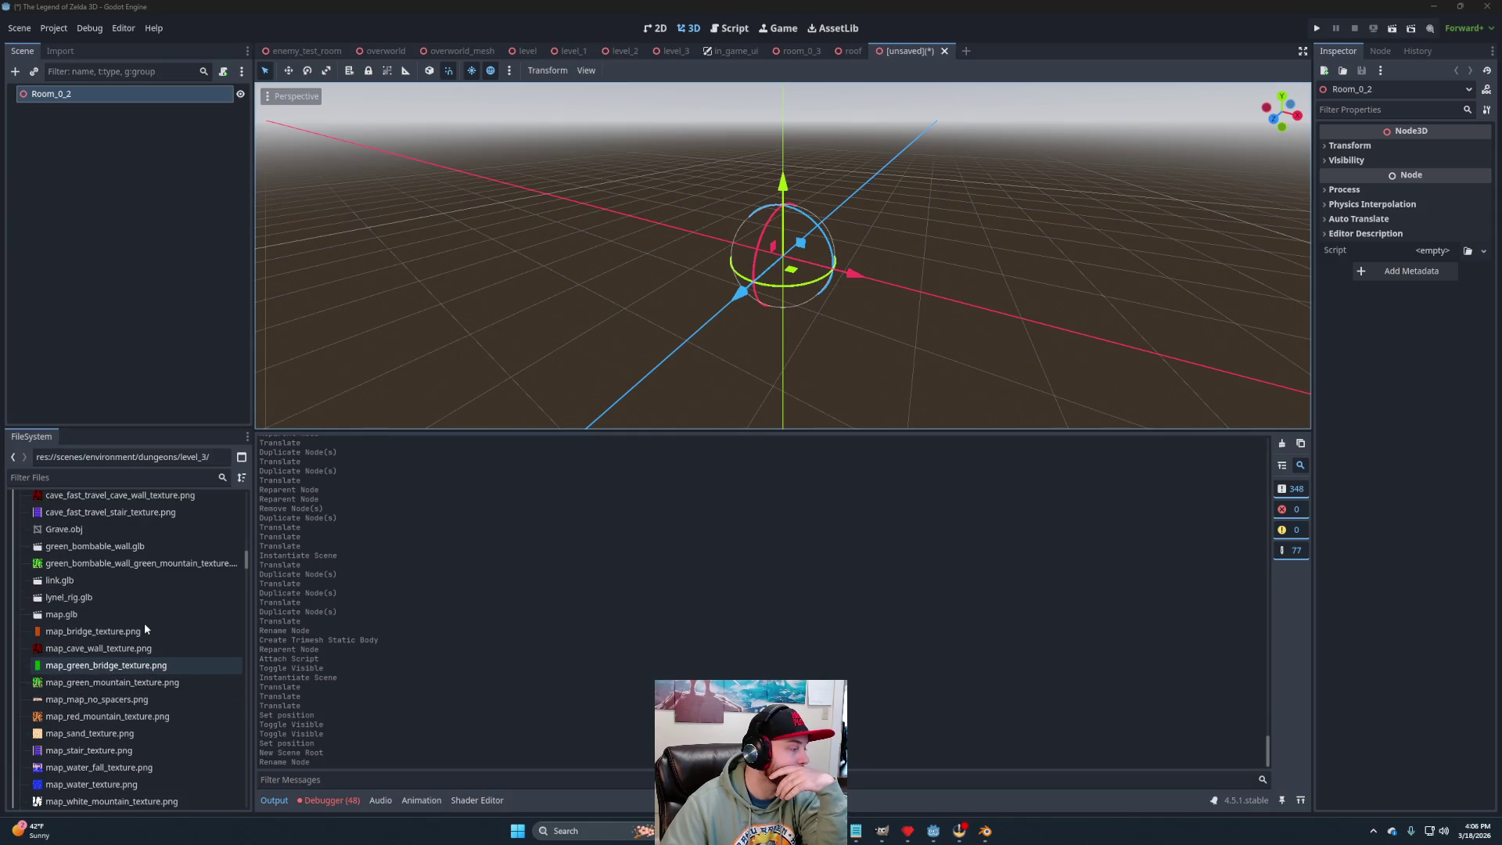
scroll(144, 622, "up", 6)
scroll(139, 612, "down", 15)
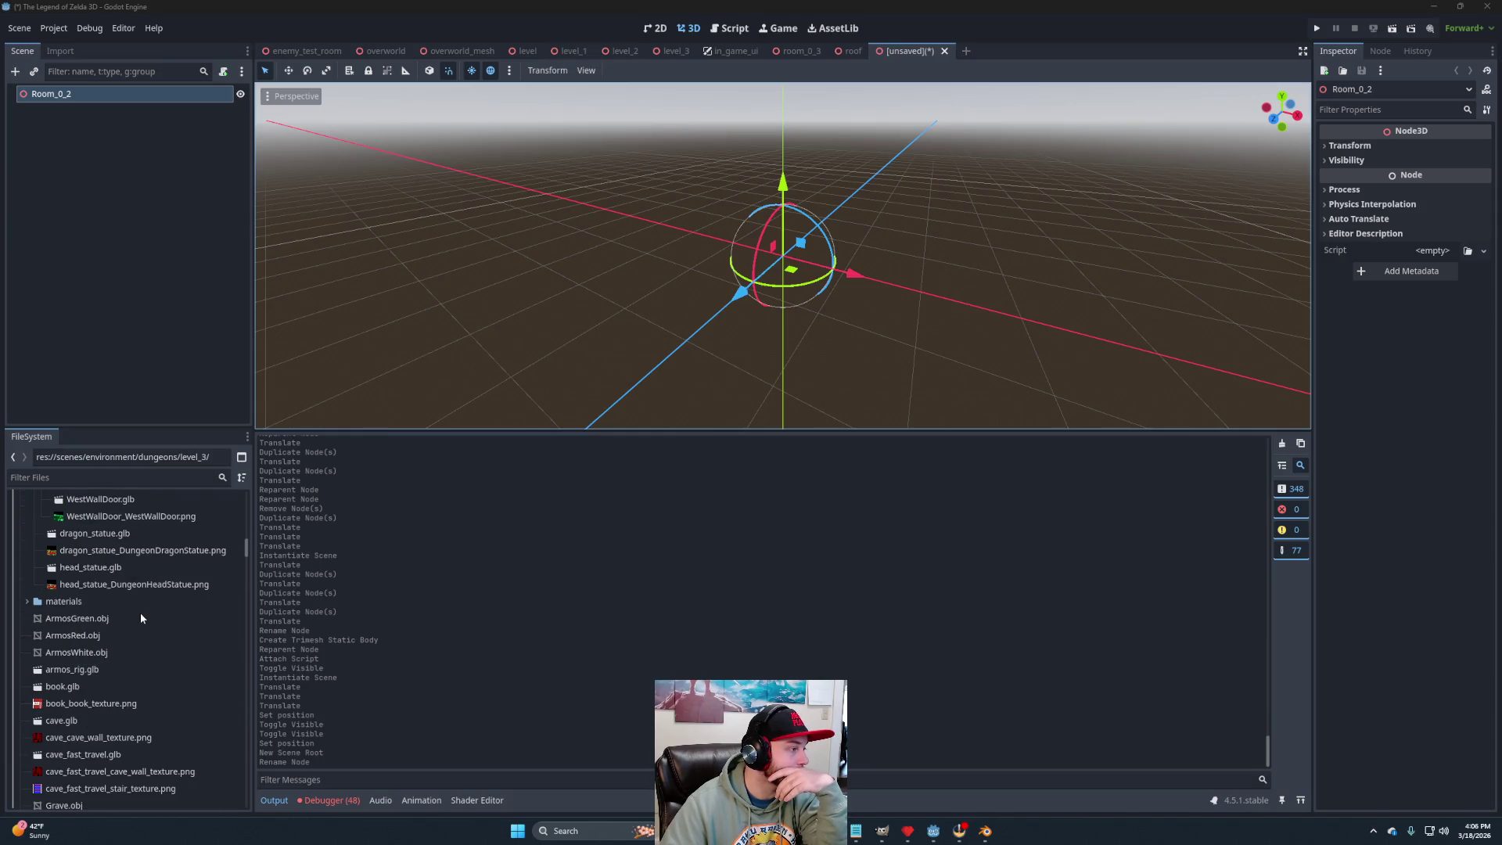
scroll(144, 612, "down", 10)
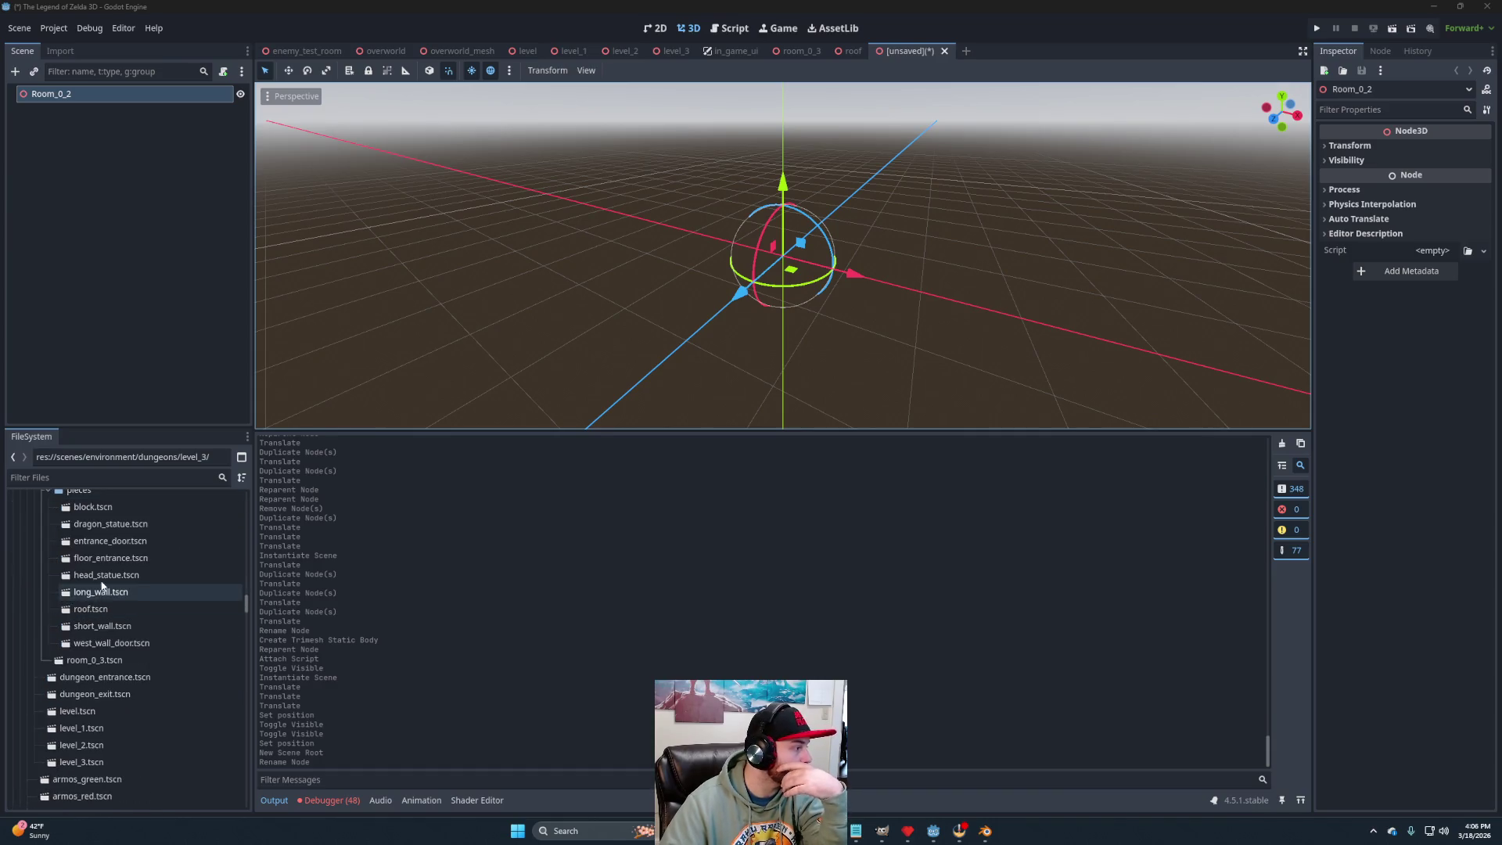
Rename the level_3 piece roof.tscn to floor.tscn and go back to the unsaved Room_0_2 scene.
double_click(103, 609)
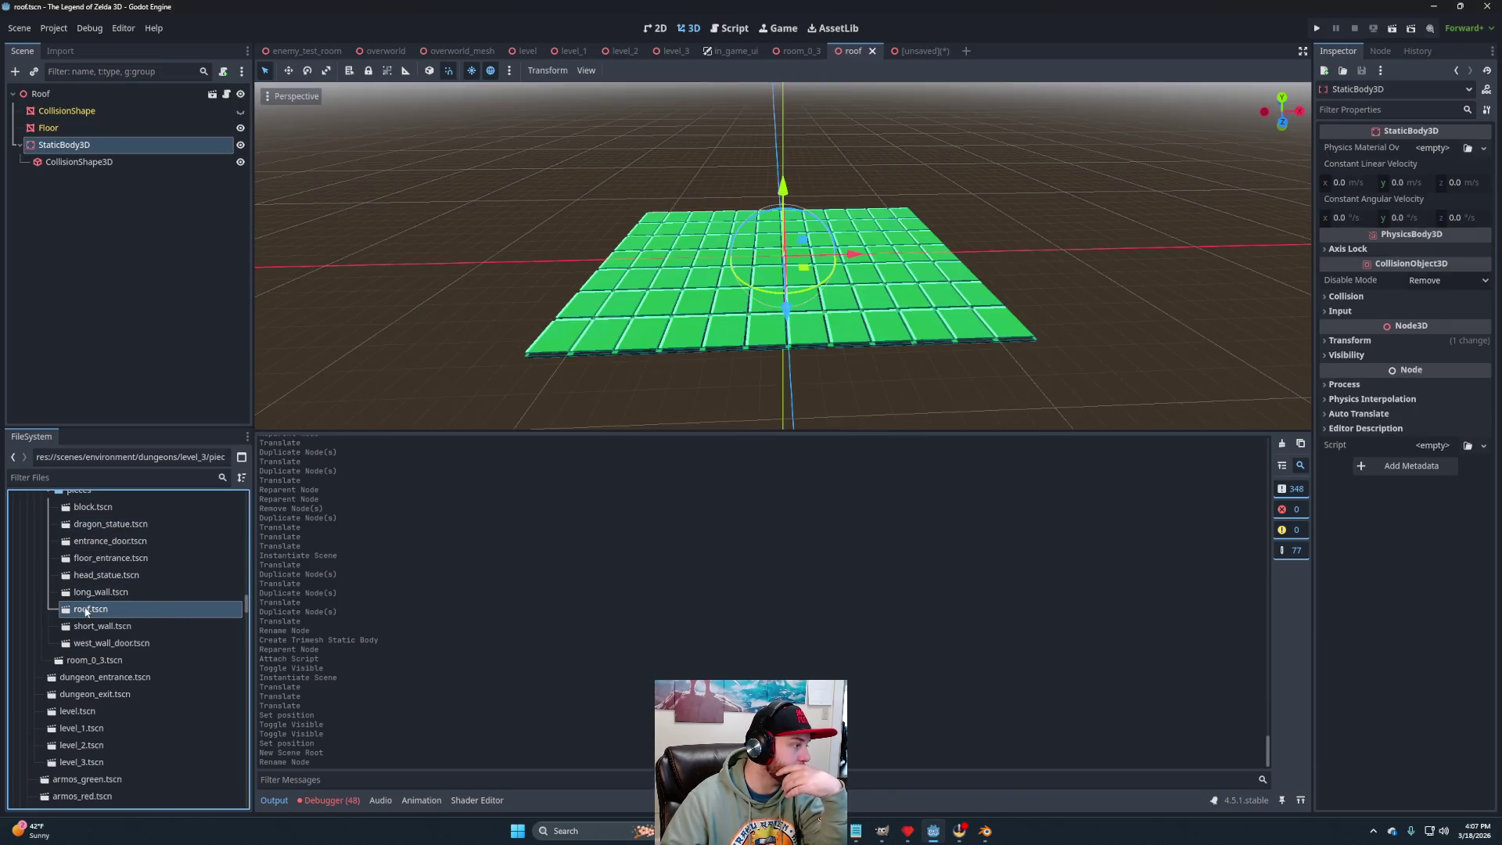
key("F2")
type("floor")
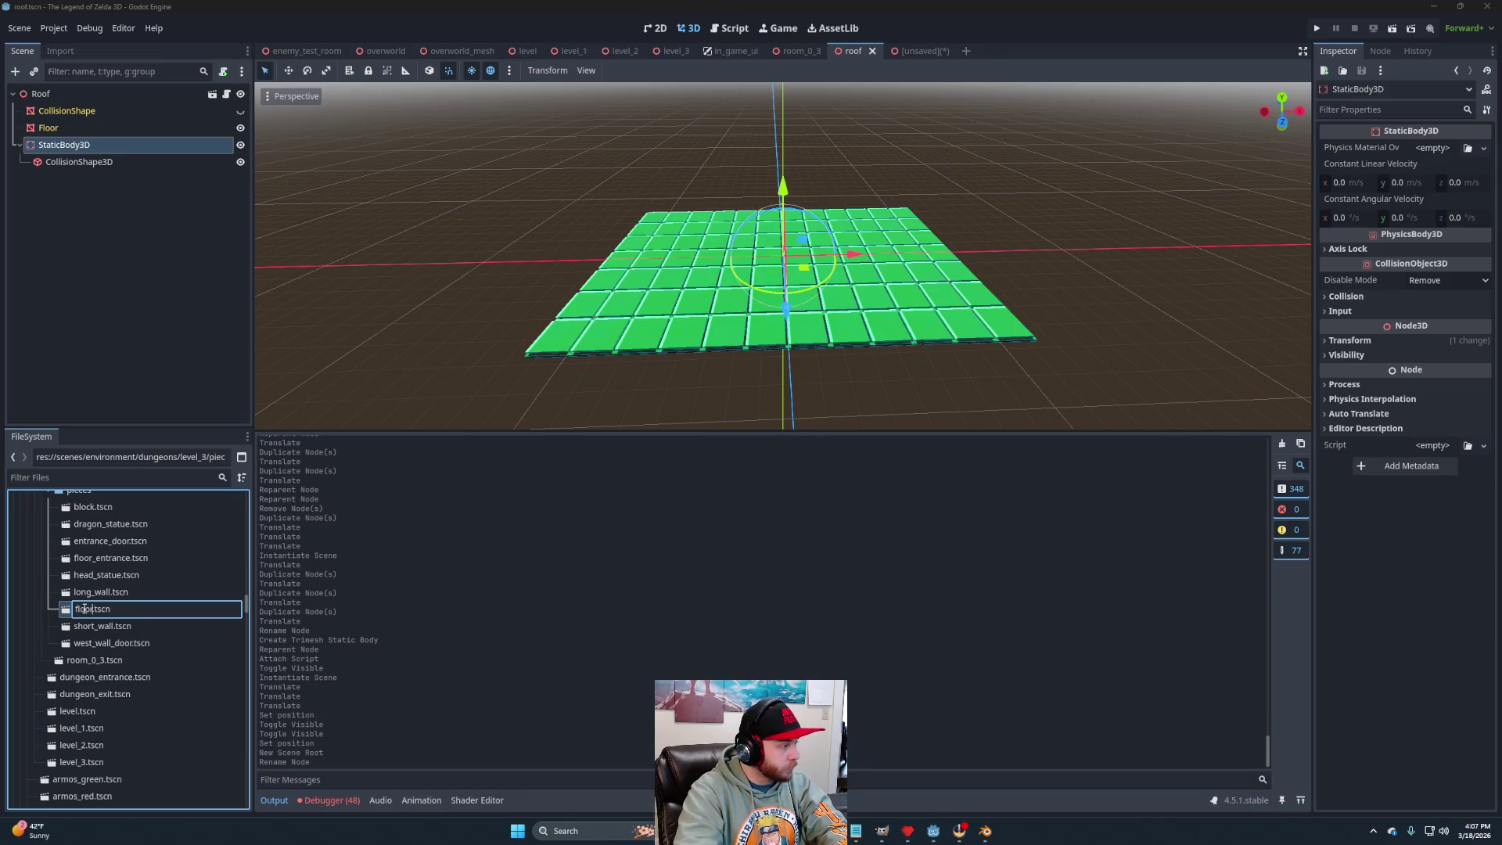
key("Return")
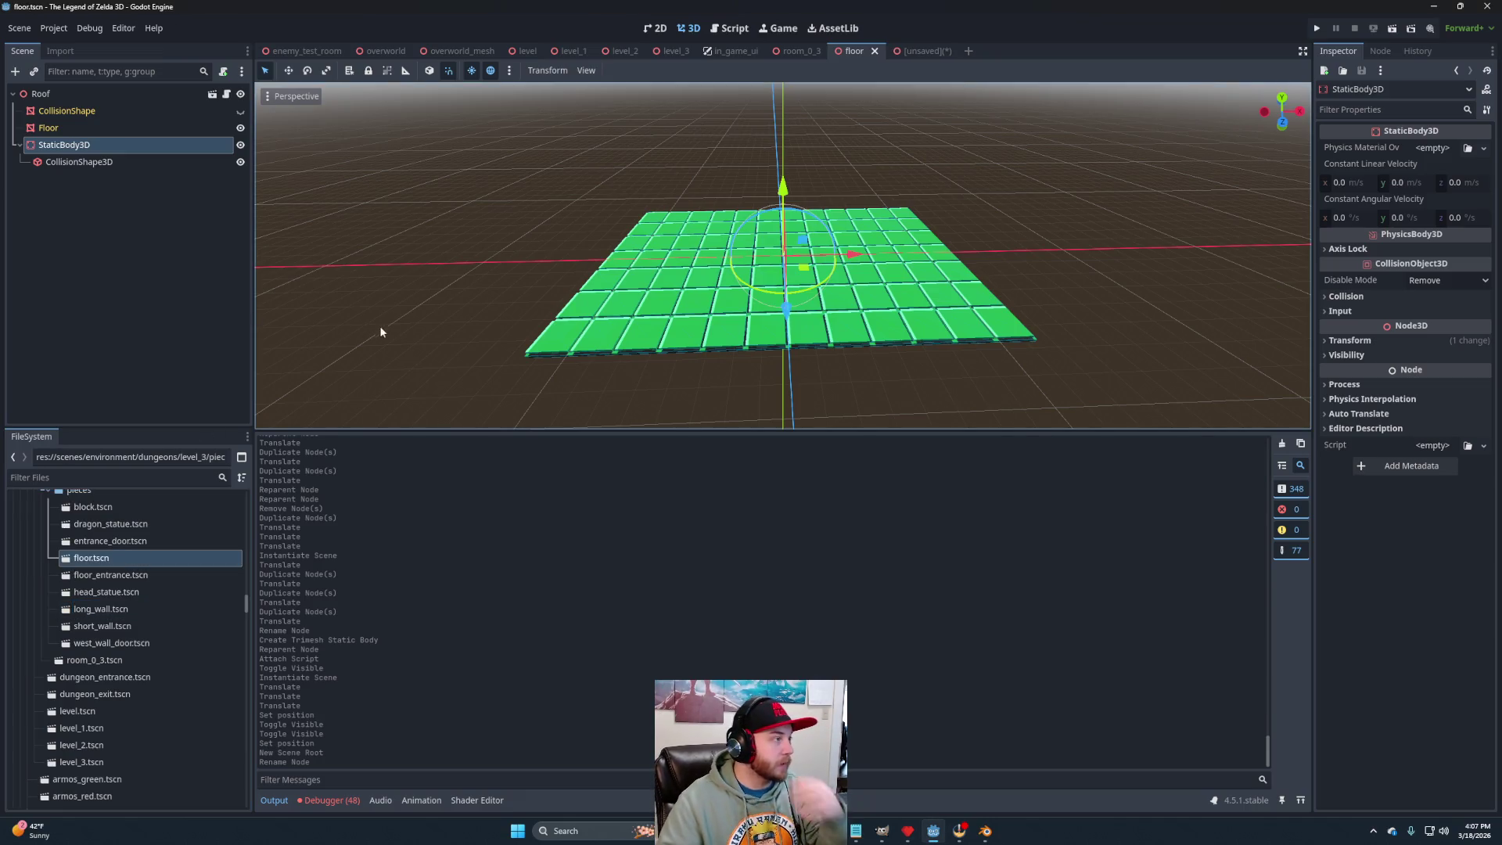
left_click(914, 53)
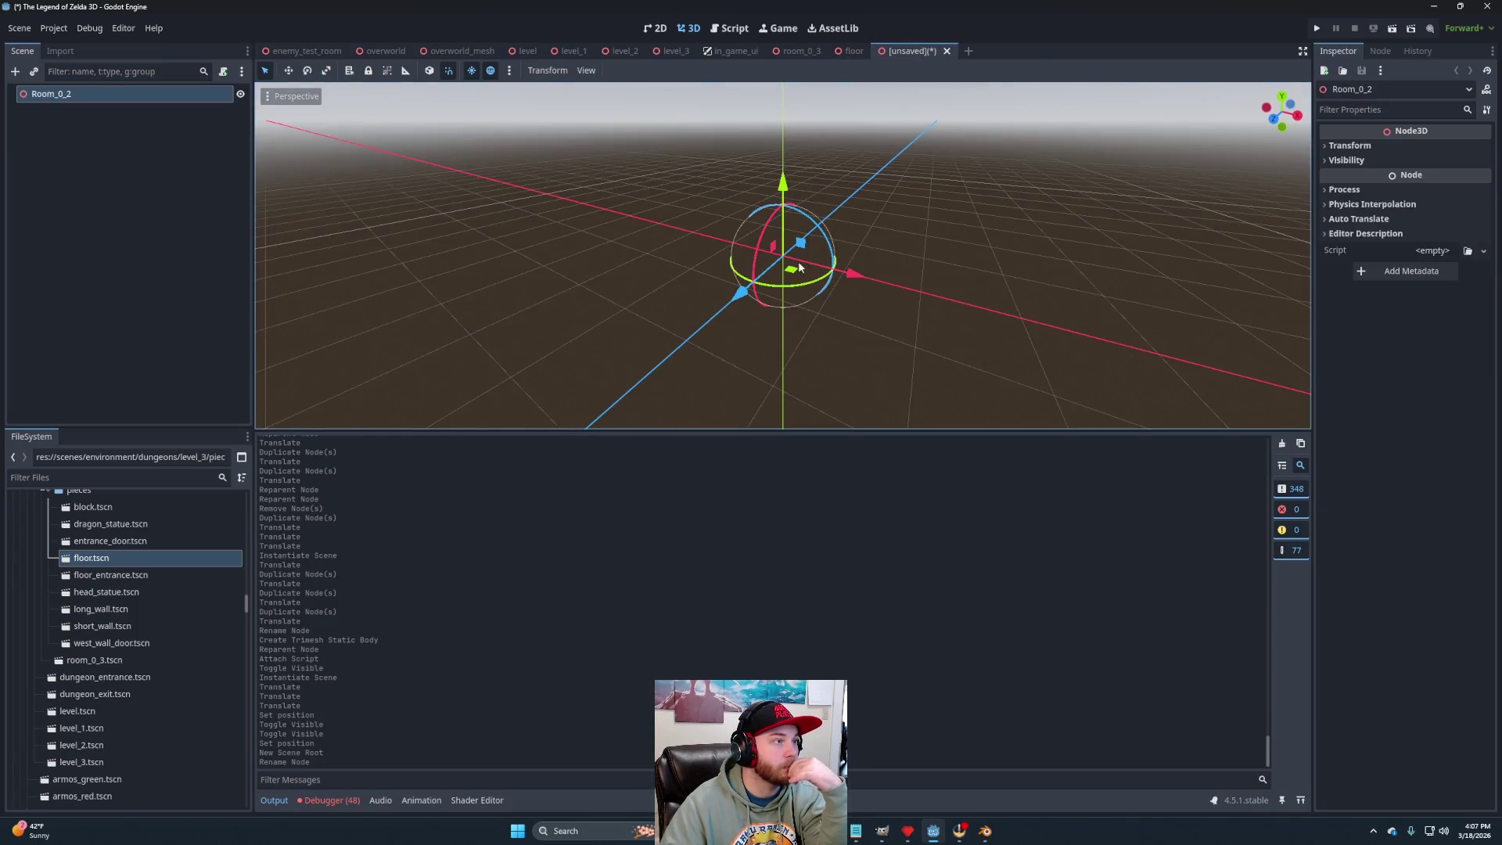
Instance floor.tscn into Room_0_2, then detach the floor root's script and save floor.tscn.
mouse_move(106, 558)
left_mouse_down()
mouse_move(94, 171)
mouse_move(71, 99)
left_mouse_up()
scroll(609, 251, "down", 6)
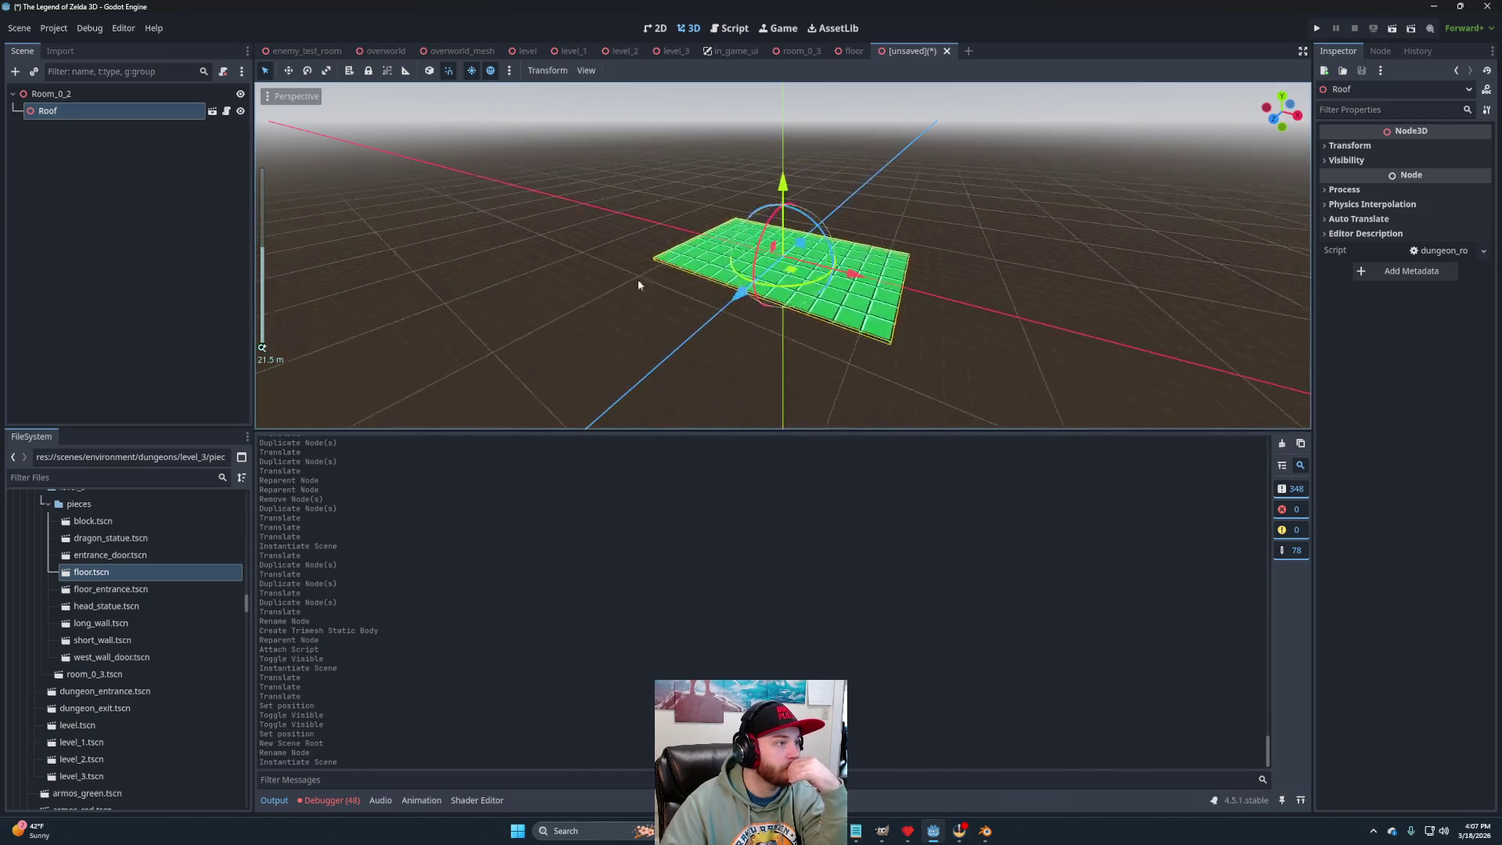
left_click(849, 53)
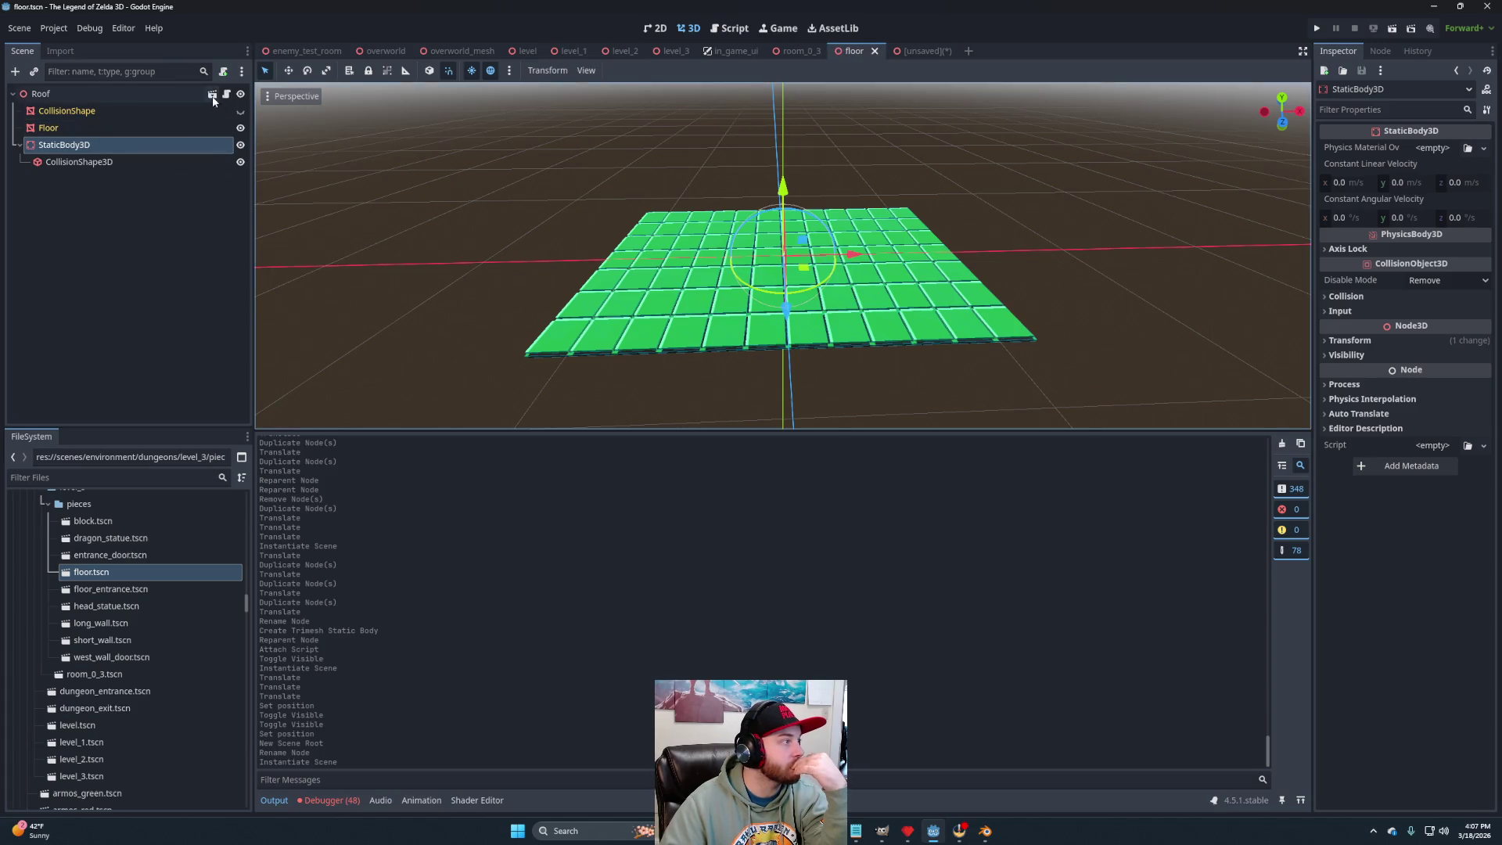
left_click(148, 95)
left_click(223, 71)
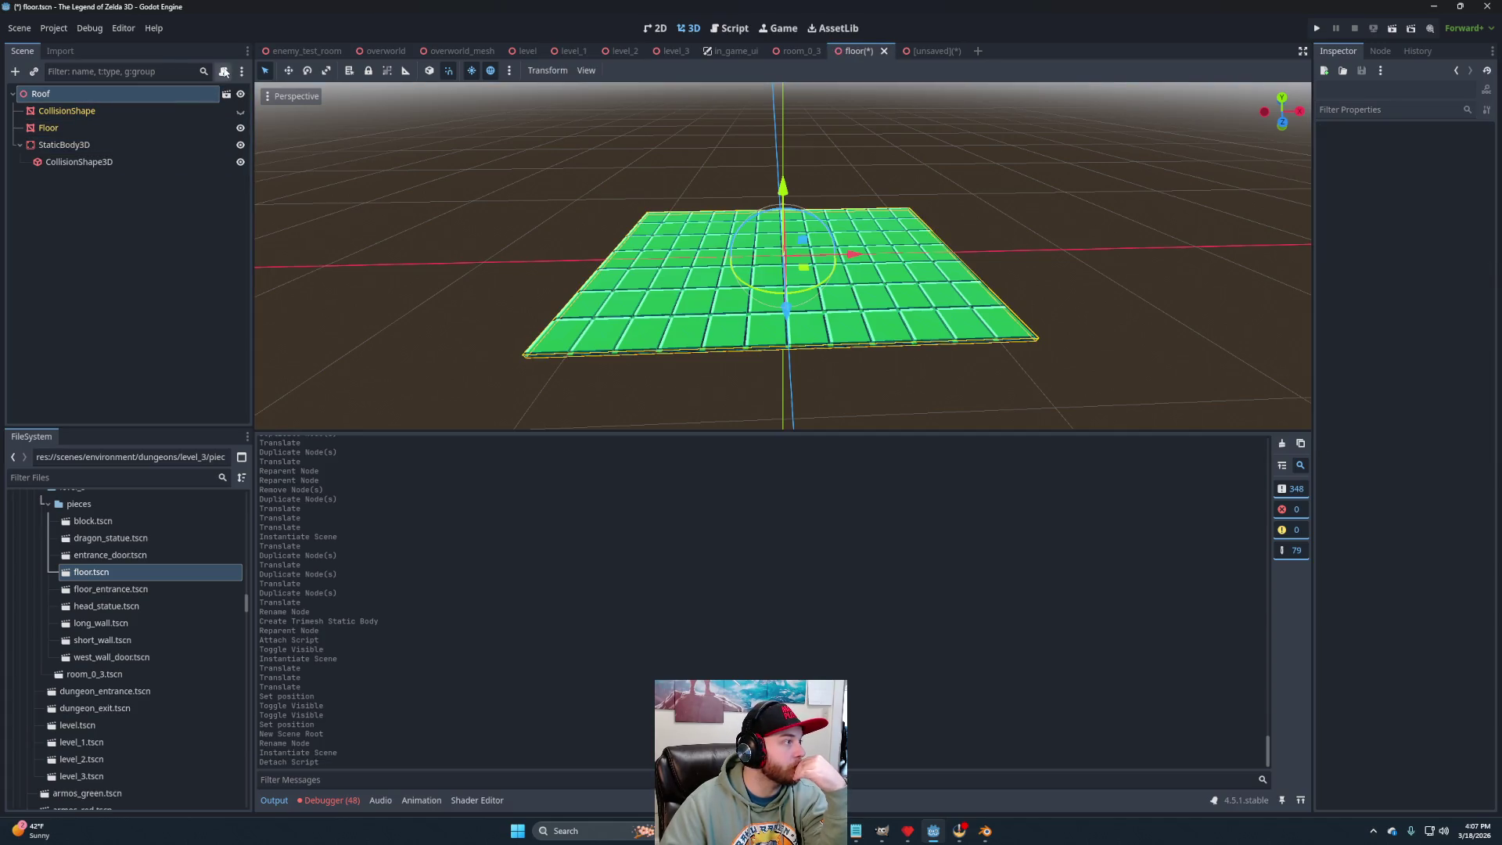
key("ctrl+s")
left_click(923, 58)
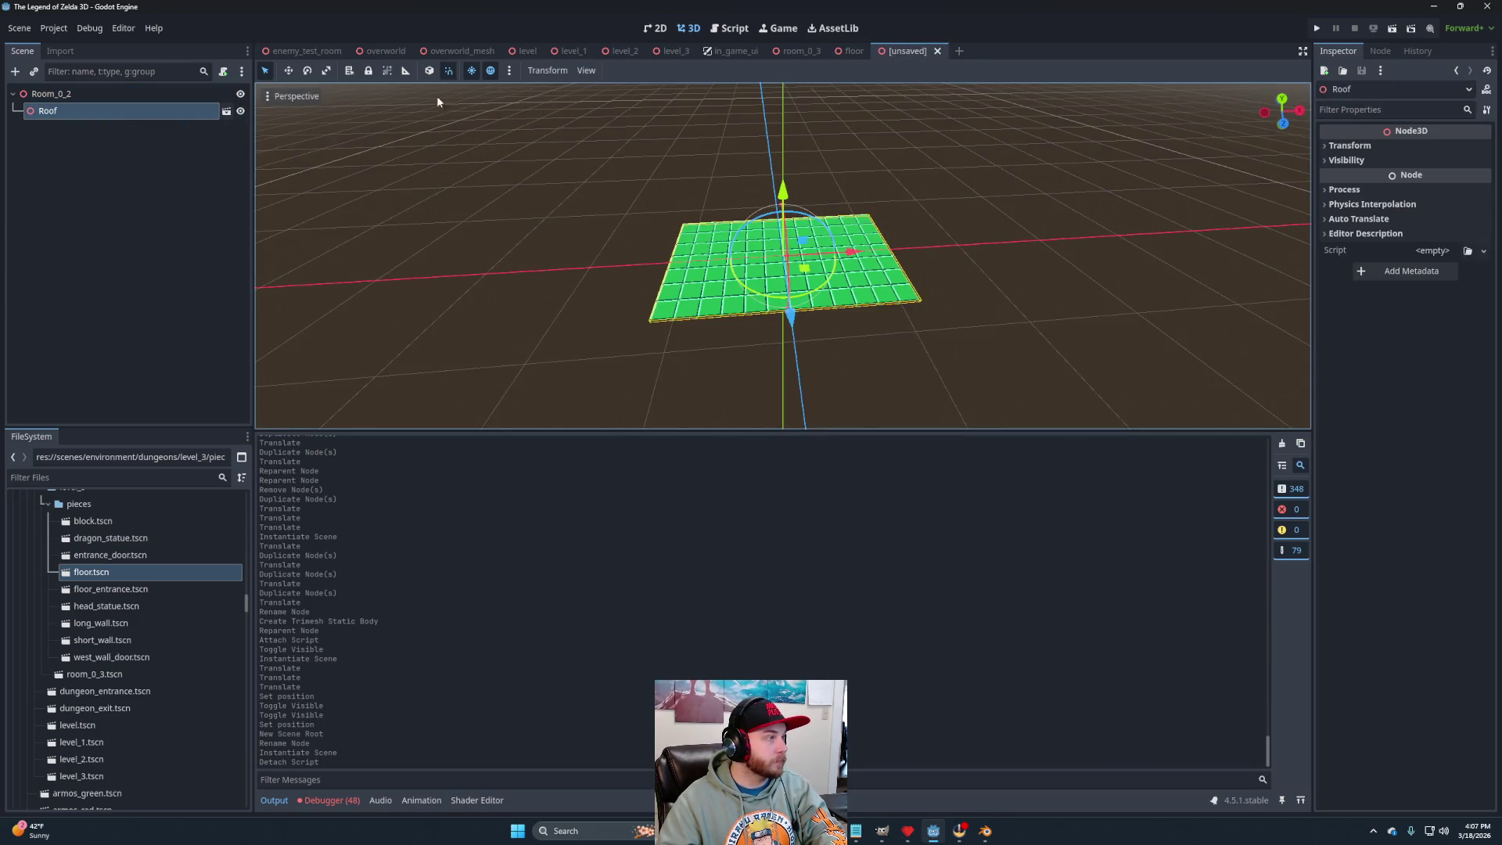
left_click(797, 51)
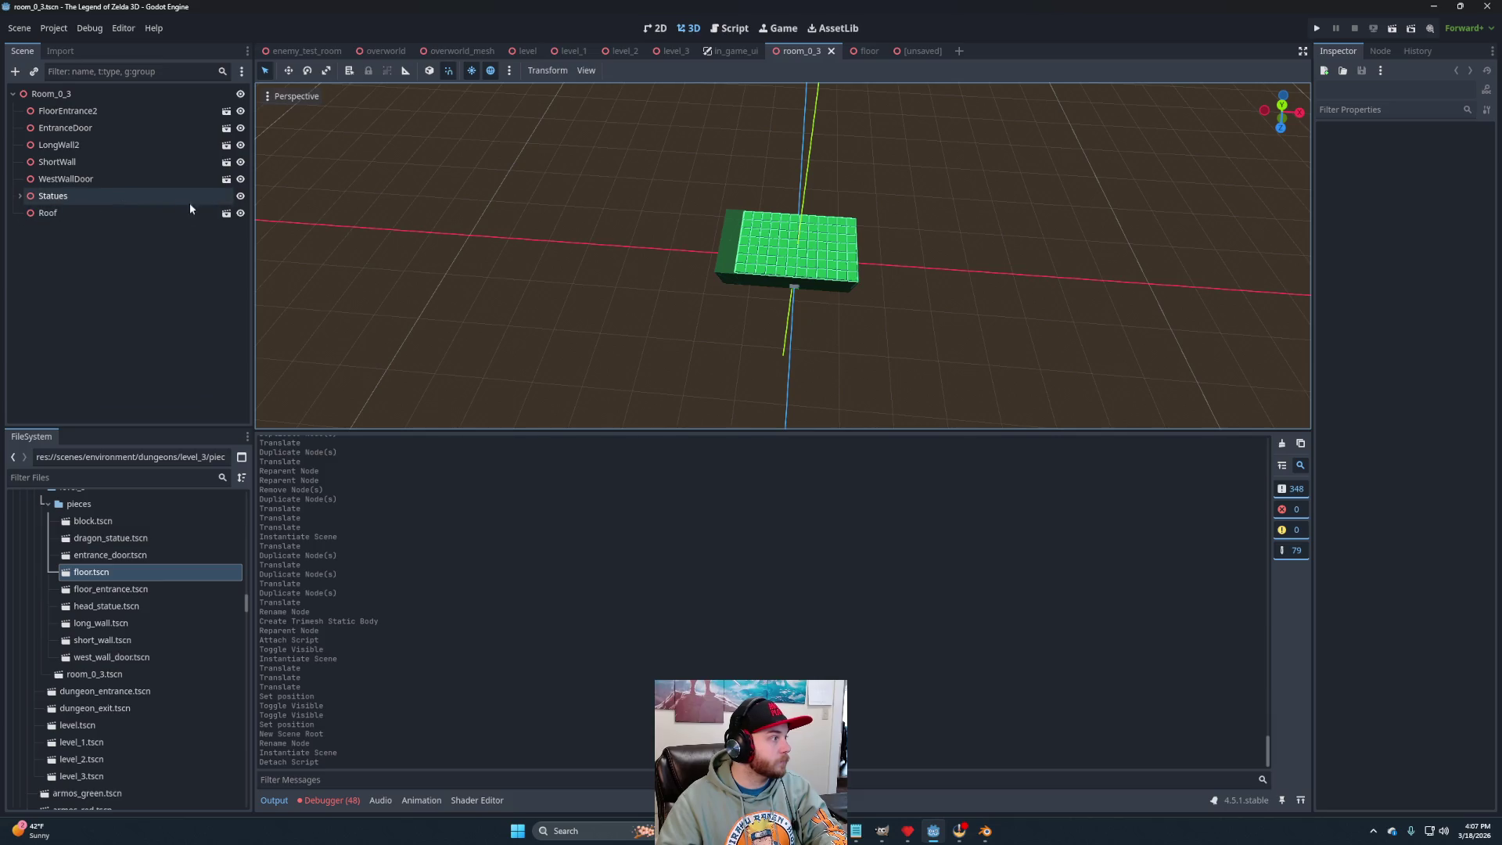
Hide room_0_3's Roof and locate the dungeon_roof.gd script in FileSystem.
left_click(240, 213)
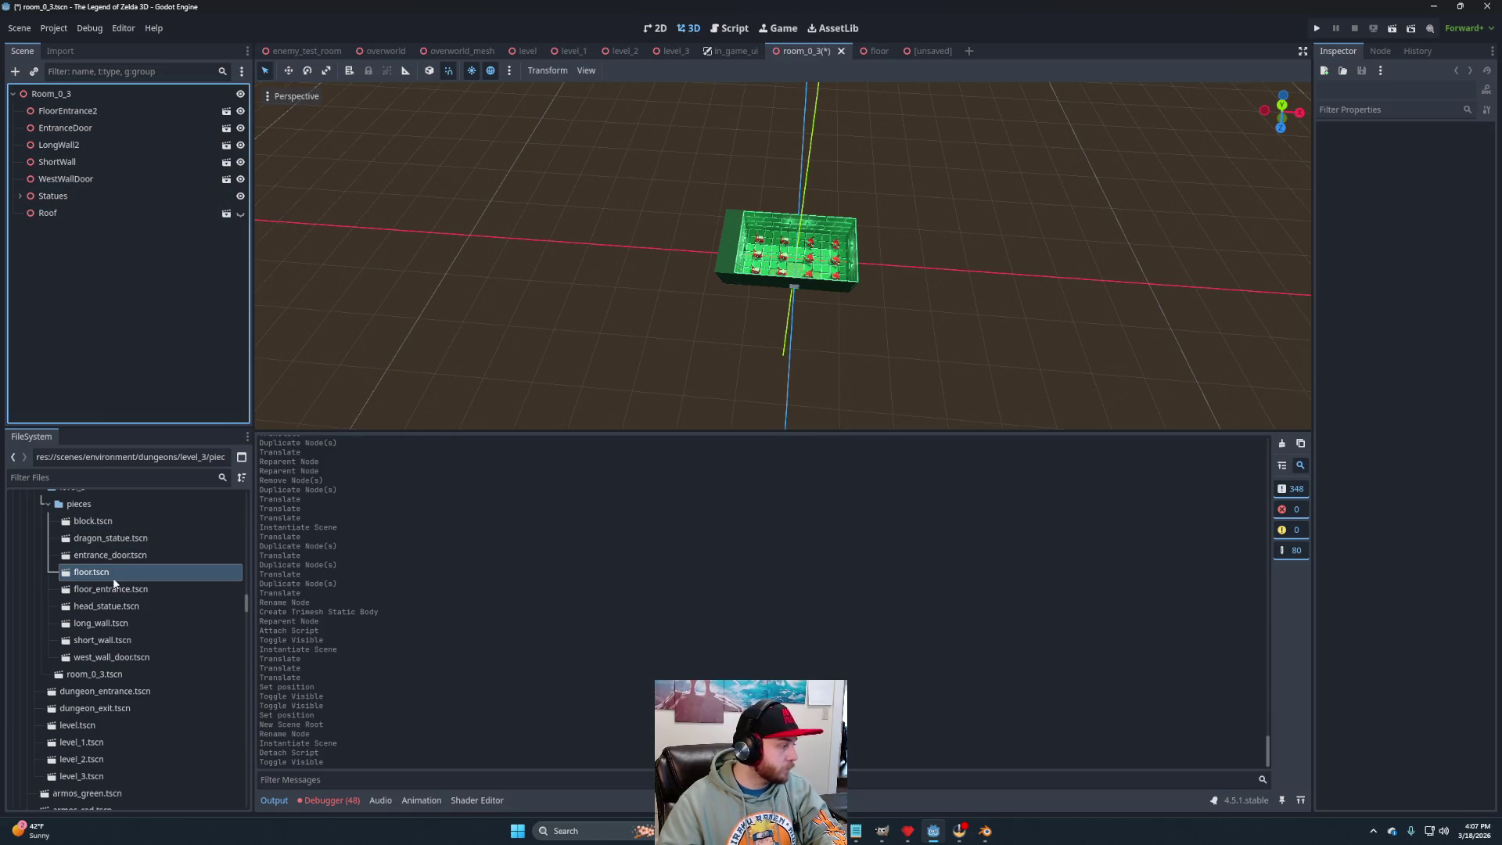
left_click_drag(246, 602, 242, 679)
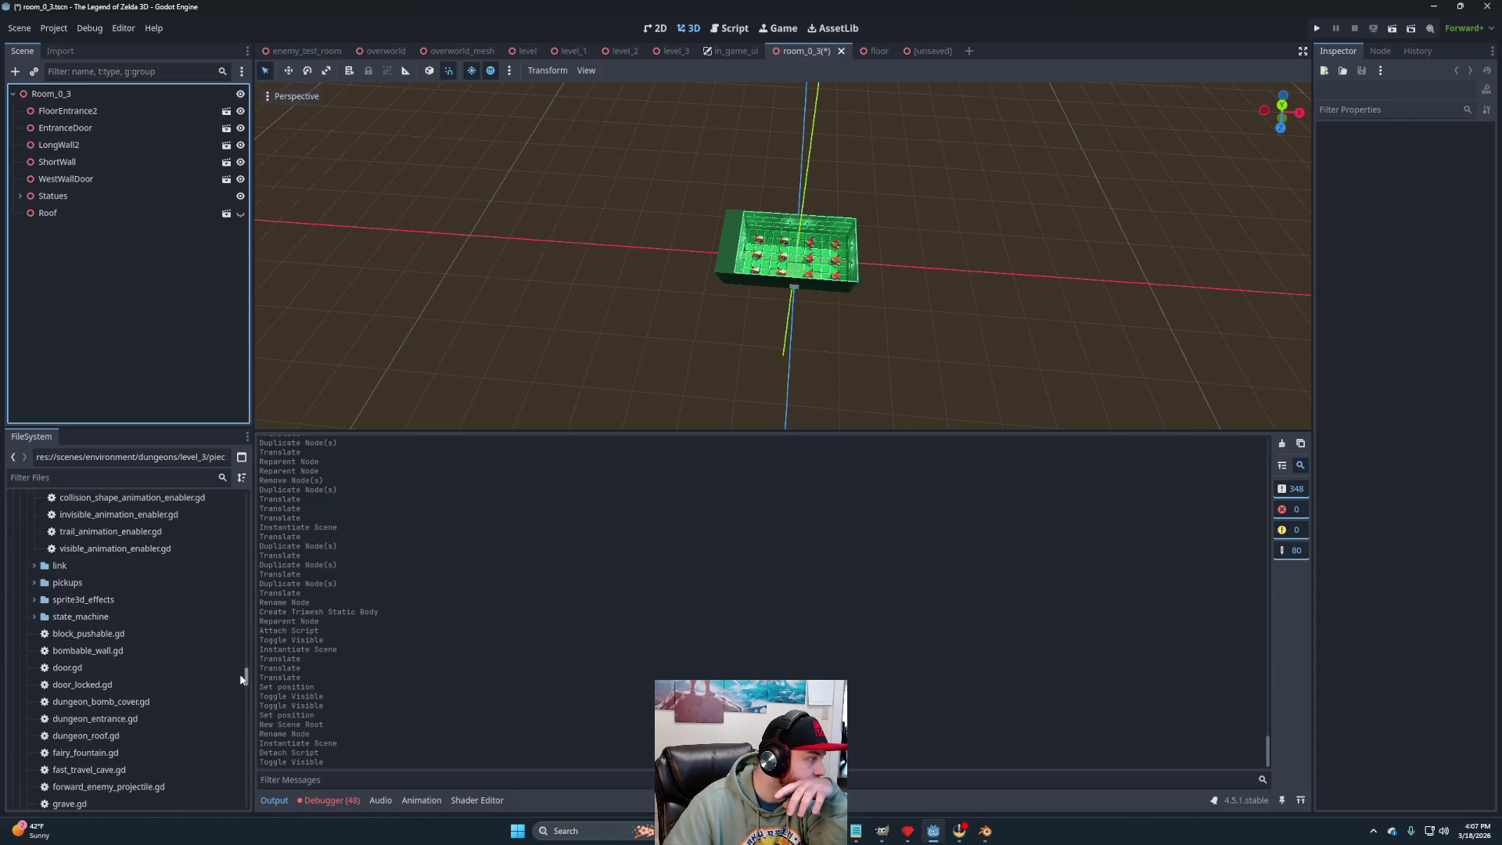
mouse_move(114, 738)
left_mouse_down()
mouse_move(89, 428)
mouse_move(47, 215)
left_mouse_up()
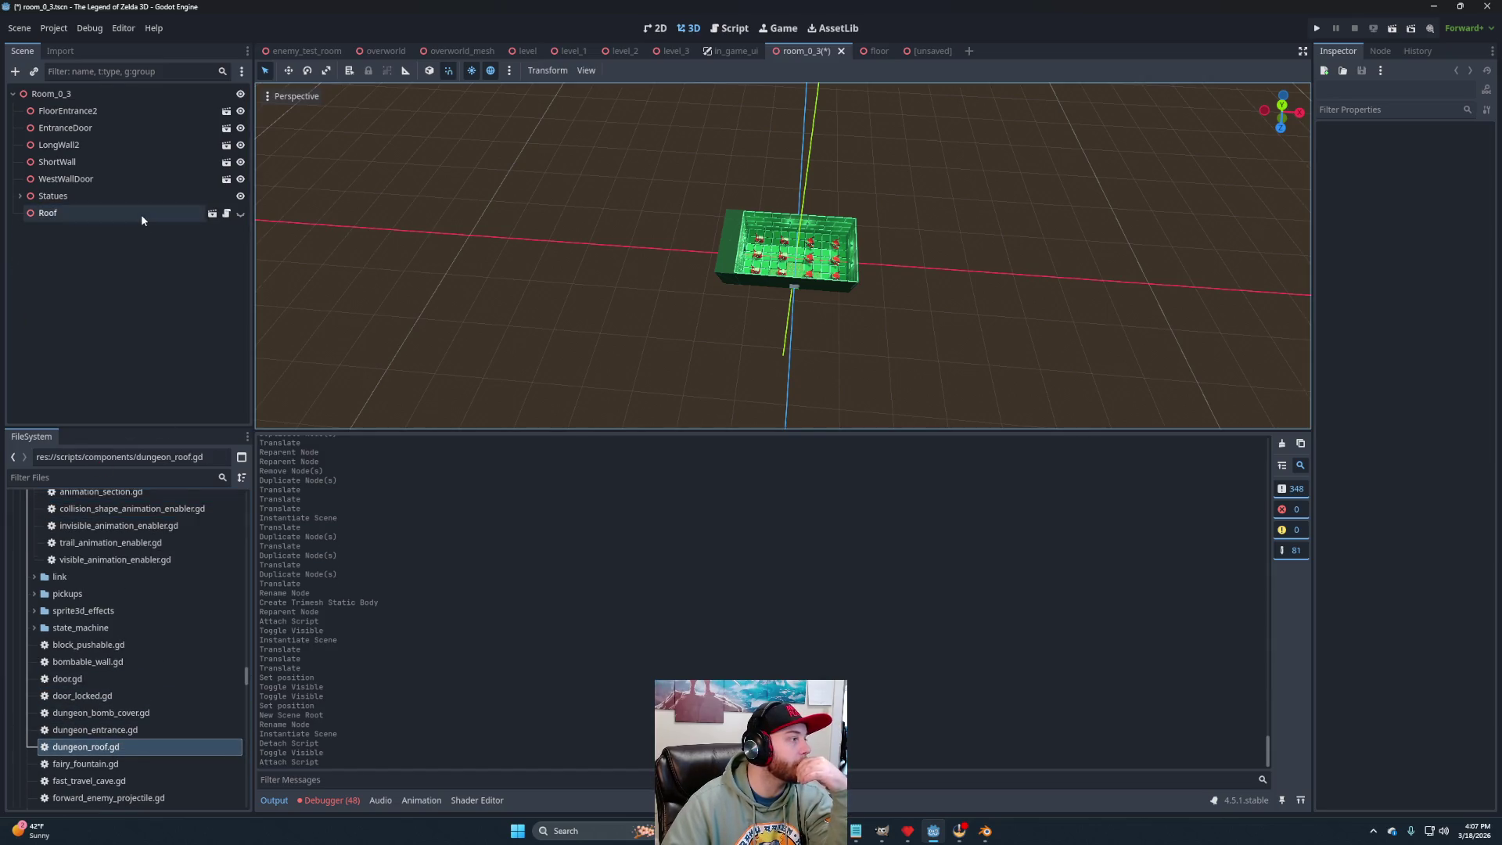
Copy room_0_3's Roof node and switch to the unsaved Room_0_2 scene.
left_click(106, 213)
right_click(88, 216)
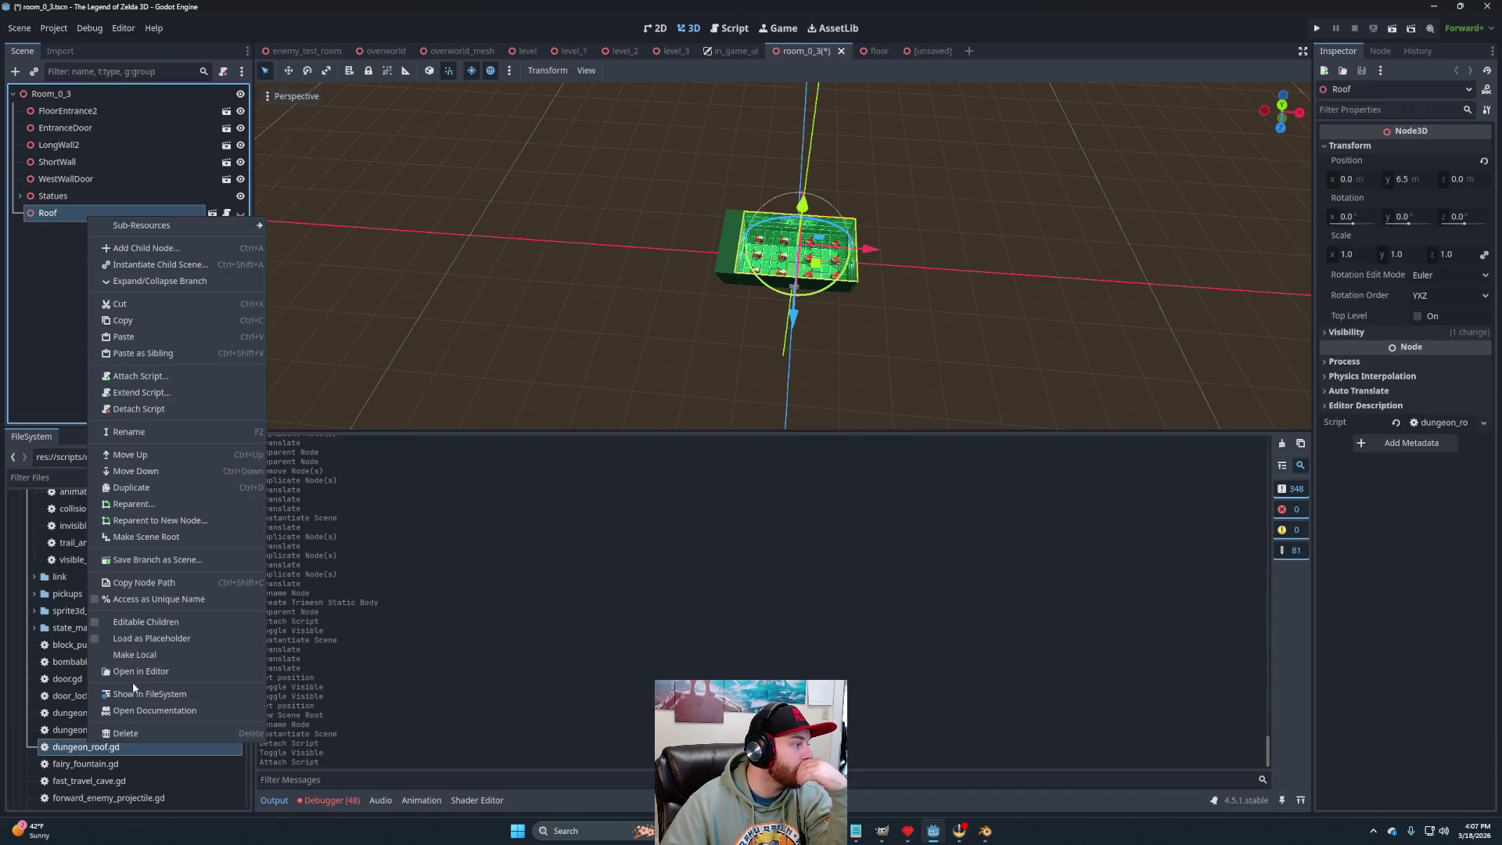
left_click(126, 320)
left_click(916, 52)
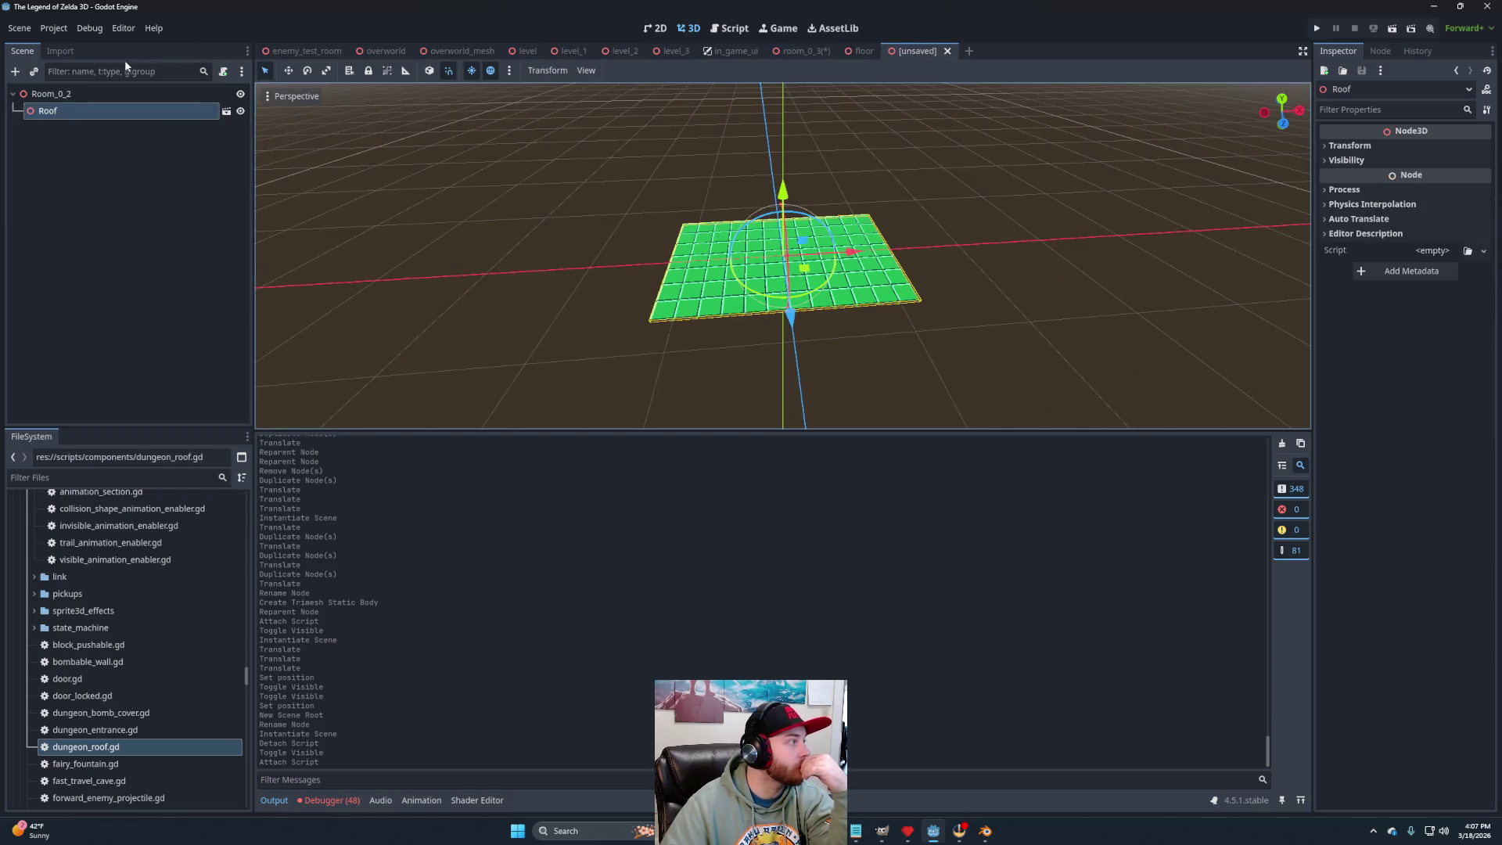
Paste the copied Roof into Room_0_2 as Roof2.
right_click(67, 94)
left_click(115, 194)
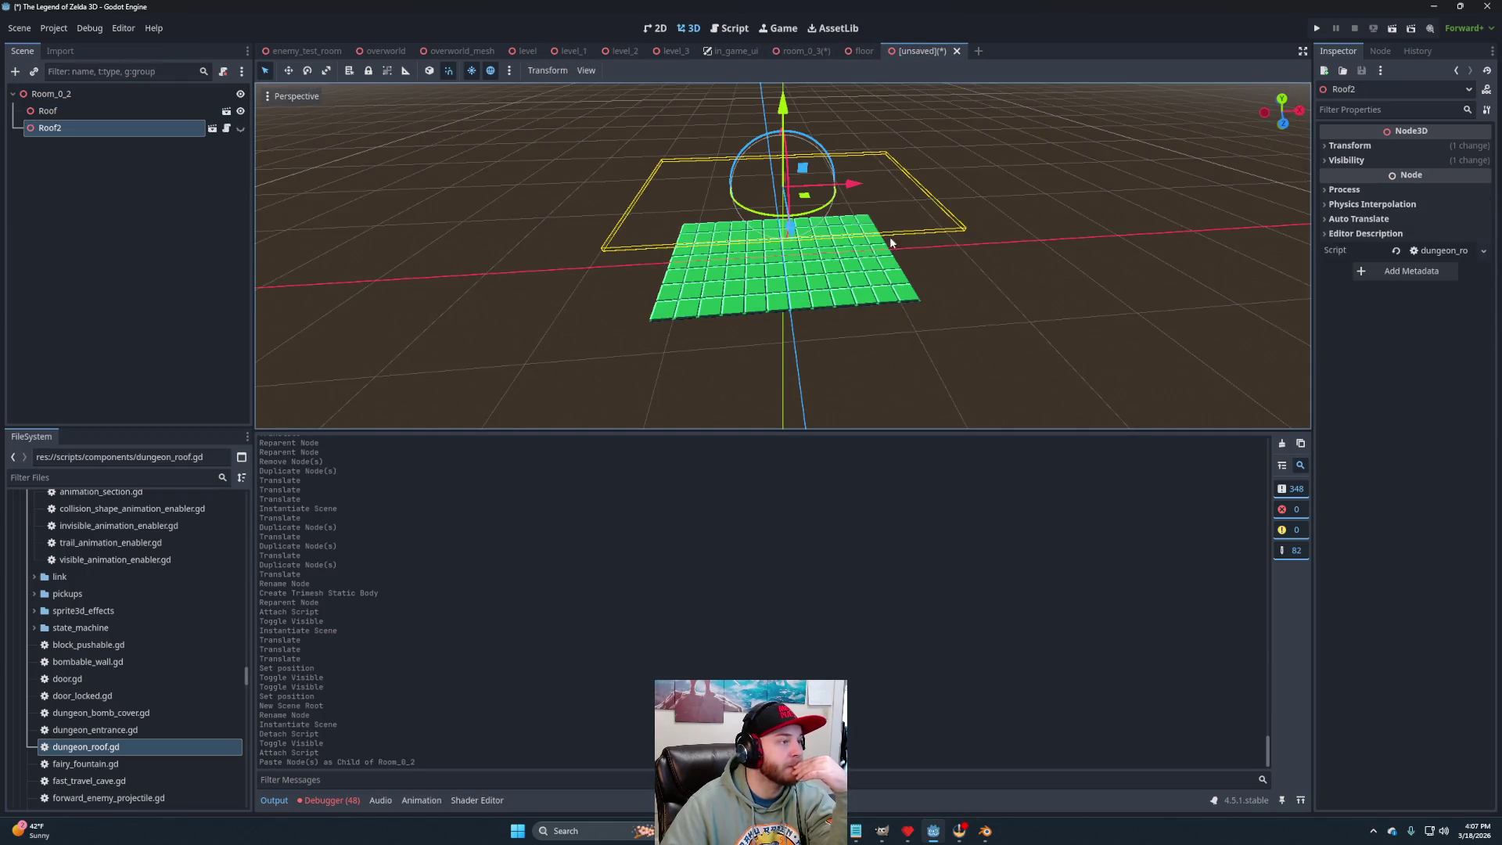
mouse_move(997, 283)
left_mouse_down()
mouse_move(957, 249)
mouse_move(937, 272)
mouse_move(950, 278)
left_mouse_up()
scroll(169, 656, "up", 10)
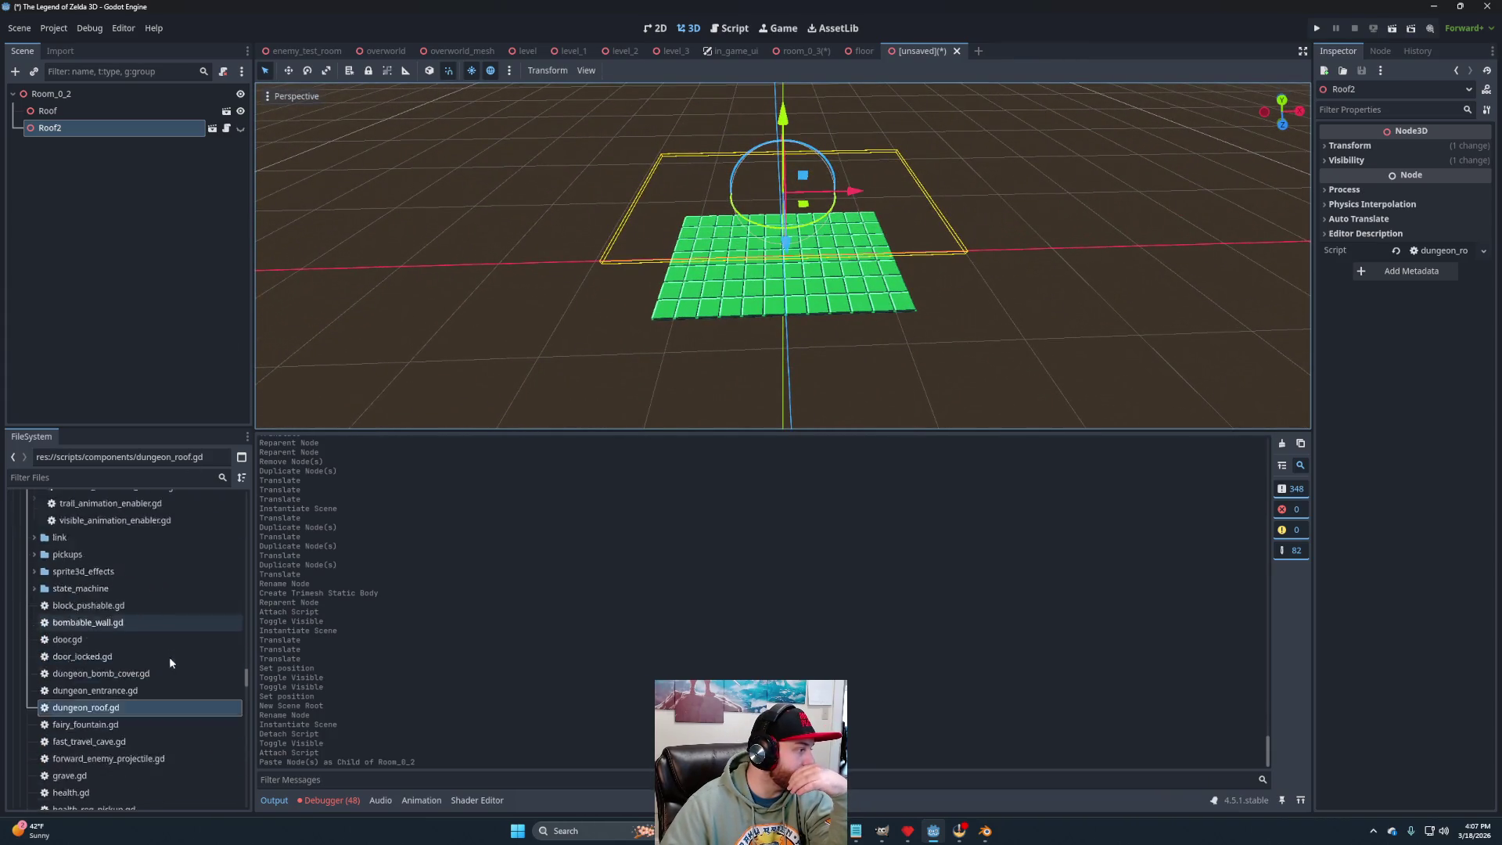
scroll(181, 679, "up", 10)
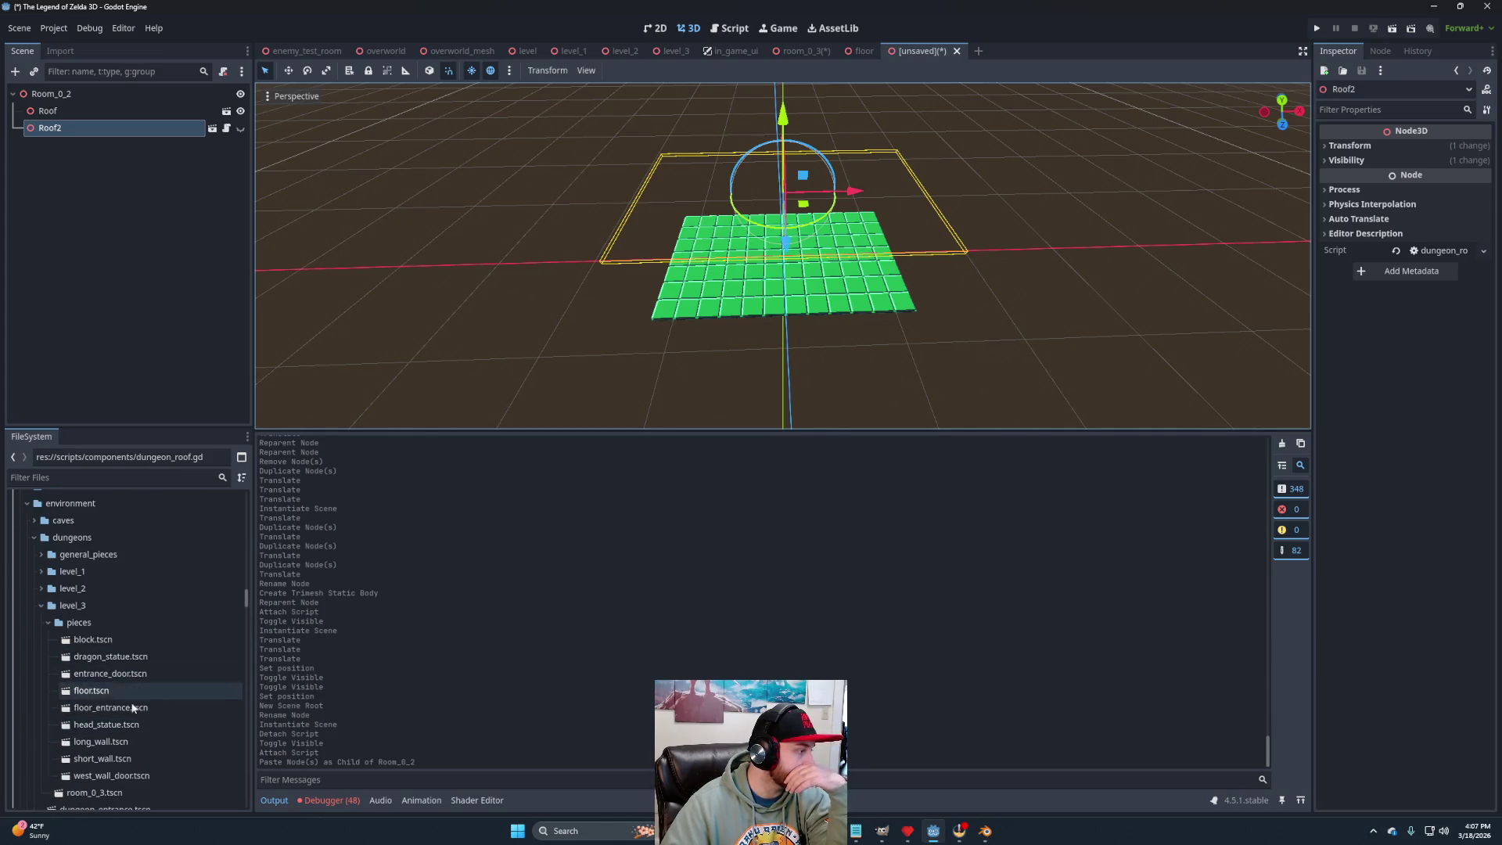
Add long_wall.tscn and short_wall.tscn instances, turning each about 175° around the floor.
left_click(114, 742)
mouse_move(114, 742)
left_mouse_down()
mouse_move(105, 149)
mouse_move(86, 96)
left_mouse_up()
mouse_move(824, 293)
left_mouse_down()
mouse_move(787, 309)
mouse_move(743, 292)
mouse_move(732, 249)
mouse_move(758, 233)
mouse_move(851, 290)
left_mouse_up()
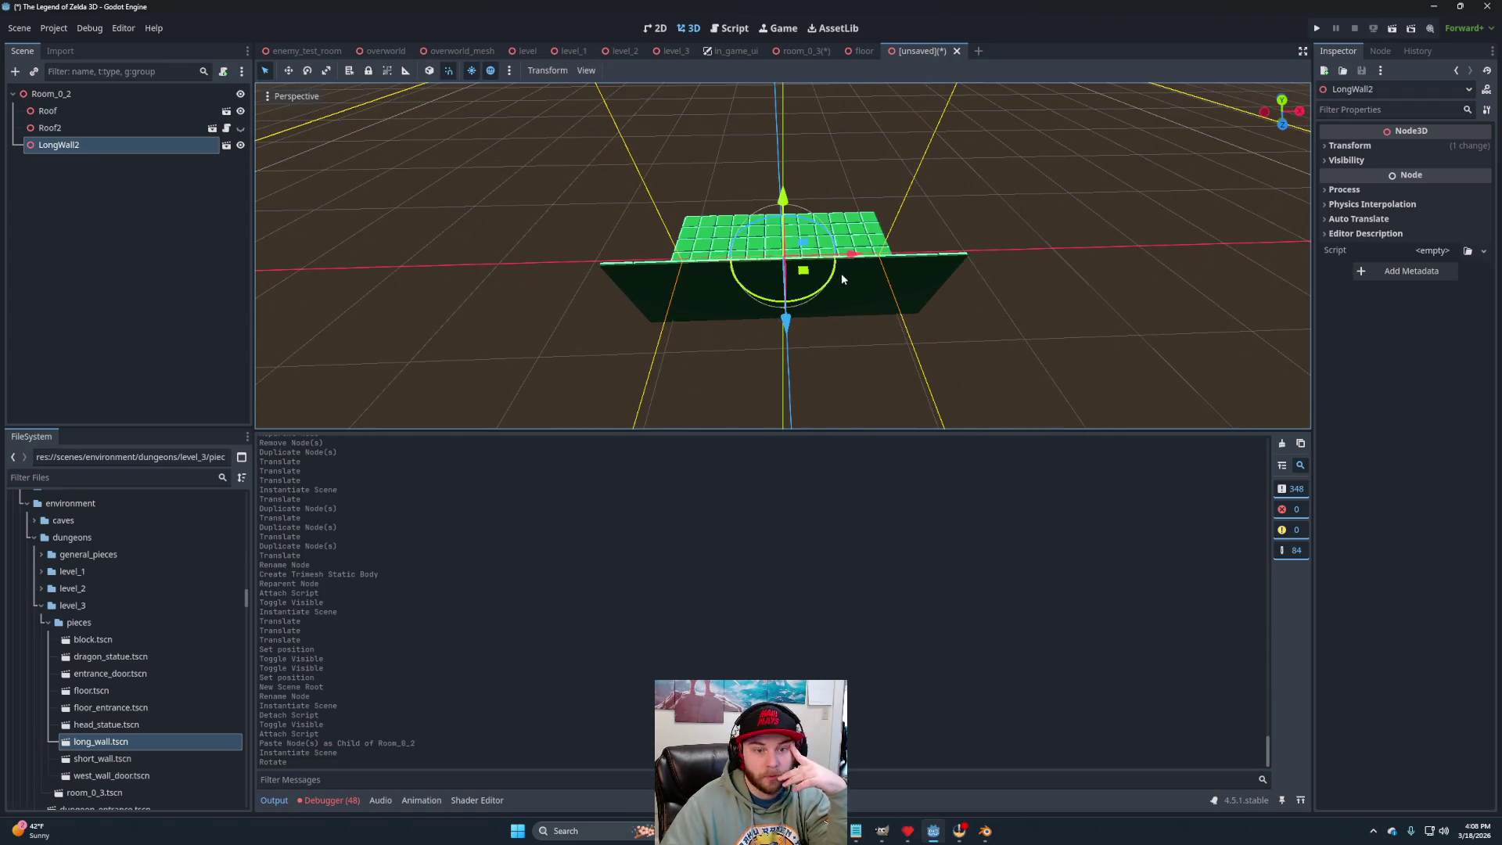
mouse_move(121, 759)
left_mouse_down()
mouse_move(189, 262)
mouse_move(104, 94)
left_mouse_up()
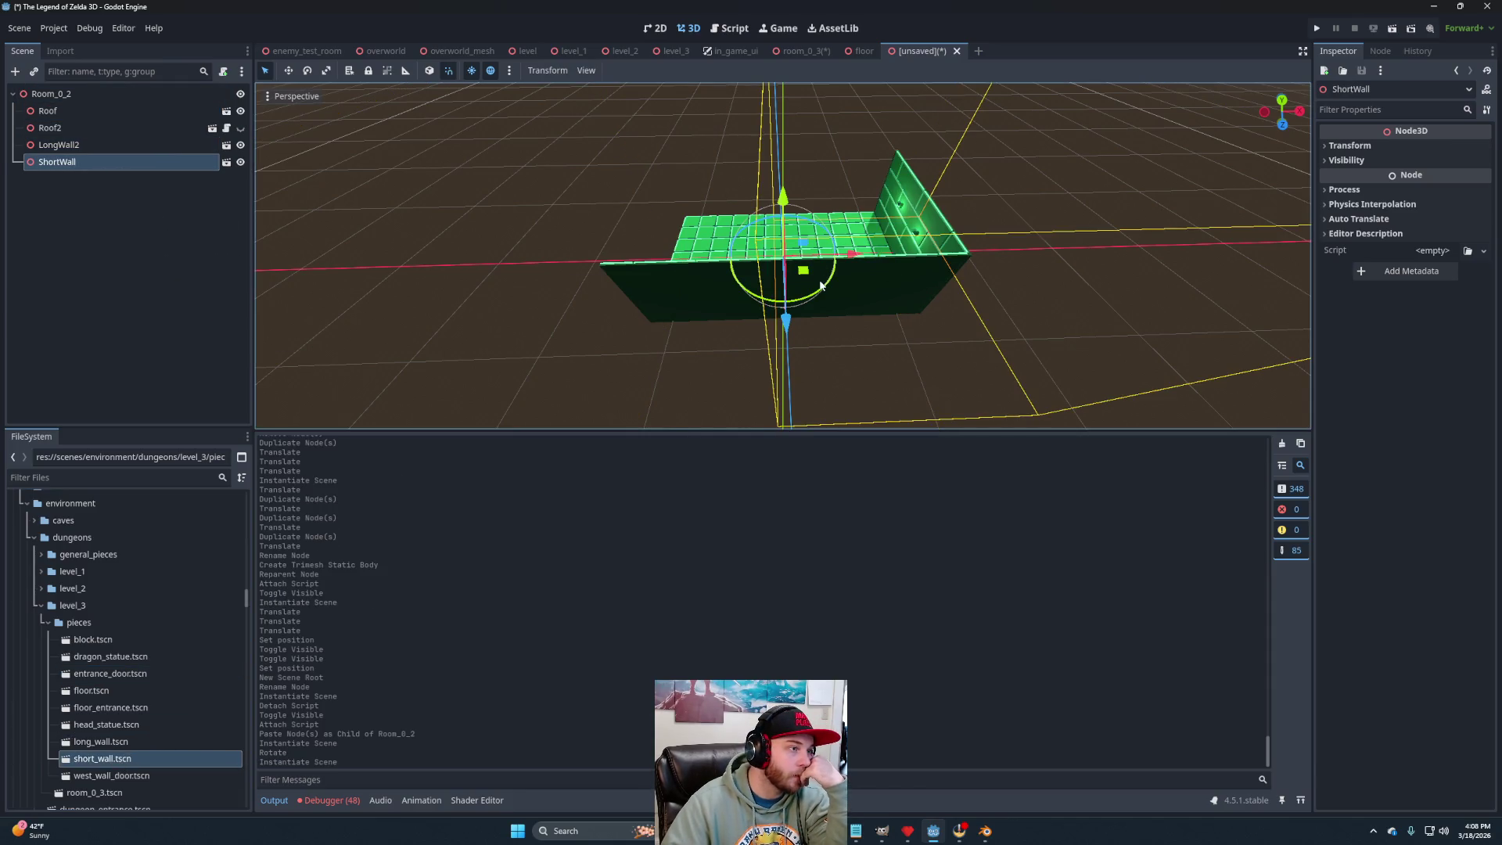
left_click_drag(821, 285, 711, 223)
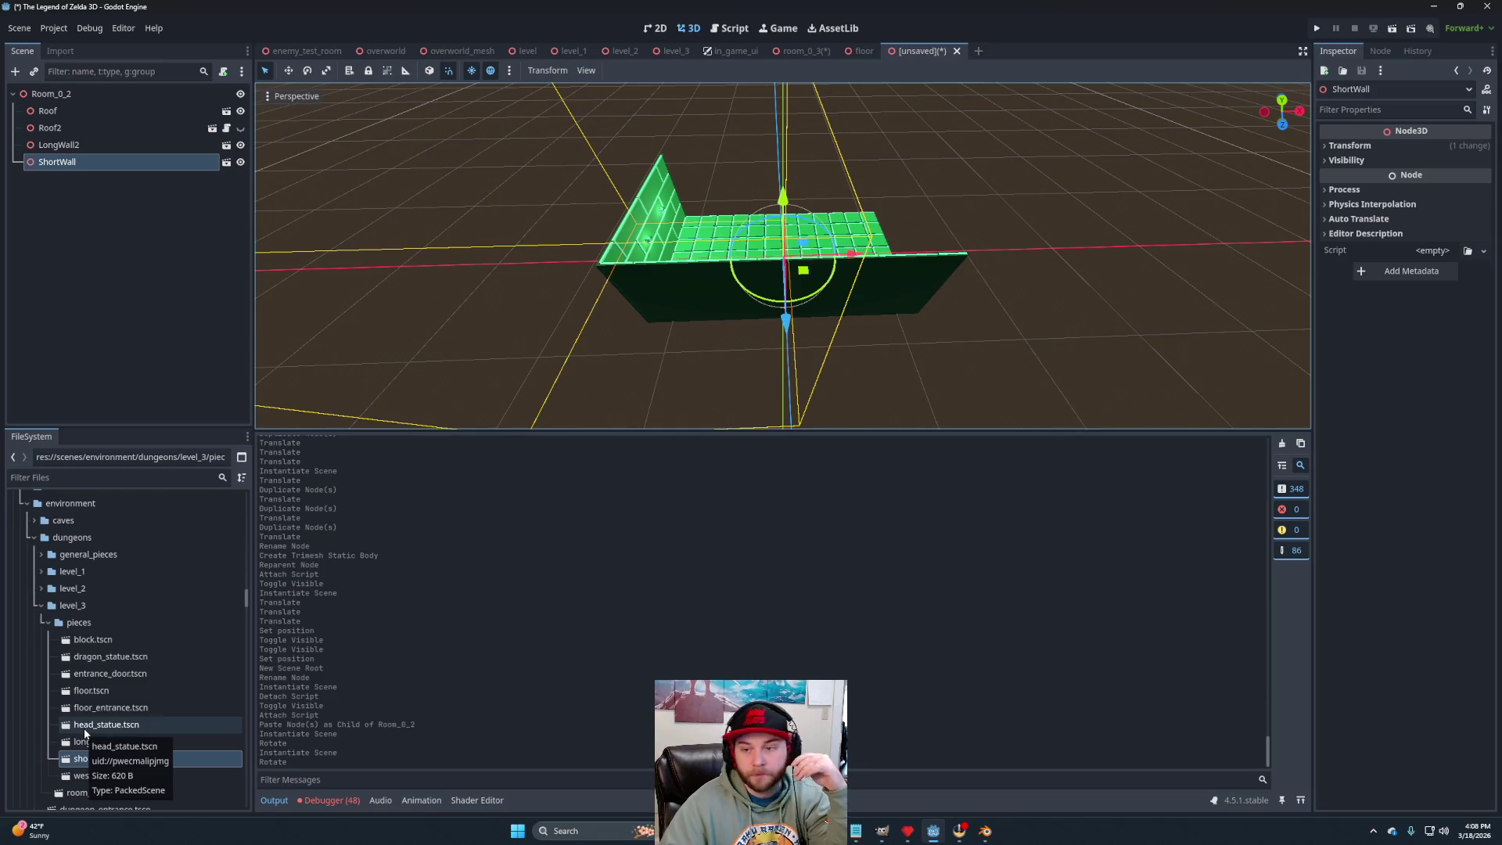
Create a new inherited scene from EastWallDoor.glb, rooted at EastWallDoor2.
scroll(150, 681, "up", 5)
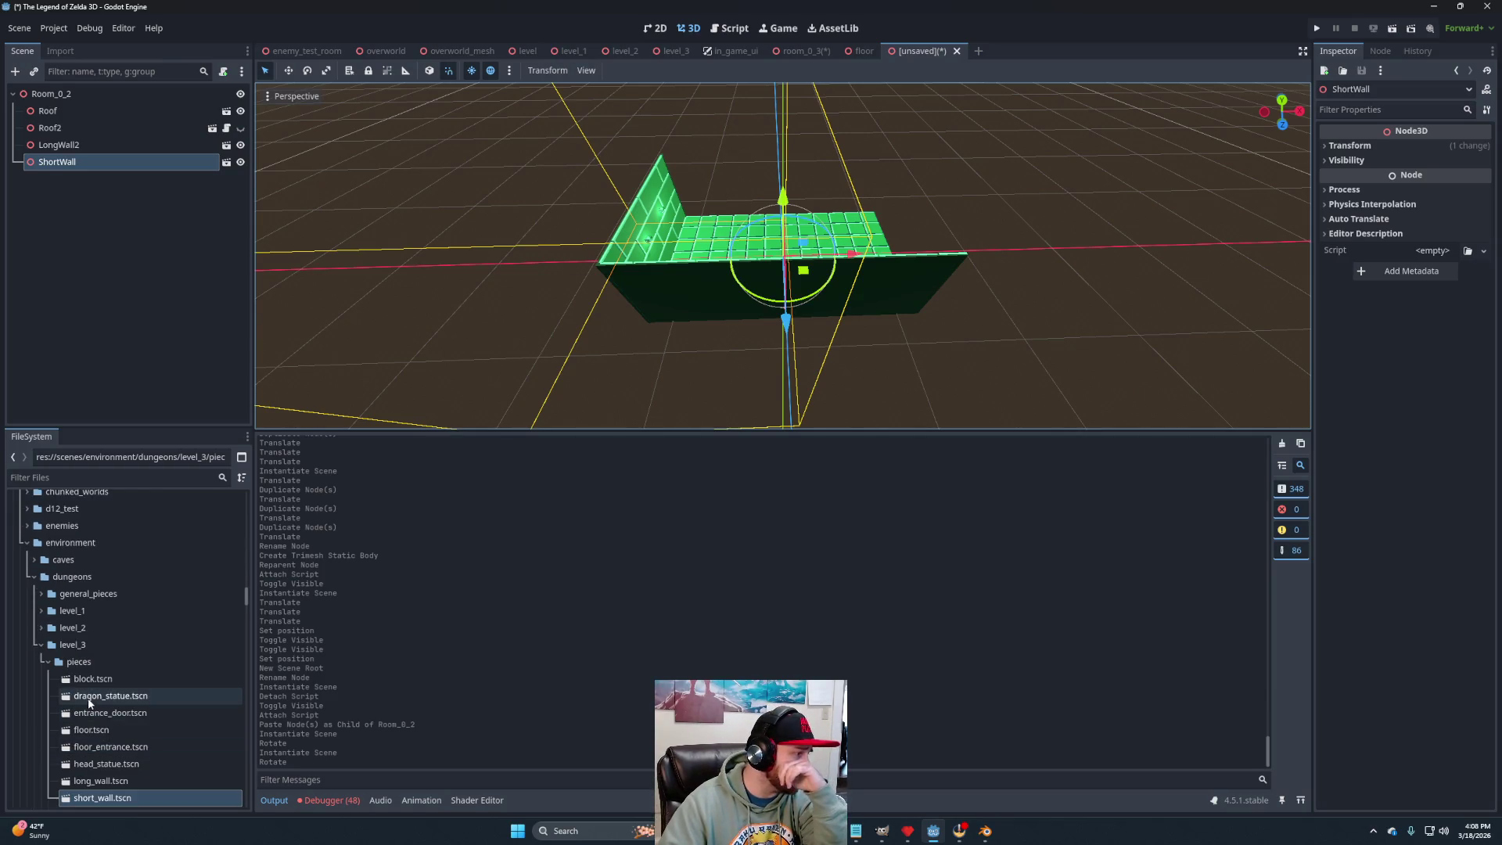
scroll(149, 687, "up", 10)
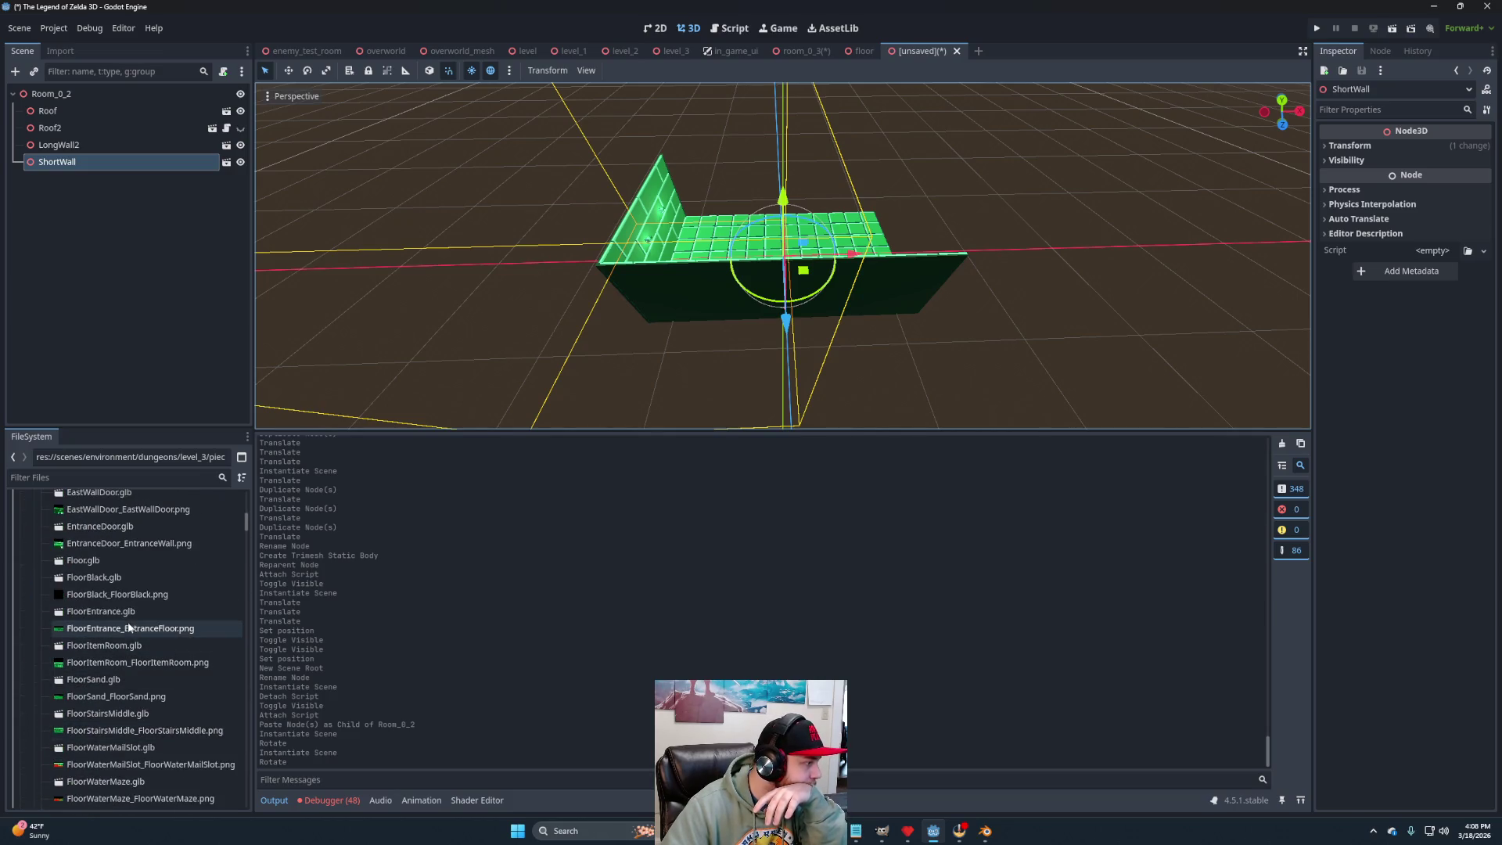
scroll(129, 664, "up", 2)
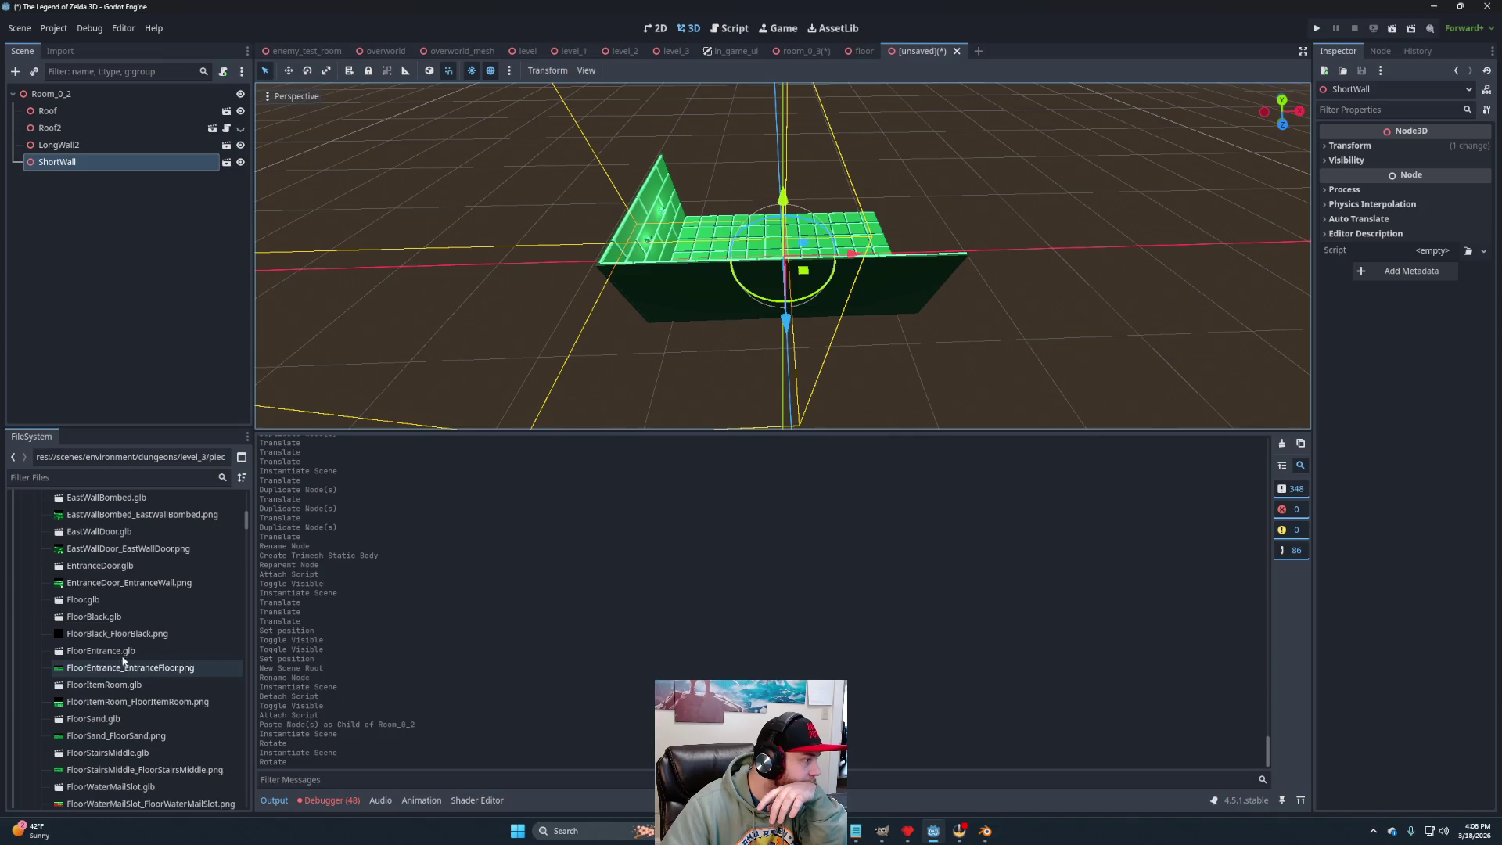
left_click(110, 533)
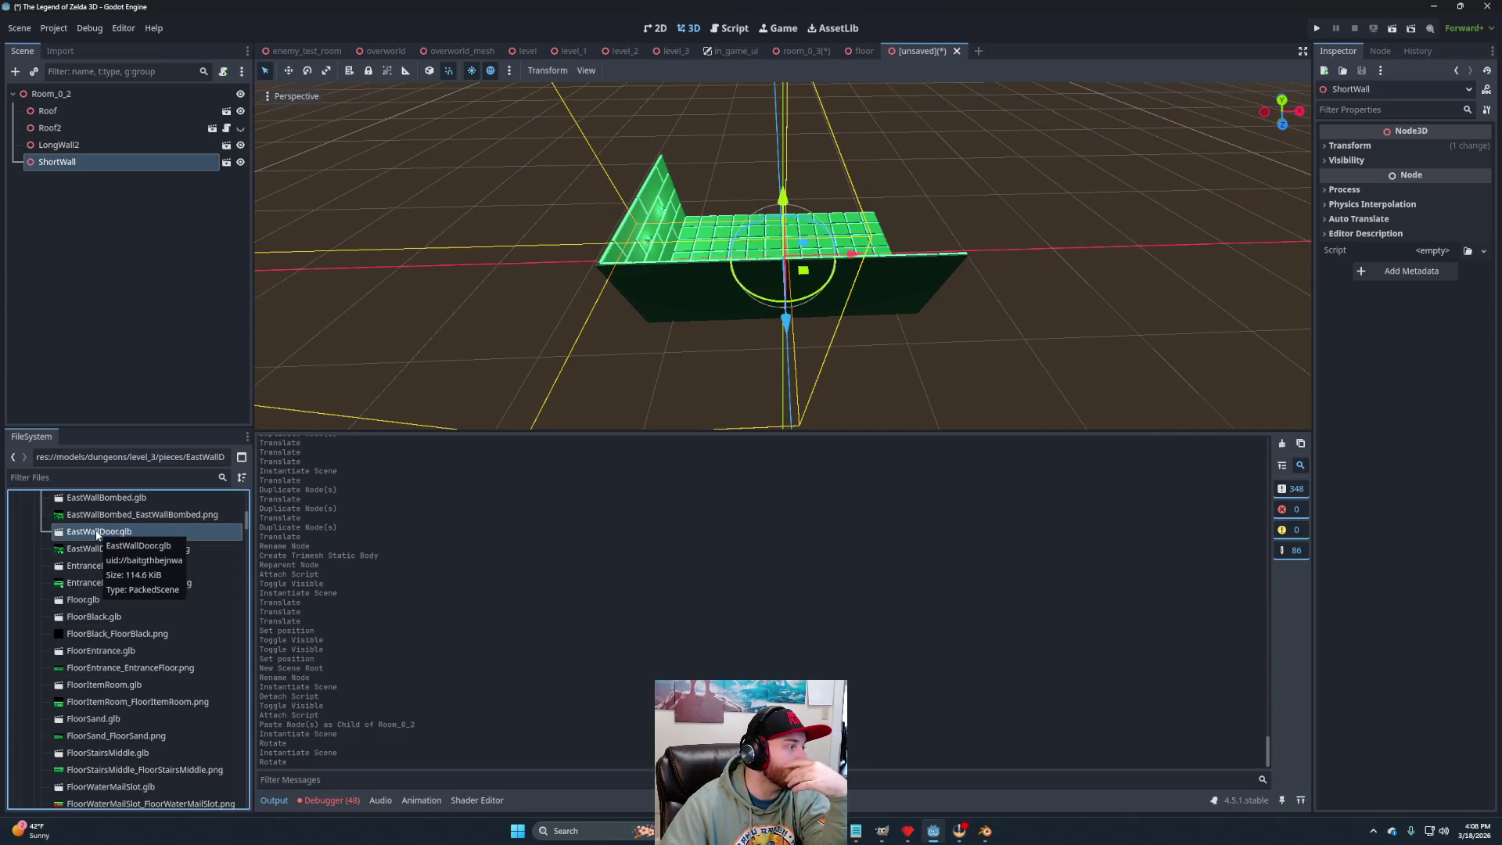
right_click(98, 534)
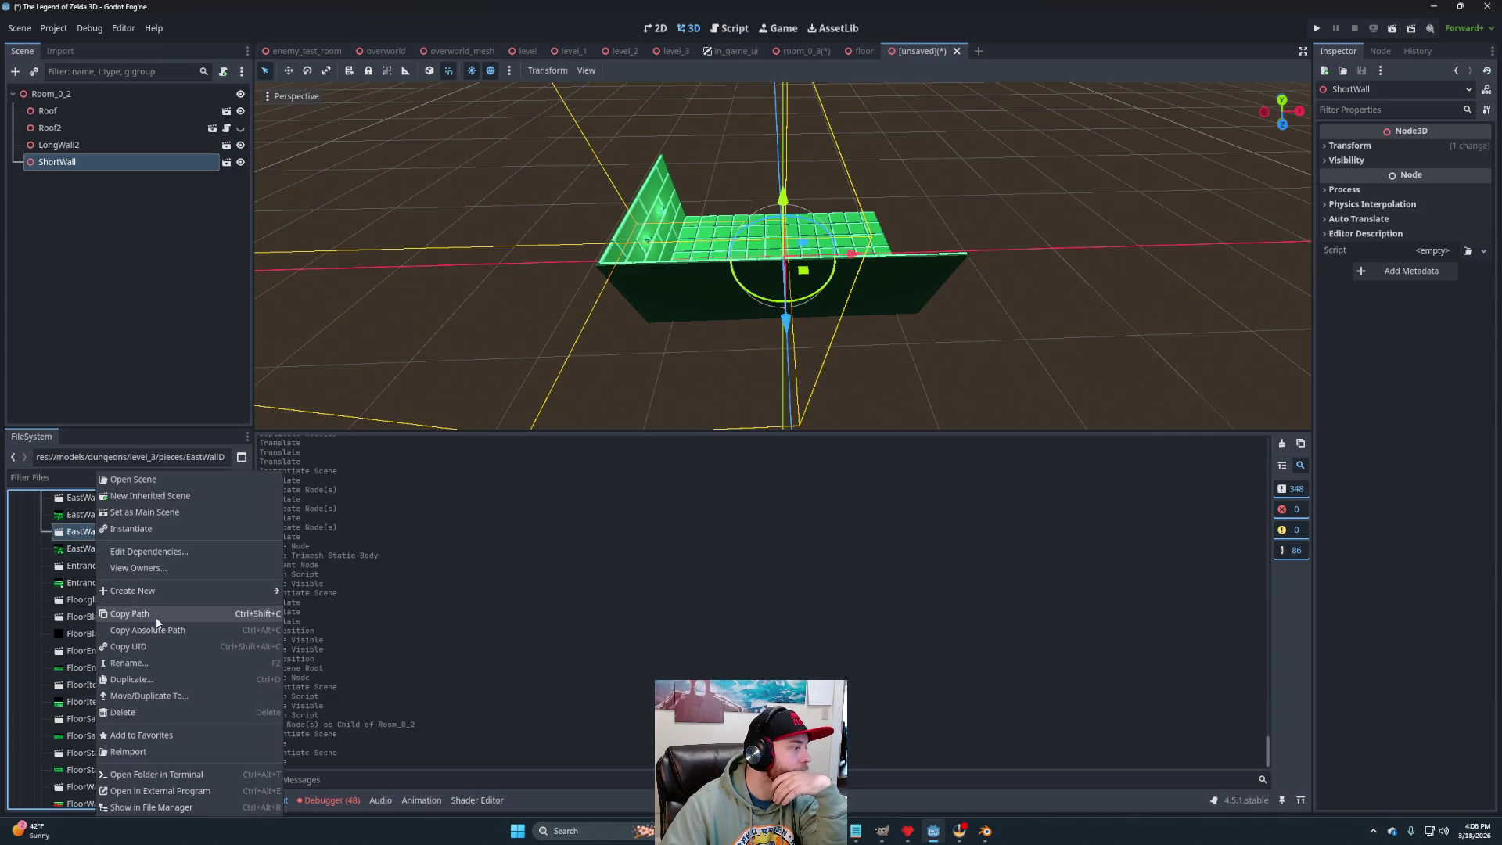
left_click(150, 498)
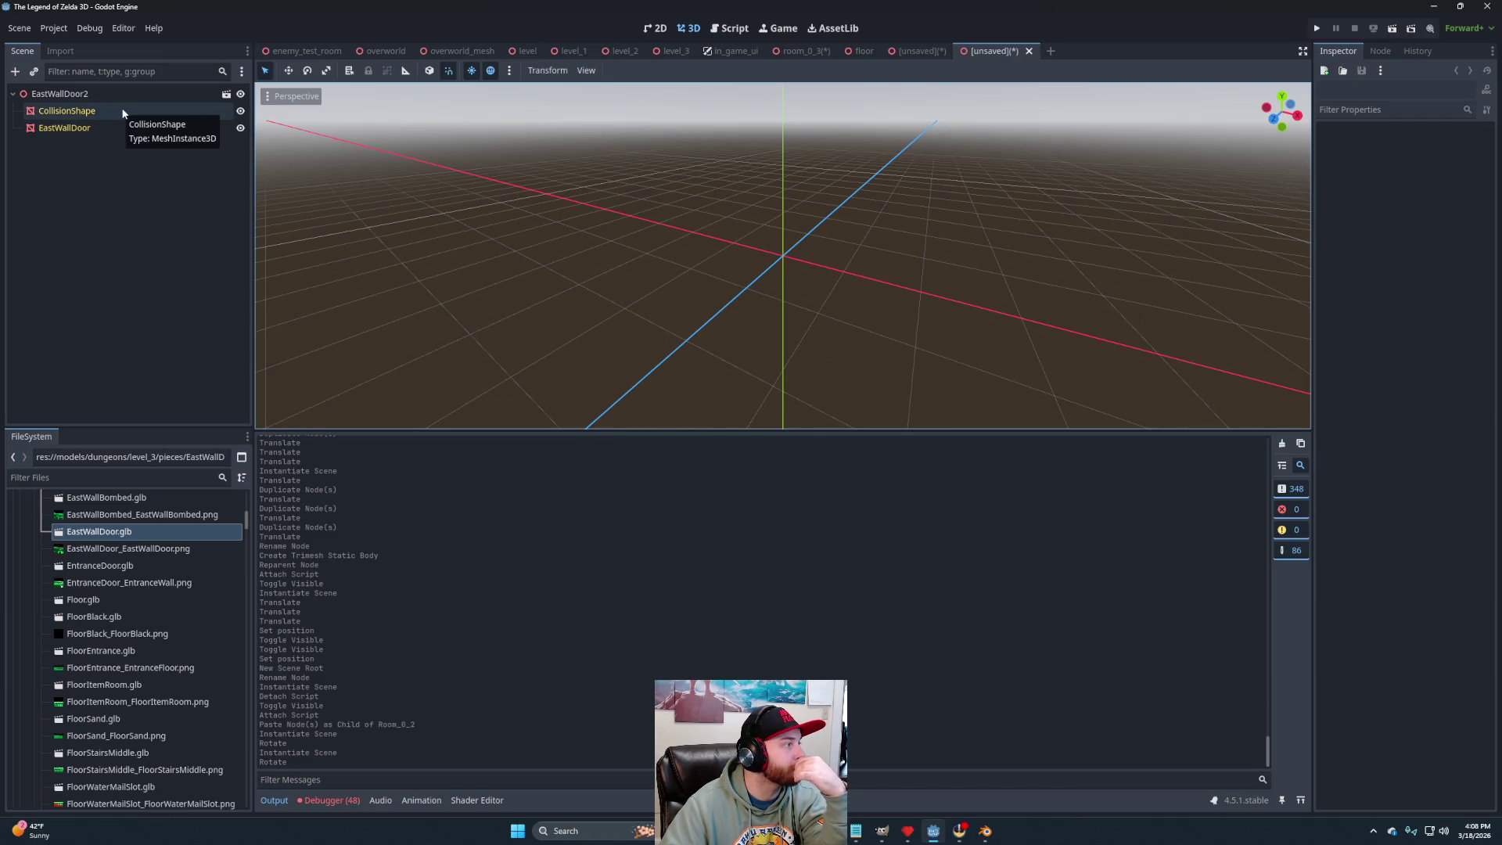
Generate a trimesh StaticBody3D collision, move it to the EastWallDoor2 root, and hide CollisionShape.
scroll(757, 244, "down", 3)
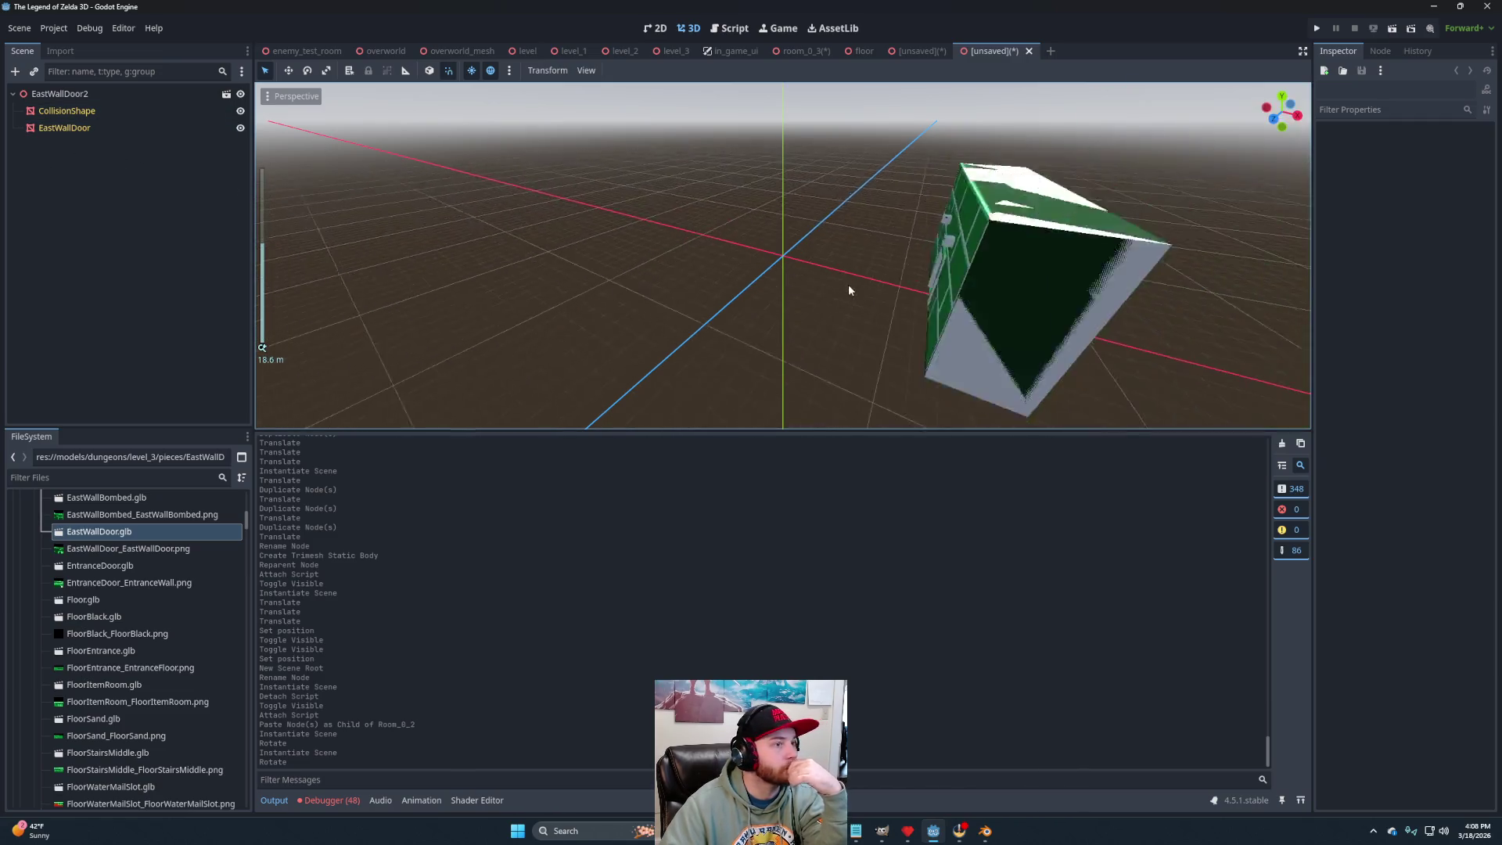
left_click(67, 110)
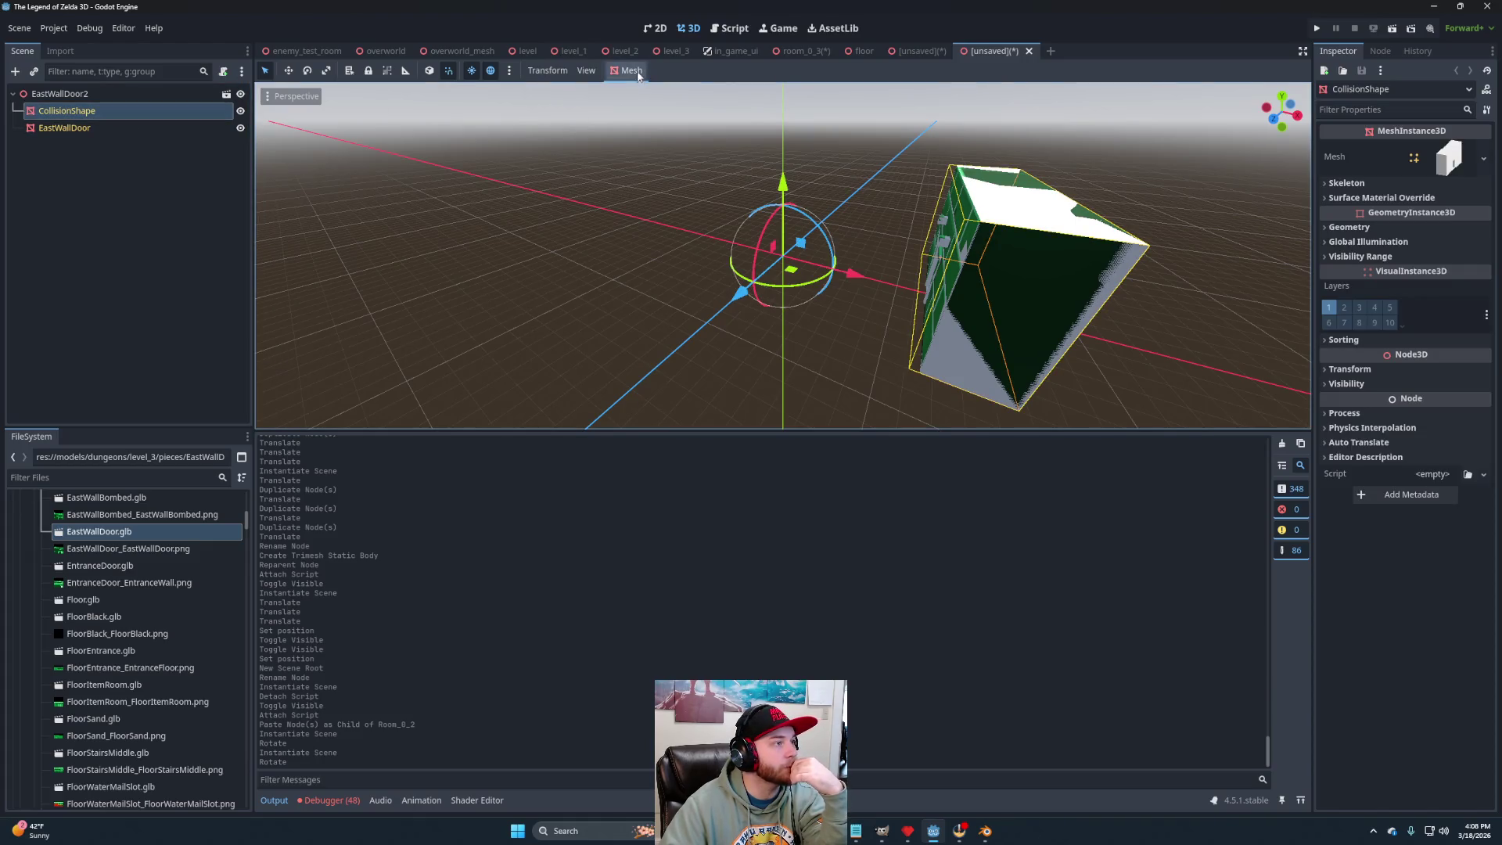
left_click(628, 71)
left_click(638, 89)
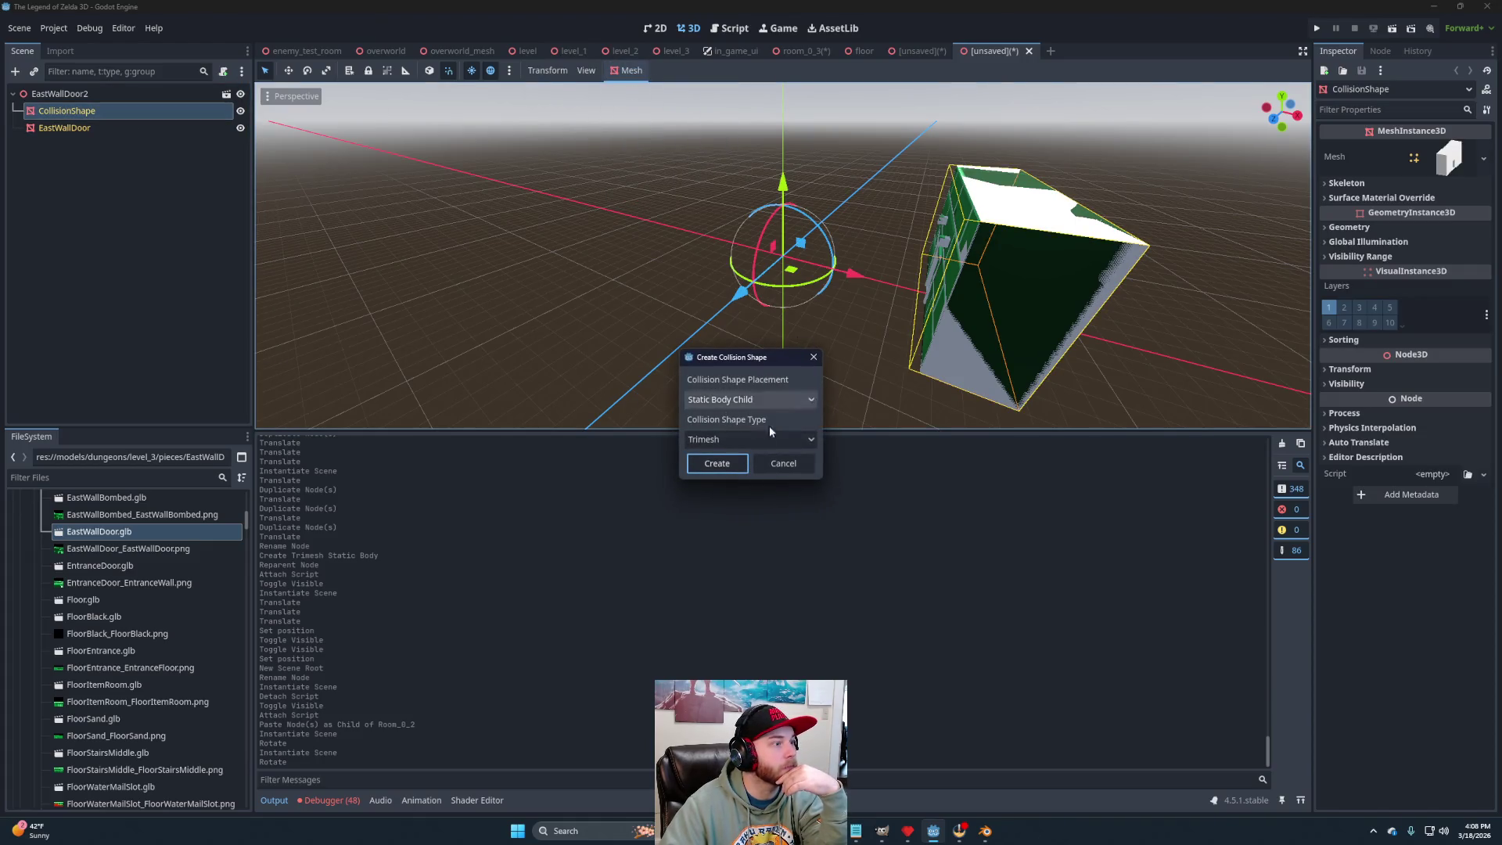
left_click(716, 463)
left_click(74, 129)
left_click_drag(74, 129, 61, 94)
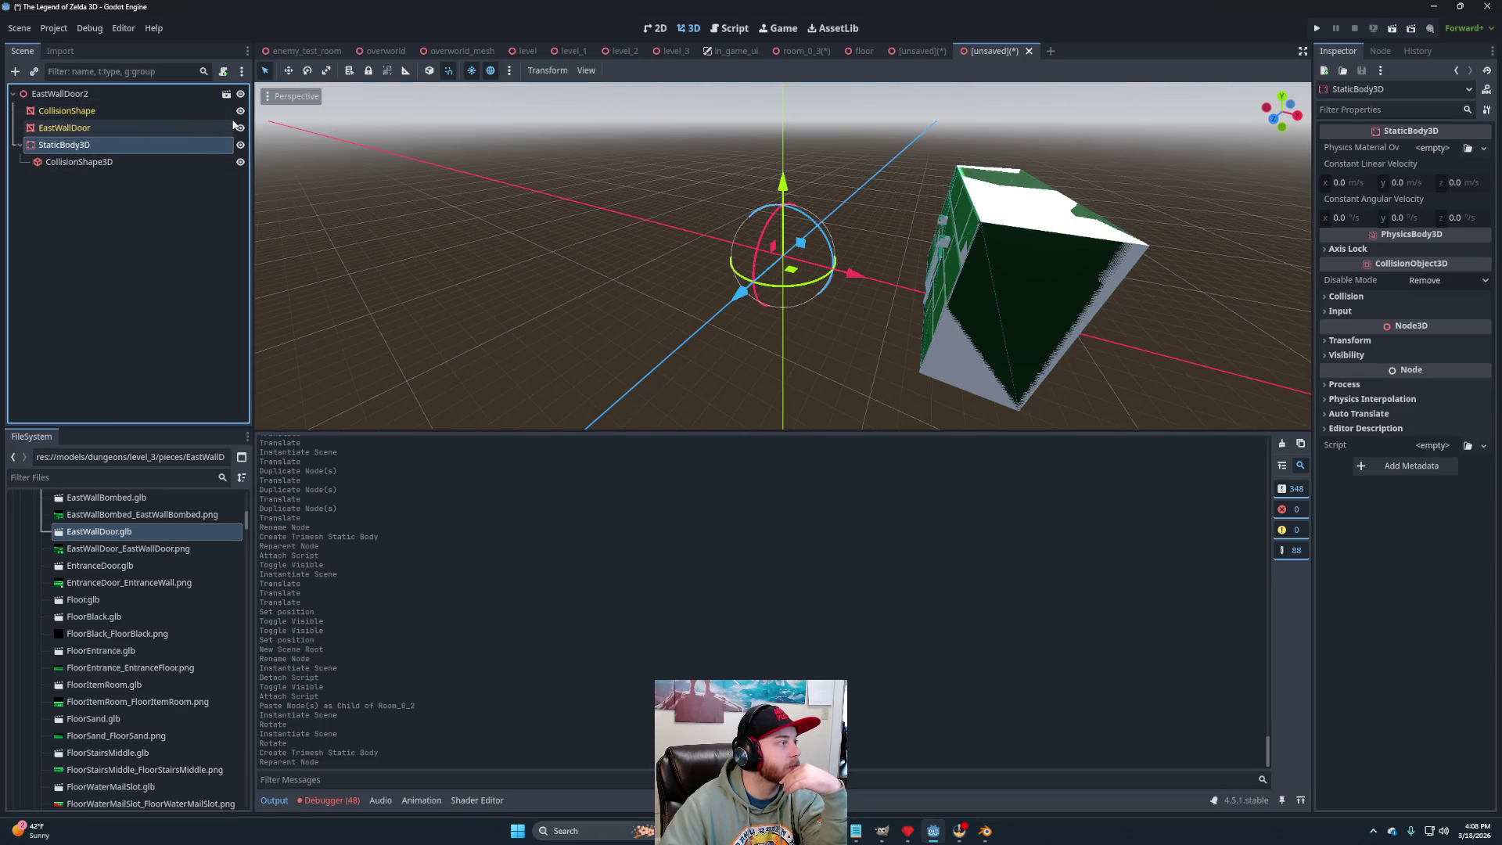
left_click(240, 110)
left_click_drag(547, 250, 921, 277)
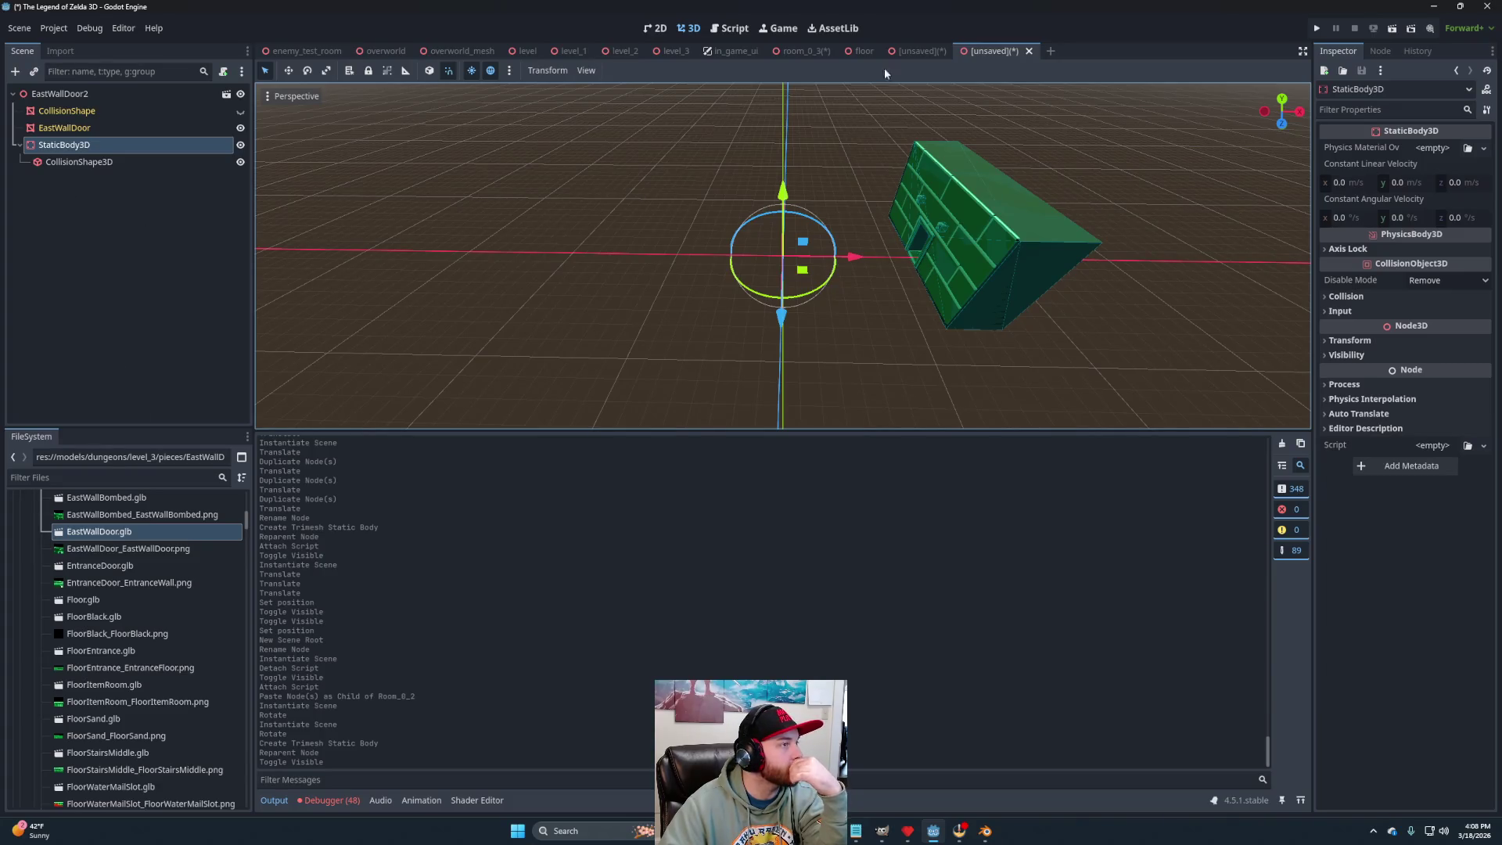
Open level_2's east_wall_door.tscn for reference.
scroll(148, 615, "down", 15)
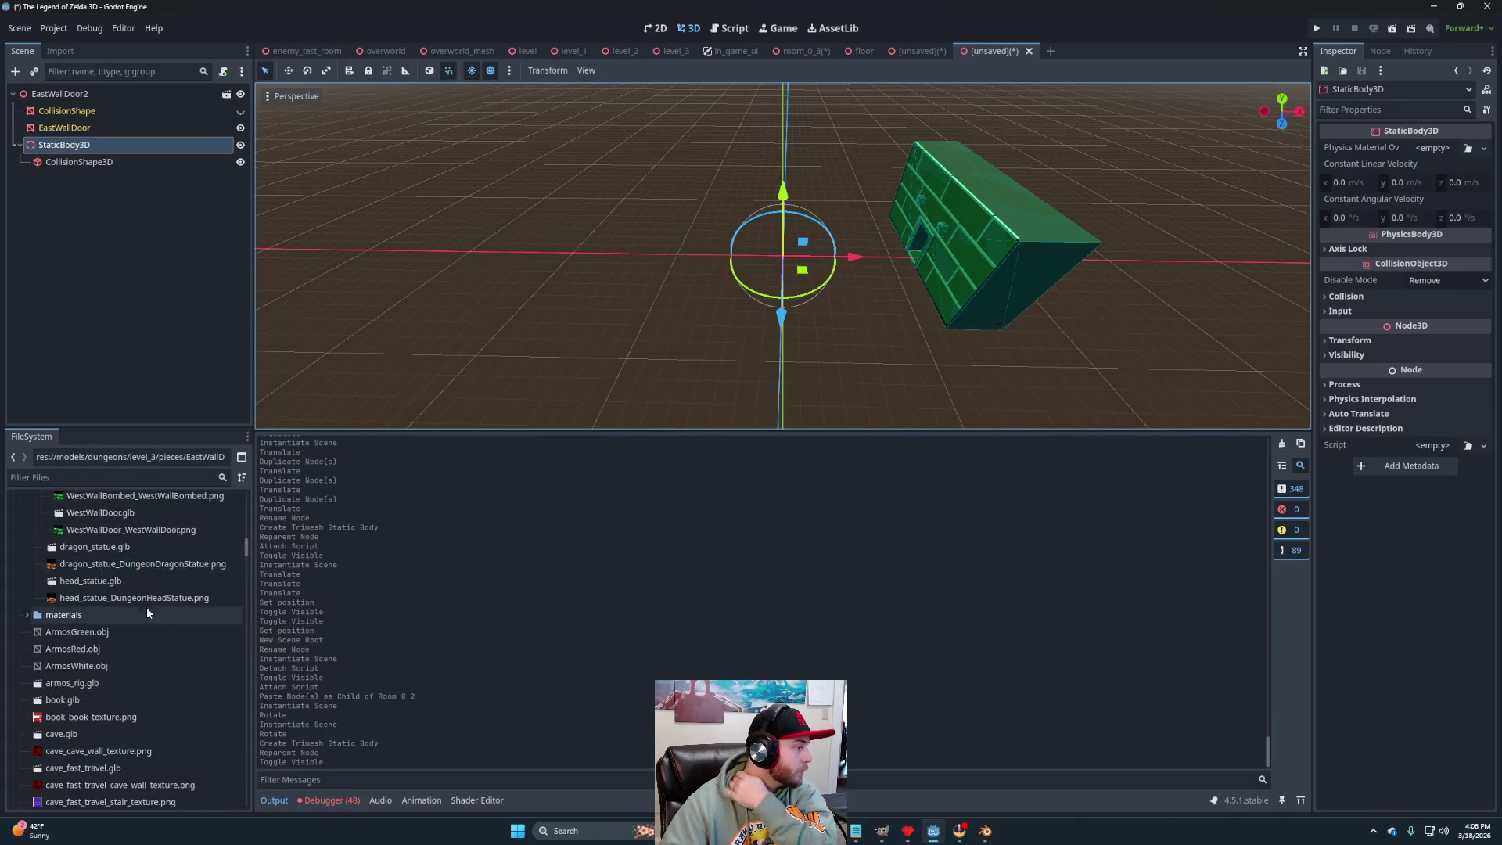
scroll(150, 622, "up", 10)
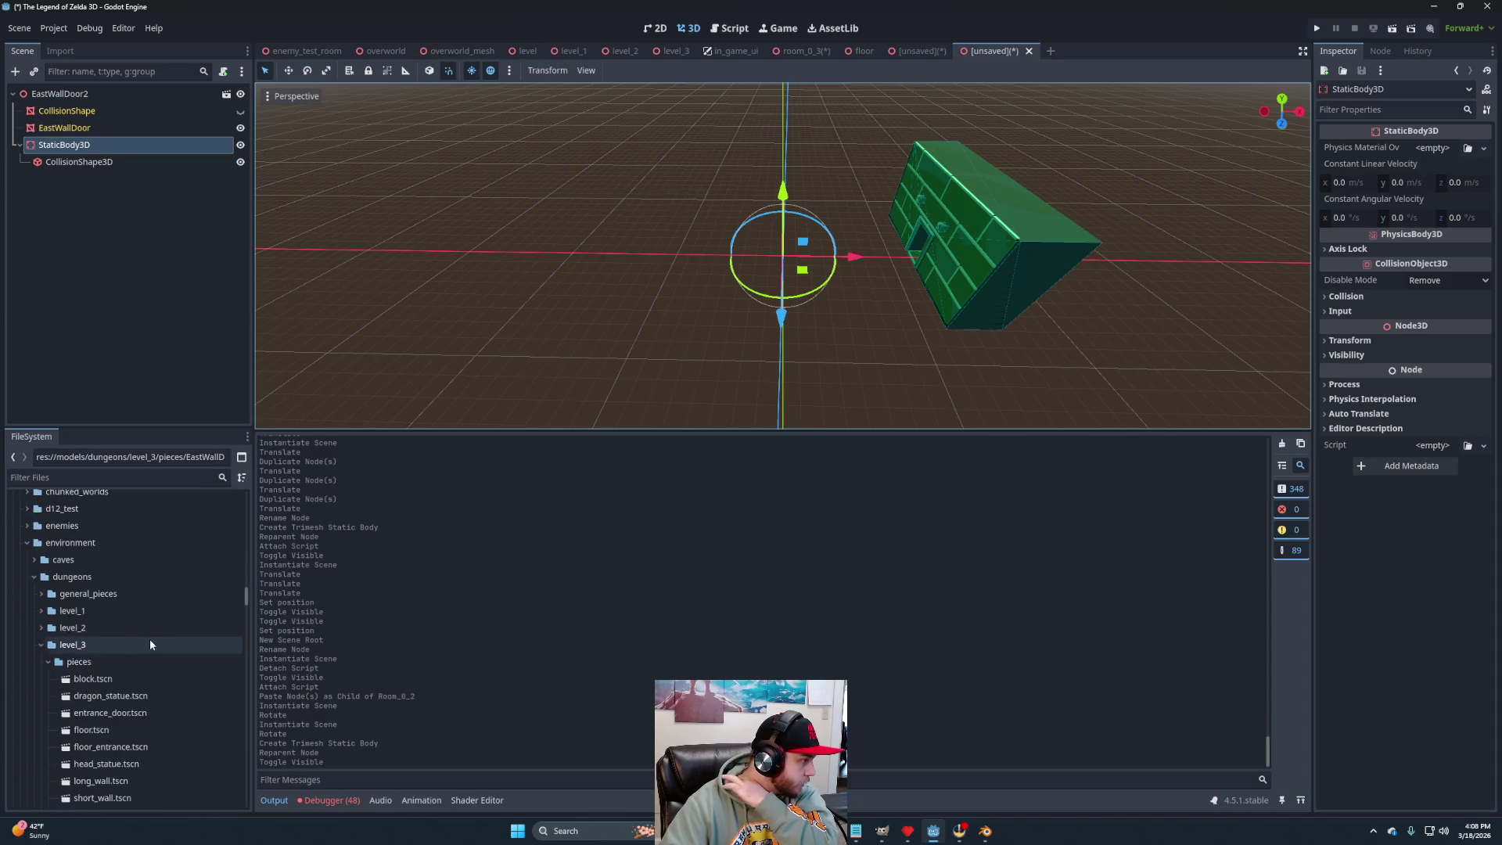
left_click(40, 628)
scroll(138, 649, "down", 5)
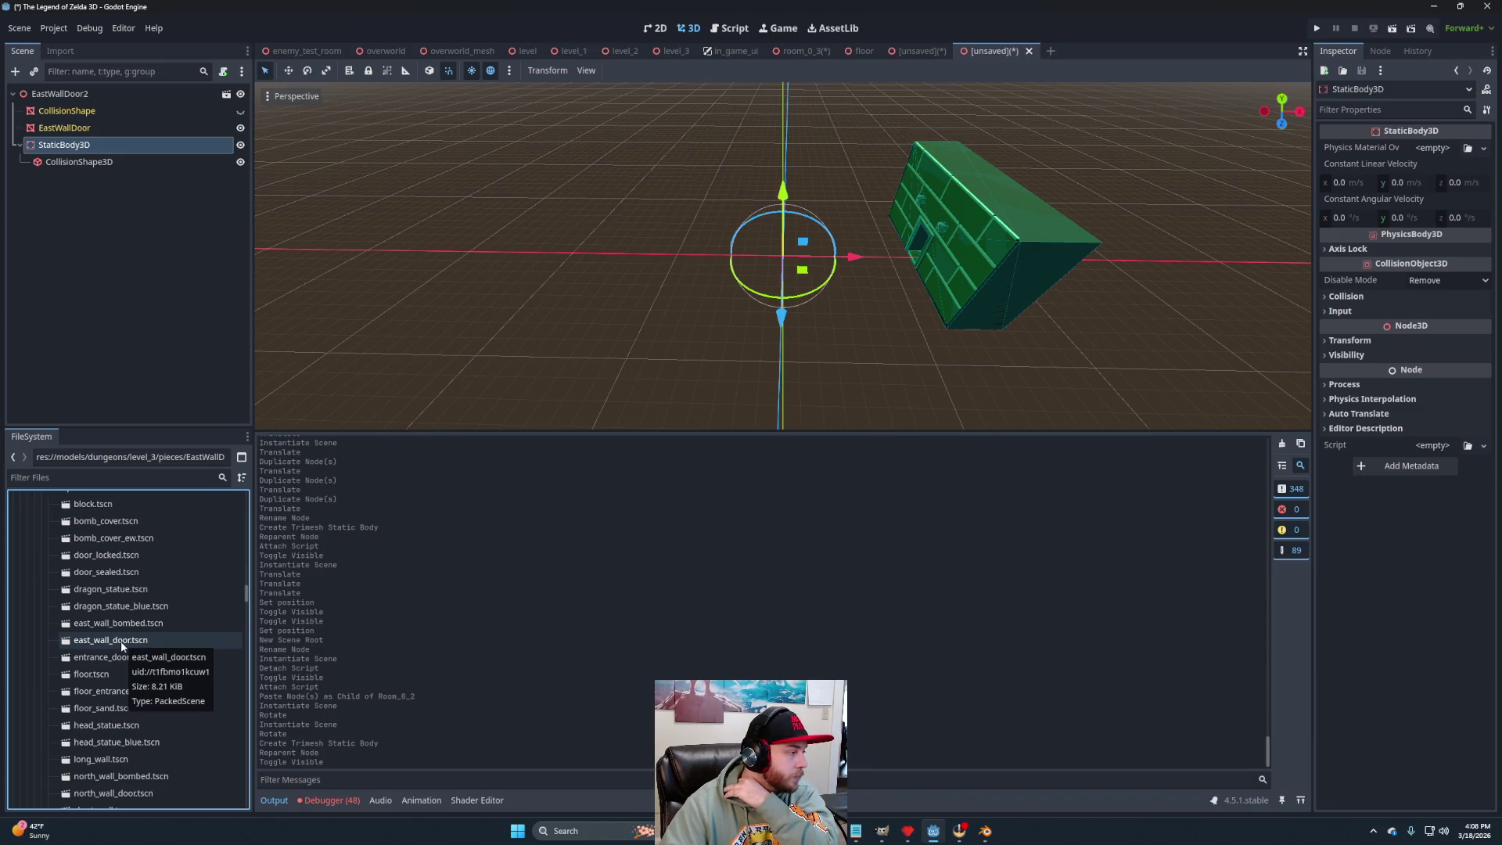
double_click(121, 642)
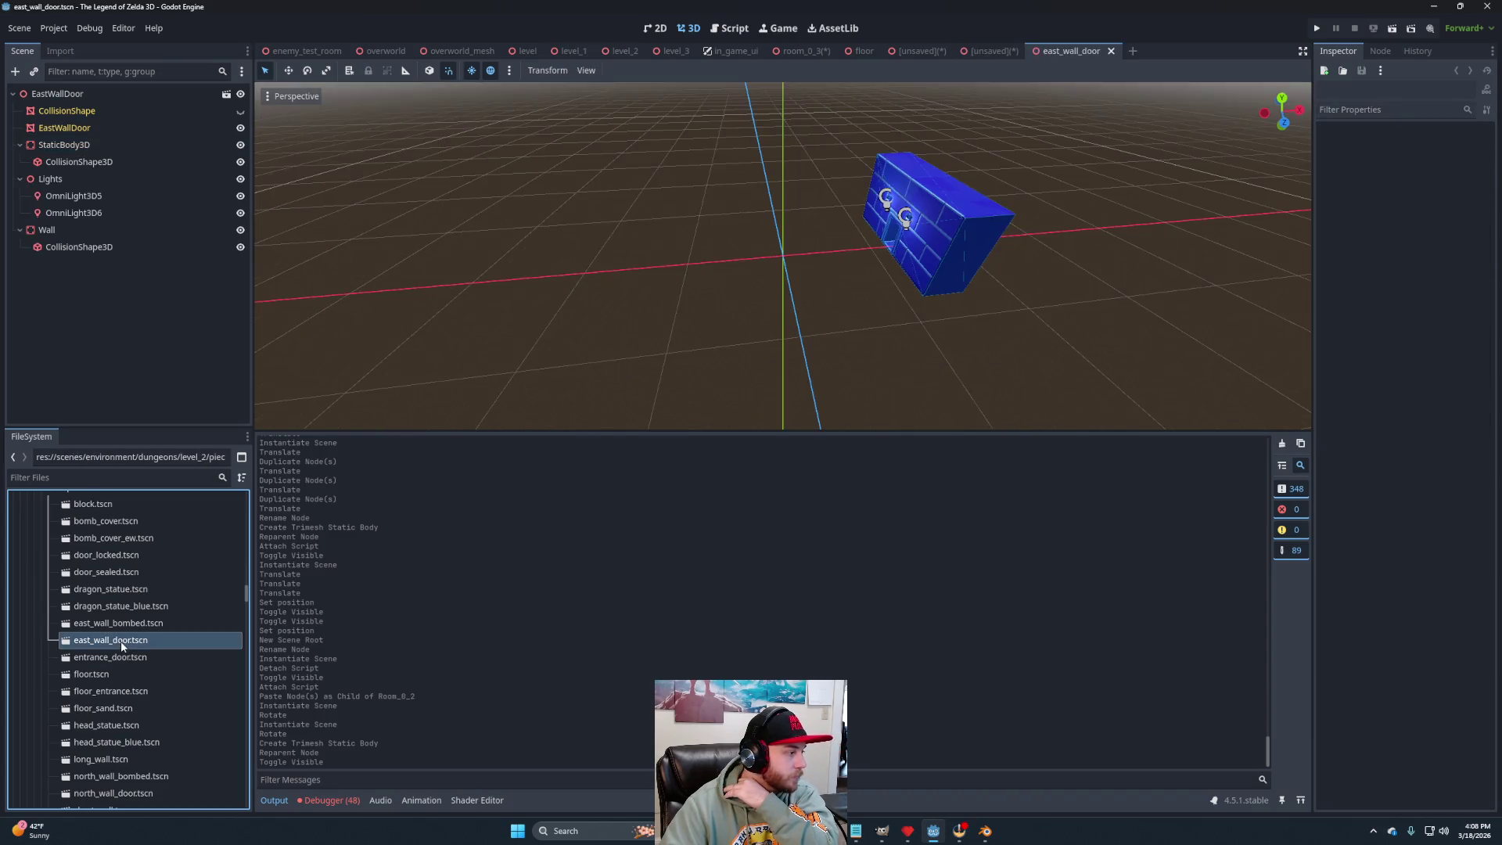
right_click(65, 178)
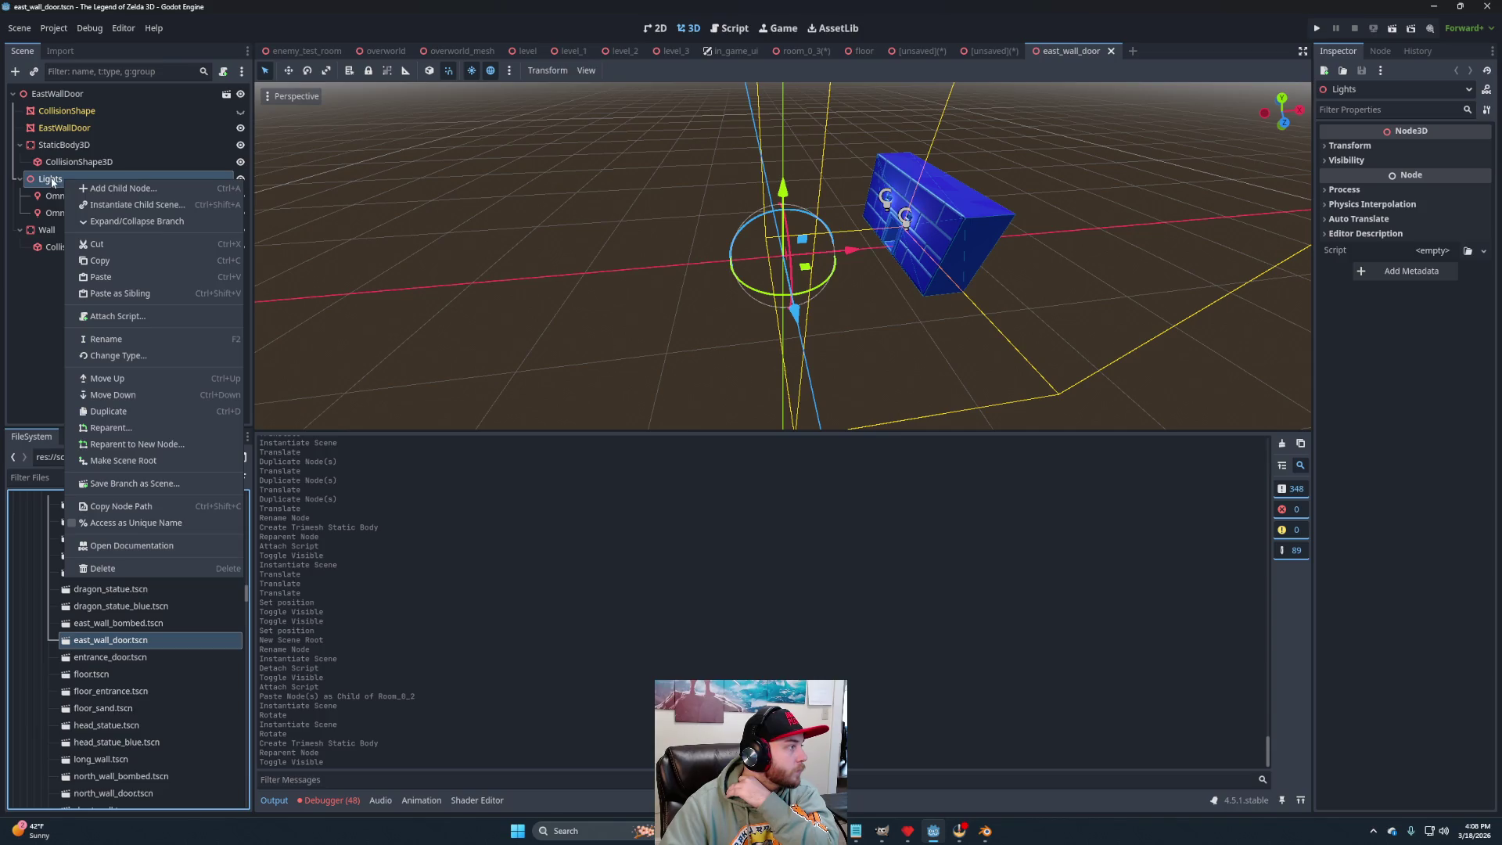
left_click(49, 151)
left_click(84, 149)
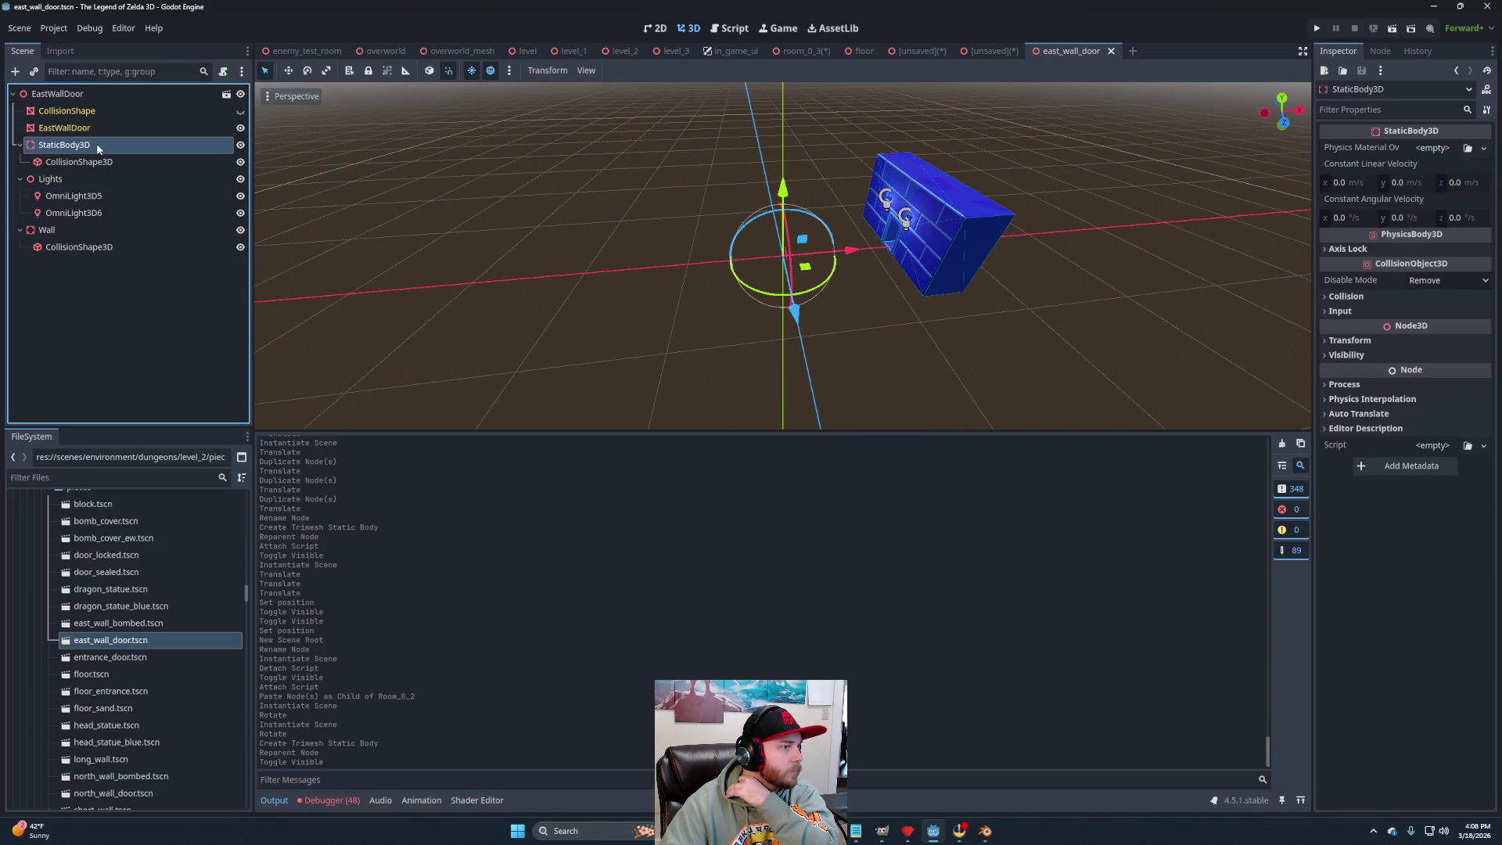
left_click(240, 145)
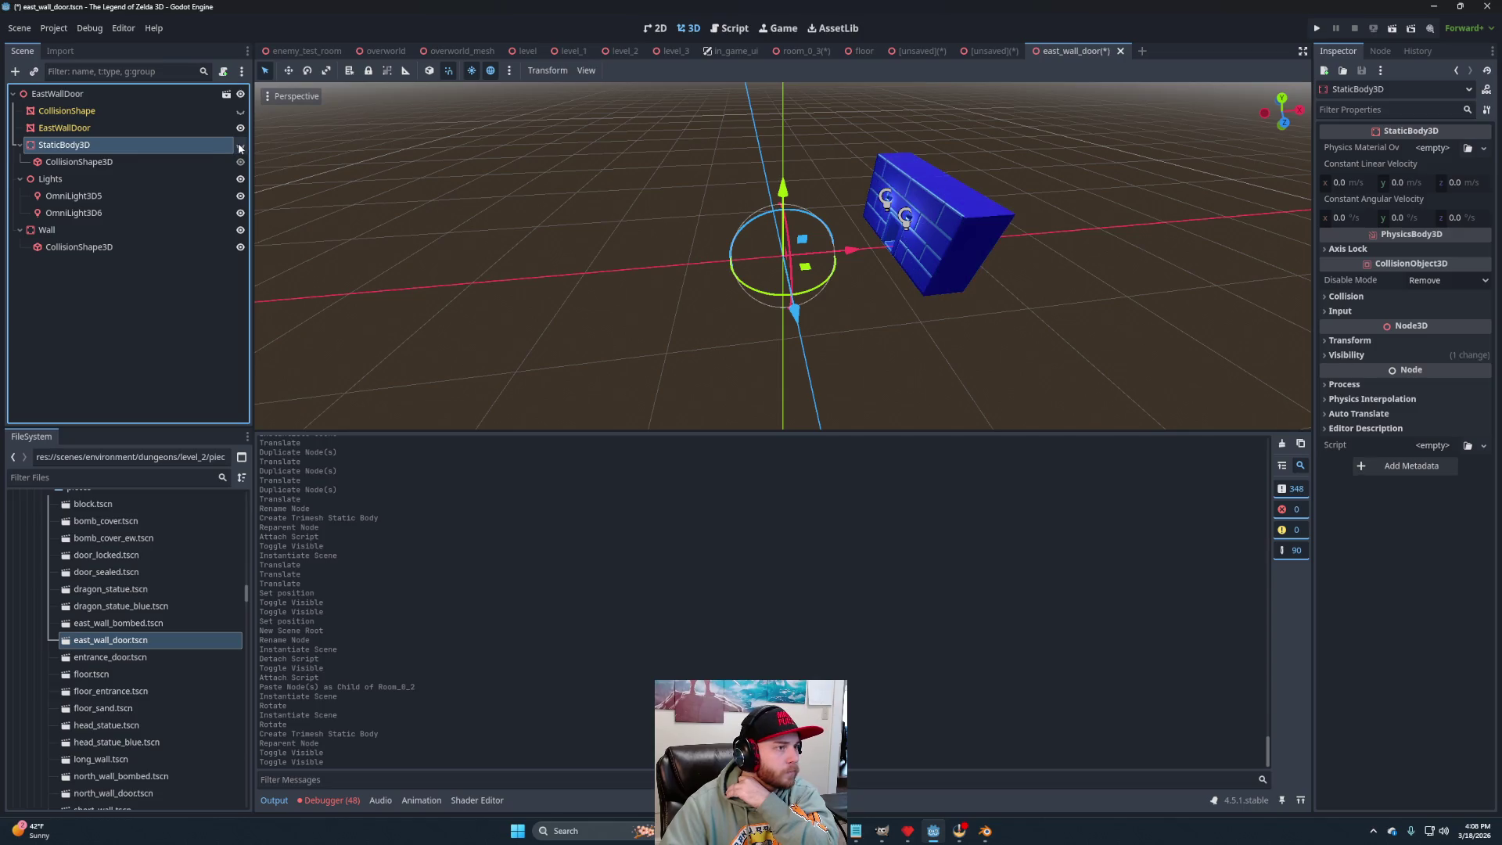
left_click(241, 145)
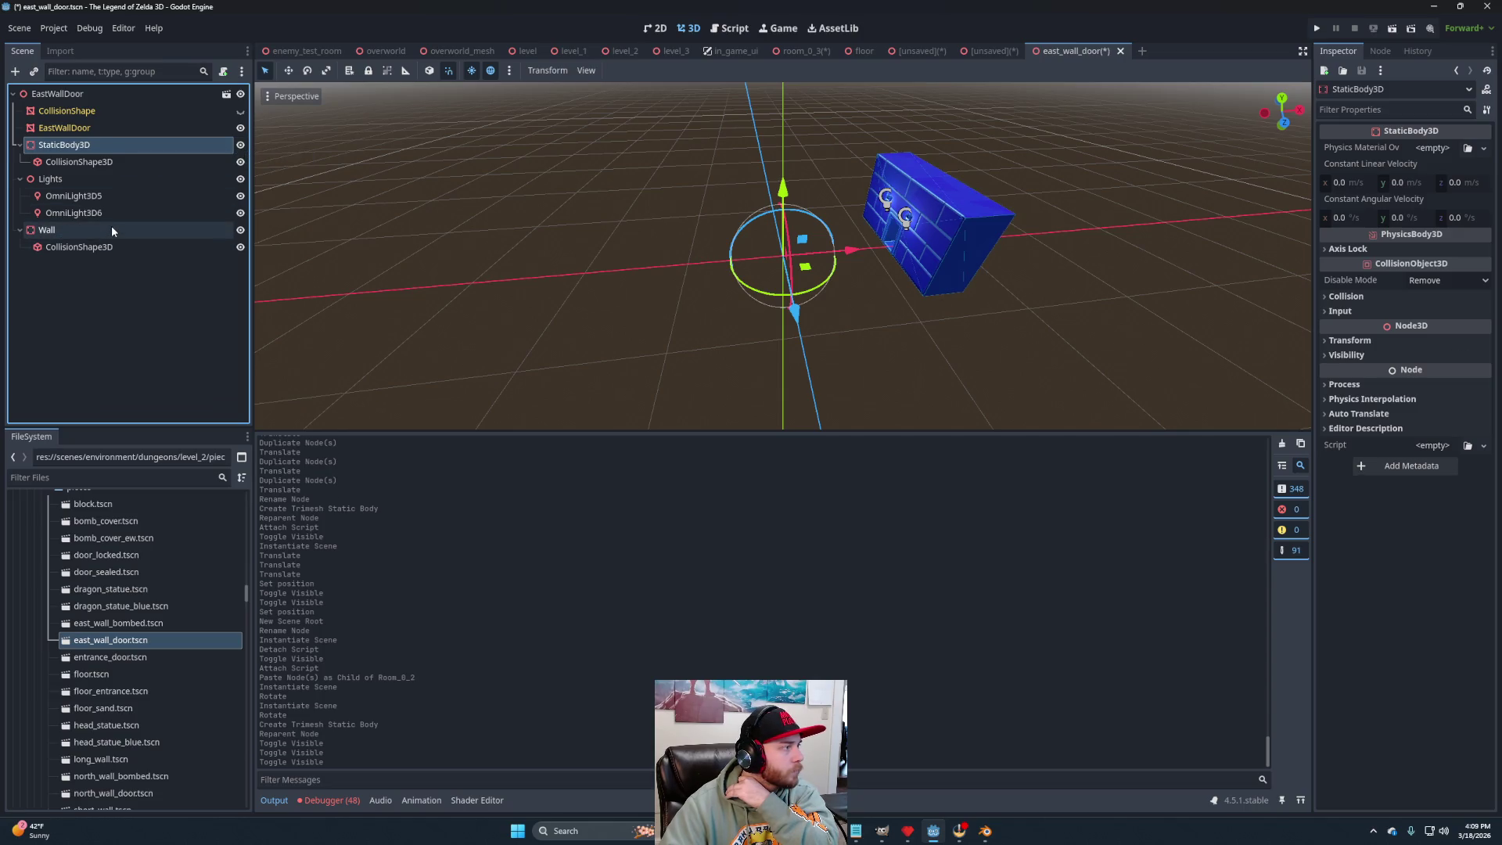
left_click(240, 230)
left_click(240, 230)
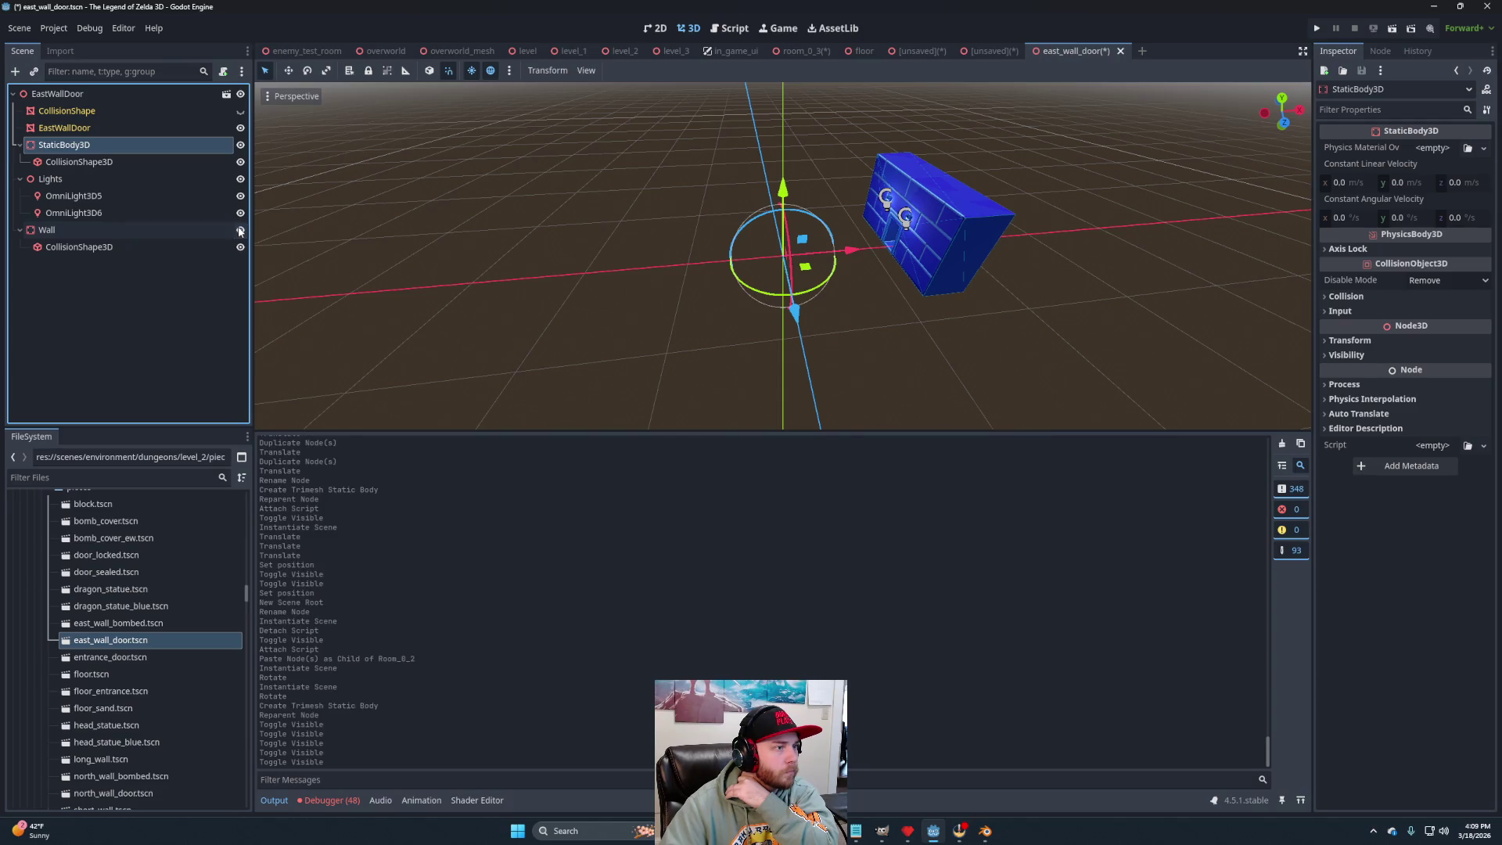
left_click(240, 230)
left_click(240, 230)
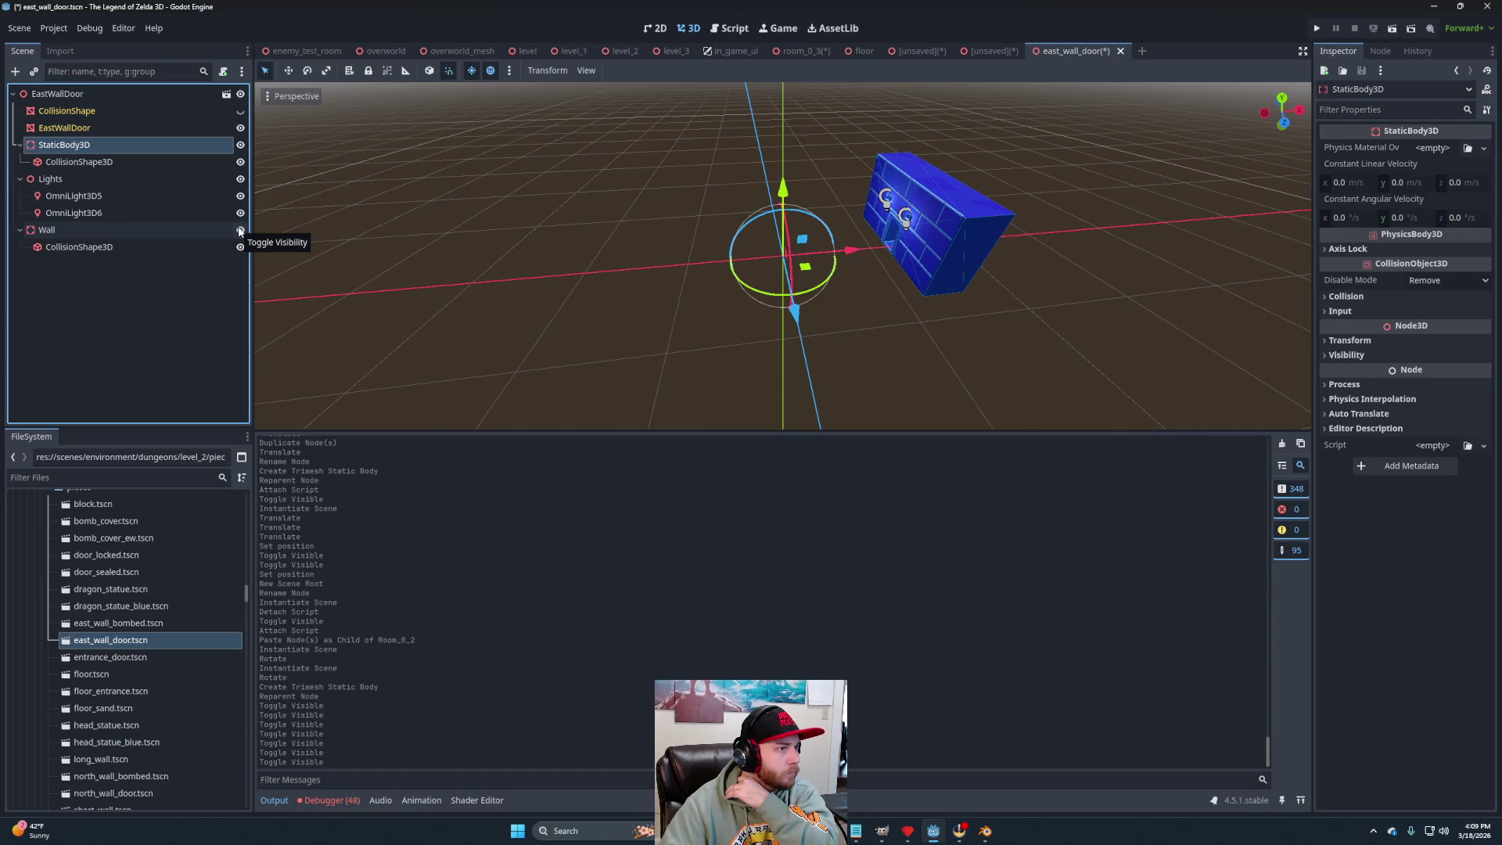
left_click(240, 230)
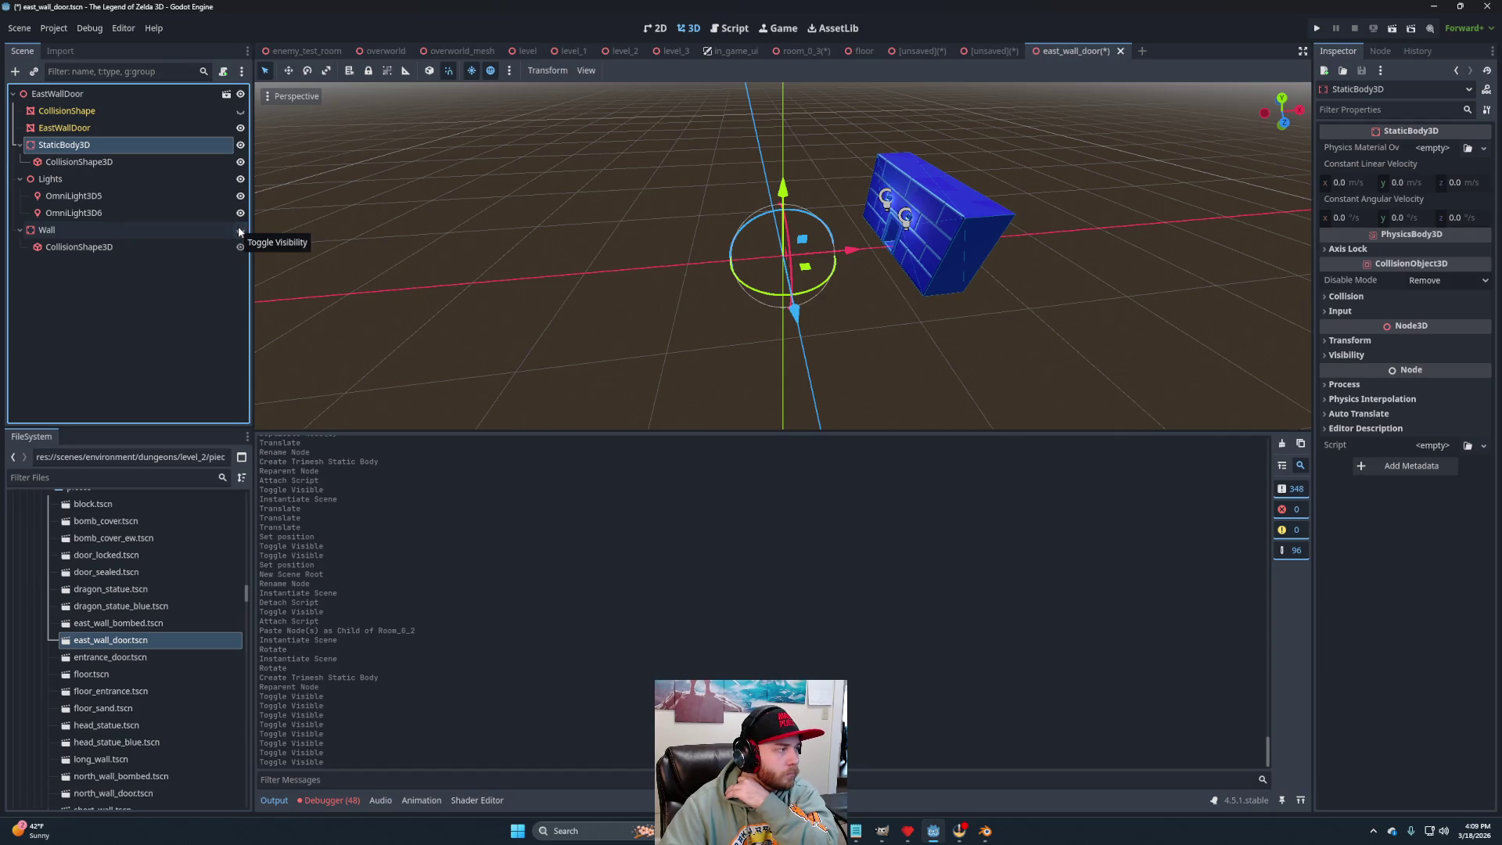
left_click(240, 230)
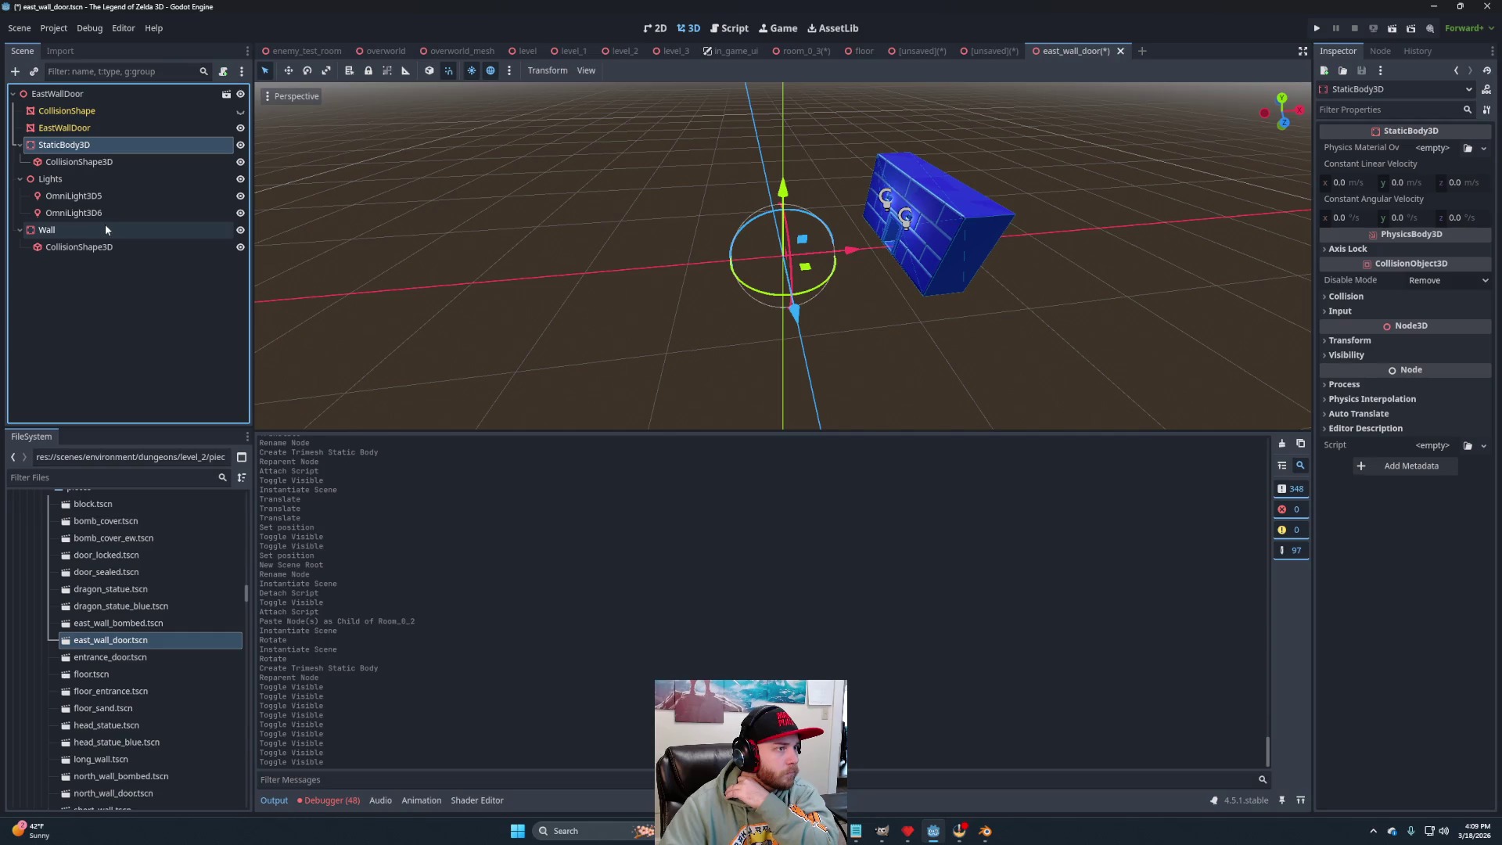
left_click(100, 229)
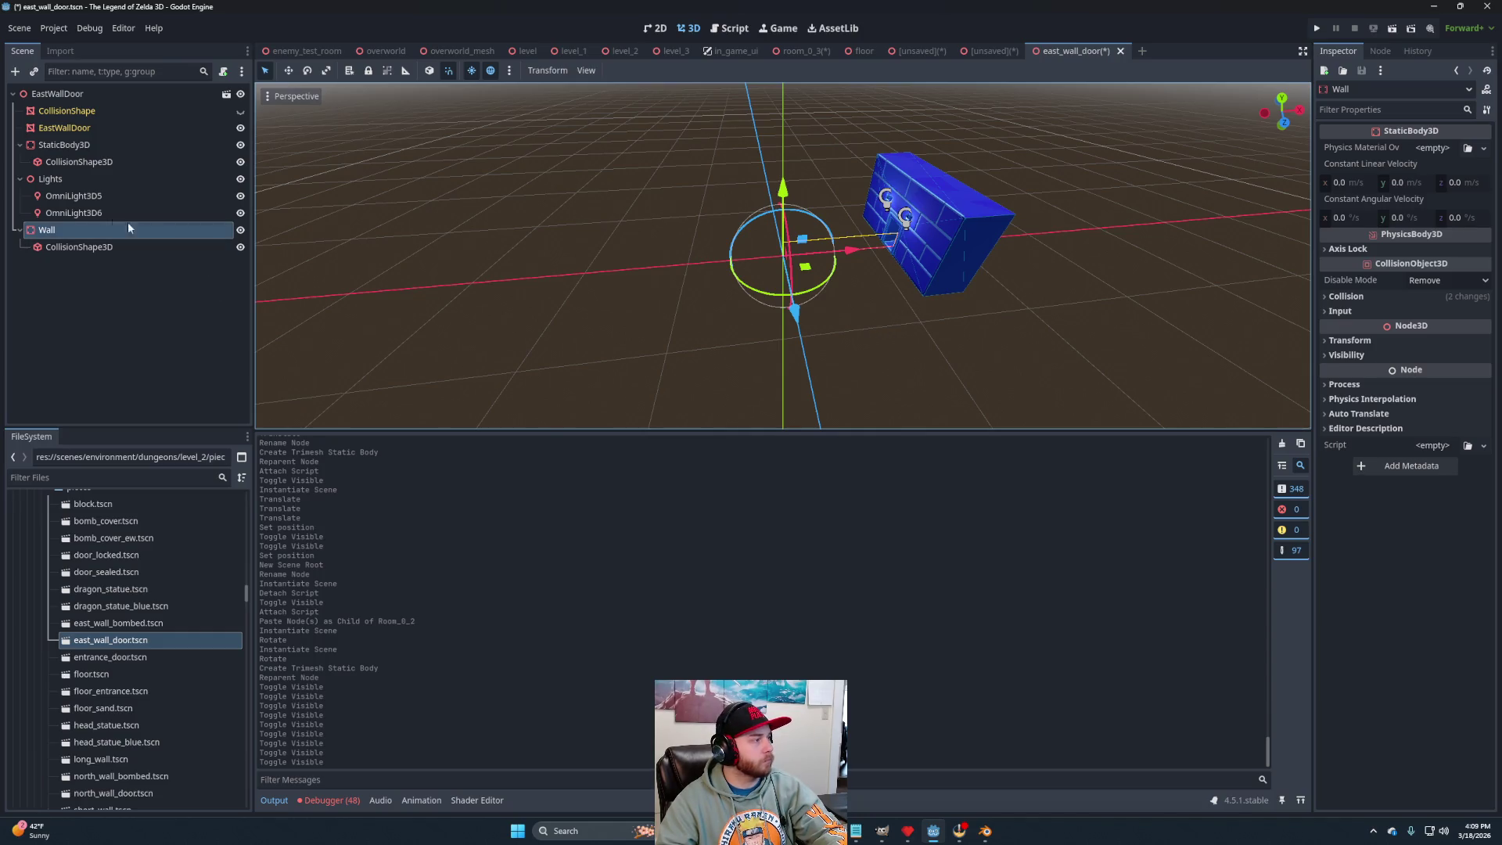
left_click(68, 212, "ctrl")
left_click(69, 213, "ctrl")
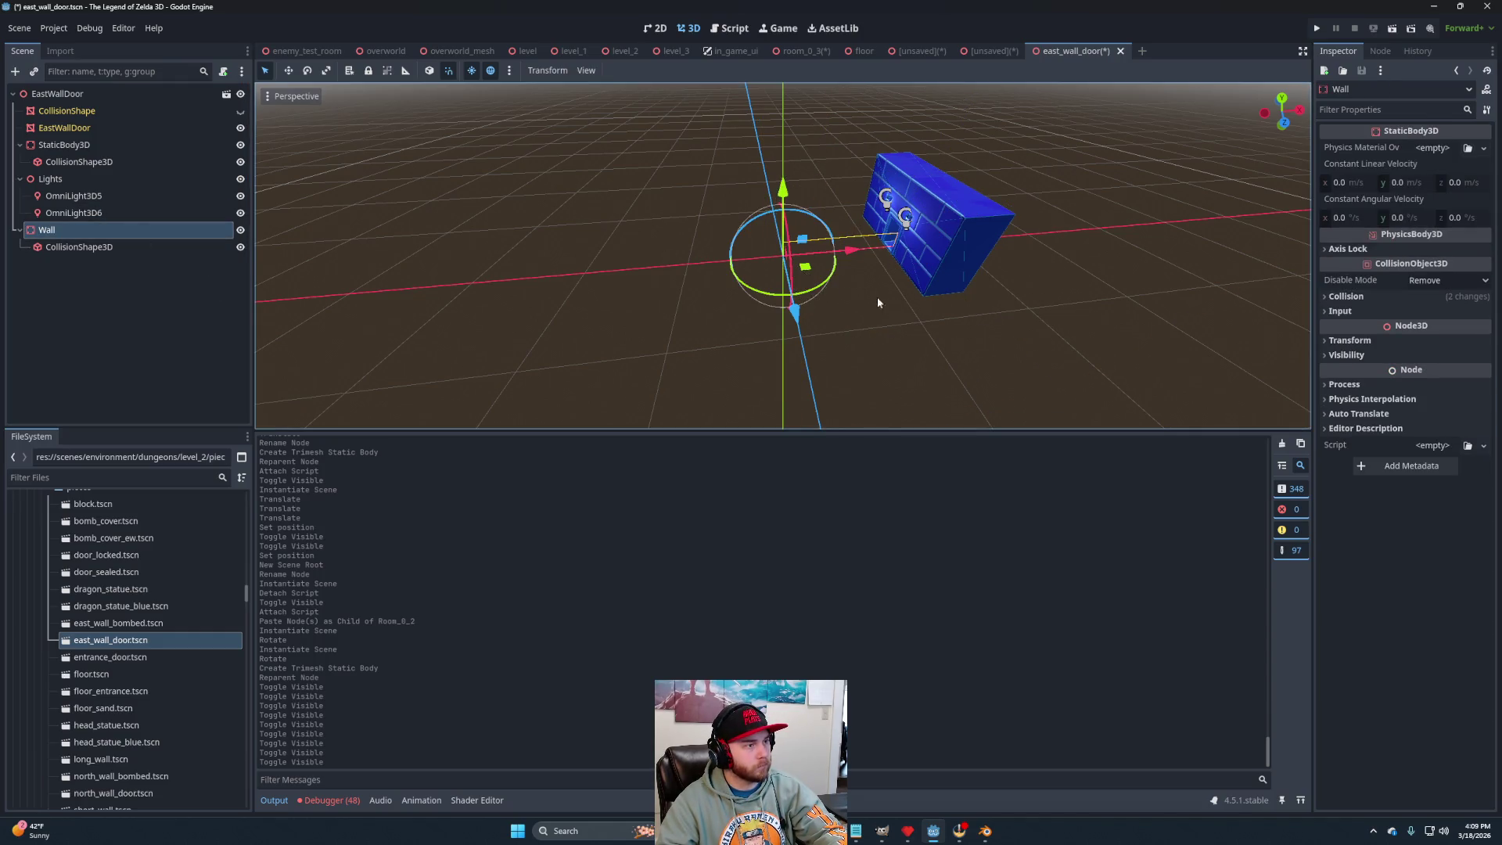
scroll(814, 297, "up", 5)
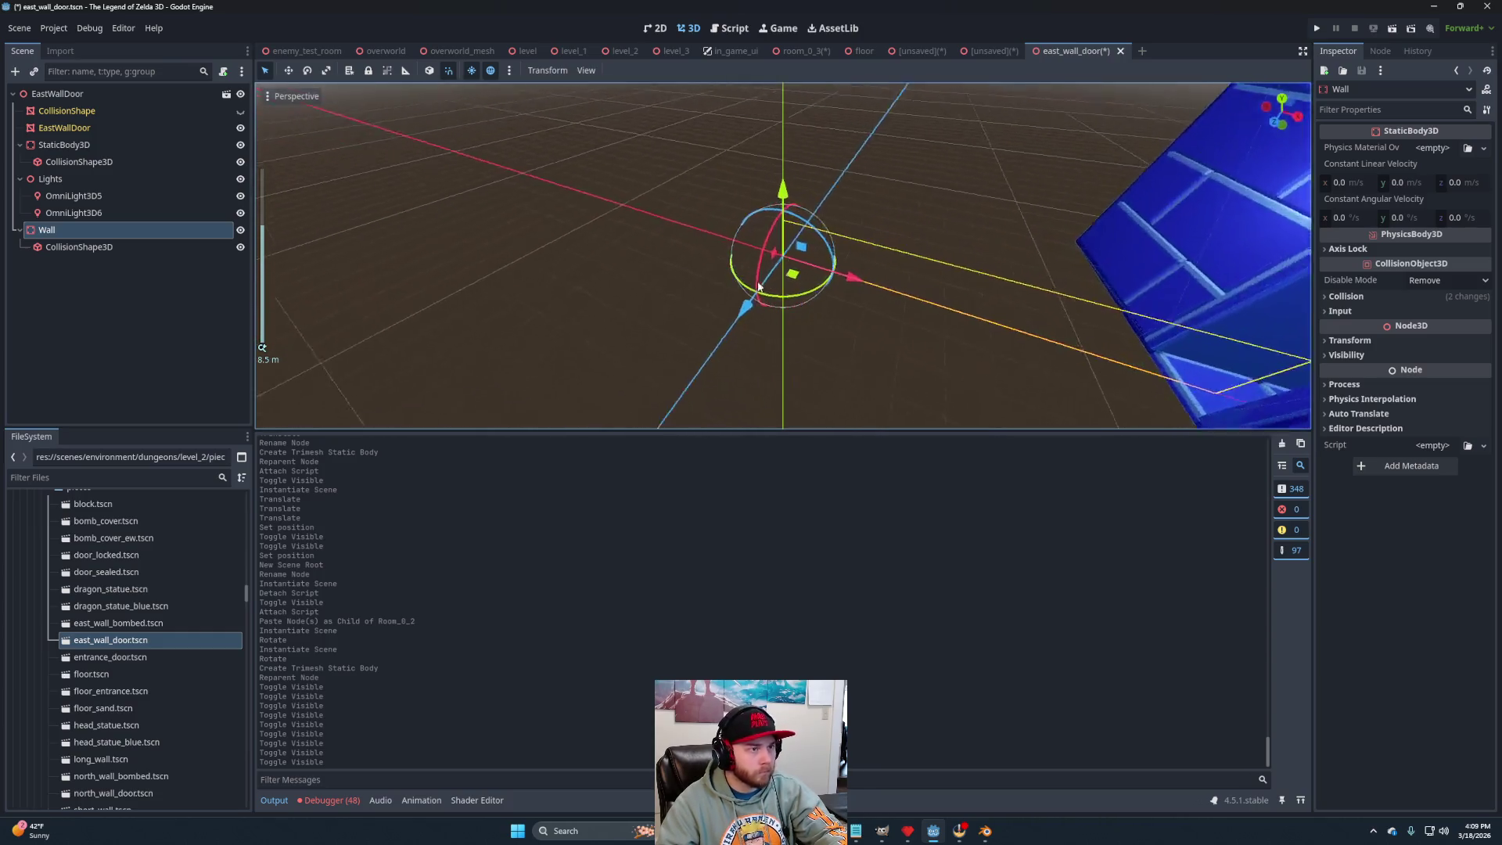
key("KP_3")
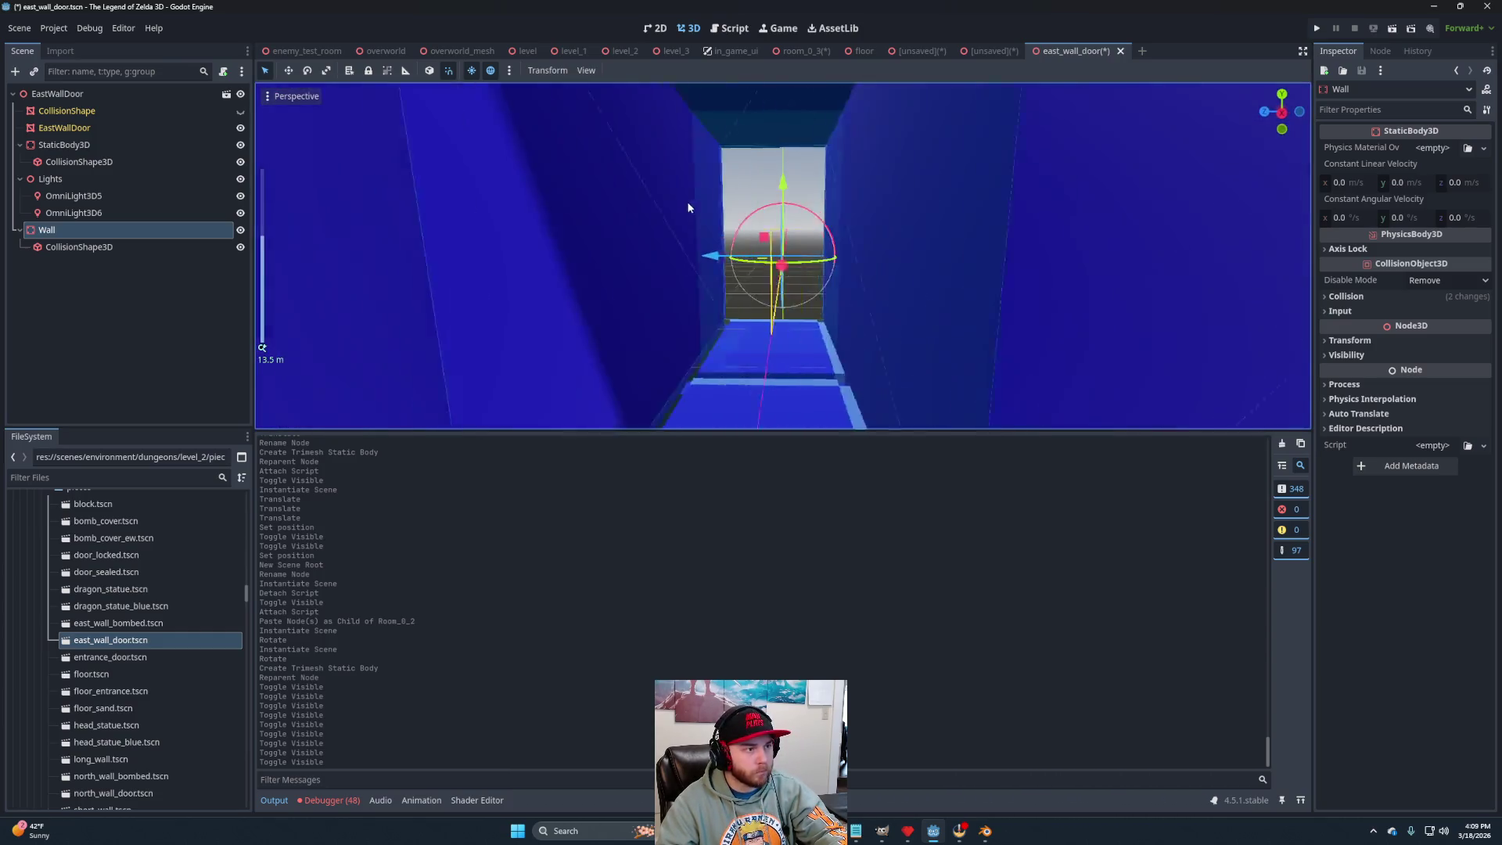
scroll(687, 200, "down", 3)
key("KP_4")
key("KP_6")
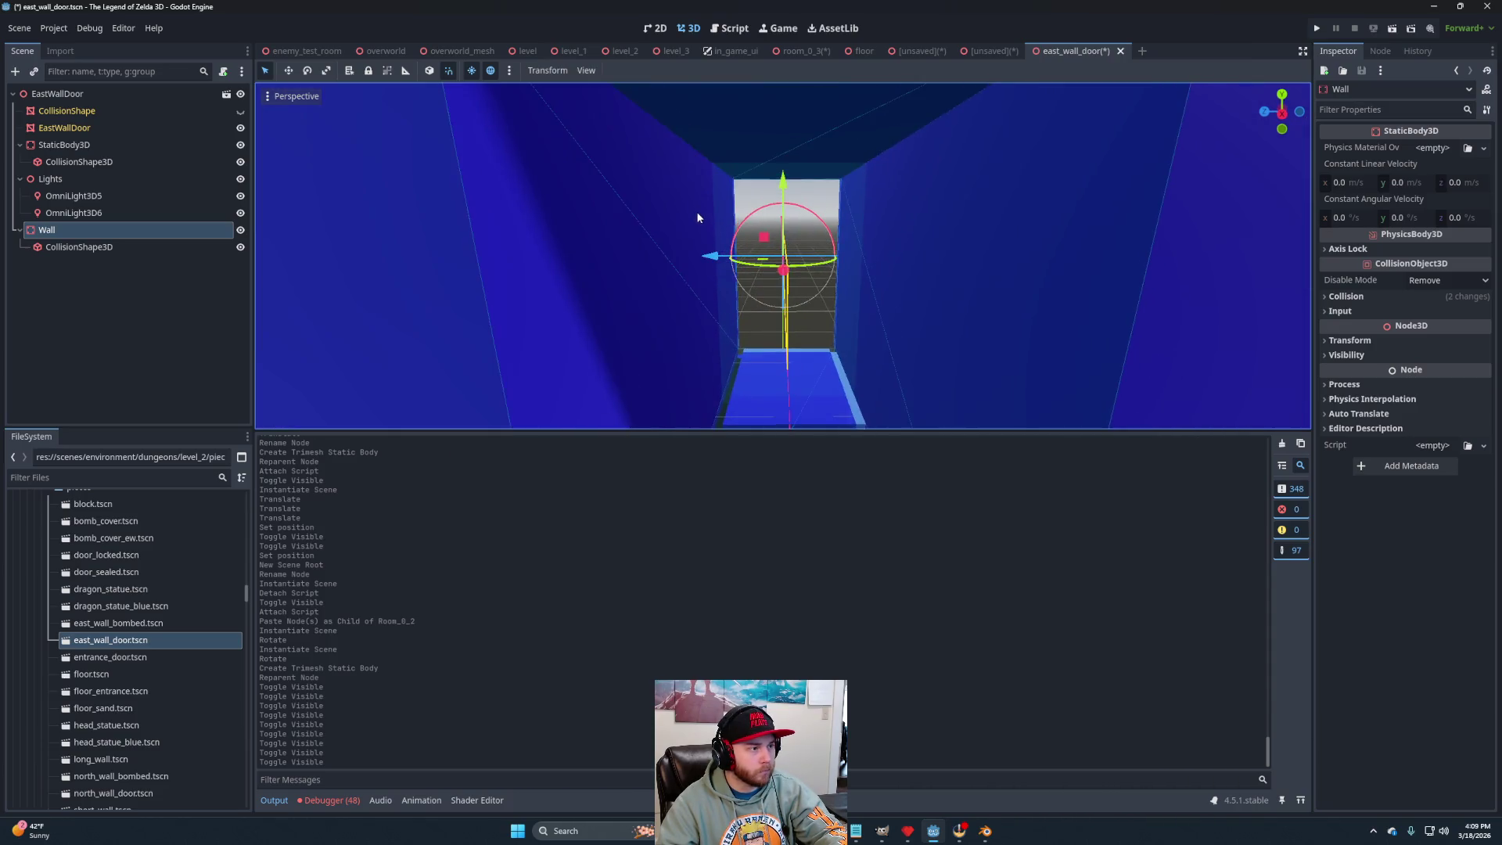
scroll(700, 220, "down", 2)
left_click(64, 232)
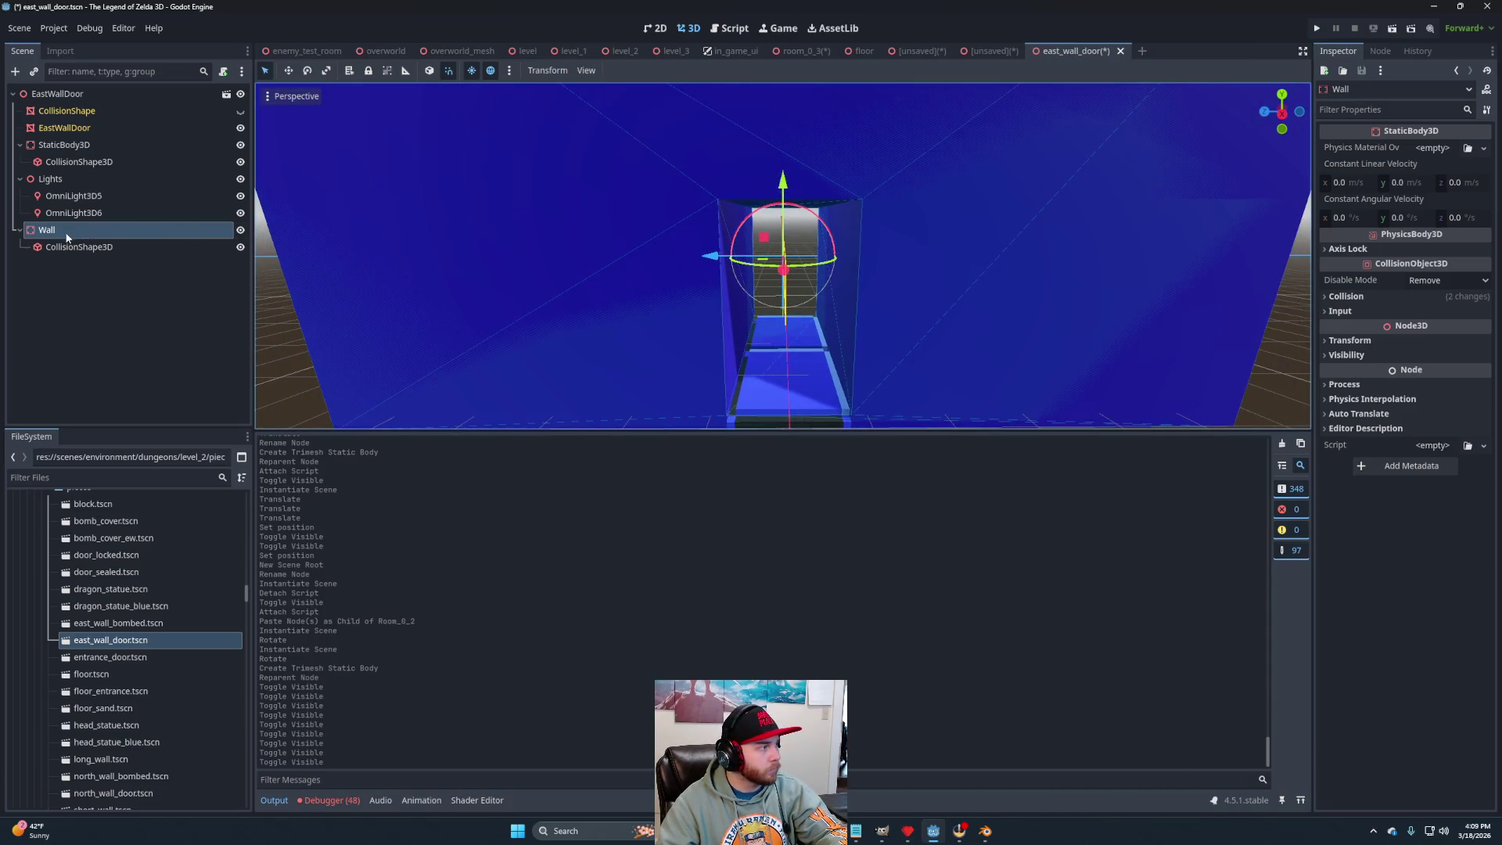
key("Down")
key("Up")
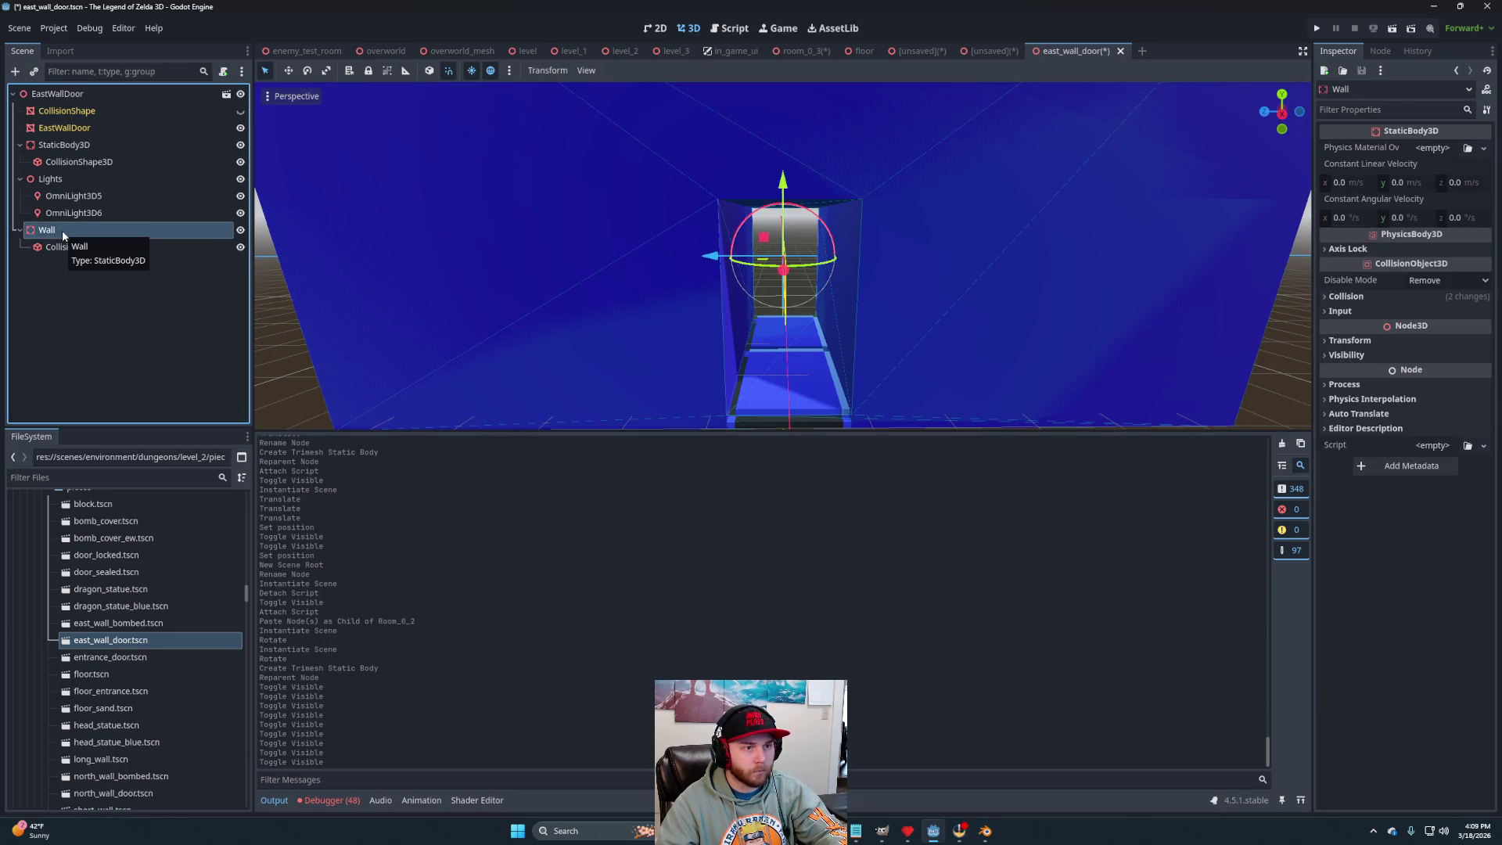
key("f")
scroll(964, 260, "down", 5)
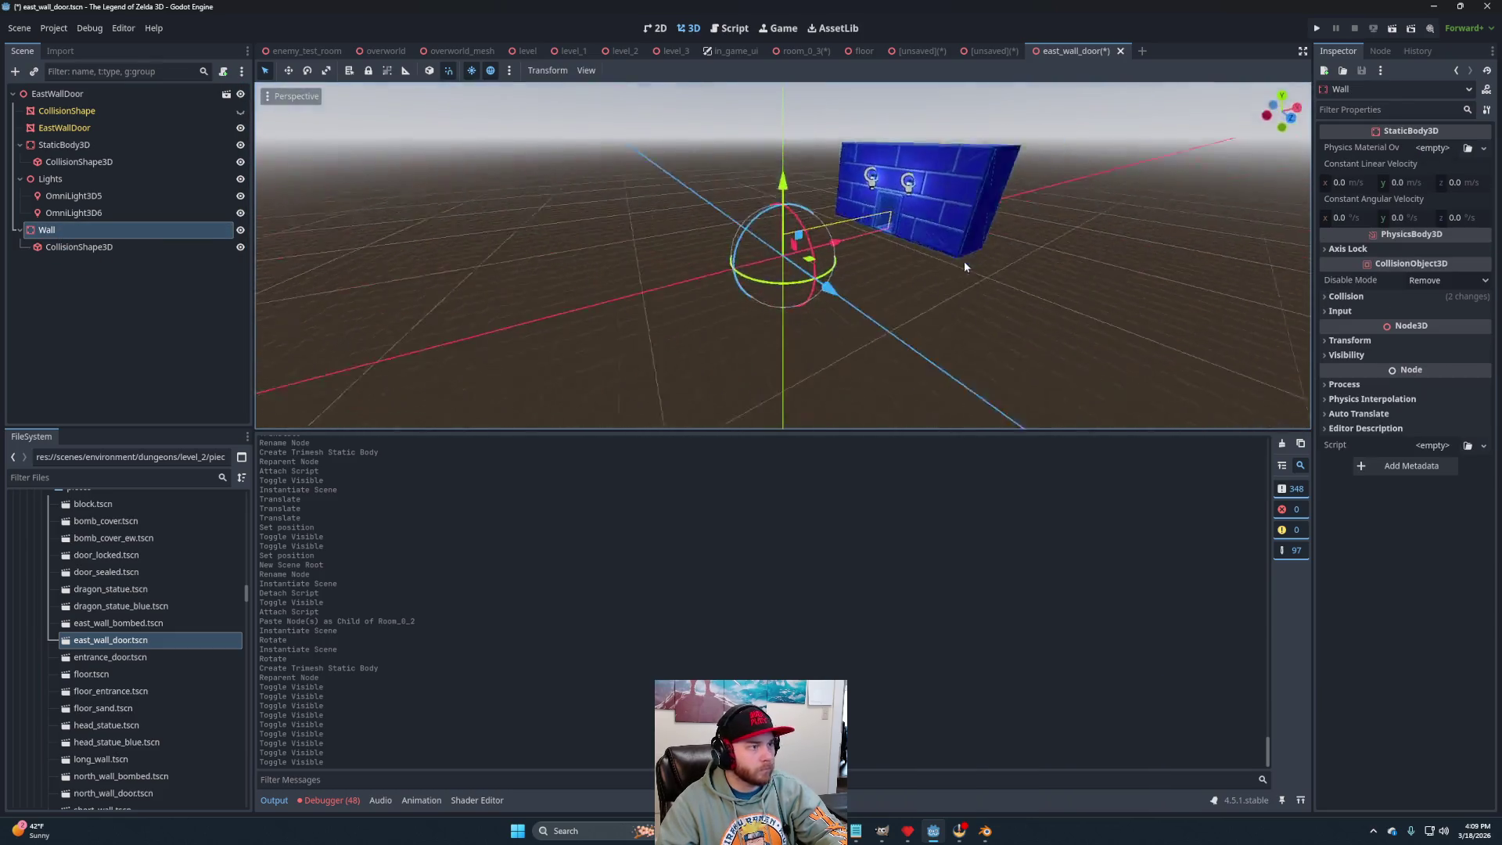
left_click_drag(964, 261, 950, 294)
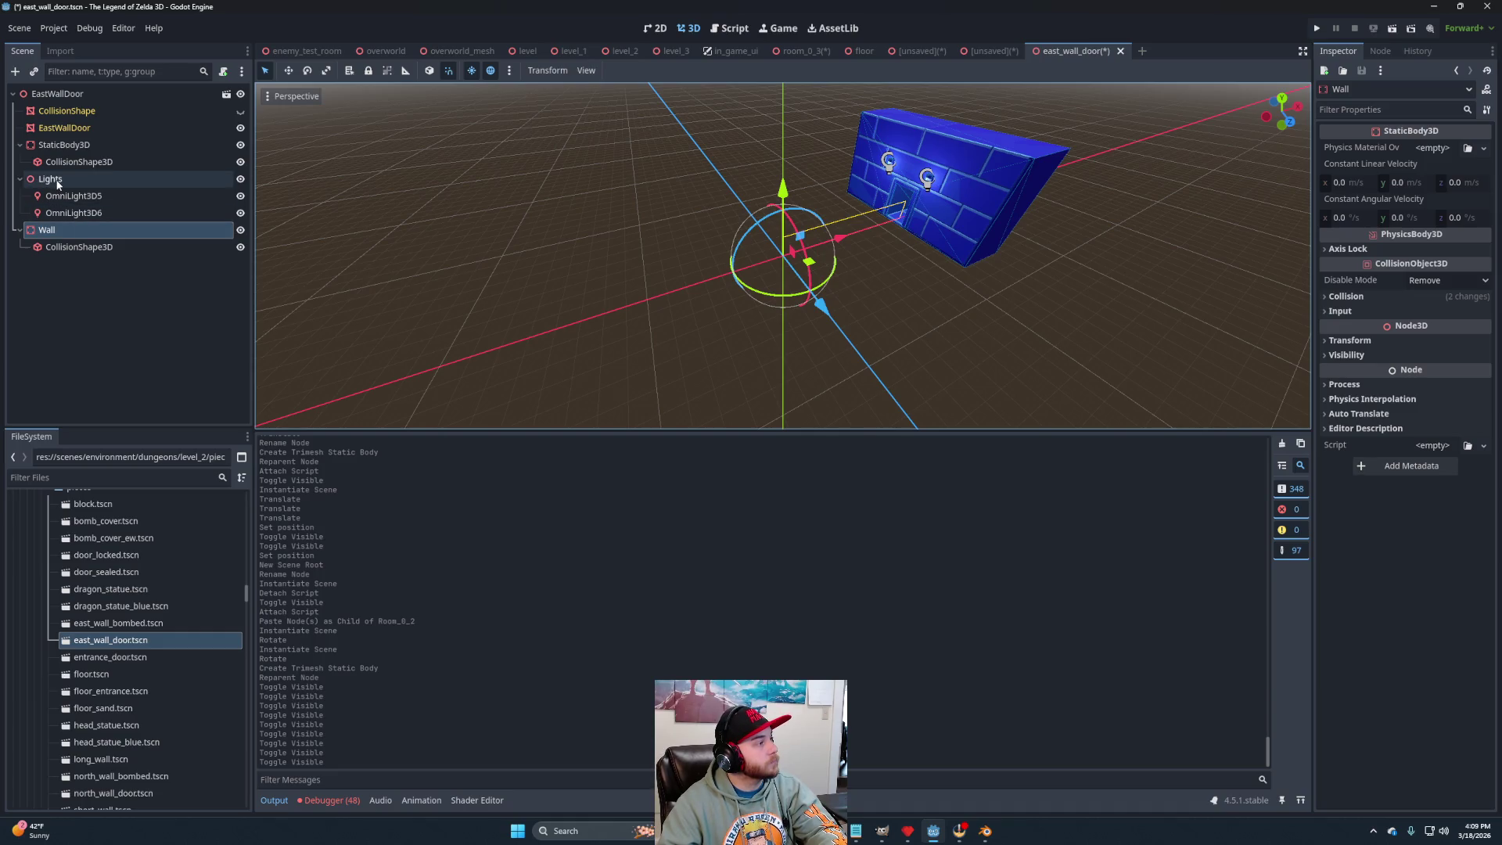
Copy the Lights and Wall nodes and paste them under EastWallDoor2 in the unsaved scene.
left_click(57, 180, "ctrl")
right_click(57, 180)
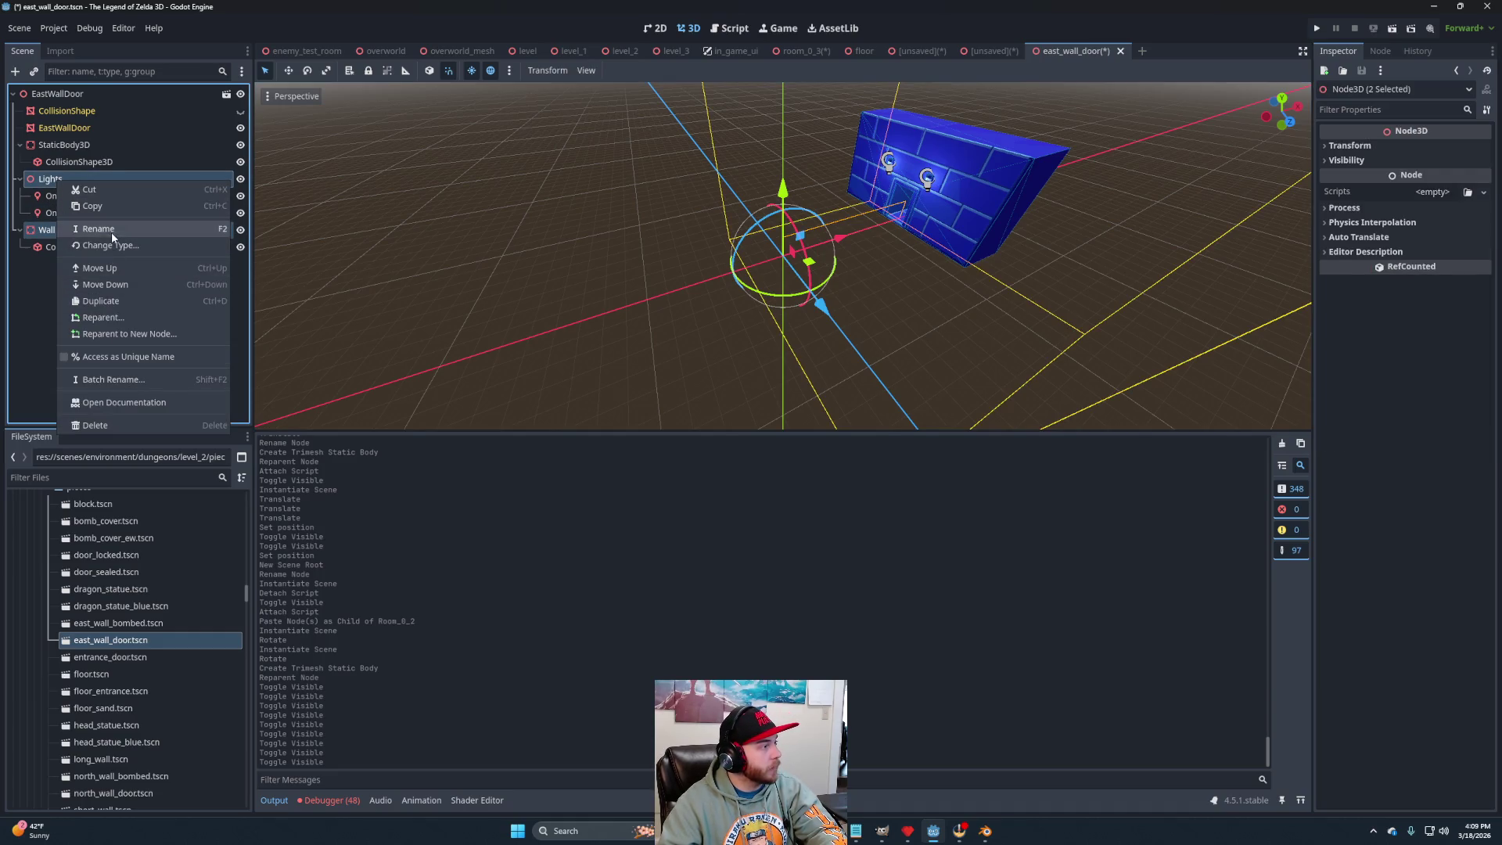
left_click(221, 208)
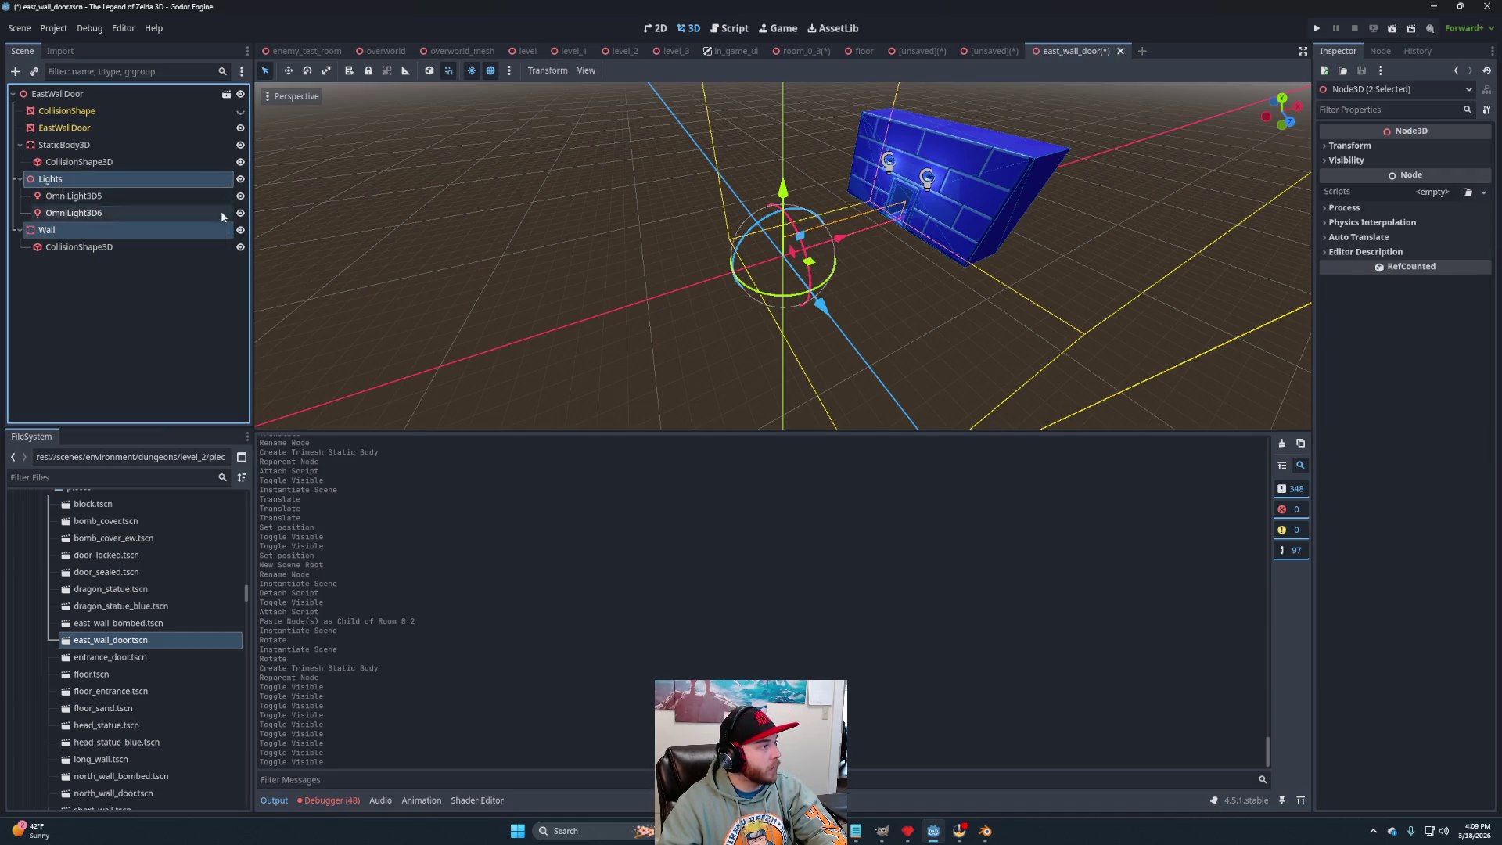
left_click(983, 51)
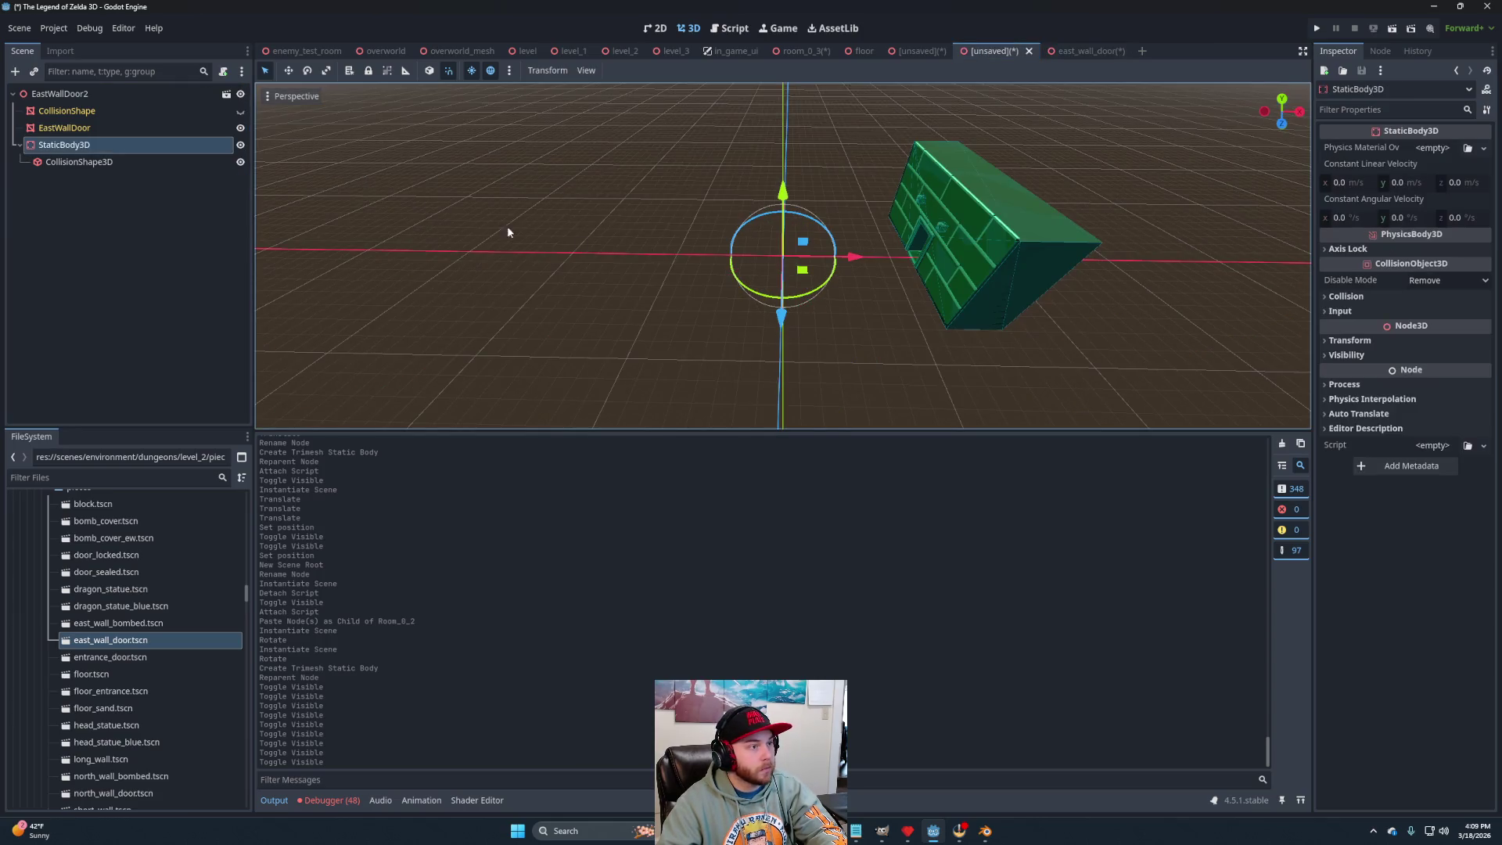
right_click(53, 95)
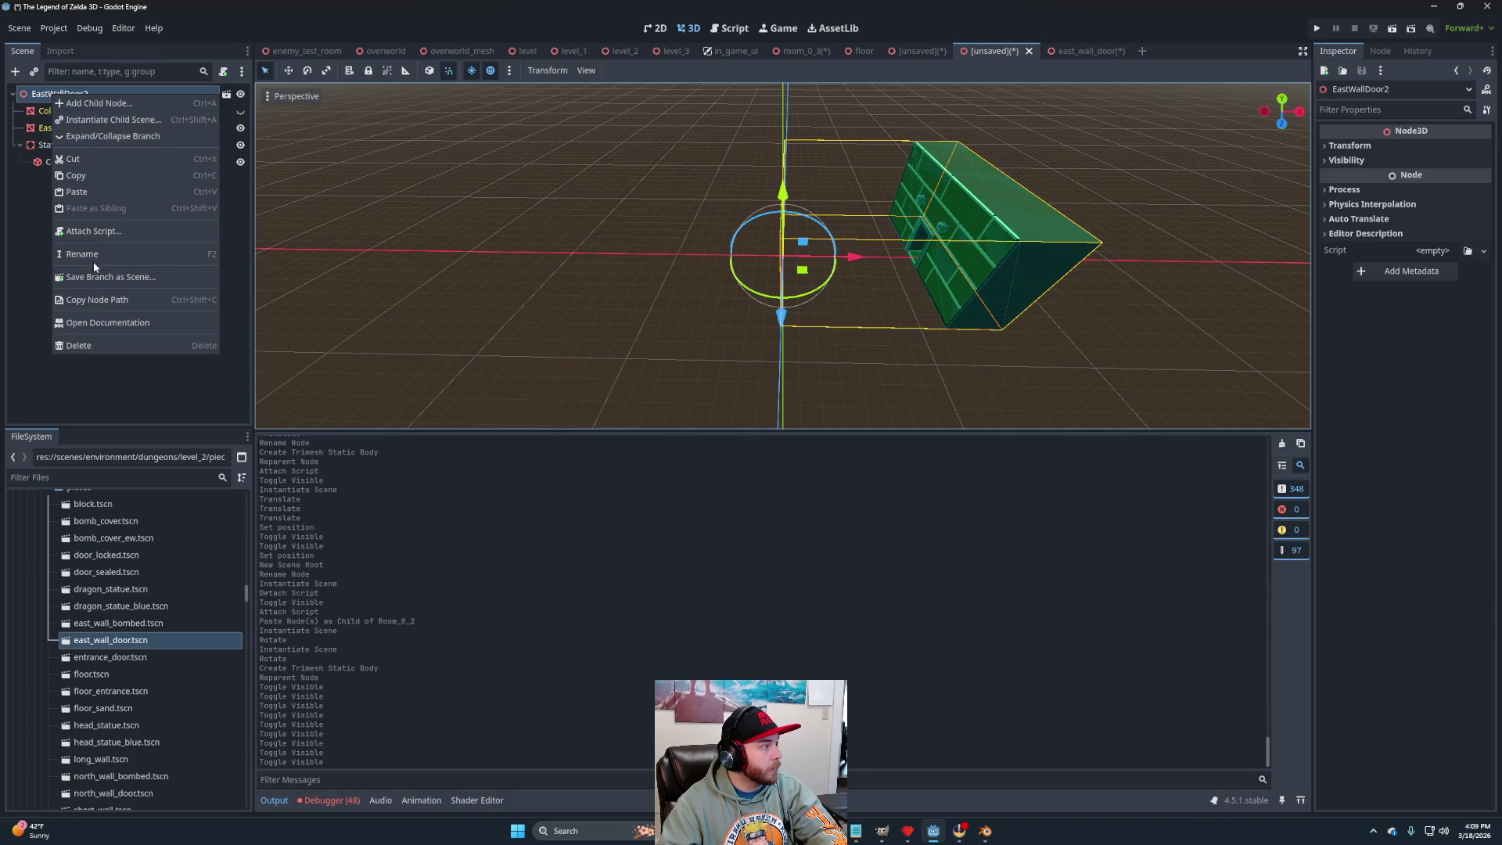
left_click(83, 185)
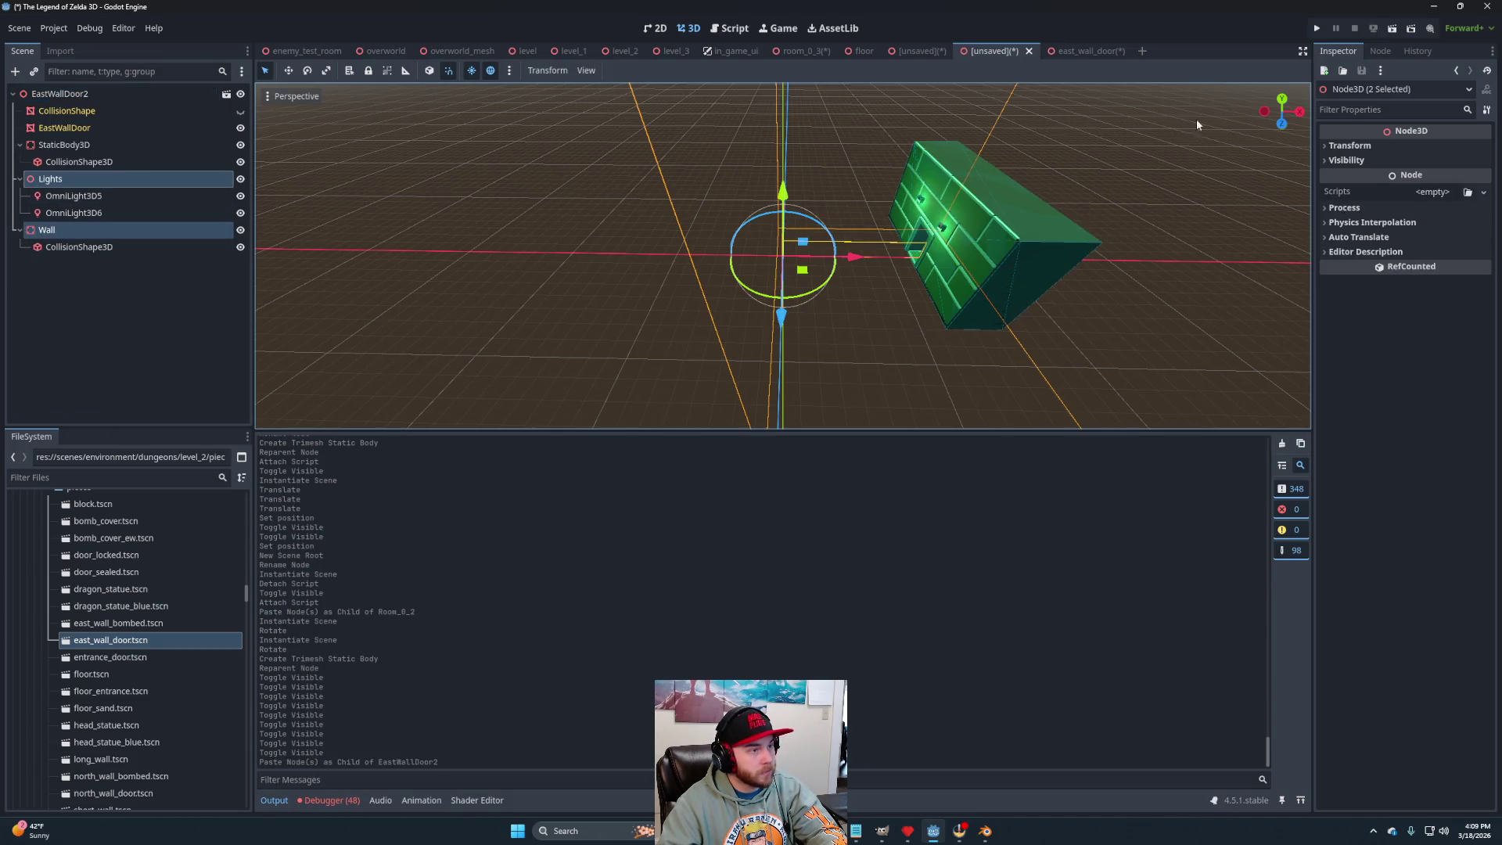
Rename the root to EastWallDoor and save it as level_3 east_wall_door.tscn.
scroll(842, 302, "up", 3)
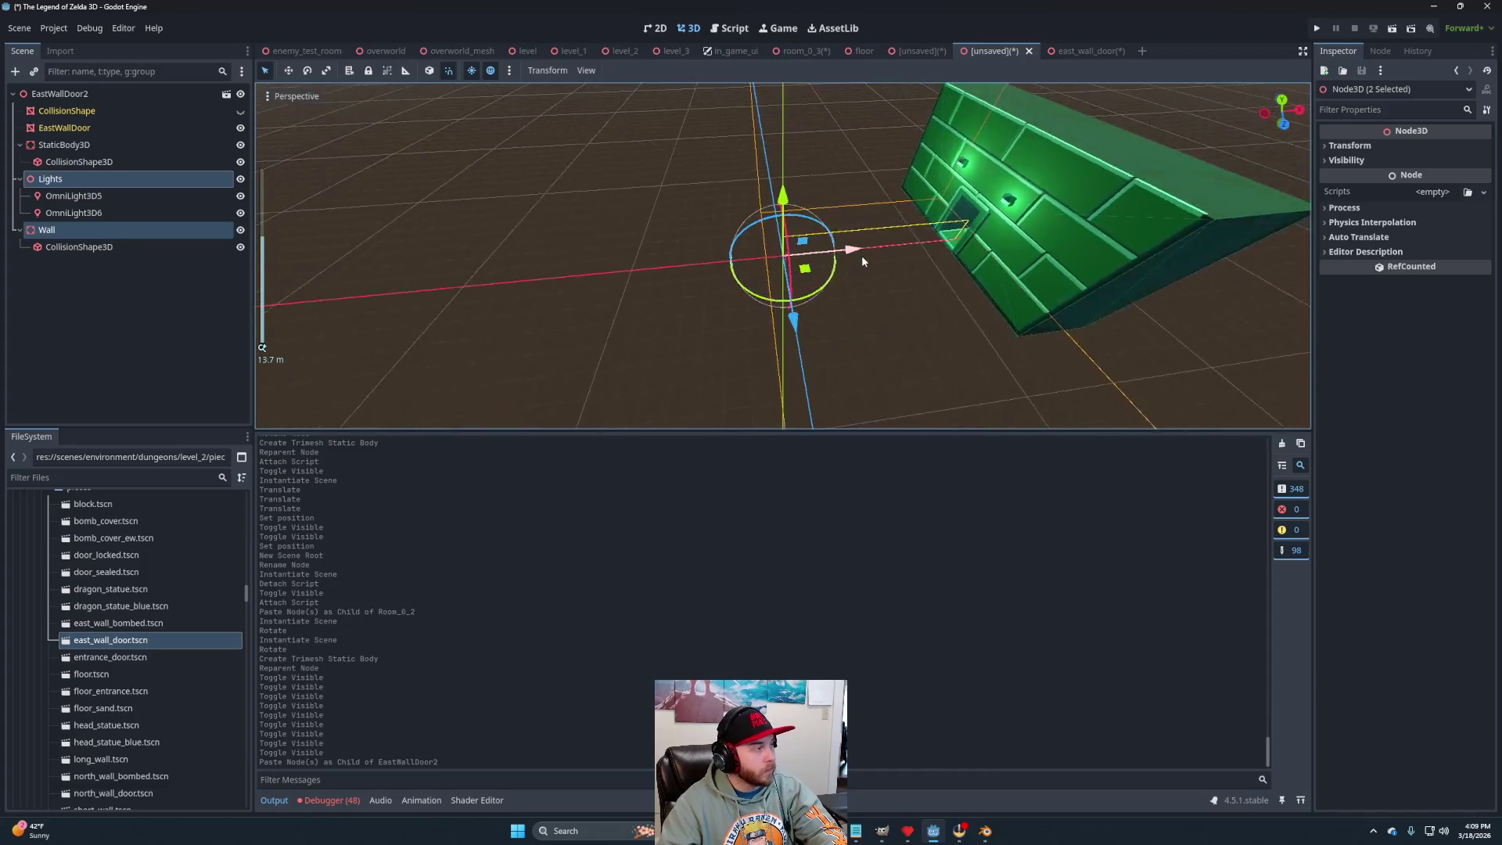
scroll(876, 262, "down", 3)
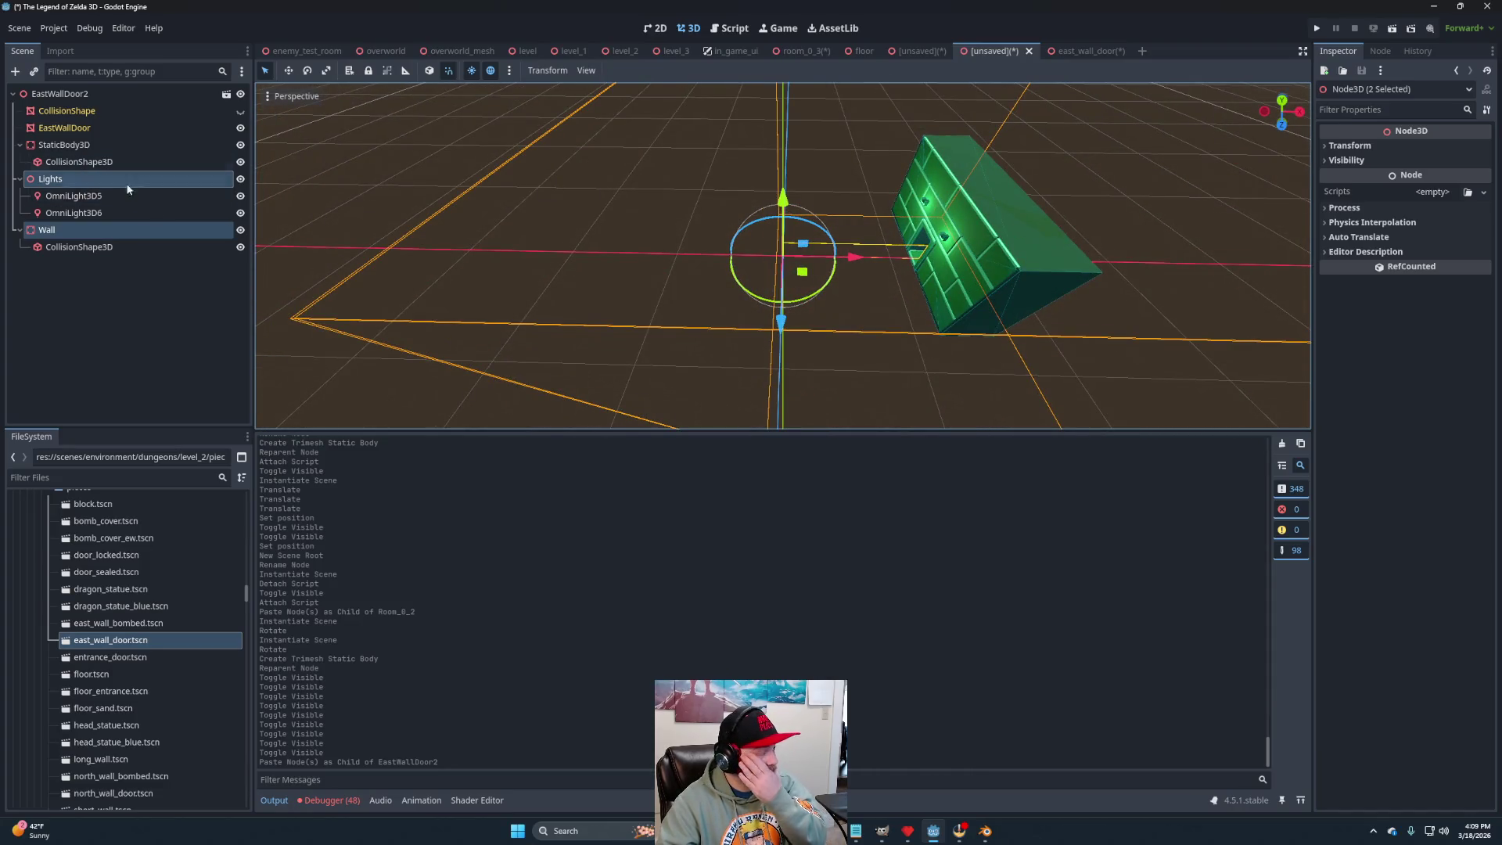
left_click(110, 93)
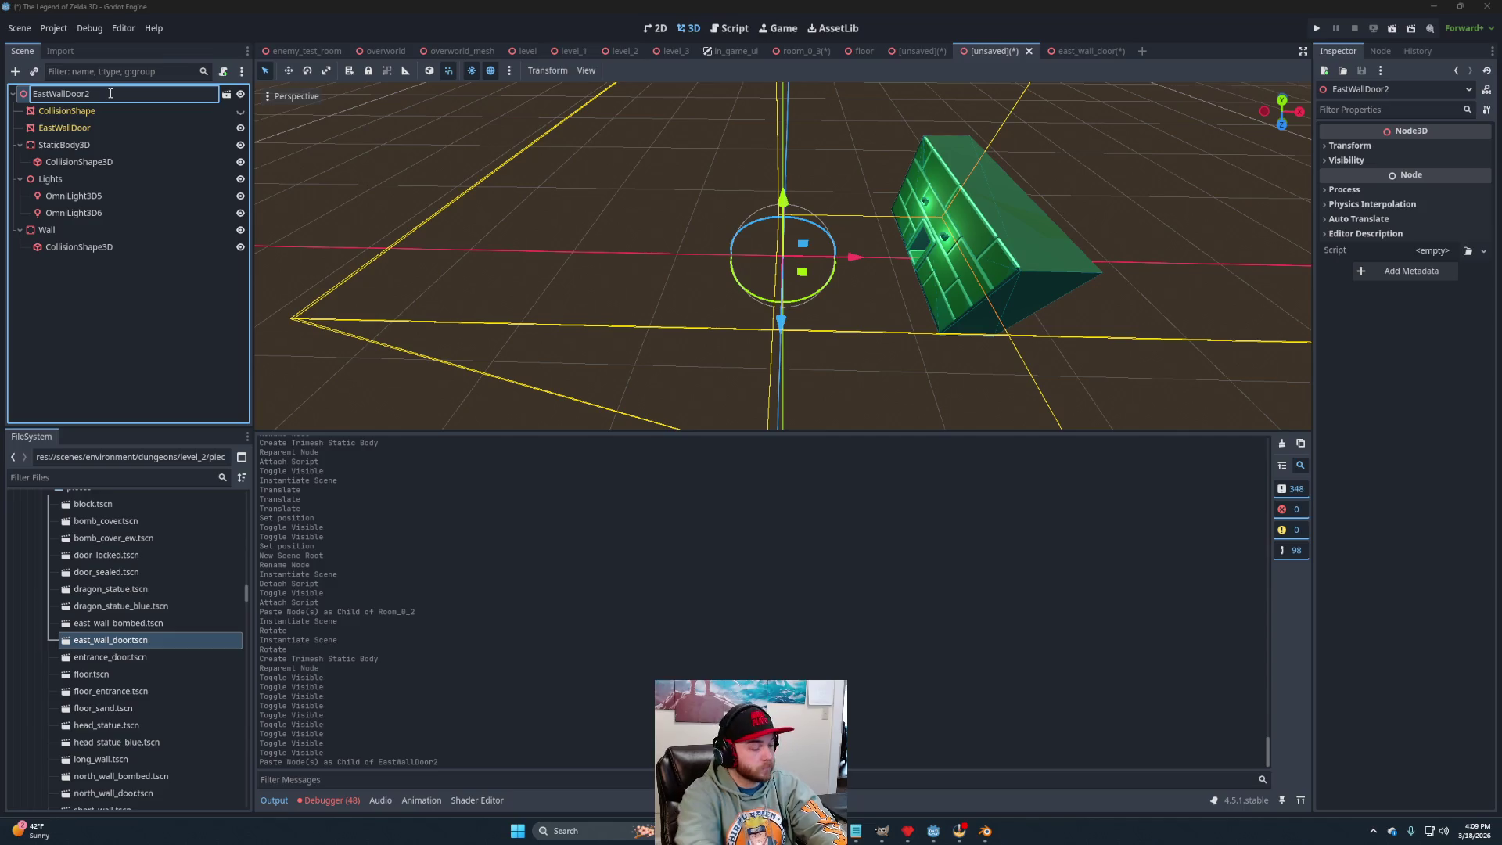
key("BackSpace")
key("Return")
key("ctrl+s")
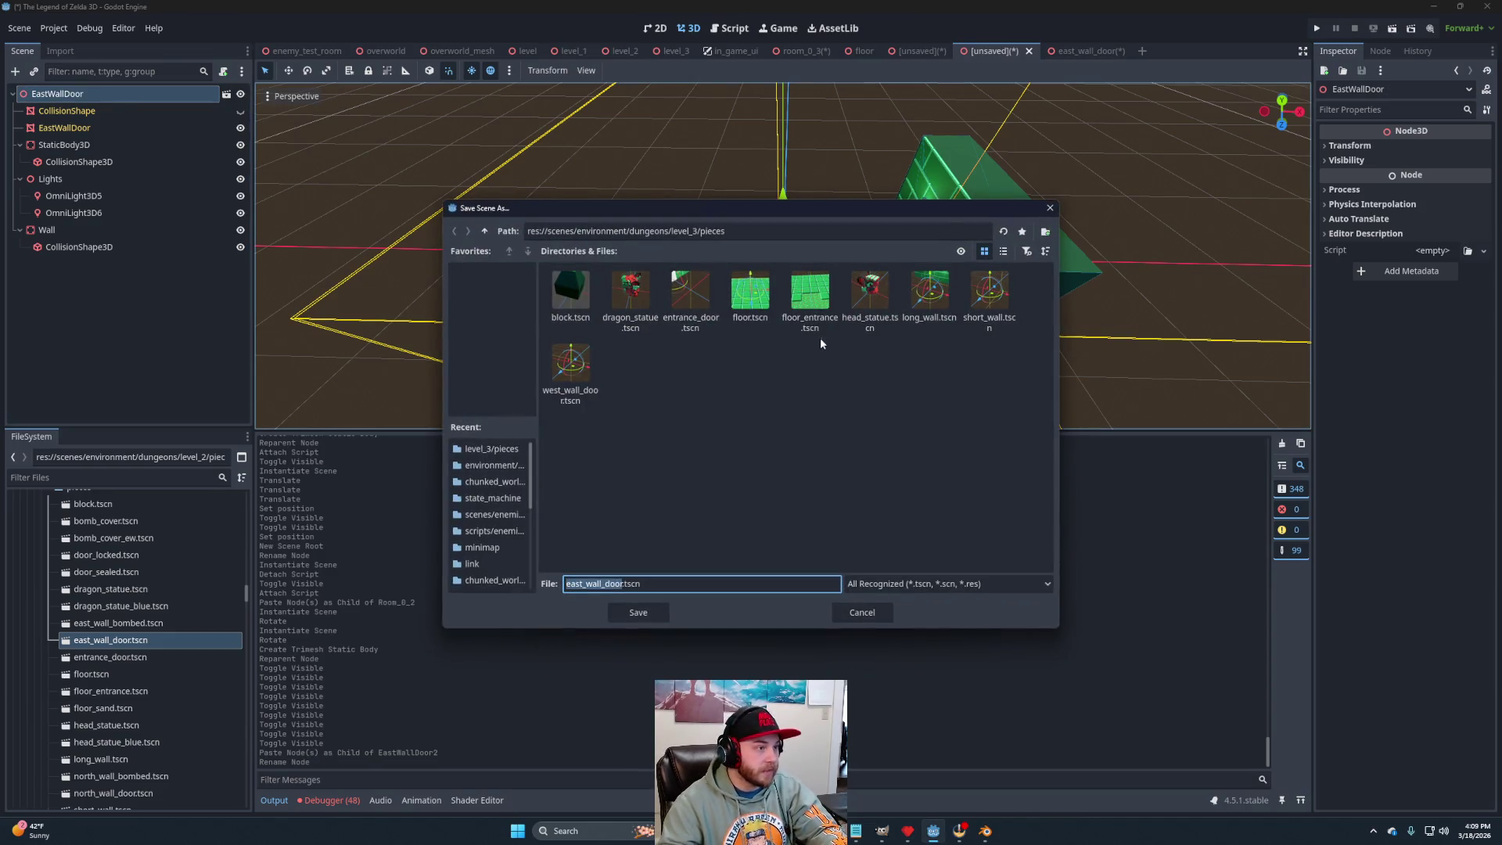
left_click(636, 615)
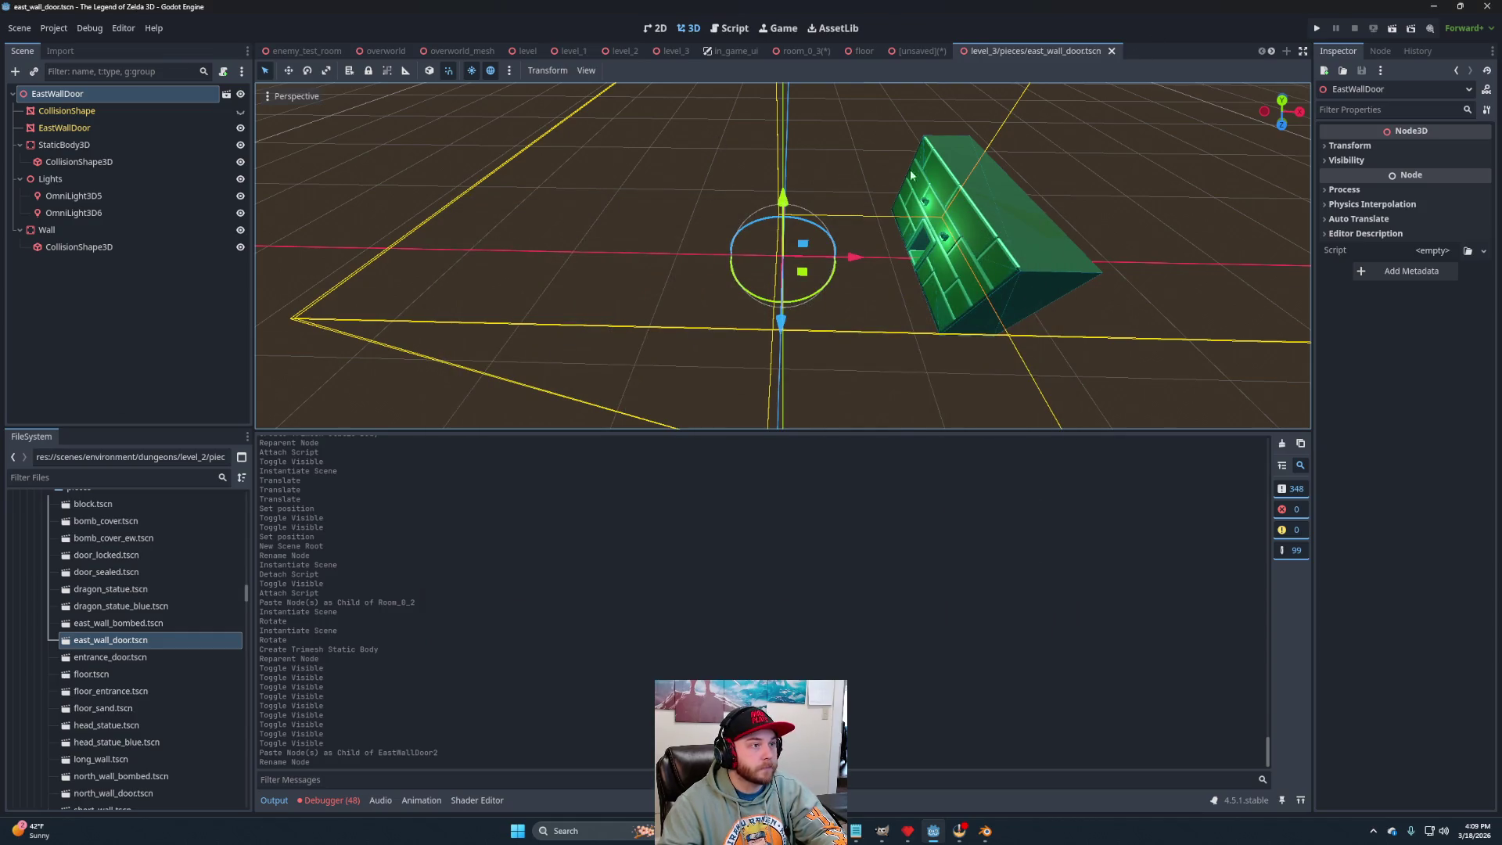
left_click(912, 52)
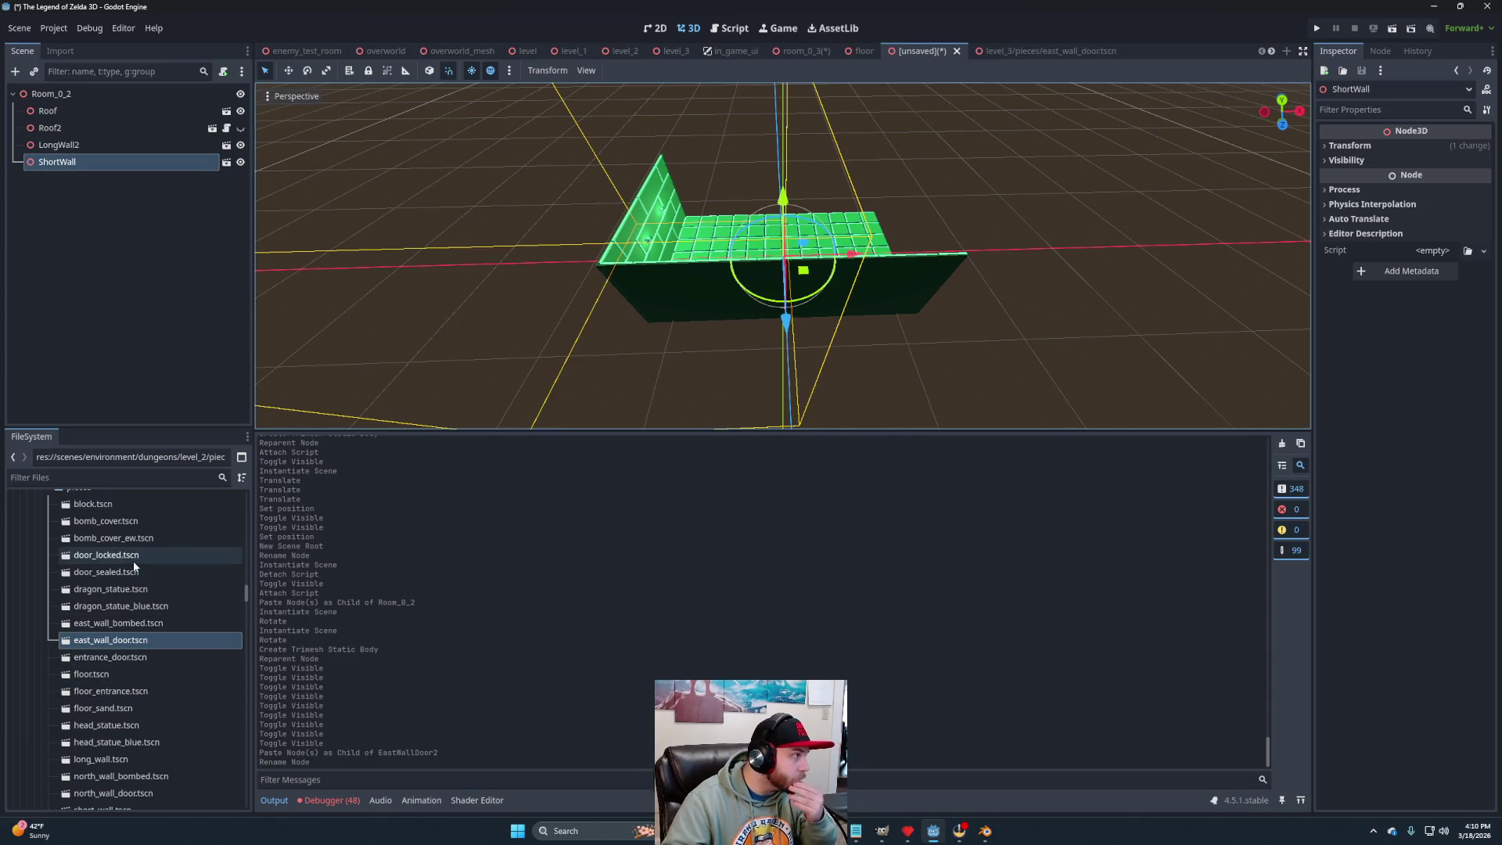
Add a level_3 east_wall_door.tscn instance to Room_0_2, then open level_3's west_wall_door.tscn.
scroll(135, 563, "down", 10)
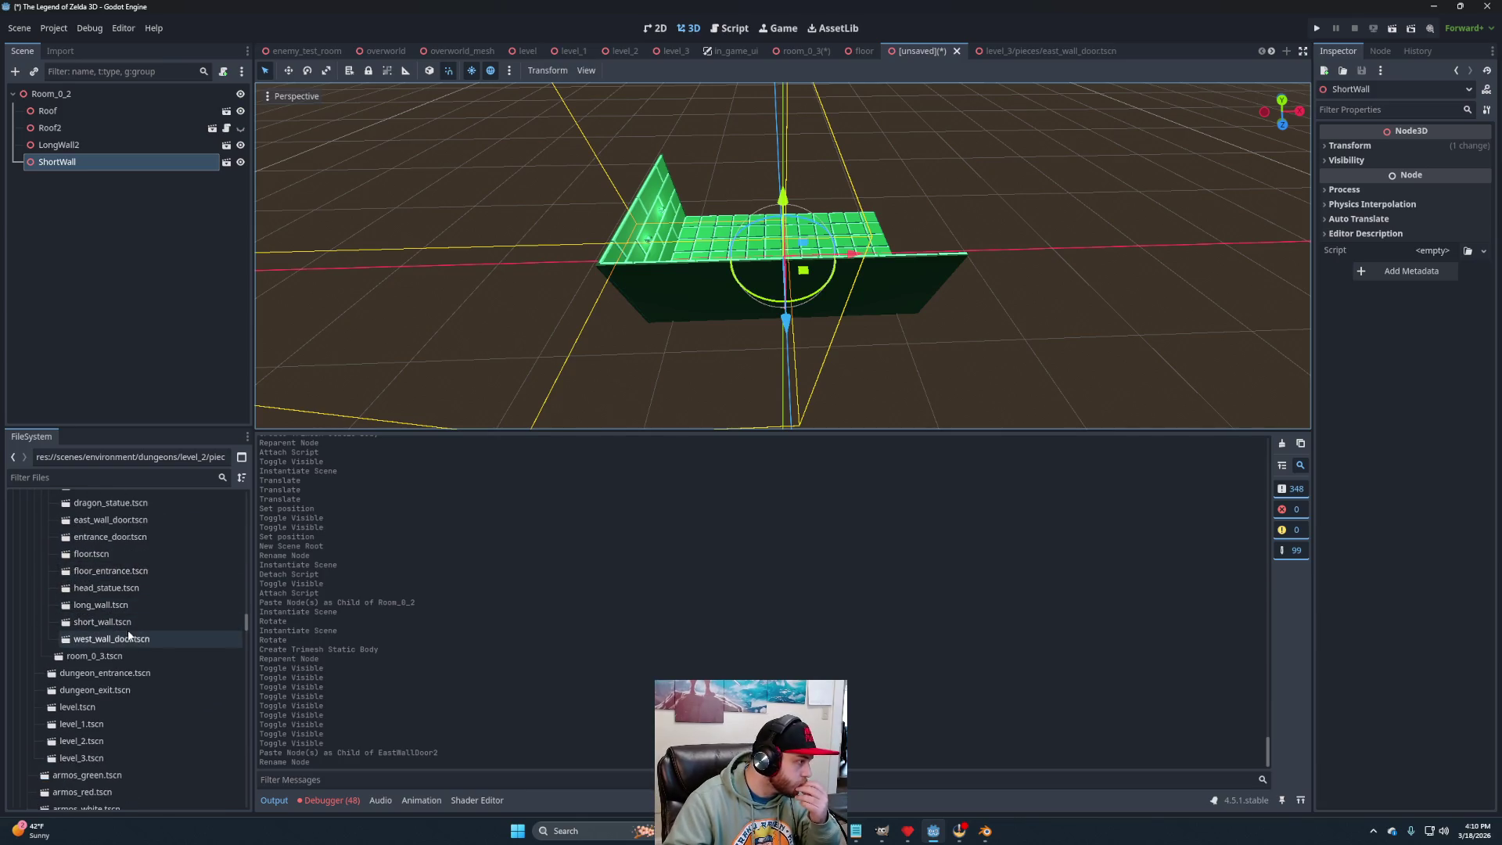
scroll(122, 654, "up", 2)
left_click_drag(110, 567, 83, 102)
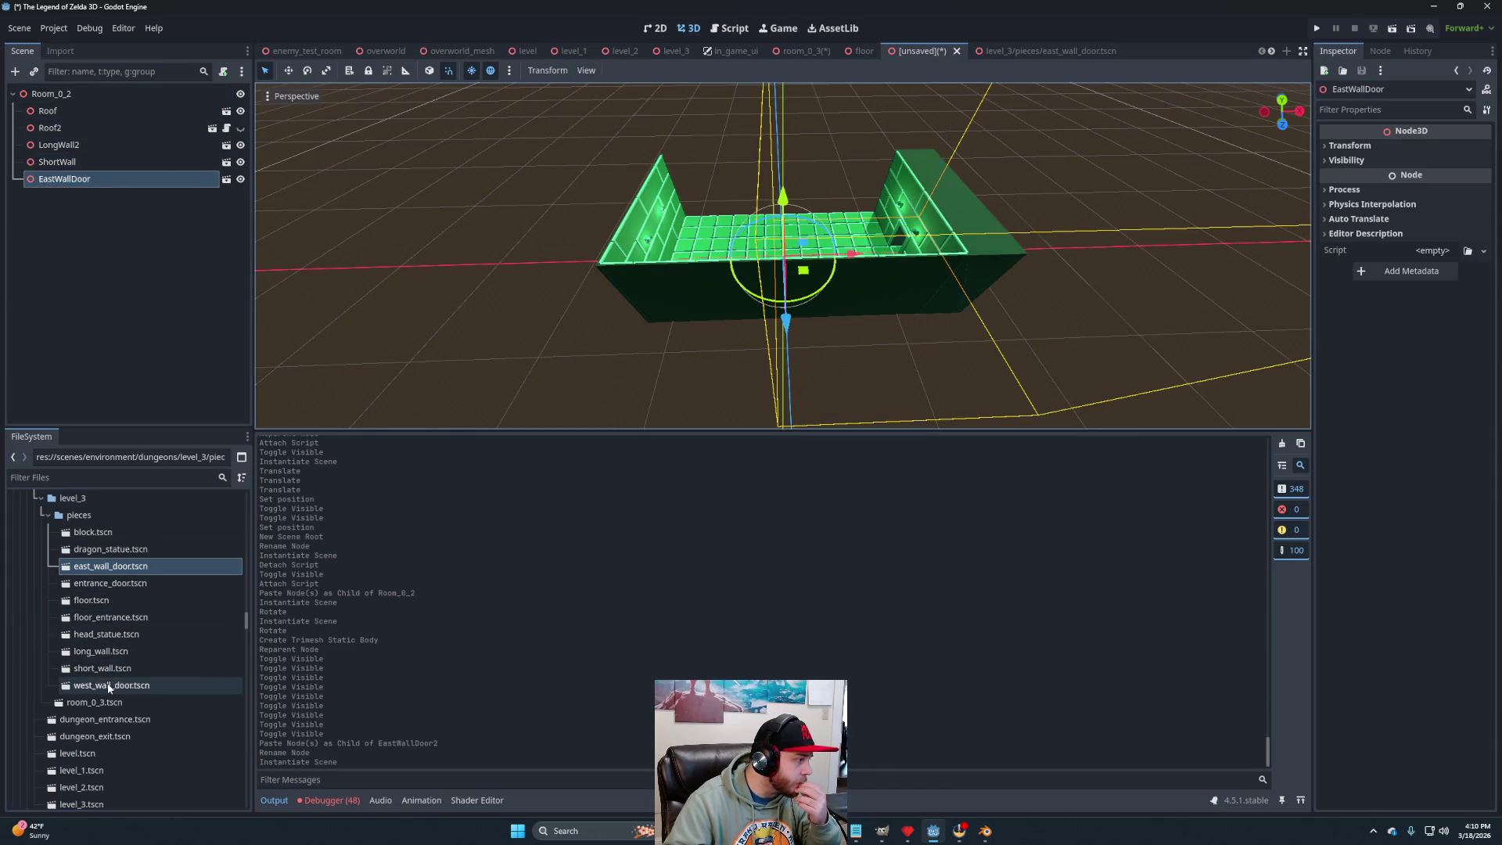
double_click(172, 684)
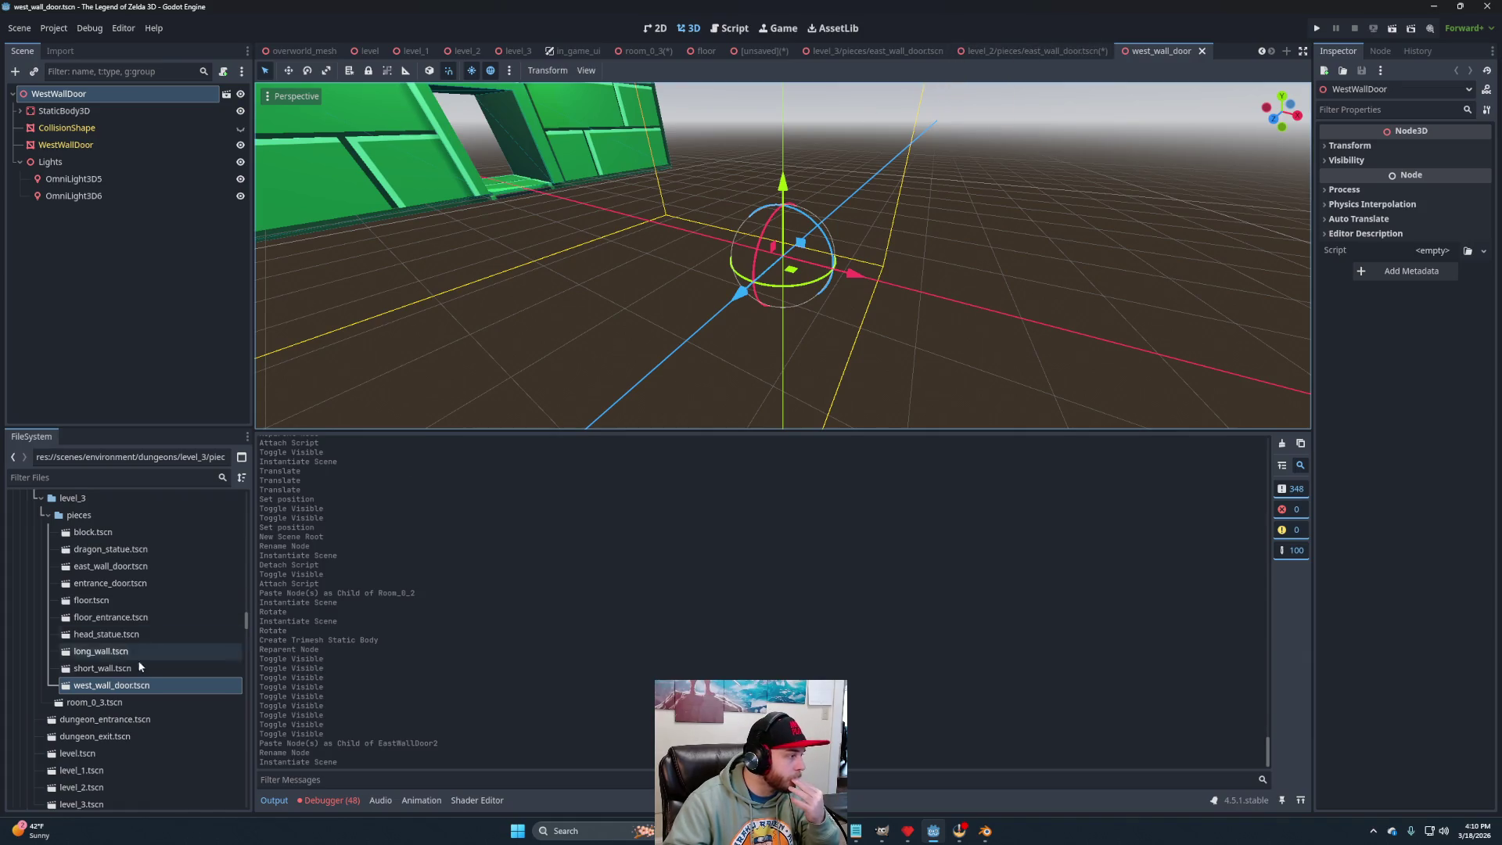
Copy the Wall node from level_2's west_wall_door into level_3's WestWallDoor and save.
scroll(104, 679, "up", 5)
scroll(104, 679, "up", 3)
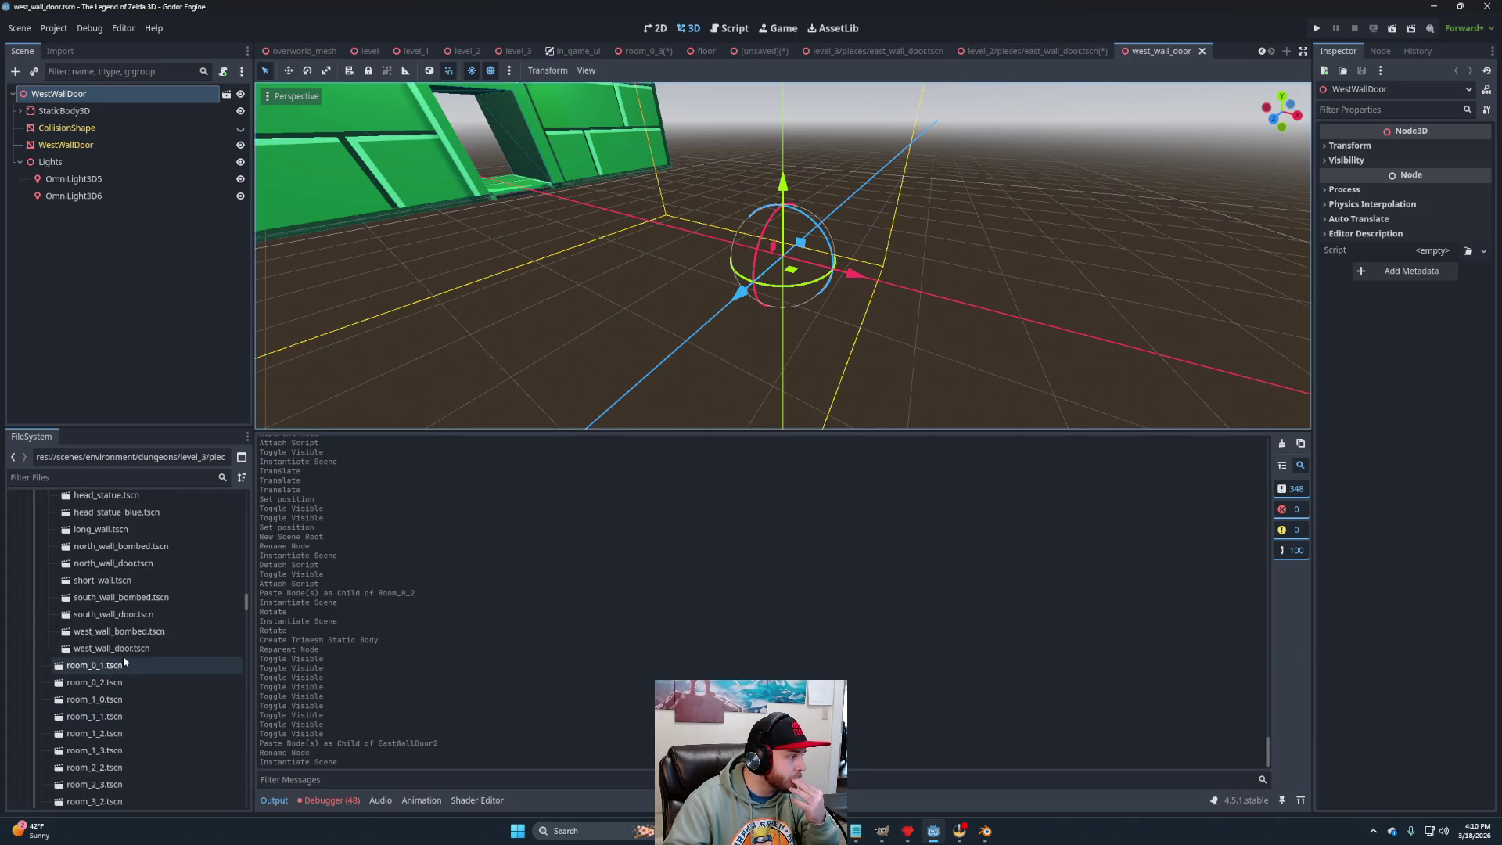
double_click(124, 650)
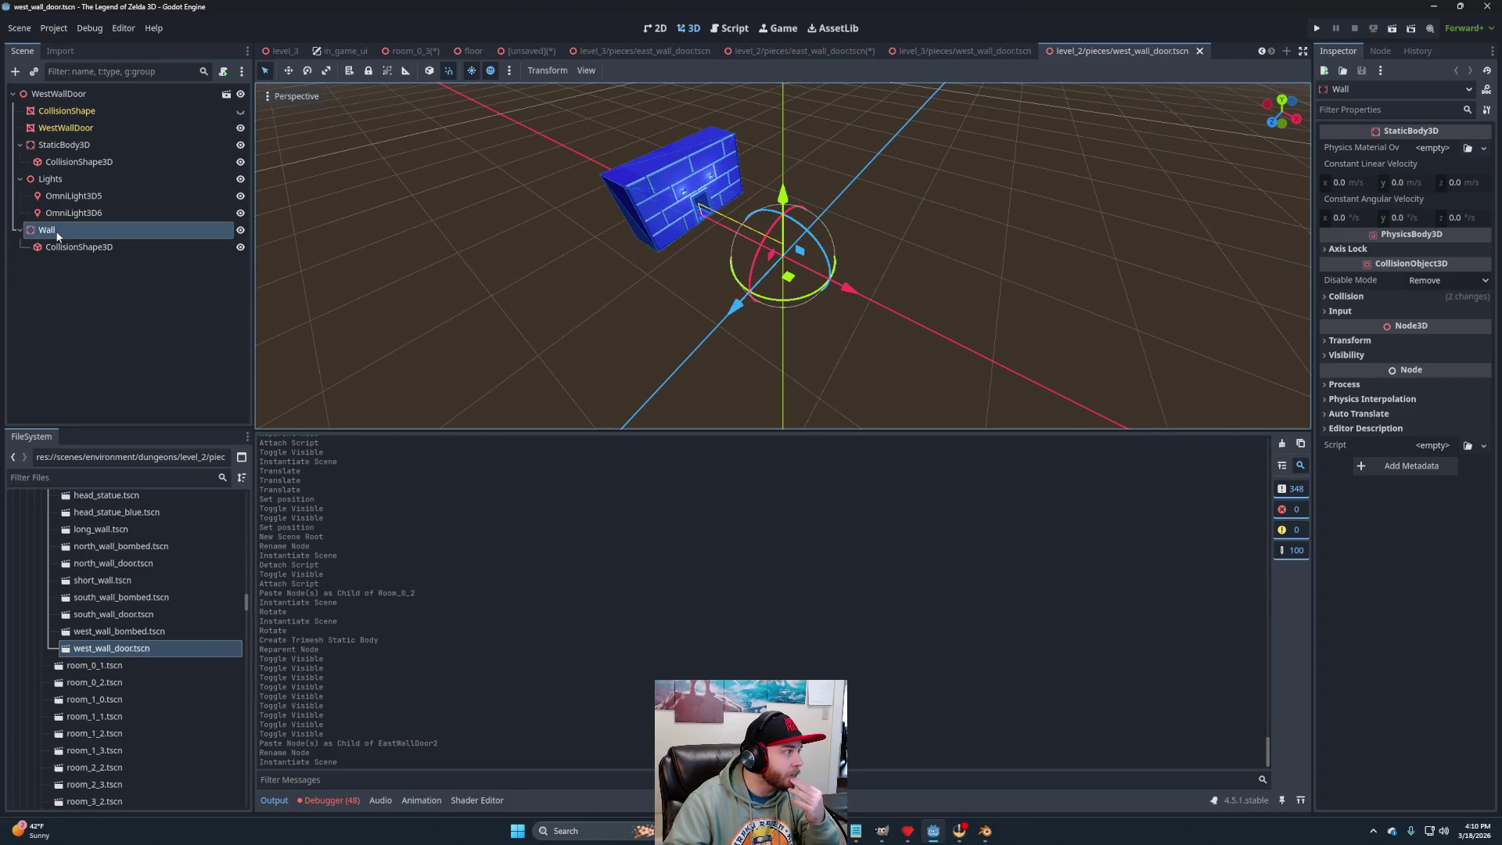
right_click(58, 232)
left_click(152, 314)
left_click(995, 58)
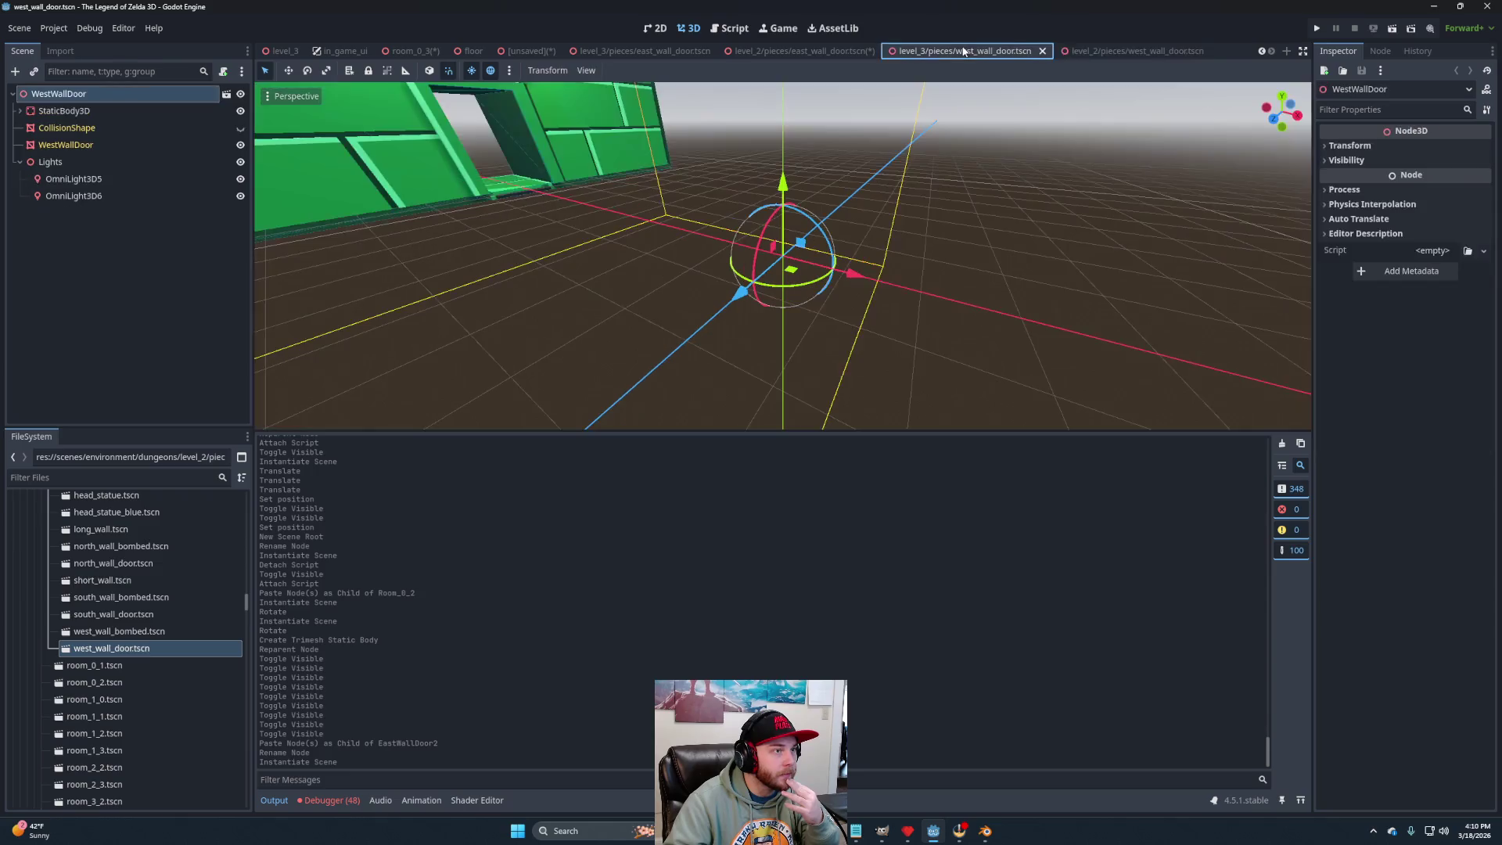
right_click(68, 99)
left_click(94, 188)
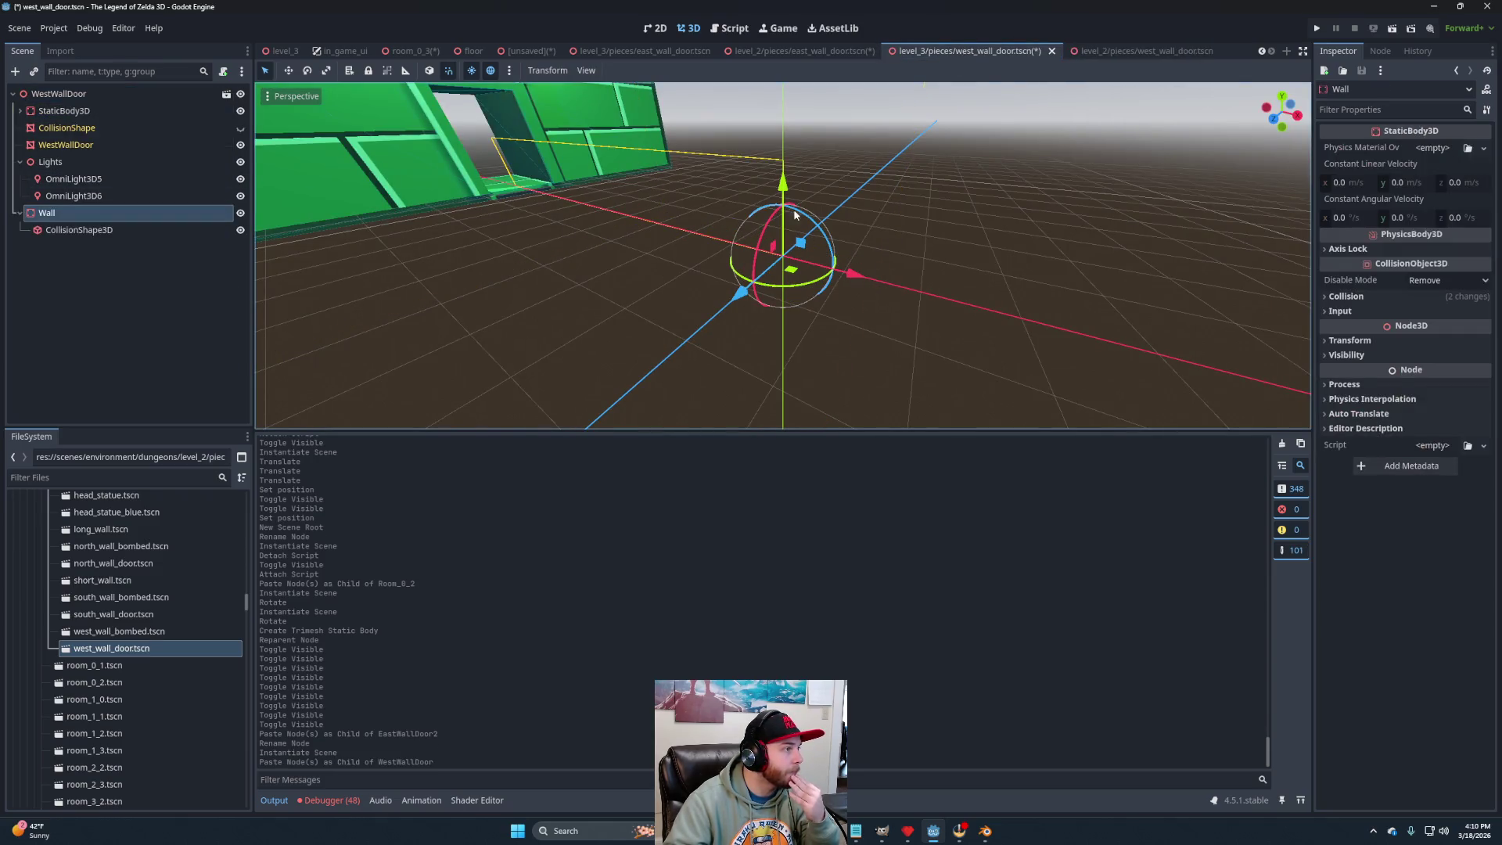
key("ctrl+s")
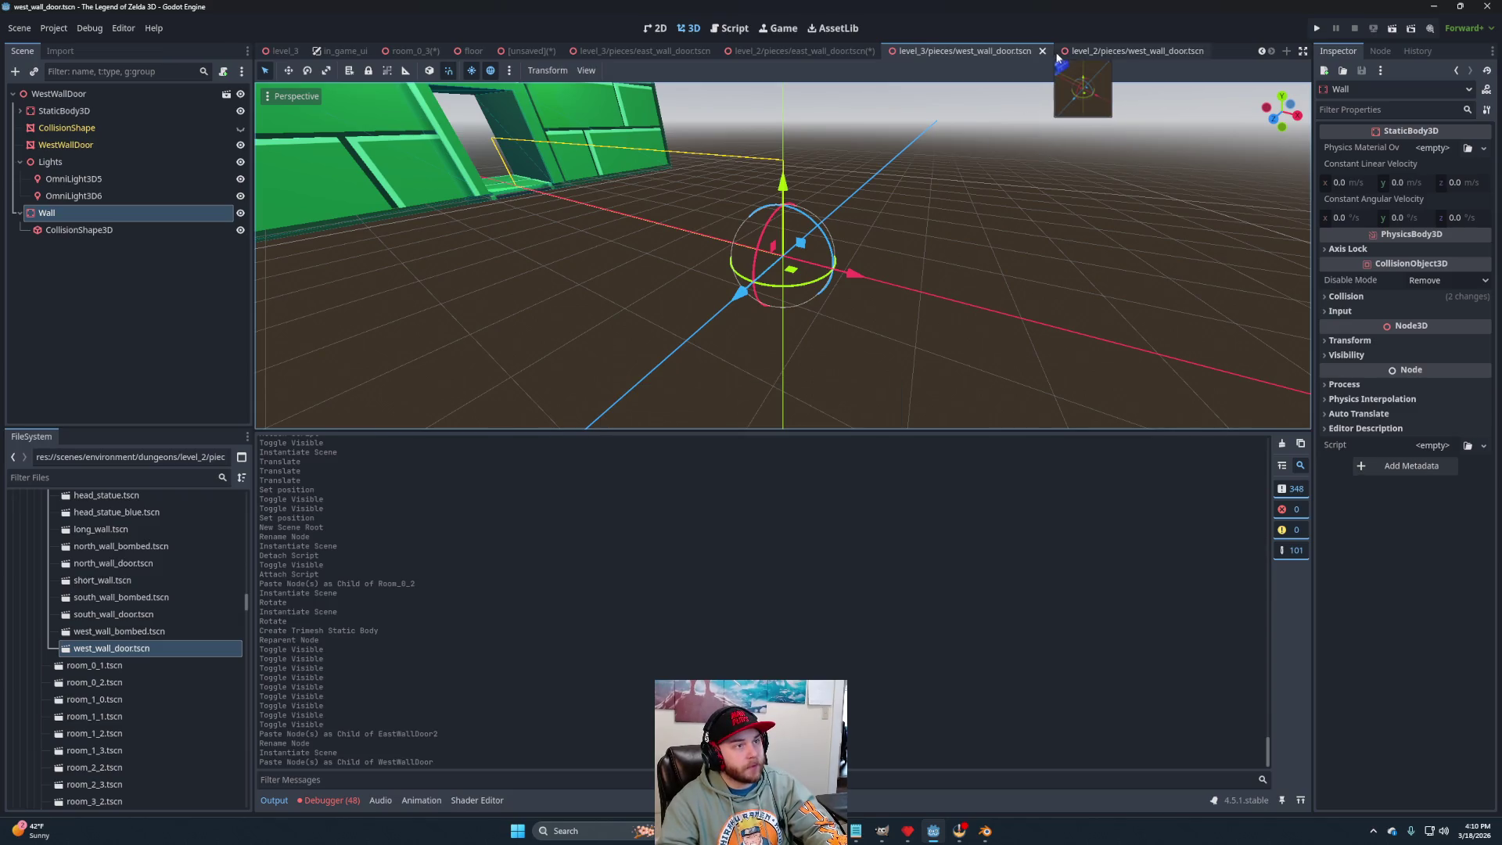
Close the extra wall door tabs, saving the level_2 east wall door scene first.
left_click(1171, 53)
left_click(1213, 51)
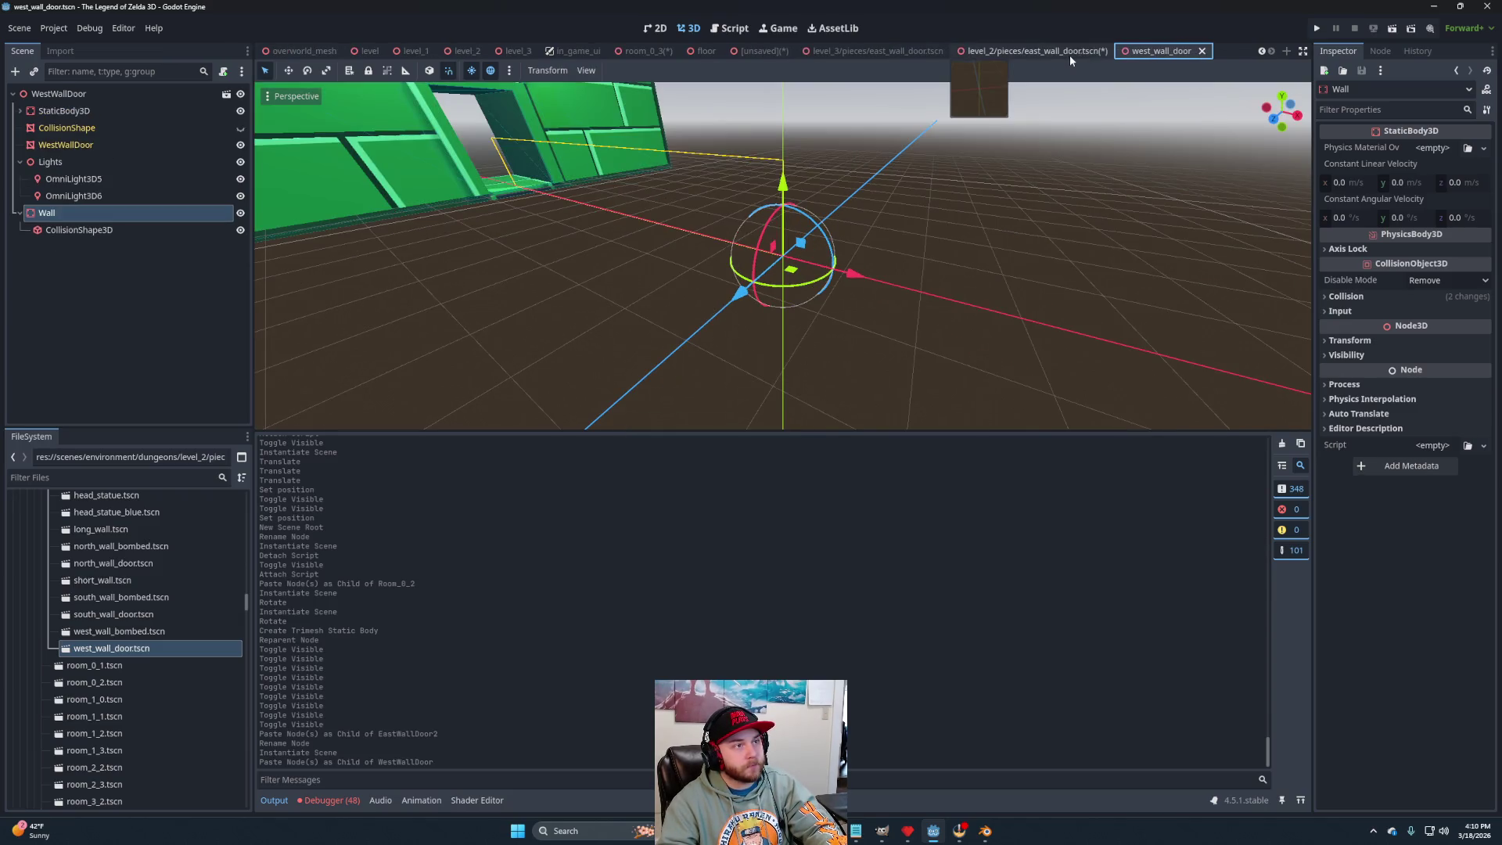
left_click(1202, 51)
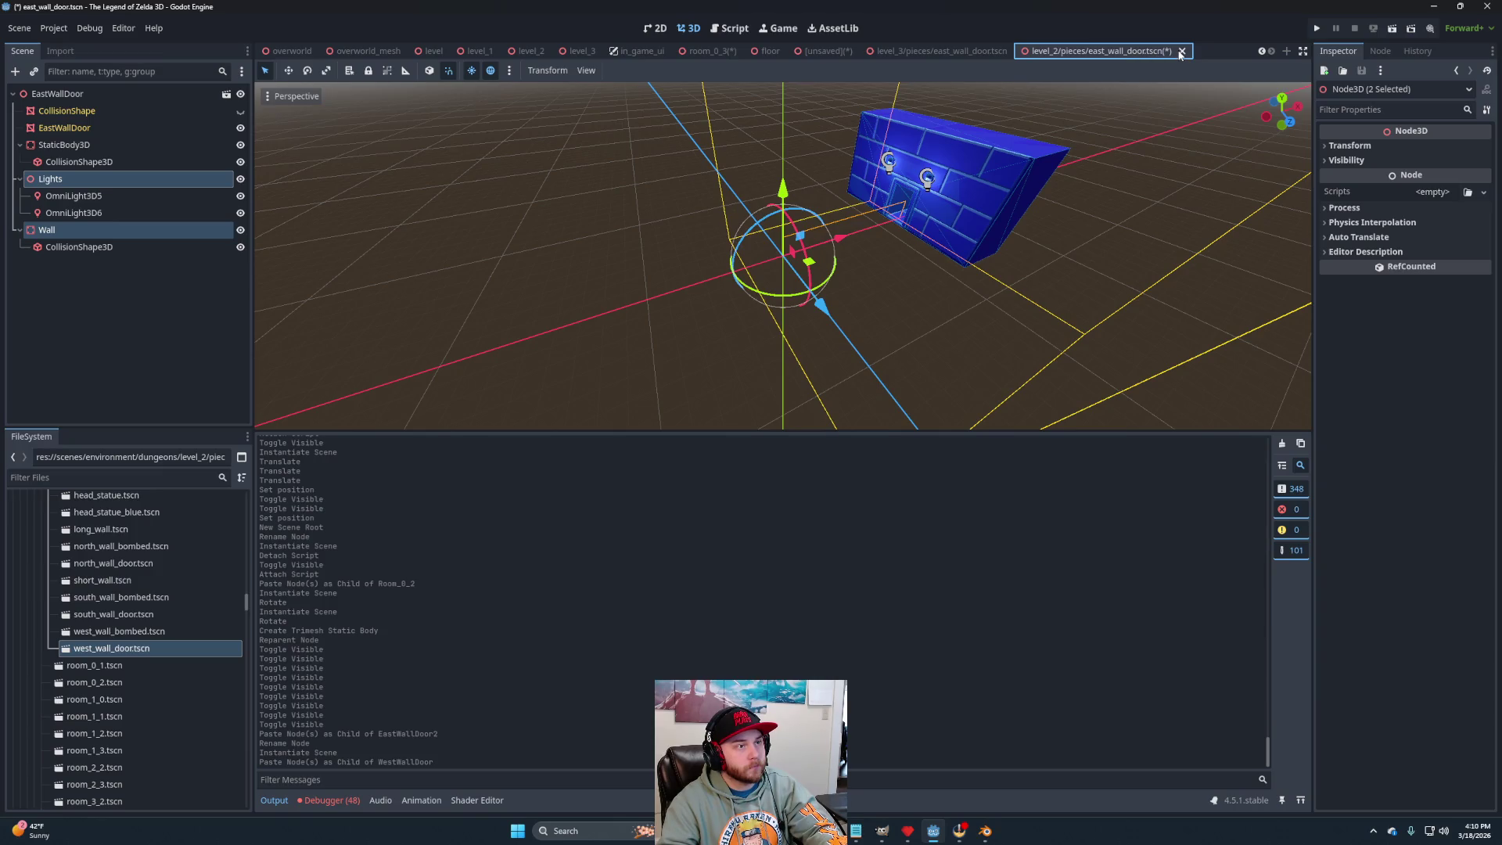
key("ctrl+s")
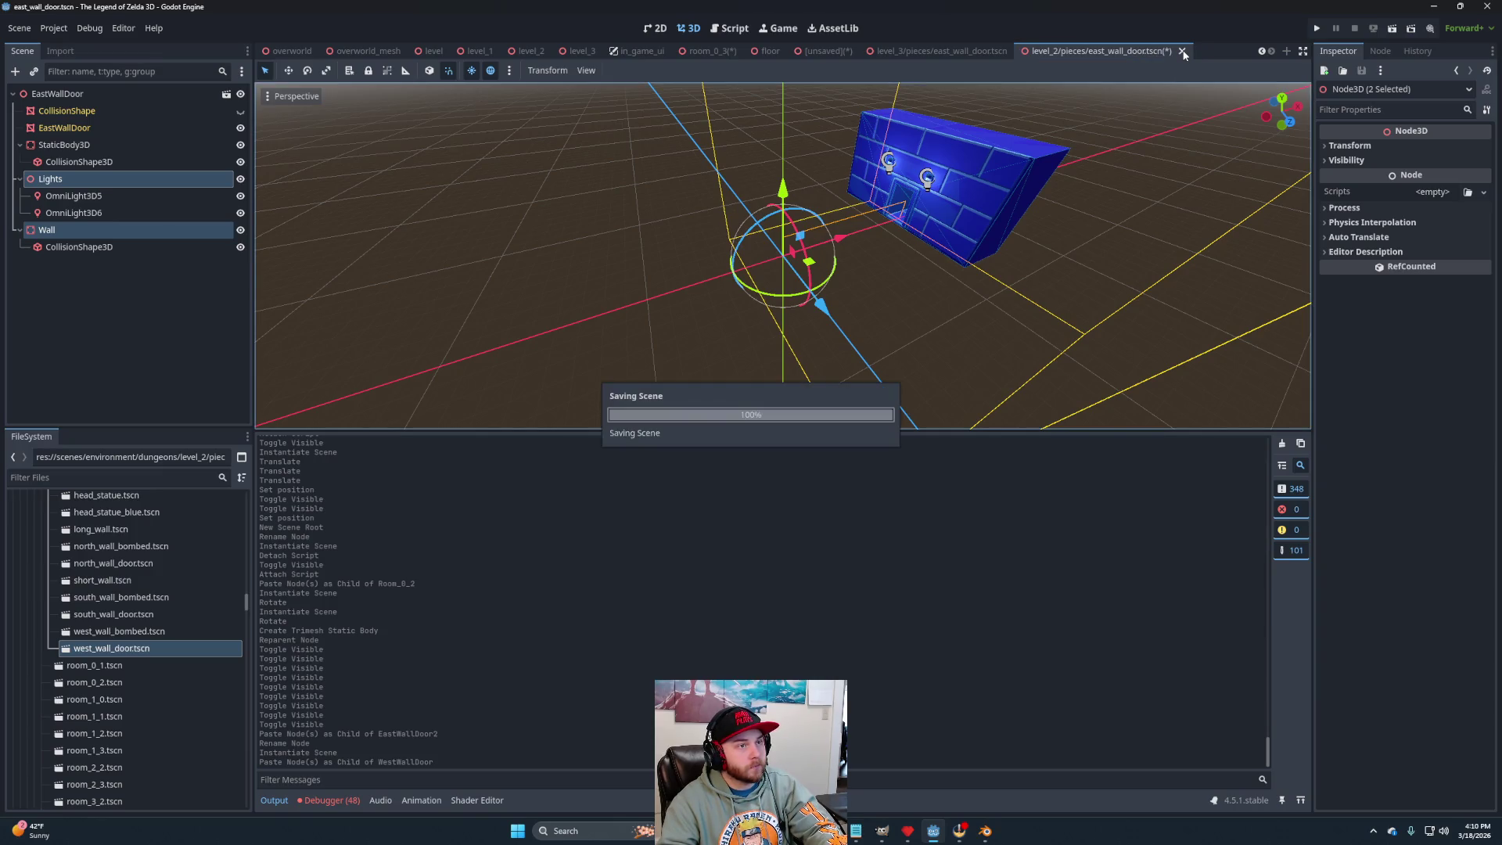
left_click(1172, 51)
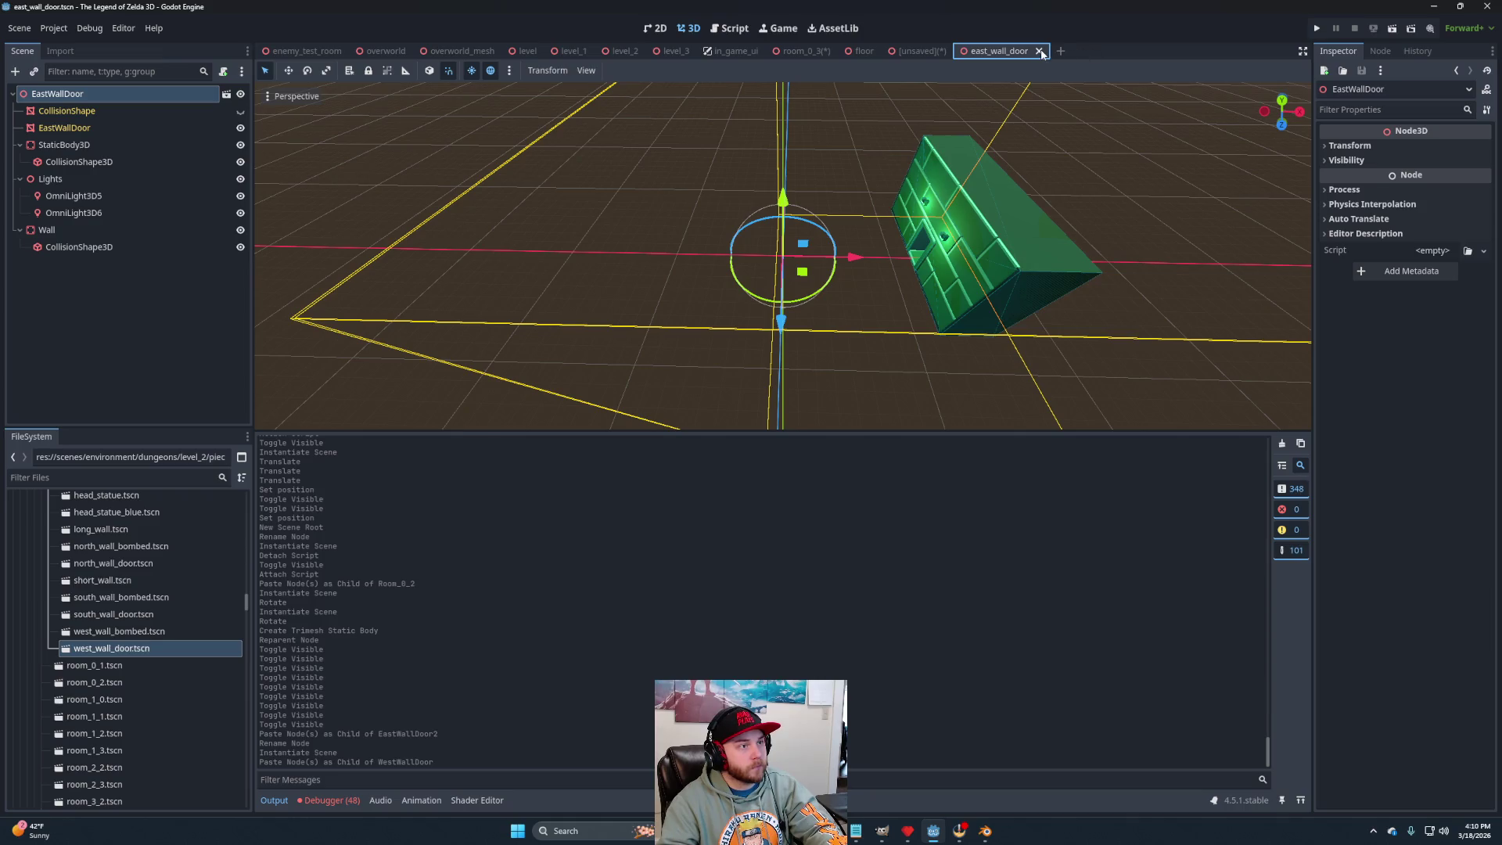
left_click(1039, 50)
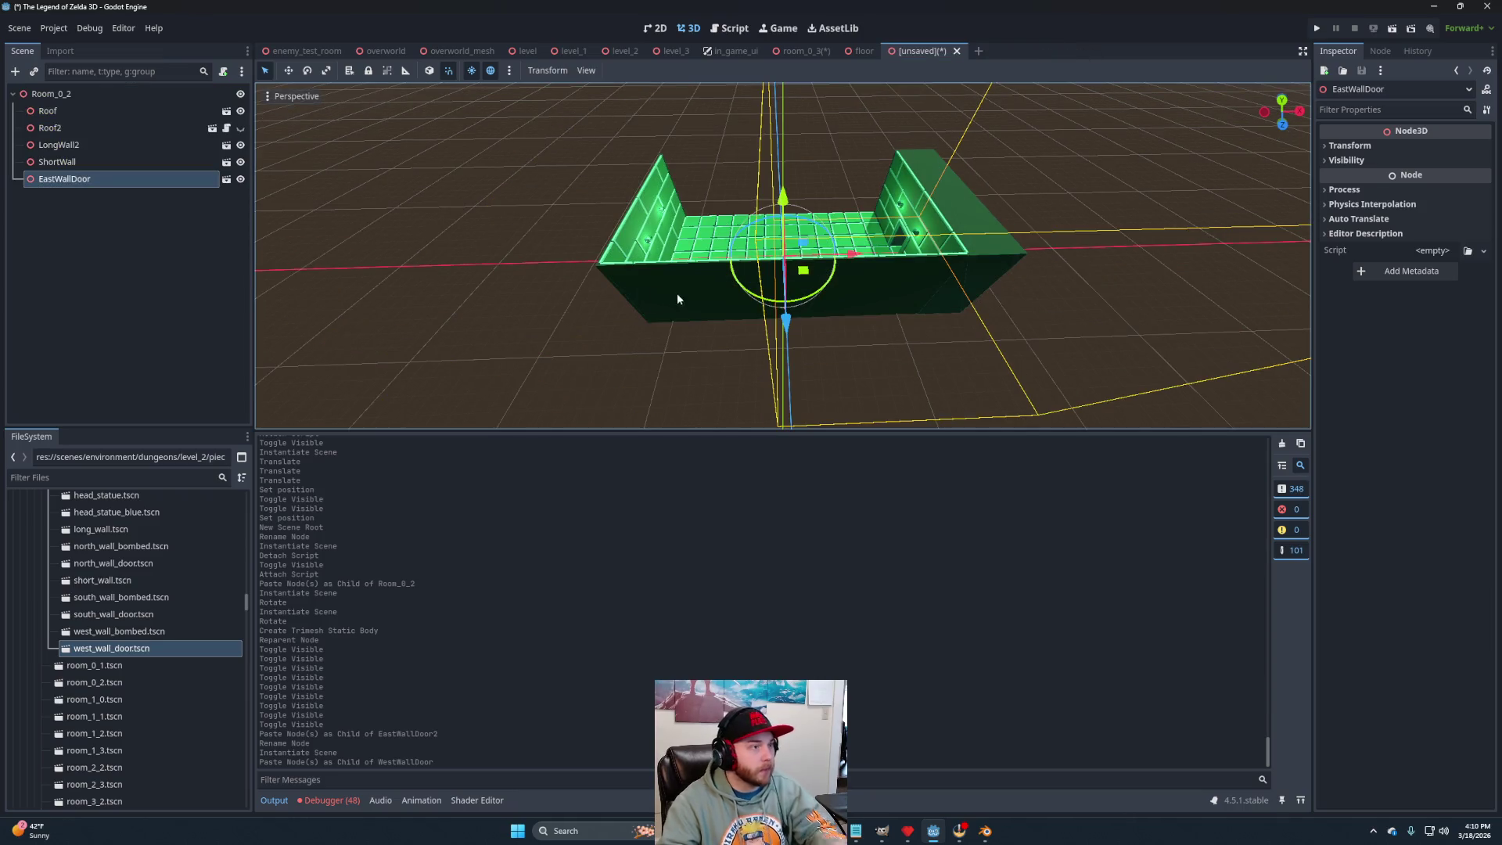
Open level_2's north_wall_door.tscn and copy its Lights and Wall nodes.
scroll(113, 655, "up", 10)
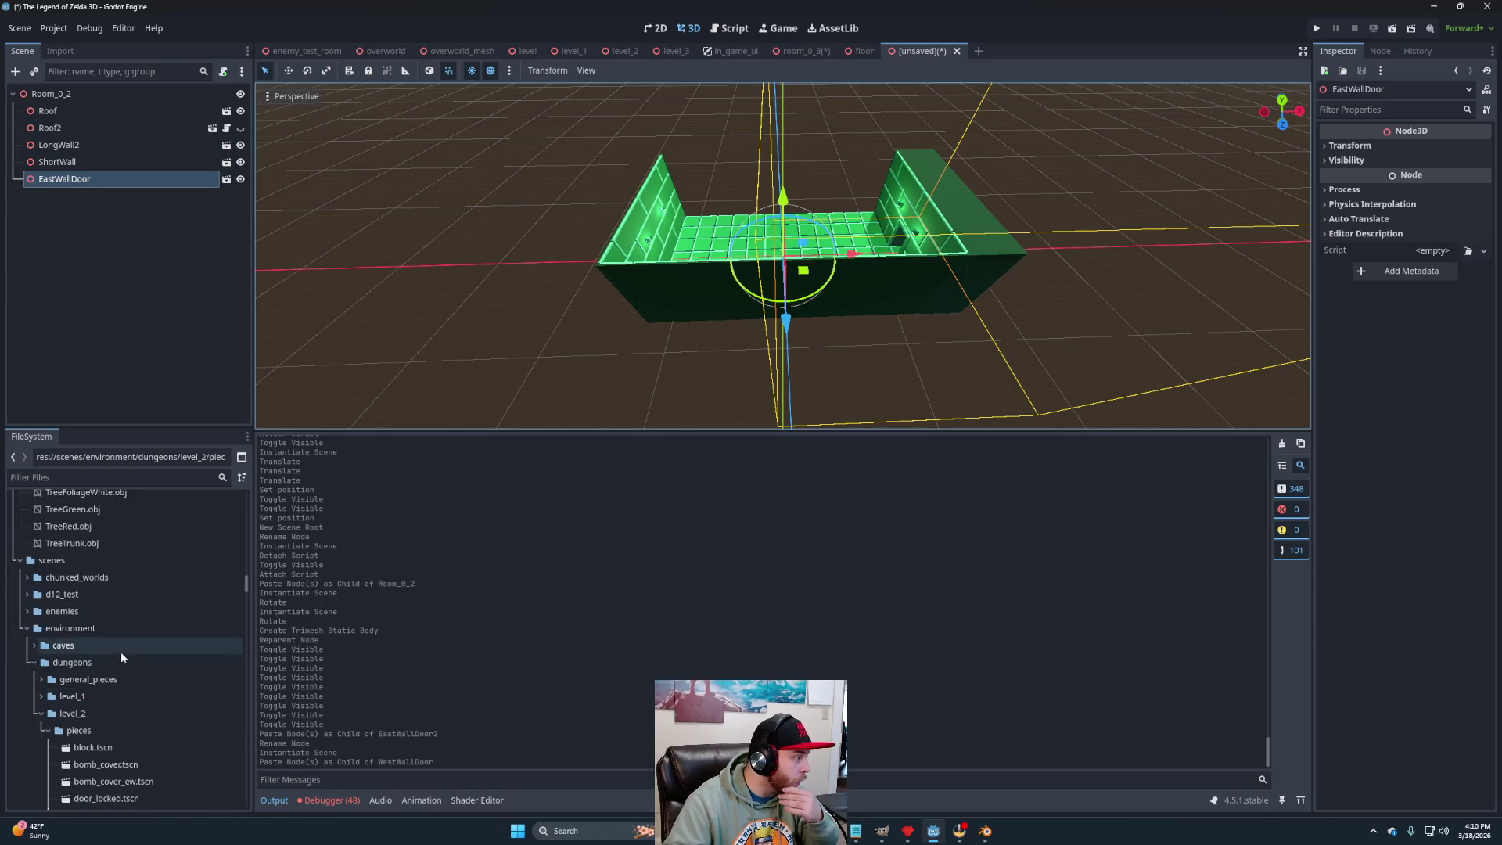
scroll(133, 673, "down", 8)
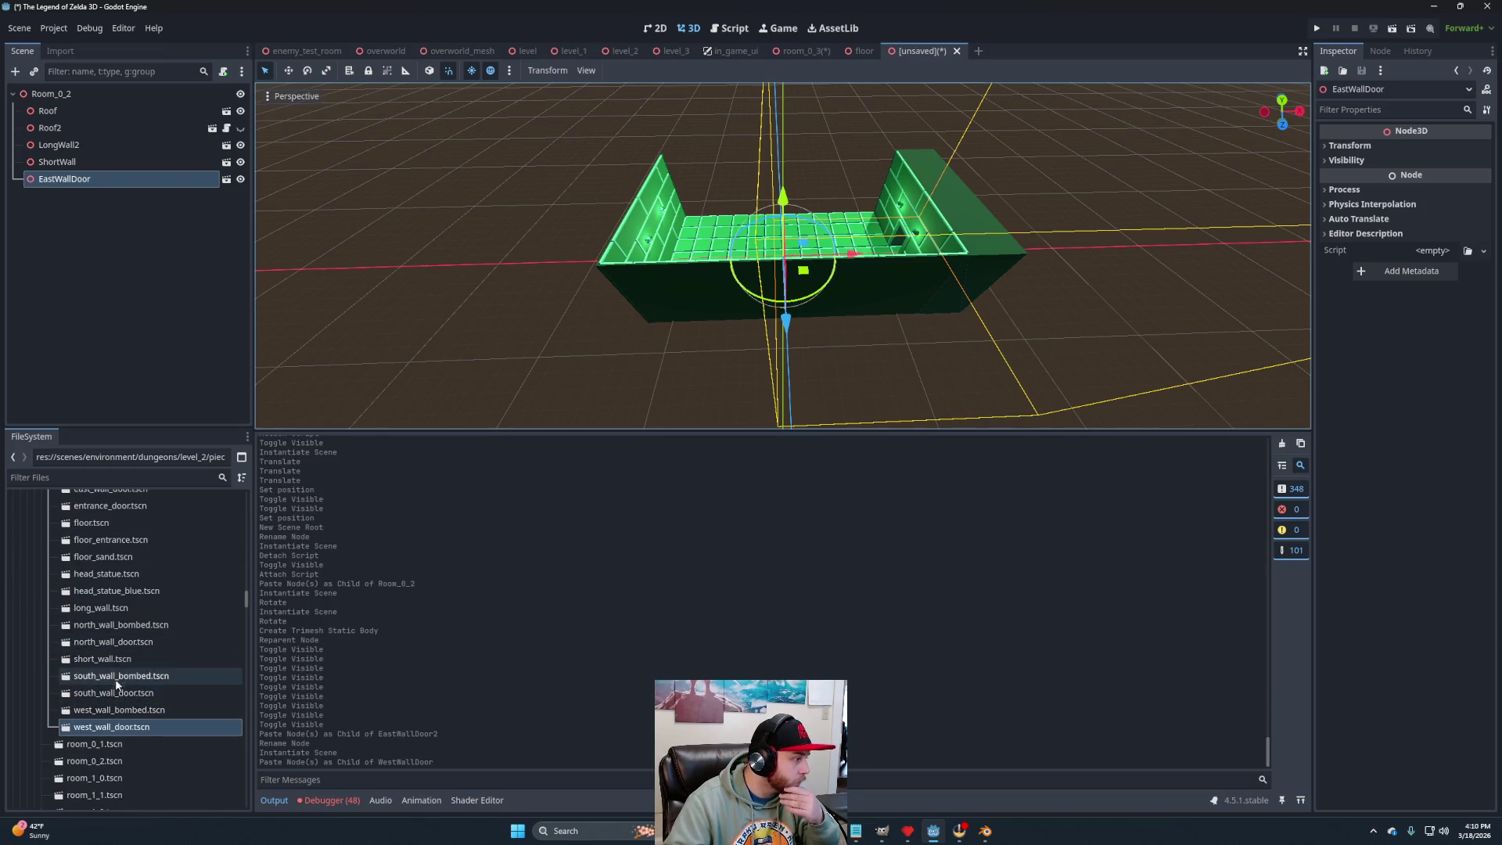
left_click(121, 642)
double_click(120, 643)
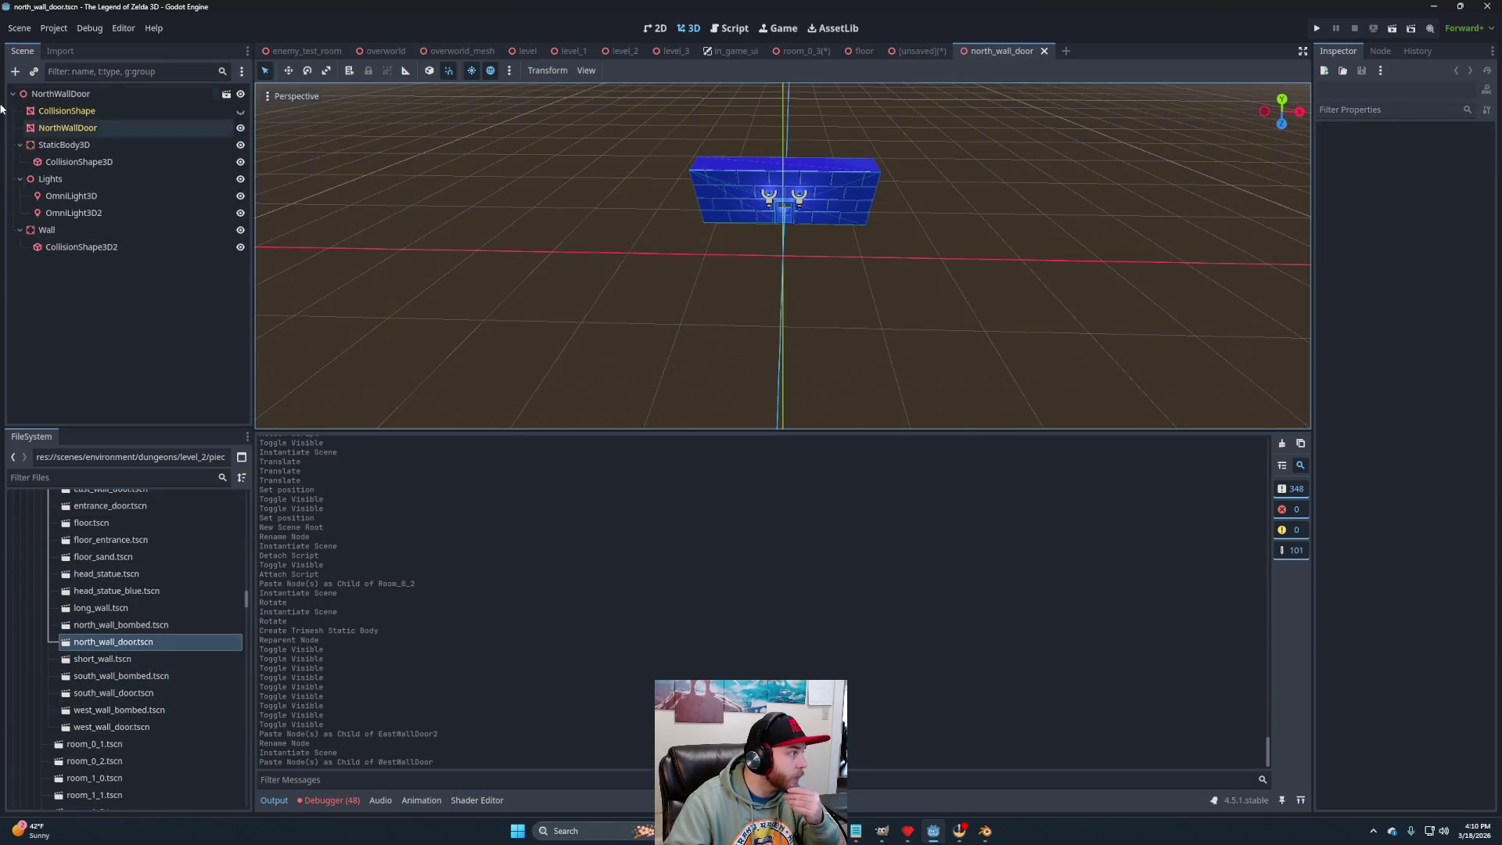
left_click(50, 178)
left_click(50, 231, "ctrl")
right_click(50, 232)
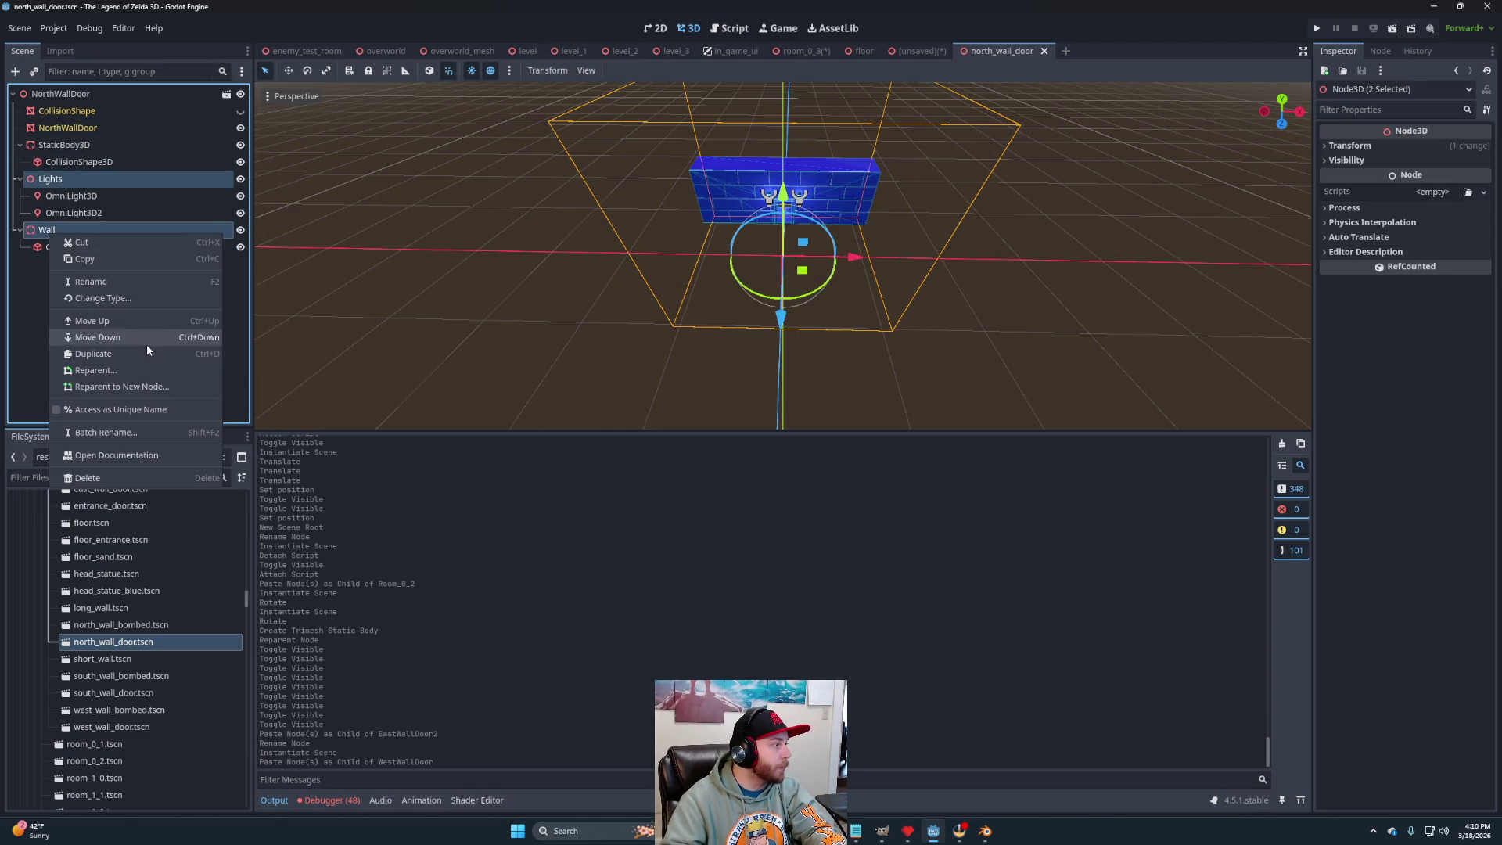
left_click(92, 258)
scroll(169, 609, "up", 10)
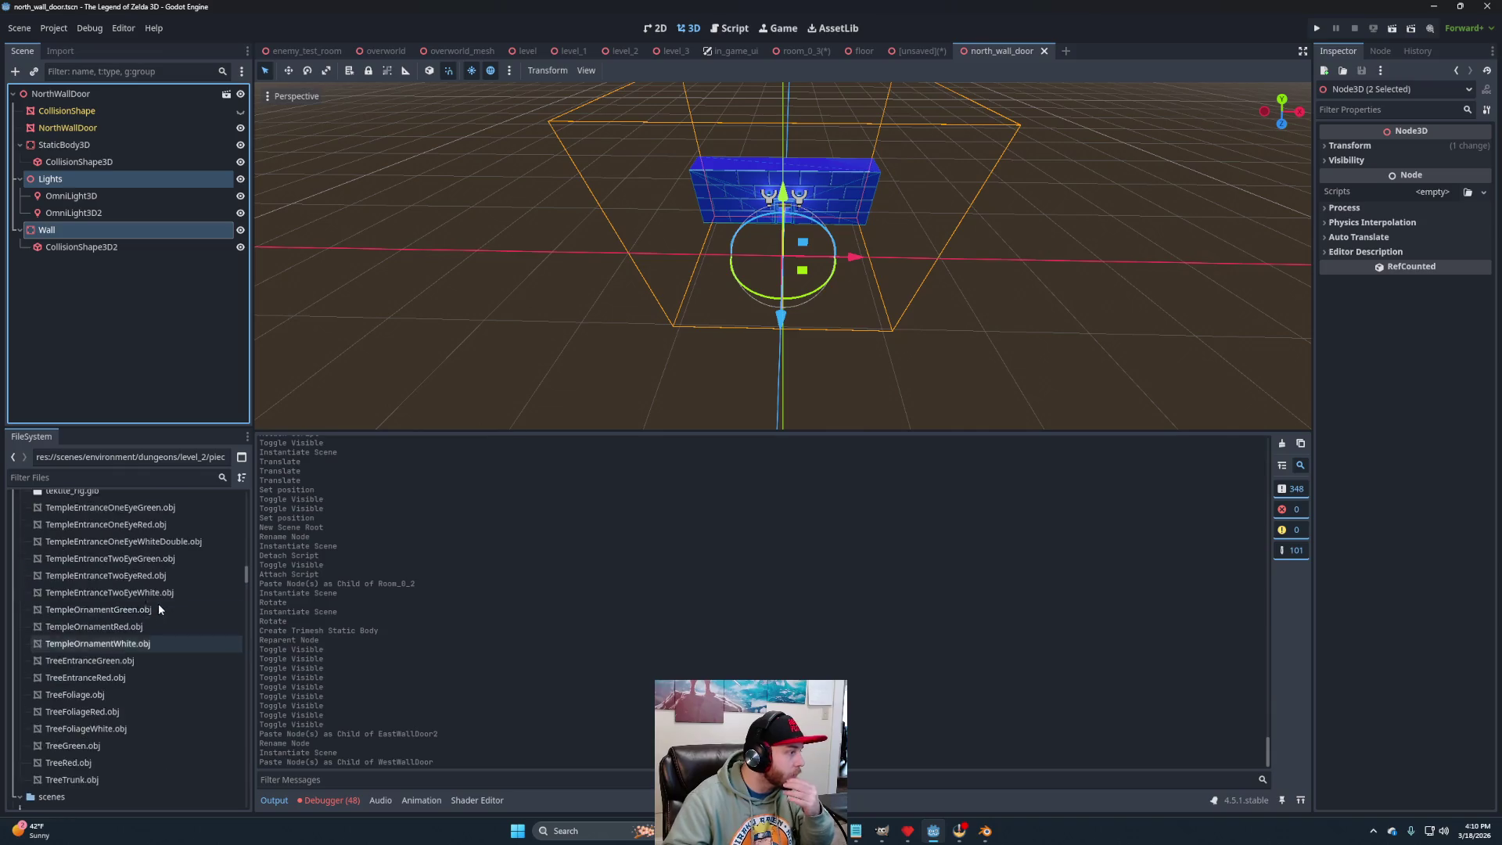
scroll(154, 614, "up", 10)
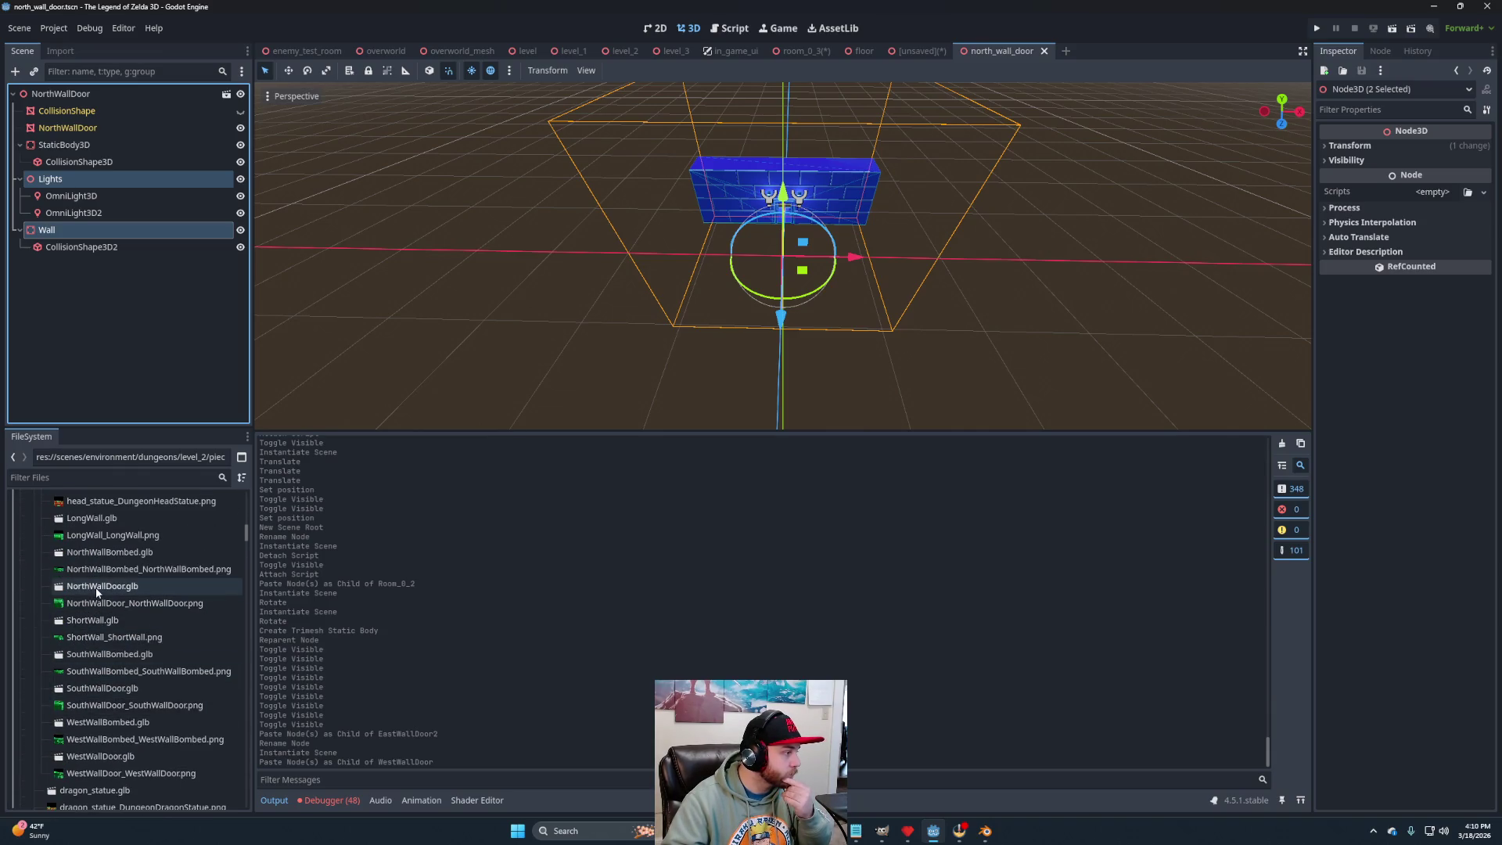
Create an inherited NorthWallDoor.glb scene with root-level trimesh StaticBody3D collision, hiding CollisionShape.
right_click(100, 587)
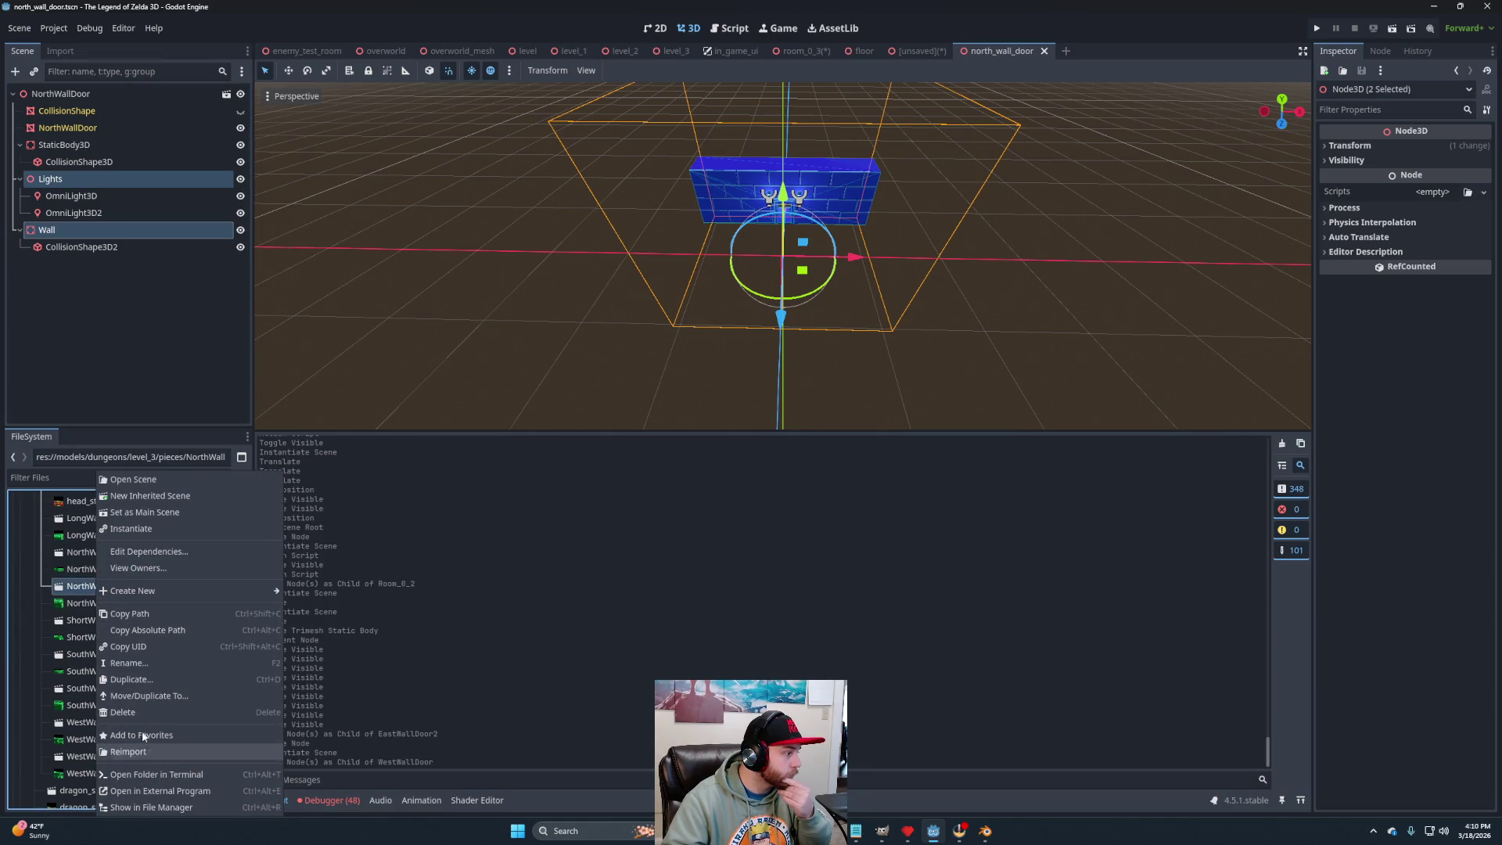
left_click(152, 496)
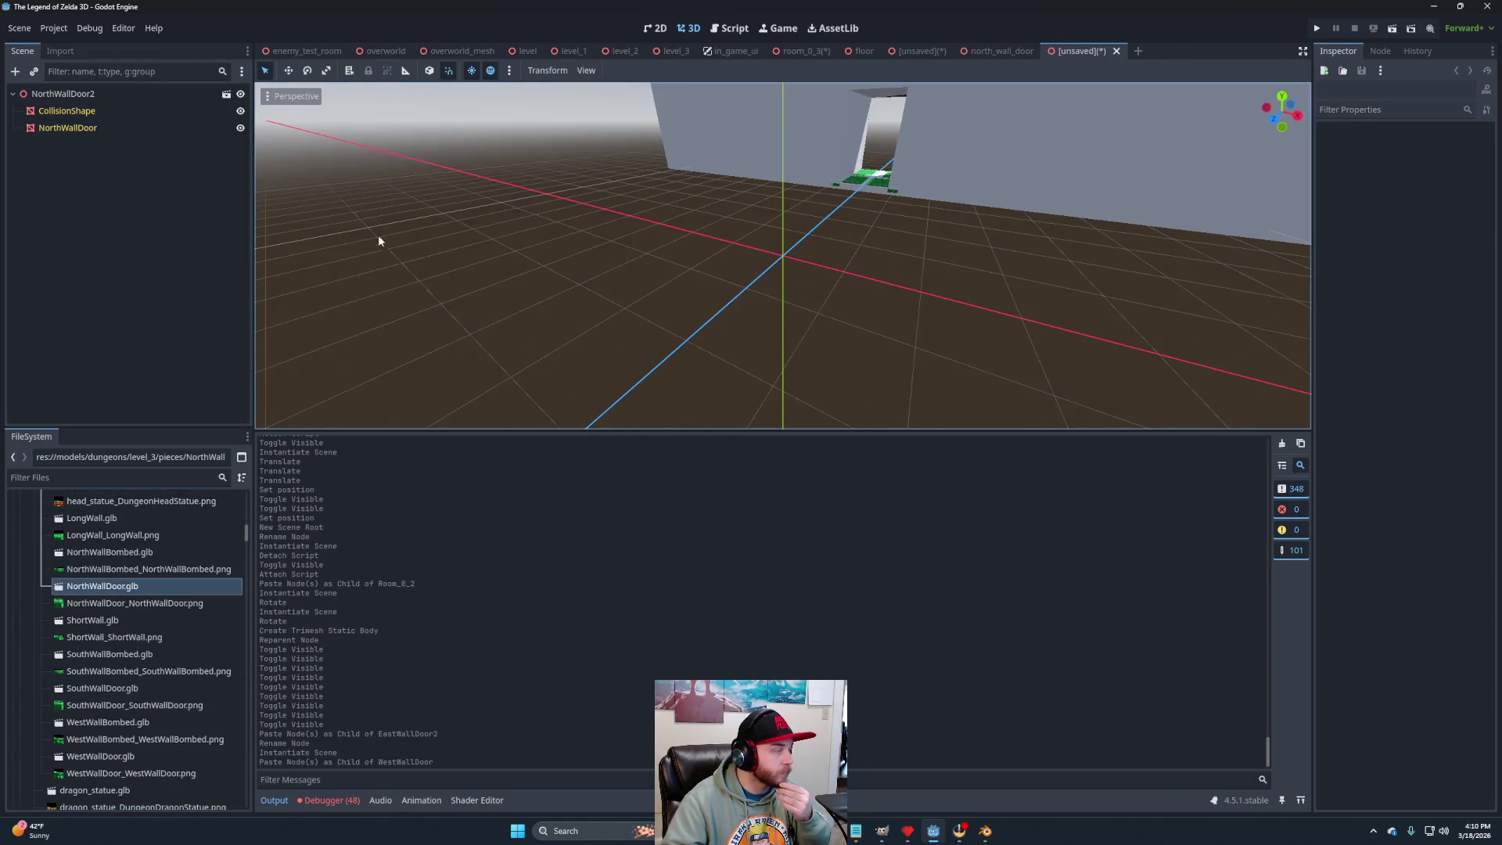
left_click(67, 110)
left_click(627, 71)
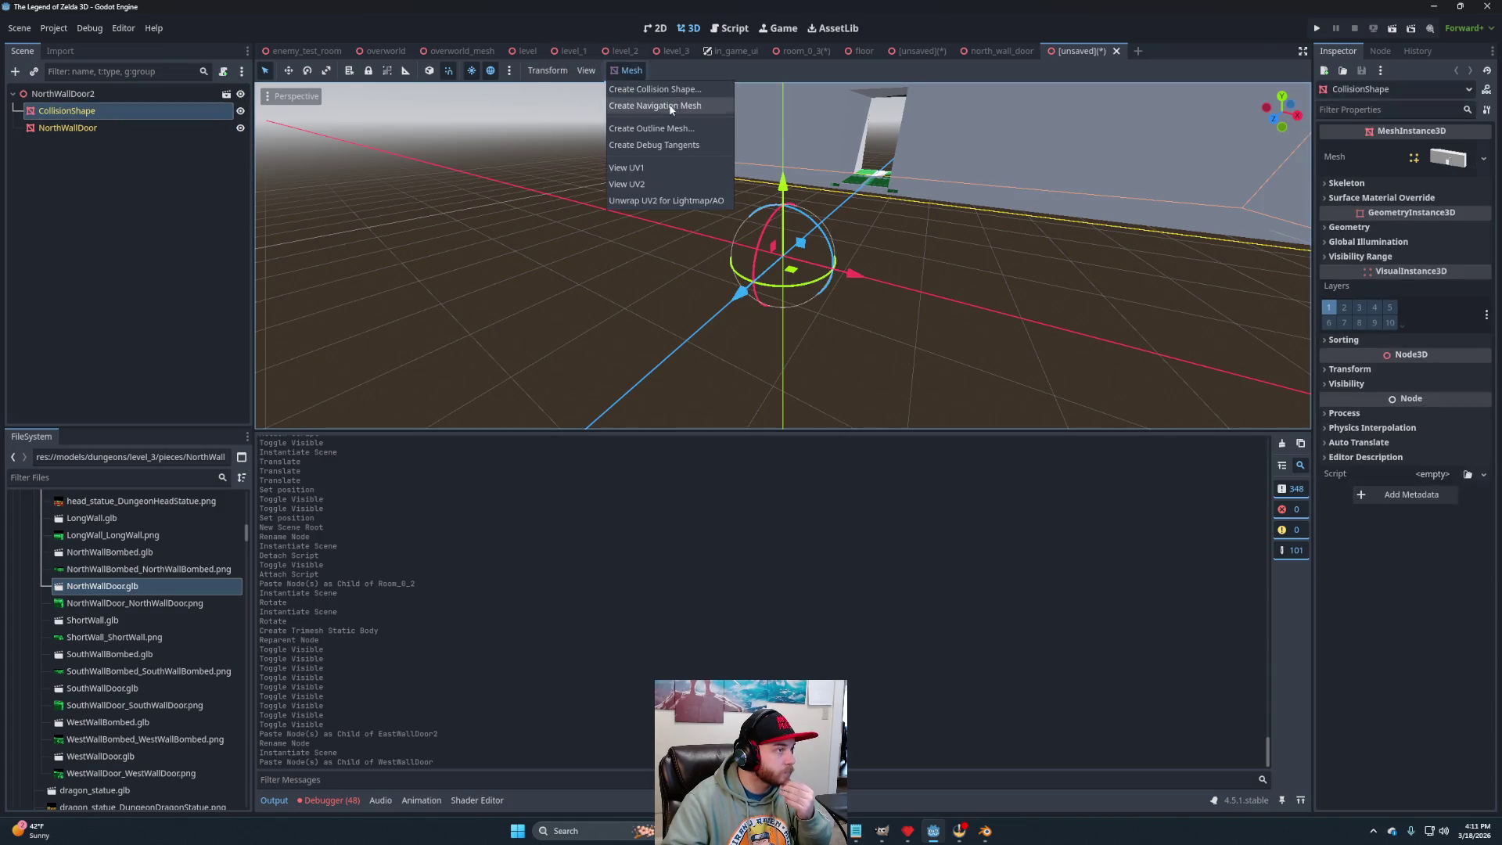
left_click(663, 91)
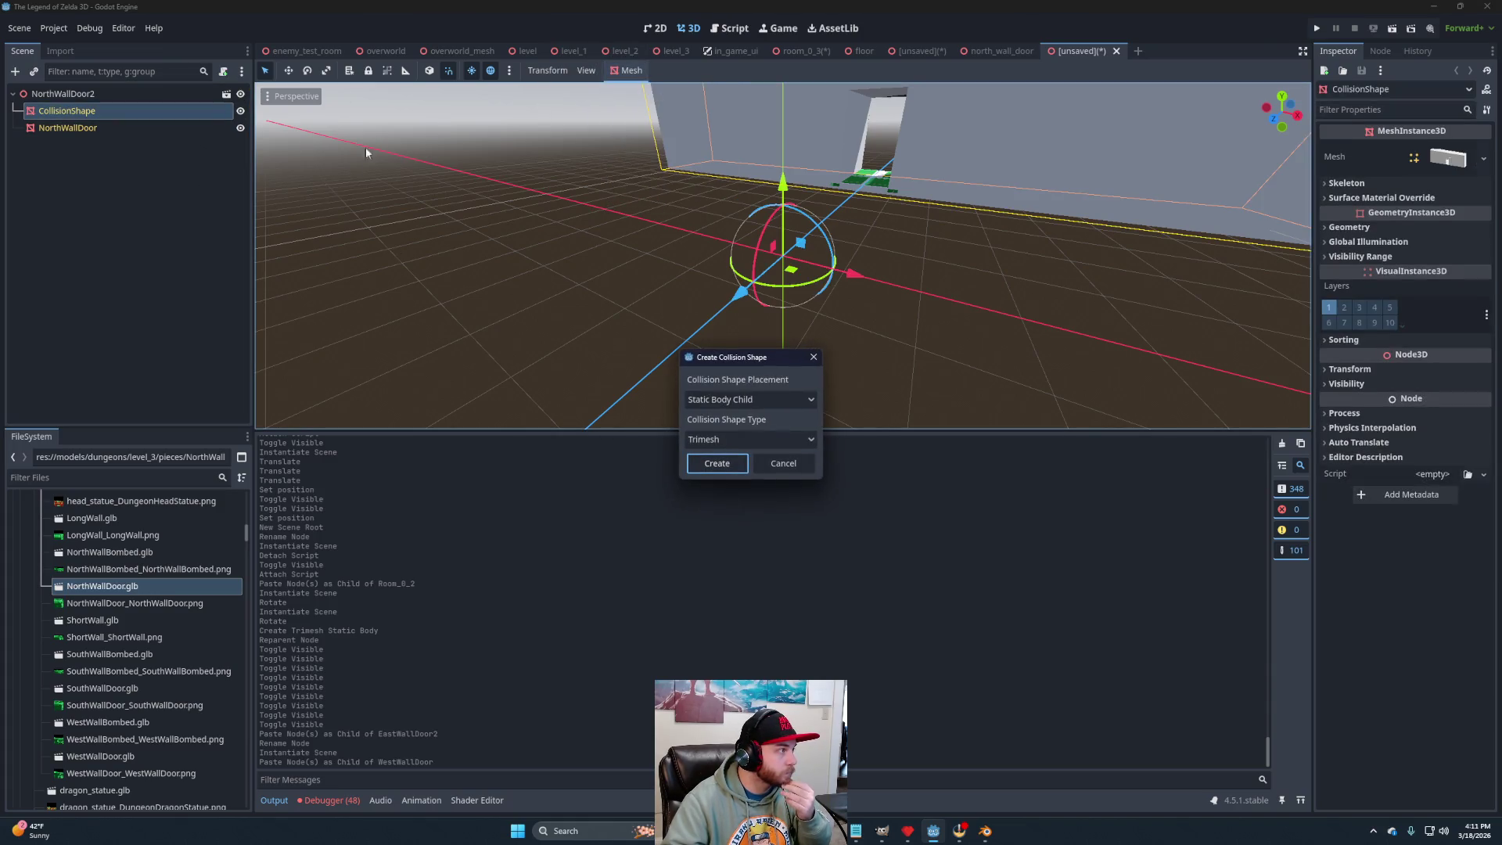
left_click(714, 460)
left_click_drag(70, 128, 78, 96)
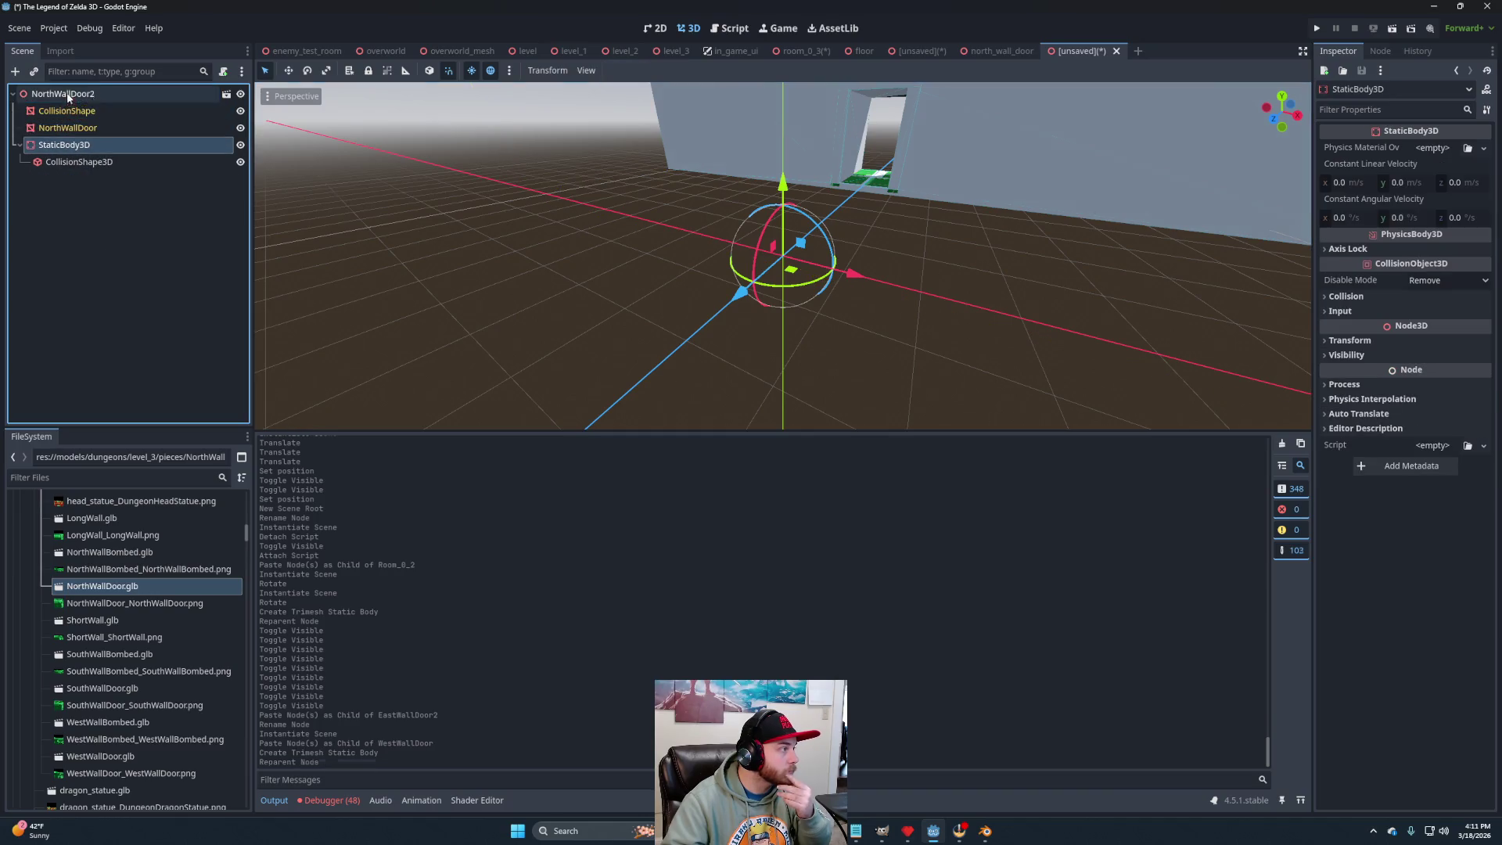
left_click(241, 112)
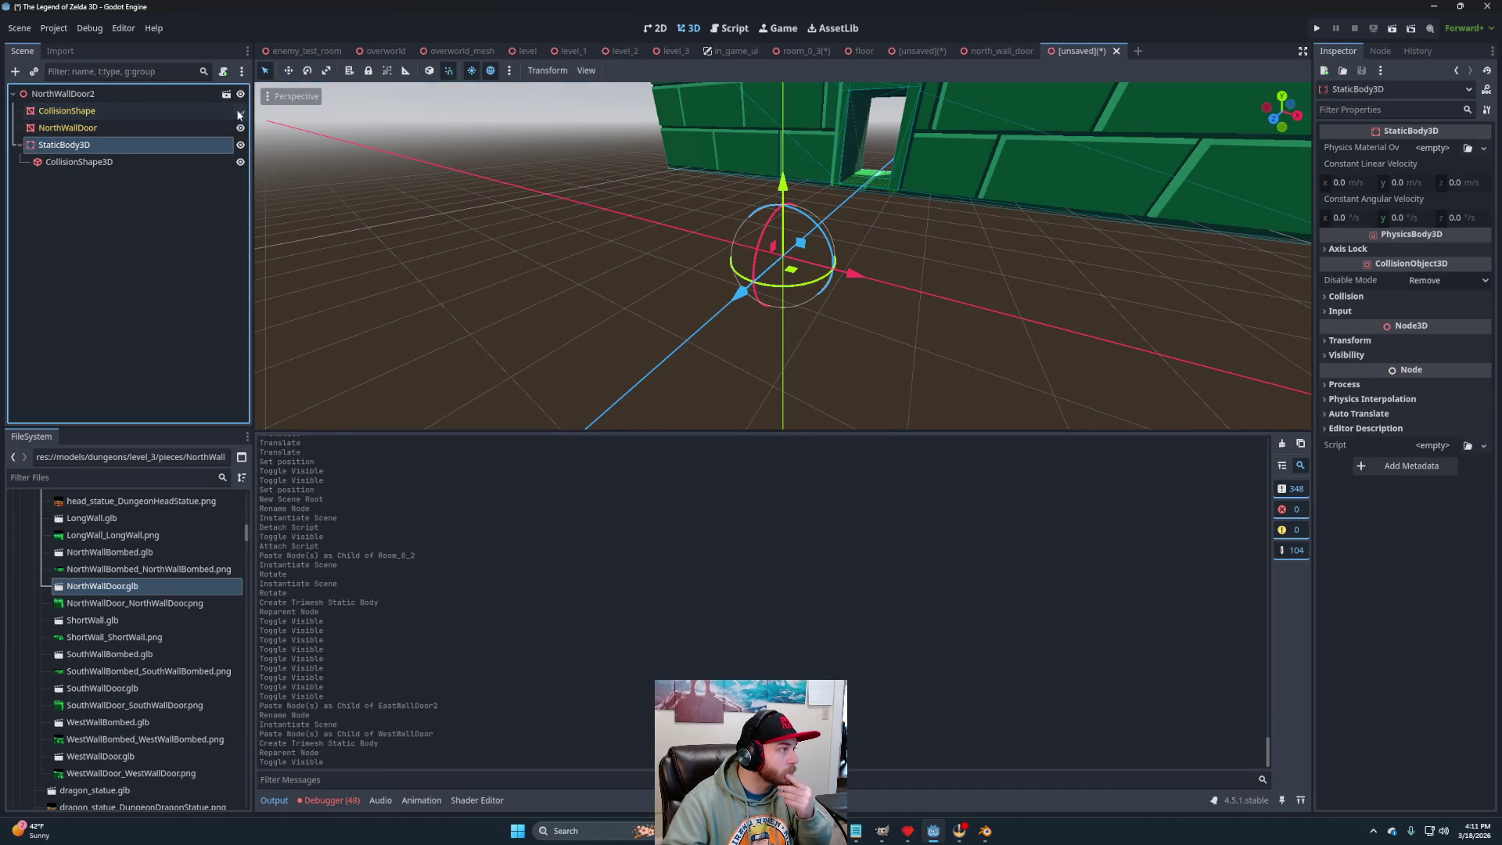
Expand the NorthWallDoor mesh's surface material override, then reselect the NorthWallDoor2 root.
left_click(91, 129)
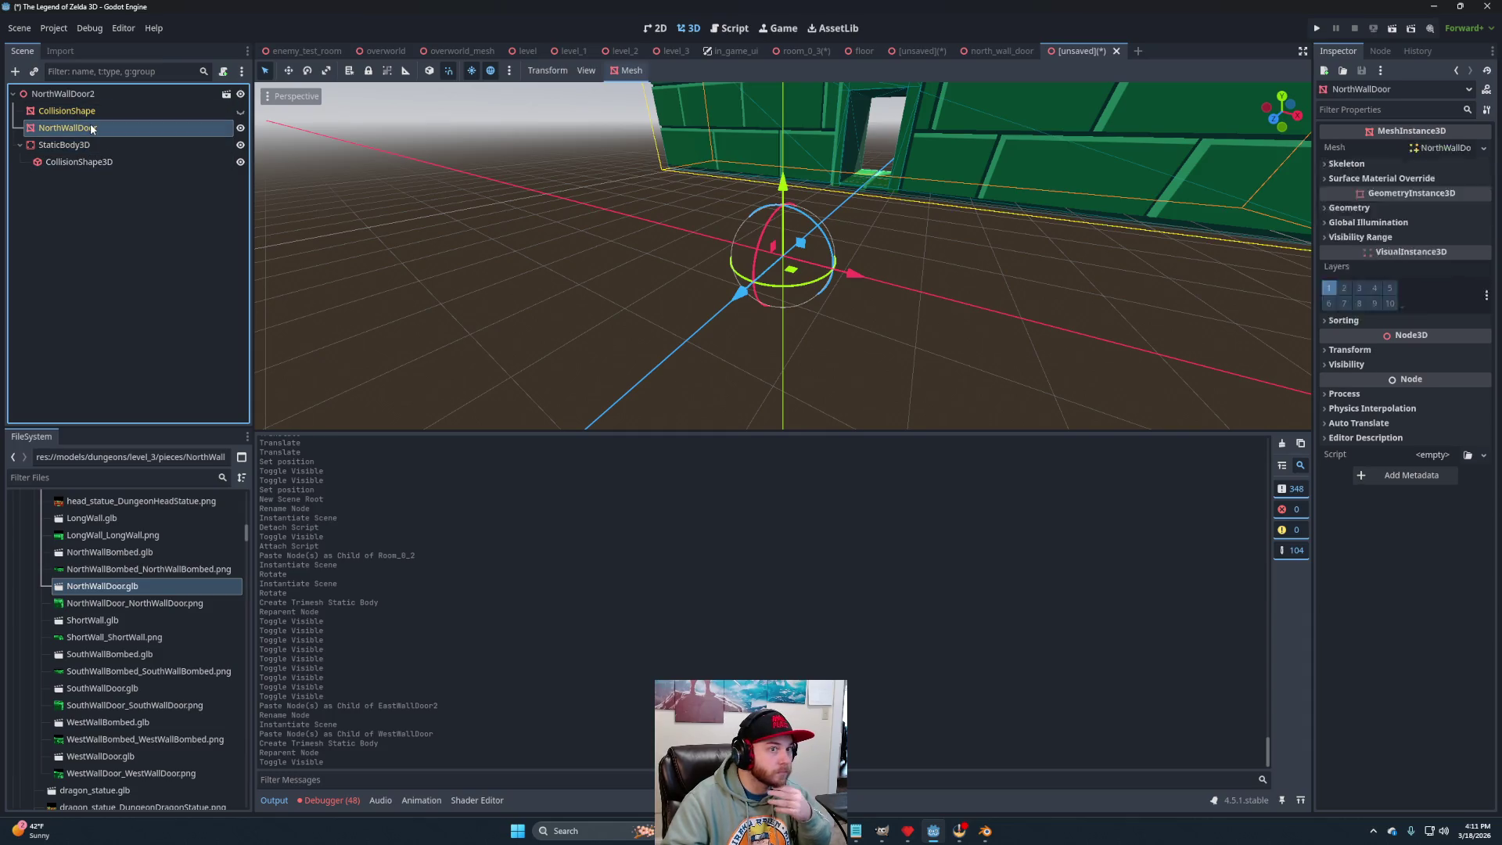
left_click(1380, 199)
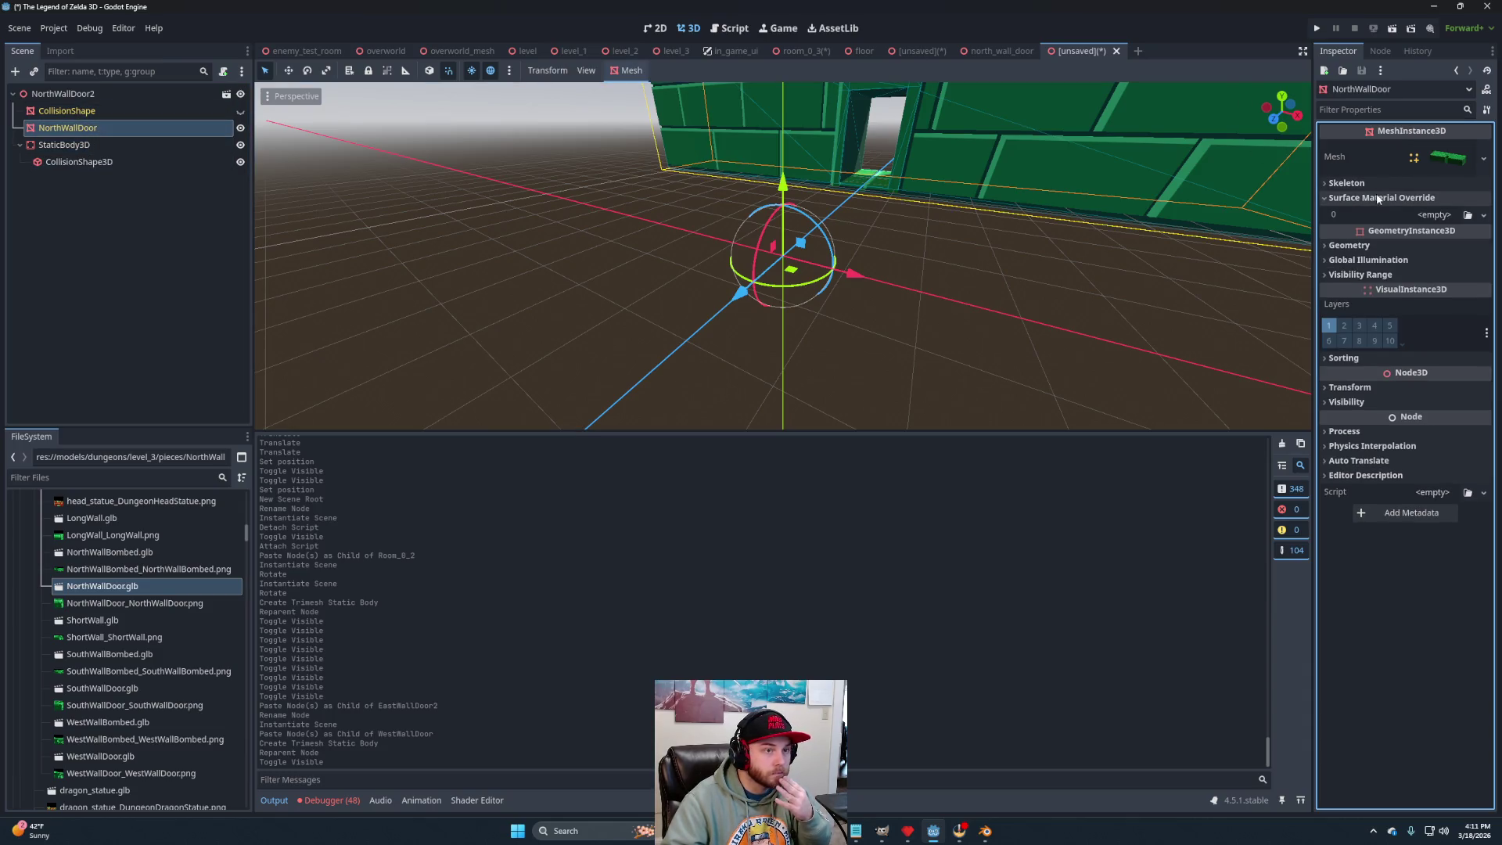
left_click(62, 94)
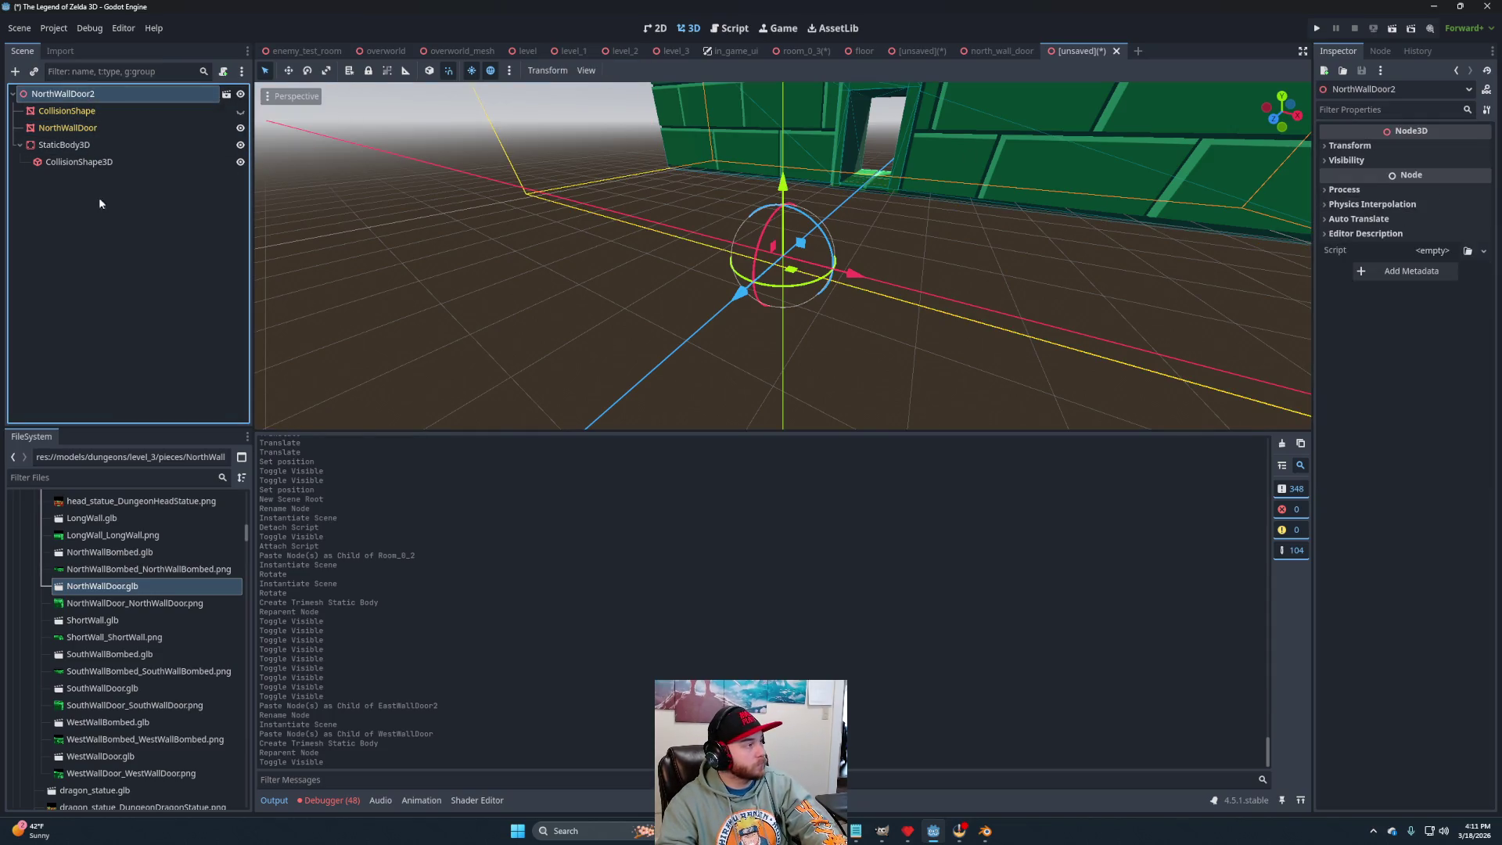
Paste Lights and Wall, save as level_3 north_wall_door.tscn, and rename the root NorthWallDoor.
key("ctrl+v")
scroll(1017, 211, "down", 5)
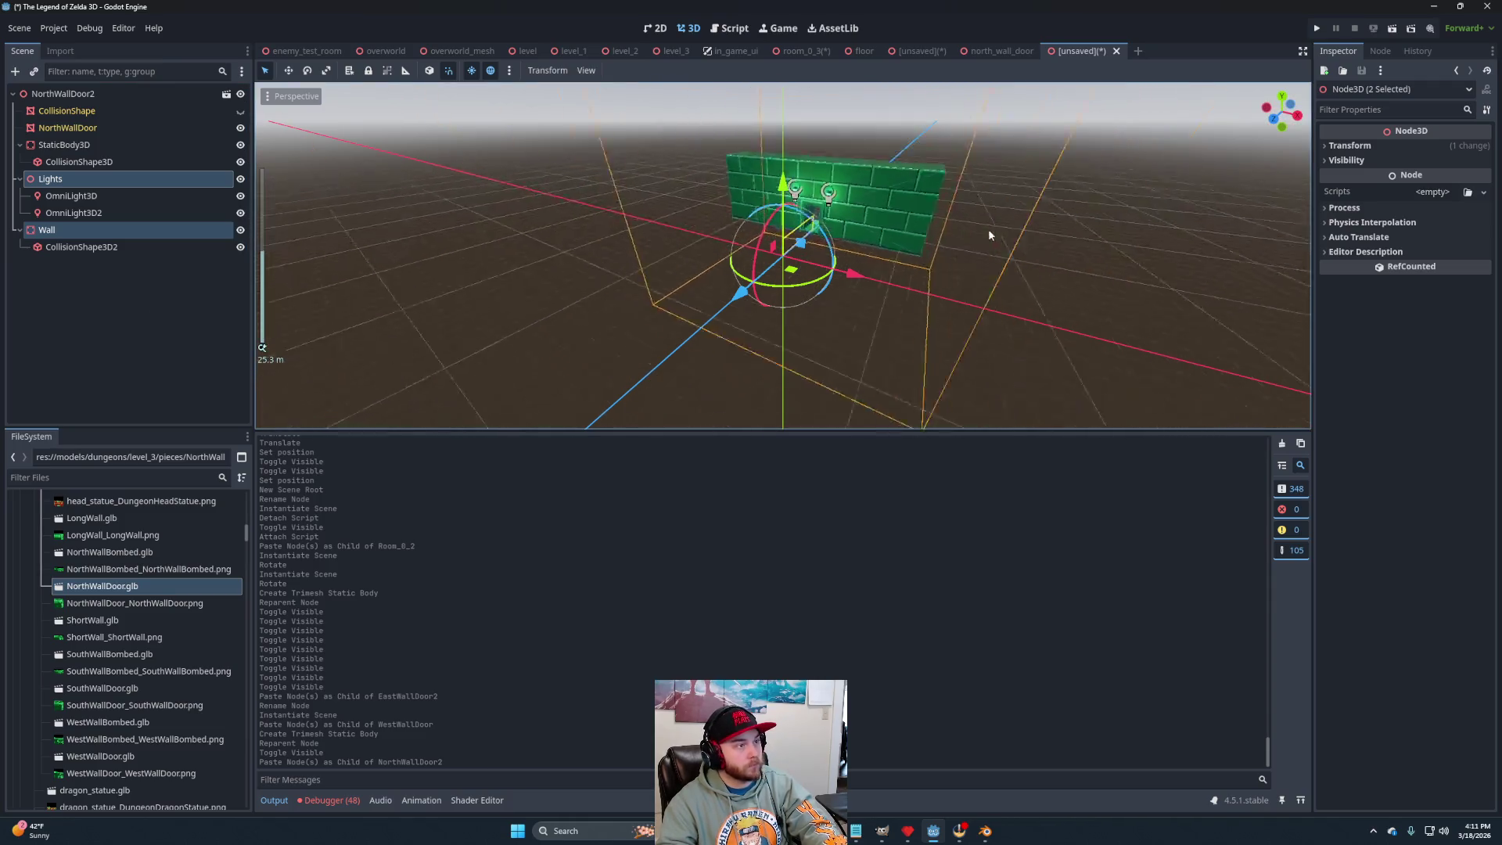
mouse_move(988, 228)
left_mouse_down()
mouse_move(954, 252)
mouse_move(1036, 259)
left_mouse_up()
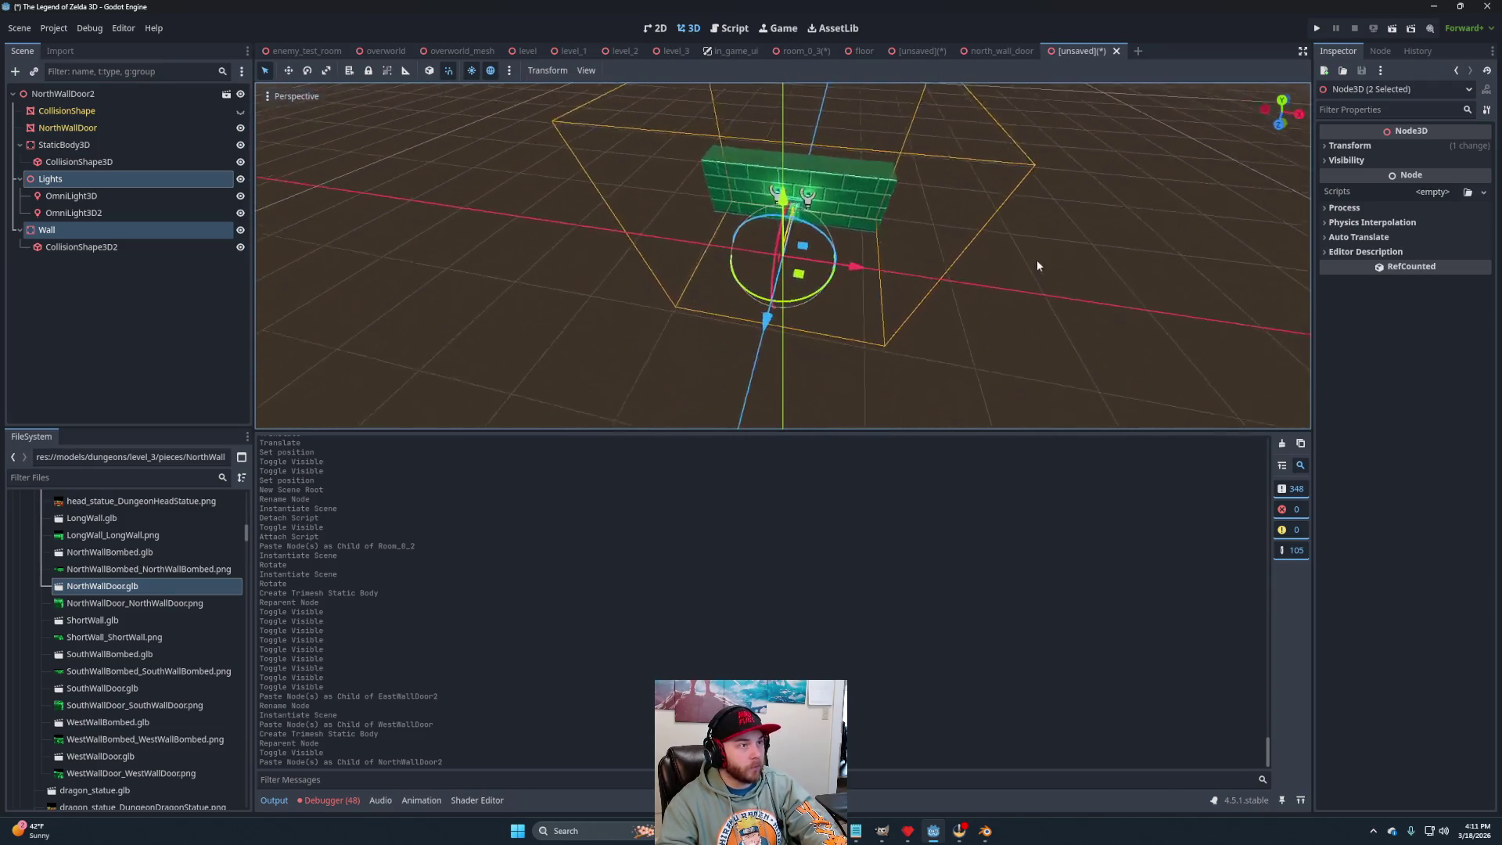
key("ctrl+s")
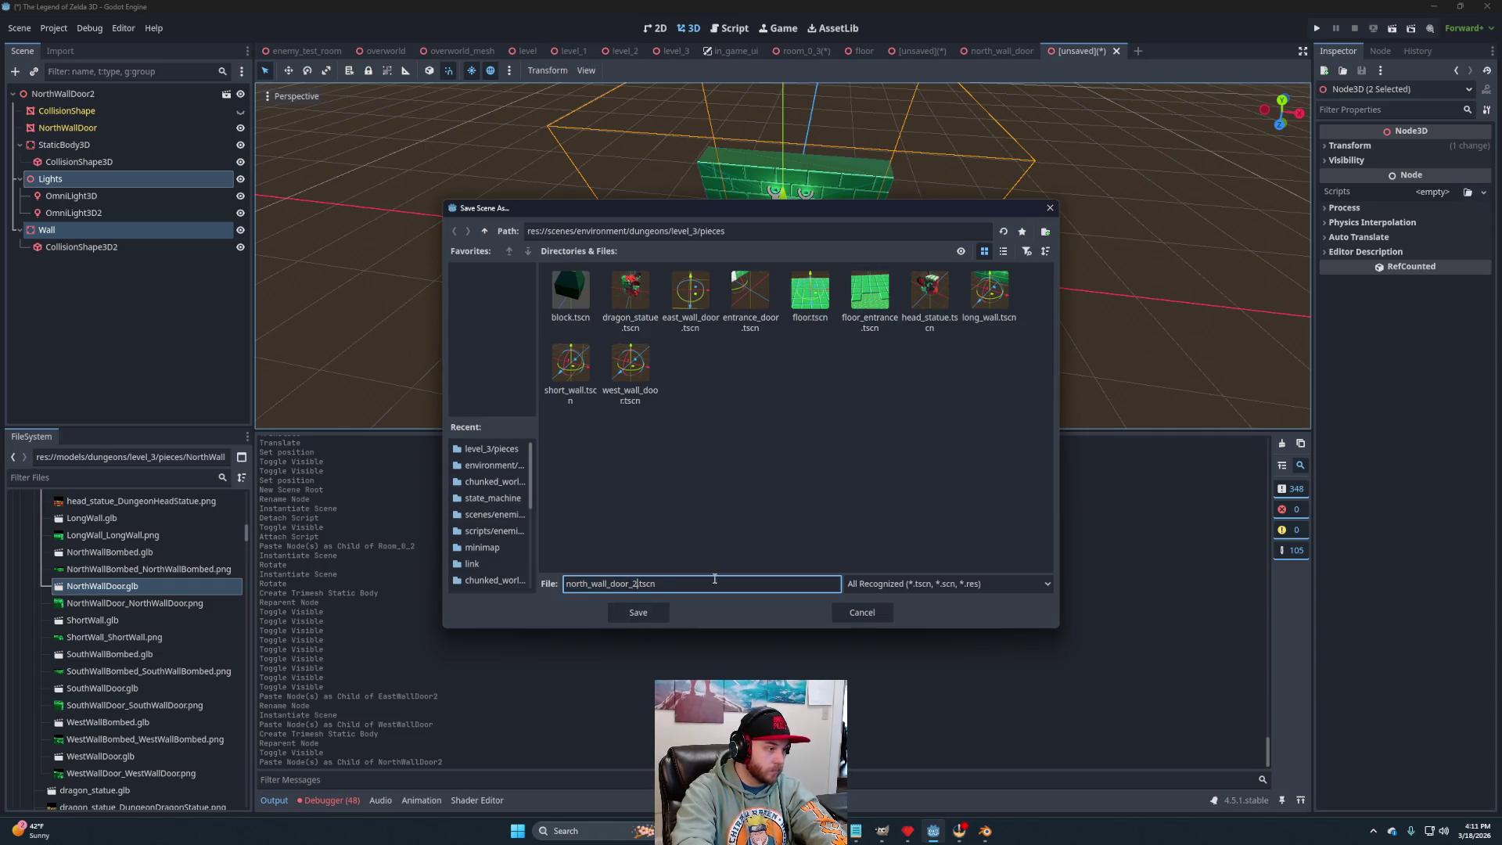
key("Return")
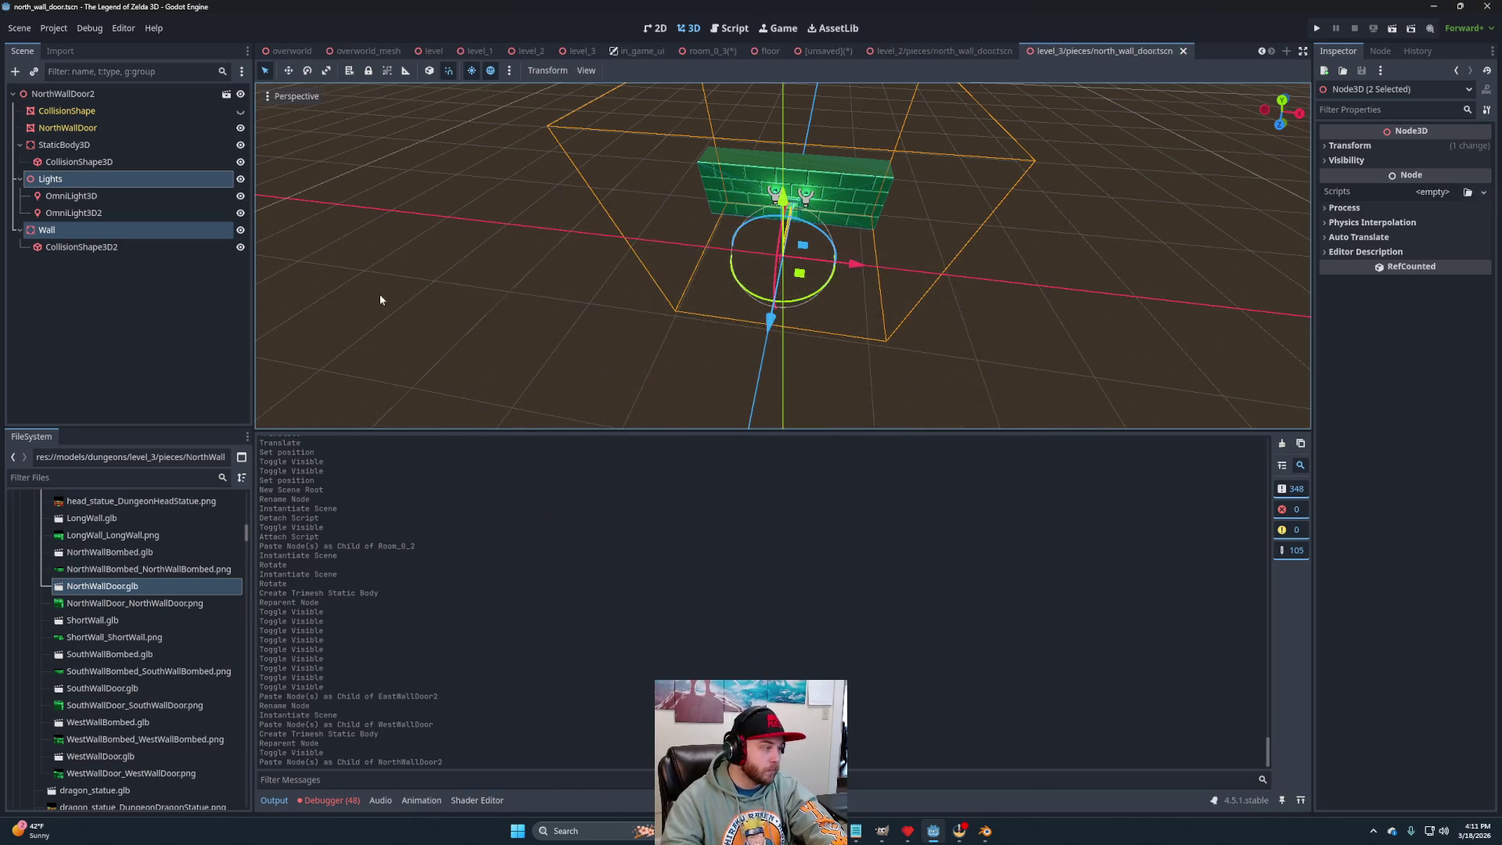
double_click(96, 94)
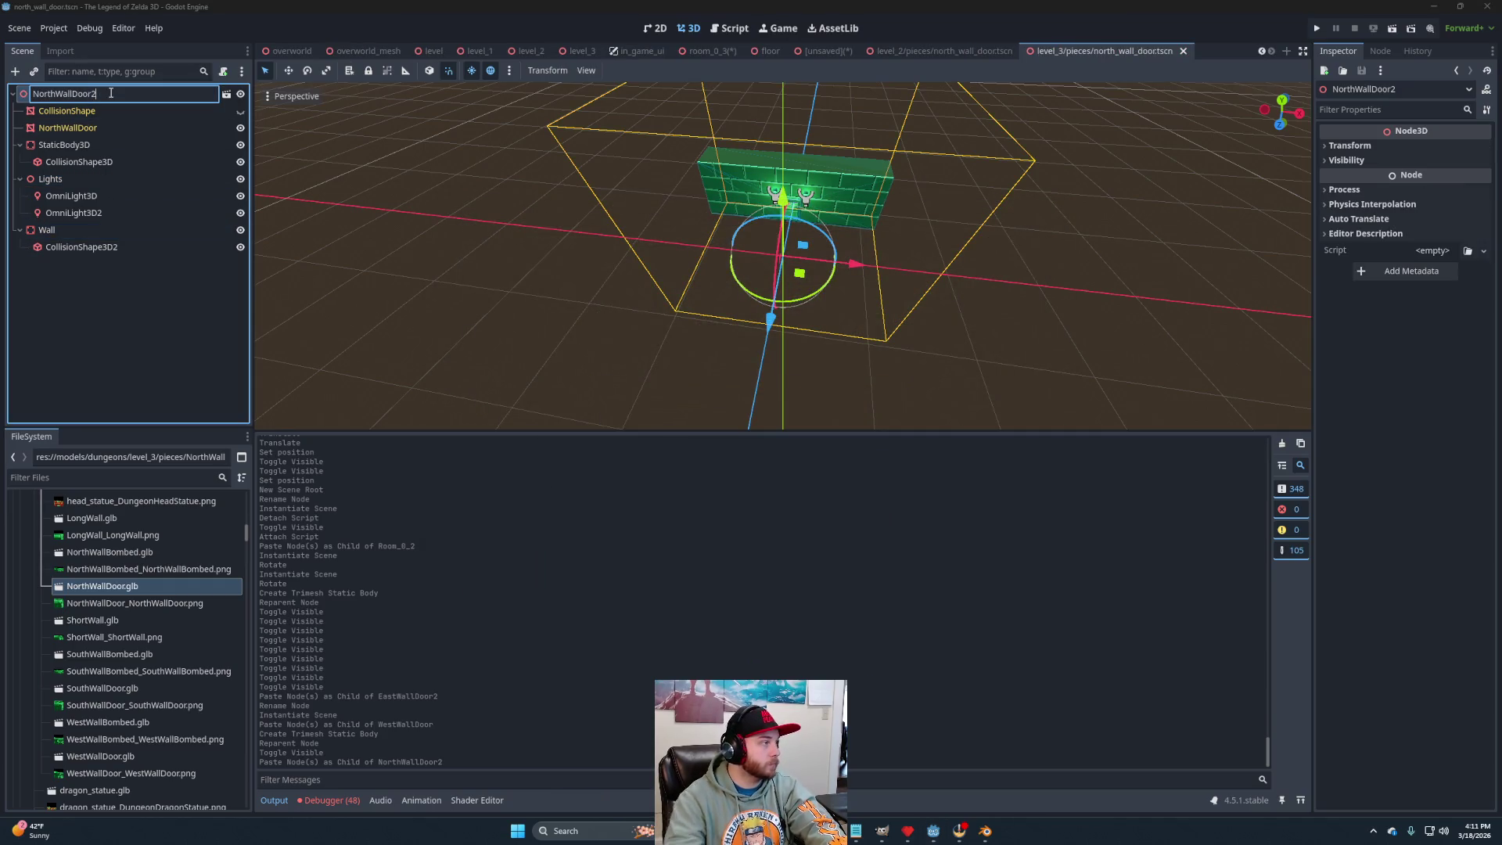
key("Return")
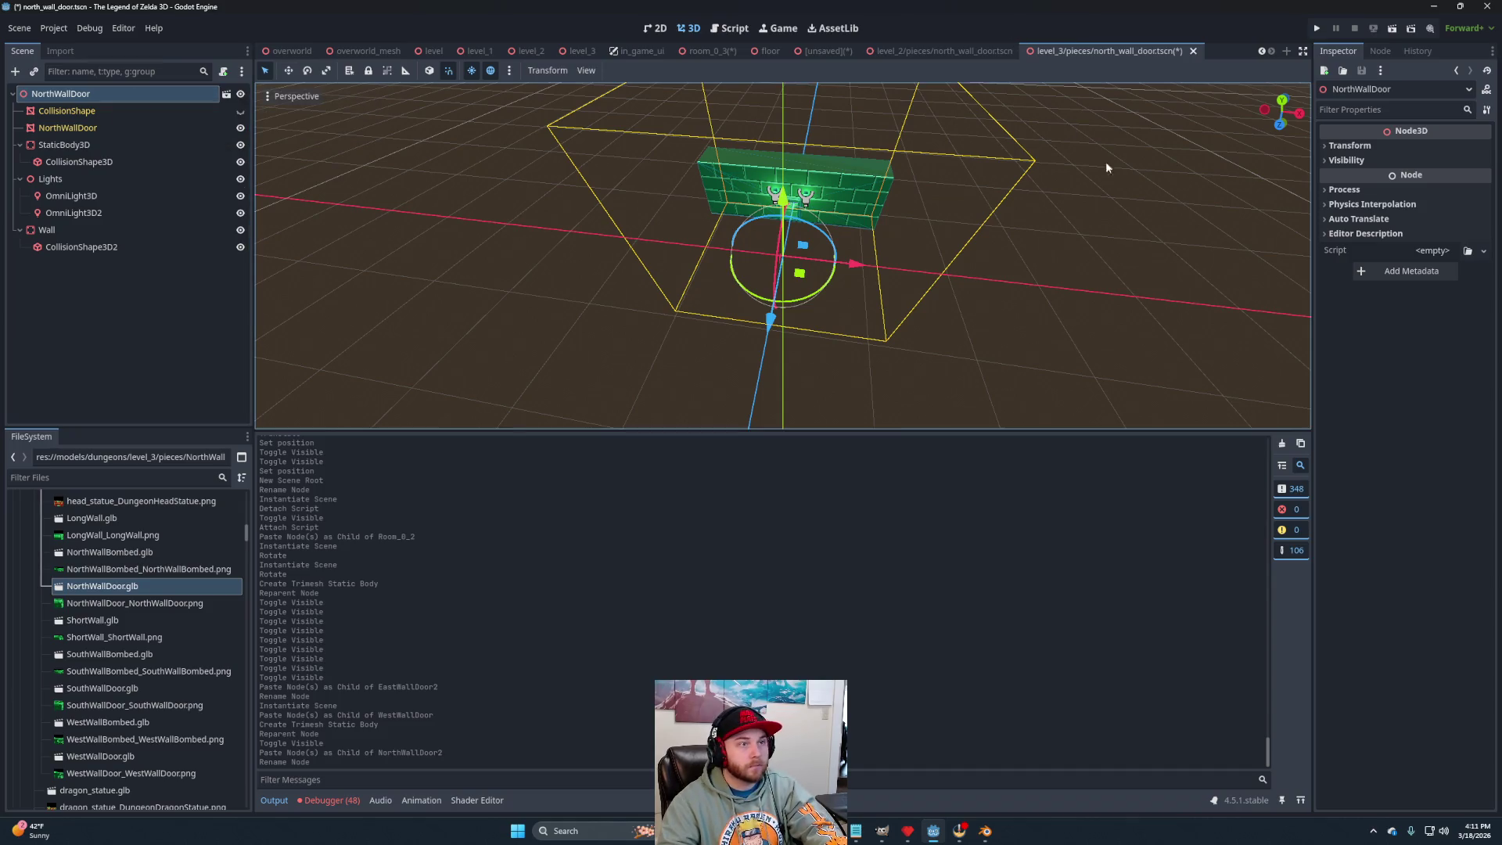
left_click(800, 58)
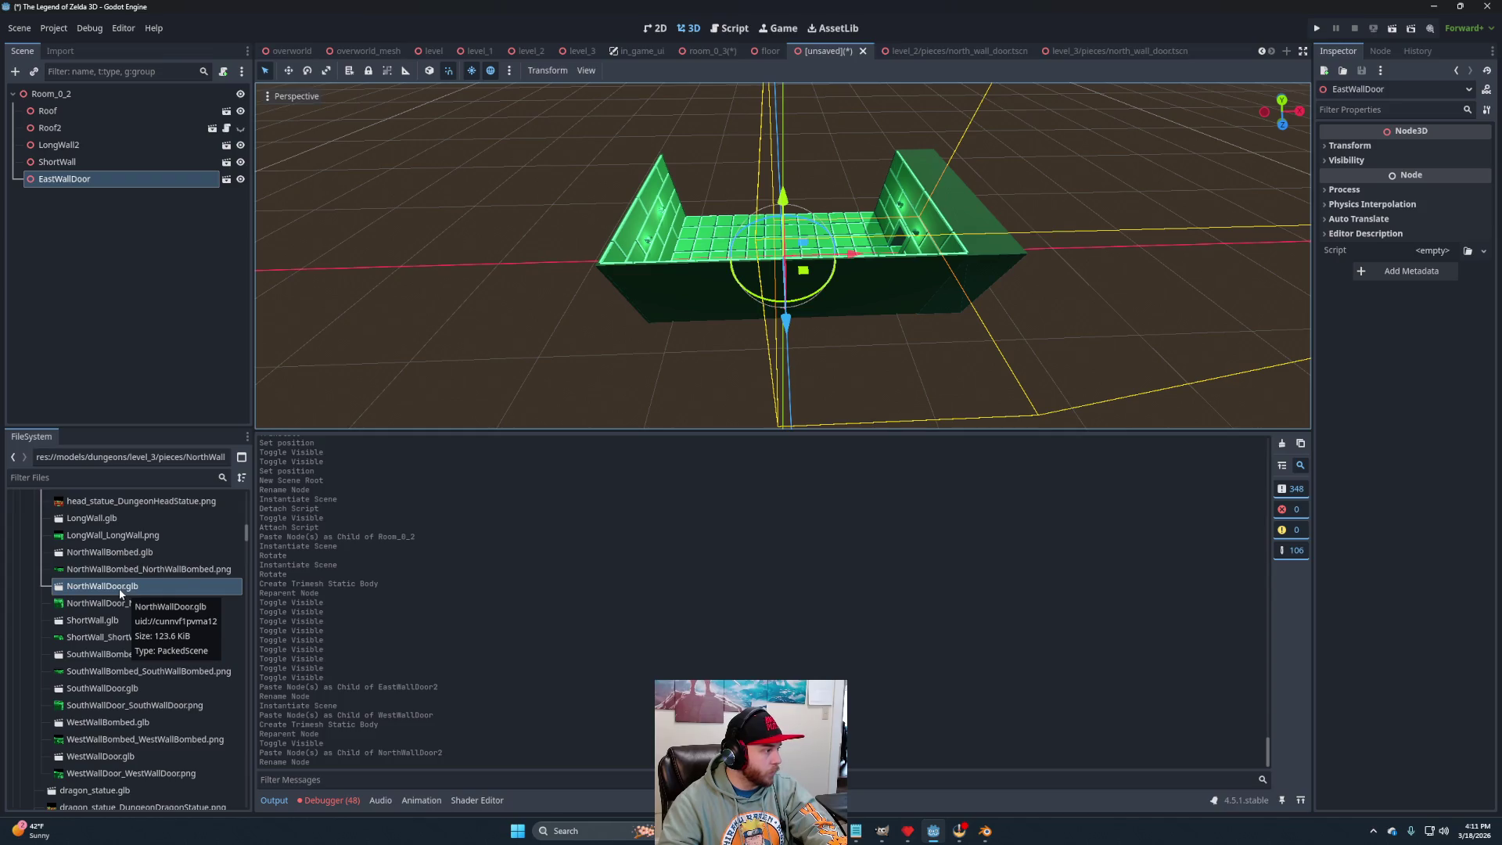
Drag level_3's north_wall_door.tscn into Room_0_2 and orbit to check the room.
scroll(138, 594, "down", 15)
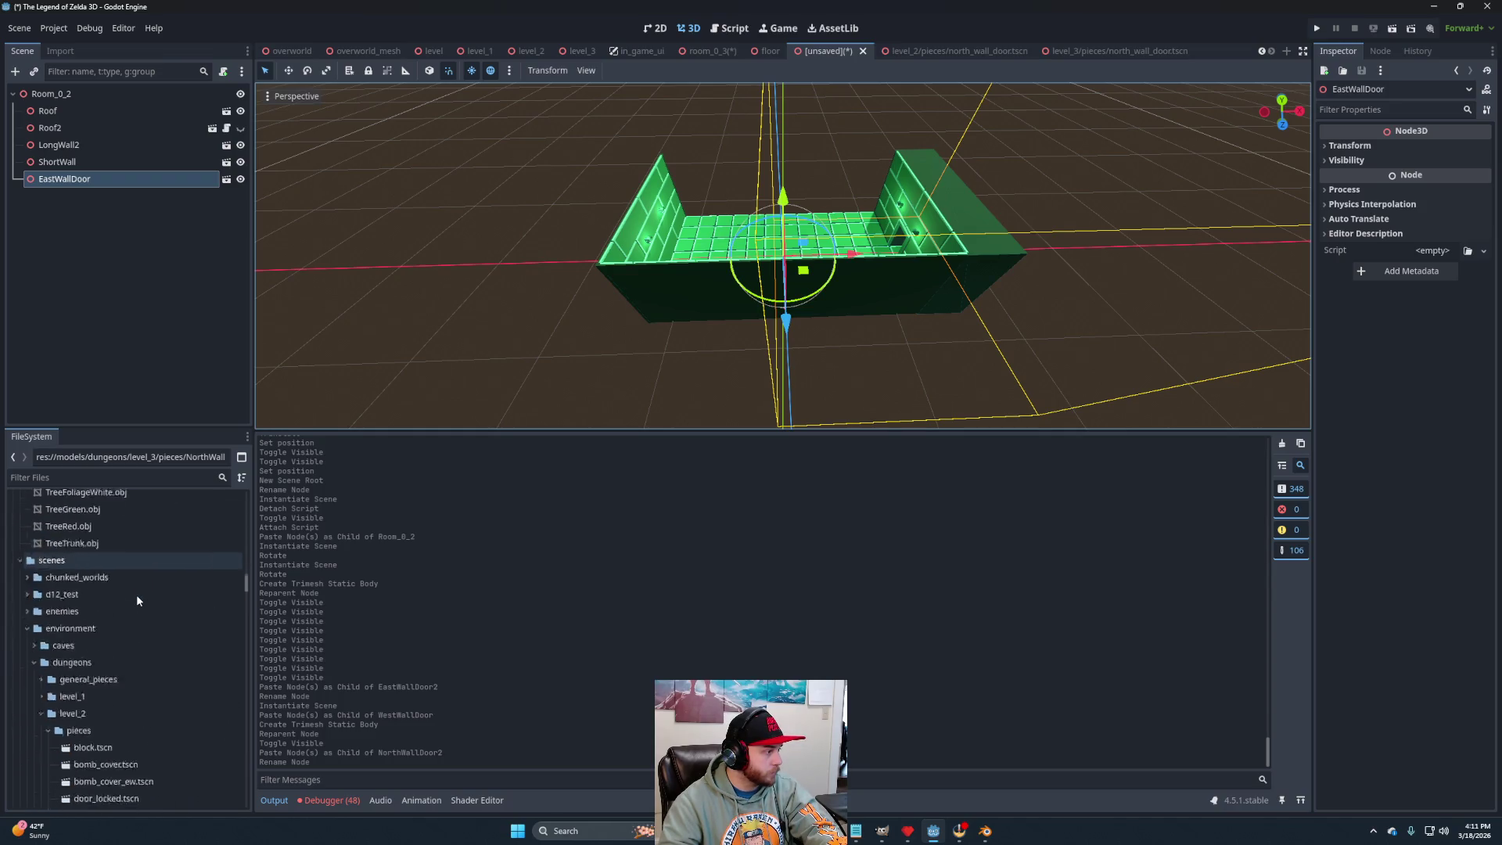
scroll(133, 593, "down", 10)
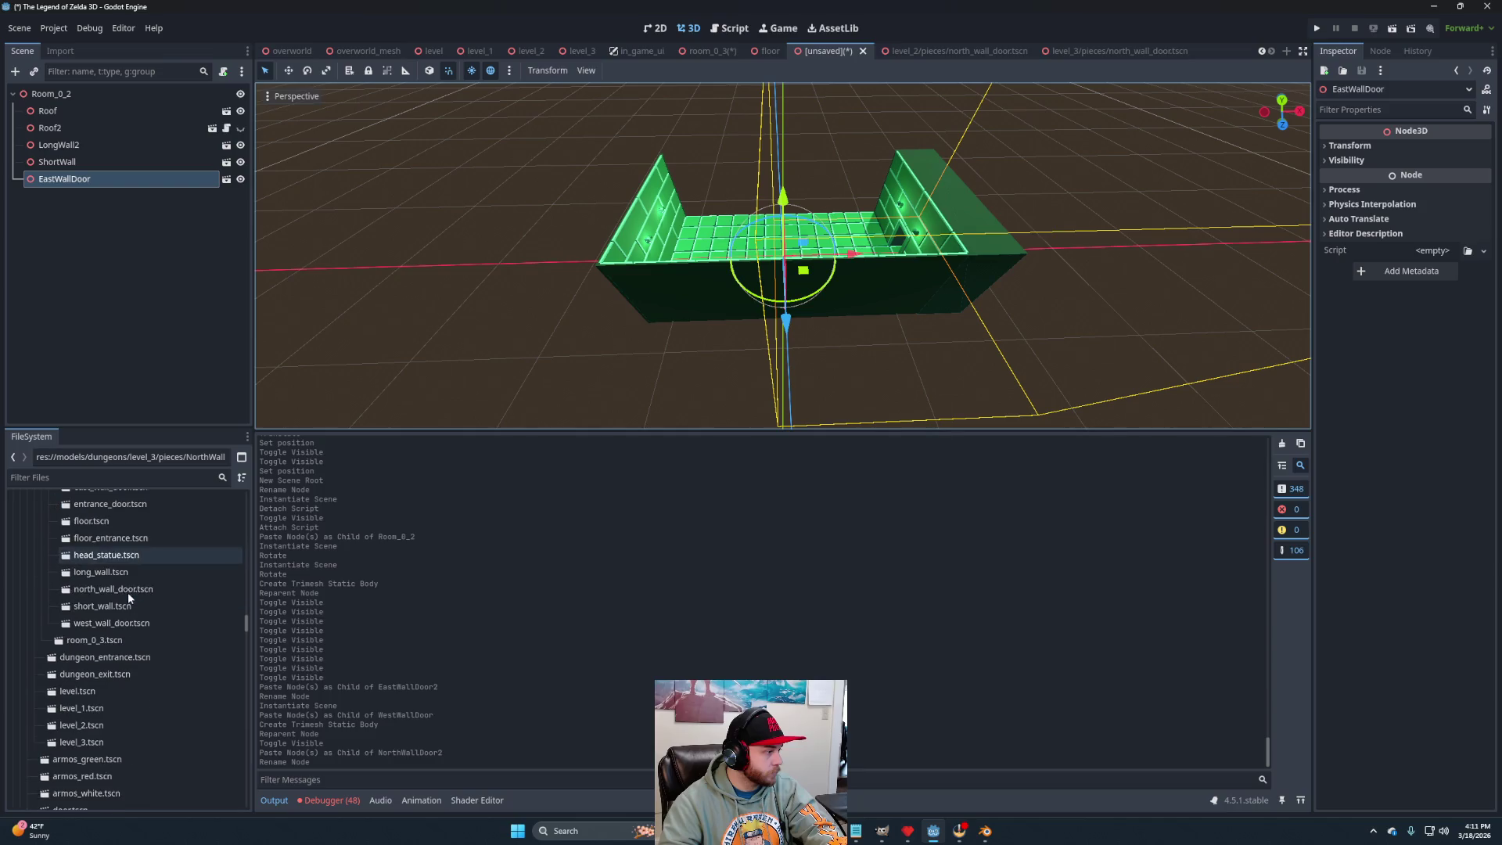
mouse_move(114, 590)
left_mouse_down()
mouse_move(31, 133)
mouse_move(47, 95)
left_mouse_up()
scroll(883, 381, "down", 3)
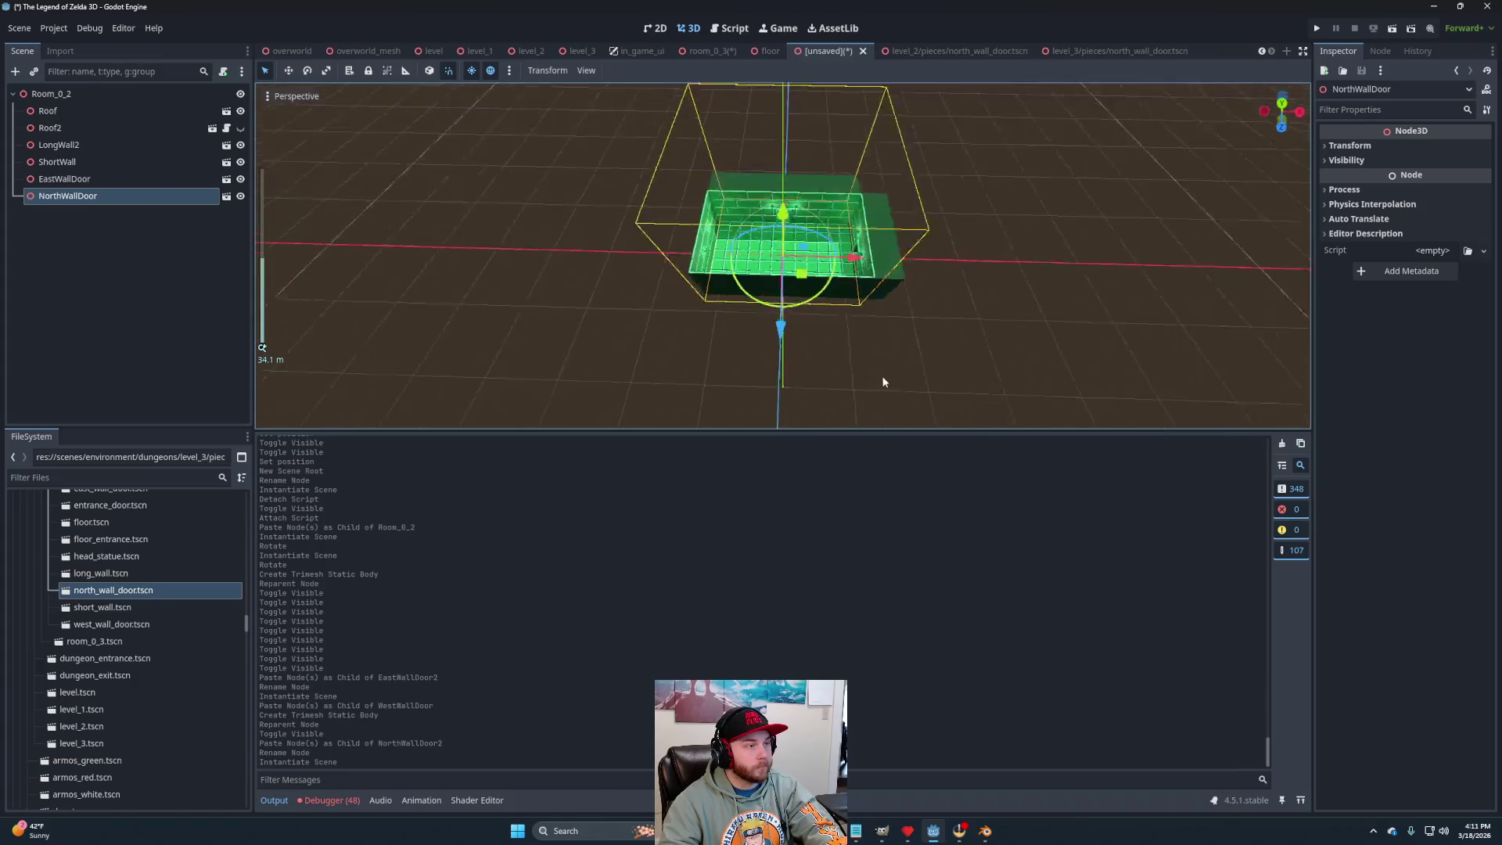
scroll(883, 382, "up", 4)
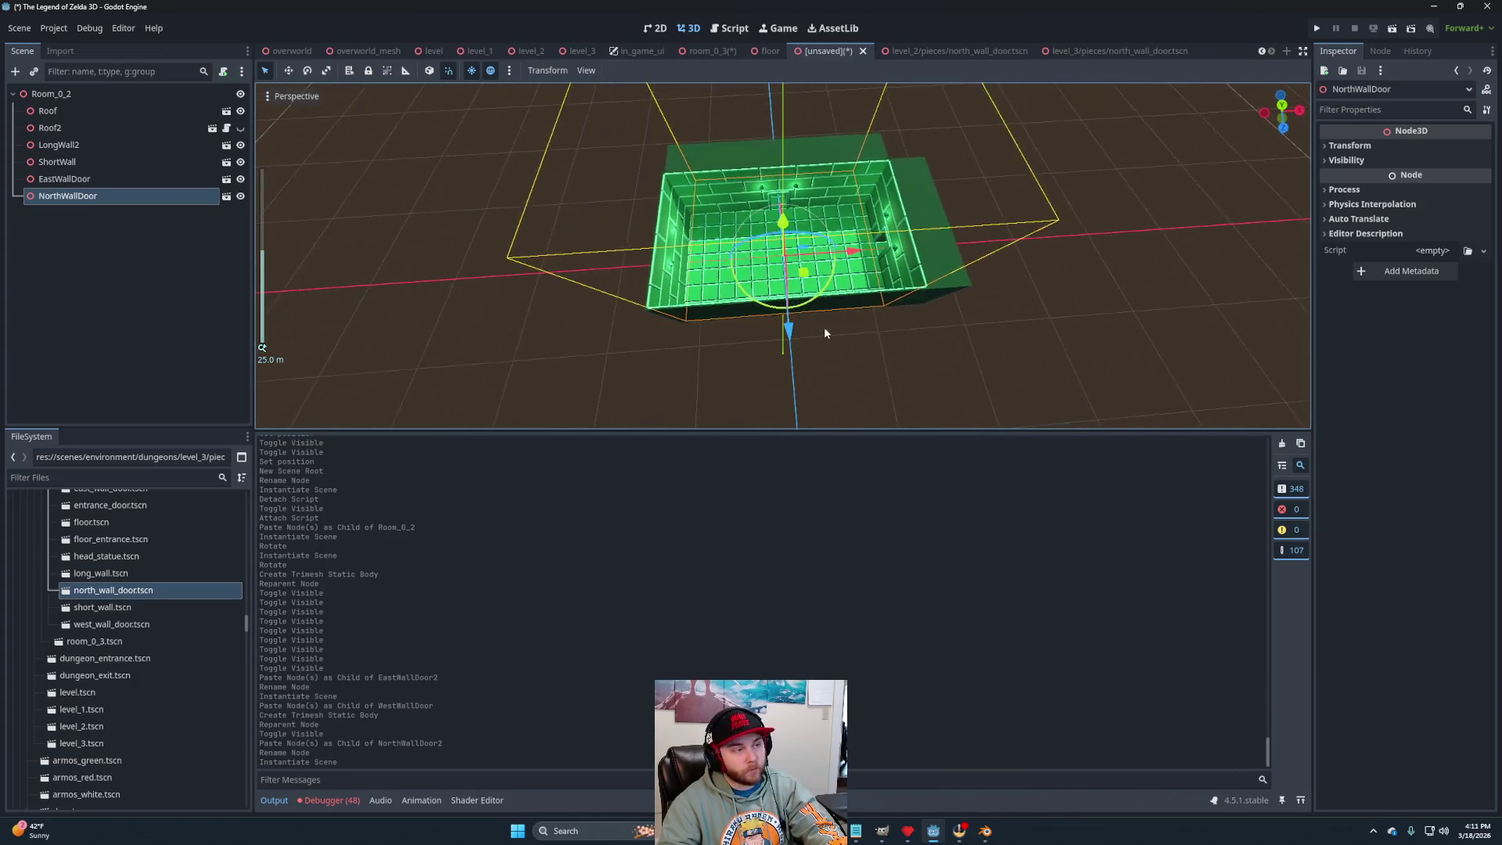
mouse_move(825, 333)
left_mouse_down()
mouse_move(979, 281)
mouse_move(996, 295)
mouse_move(760, 313)
left_mouse_up()
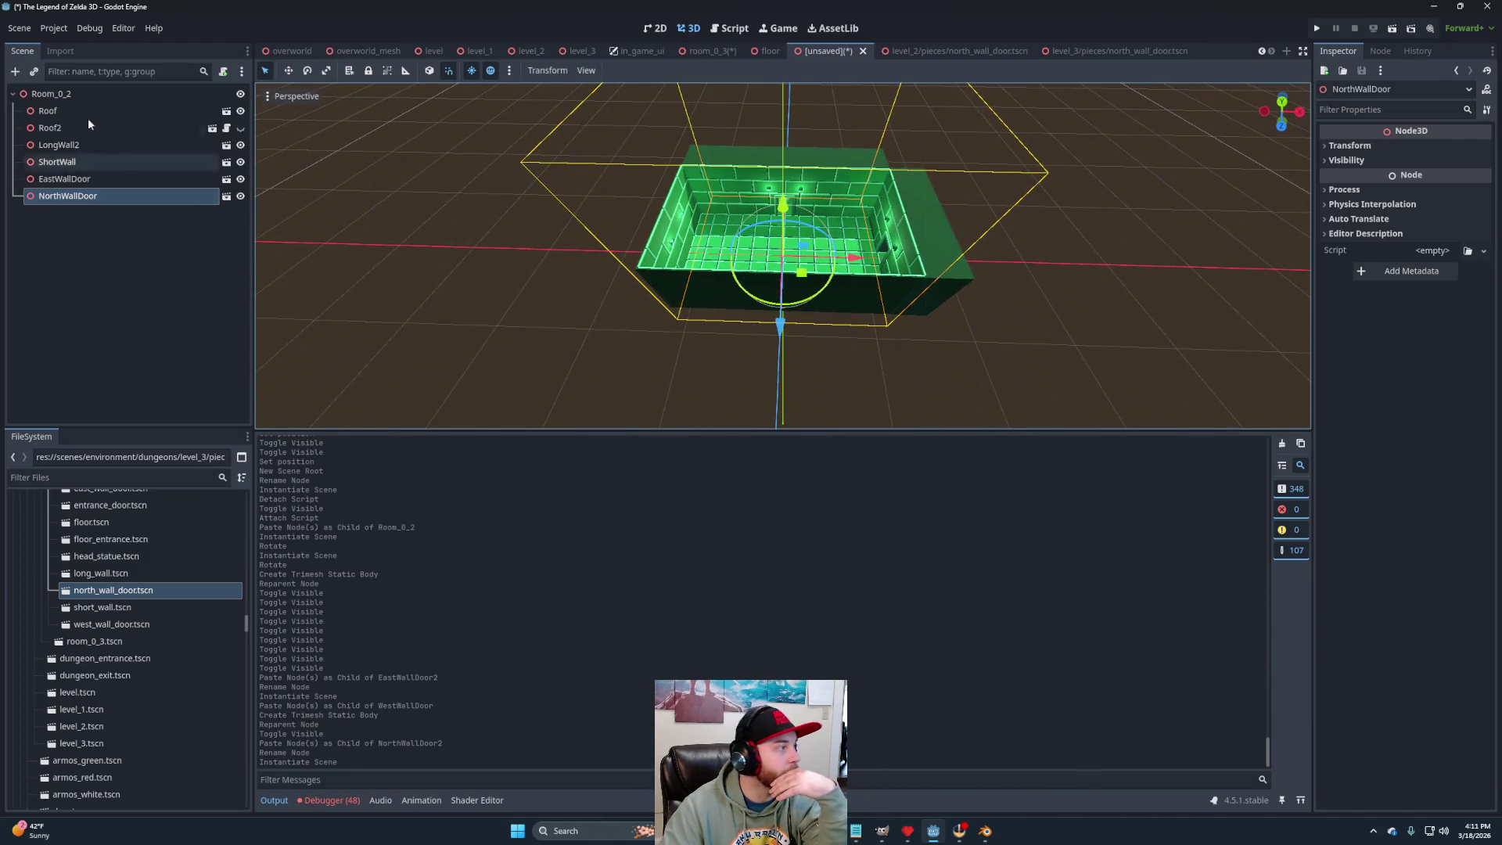
right_click(88, 93)
left_click(141, 100)
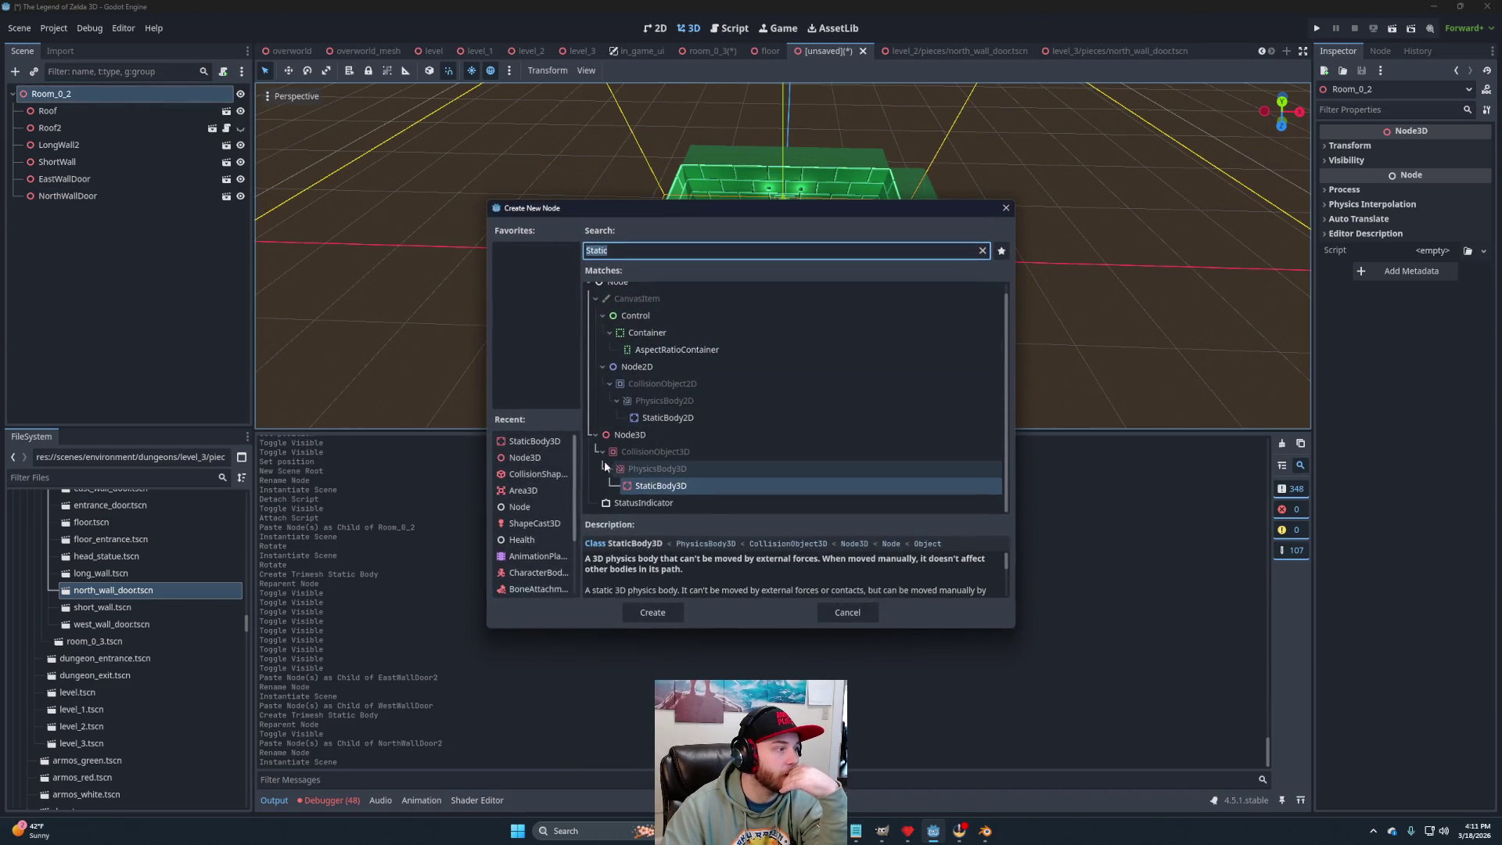
Add a plain Node3D child to Room_0_2 and rename it 'Blocks'.
left_click(626, 435)
left_click(654, 612)
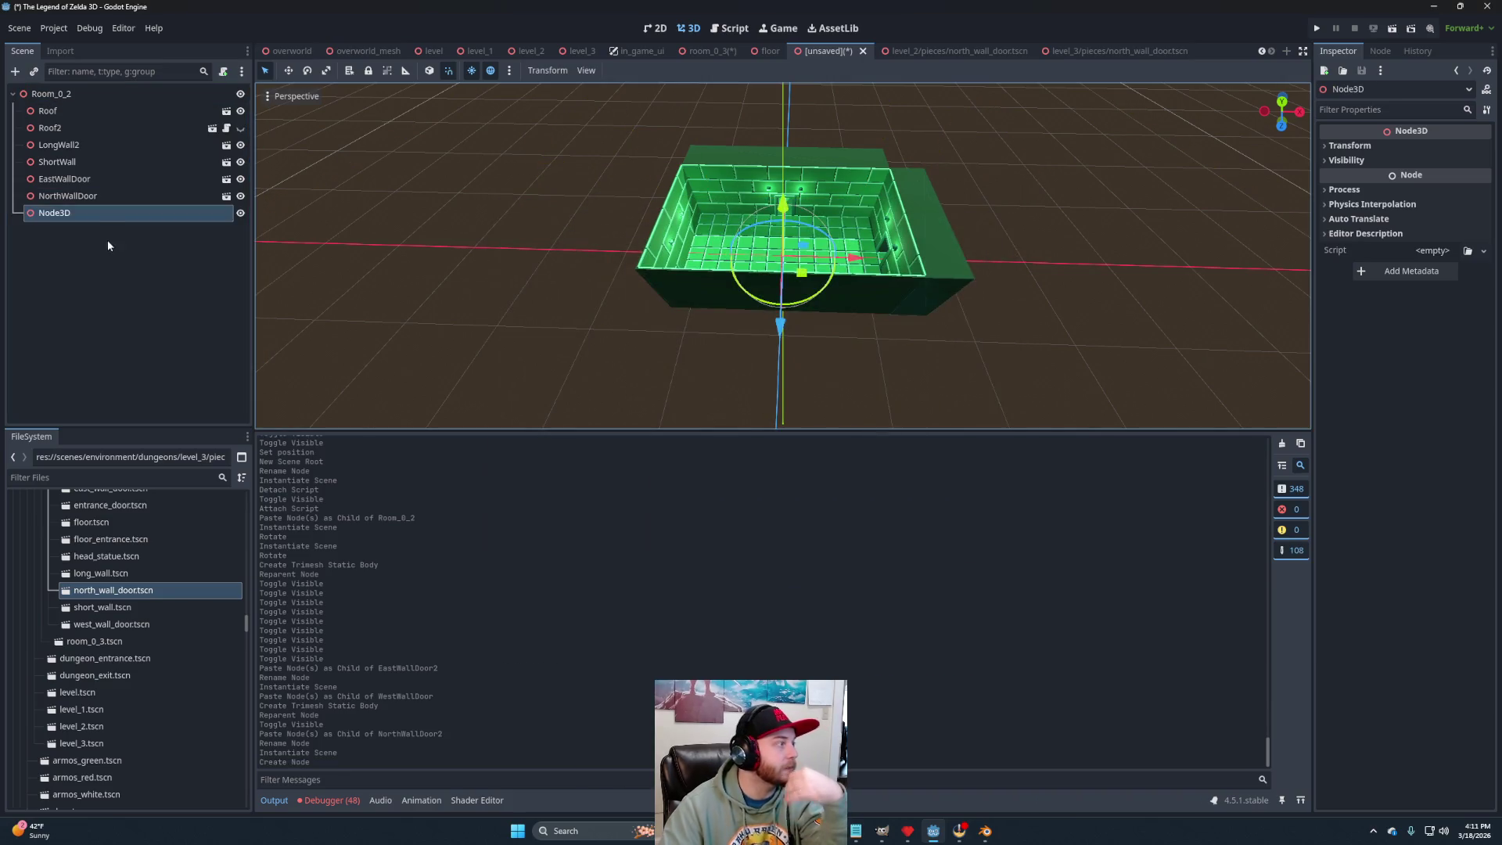
double_click(92, 213)
type("Blocks")
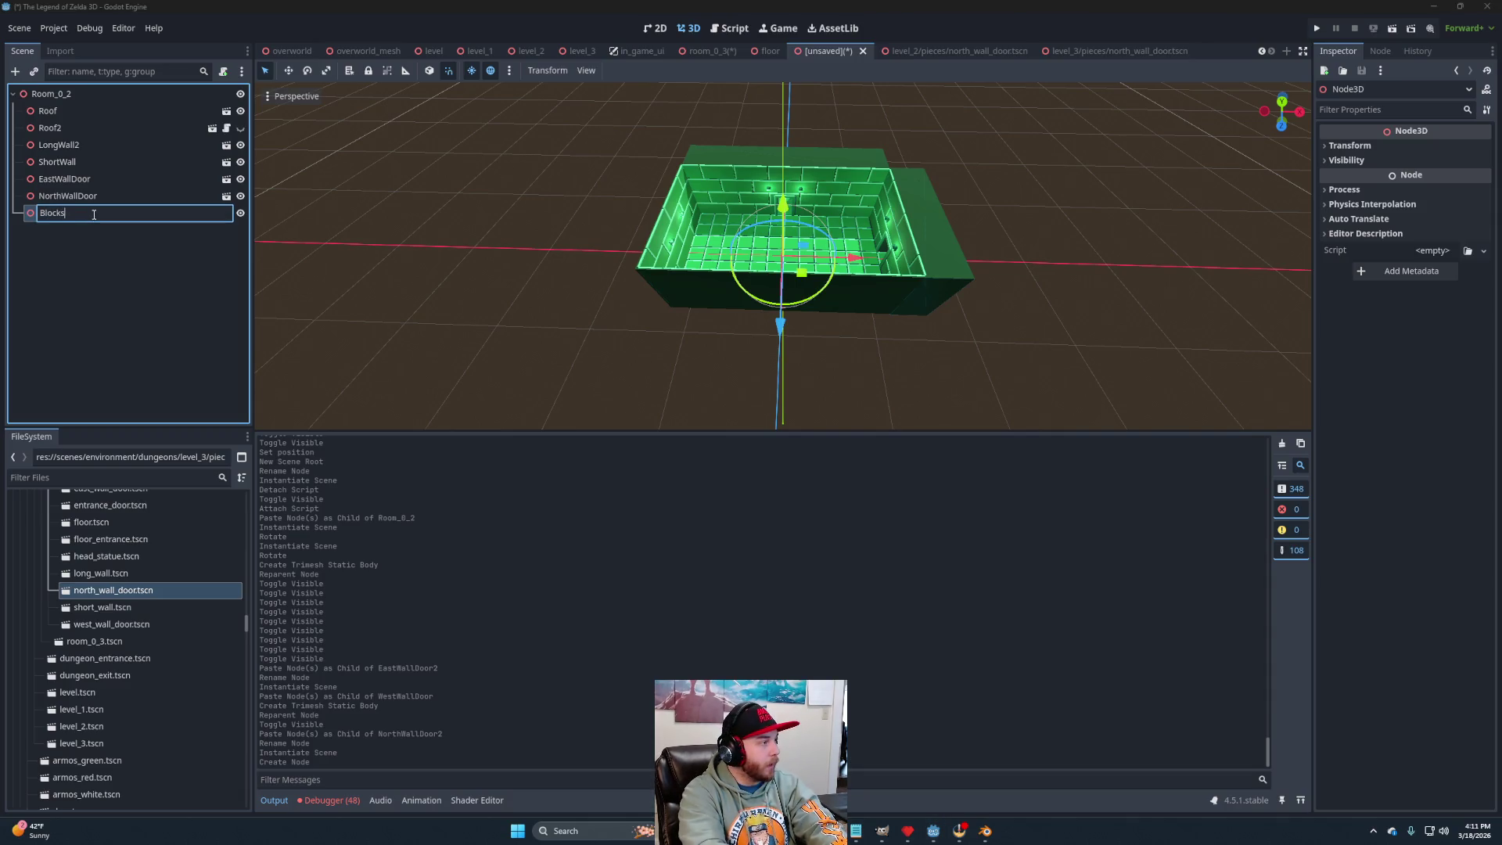
key("Return")
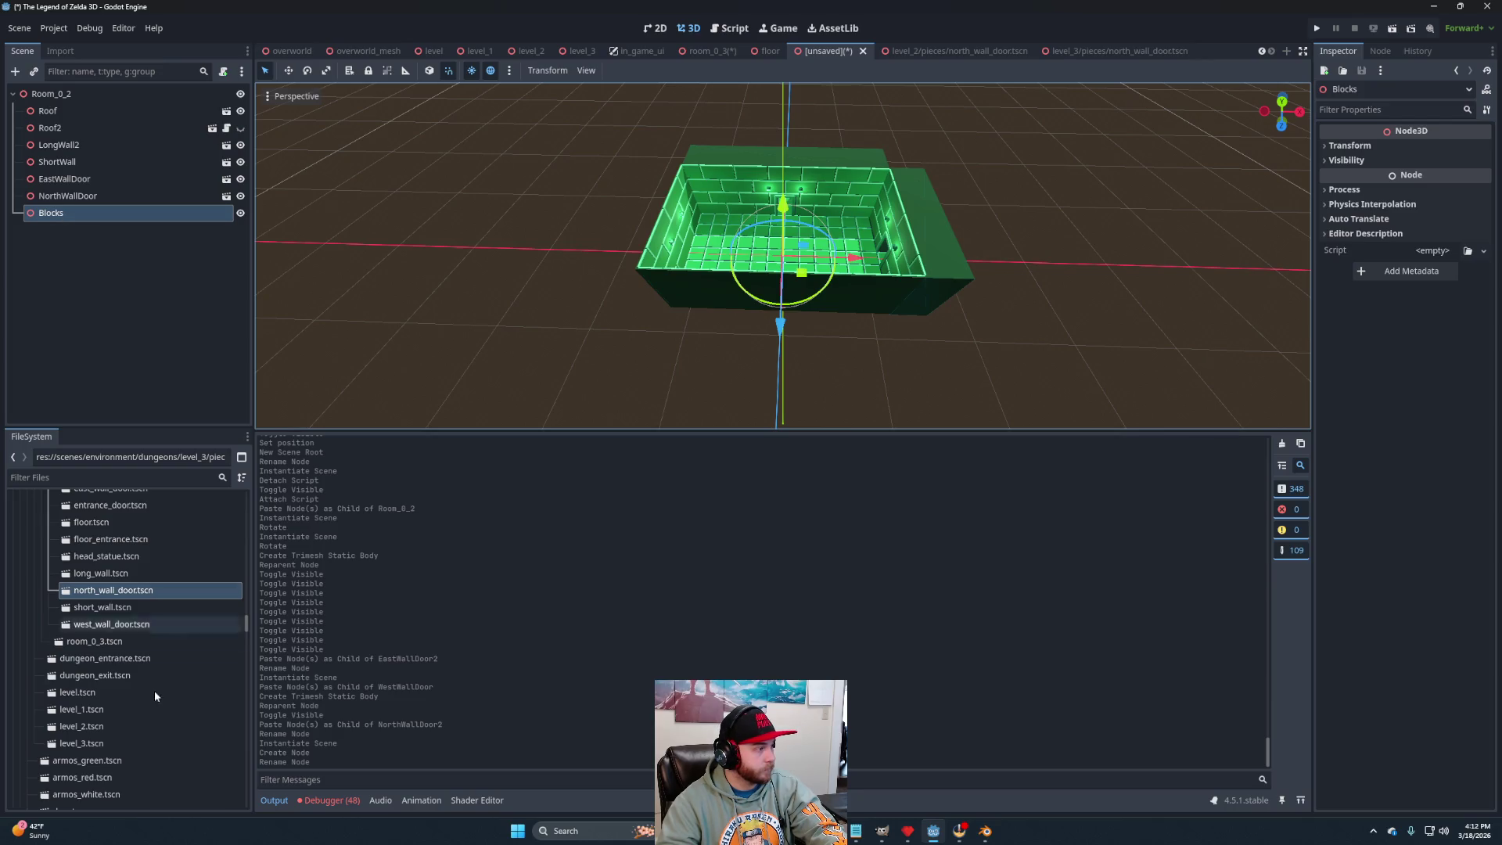
scroll(106, 613, "up", 2)
scroll(105, 613, "up", 5)
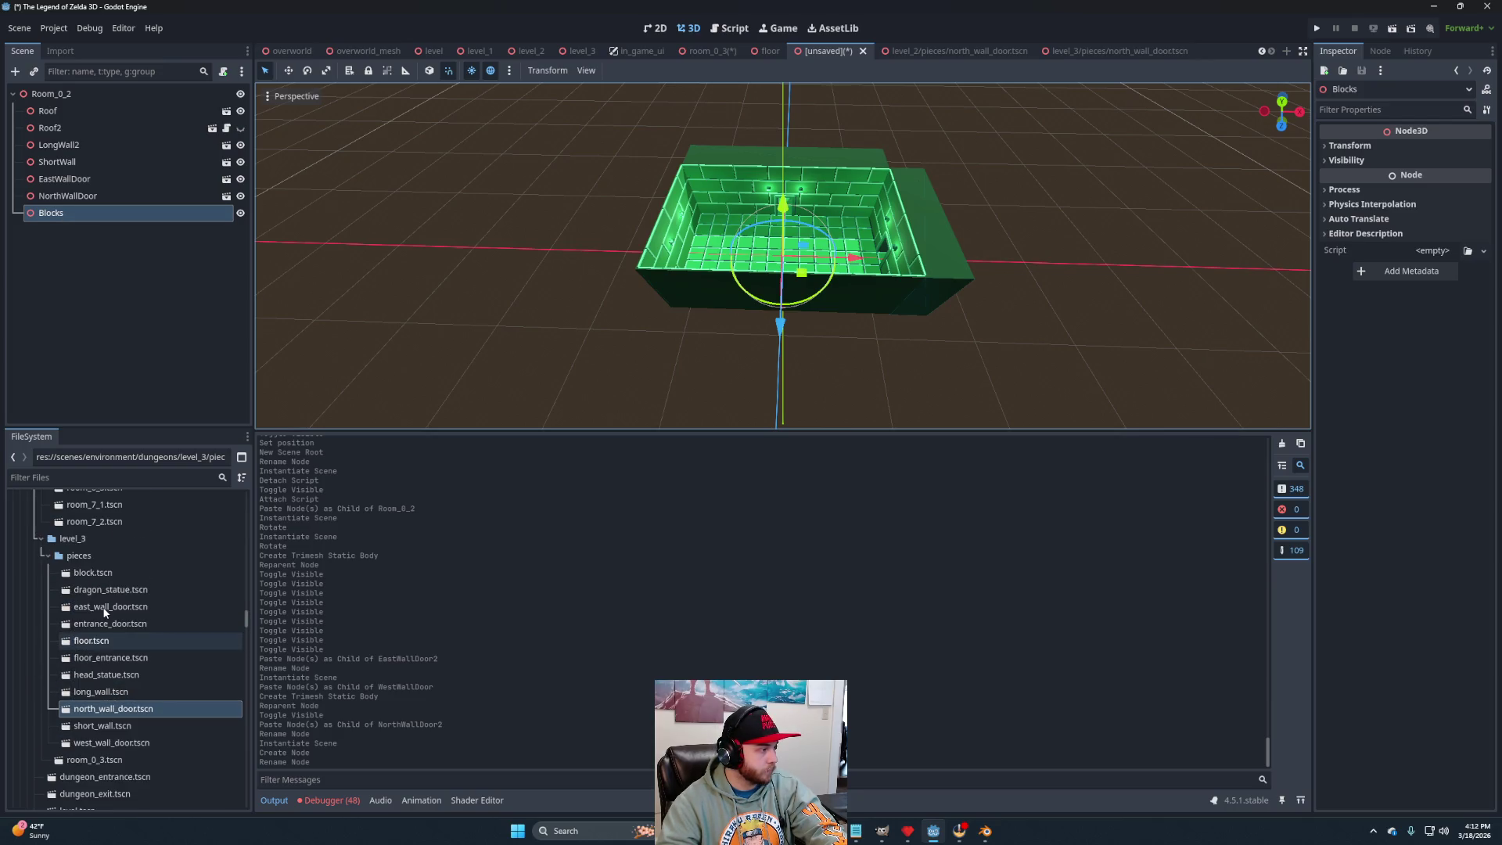
Instance block.tscn under Blocks, slide it 5.7 units along X, and place a duplicate 6.4 units away.
left_click_drag(92, 575, 102, 214)
scroll(896, 308, "up", 8)
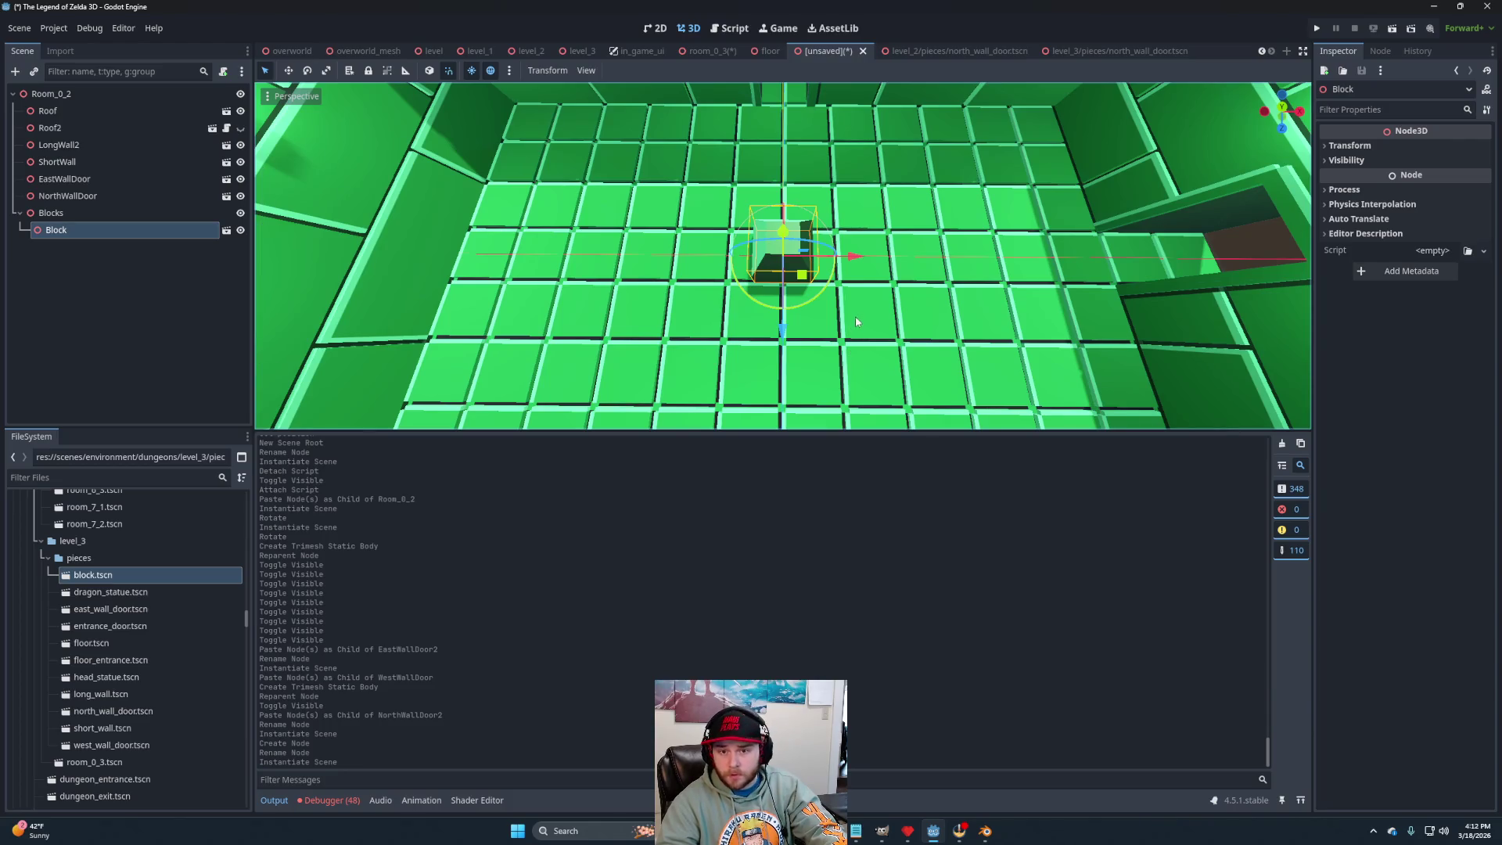
left_click_drag(858, 258, 1052, 253)
key("f")
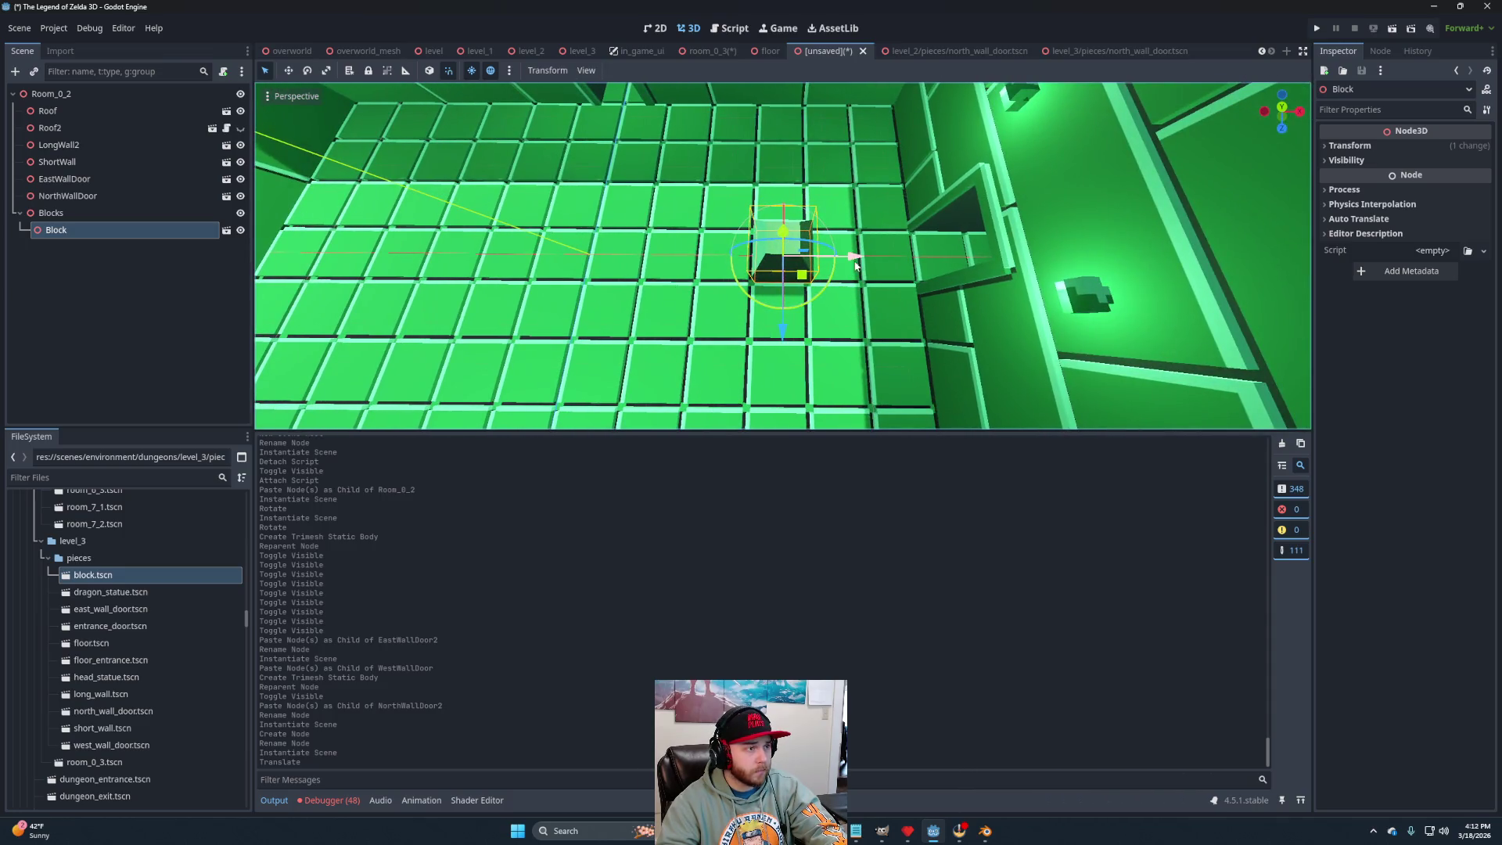
left_click_drag(855, 266, 745, 258)
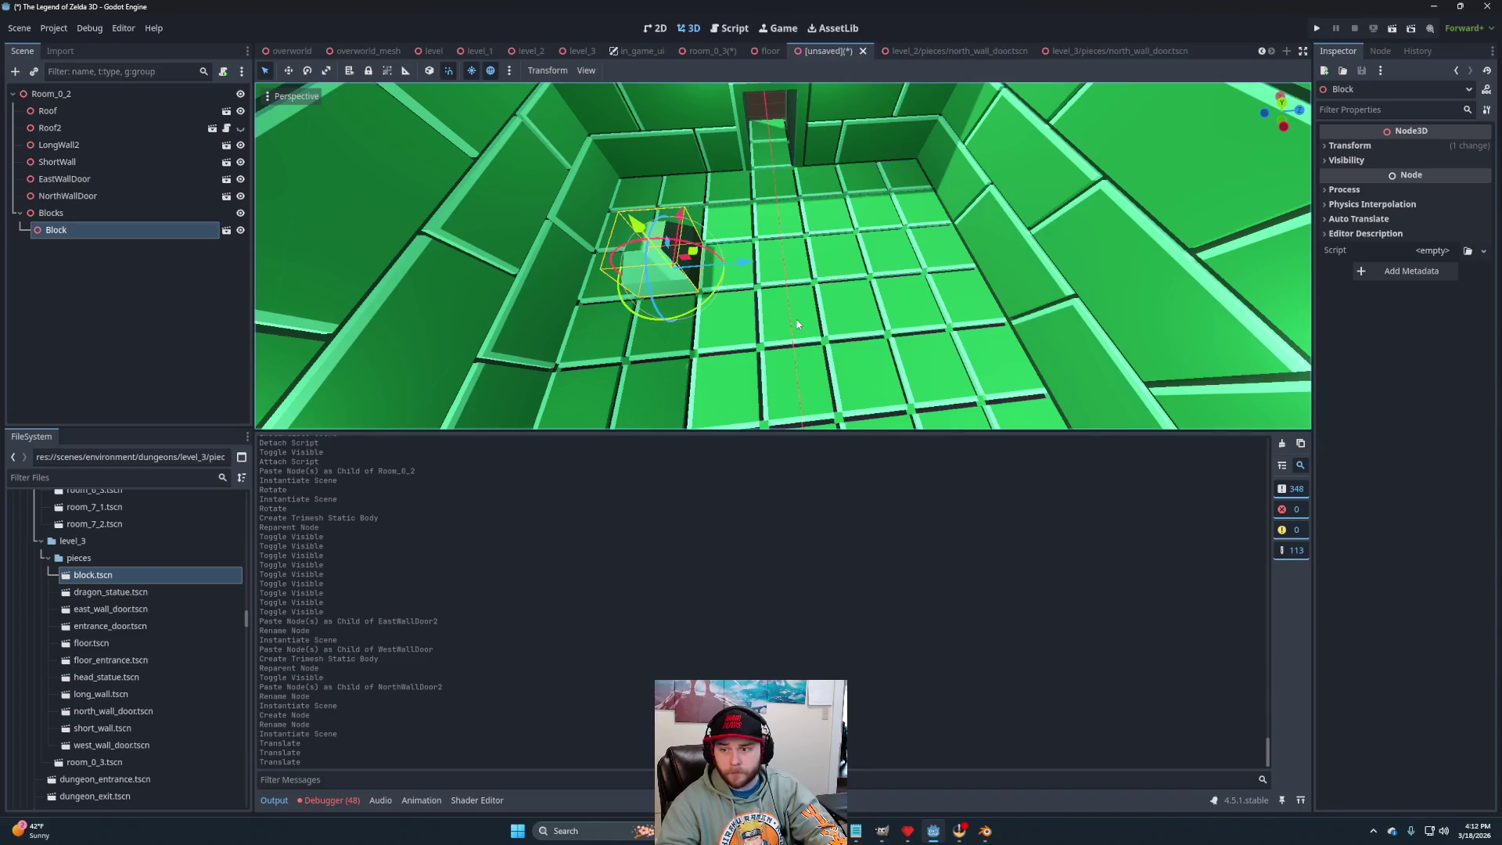
key("ctrl+d")
left_click_drag(740, 269, 955, 261)
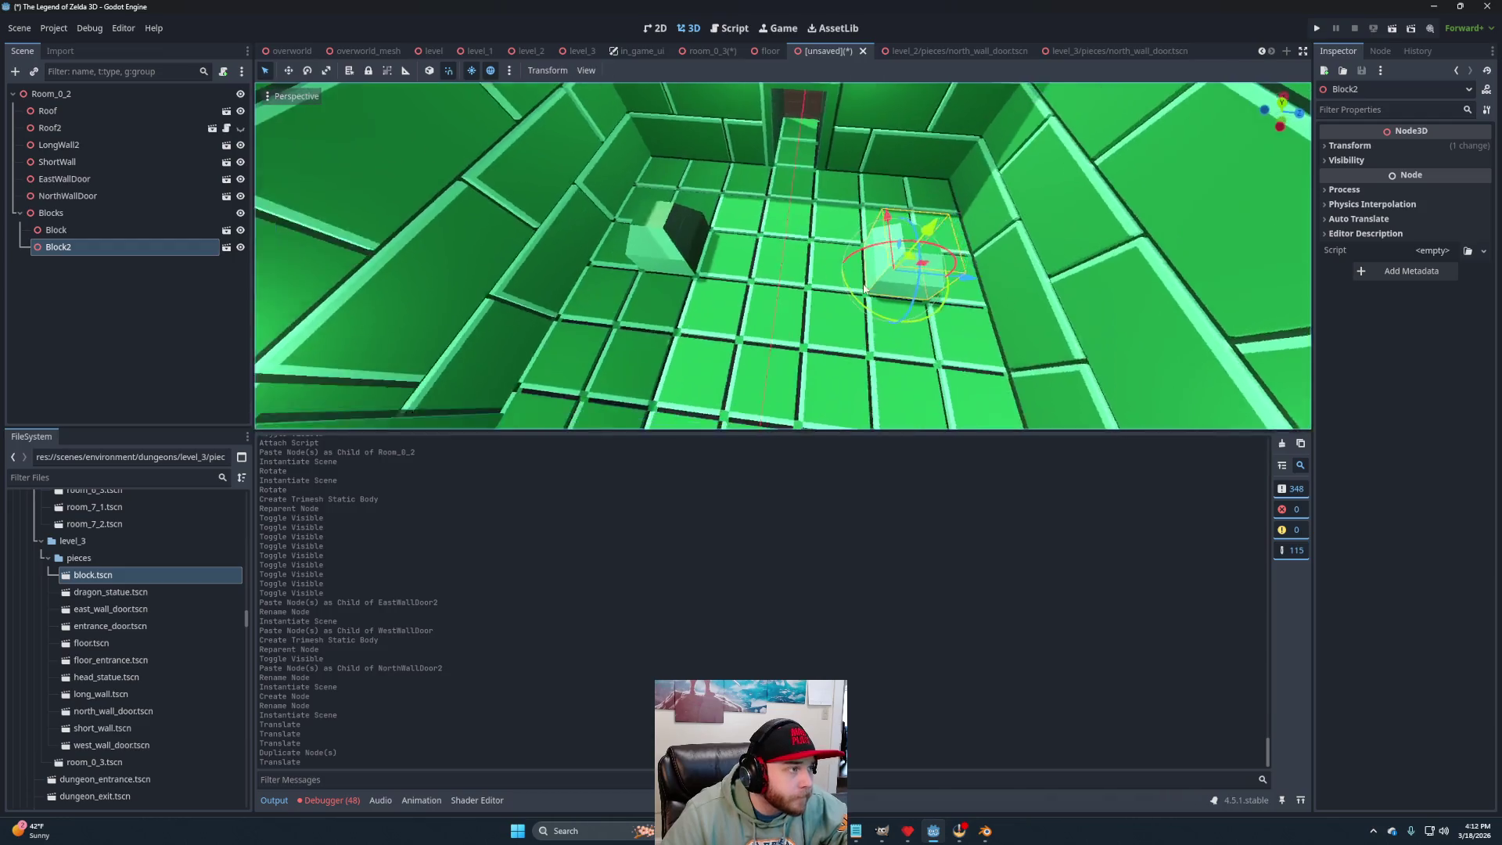
Duplicate both blocks and move the copies about 12.5 units left along X.
left_click(692, 184, "shift")
key("f")
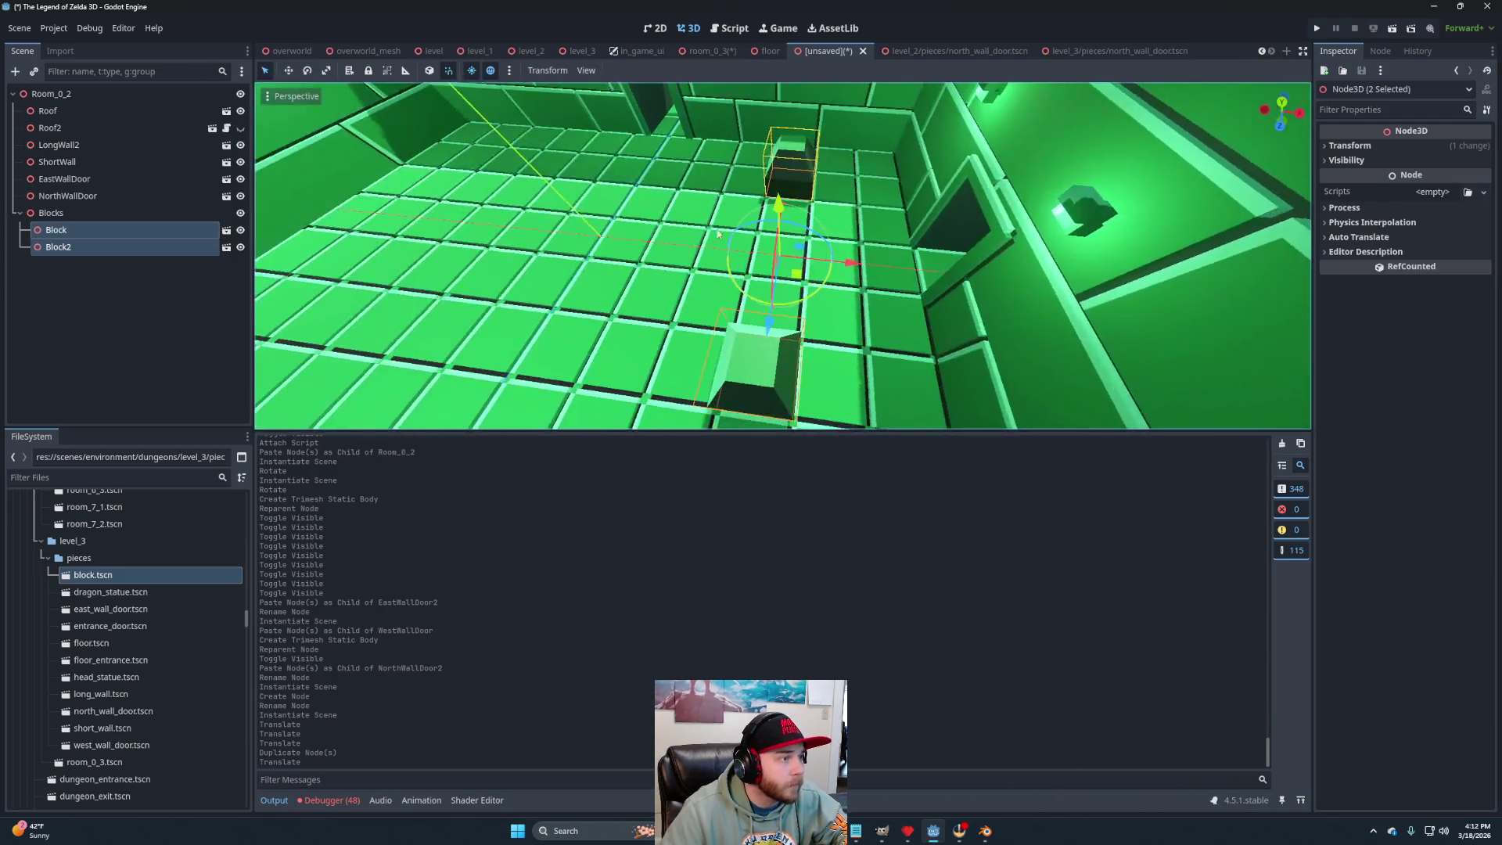
key("ctrl+d")
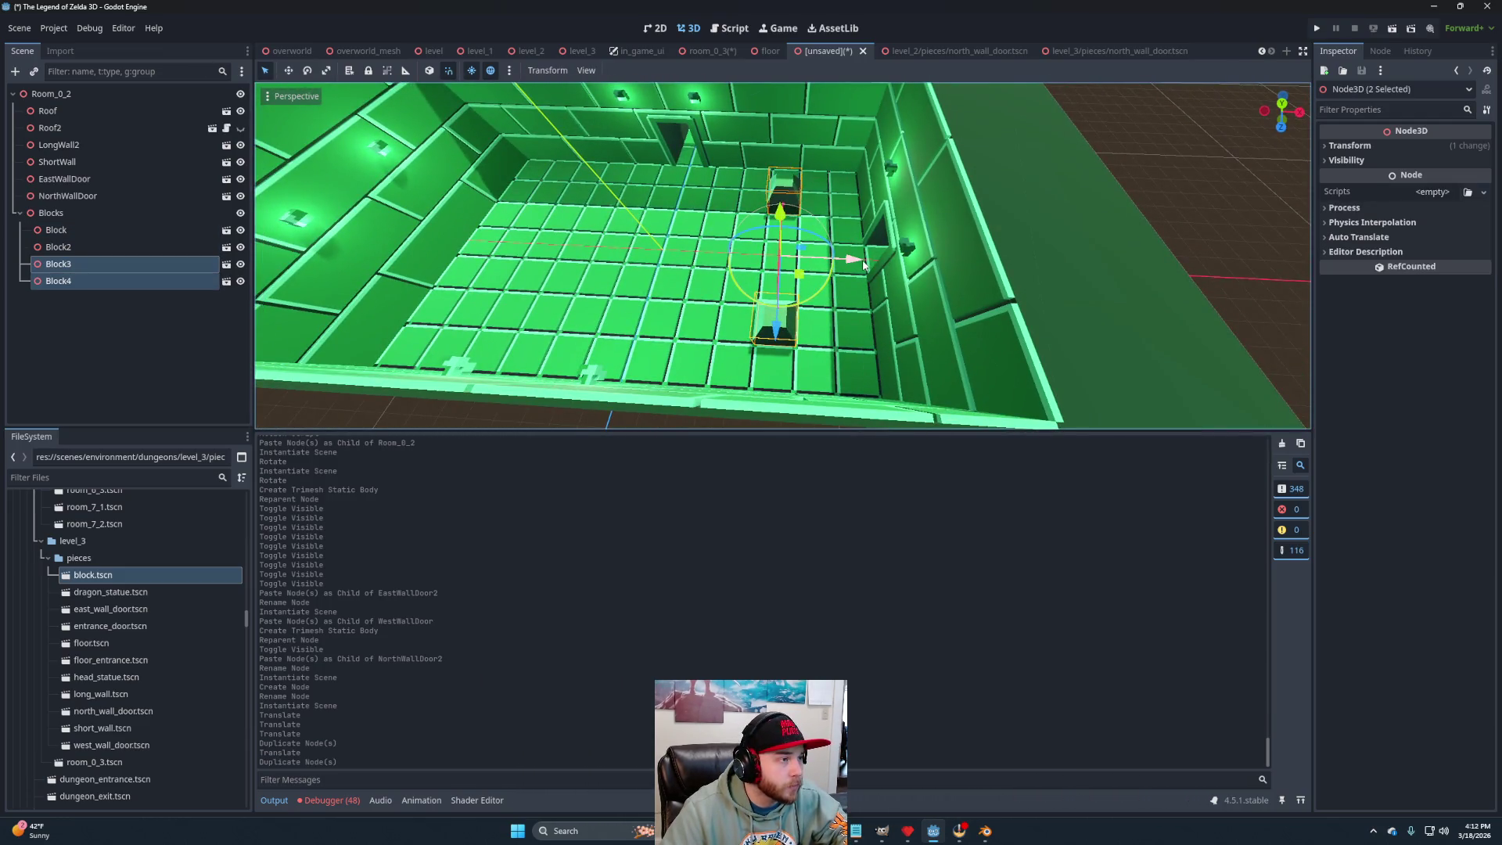
left_click_drag(864, 266, 597, 246)
key("f")
scroll(856, 257, "up", 3)
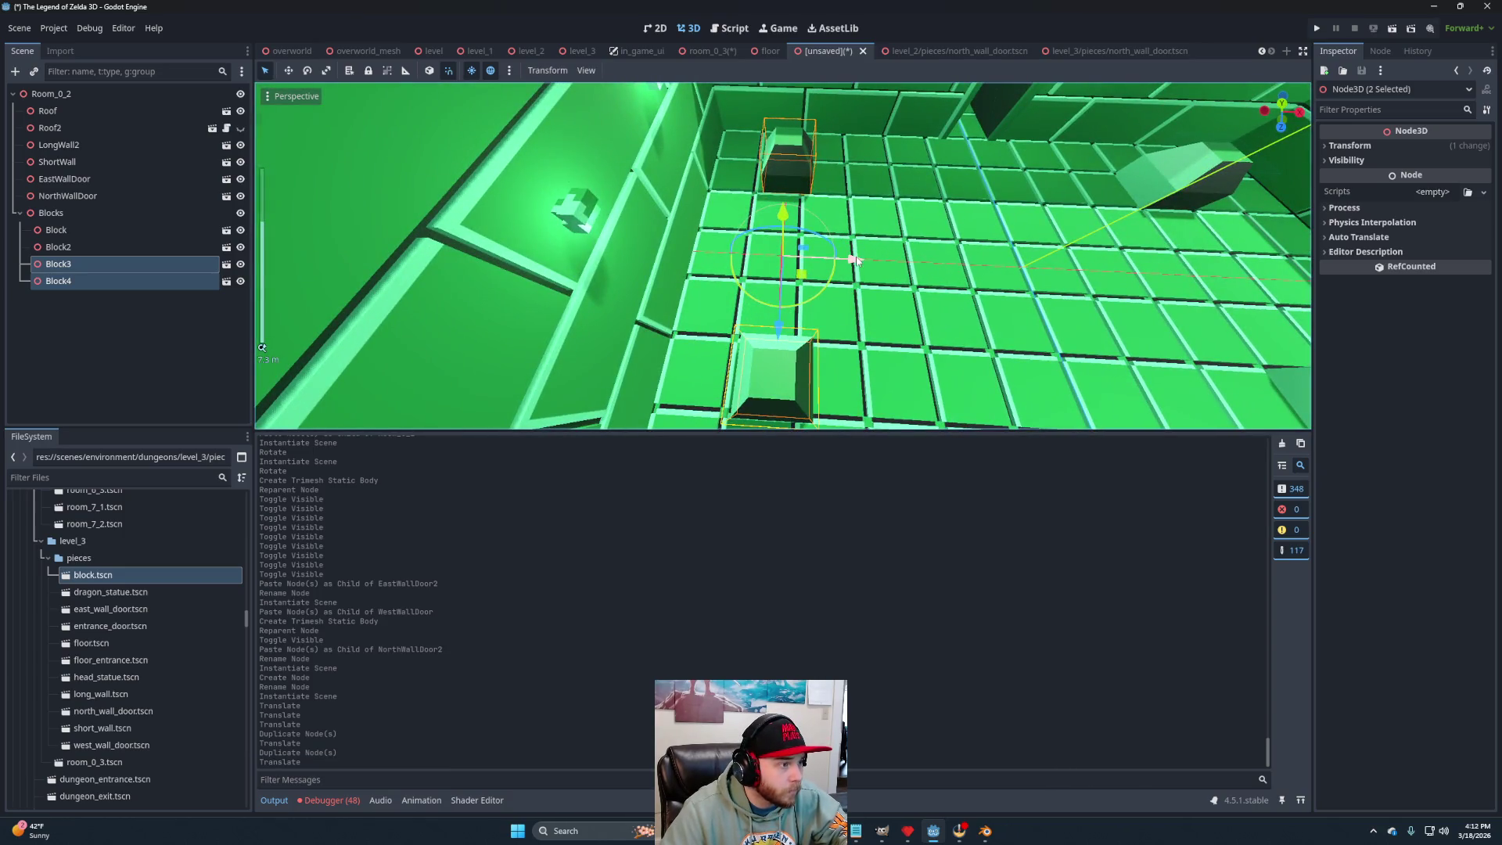
mouse_move(857, 259)
left_mouse_down()
mouse_move(1105, 291)
mouse_move(1134, 274)
mouse_move(889, 248)
left_mouse_up()
scroll(889, 249, "down", 6)
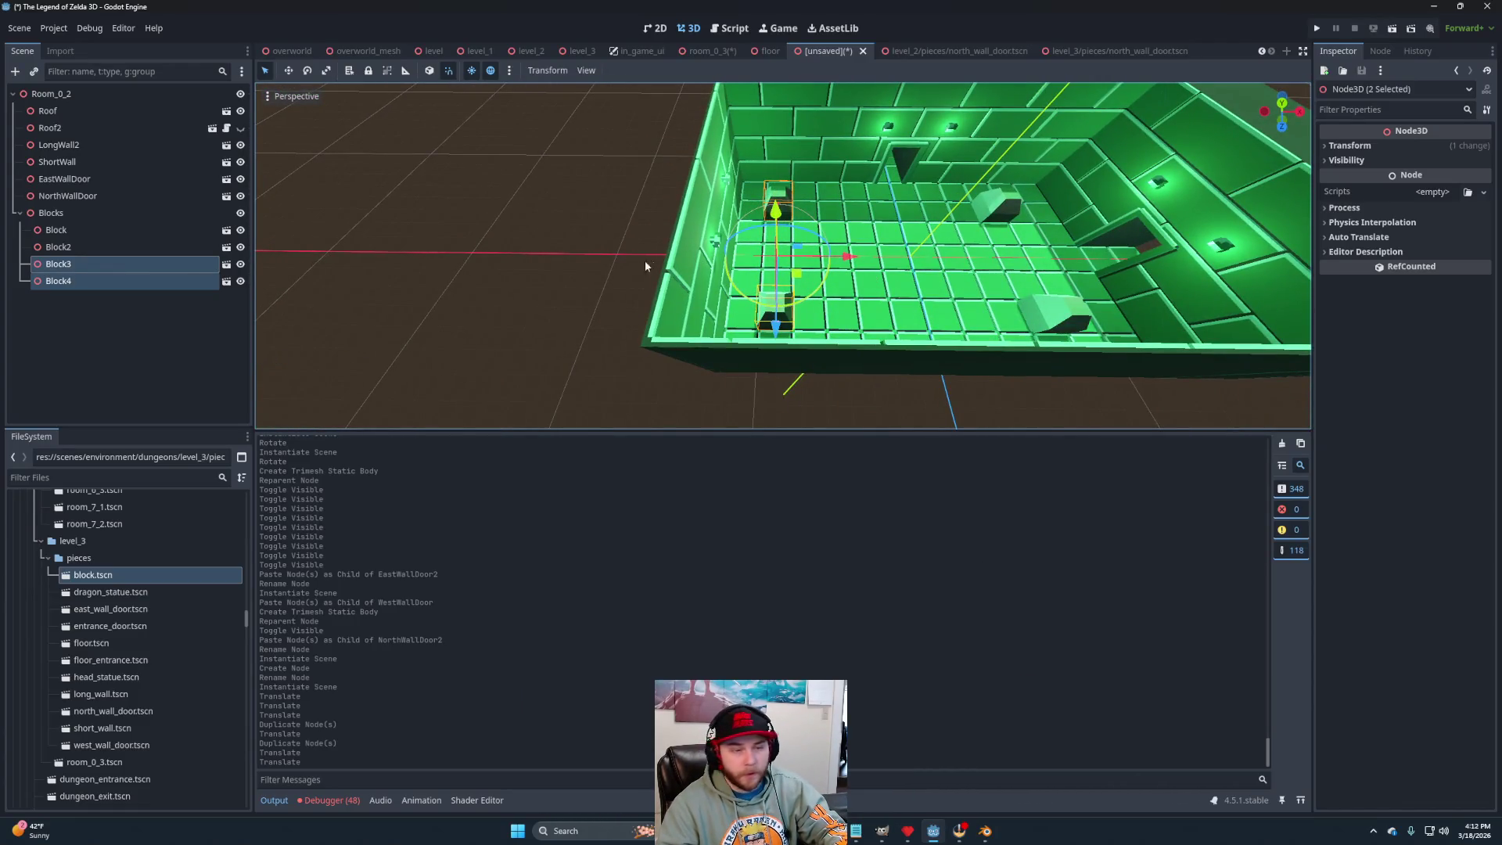
left_click(645, 262)
scroll(942, 218, "down", 4)
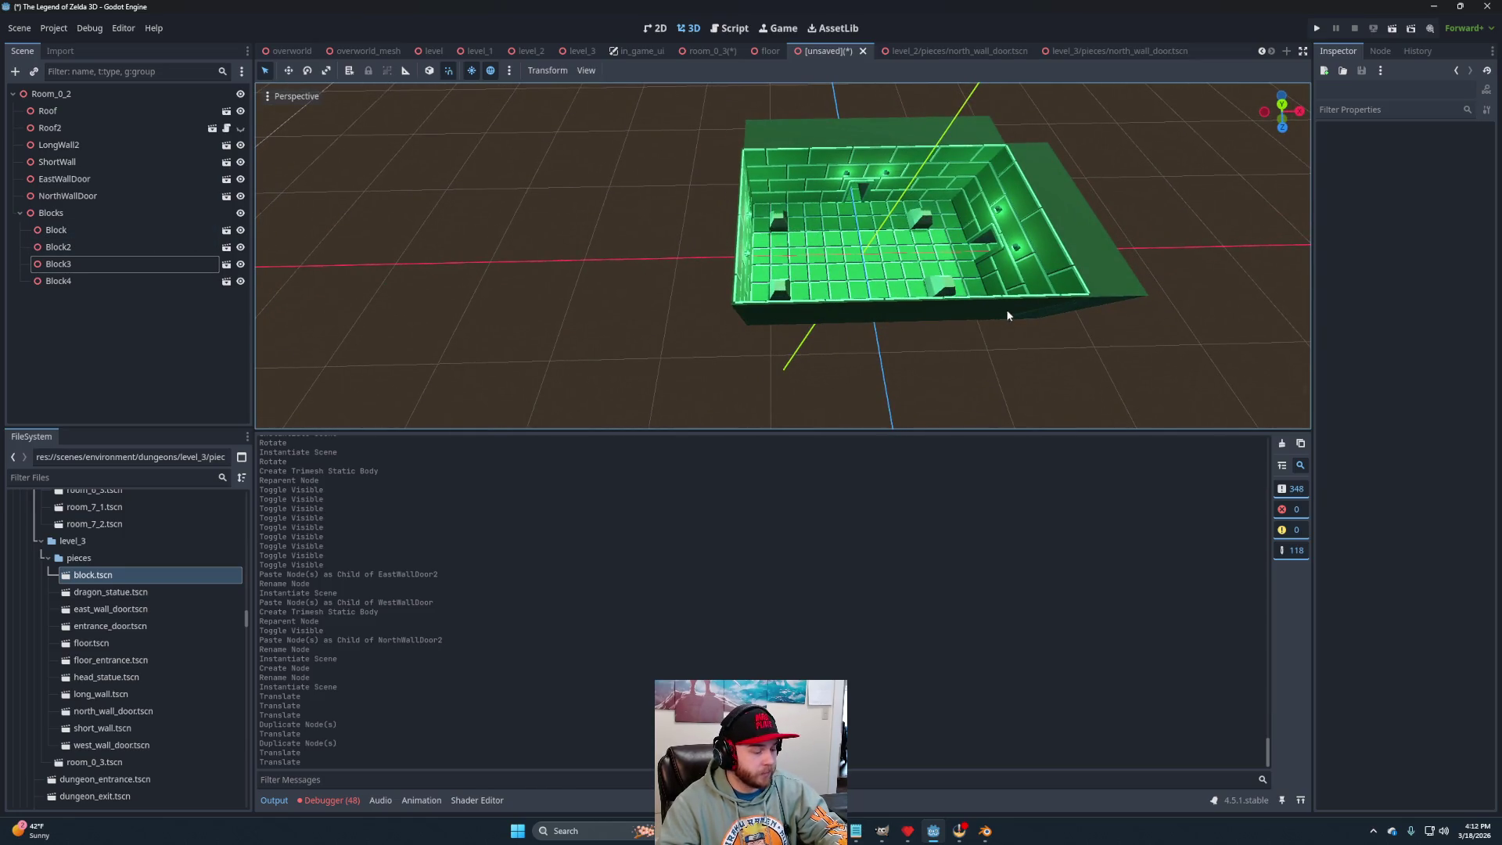
Save the room as room_0_2.tscn in the level_3 folder.
key("ctrl+s")
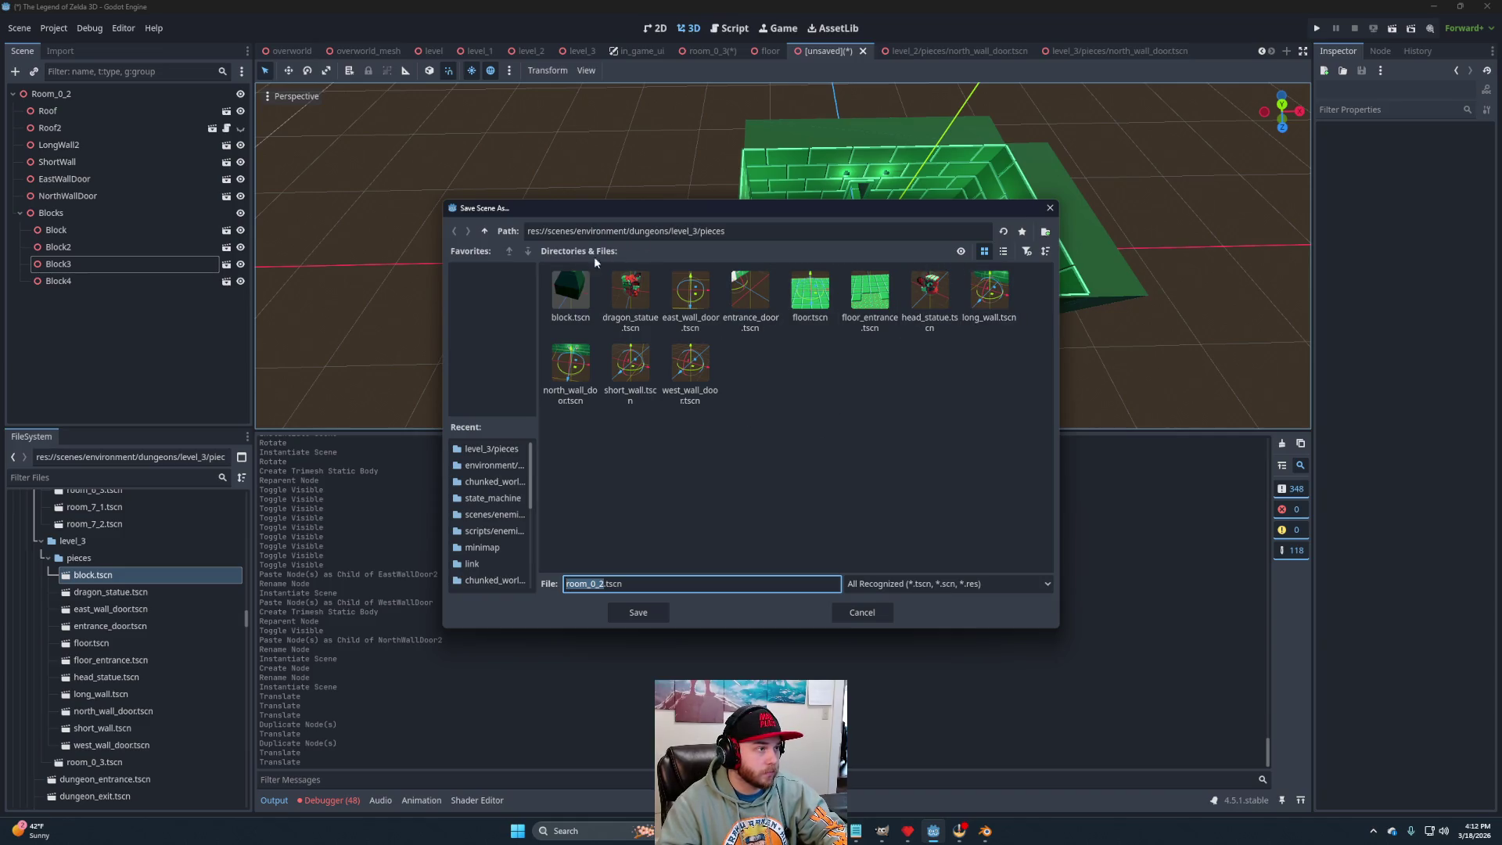
left_click(486, 230)
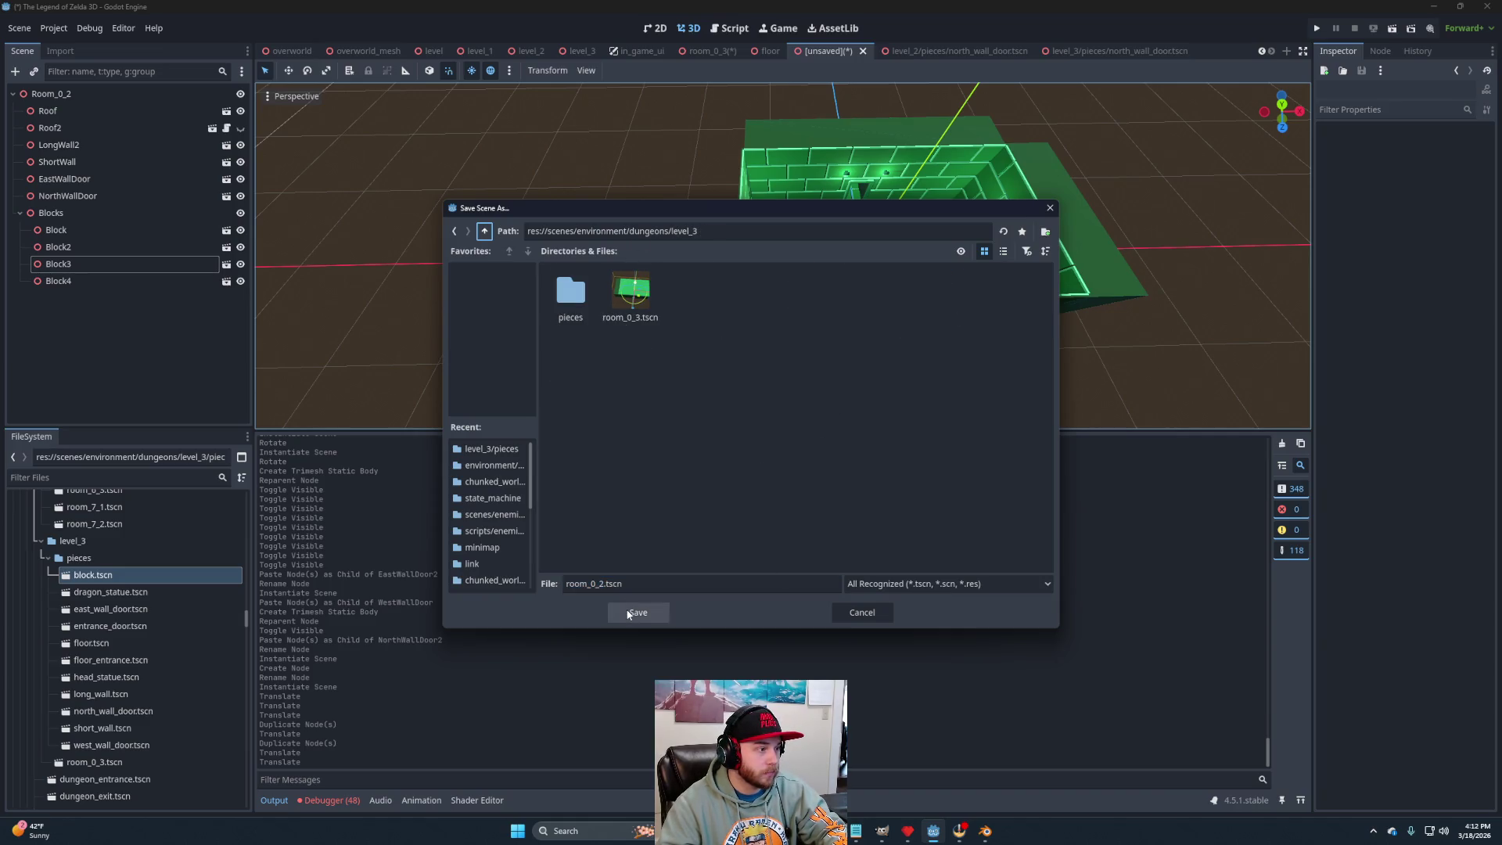
left_click(637, 612)
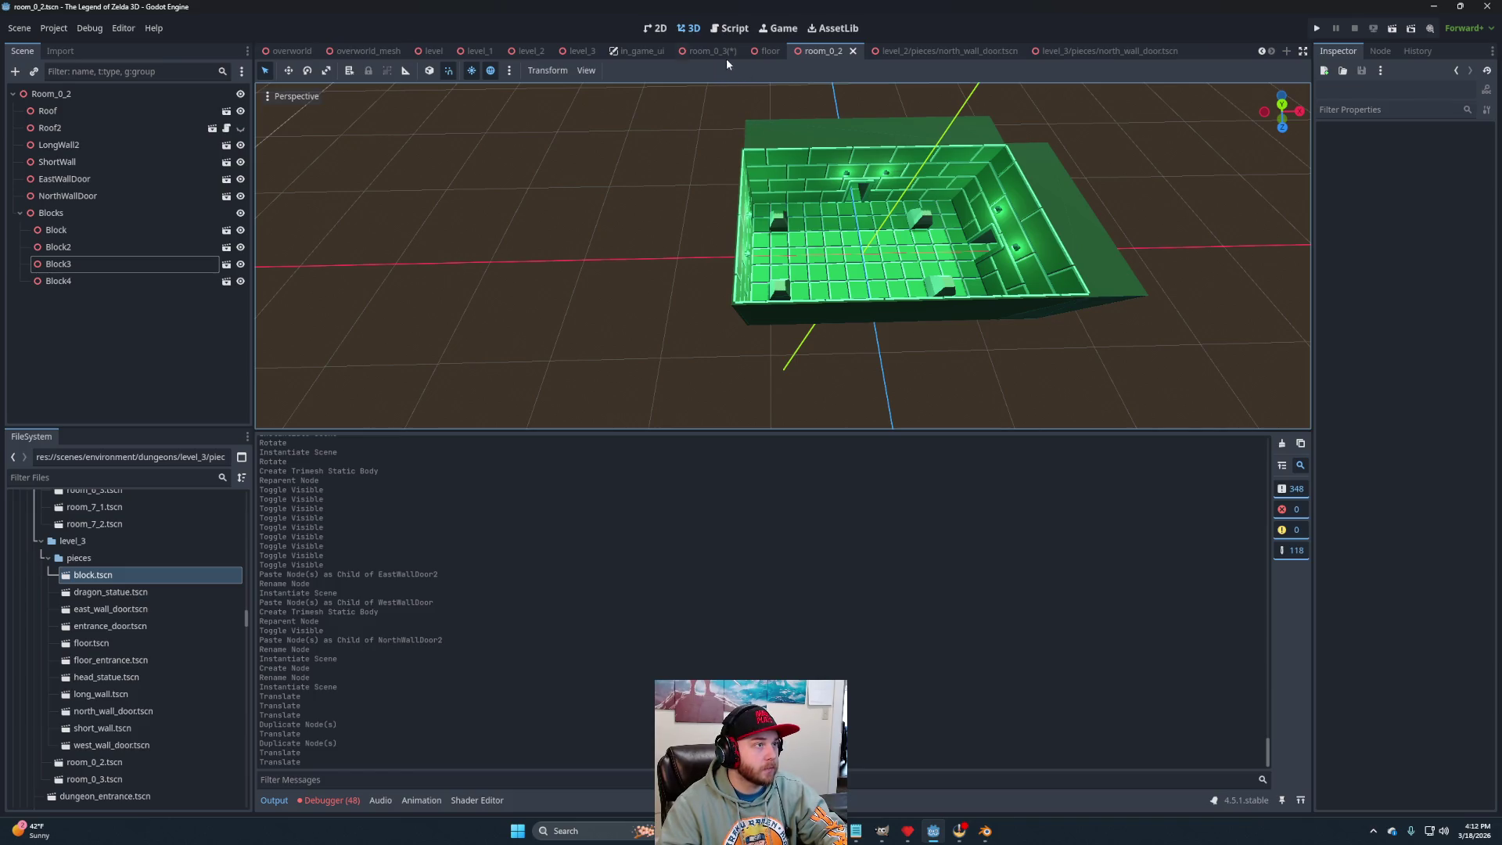
Save the room_0_3 scene and close the level_3 north wall door tab.
left_click(726, 55)
key("ctrl+s")
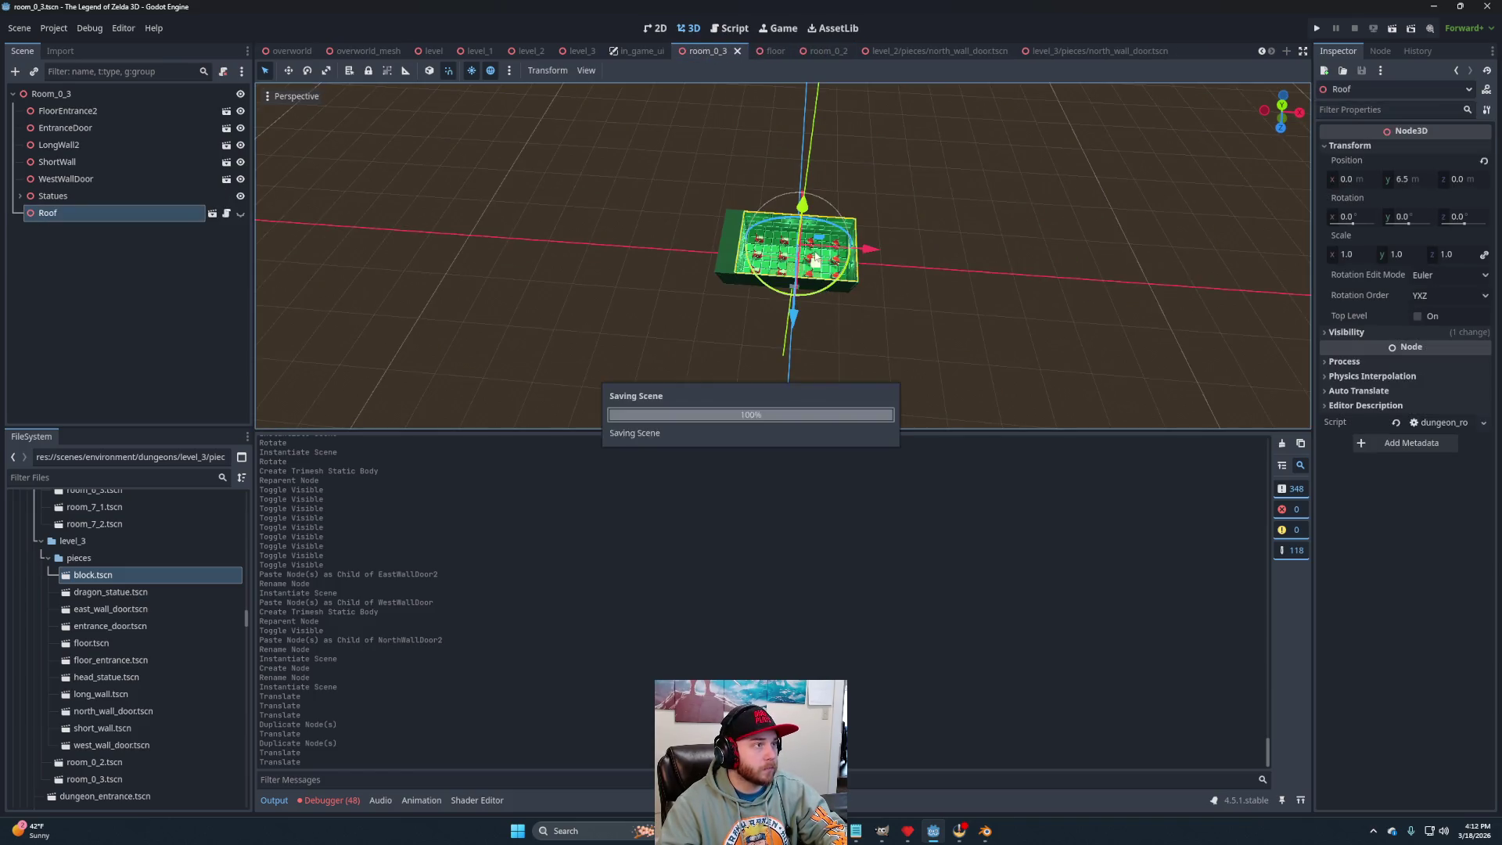
left_click(579, 54)
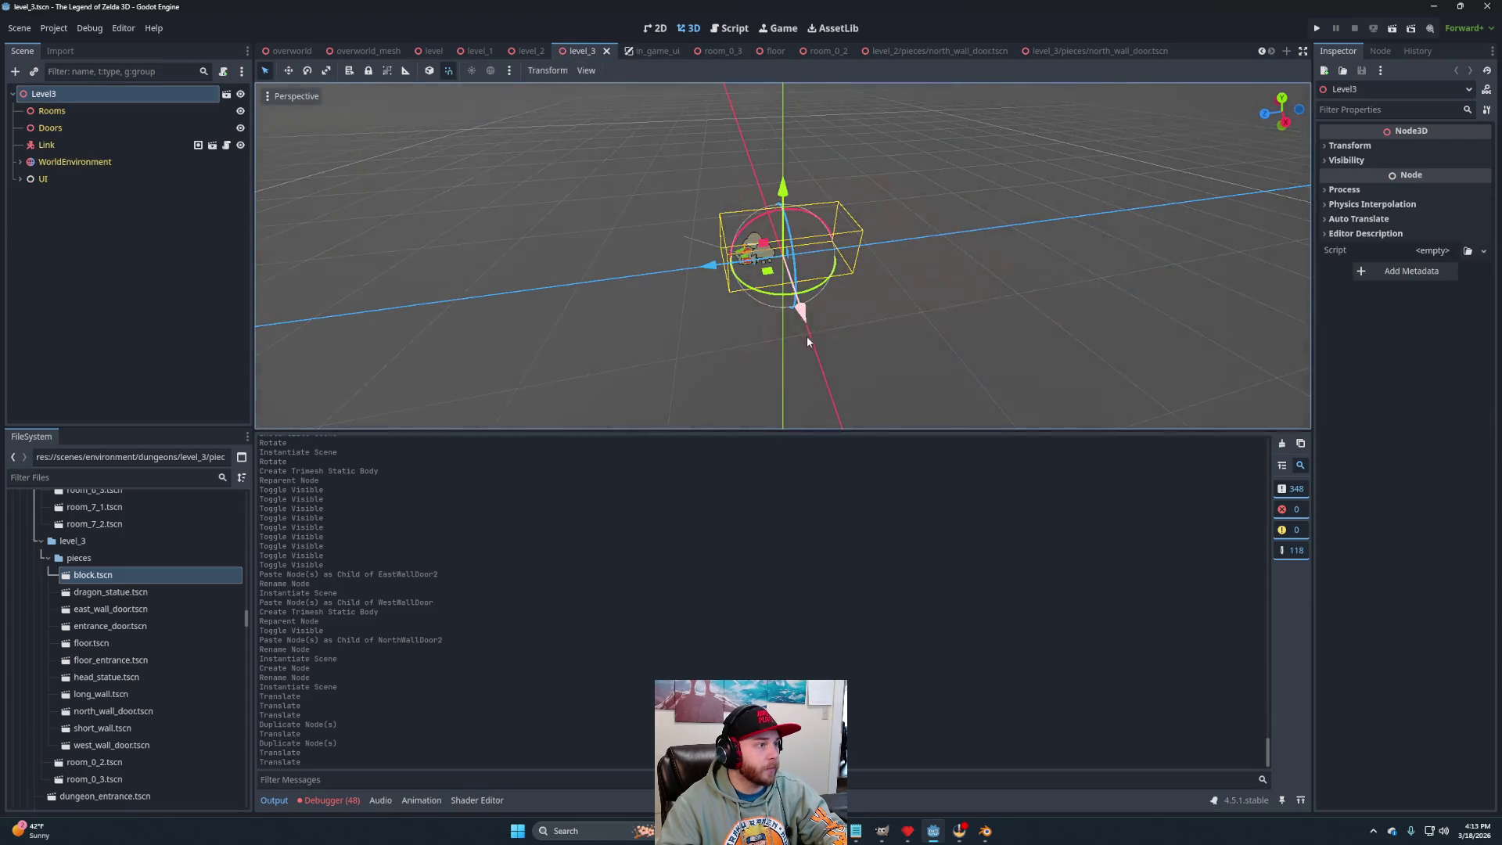
scroll(867, 297, "up", 2)
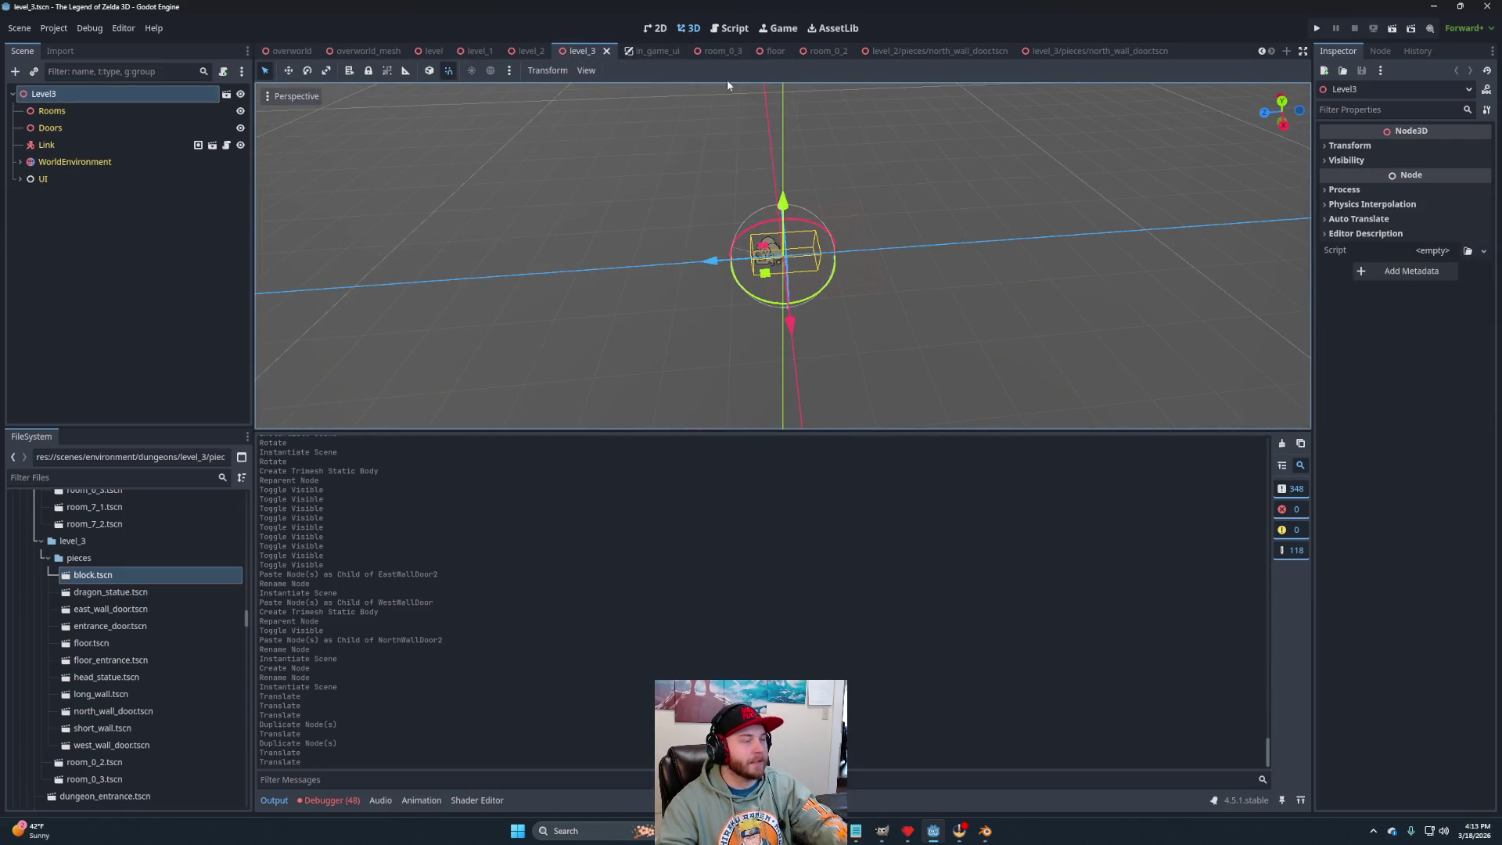
left_click(1123, 51)
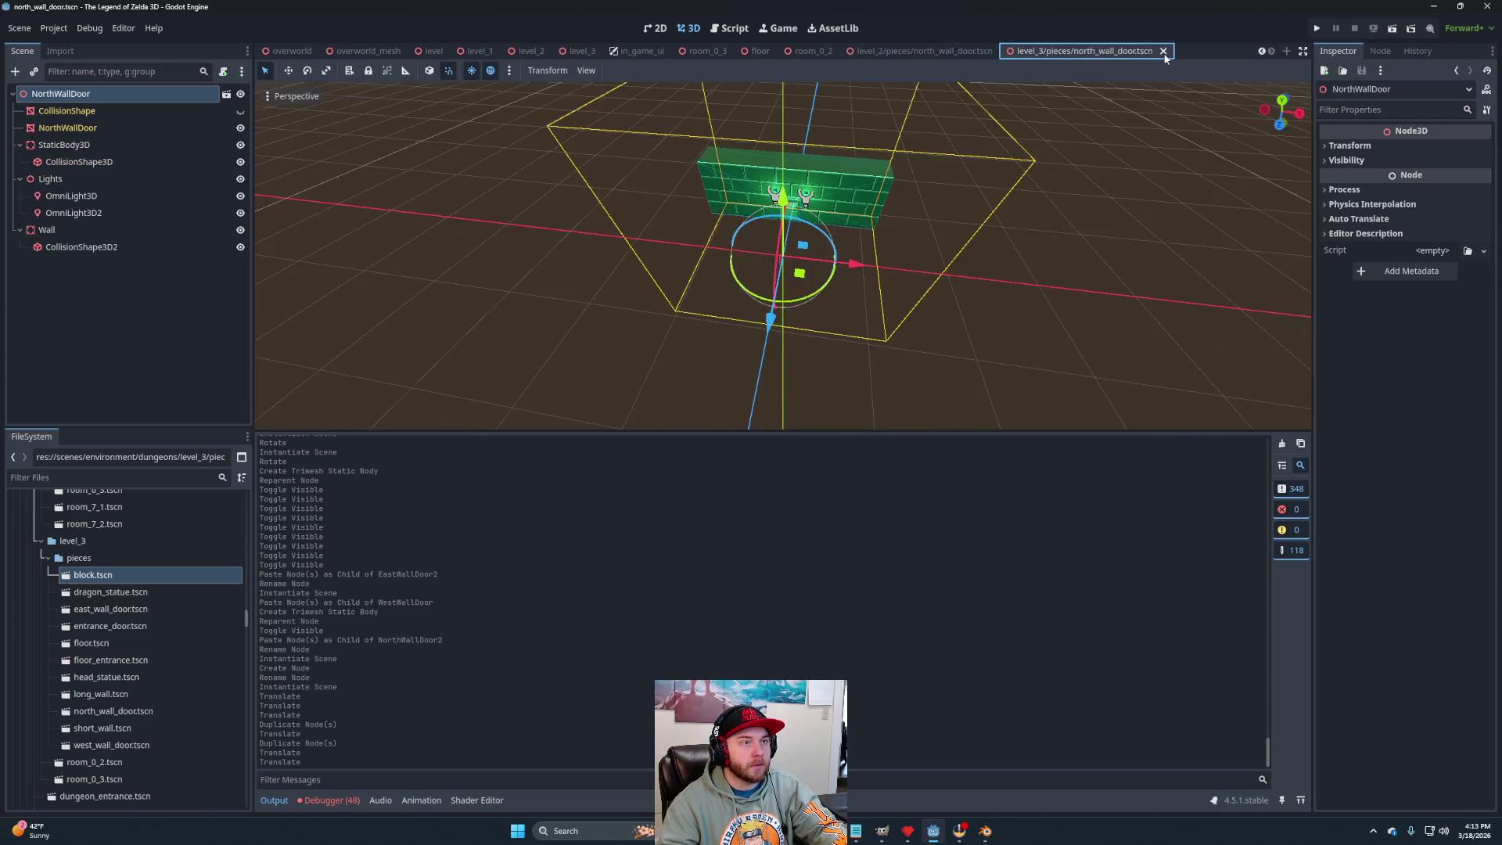
left_click(1025, 52)
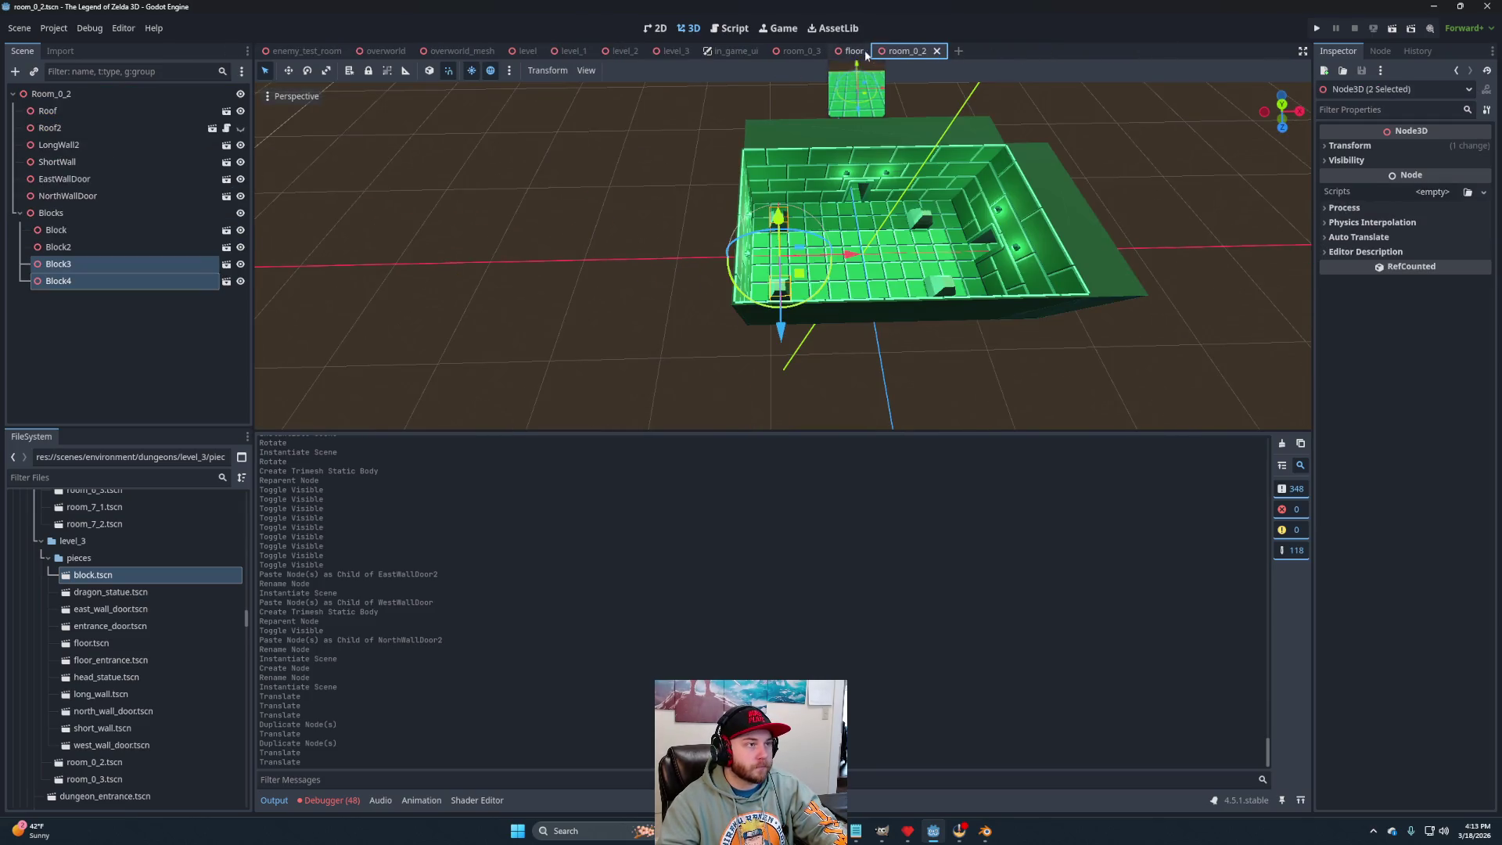
Close the level_2 north wall door and floor tabs, then start a new empty scene.
left_click(880, 51)
left_click(876, 52)
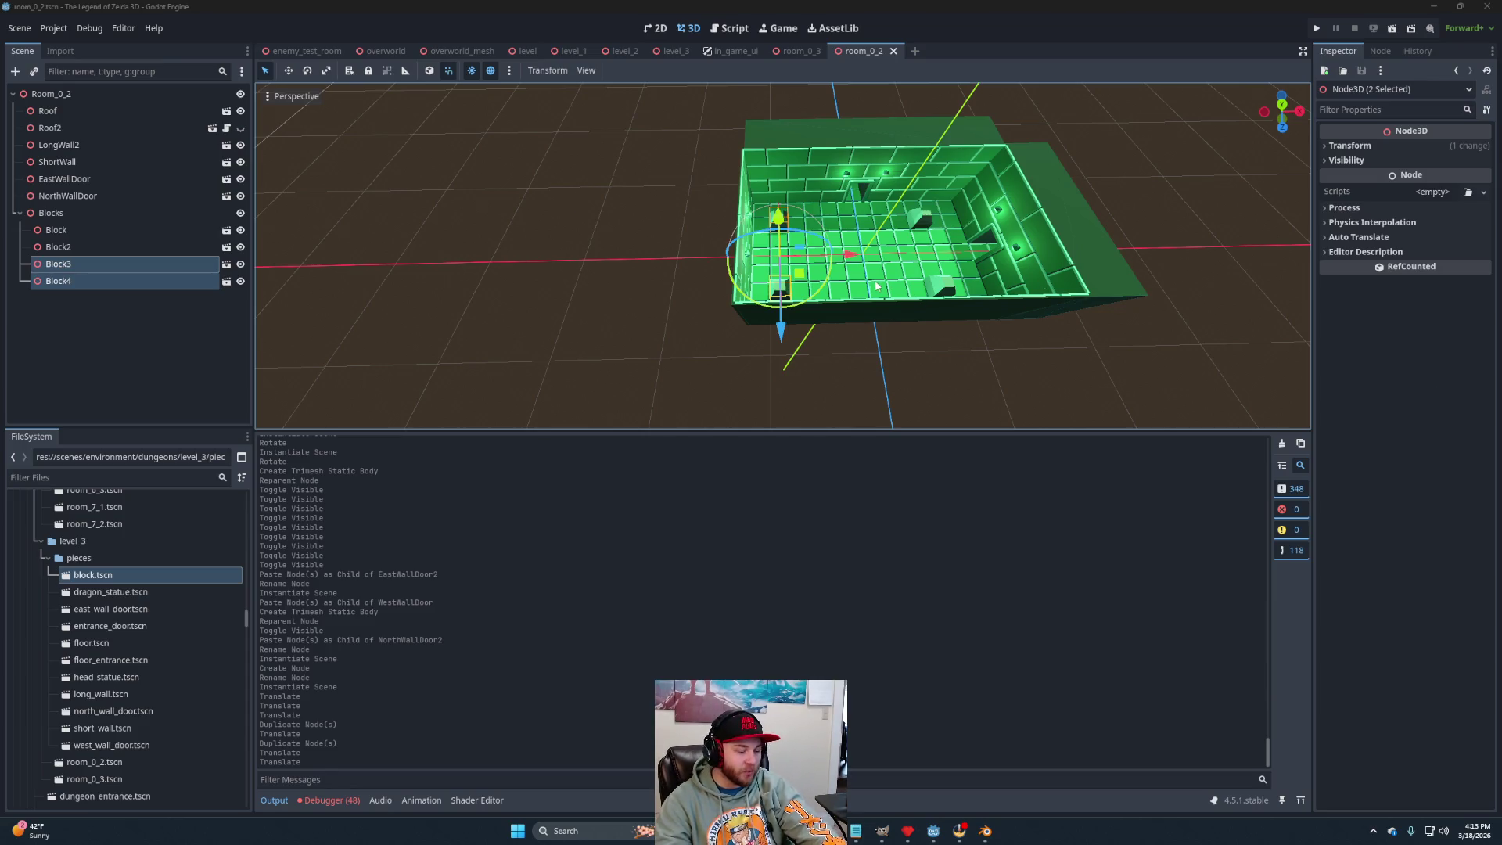
scroll(786, 279, "up", 3)
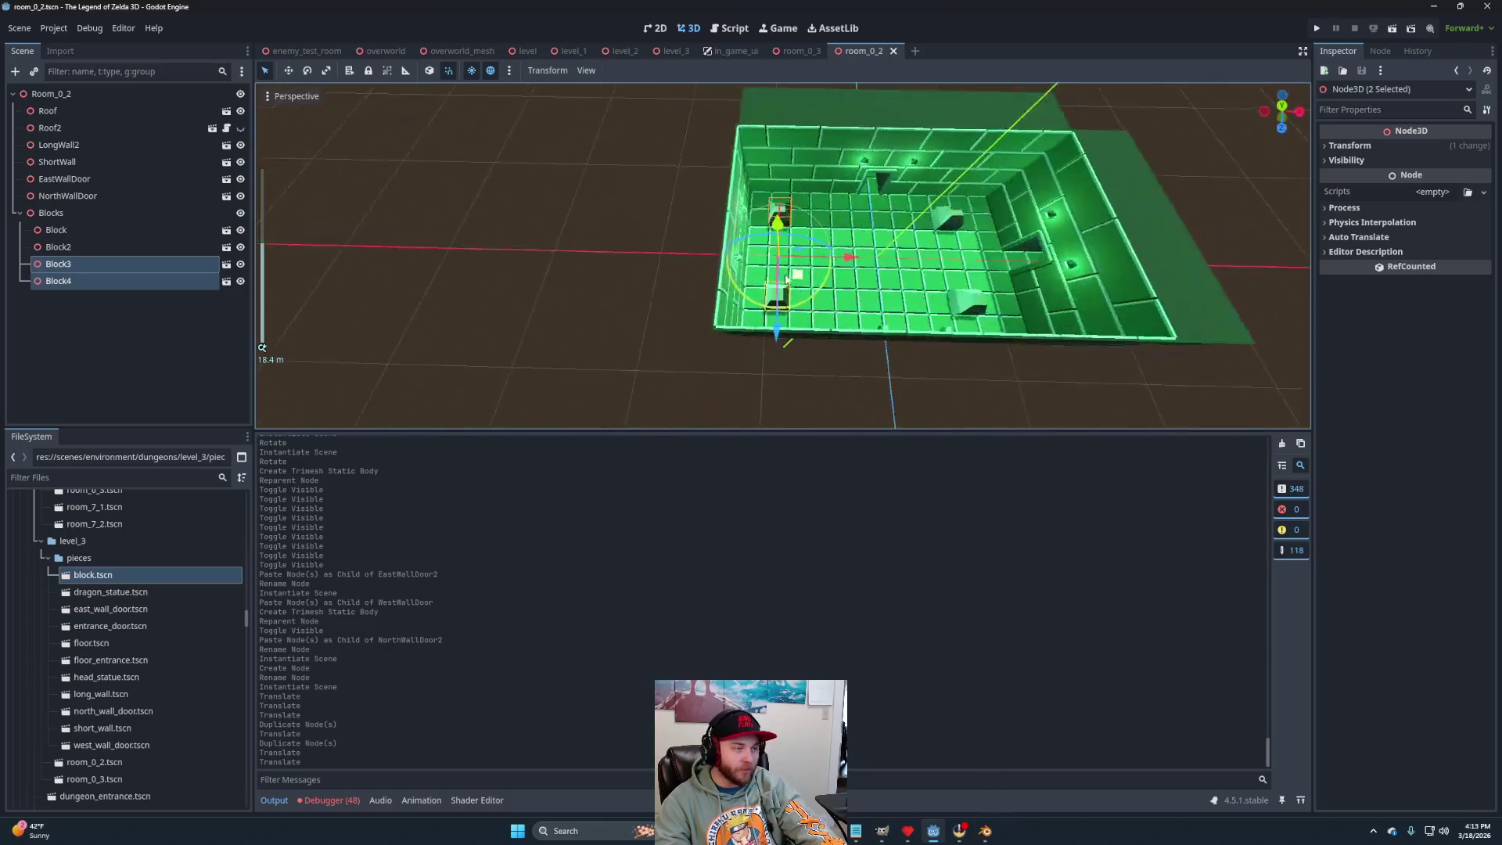
mouse_move(786, 279)
left_mouse_down()
mouse_move(837, 271)
mouse_move(845, 203)
left_mouse_up()
scroll(846, 203, "down", 3)
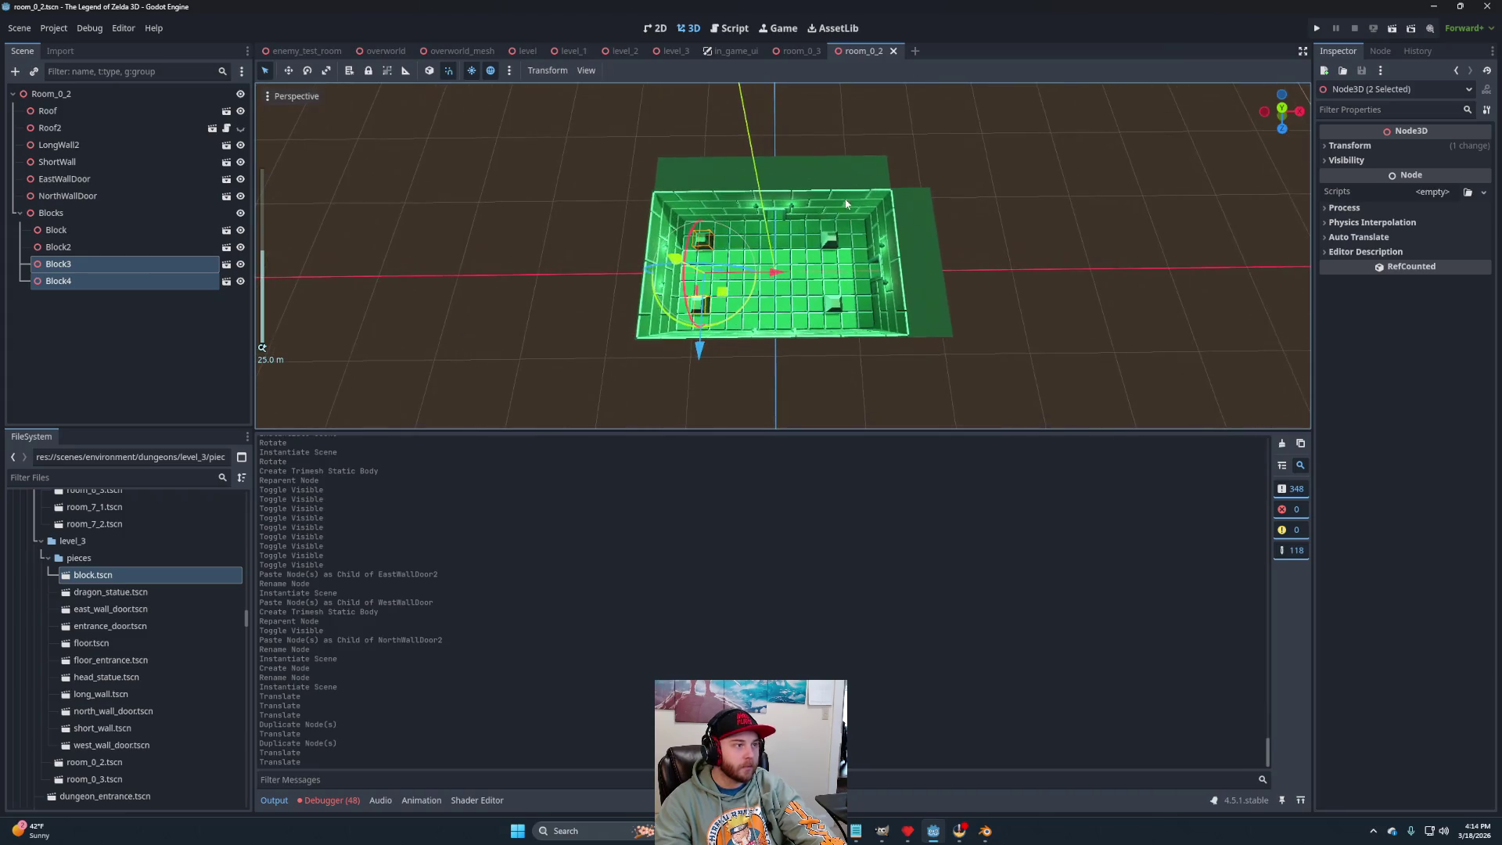
left_click(914, 51)
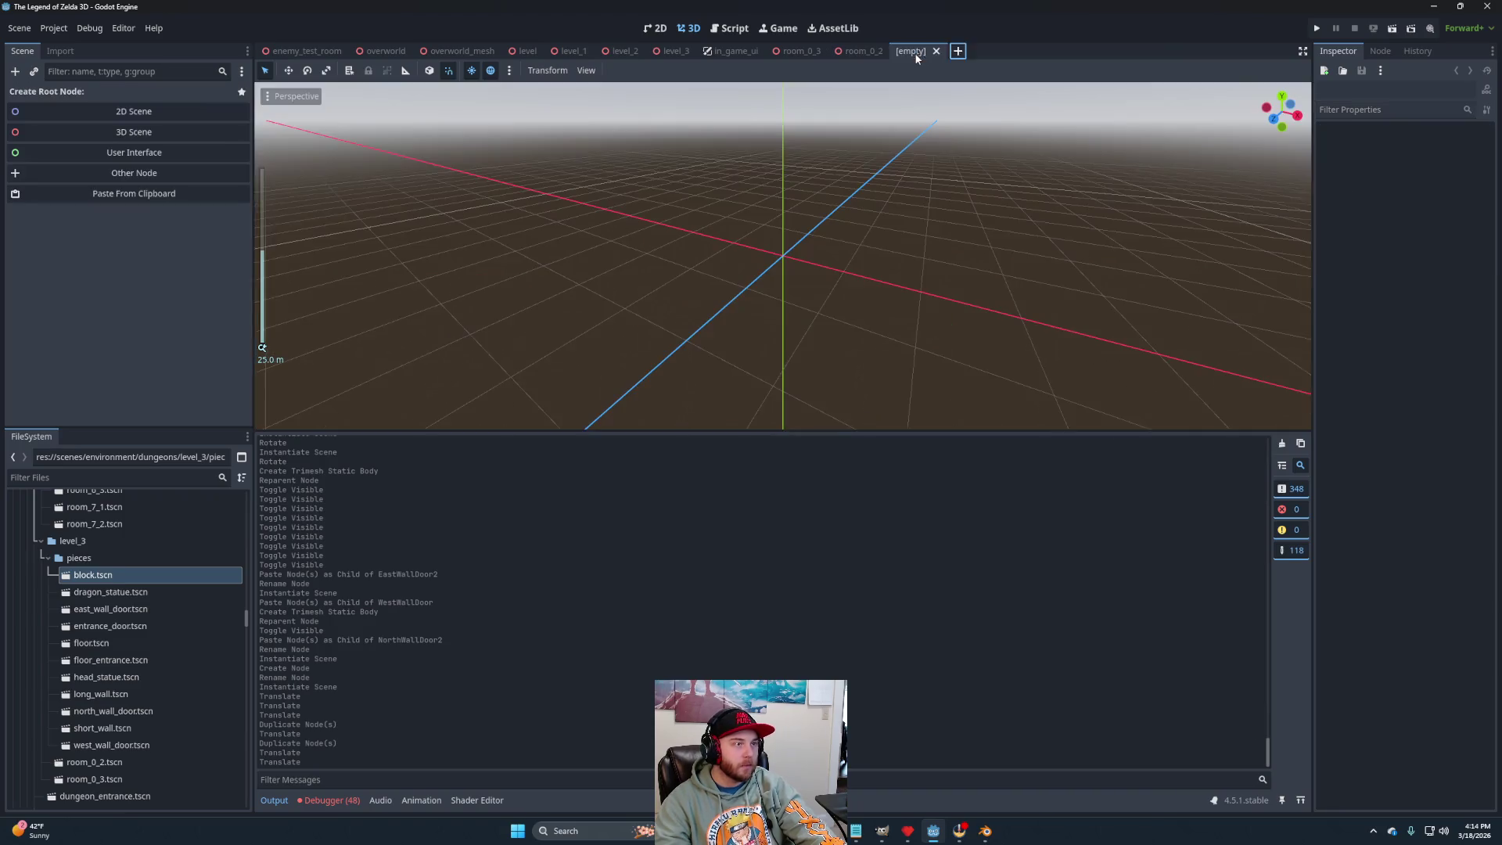
Give the new scene a Node3D root named Room_1_2.
left_click(124, 132)
double_click(102, 95)
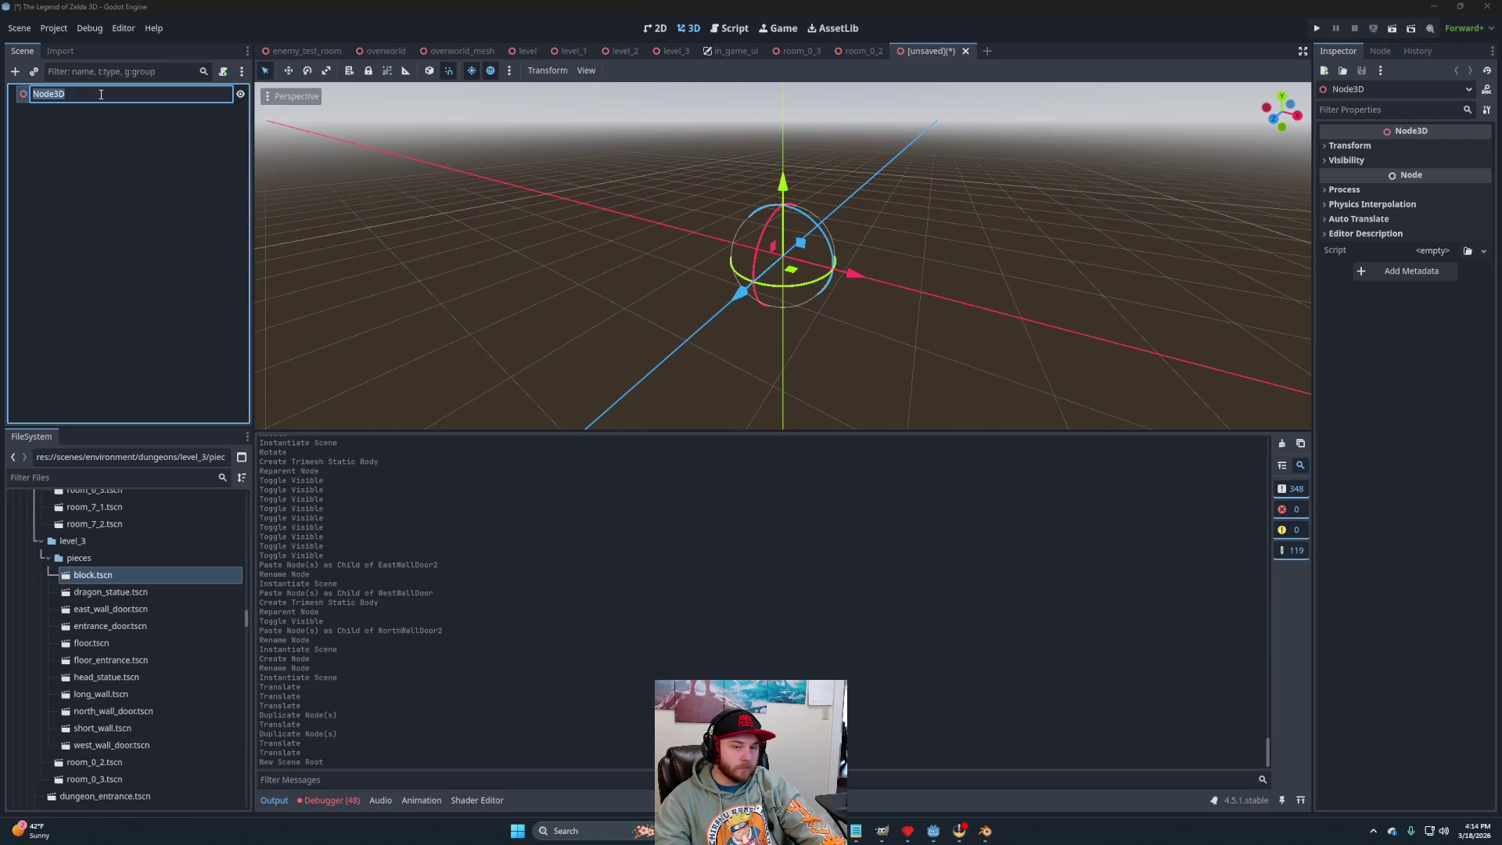
type("Room")
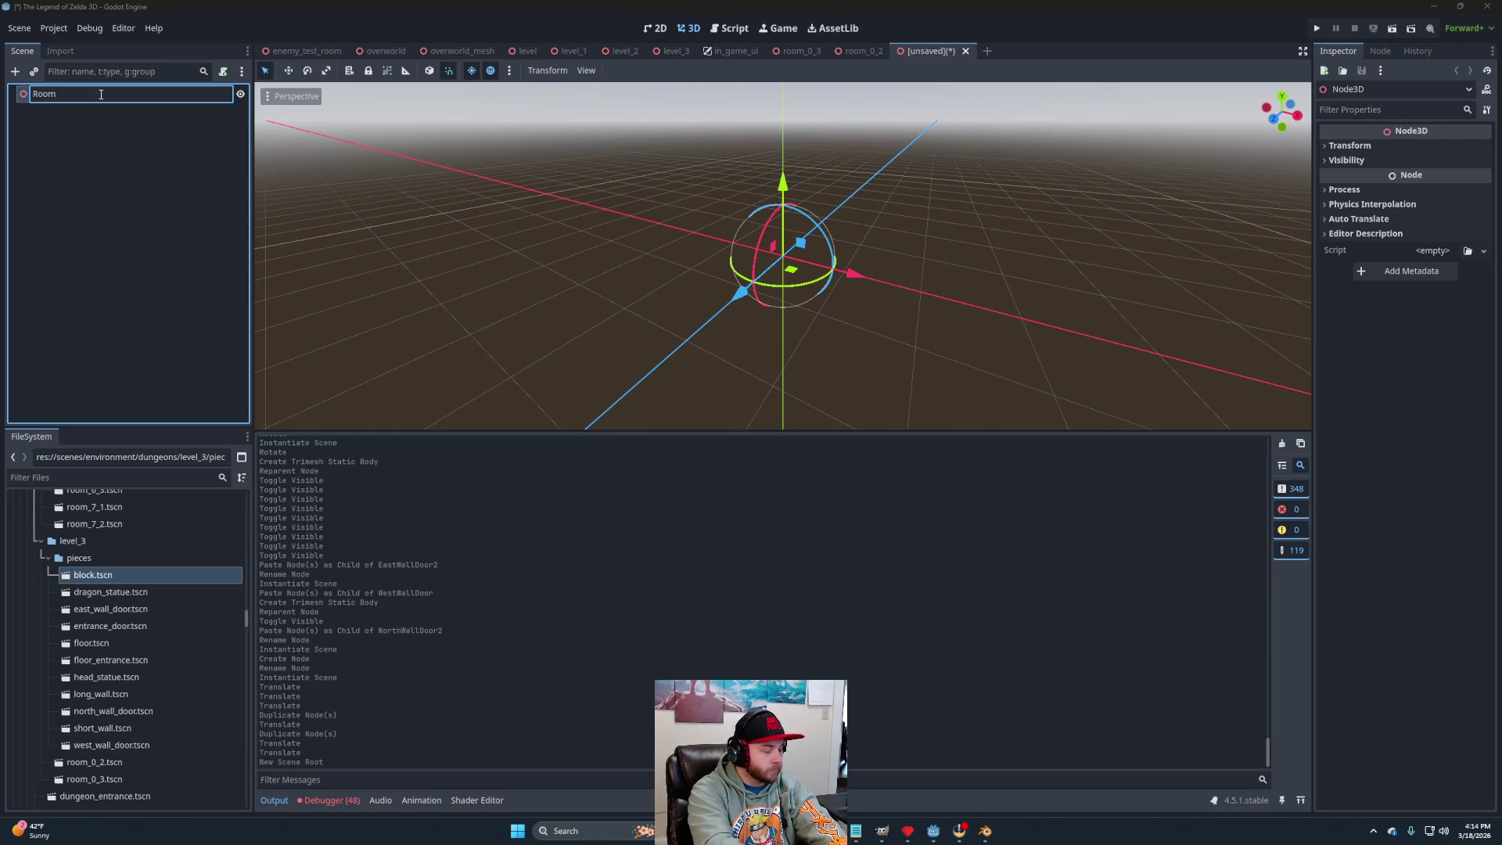
type("1_2")
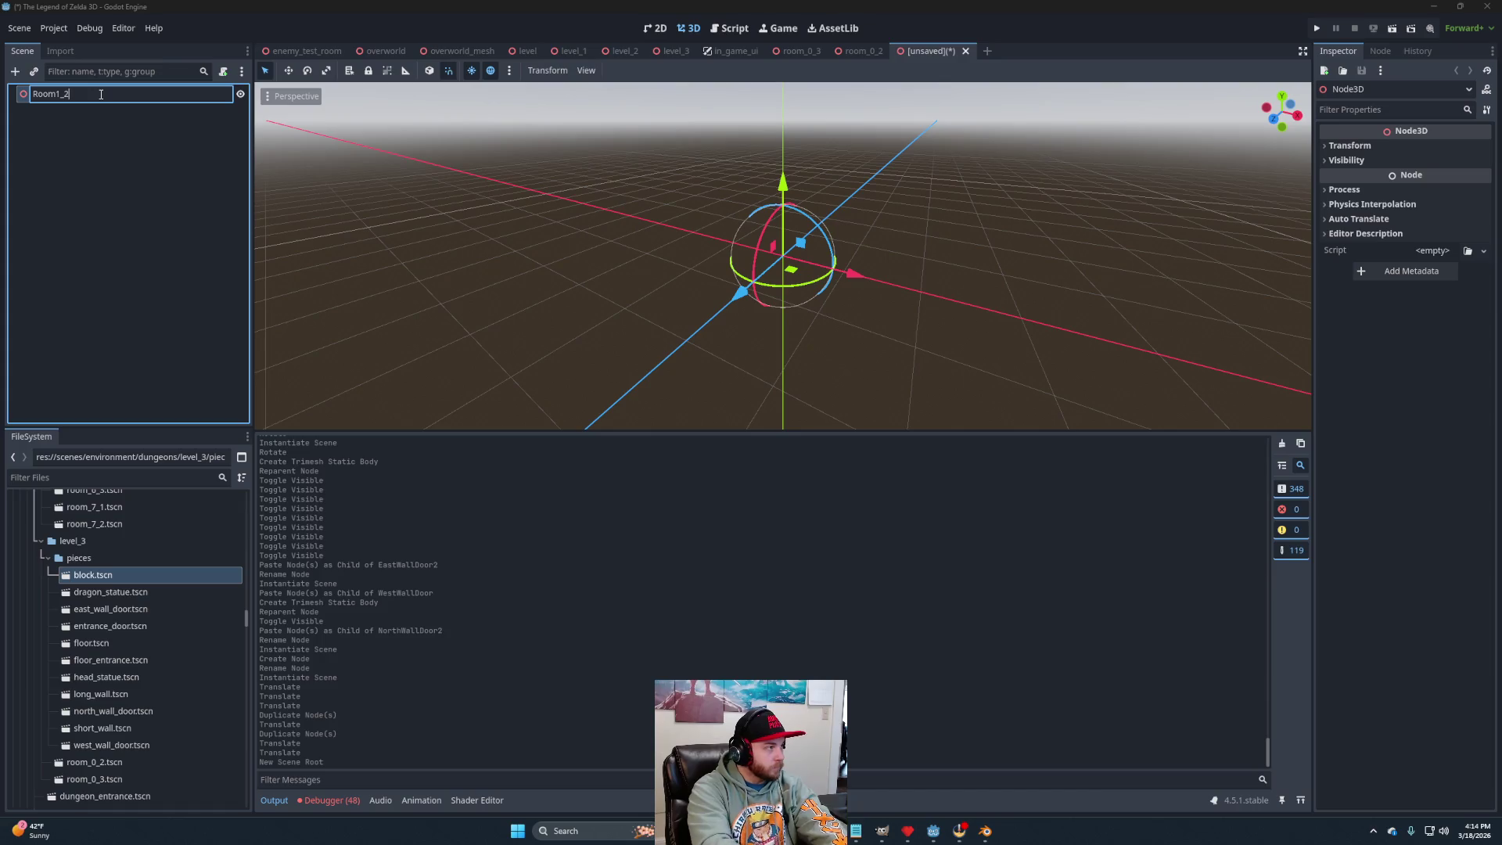
type("_")
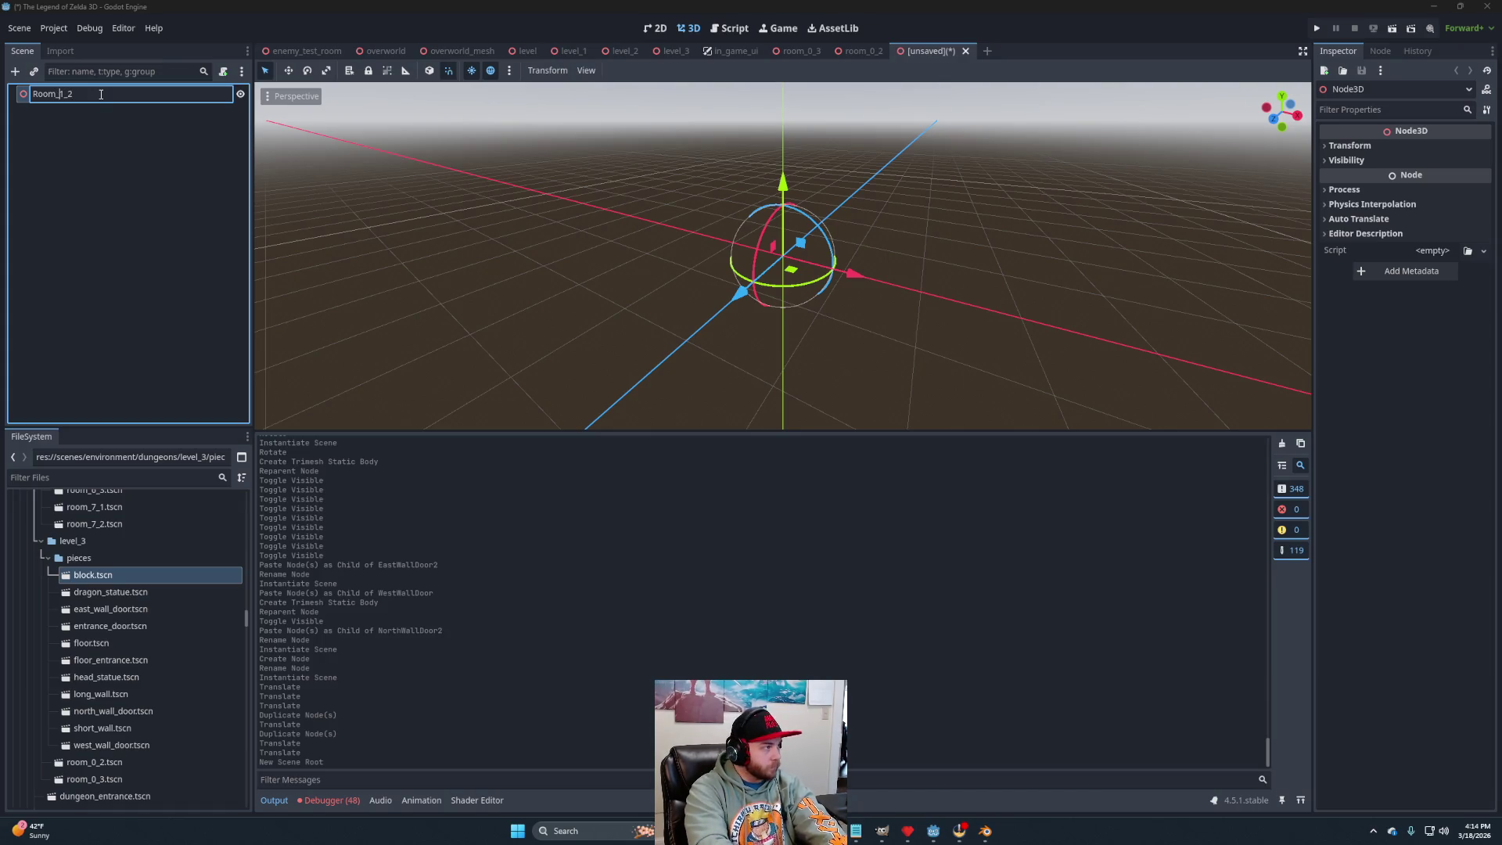
key("Return")
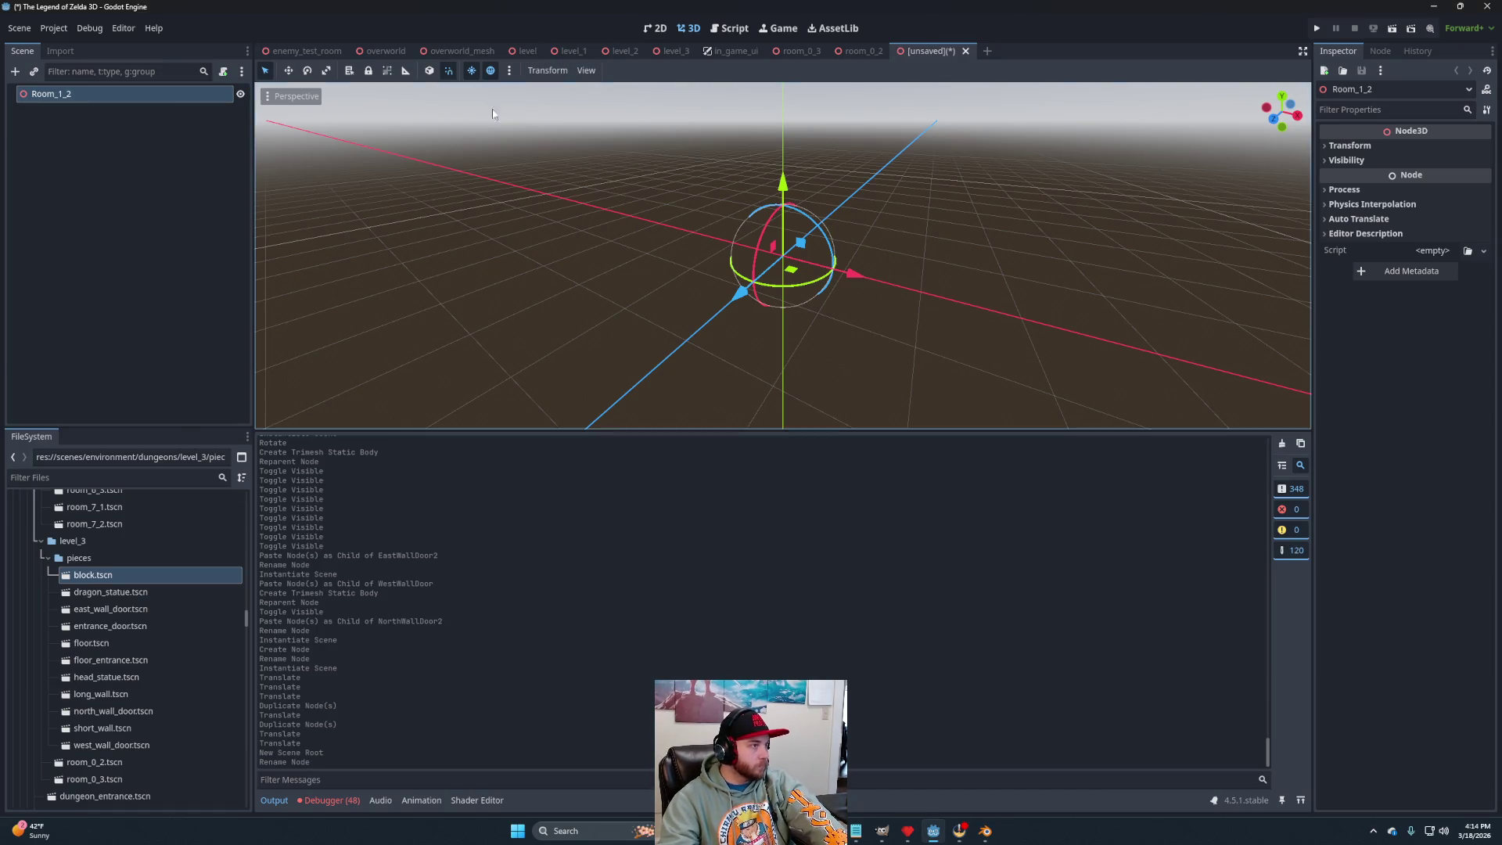
In room_0_2, rename the two roof nodes to Floor and Roof.
left_click(861, 51)
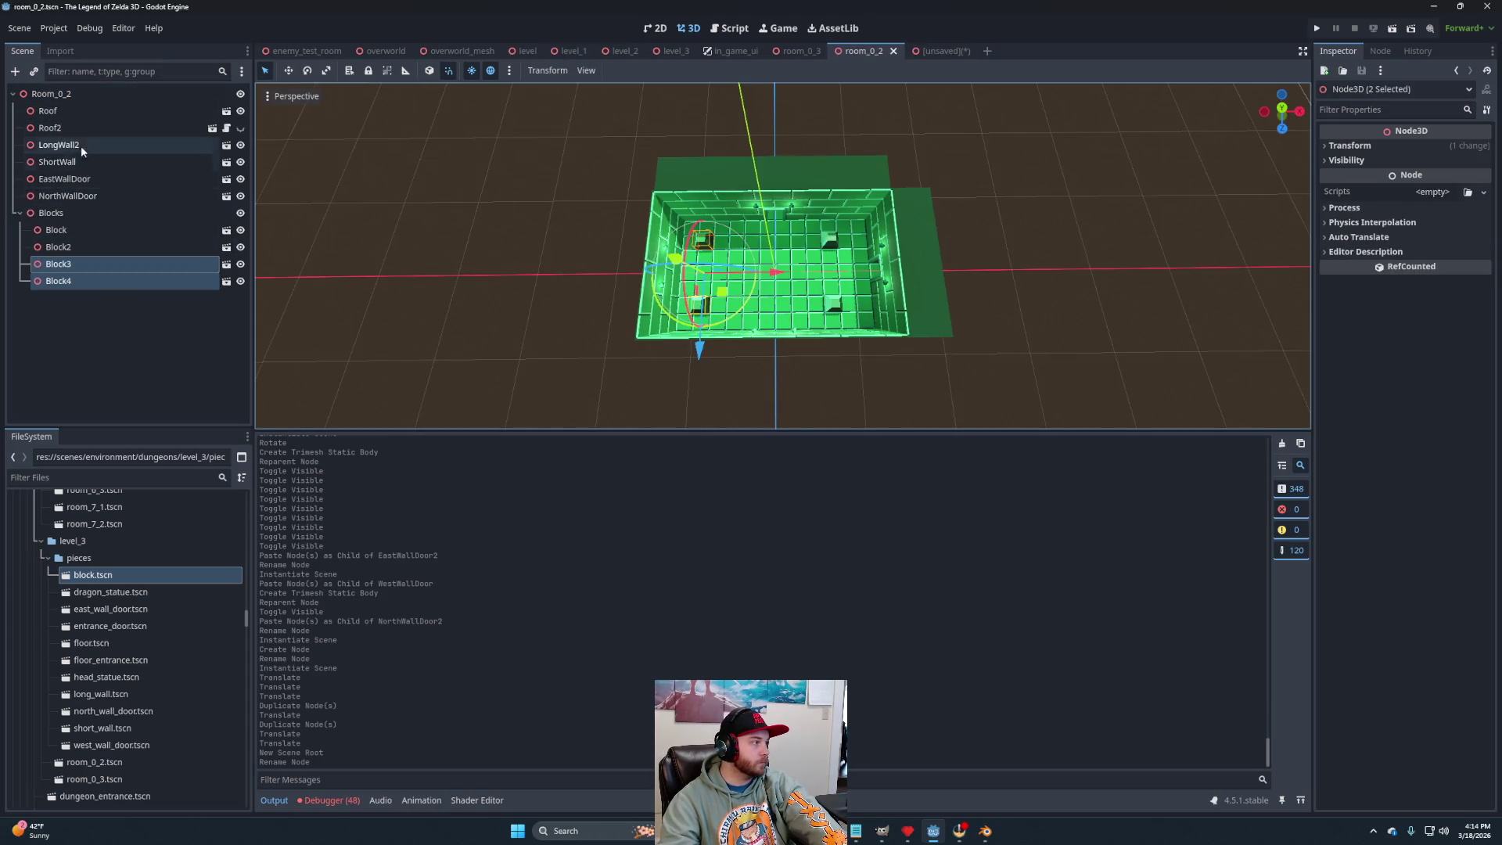
left_click(49, 112)
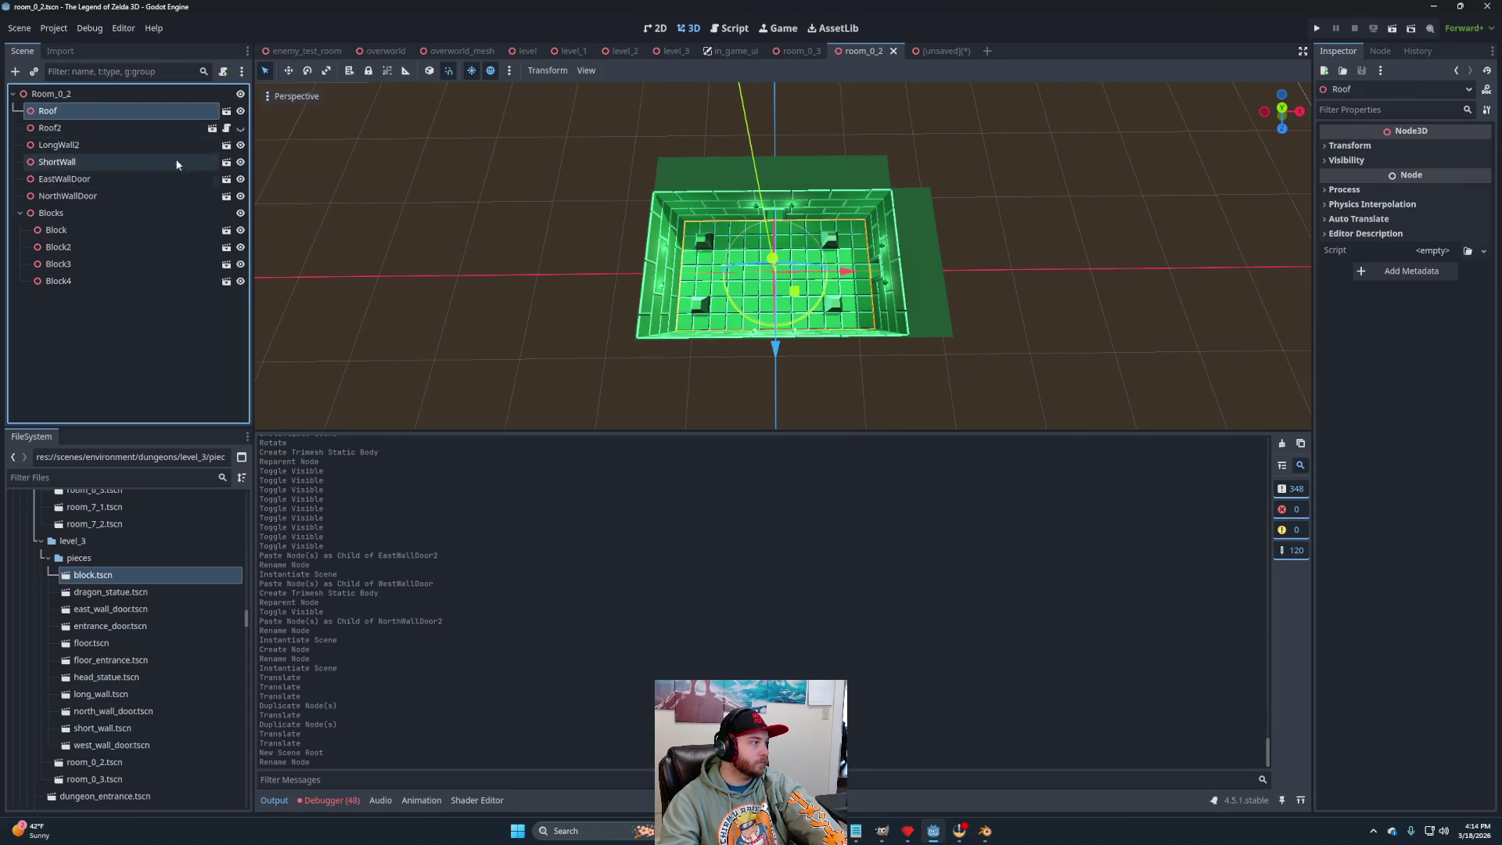
double_click(72, 109)
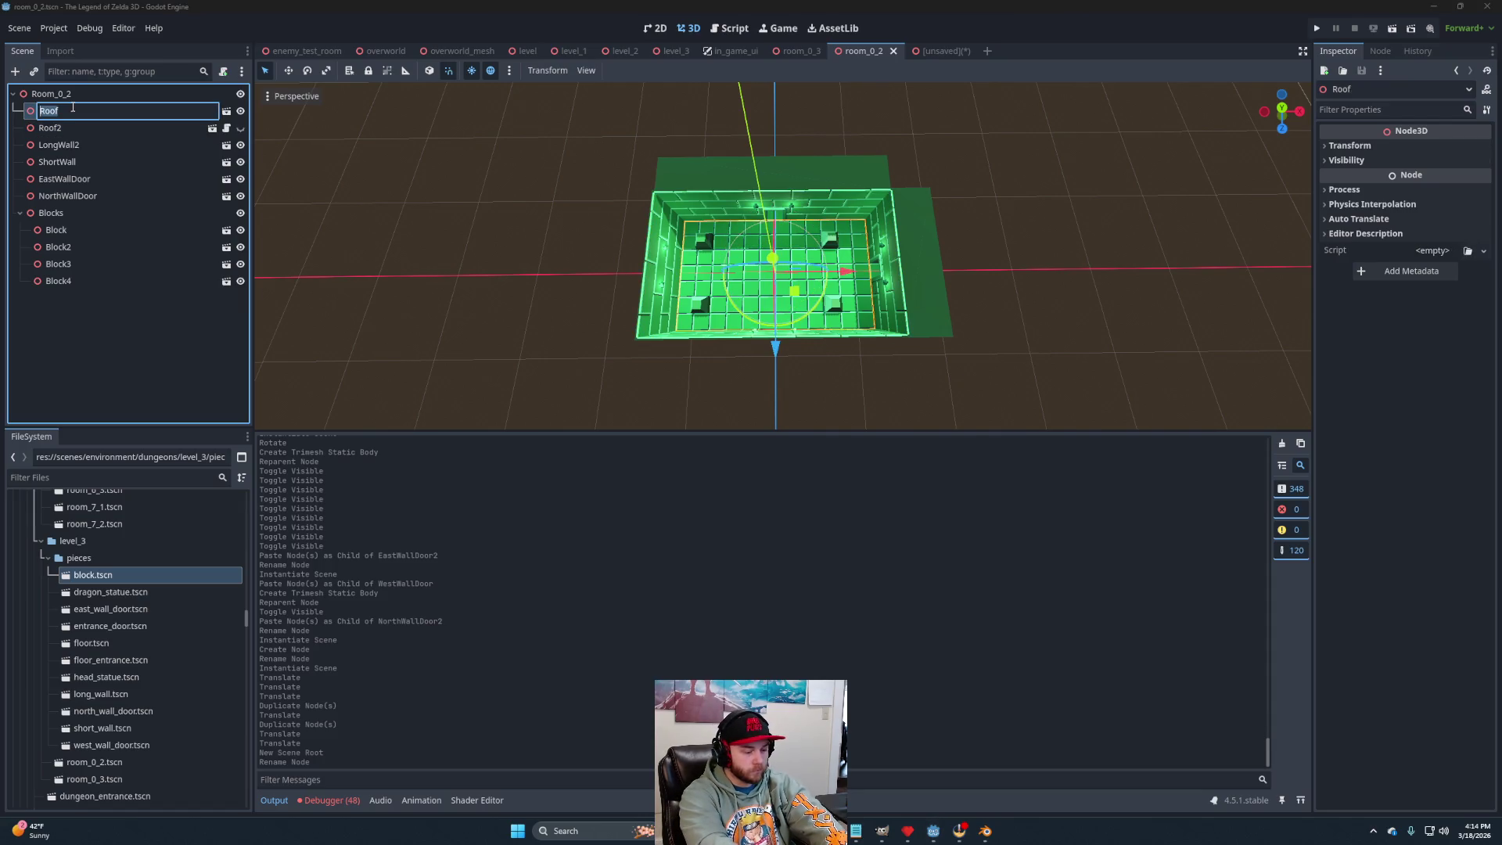
type("Floor")
key("Return")
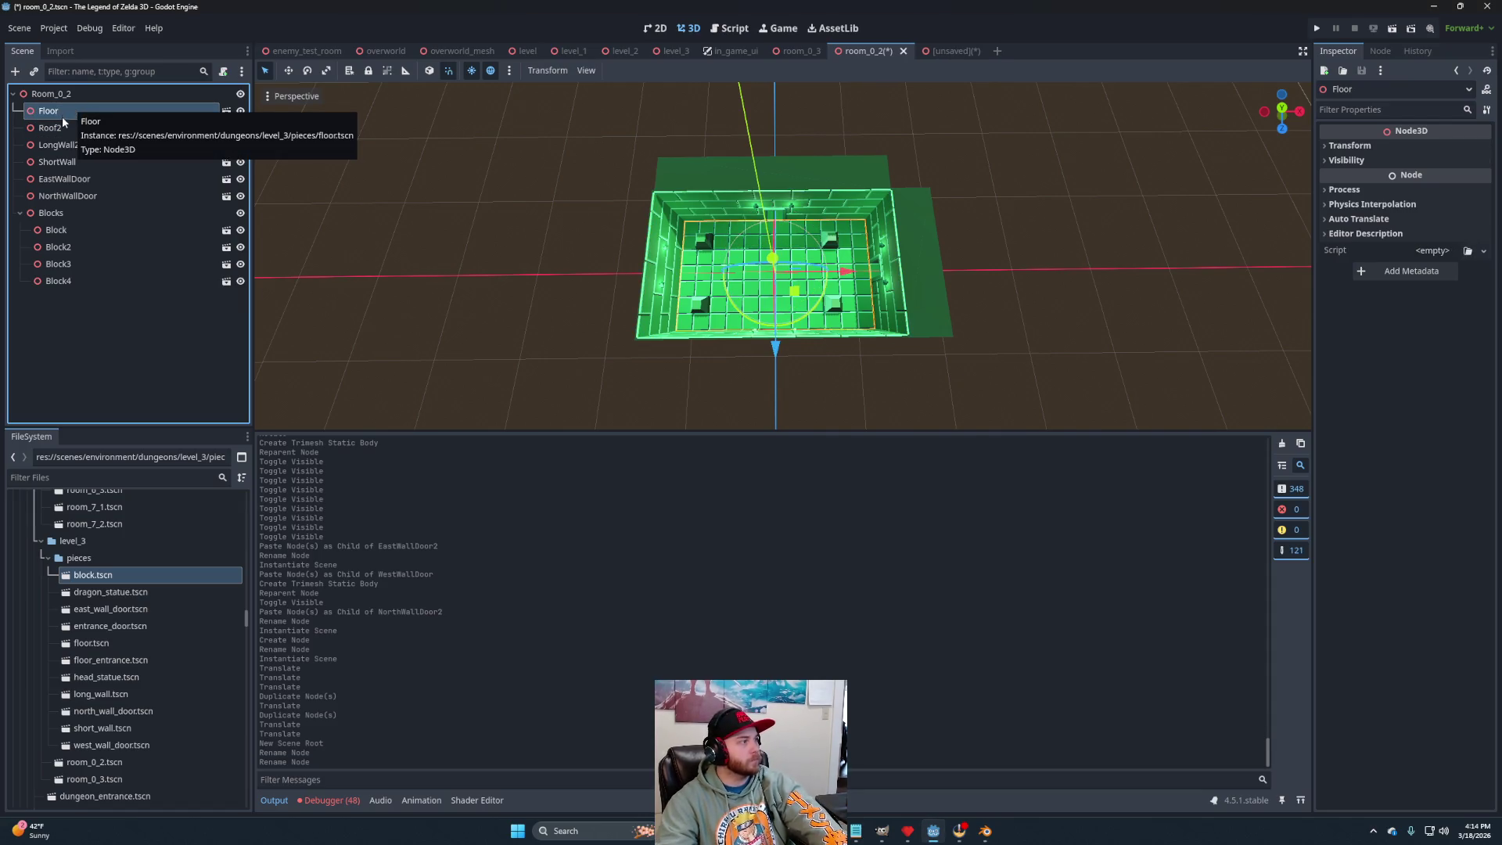
double_click(75, 127)
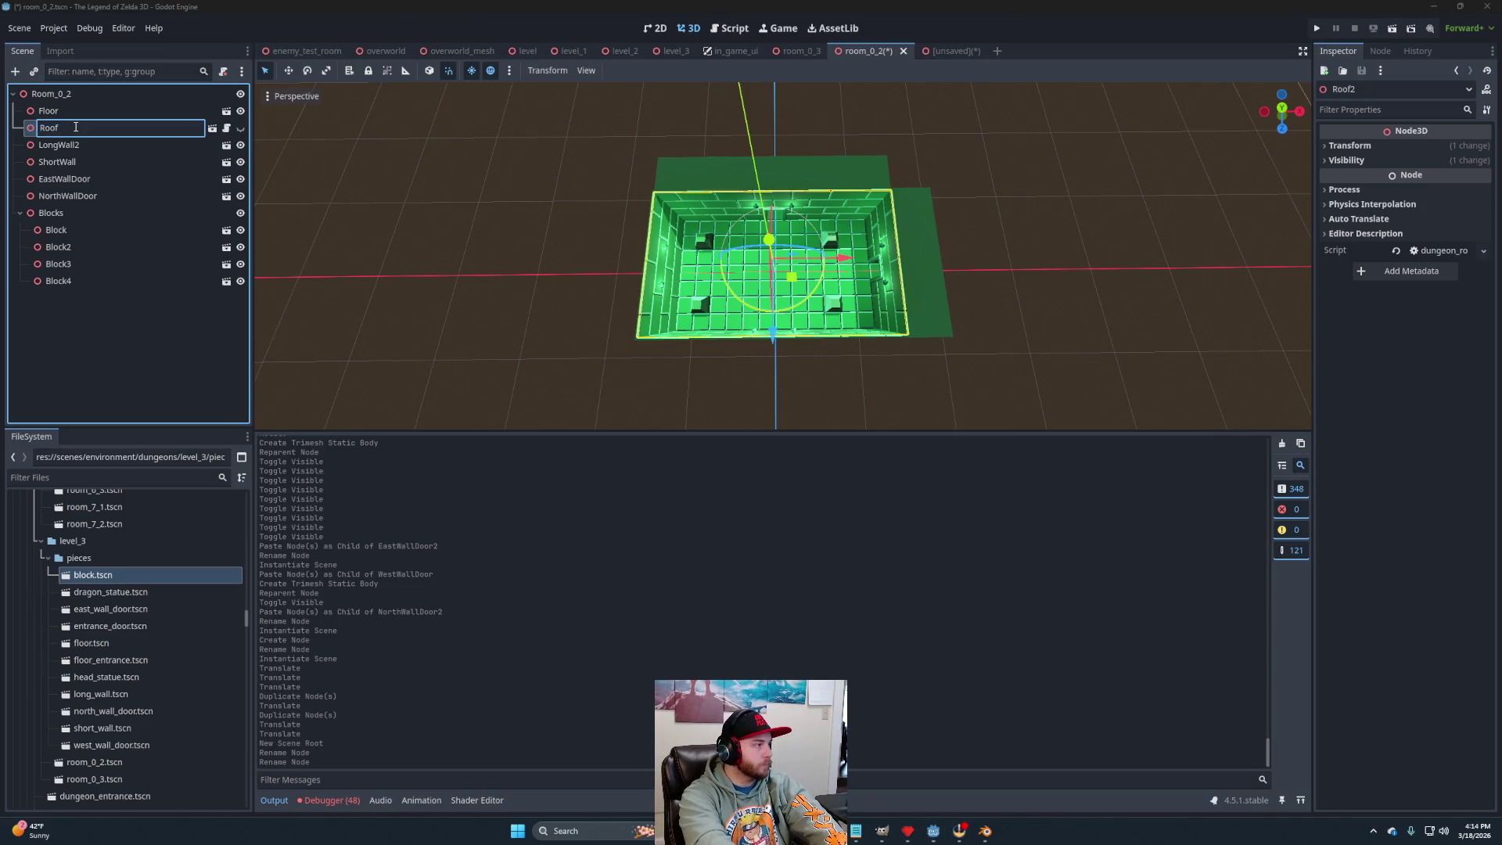
key("Return")
Copy the Floor and Roof nodes and go to the unsaved Room_1_2 scene.
left_click(70, 115)
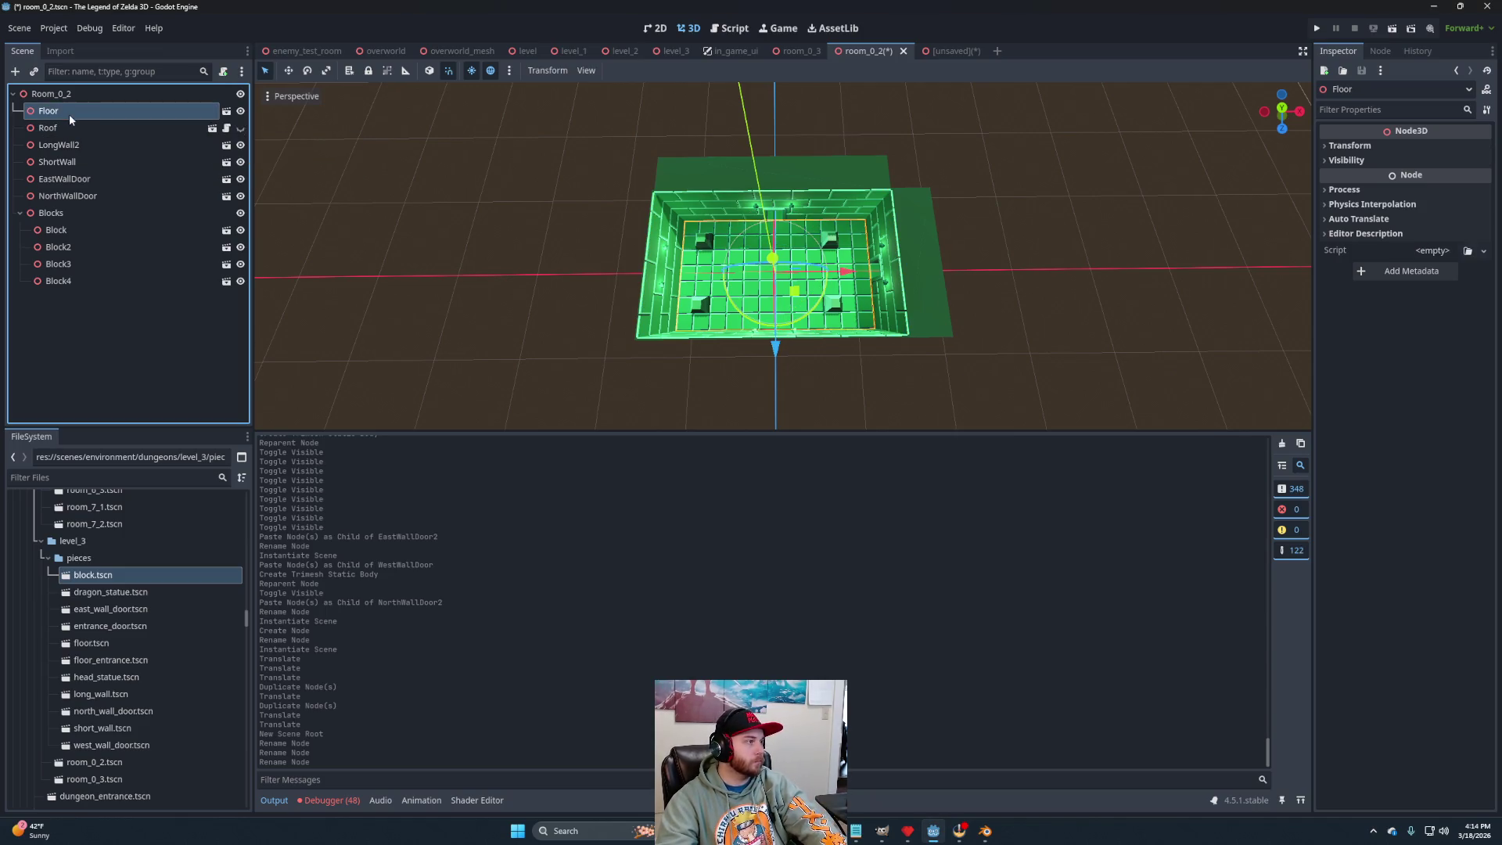
left_click(71, 126, "ctrl")
right_click(72, 119)
left_click(112, 146)
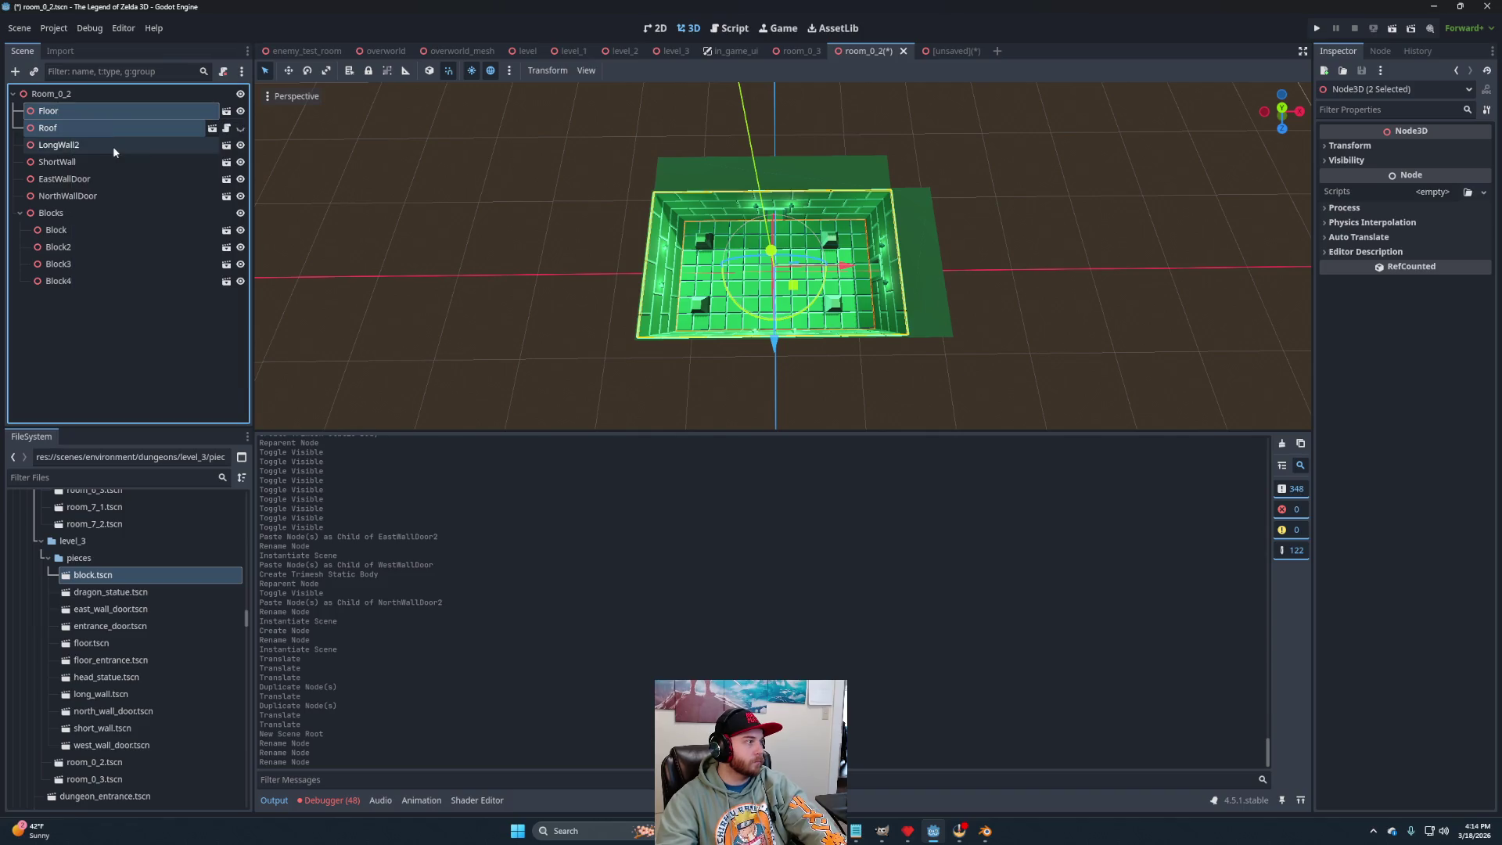
left_click(931, 50)
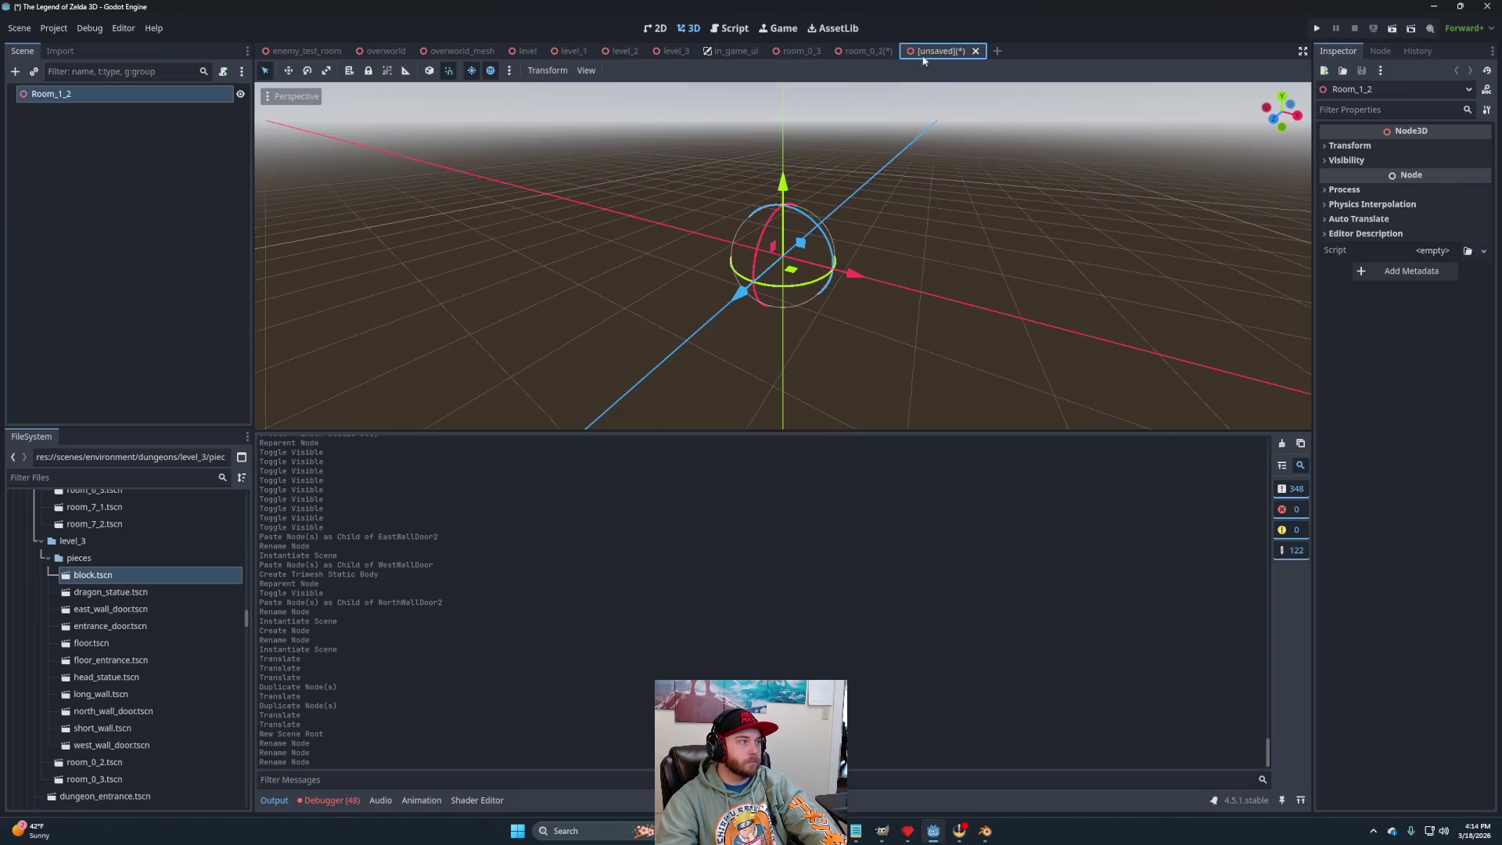
Paste Floor and Roof under Room_1_2 and frame the green tiled floor in view.
right_click(91, 98)
left_click(117, 185)
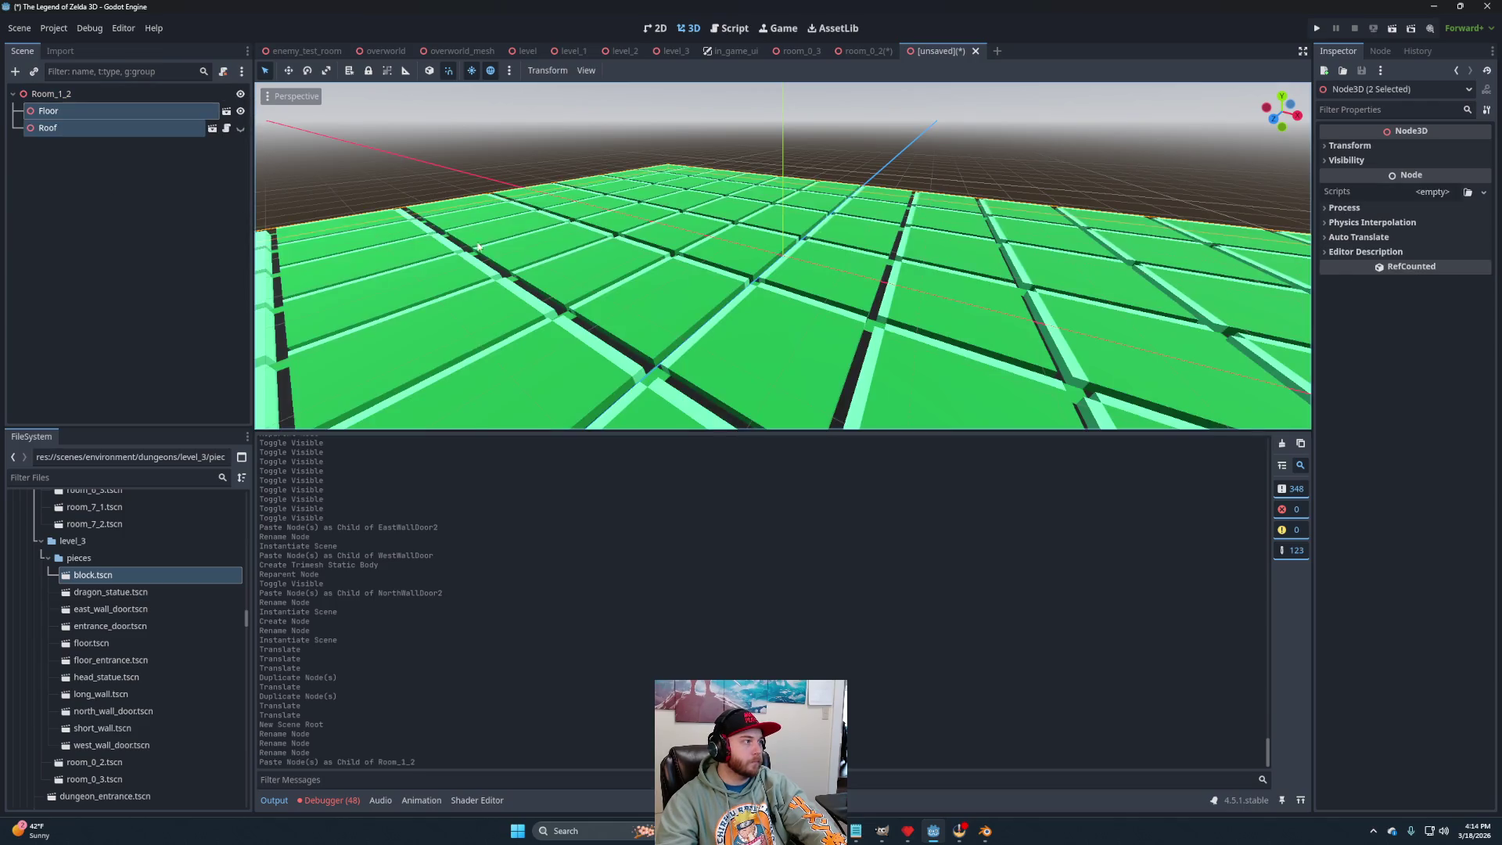
key("f")
scroll(864, 284, "down", 5)
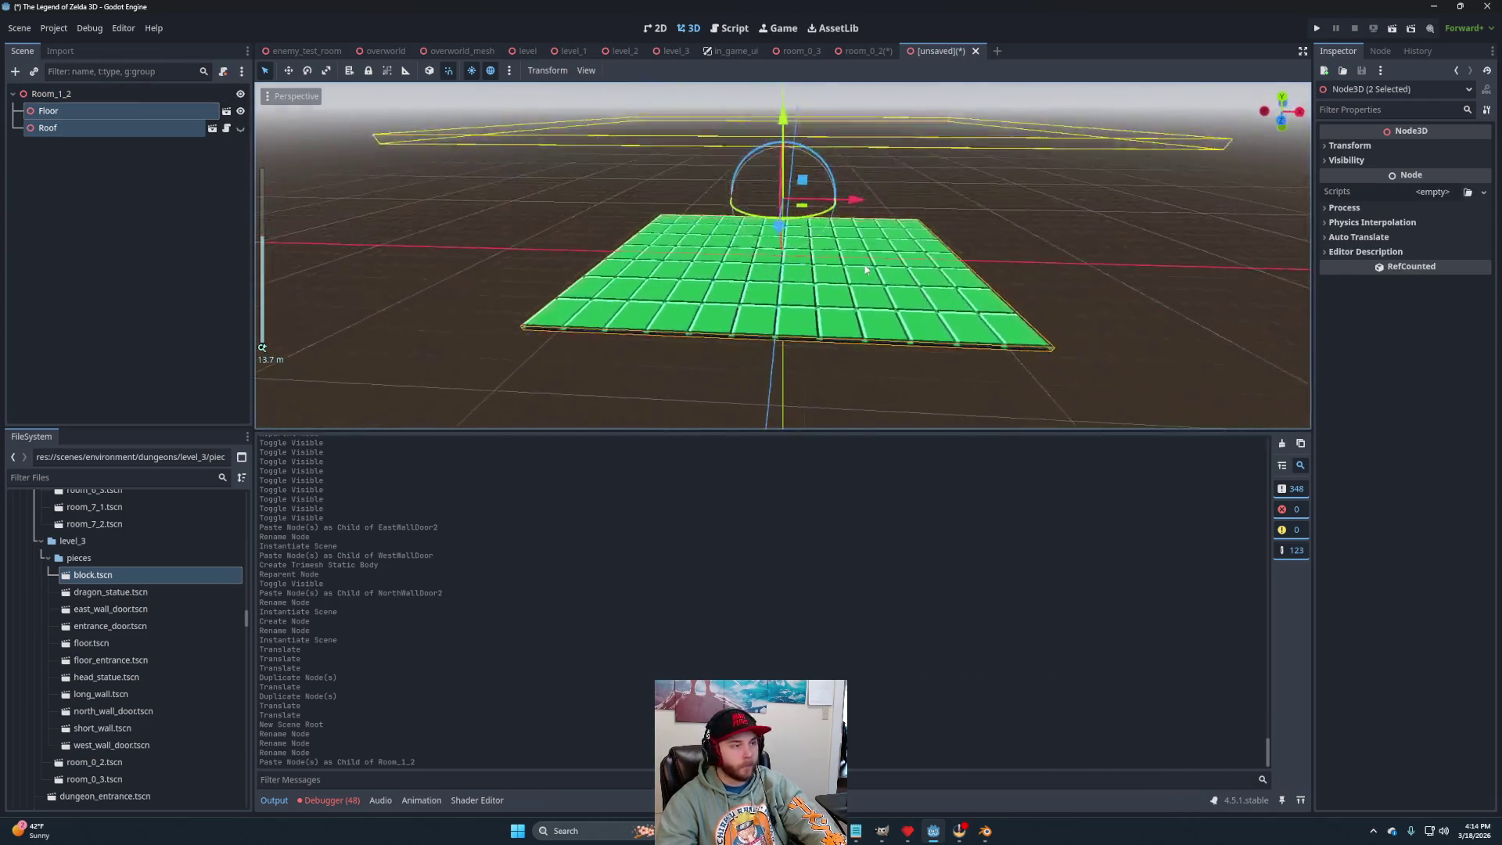
left_click_drag(864, 285, 803, 248)
scroll(801, 251, "down", 2)
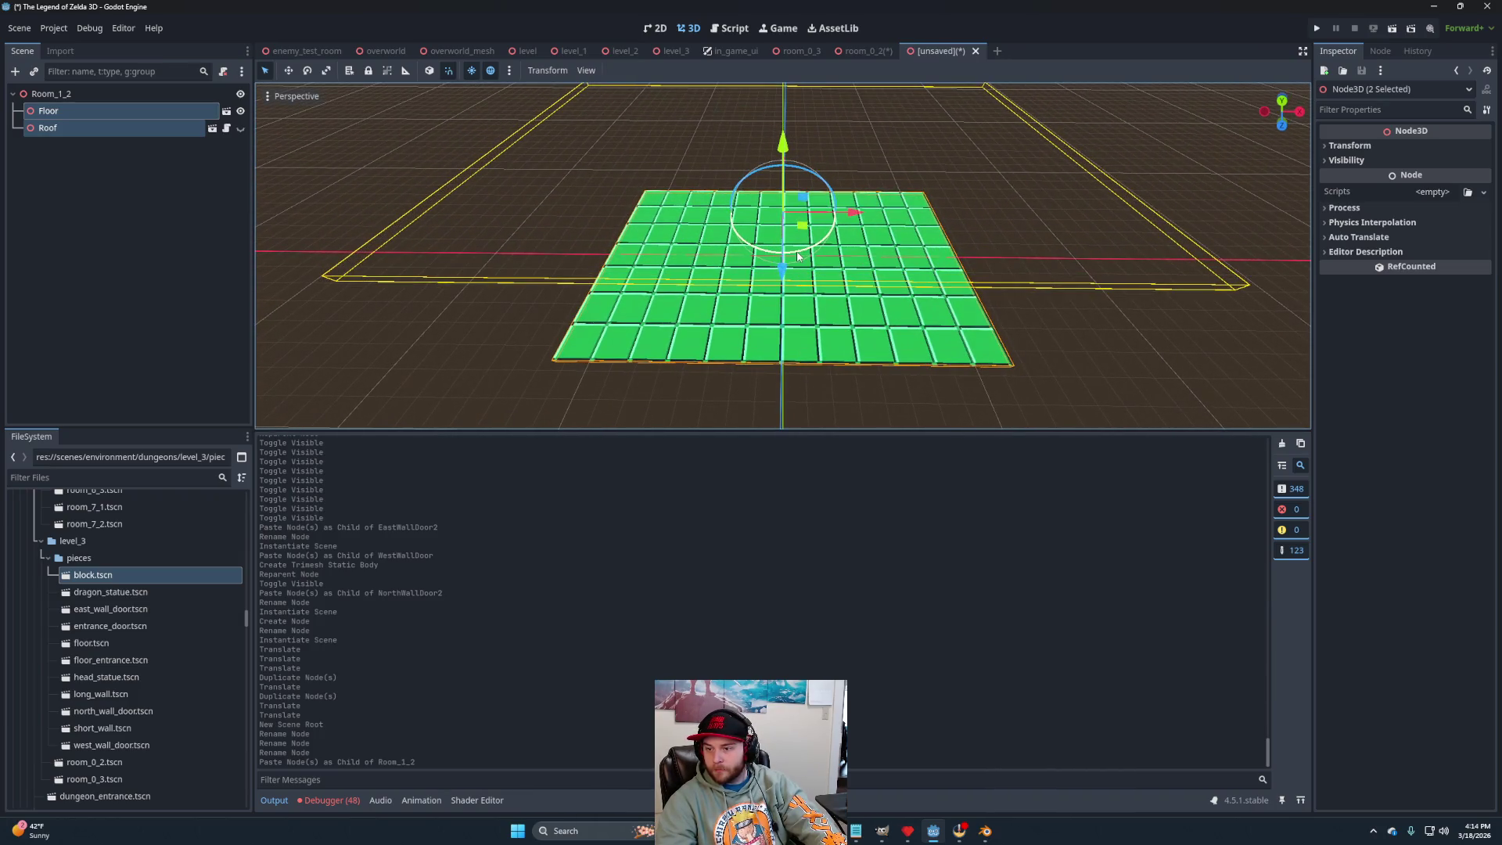
scroll(798, 254, "up", 2)
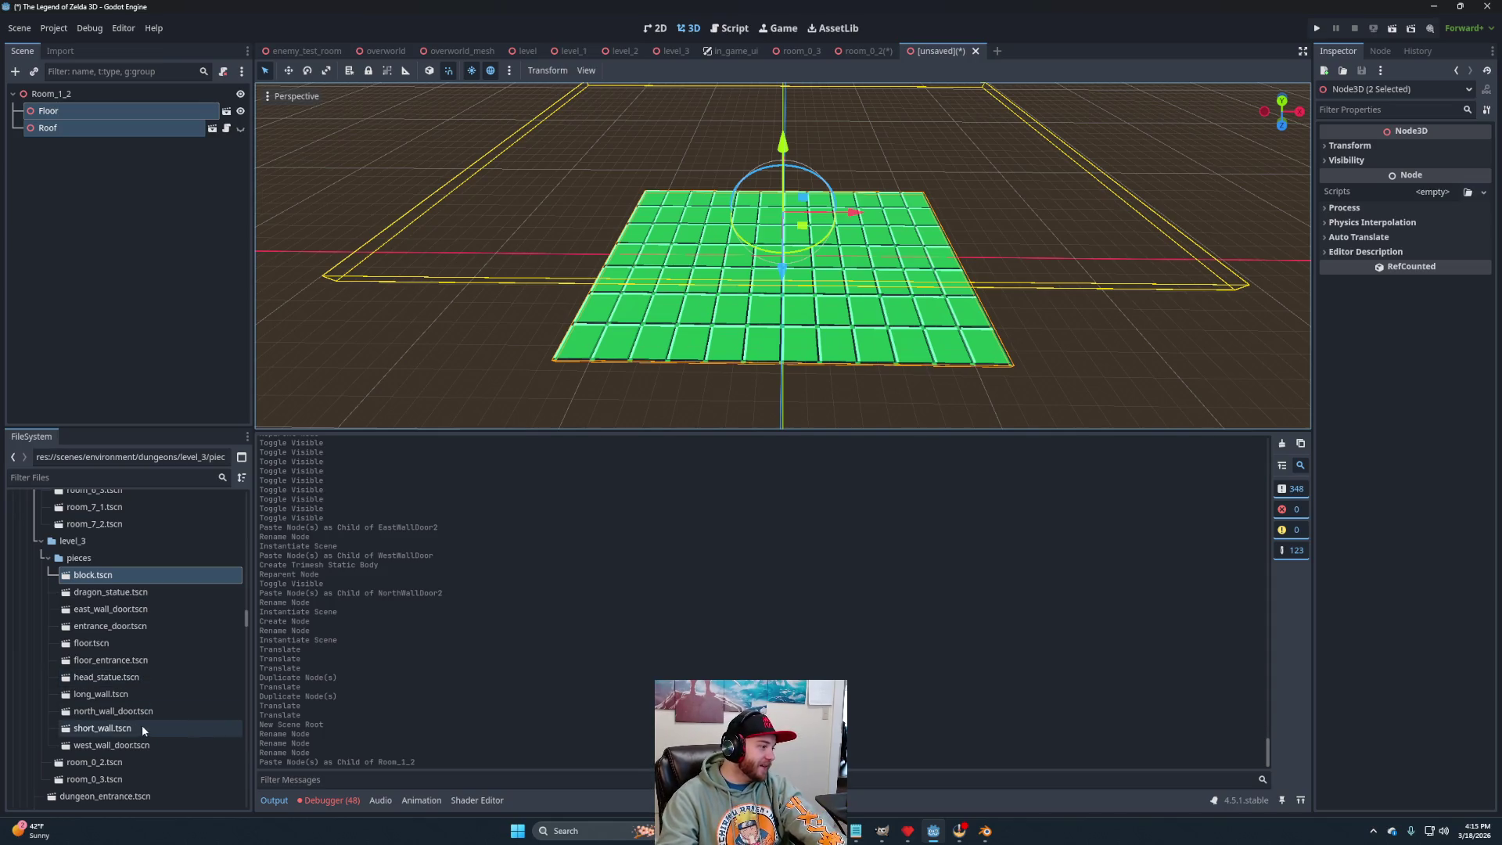
Add two short walls, the second rotated 180°, and a north wall with doorway to Room_1_2.
mouse_move(126, 725)
left_mouse_down()
mouse_move(87, 375)
mouse_move(84, 95)
left_mouse_up()
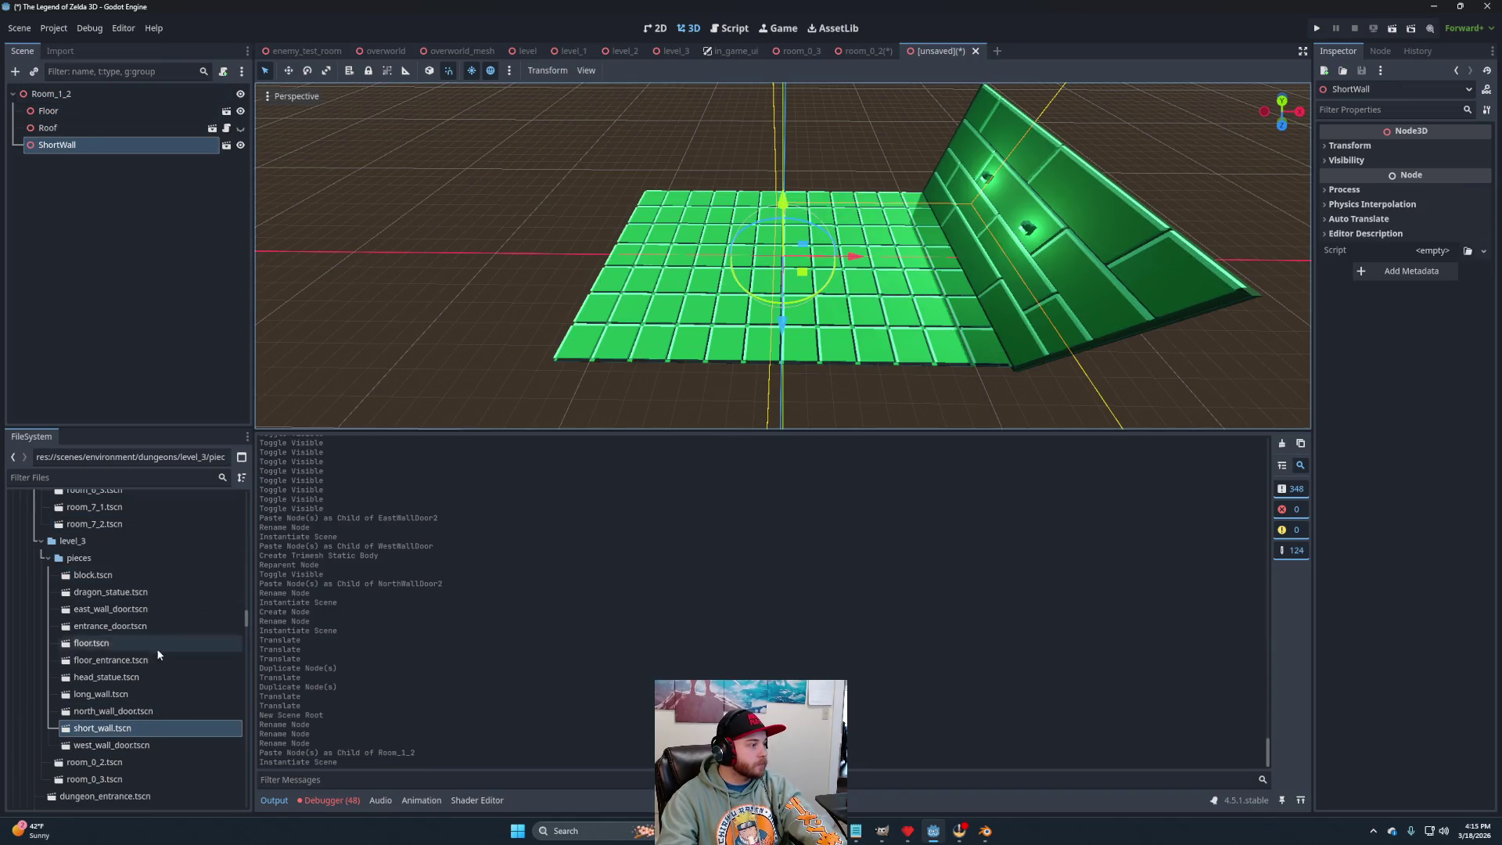
mouse_move(130, 729)
left_mouse_down()
mouse_move(77, 243)
mouse_move(78, 94)
left_mouse_up()
mouse_move(806, 304)
left_mouse_down()
mouse_move(728, 259)
mouse_move(754, 207)
left_mouse_up()
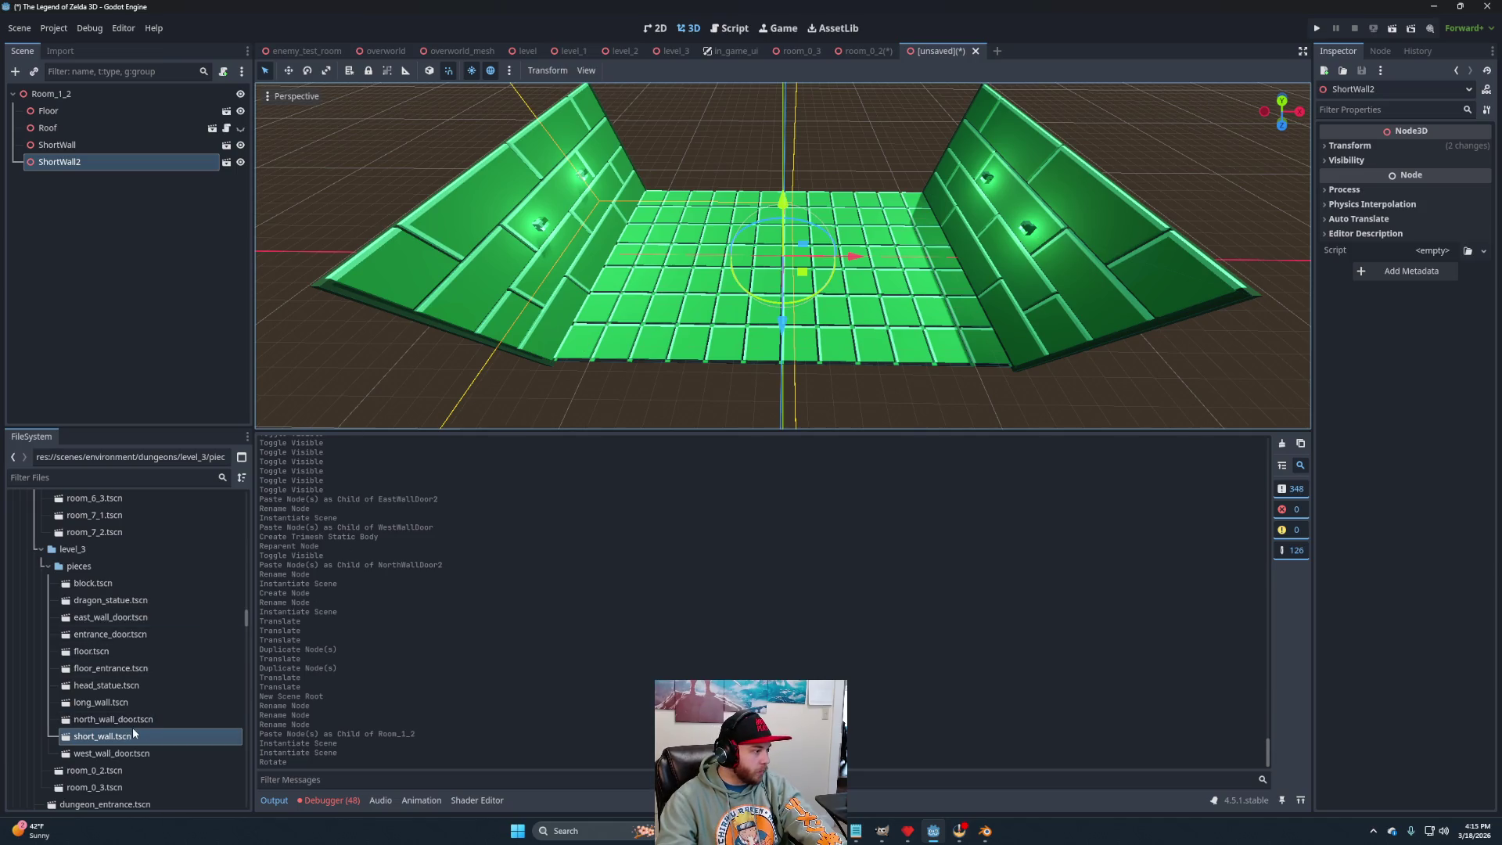
mouse_move(130, 720)
left_mouse_down()
mouse_move(49, 45)
mouse_move(70, 93)
left_mouse_up()
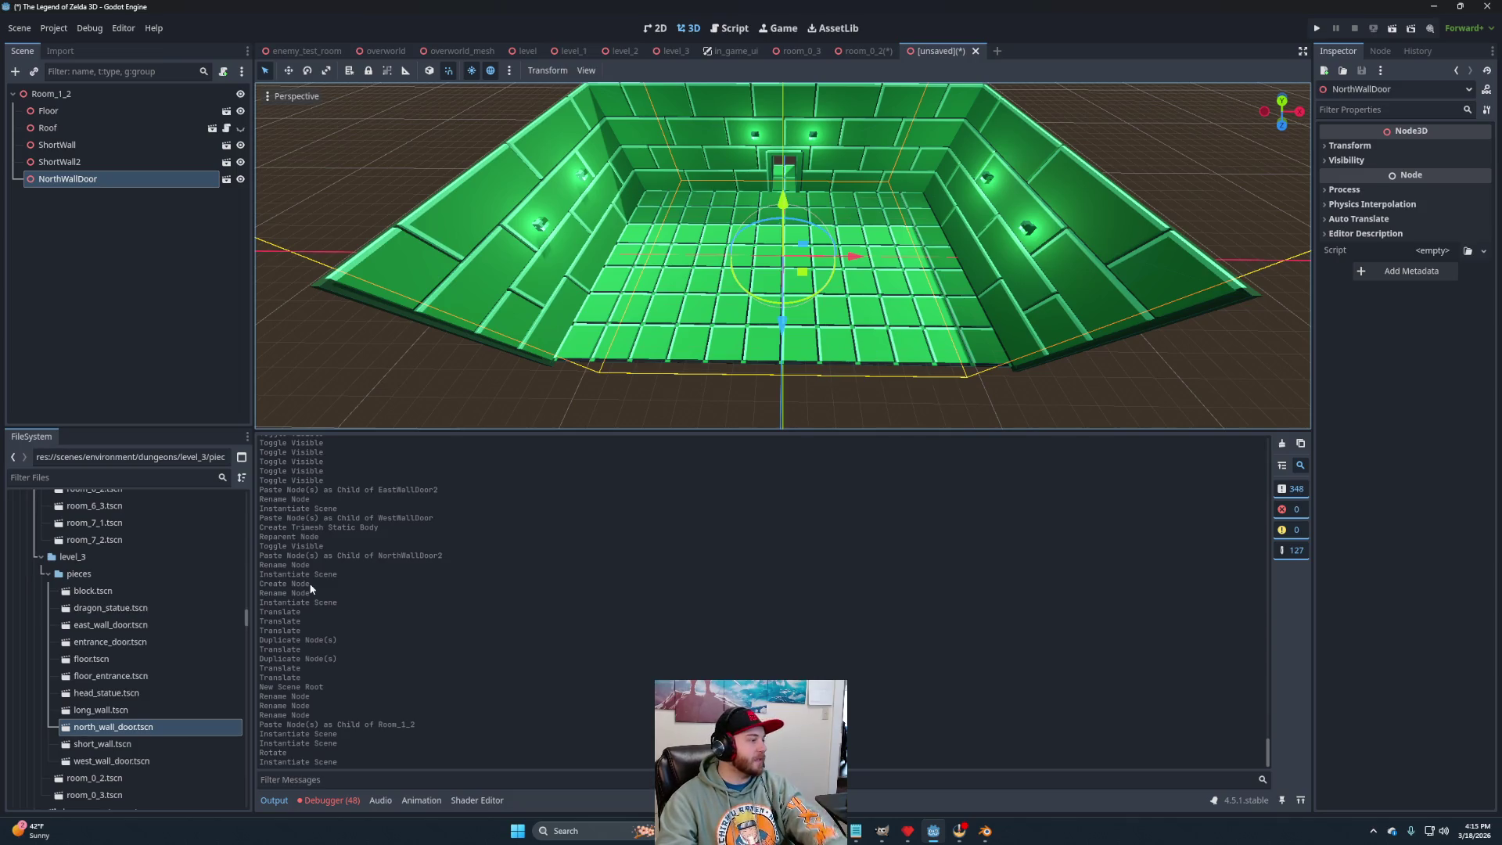
scroll(150, 675, "up", 10)
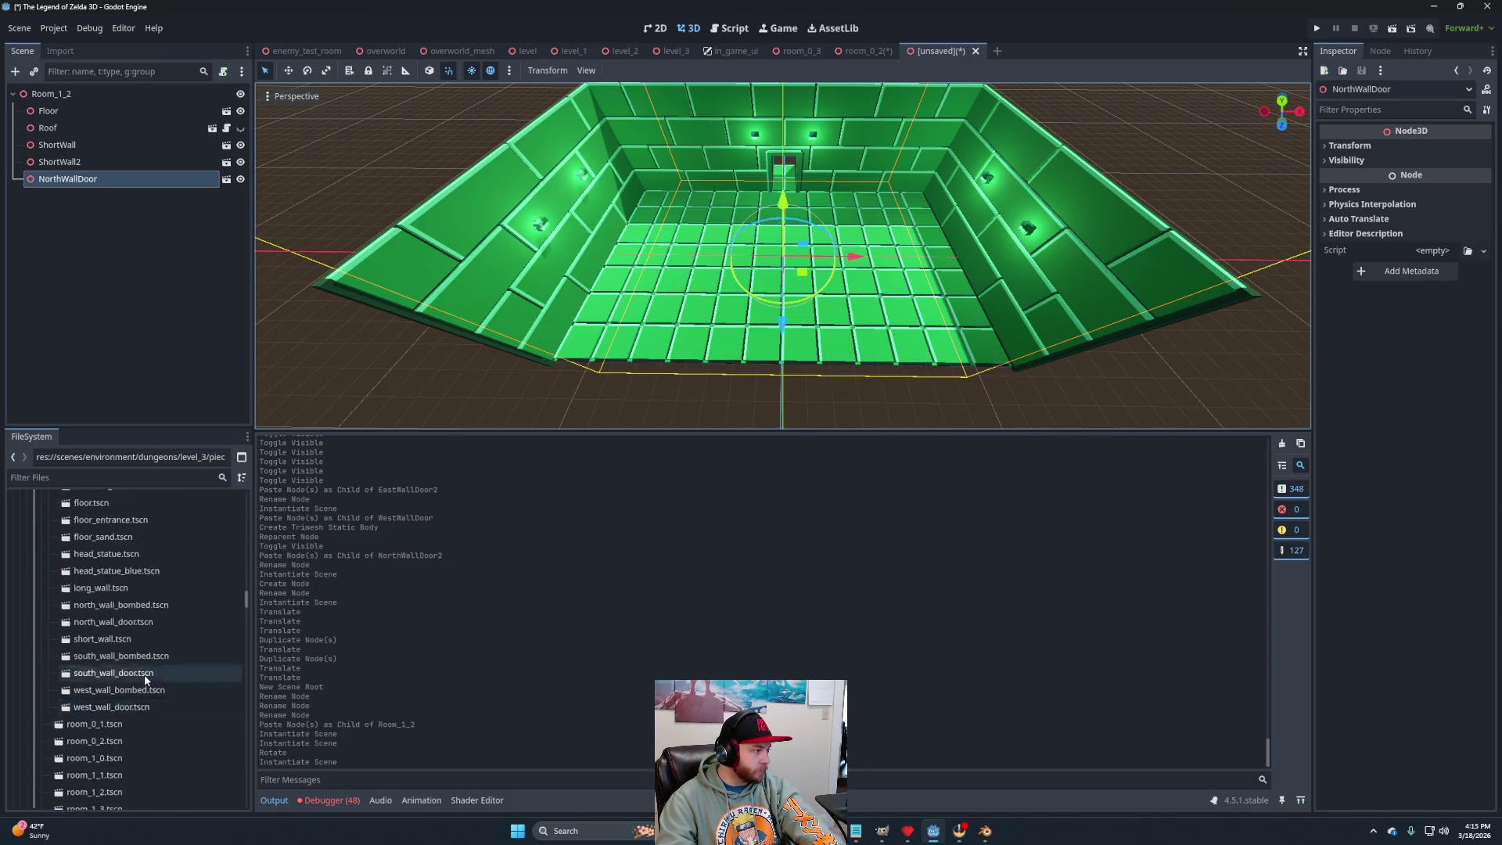
scroll(137, 677, "down", 5)
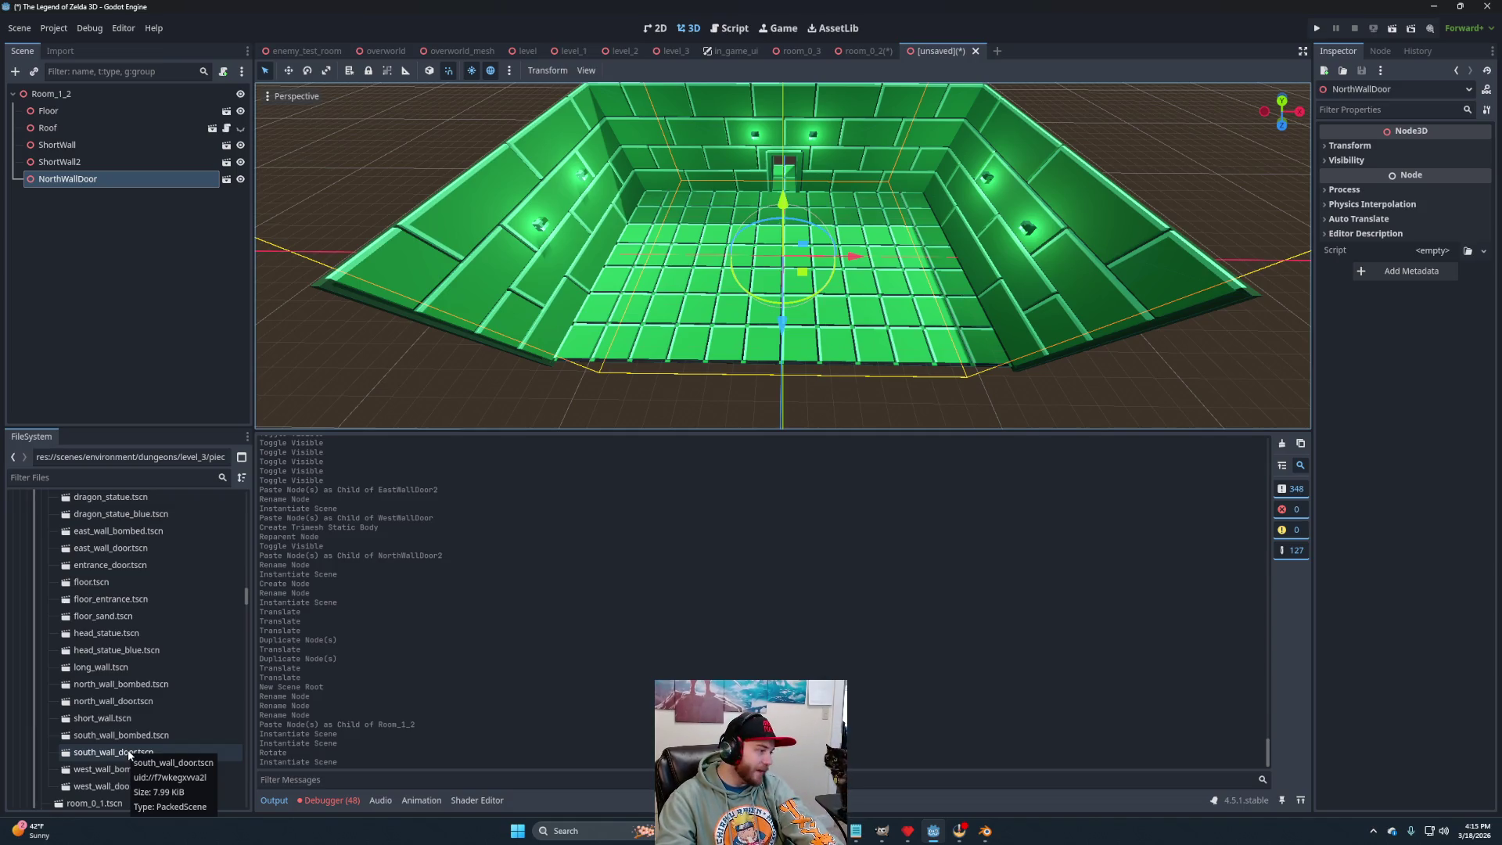
Open the level 2 south wall door scene and select its Lights and Wall nodes.
left_click(114, 756)
double_click(115, 752)
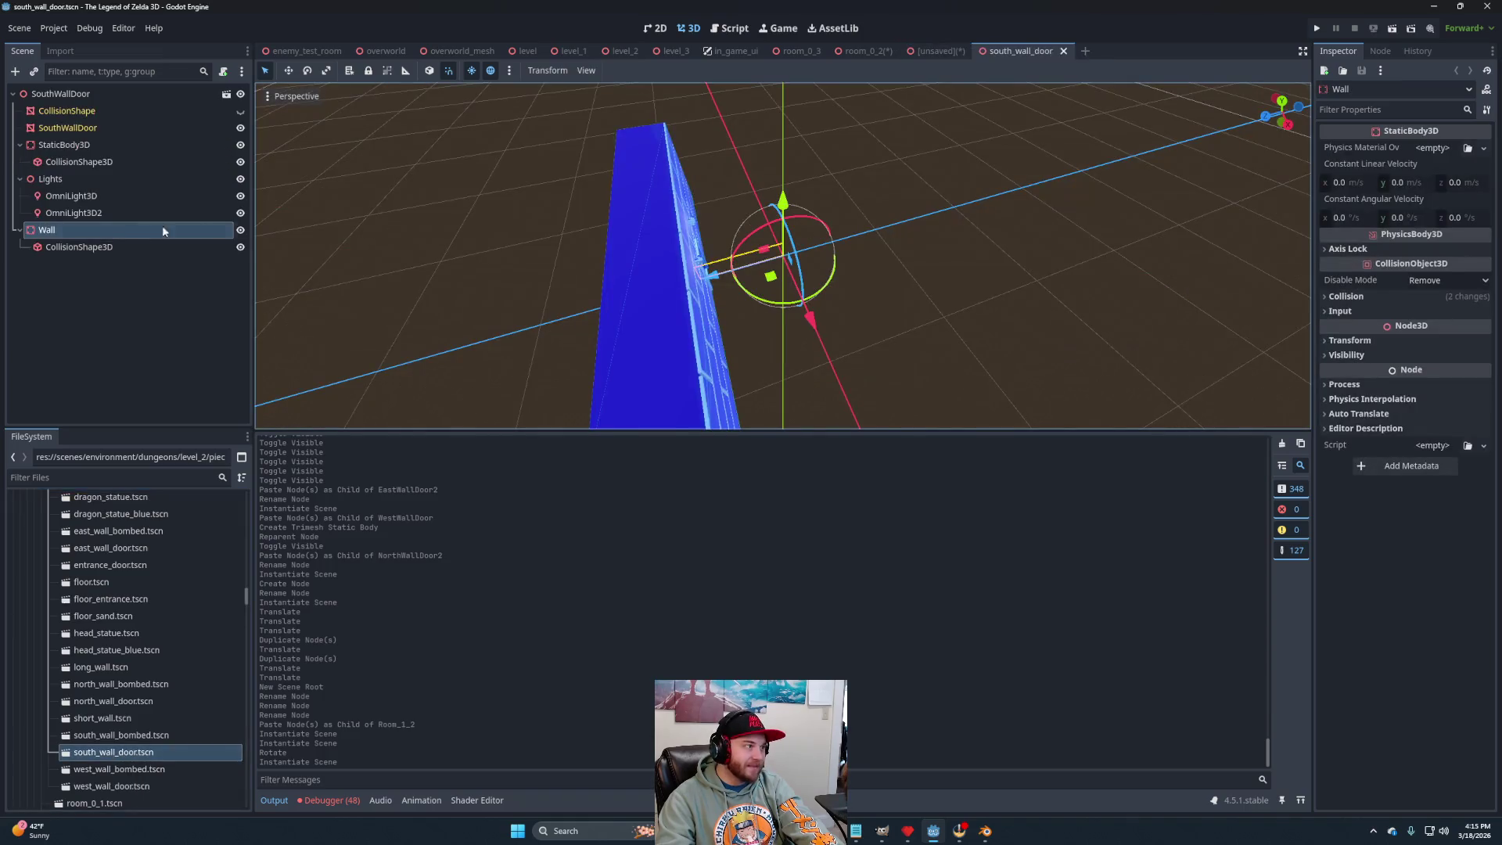
left_click(102, 180, "ctrl")
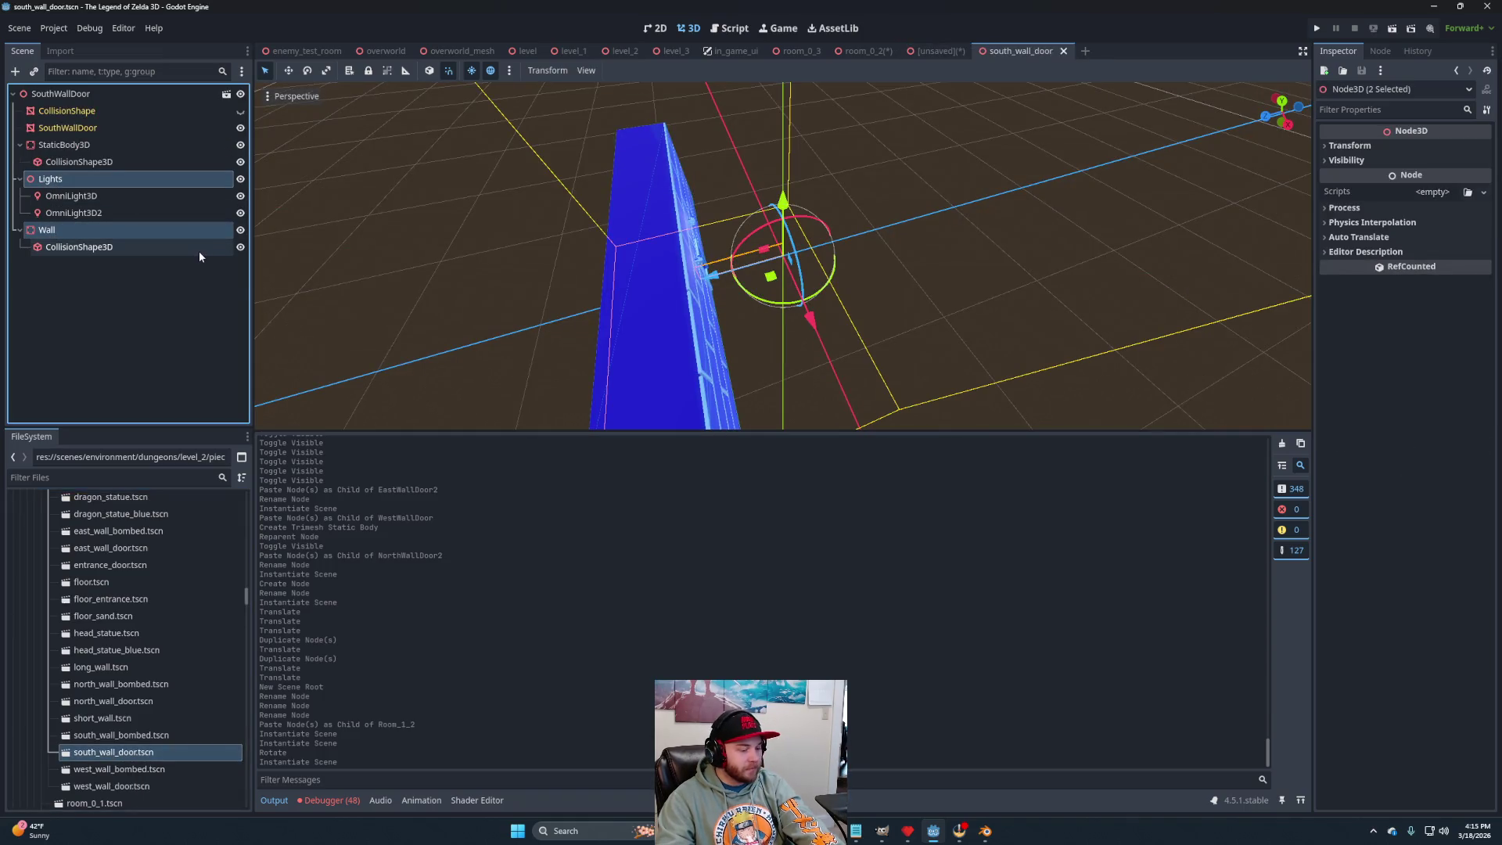
scroll(131, 678, "up", 5)
scroll(131, 678, "down", 10)
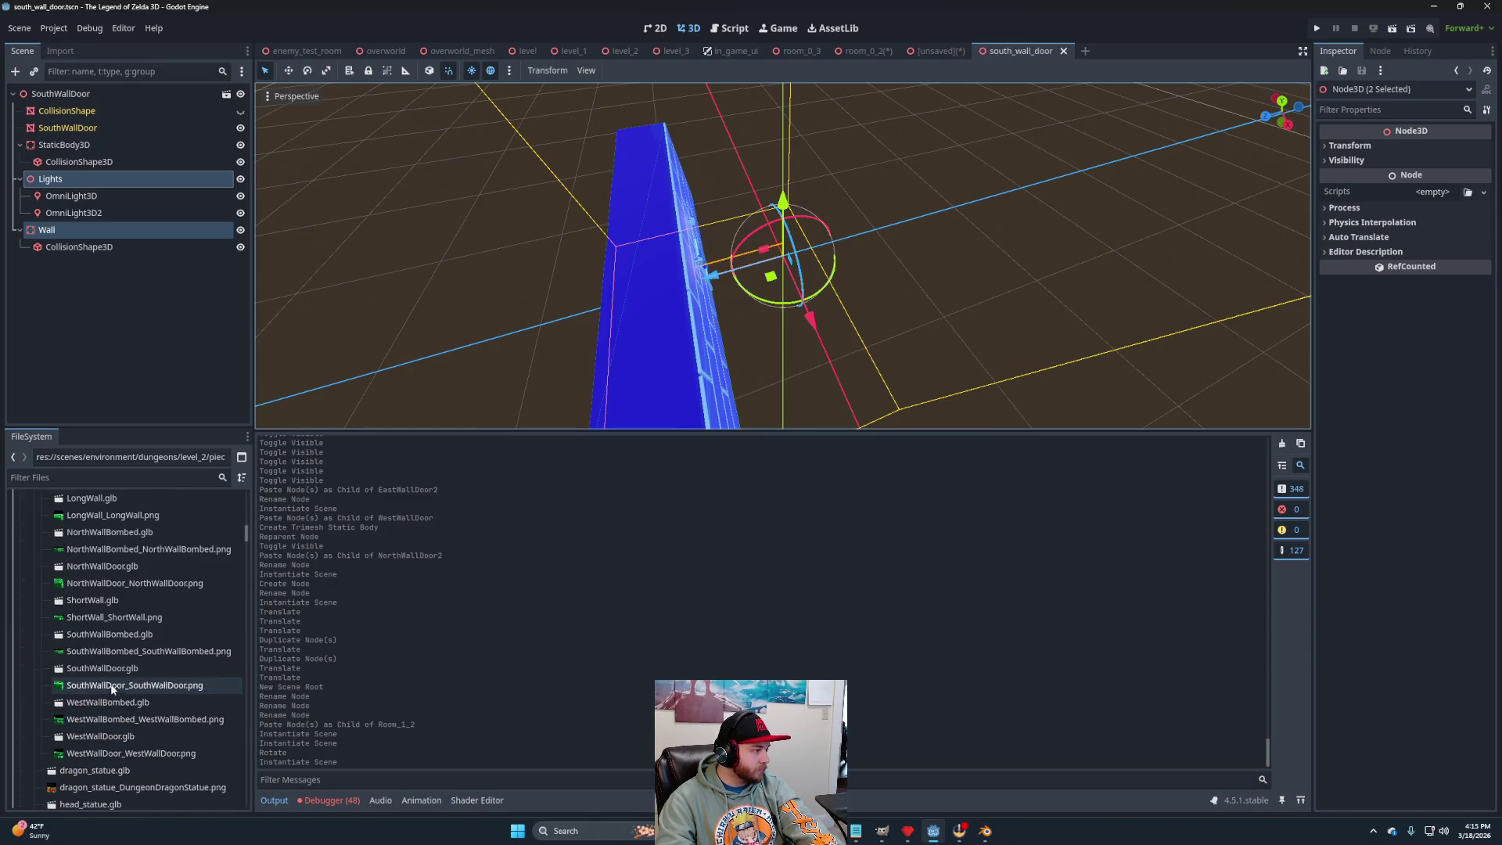
scroll(109, 680, "up", 3)
Create an inherited scene from SouthWallDoor.glb with a trimesh static body, hiding the mesh node.
left_click(108, 669)
right_click(107, 669)
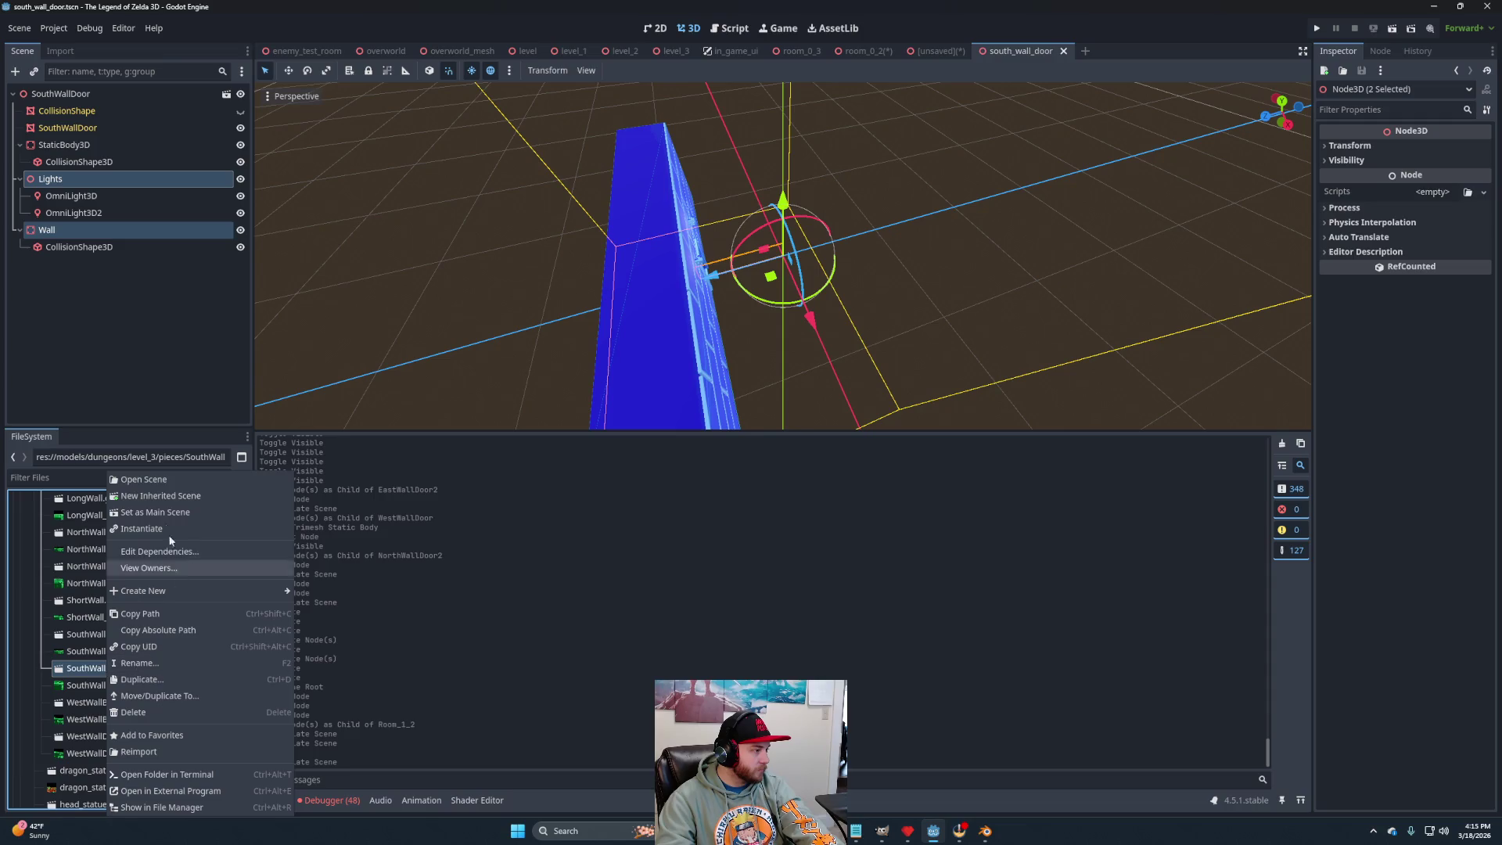
left_click(161, 503)
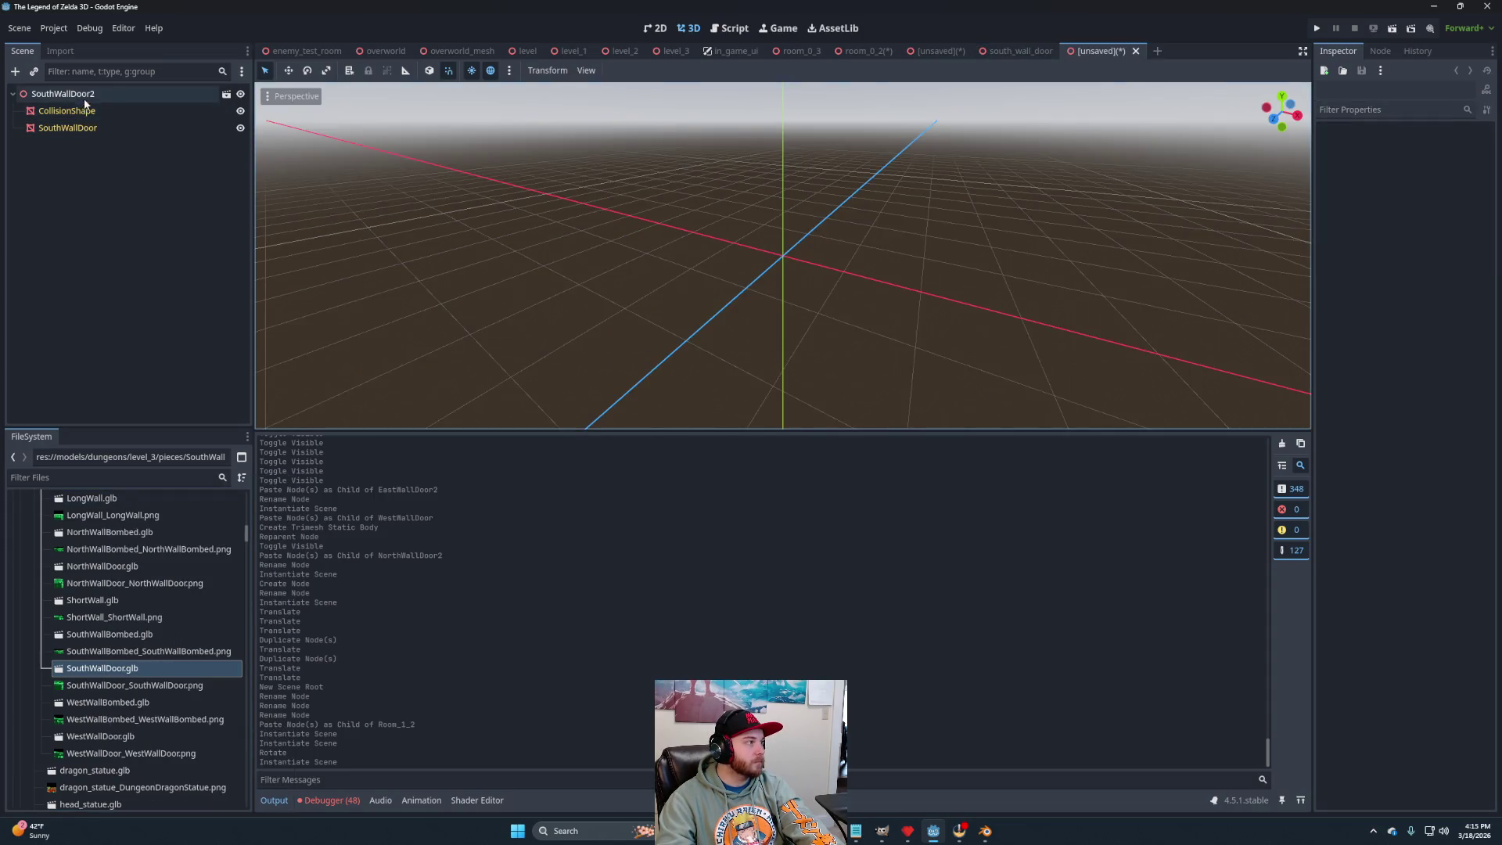
left_click(69, 111)
left_click(629, 70)
left_click(645, 88)
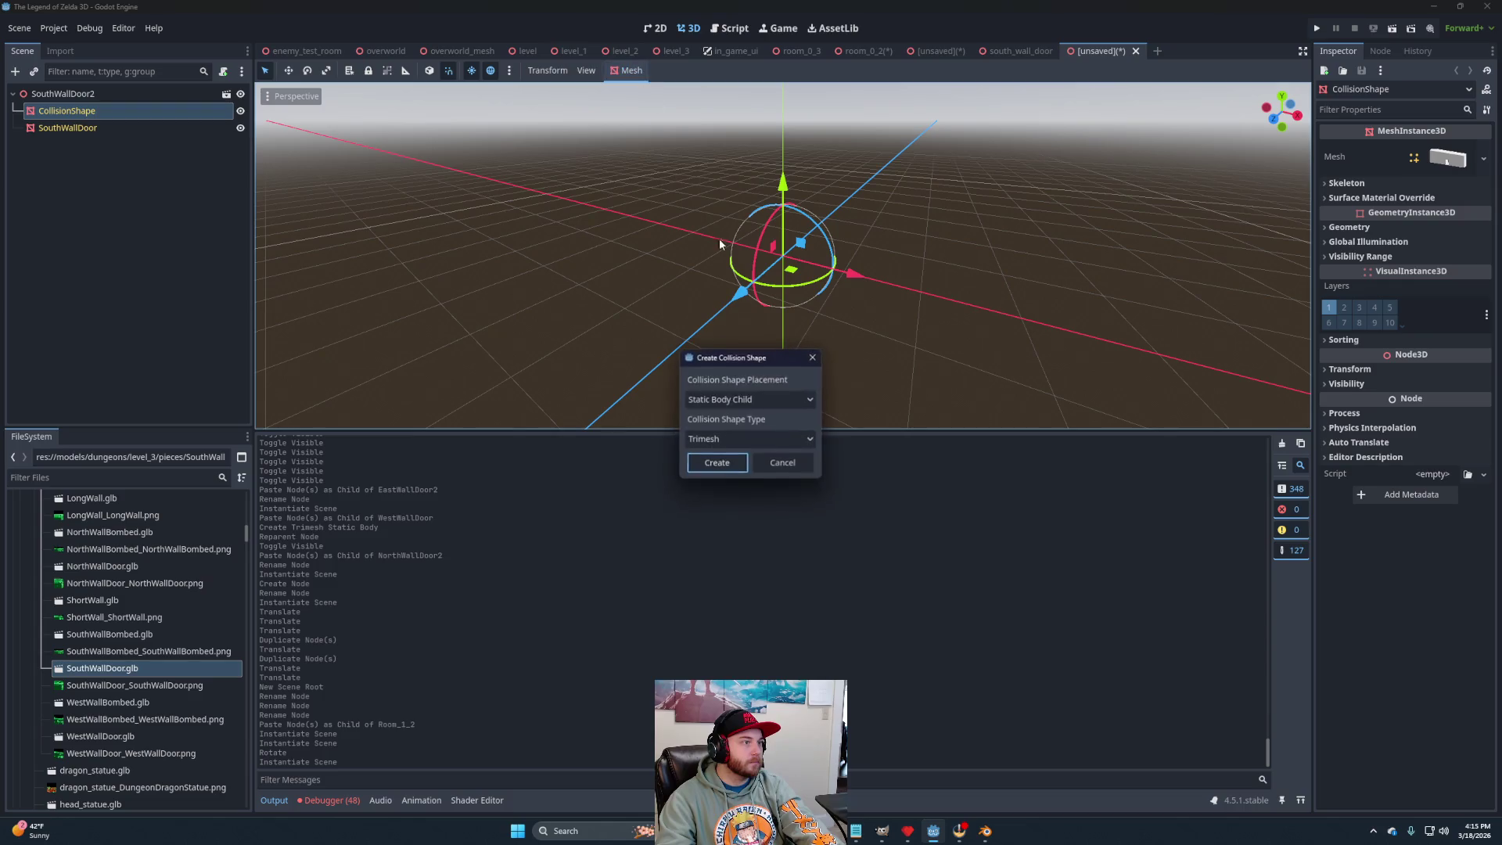
left_click(716, 462)
left_click_drag(68, 126, 66, 95)
left_click(240, 145)
Paste Lights and Wall under the root and rename the root SouthWallDoor.
left_click(123, 95)
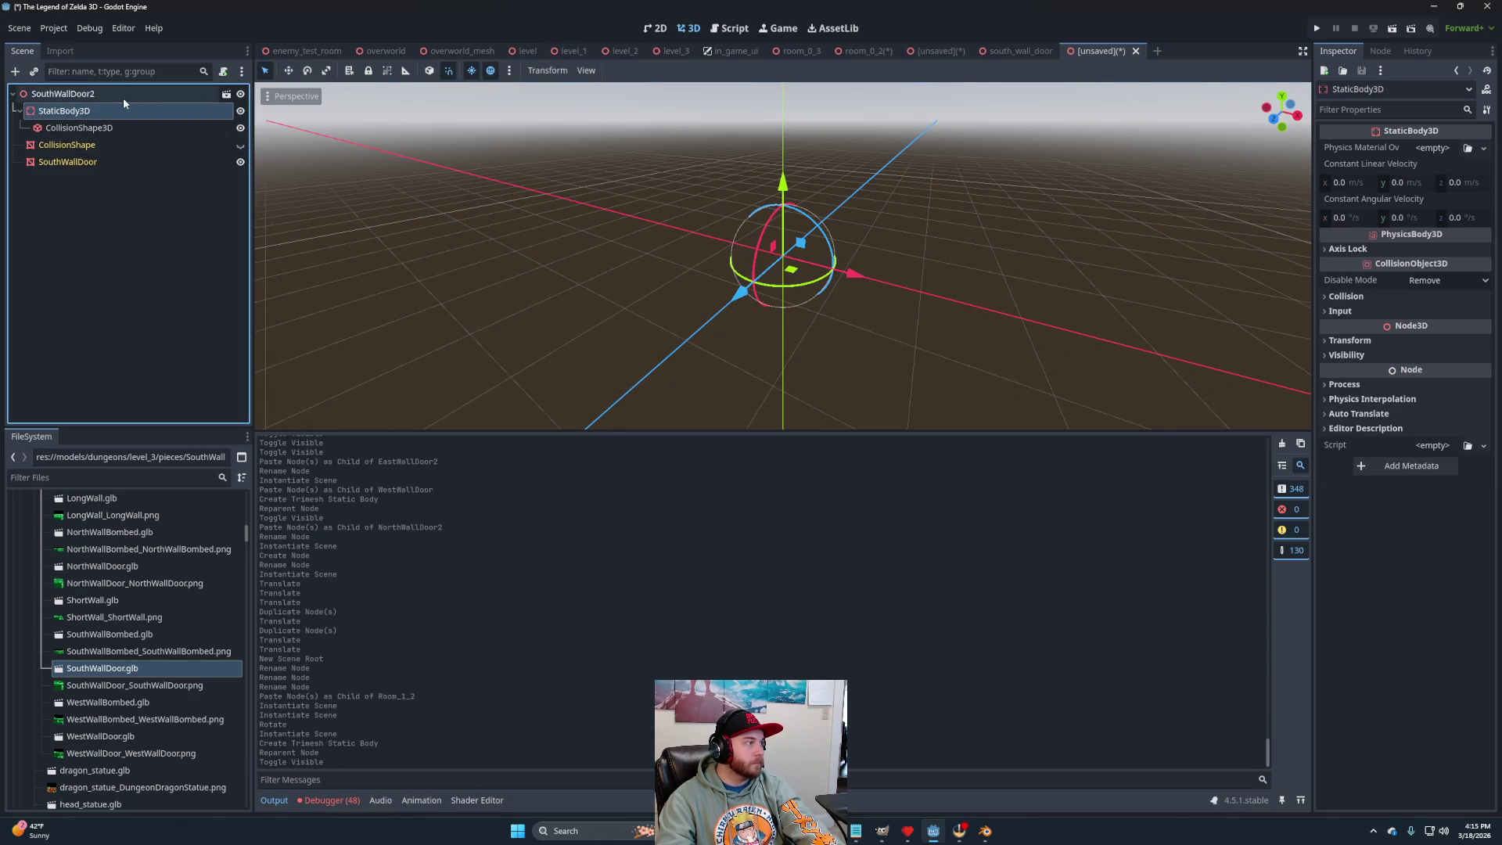
key("ctrl+v")
double_click(140, 94)
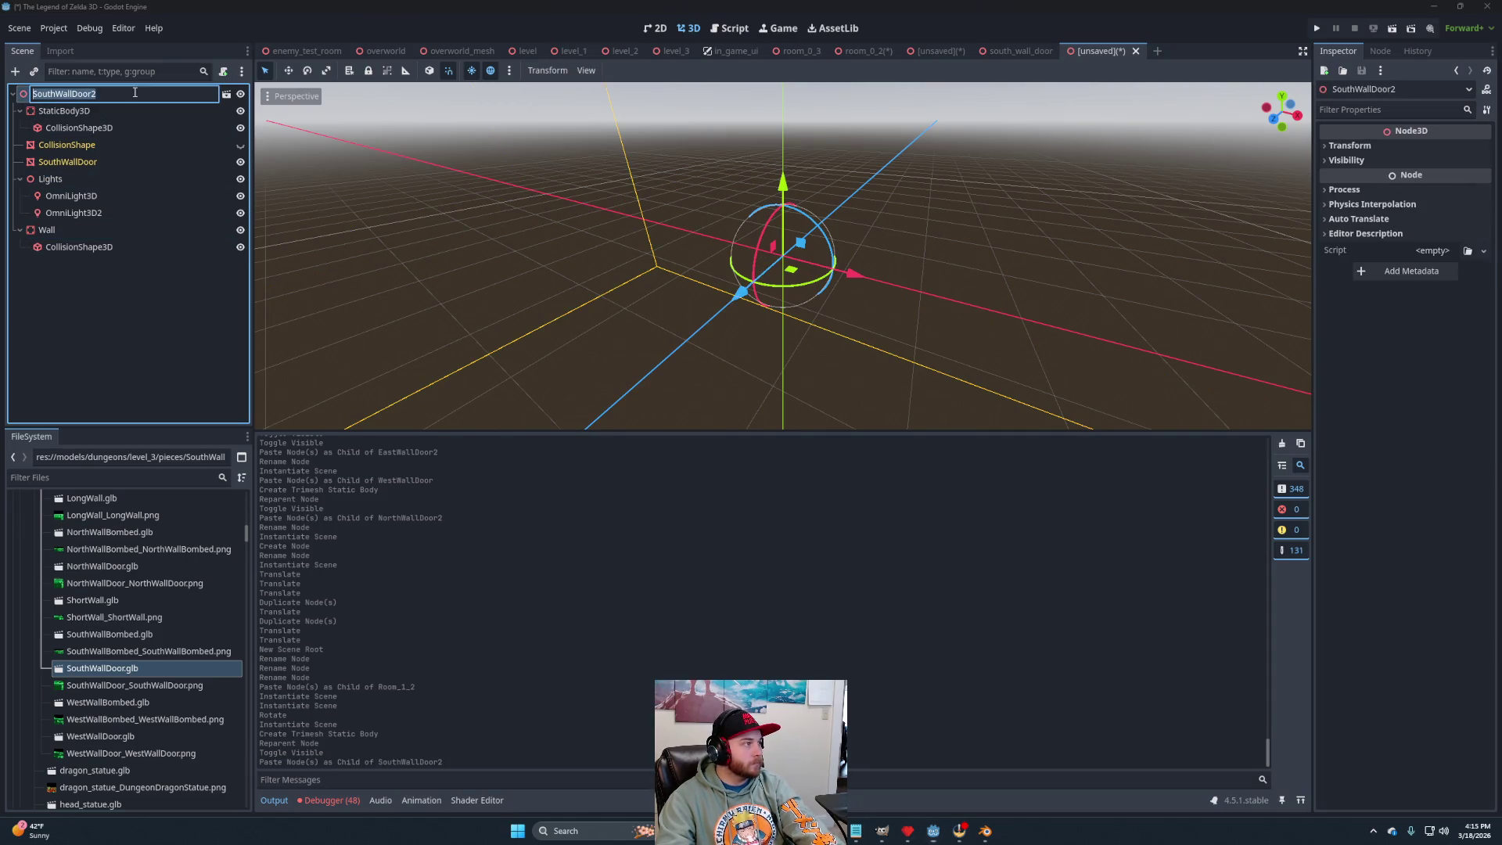
left_click(131, 92)
key("BackSpace")
key("Return")
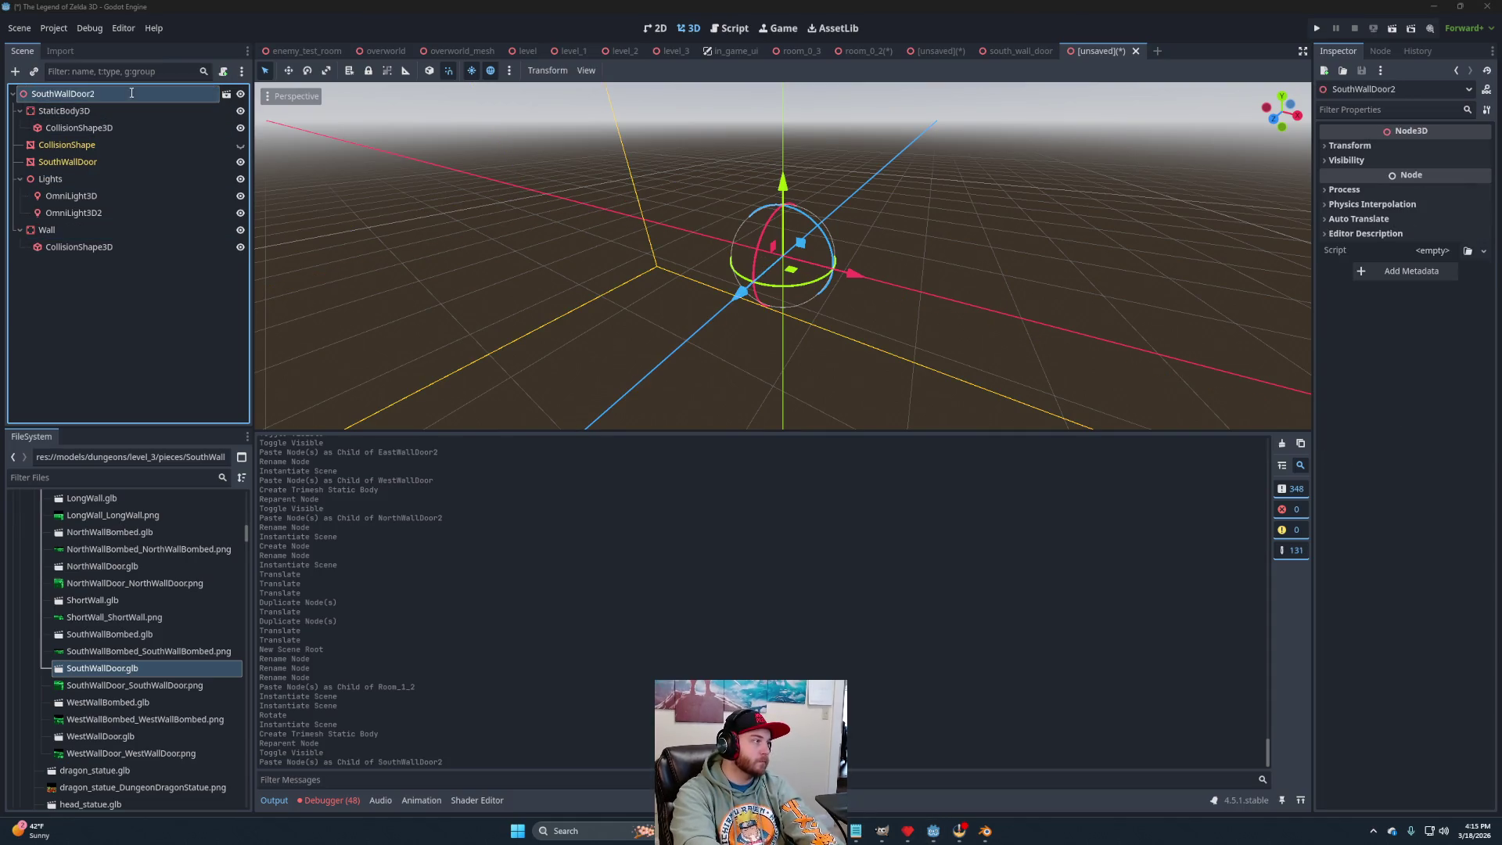
scroll(697, 310, "up", 3)
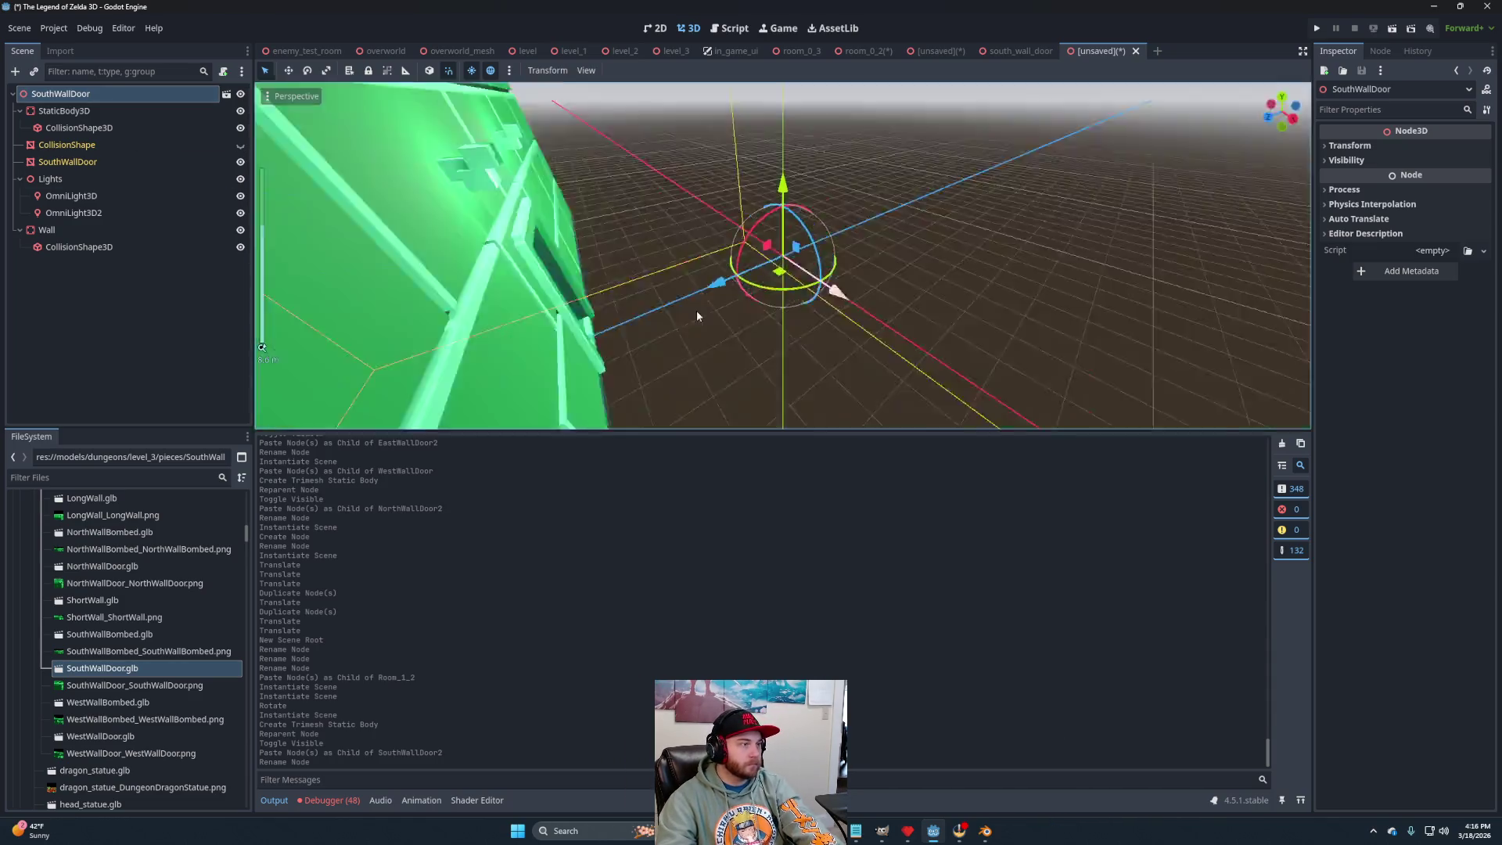
scroll(678, 293, "down", 3)
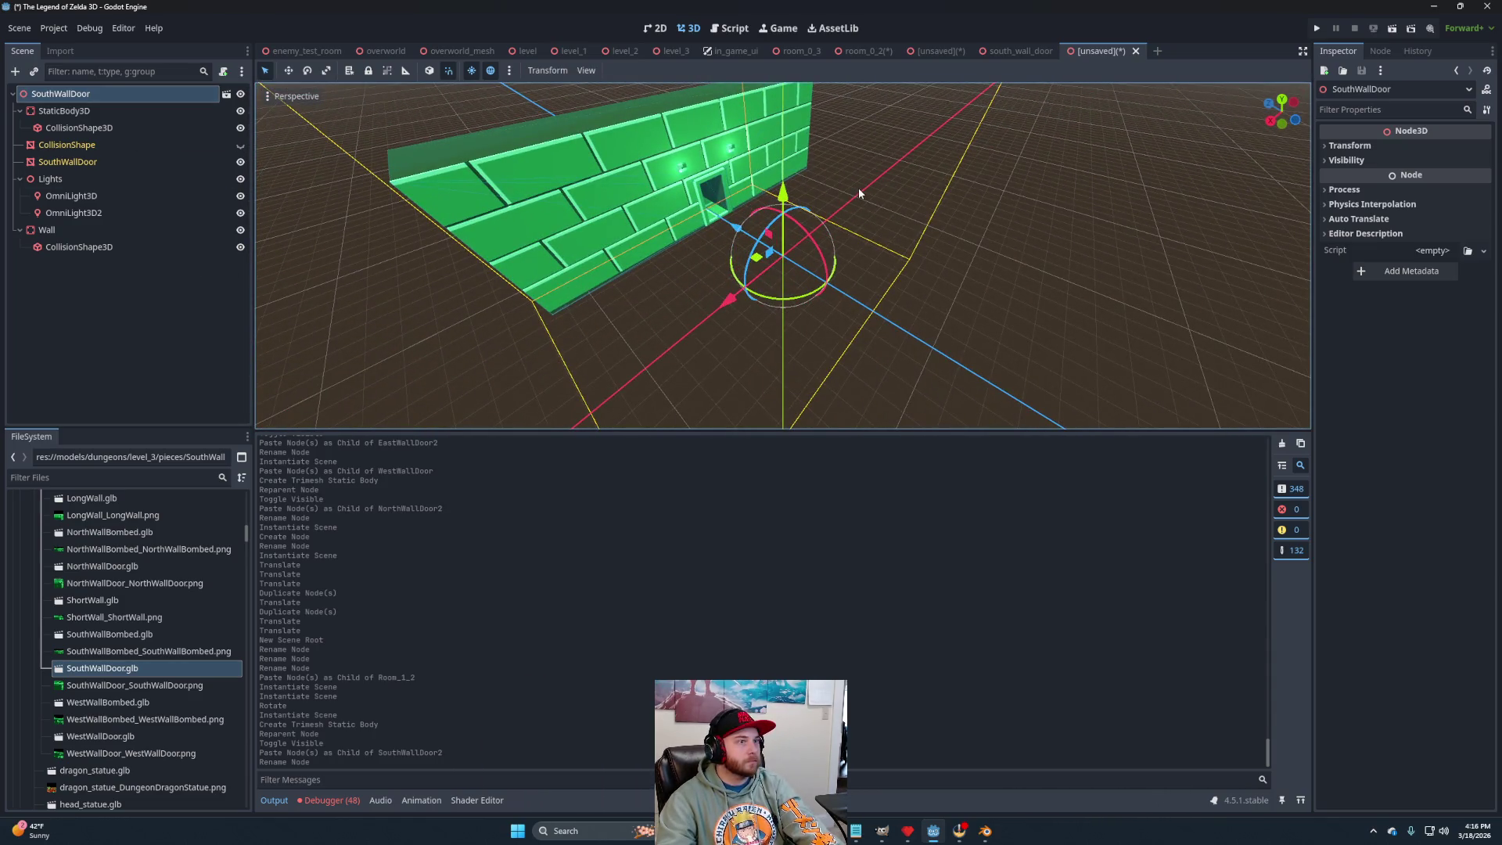
key("ctrl+s")
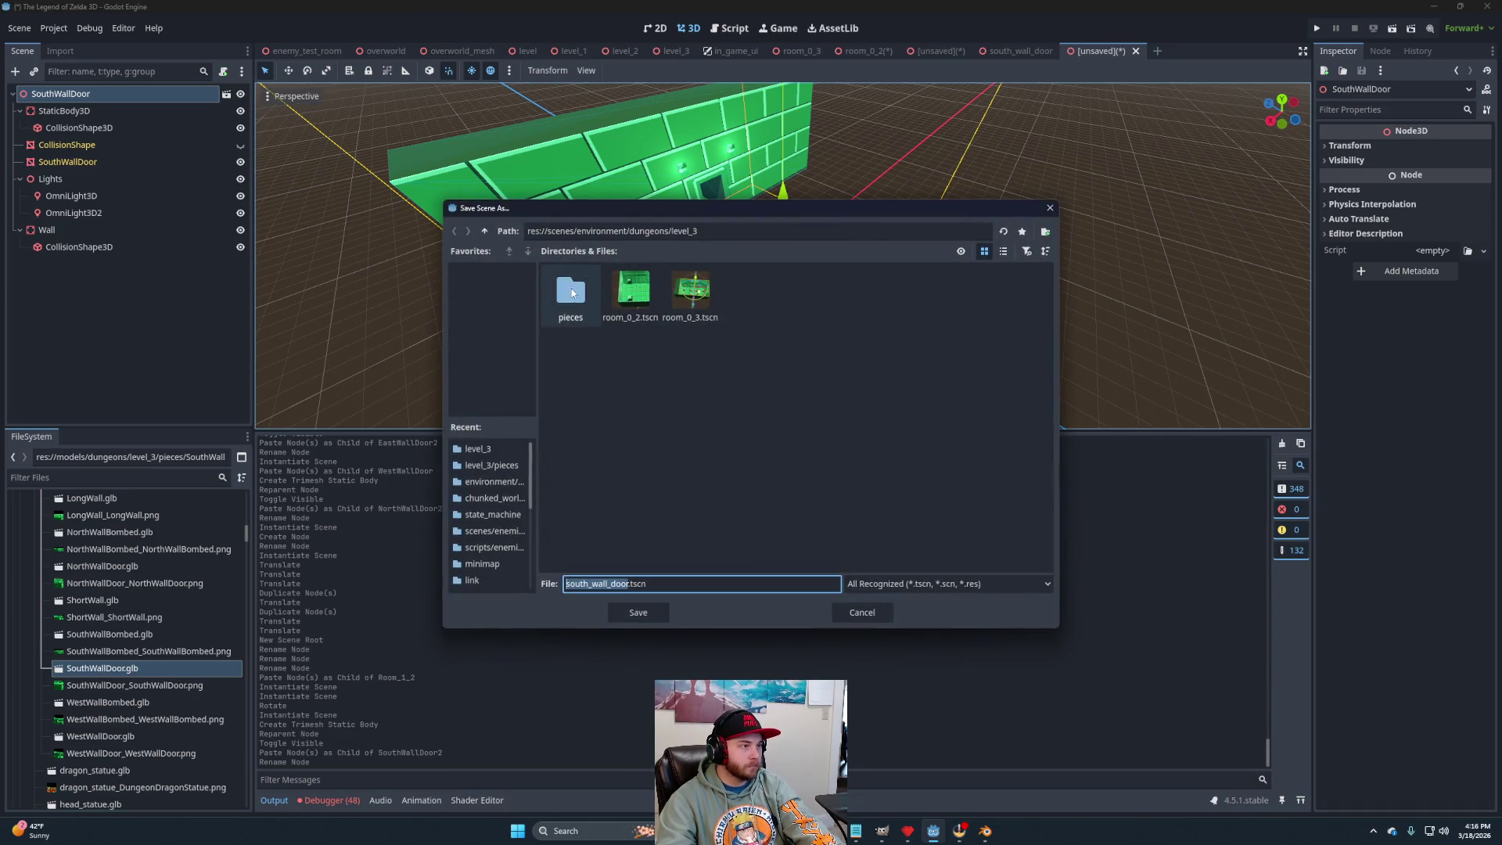
Save the scene as south_wall_door.tscn in the pieces folder and close both south wall door tabs.
double_click(571, 289)
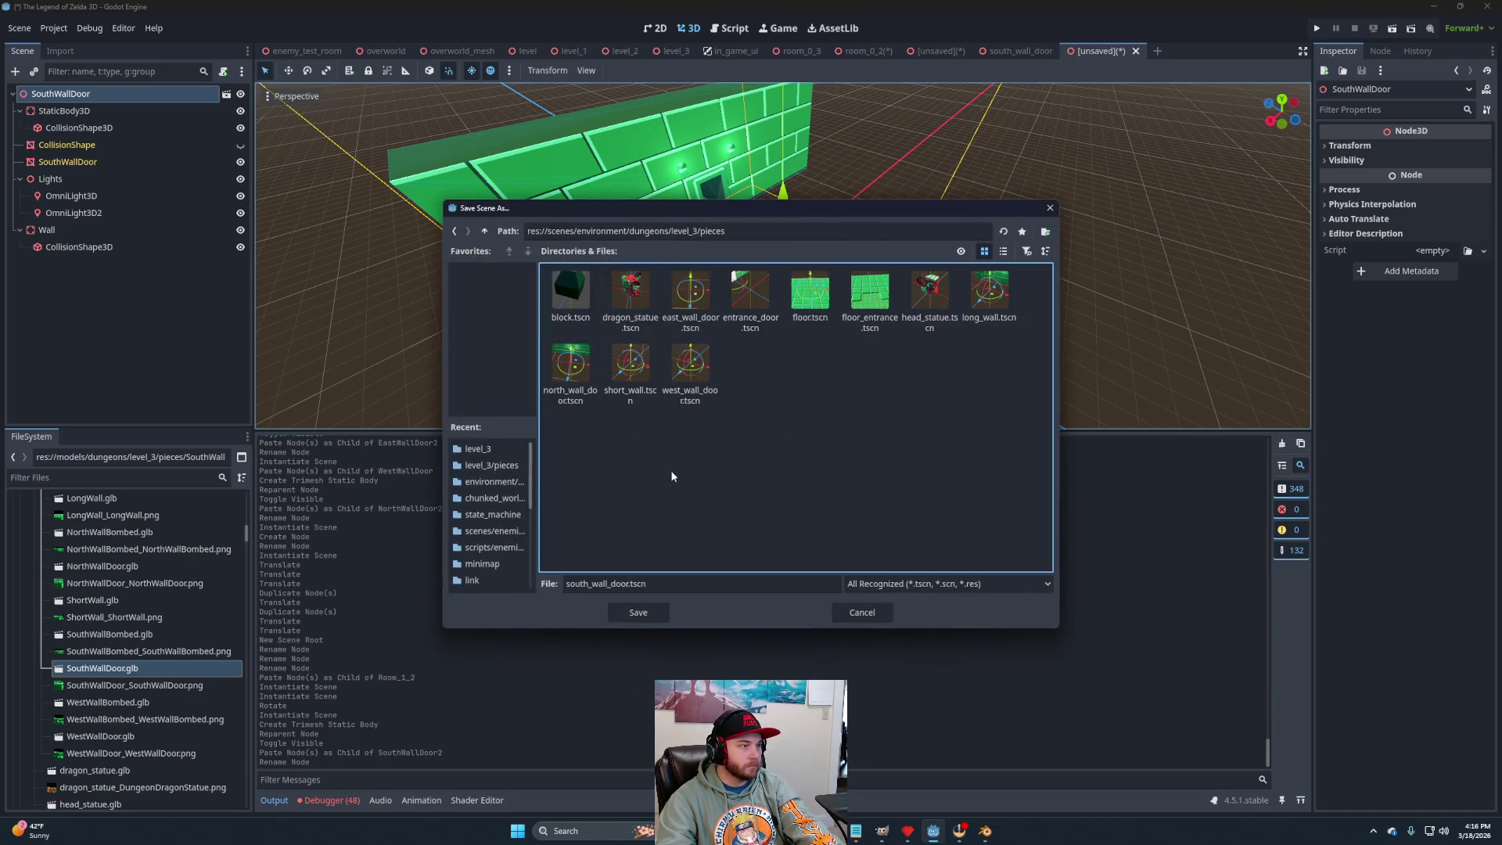
left_click(645, 614)
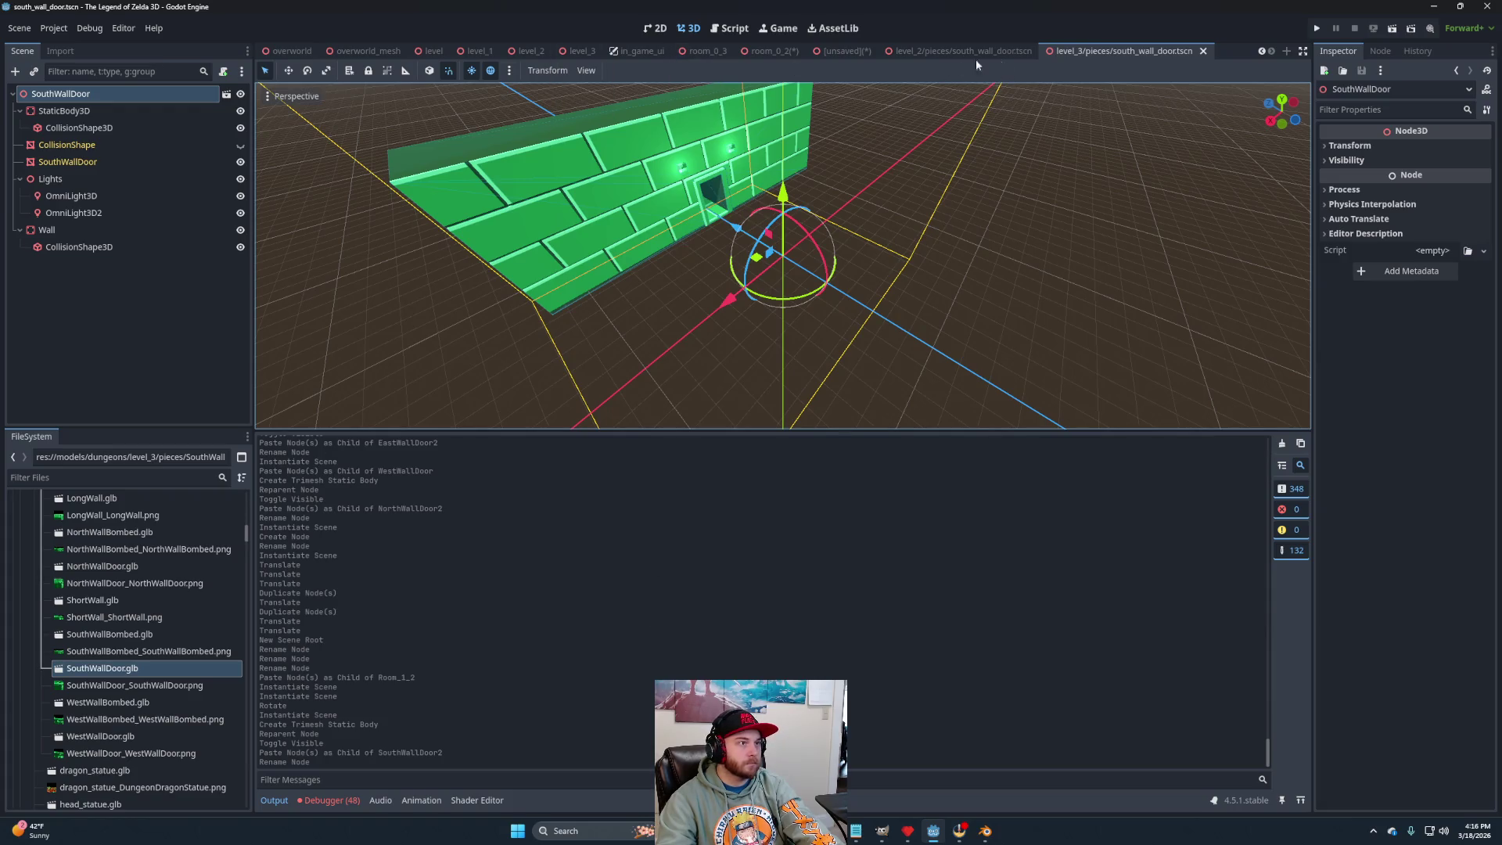
left_click(1205, 51)
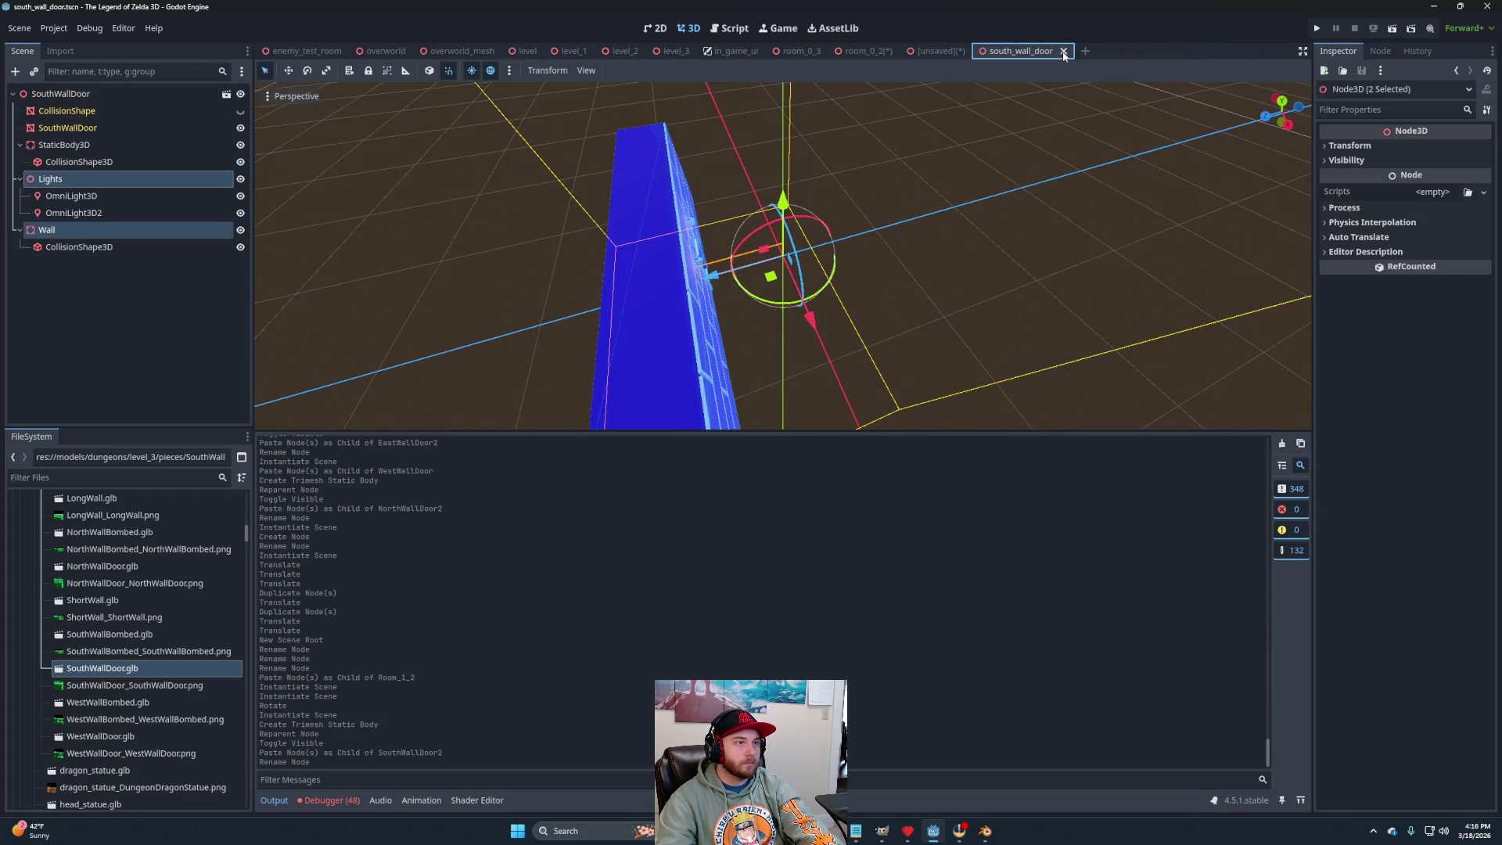
left_click(1066, 53)
Add south_wall_door.tscn to Room_1_2 to close the room's fourth side.
scroll(102, 720, "down", 15)
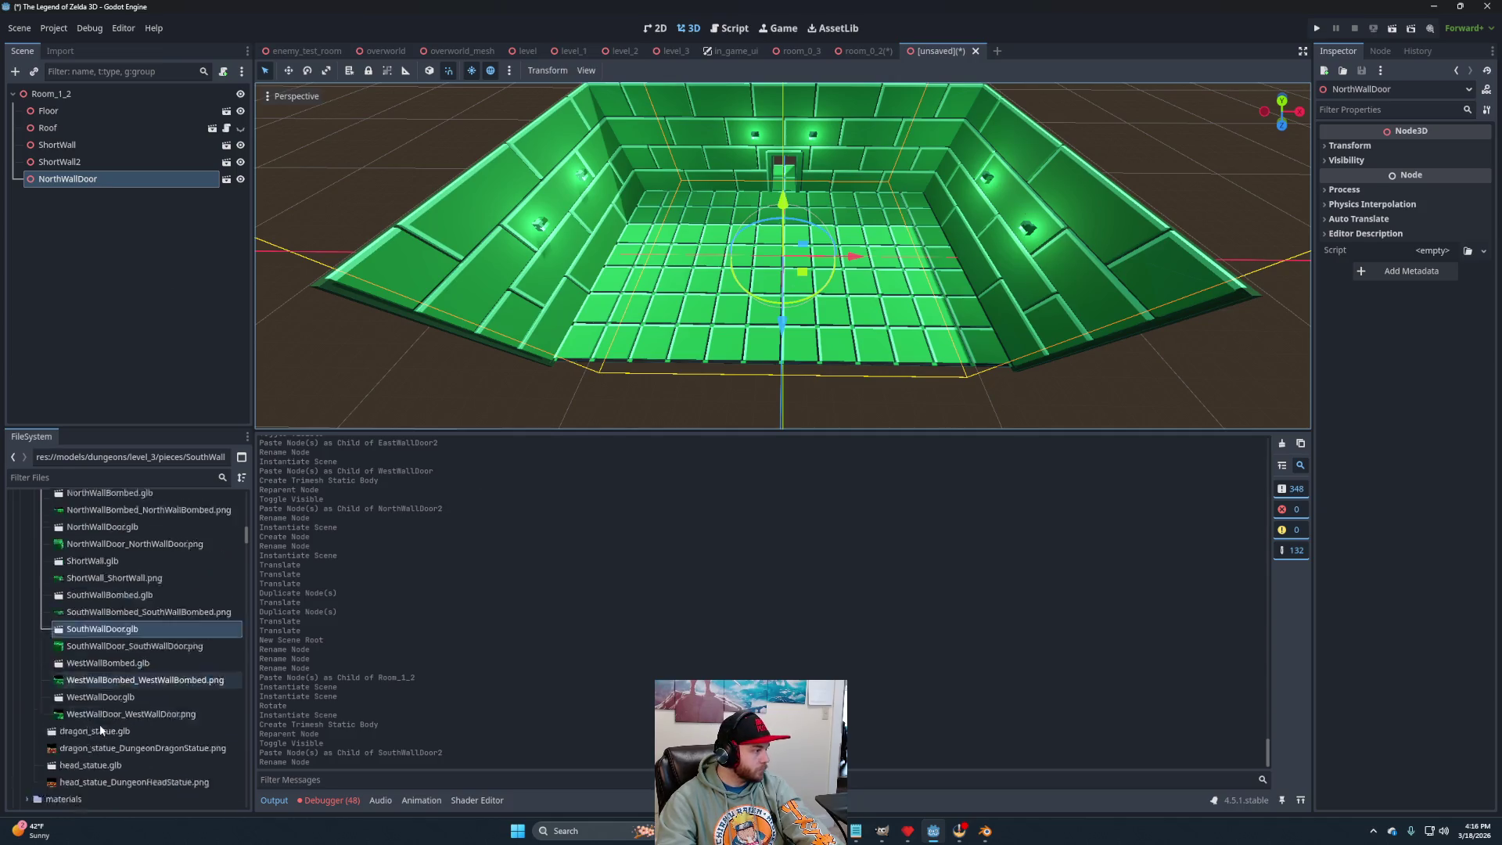
scroll(114, 697, "down", 5)
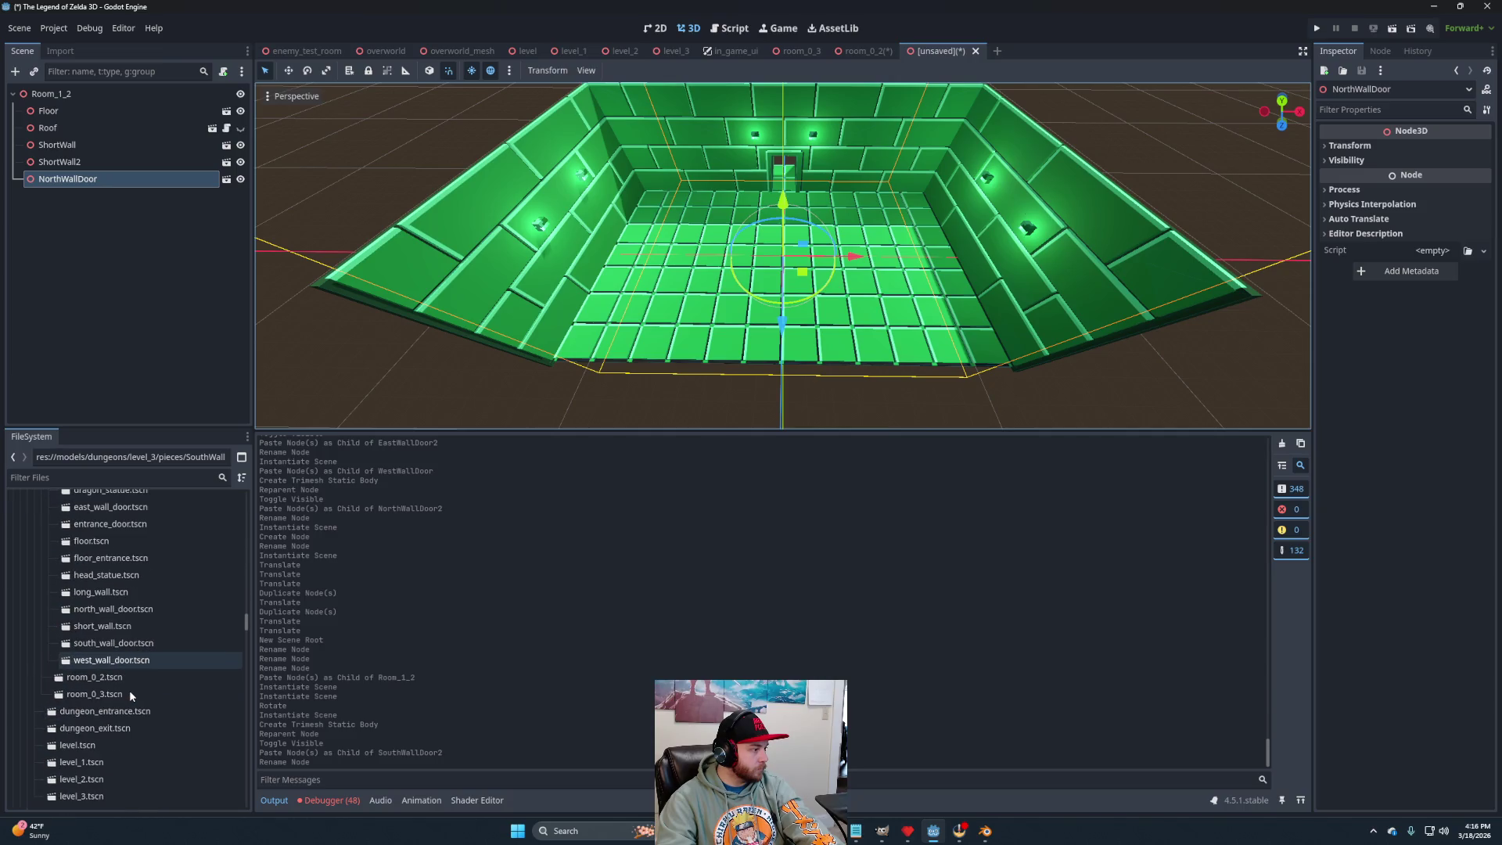
scroll(117, 673, "down", 5)
mouse_move(110, 643)
left_mouse_down()
mouse_move(73, 369)
mouse_move(68, 76)
mouse_move(71, 95)
left_mouse_up()
scroll(713, 282, "down", 5)
mouse_move(665, 315)
left_mouse_down()
mouse_move(458, 247)
mouse_move(765, 328)
mouse_move(749, 340)
mouse_move(771, 315)
left_mouse_up()
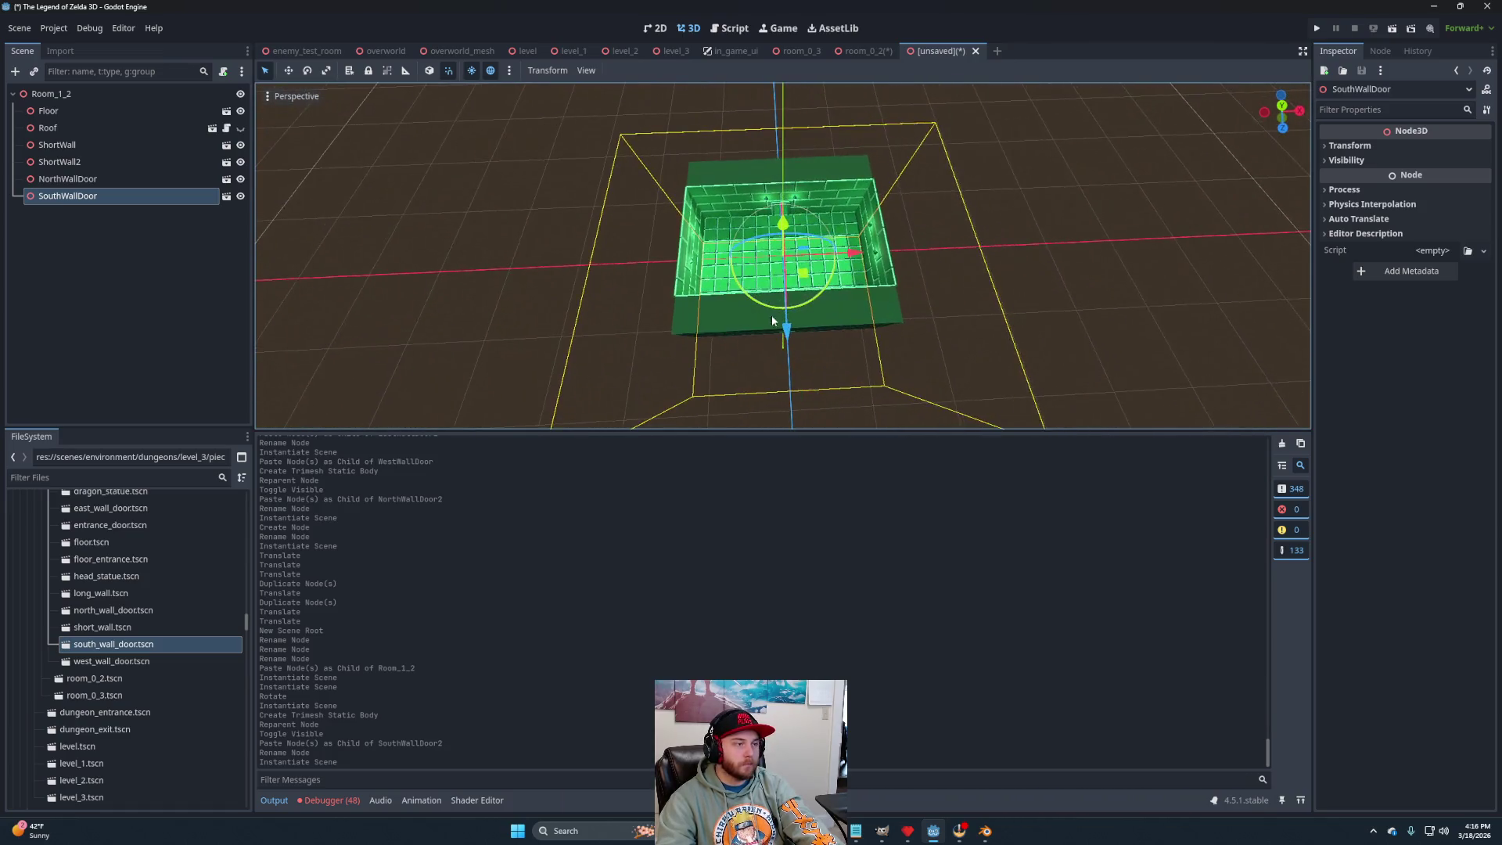
scroll(771, 315, "up", 5)
Add a plain Node3D child to Room_1_2 and name it Blocks.
right_click(45, 93)
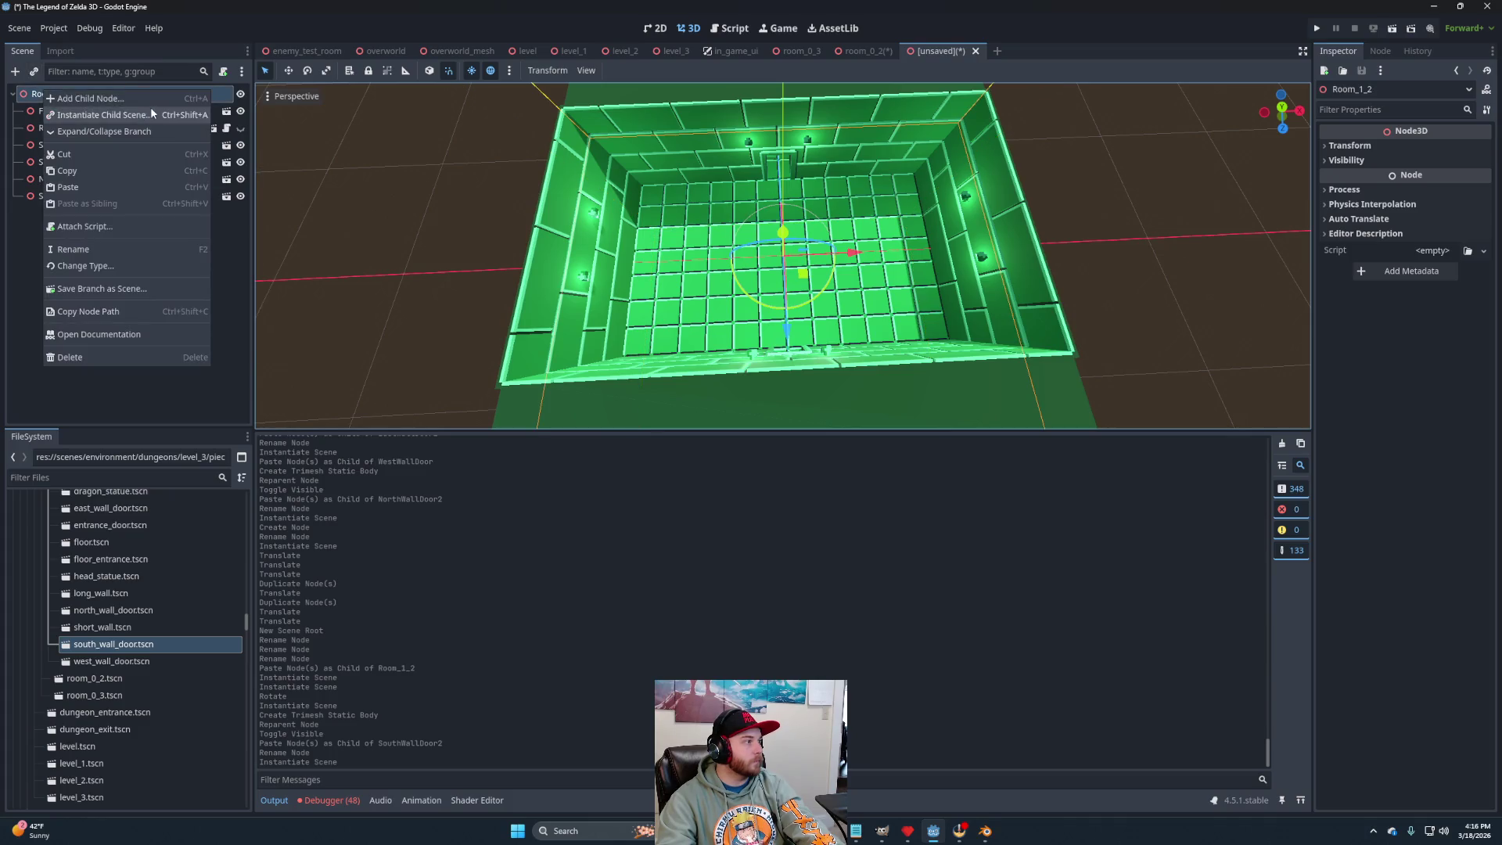
left_click(91, 101)
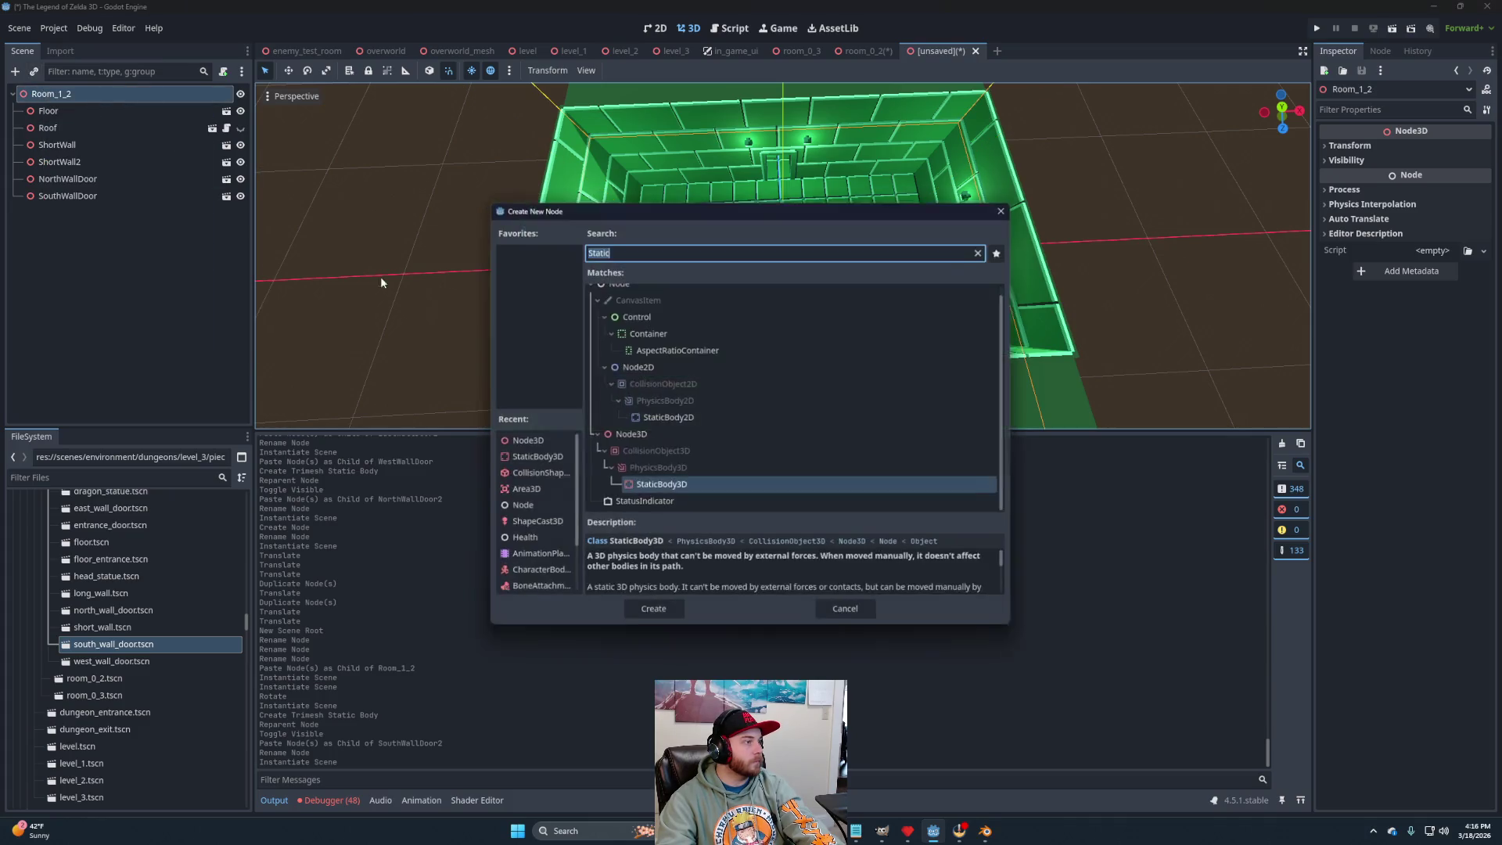
left_click(617, 435)
left_click(652, 612)
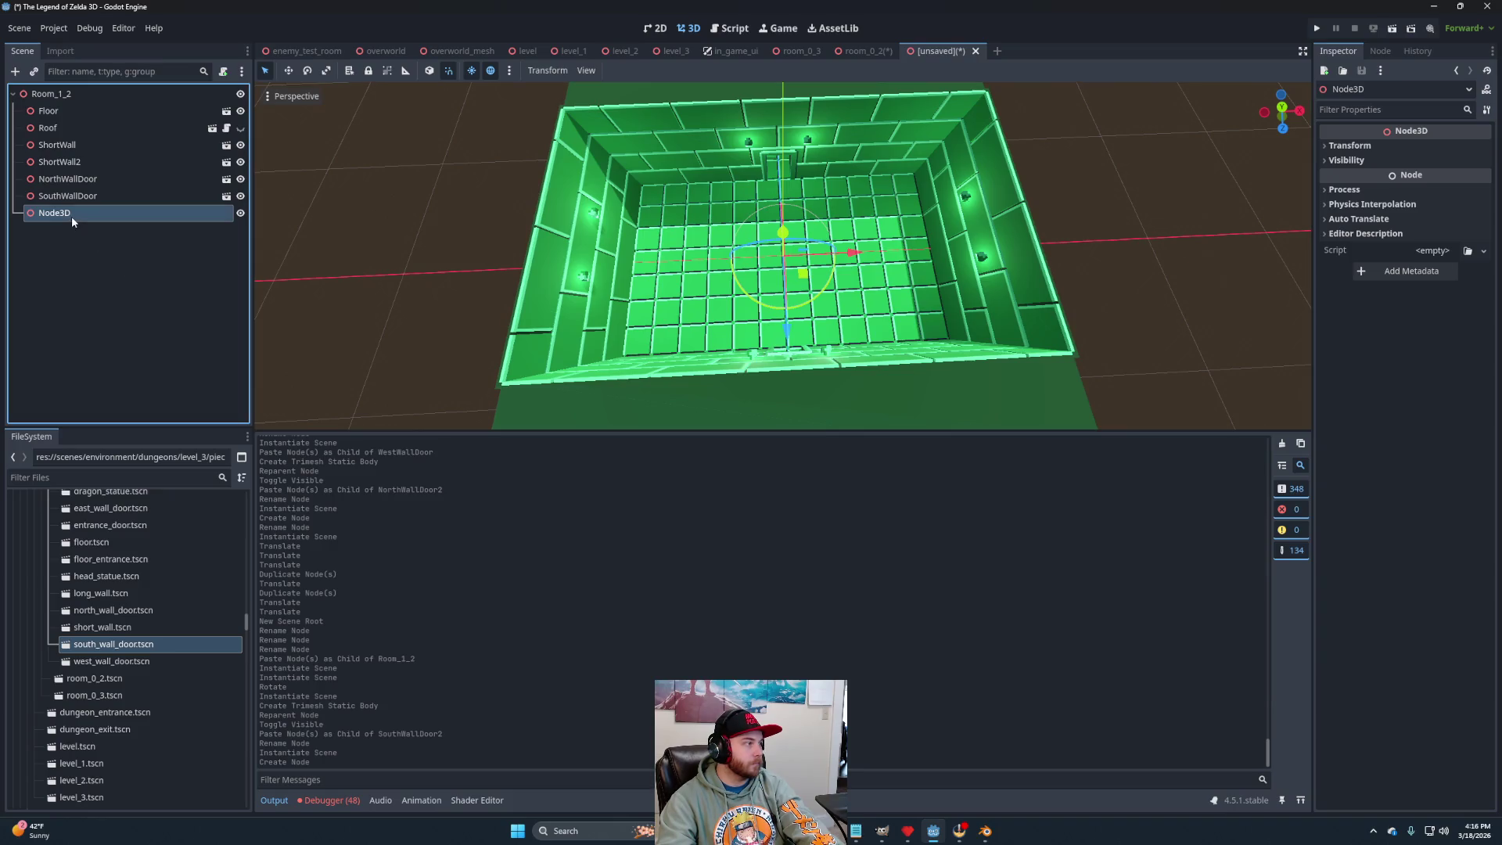
double_click(72, 214)
type("Blocks")
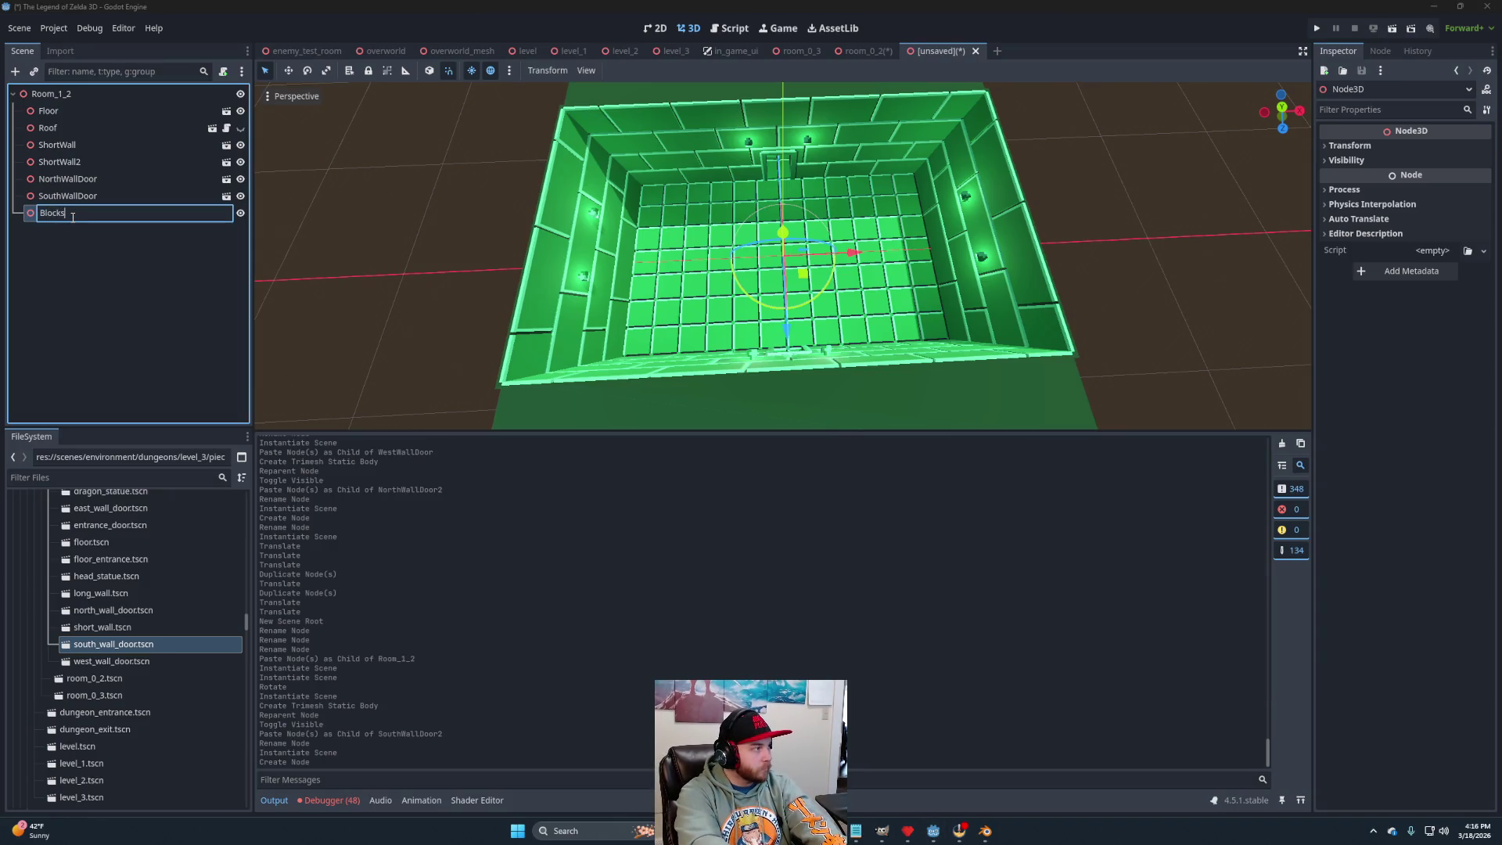
key("Return")
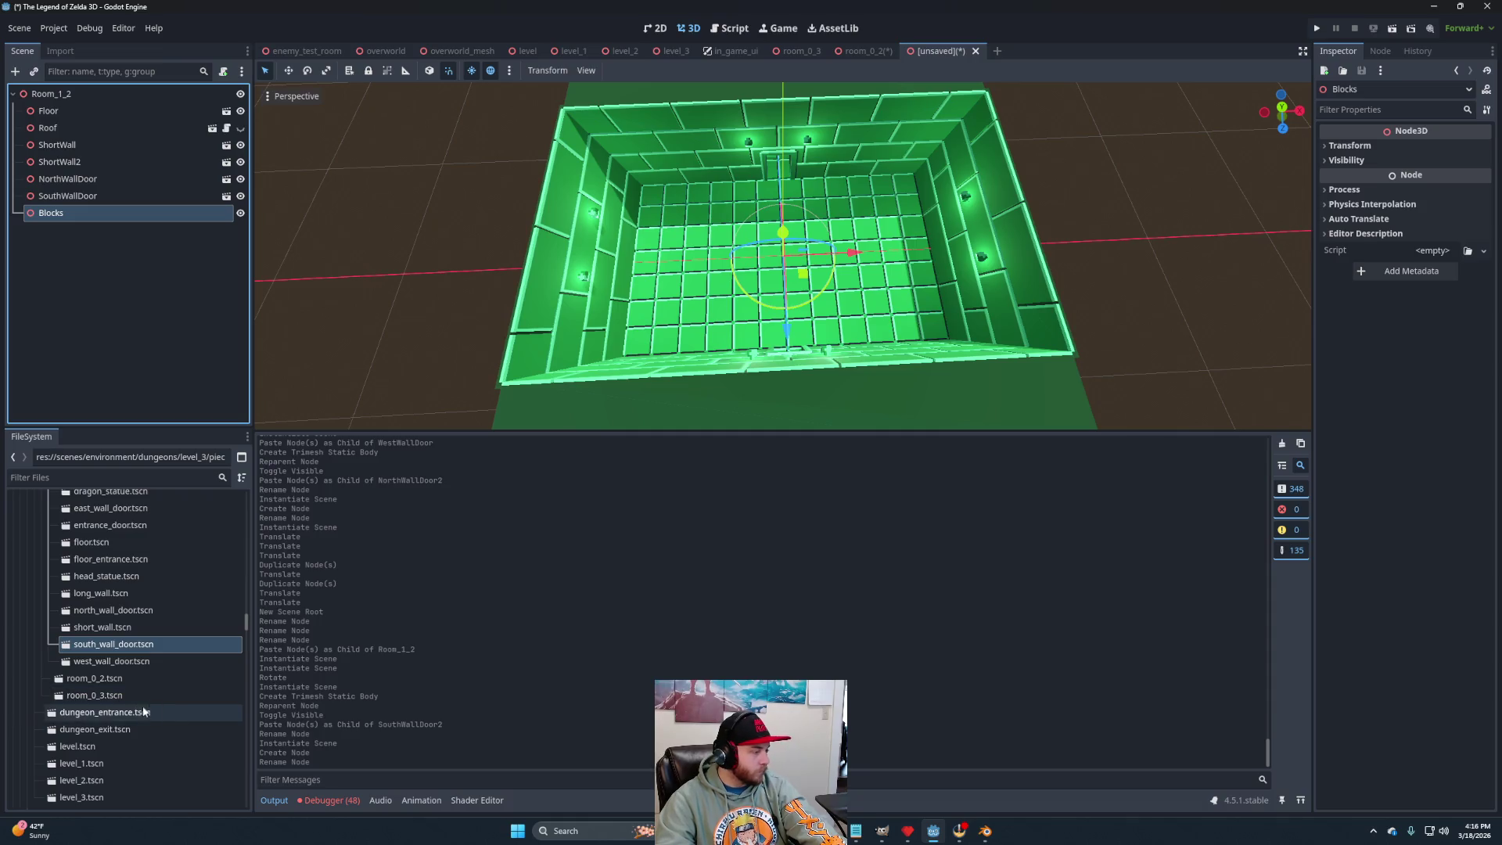
scroll(82, 560, "up", 3)
Instance block.tscn under Blocks and move it into a floor corner, viewed from the top.
left_click_drag(81, 560, 51, 214)
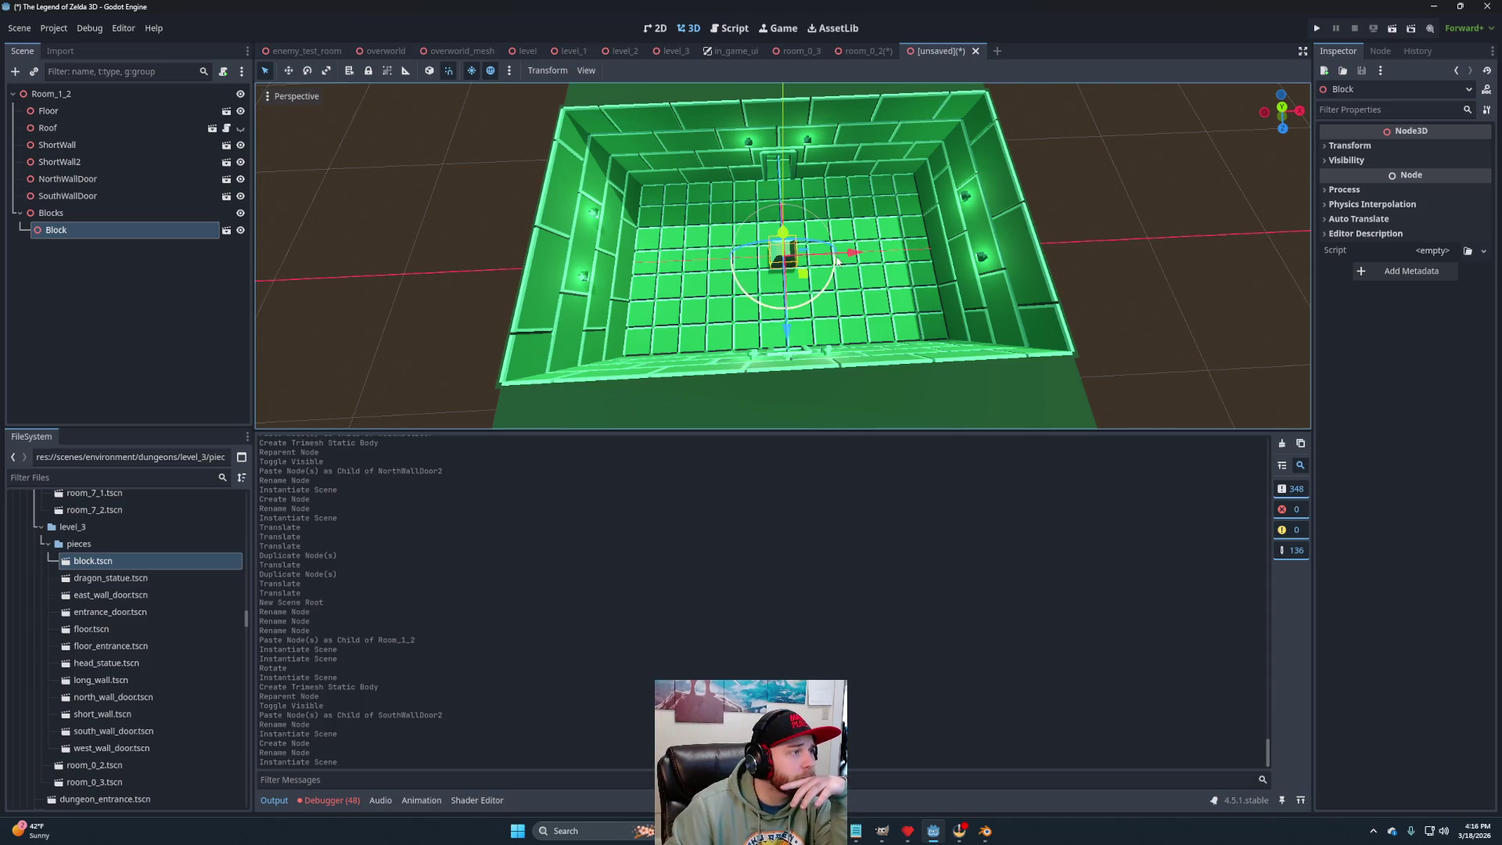
mouse_move(857, 254)
left_mouse_down()
mouse_move(747, 266)
mouse_move(712, 305)
mouse_move(669, 282)
left_mouse_up()
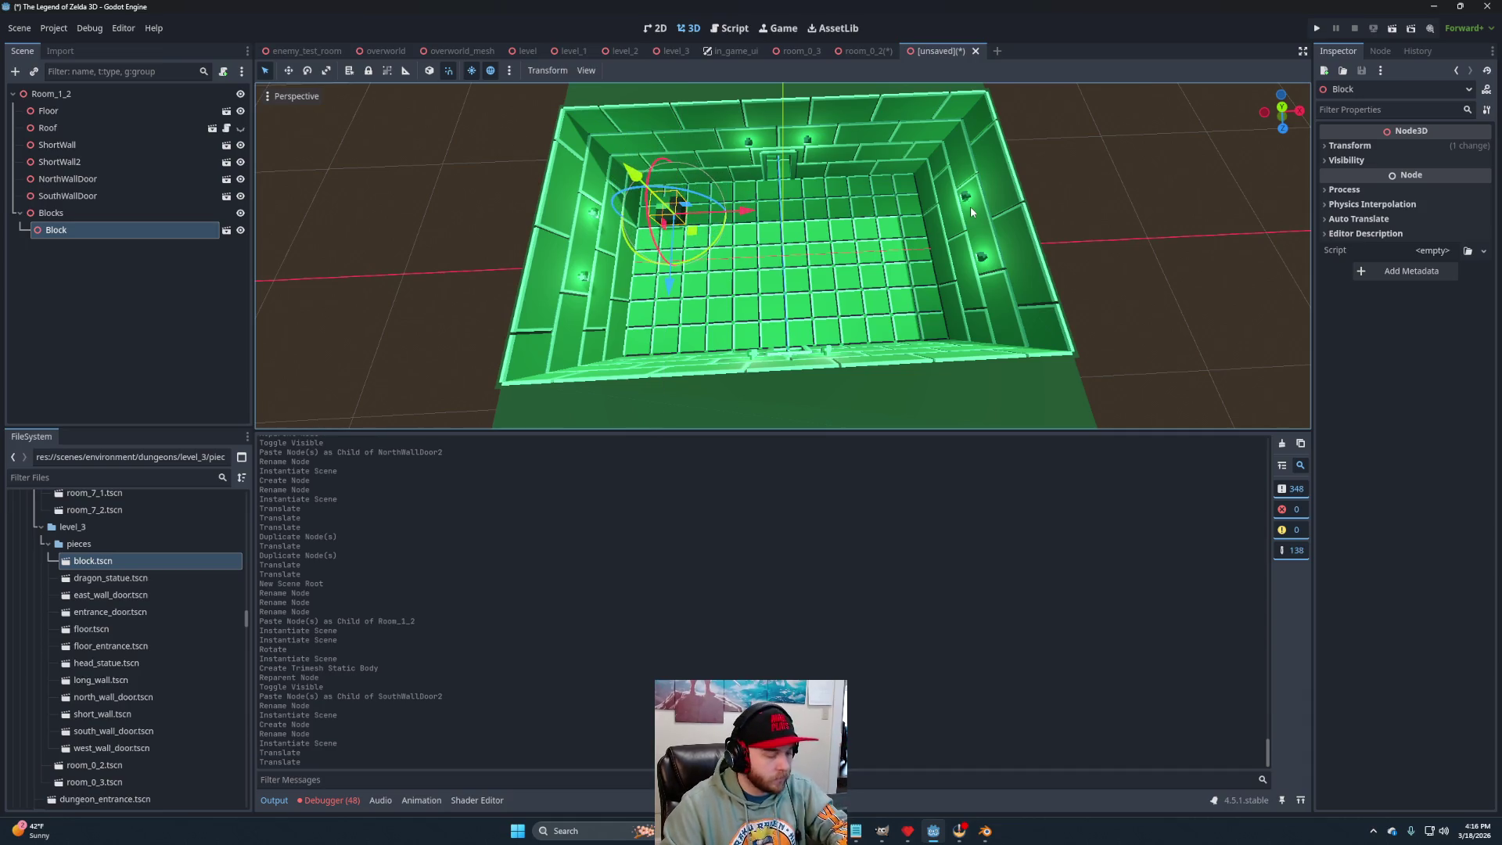
key("f")
scroll(818, 323, "up", 3)
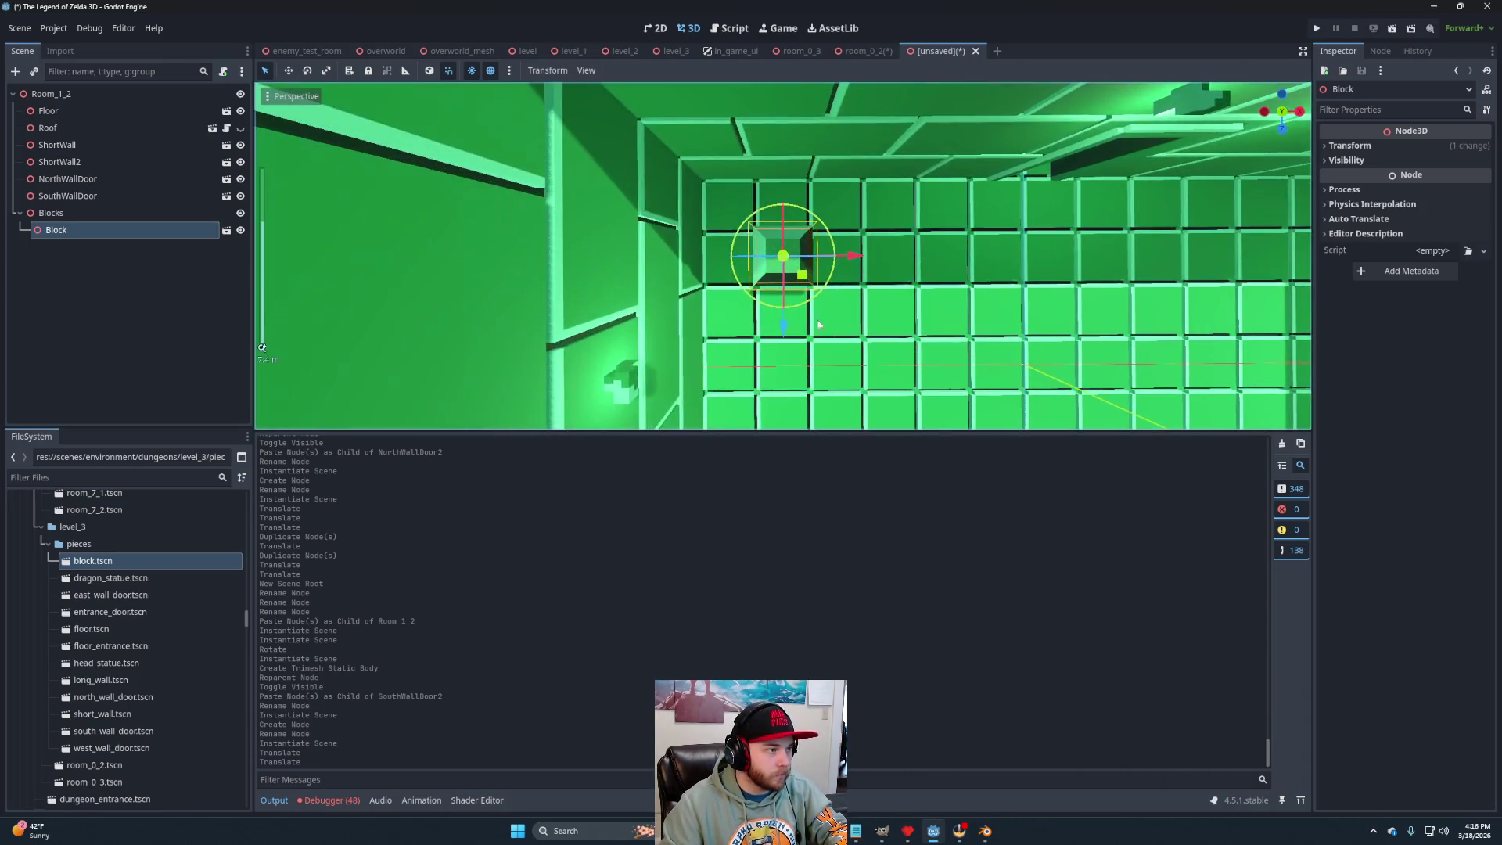
left_click_drag(784, 322, 783, 327)
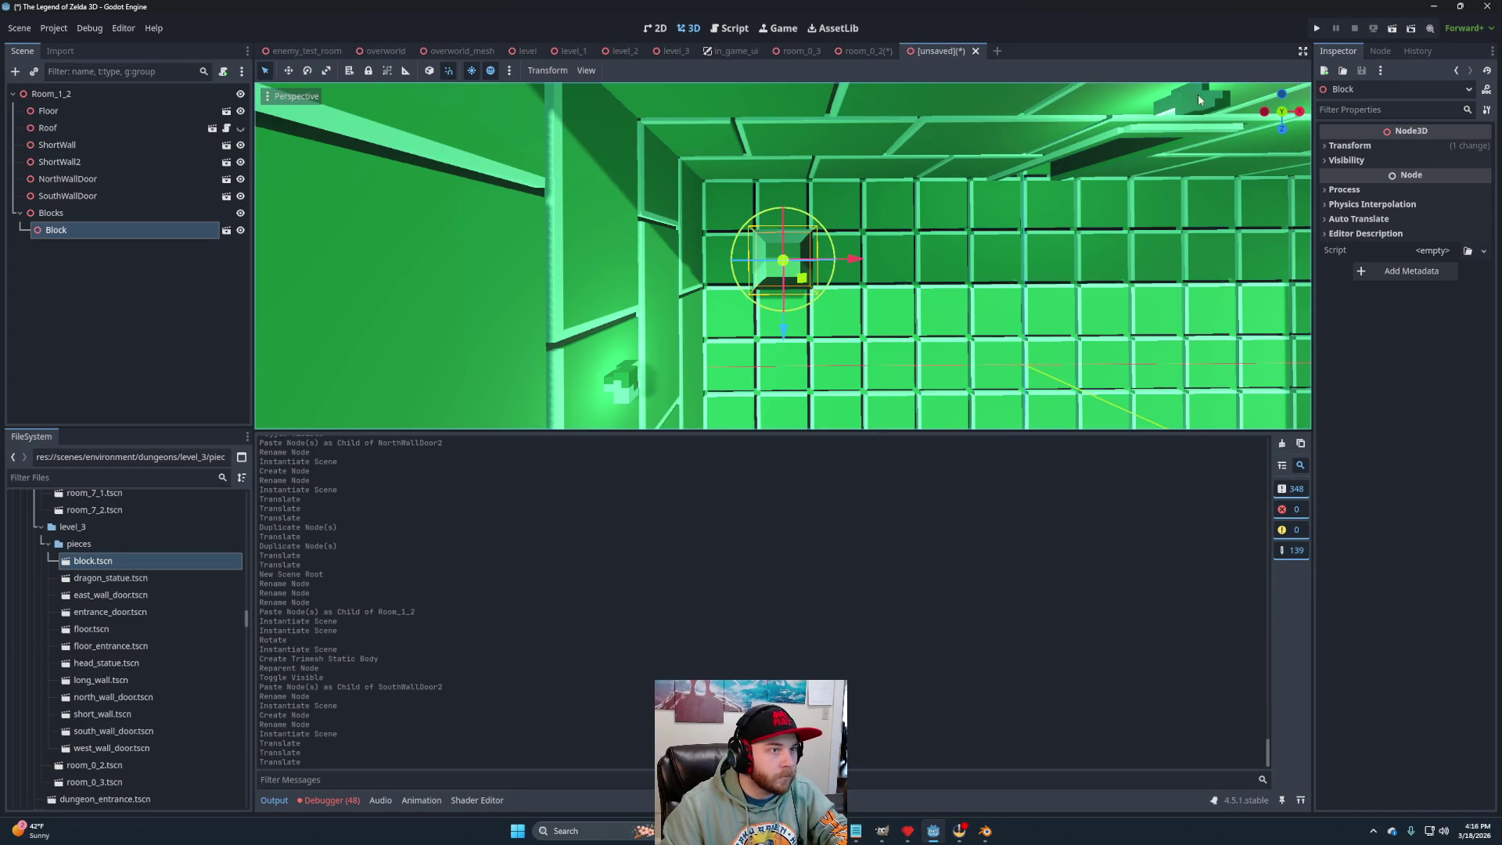
left_click(1281, 111)
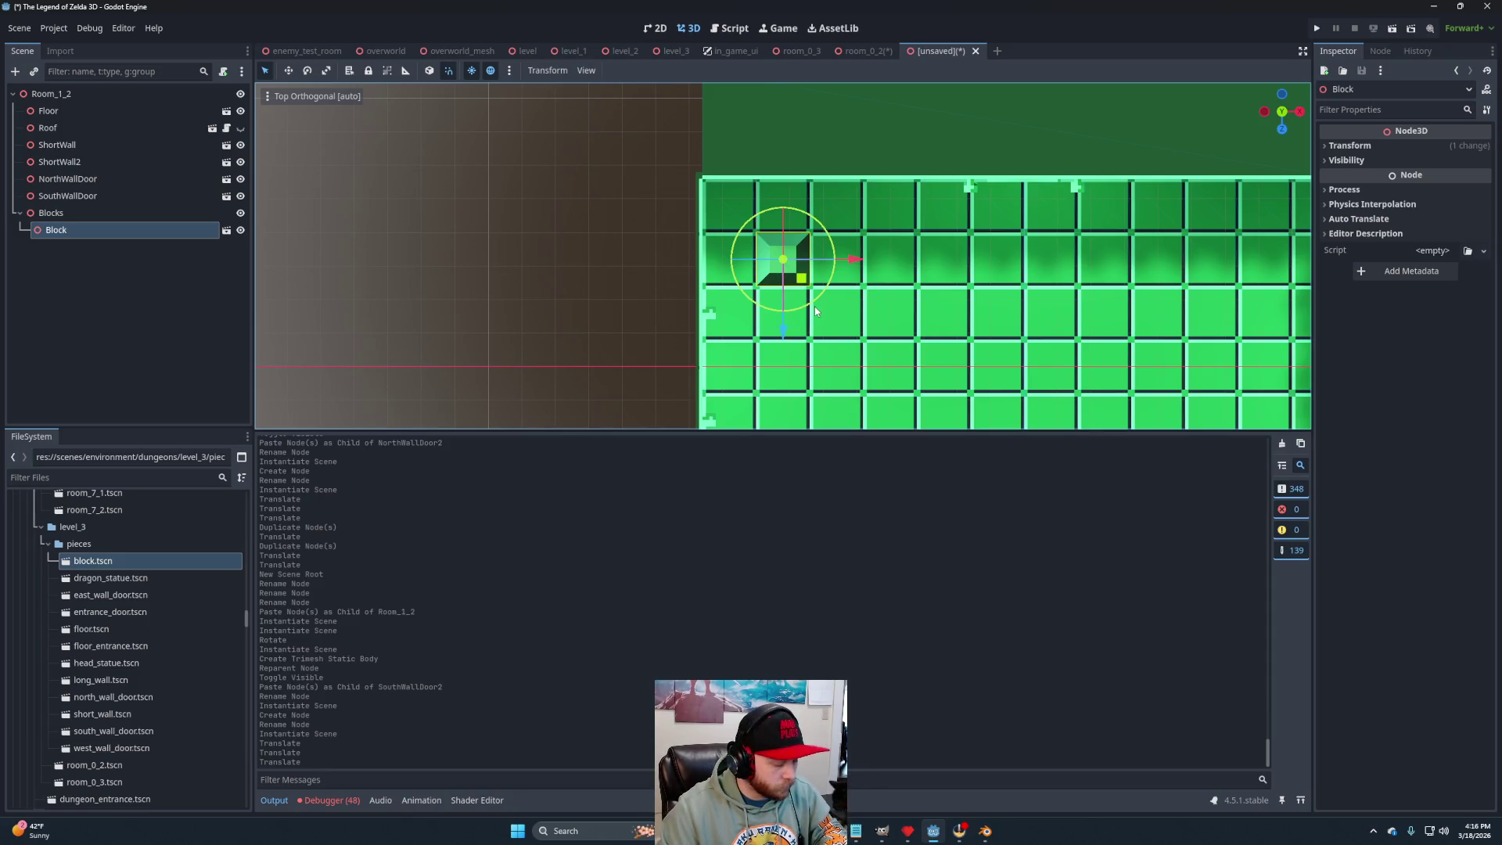
Duplicate the block twice, placing Block2 and Block3 one cell apart on the floor.
key("ctrl+d")
mouse_move(806, 280)
left_mouse_down()
mouse_move(875, 256)
mouse_move(856, 225)
left_mouse_up()
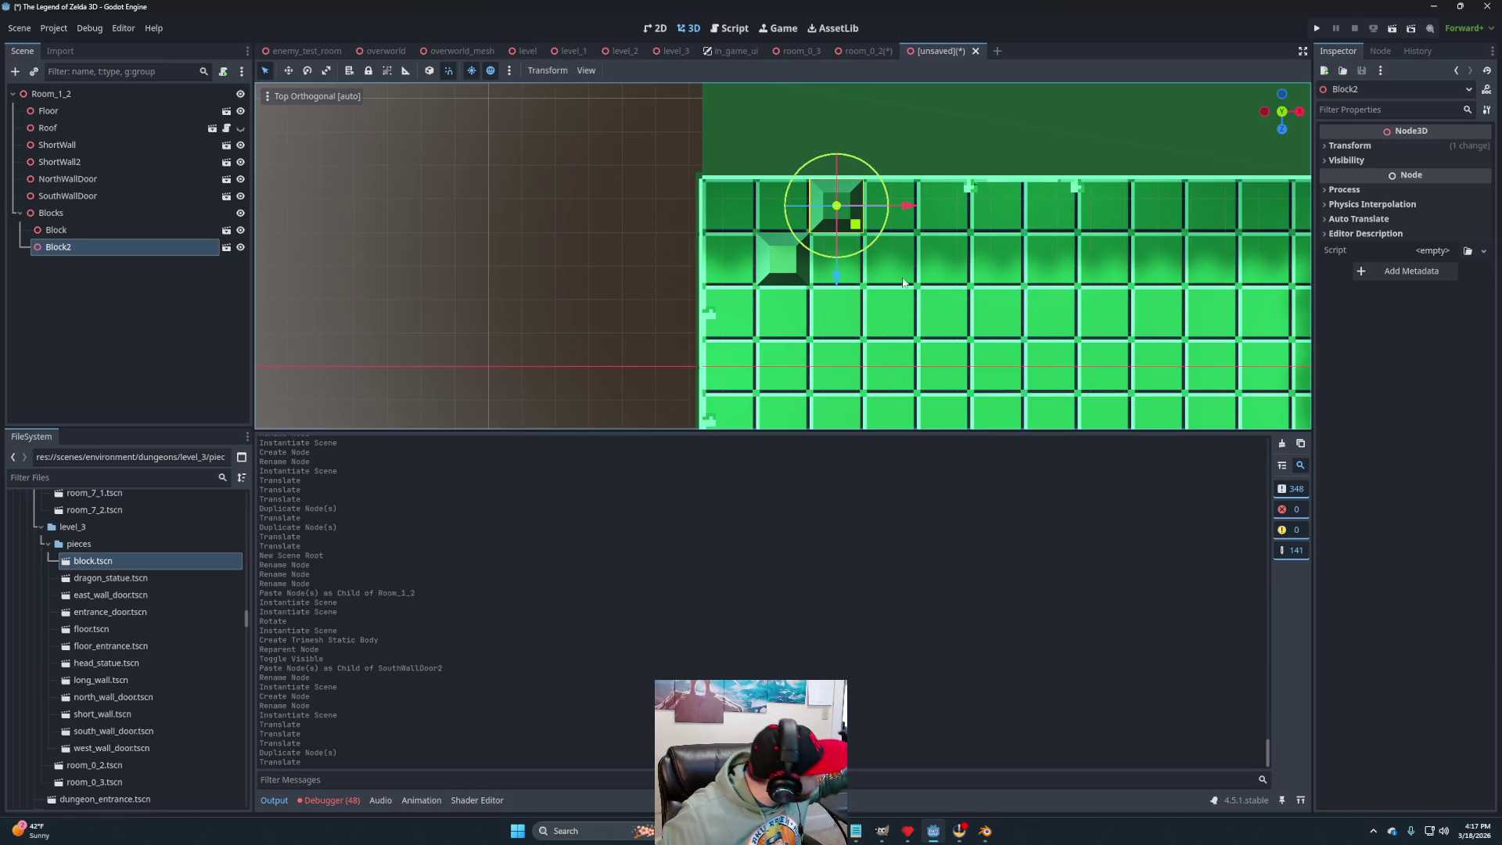
key("ctrl+d")
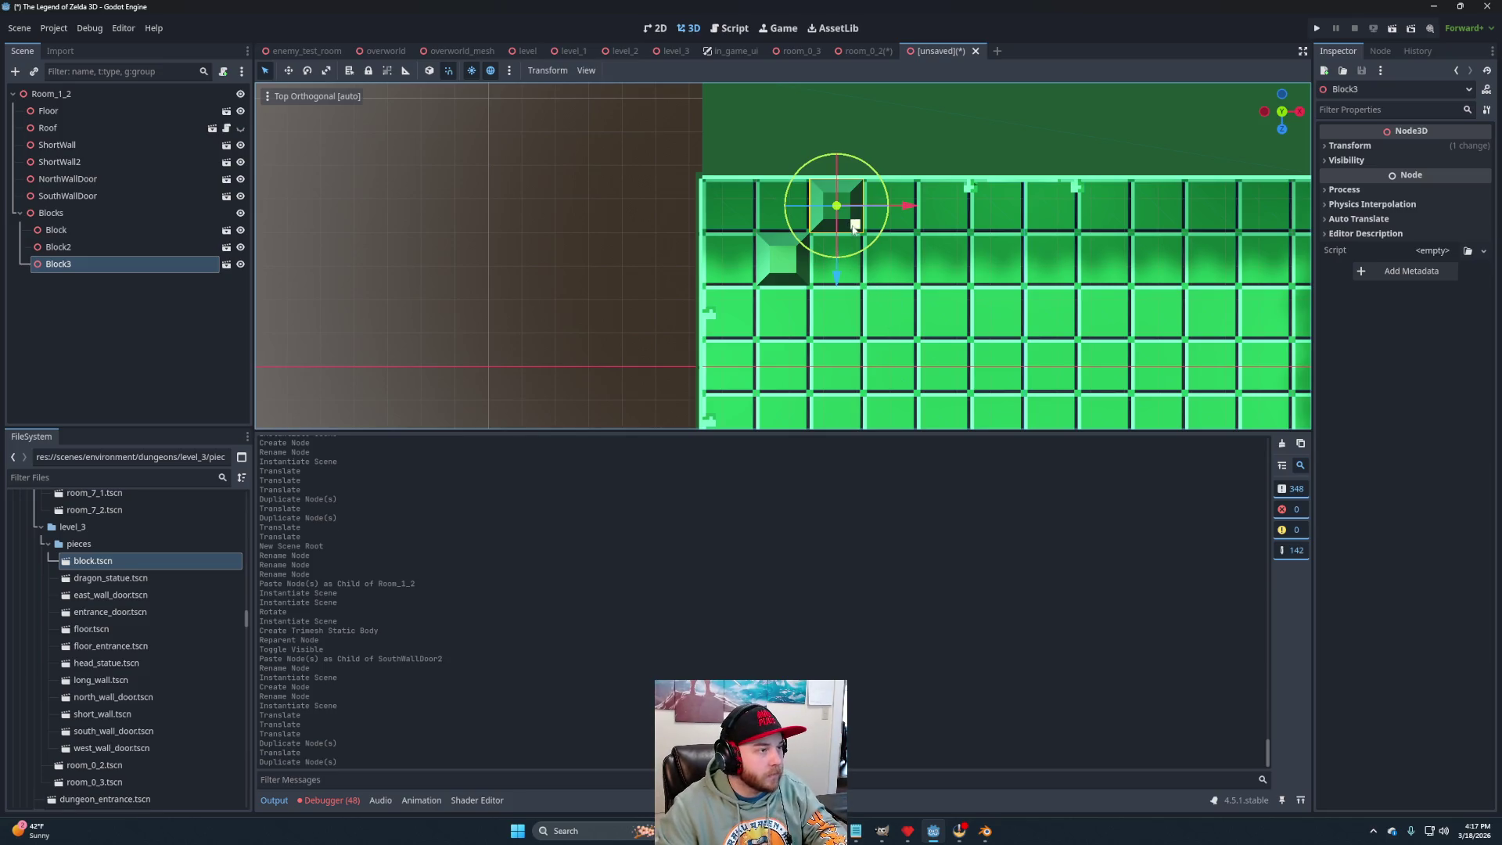
left_click_drag(855, 226, 839, 289)
left_click_drag(1050, 190, 1014, 217)
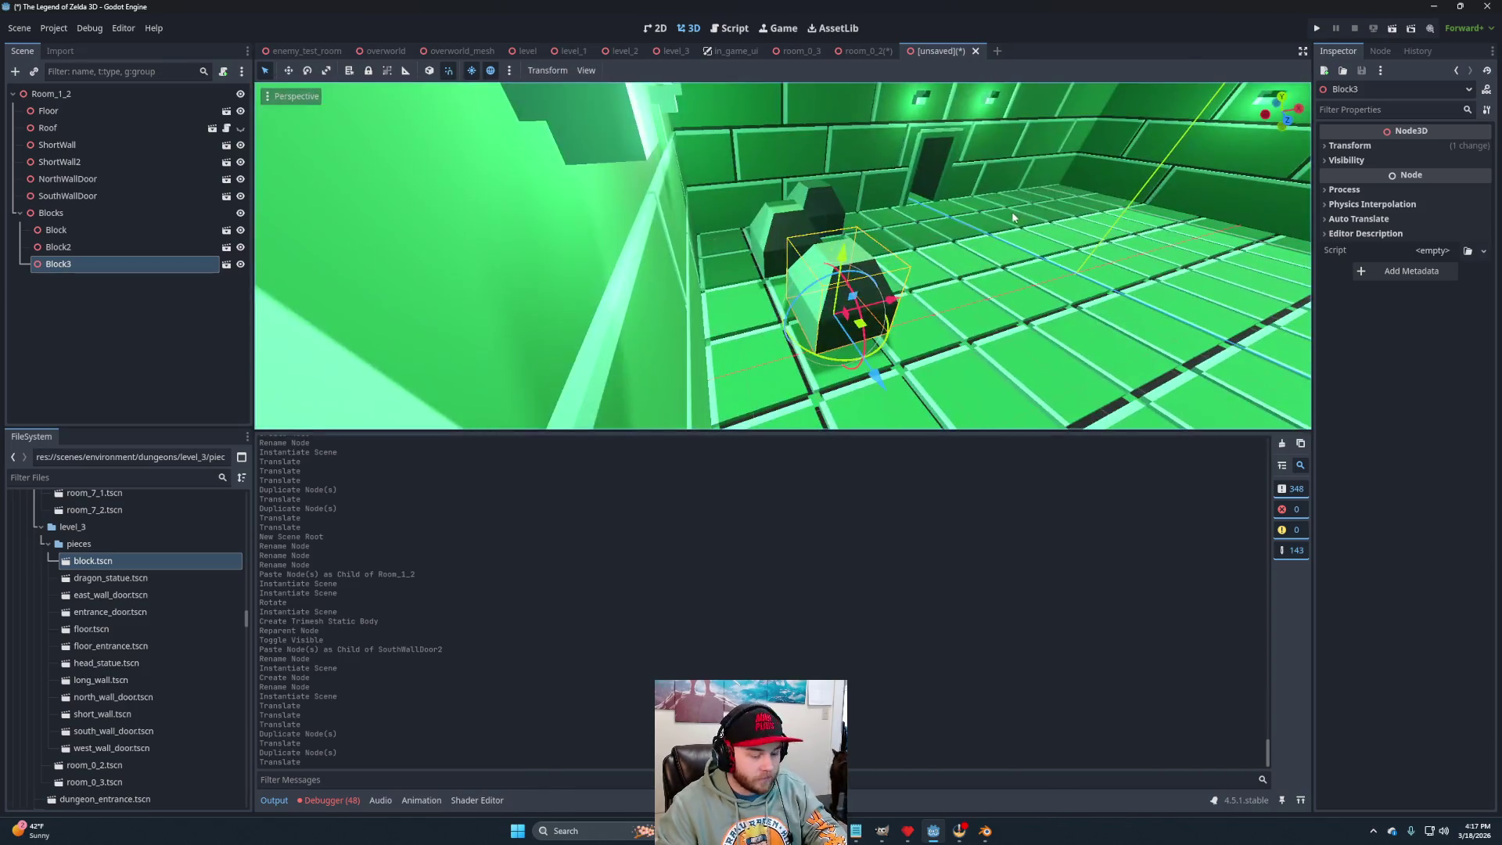
left_click(1282, 97)
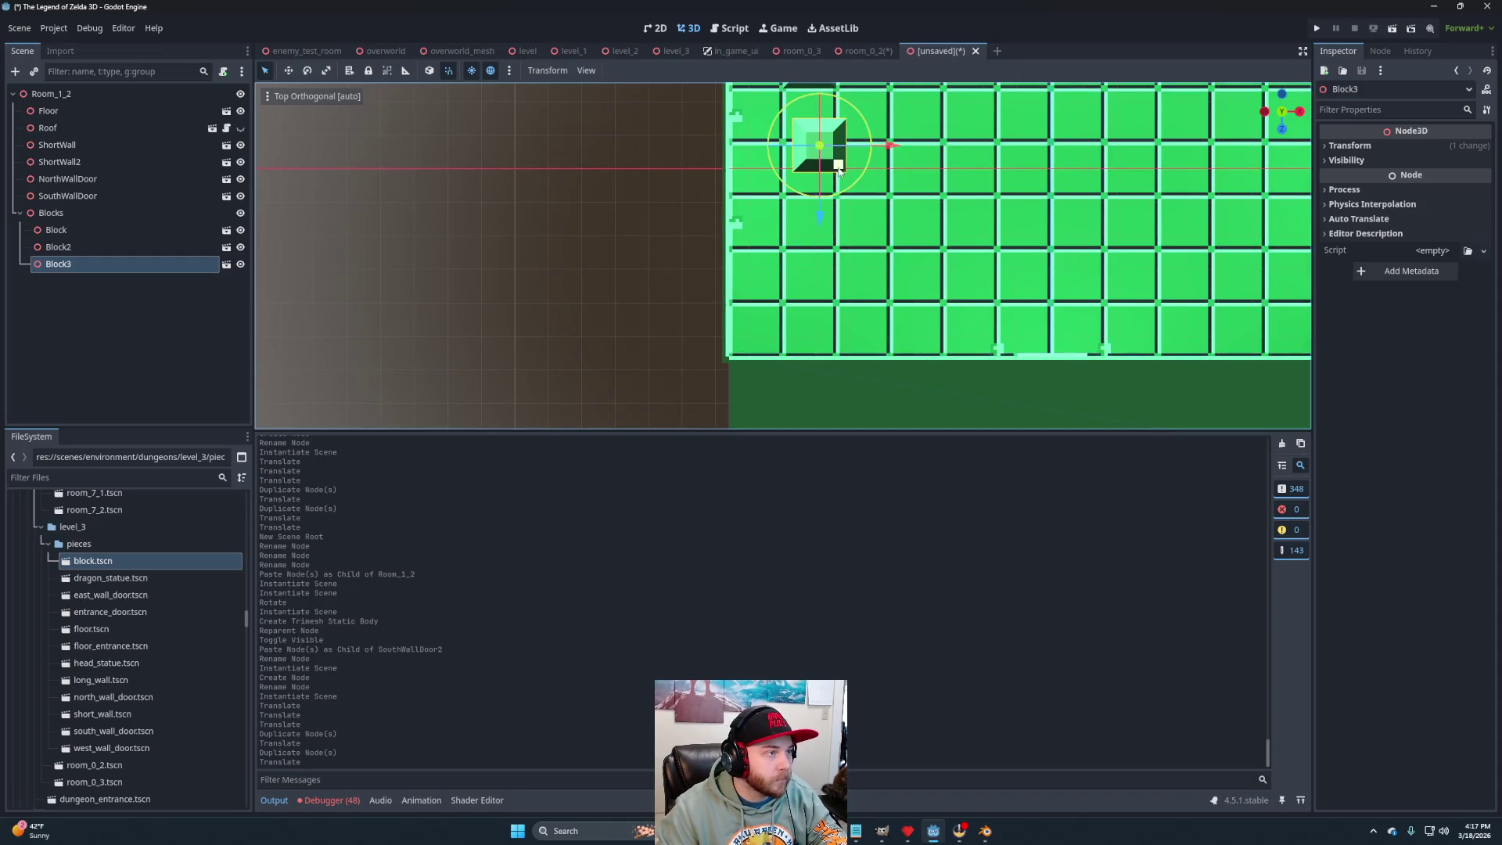
mouse_move(839, 171)
left_mouse_down()
mouse_move(795, 357)
mouse_move(775, 356)
mouse_move(824, 287)
mouse_move(889, 248)
mouse_move(936, 192)
left_mouse_up()
Keep duplicating up to Block8, extending the diagonal line one cell at a time.
key("ctrl+d")
key("ctrl+d")
key("ctrl+d")
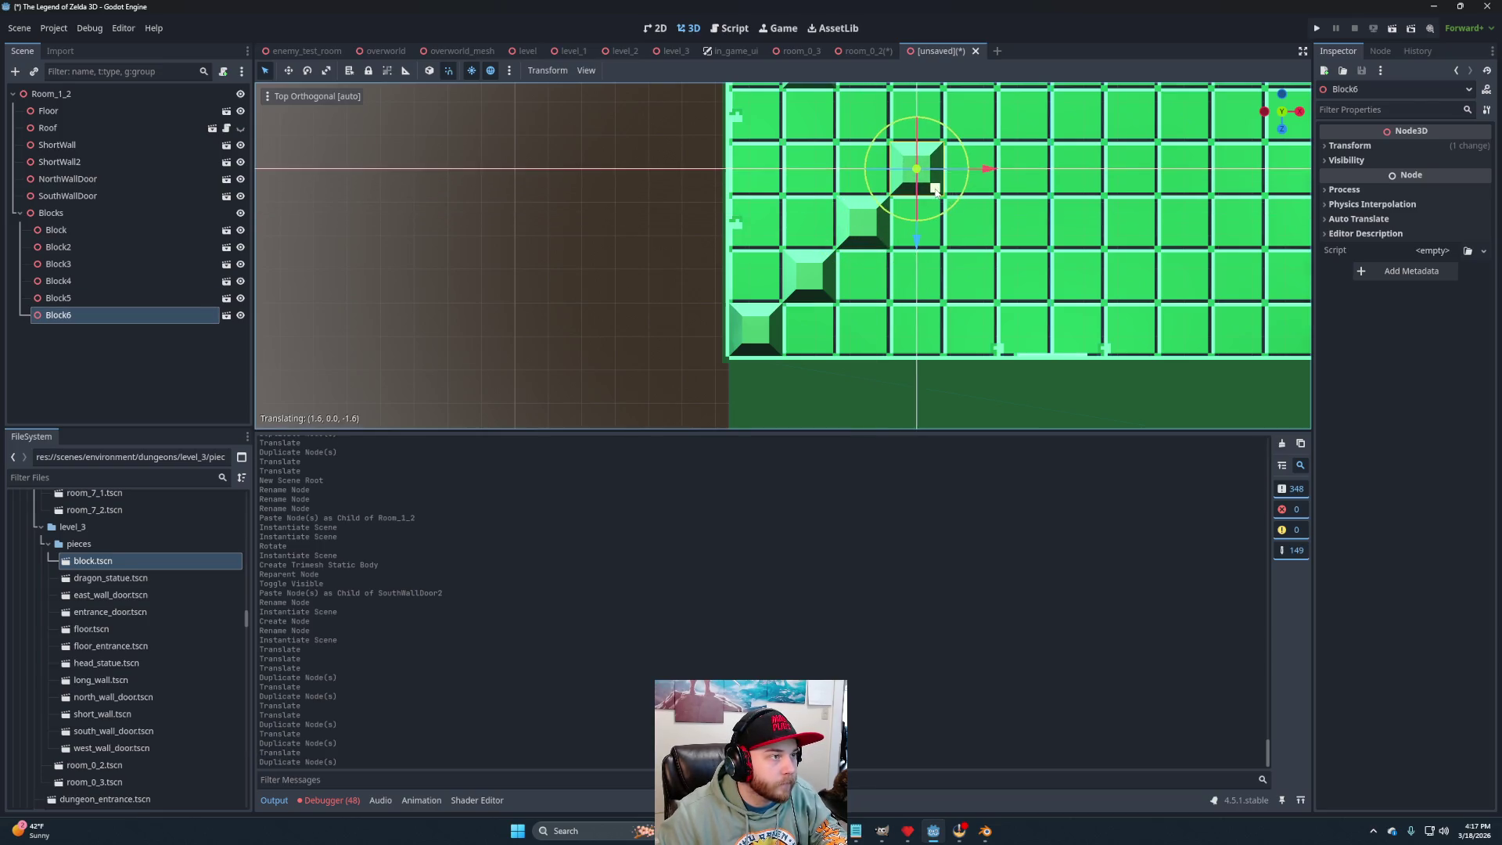
mouse_move(1033, 197)
left_mouse_down()
mouse_move(888, 320)
mouse_move(849, 292)
mouse_move(845, 303)
left_mouse_up()
key("ctrl+d")
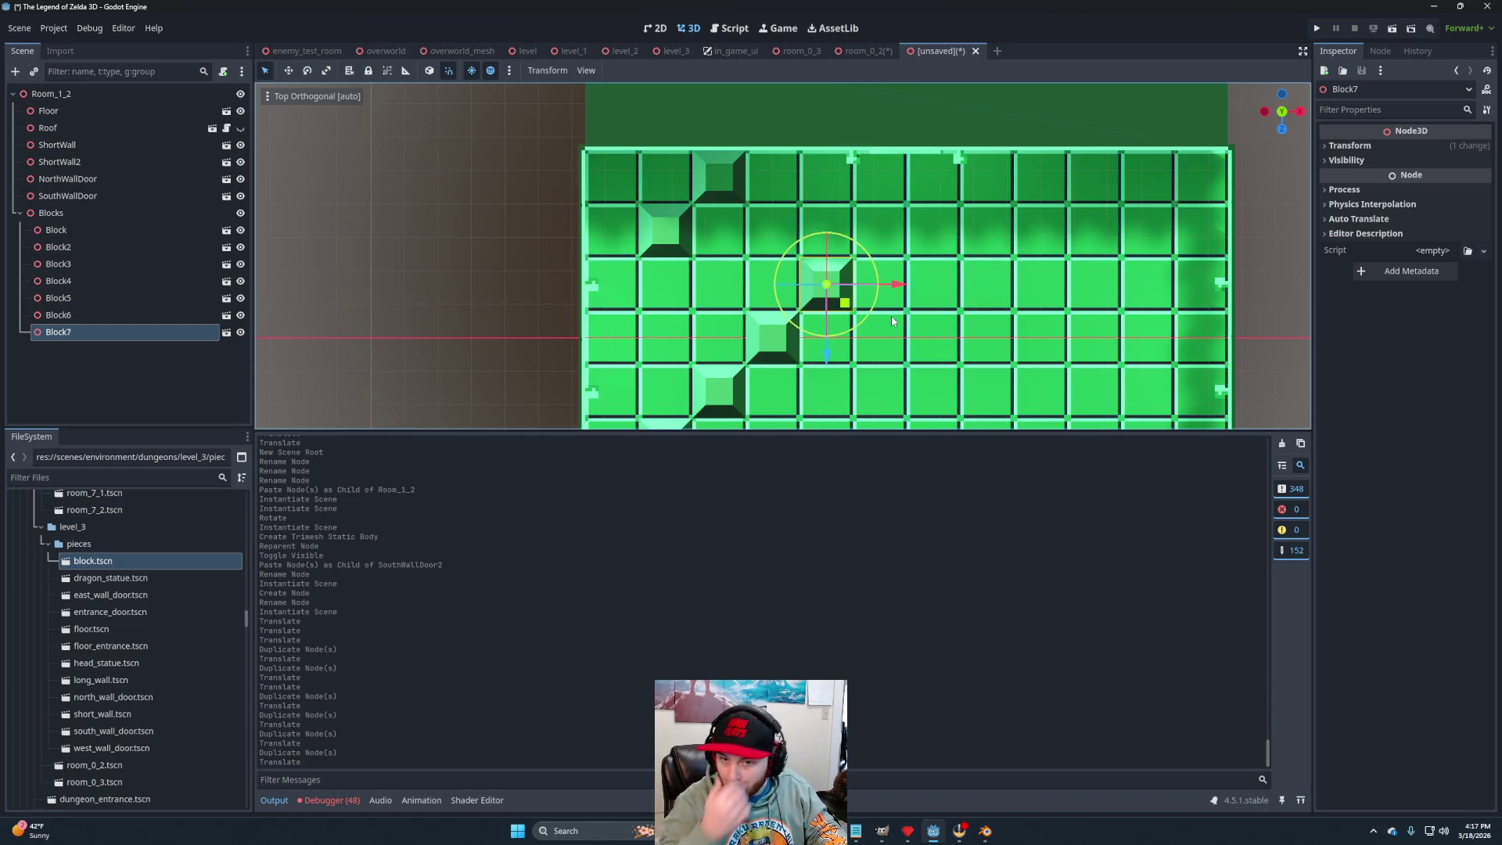
key("ctrl+d")
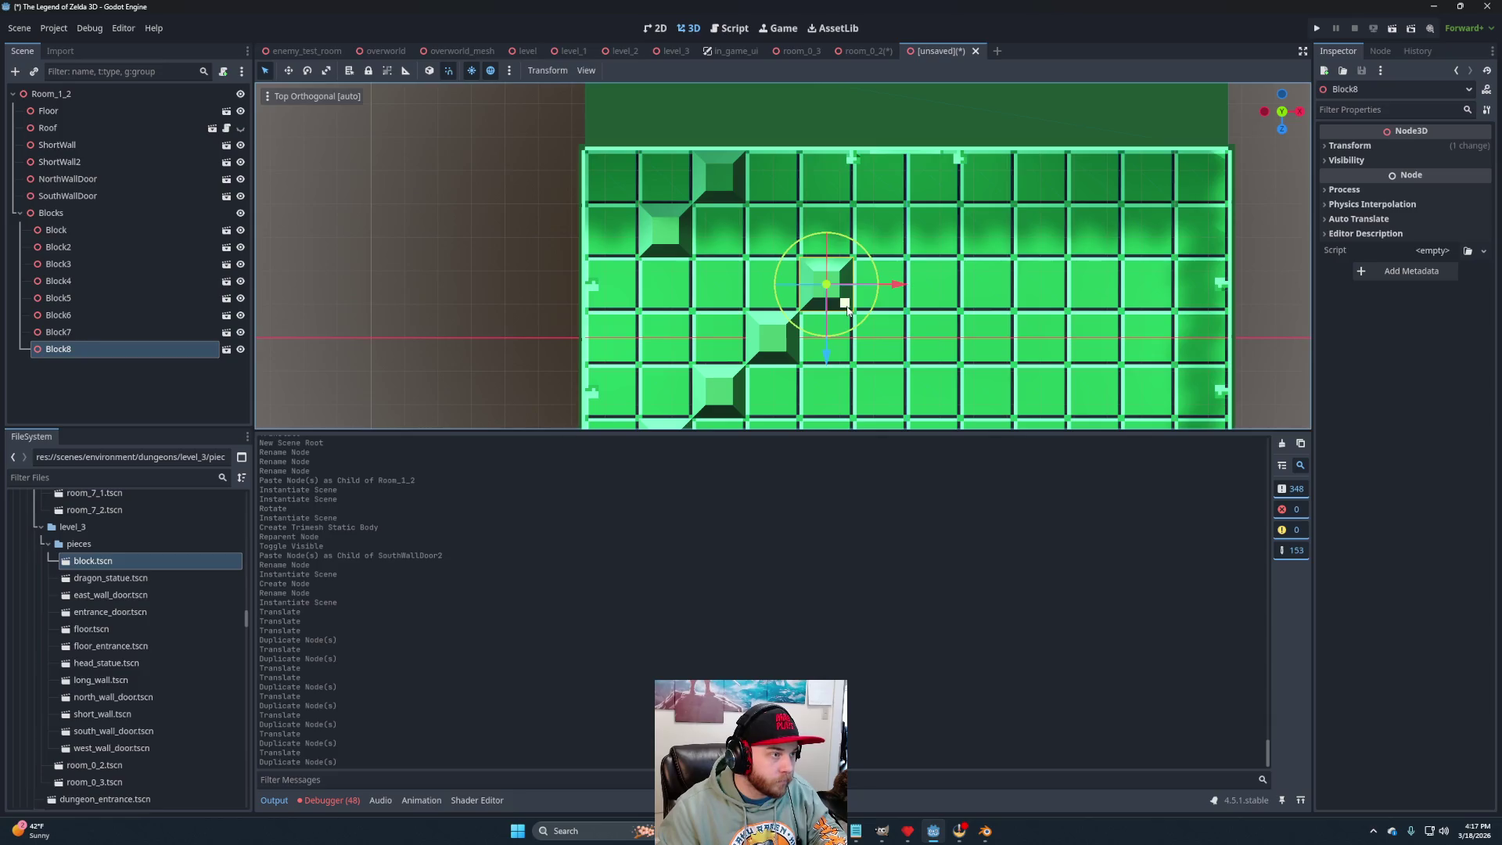
left_click_drag(847, 308, 901, 257)
mouse_move(837, 298)
left_mouse_down()
mouse_move(896, 192)
mouse_move(914, 192)
left_mouse_up()
Duplicate the six diagonal blocks Block3–Block8 and shift the copies right to form a second diagonal row.
left_click(908, 191, "shift")
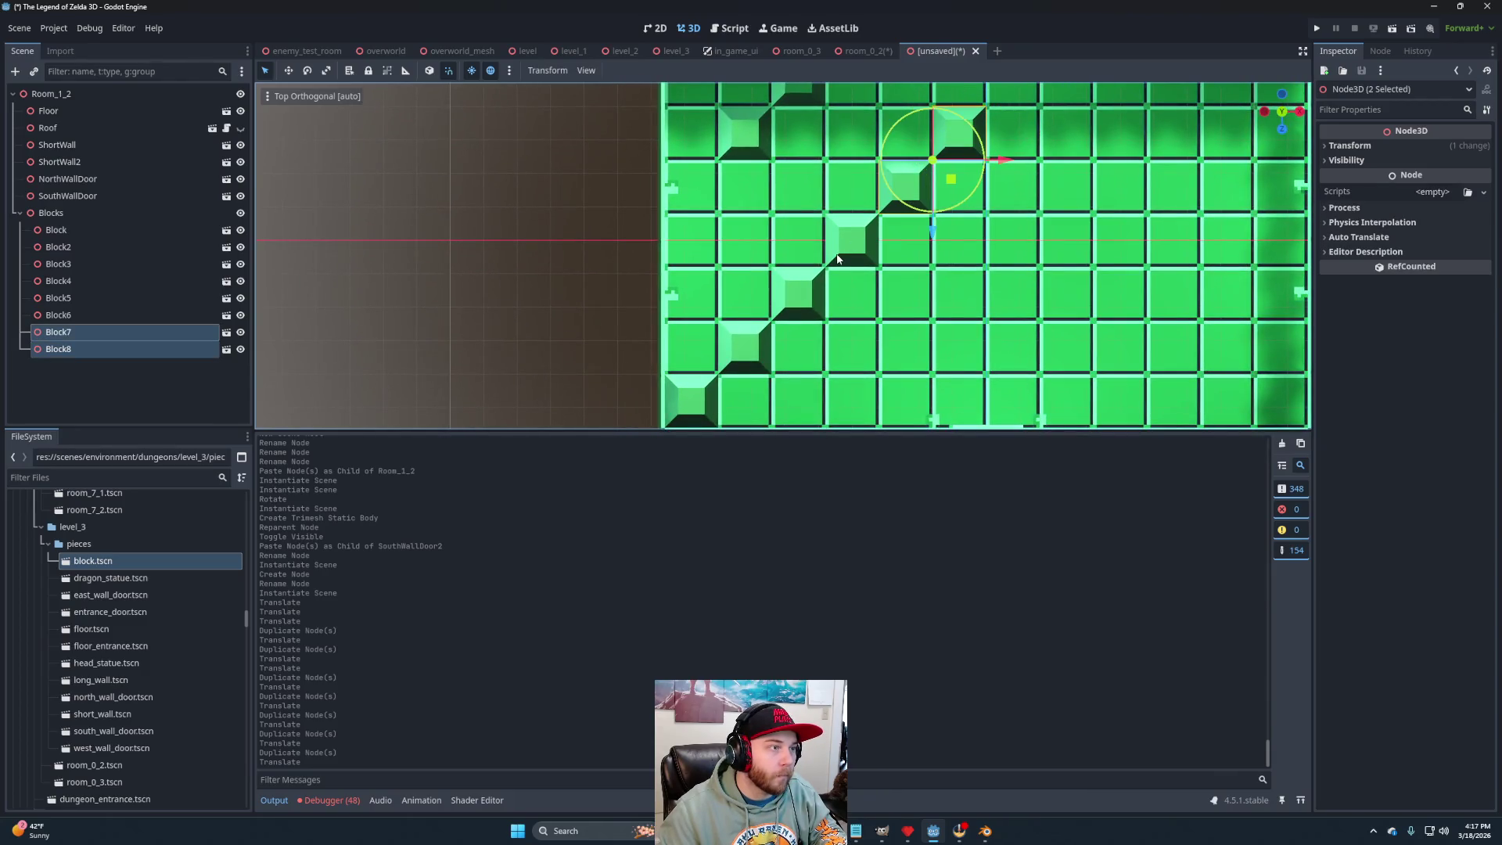
left_click(841, 259, "shift")
left_click(810, 287, "shift")
left_click(739, 346, "shift")
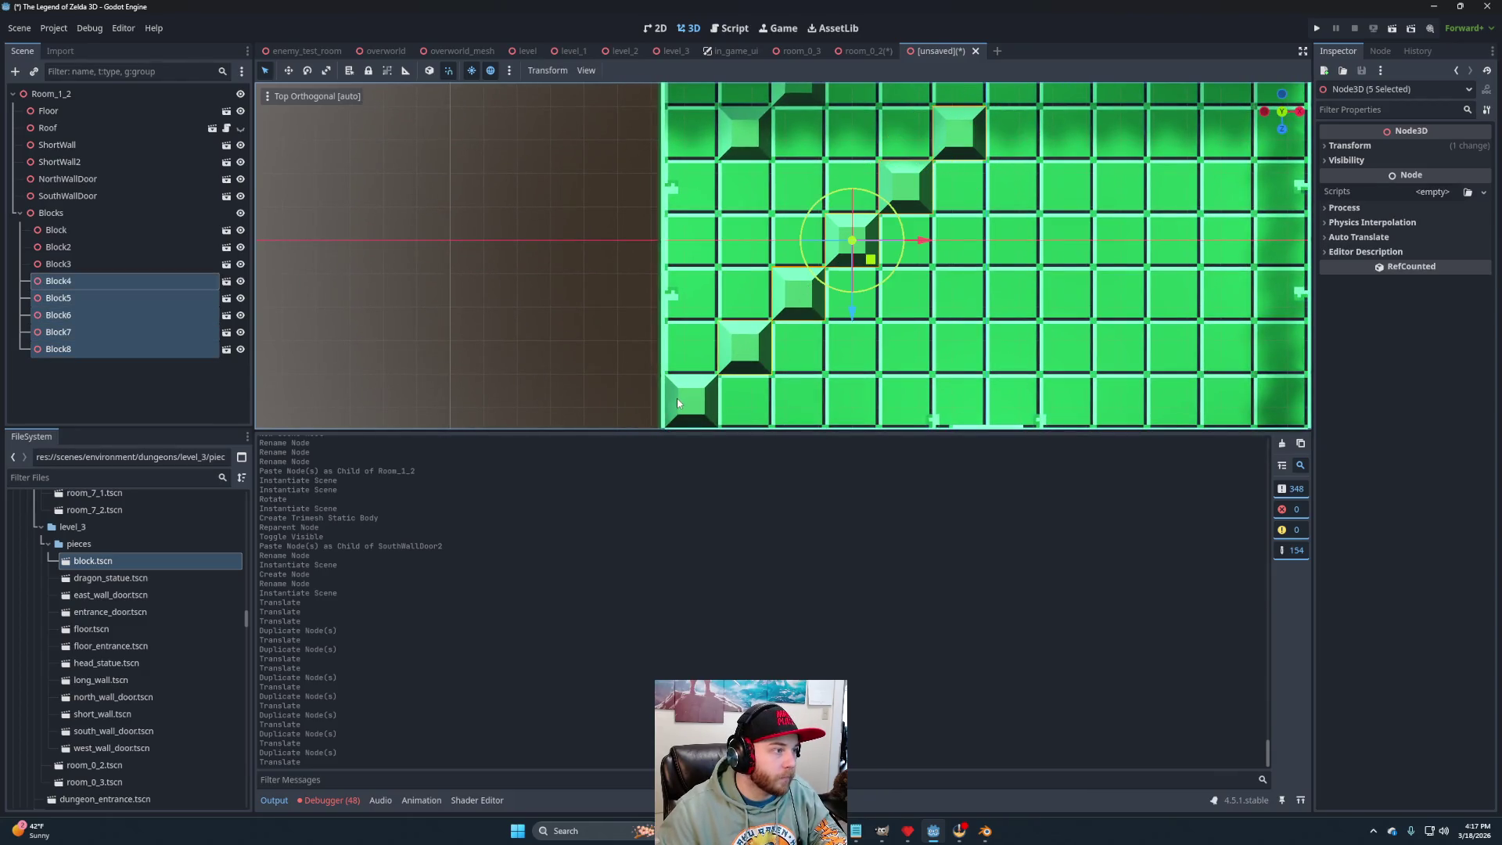
left_click(684, 401, "shift")
left_click_drag(943, 282, 835, 330)
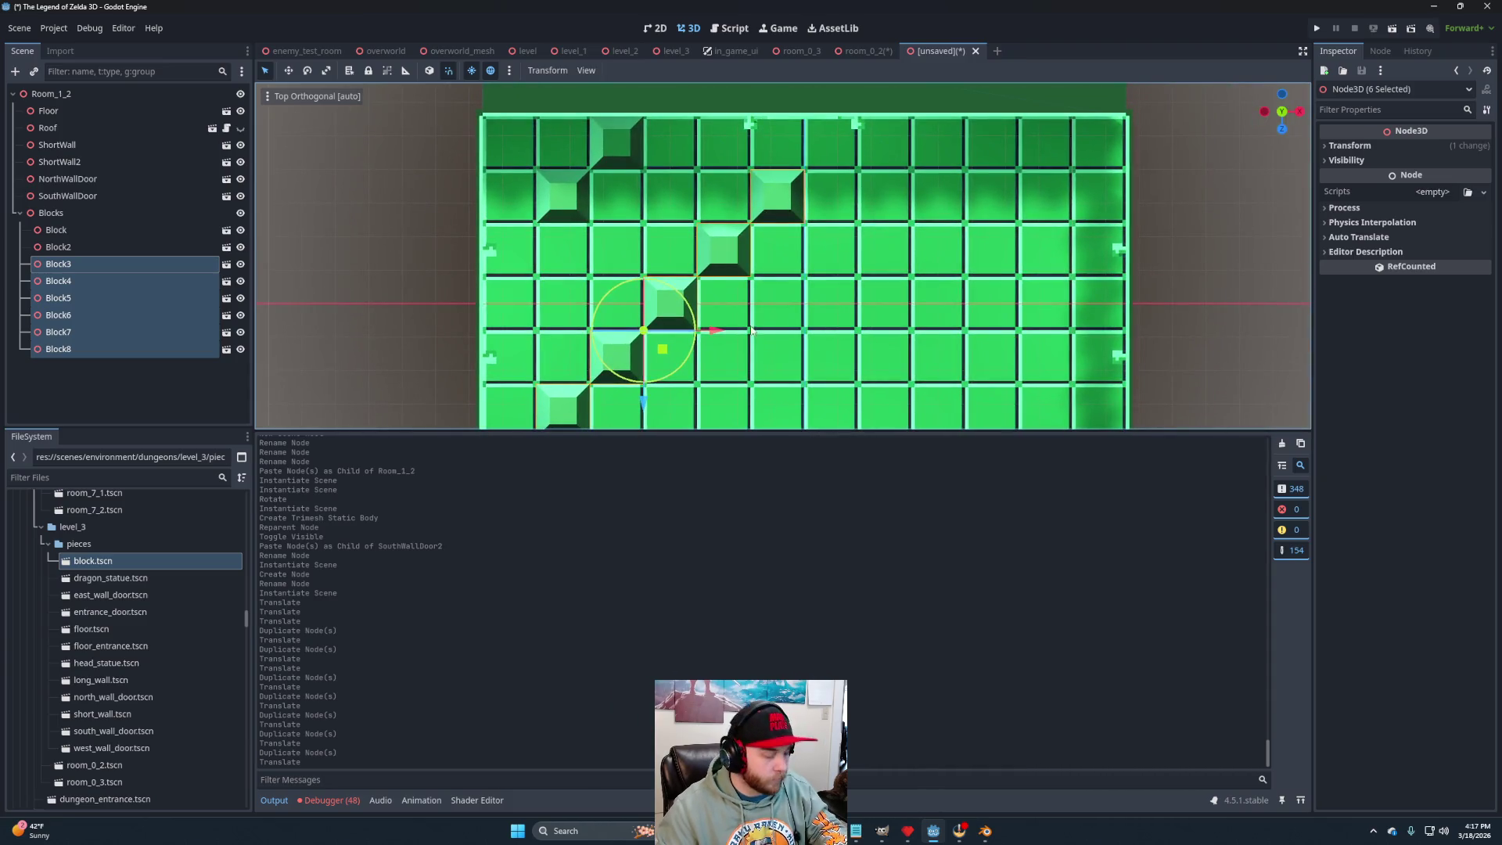
key("ctrl+d")
mouse_move(671, 358)
left_mouse_down()
mouse_move(983, 325)
mouse_move(990, 307)
left_mouse_up()
scroll(983, 294, "down", 3)
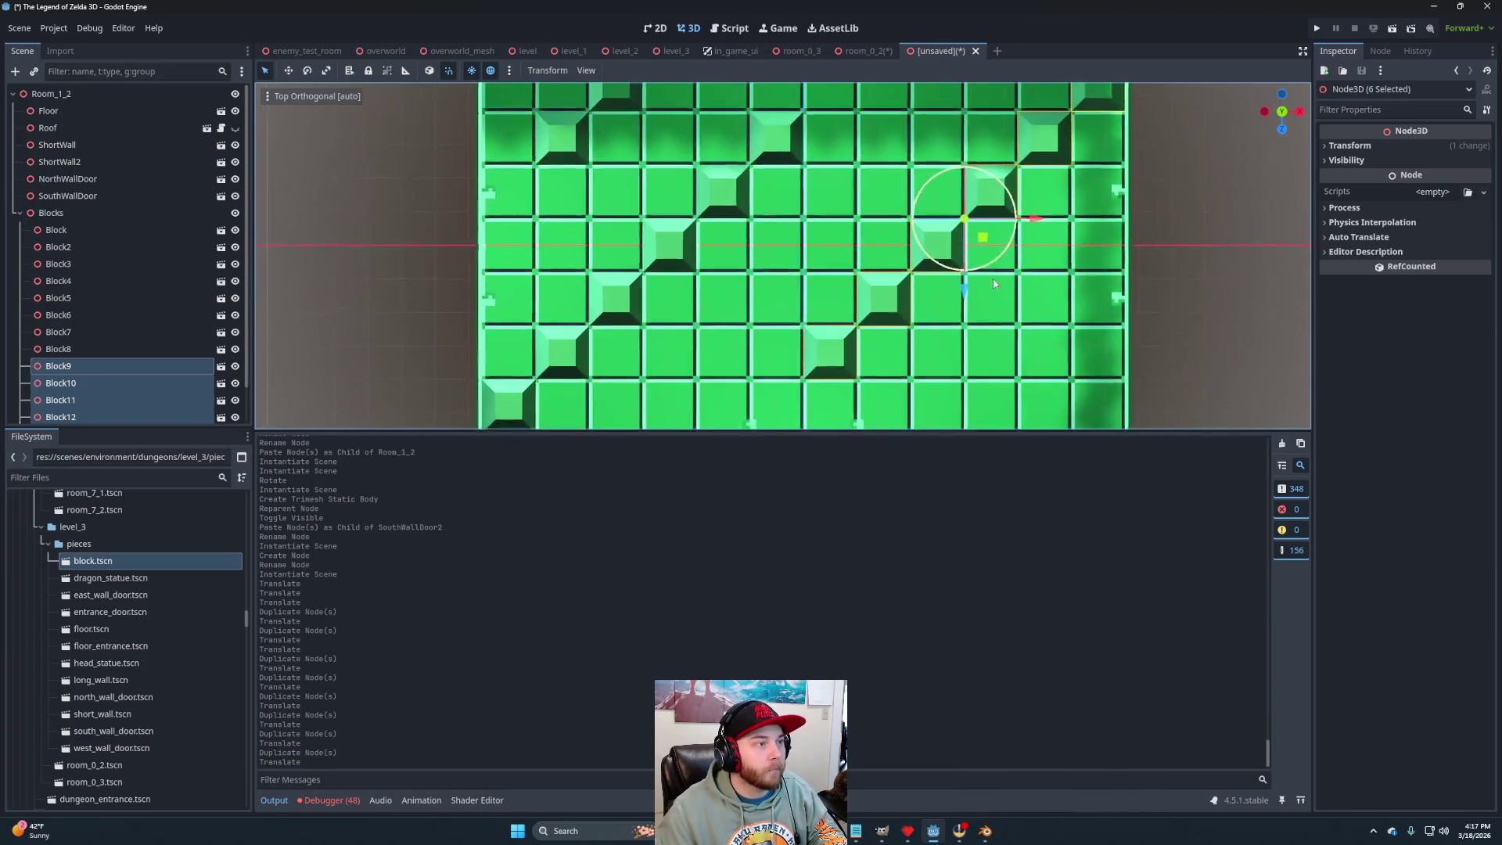
scroll(995, 283, "up", 3)
Duplicate Block and Block2 and place the copies, Block15 and Block16, down-right near the corner.
left_click(620, 125)
left_click(569, 160, "shift")
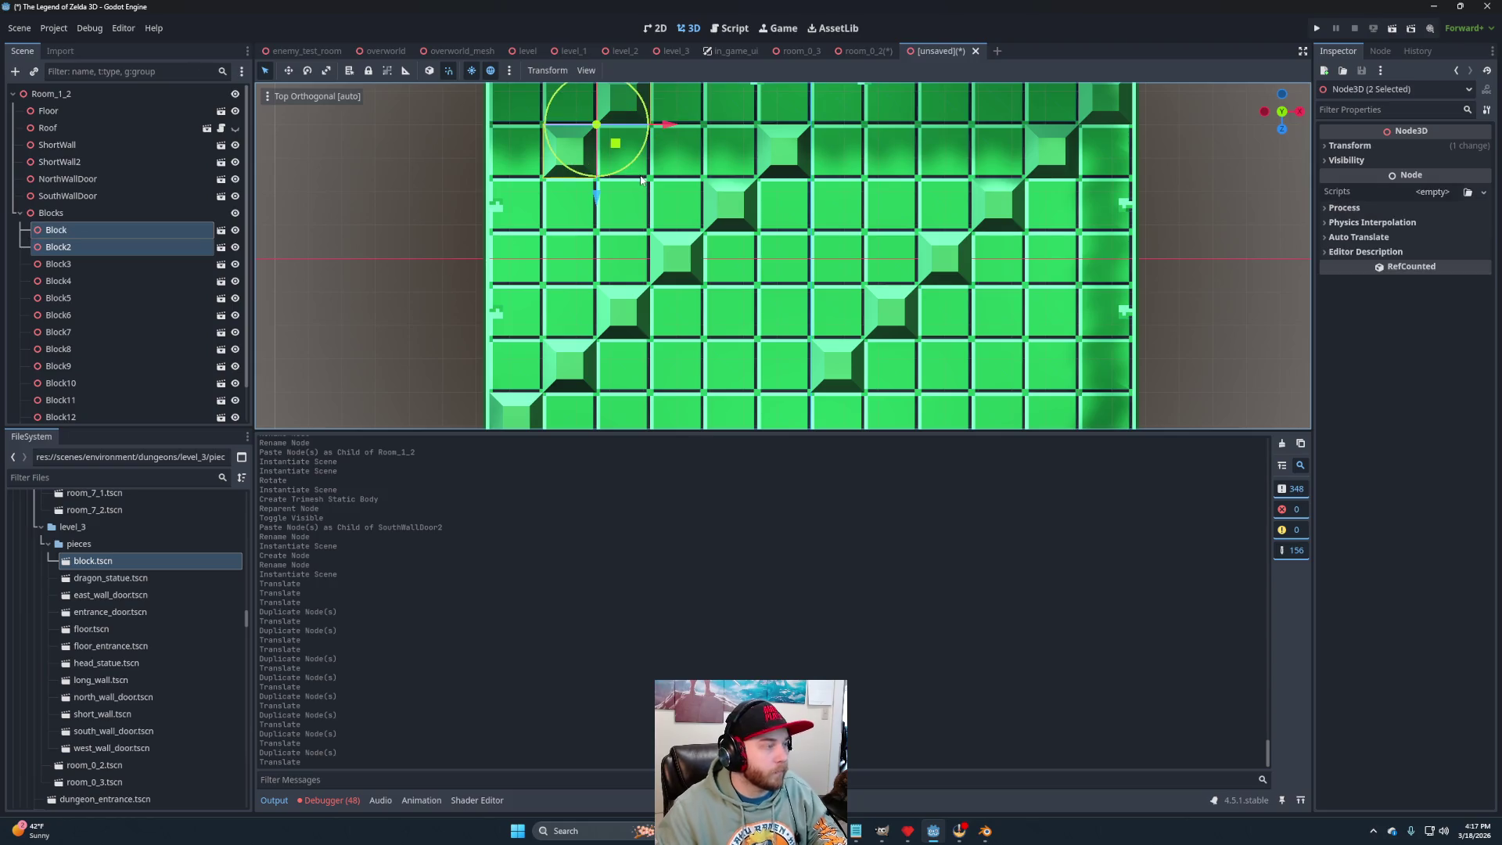
key("ctrl+d")
left_click_drag(617, 144, 1099, 418)
scroll(973, 300, "down", 2)
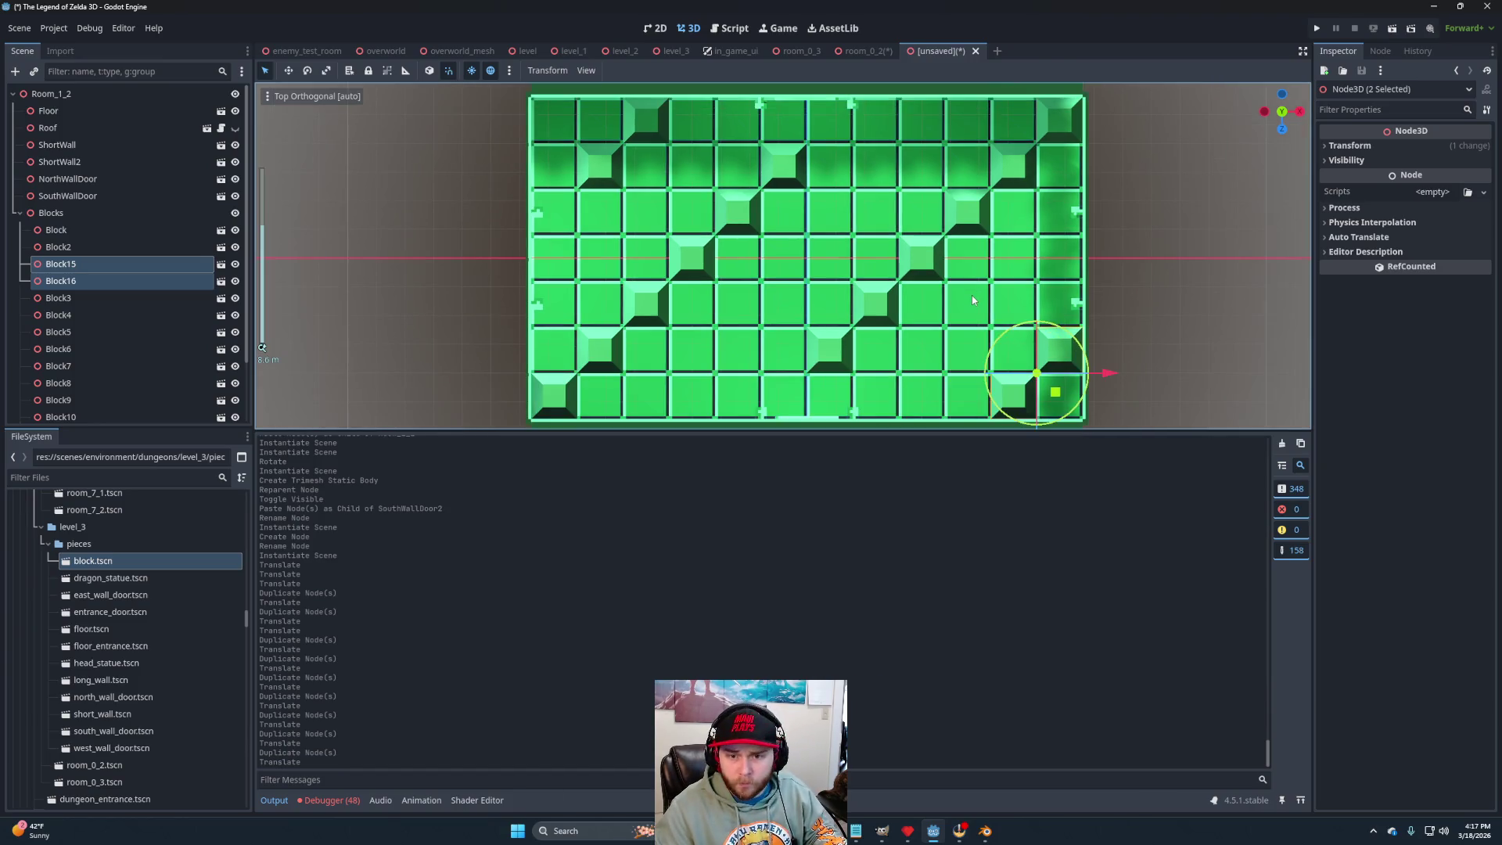
left_click_drag(1112, 375, 1070, 386)
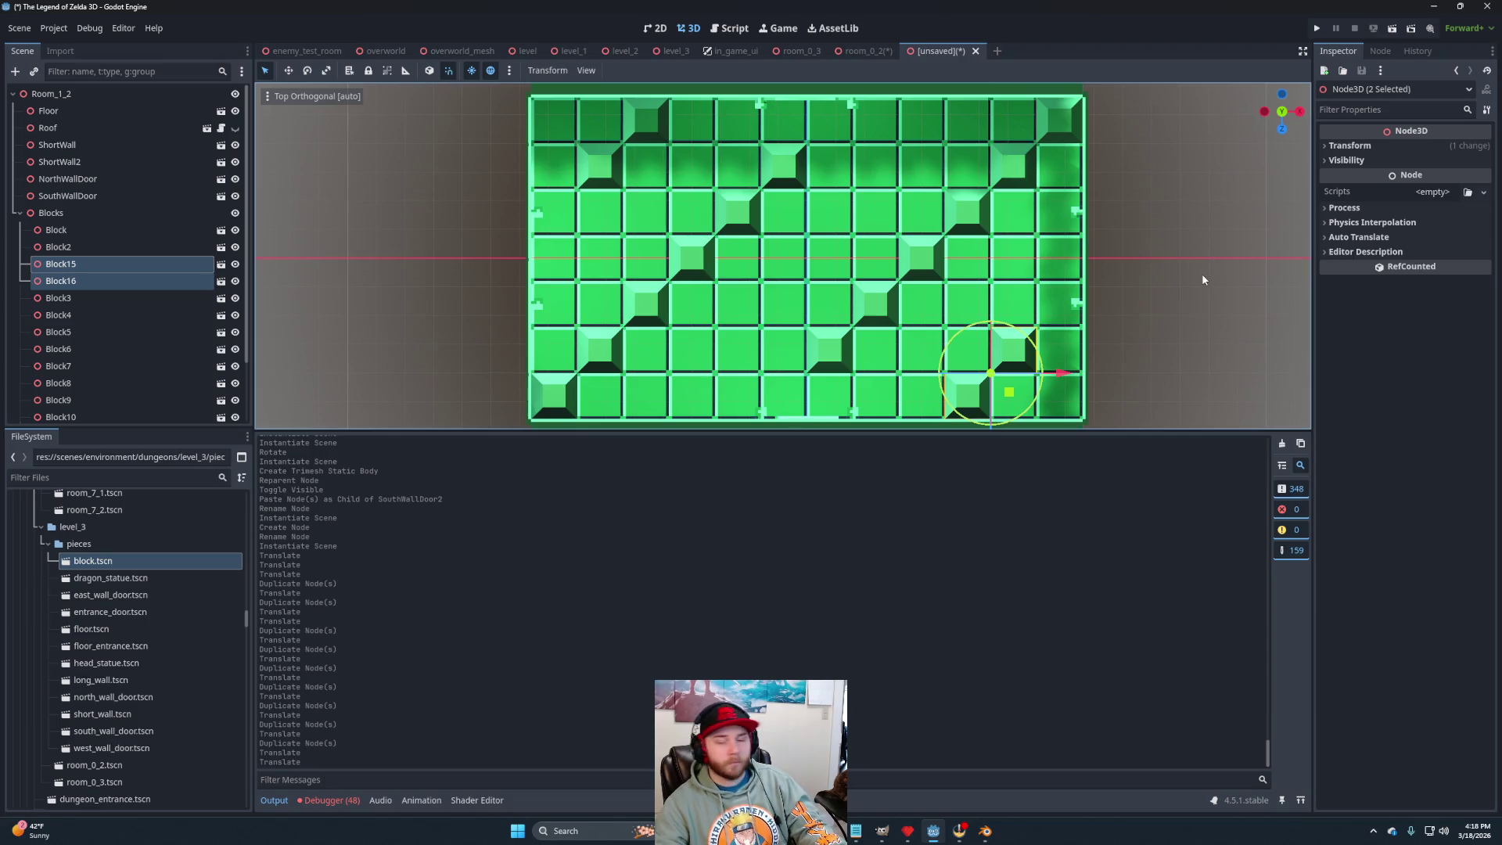
left_click(1135, 318)
mouse_move(1134, 317)
left_mouse_down()
mouse_move(1166, 326)
mouse_move(1164, 266)
mouse_move(1000, 298)
mouse_move(992, 271)
mouse_move(880, 284)
mouse_move(1036, 191)
mouse_move(825, 232)
mouse_move(824, 485)
left_mouse_up()
Save the room as room_1_2.tscn in the level_3 folder, then save the room_0_2 scene.
scroll(1165, 266, "down", 5)
scroll(938, 269, "down", 3)
key("ctrl+s")
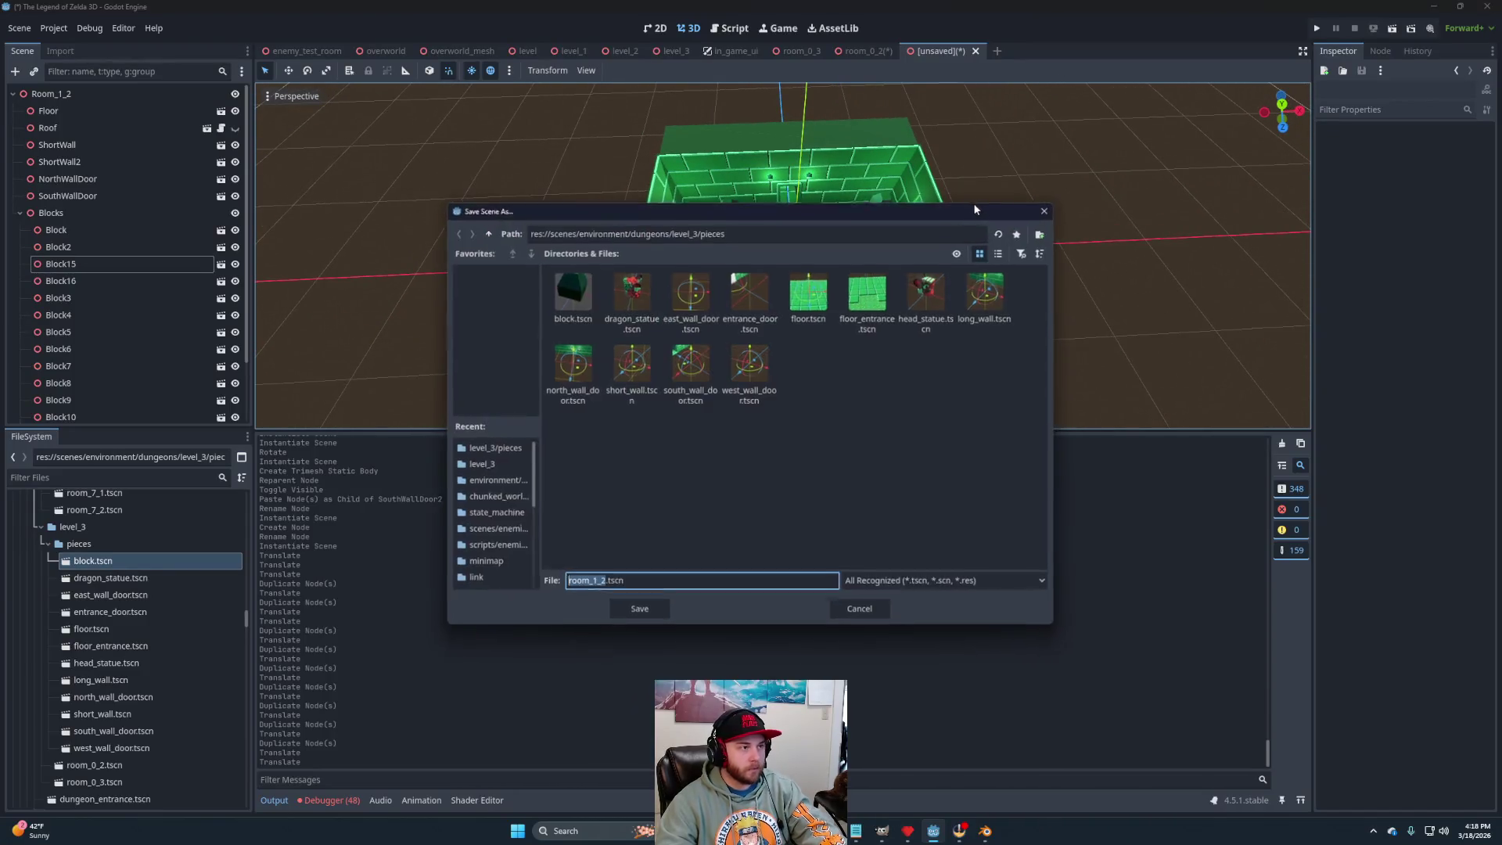
left_click(486, 231)
left_click(631, 613)
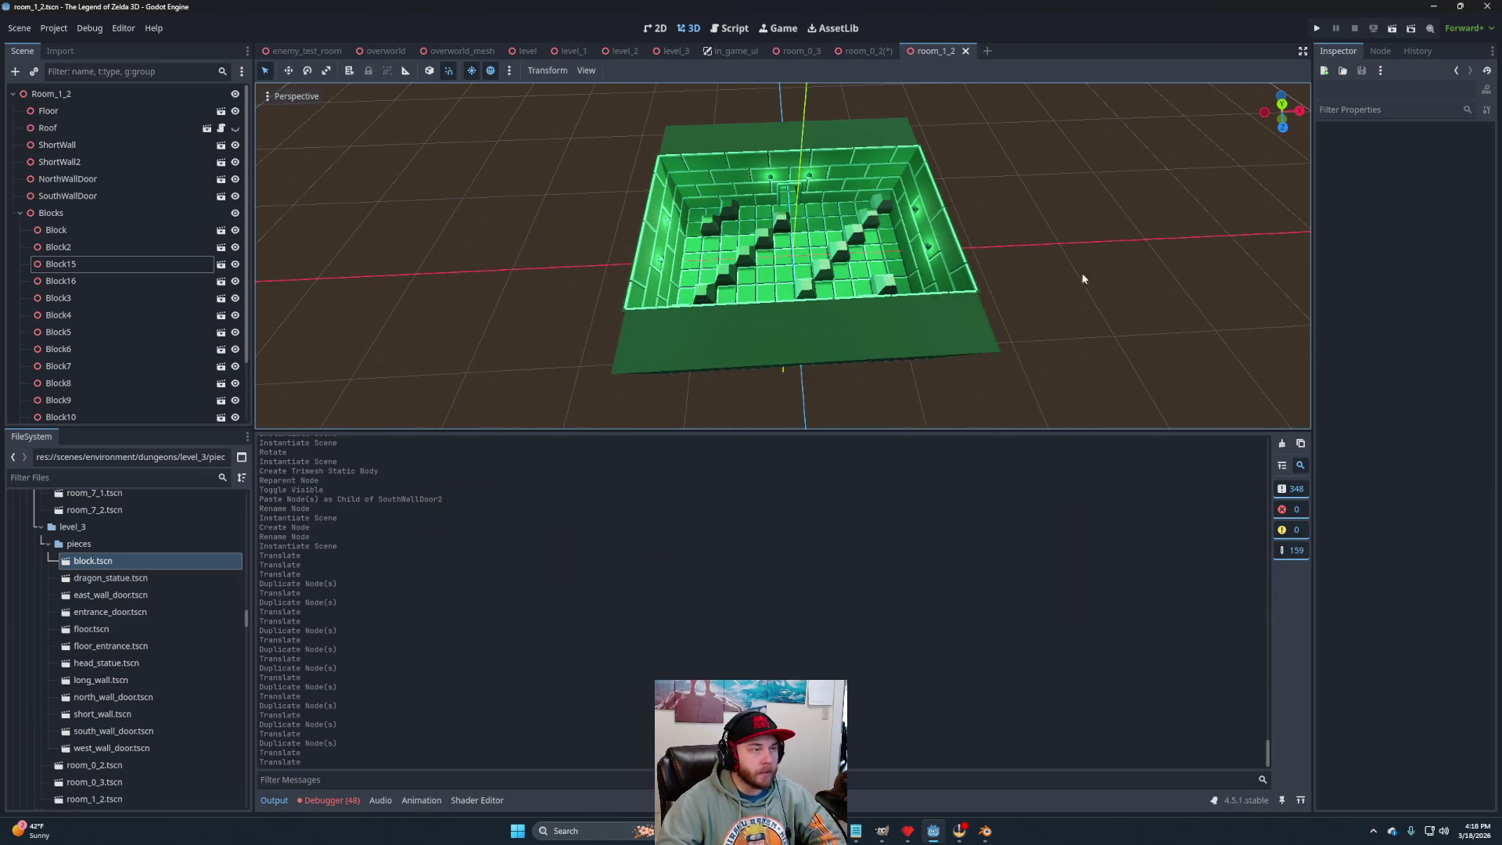
left_click(860, 51)
key("ctrl+s")
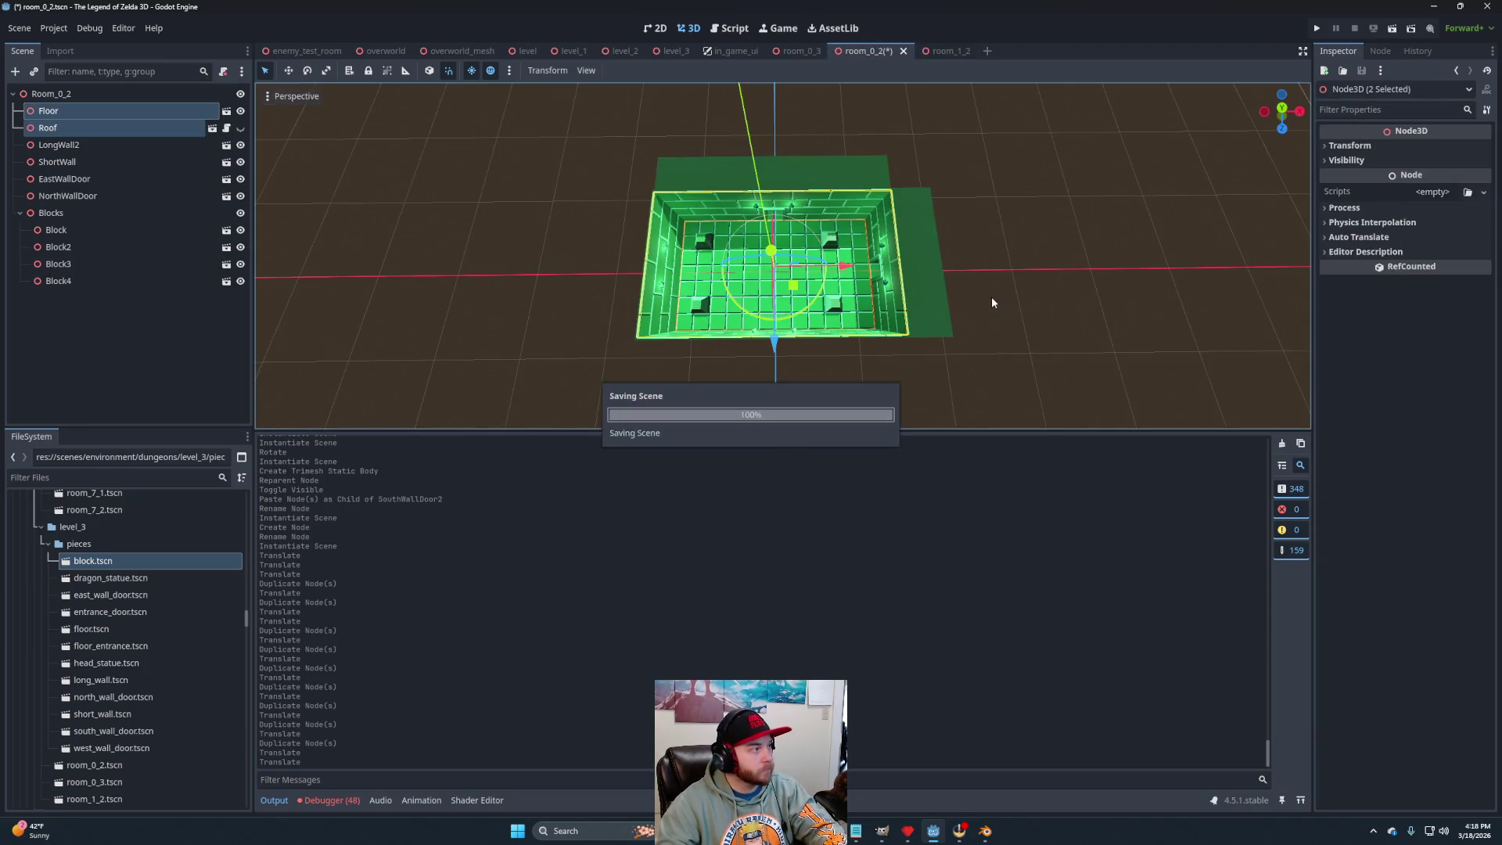
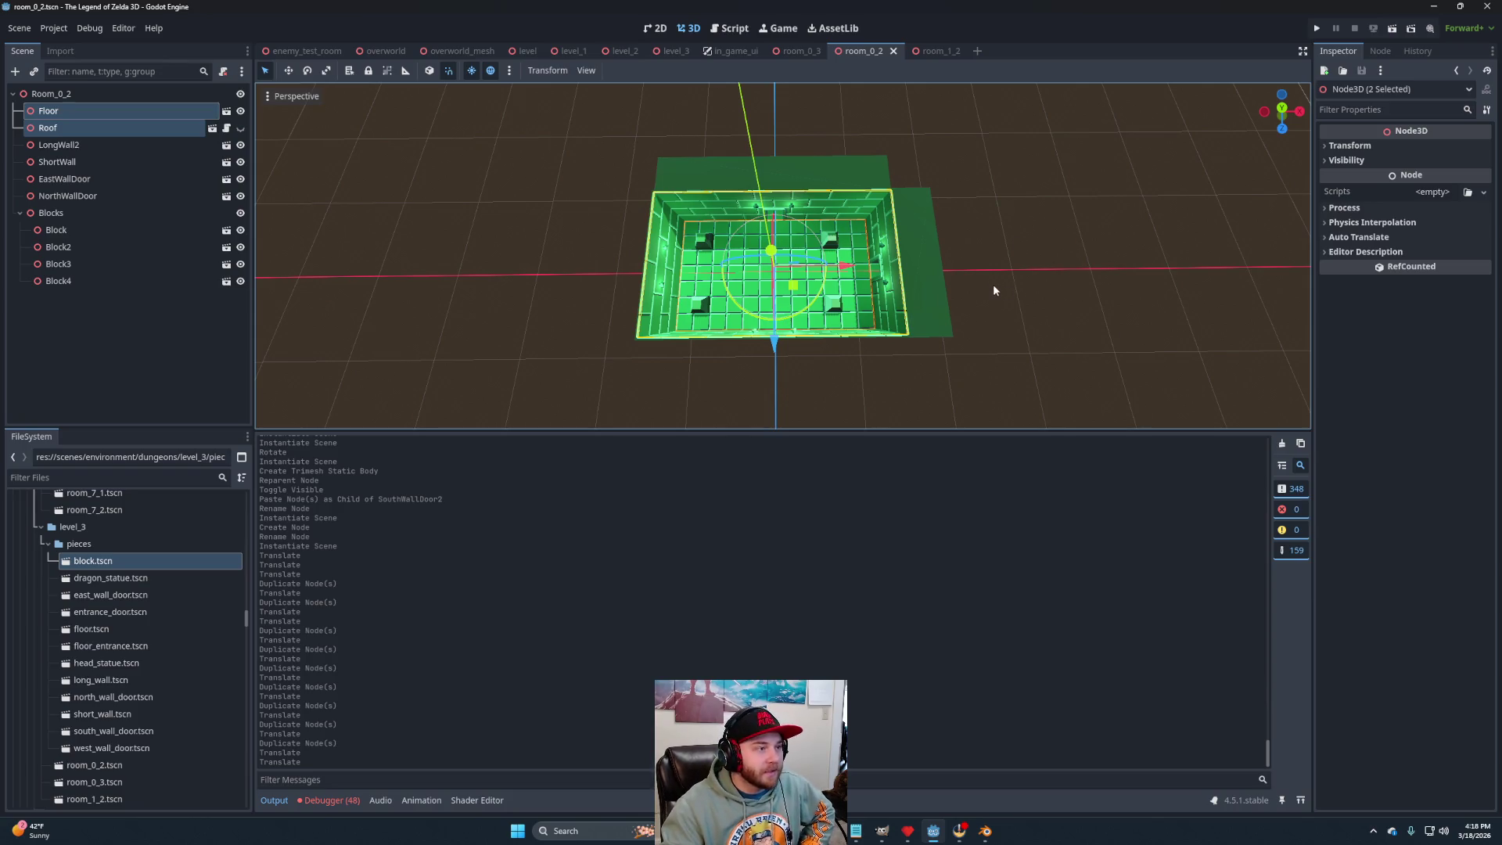
Create a new 3D scene with its root renamed Room_2_2, then return to room_1_2.
left_click(920, 52)
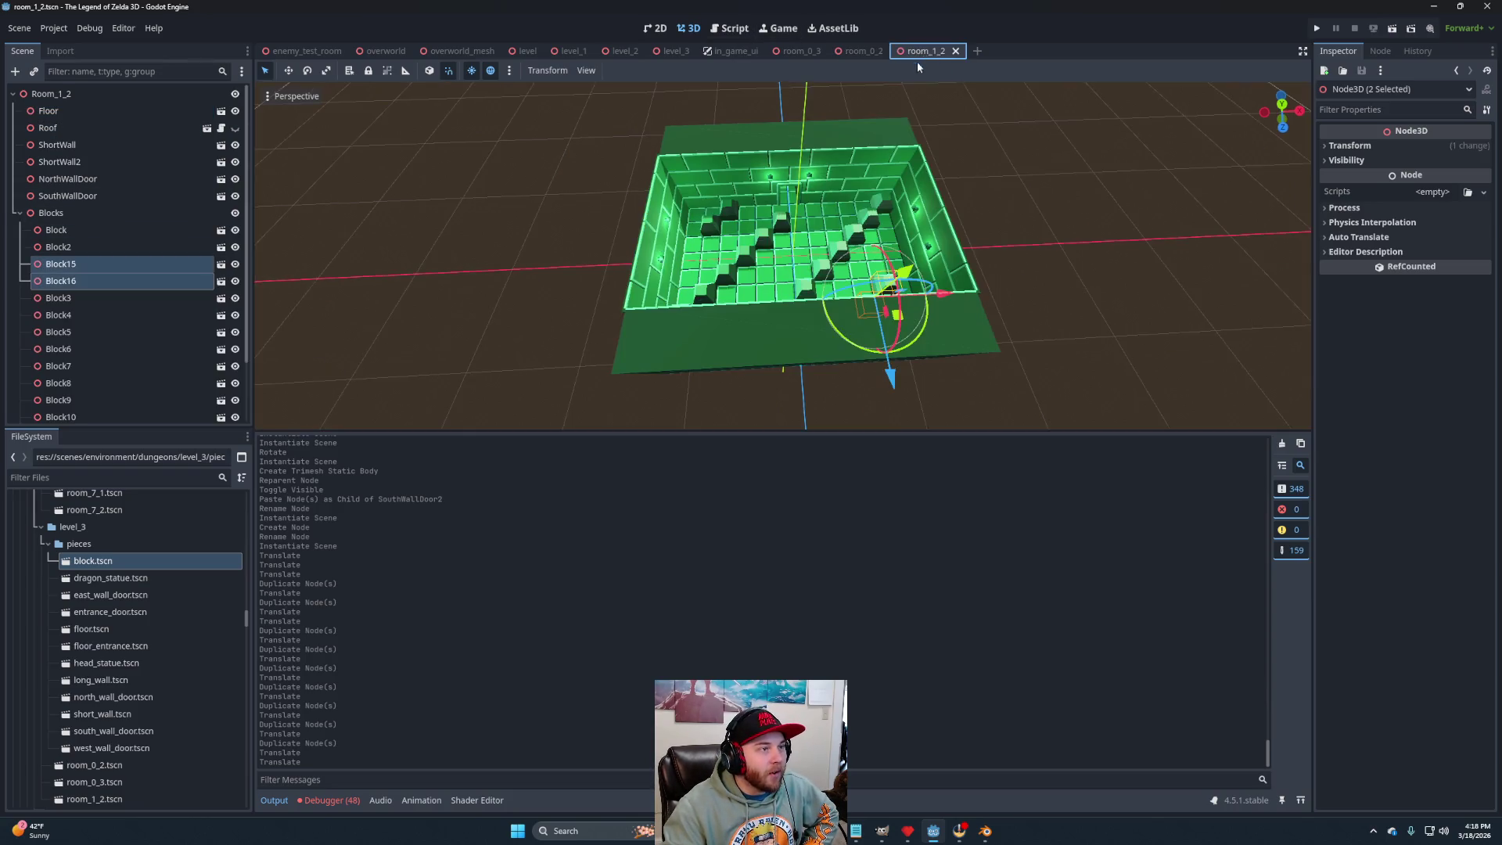
mouse_move(977, 302)
left_mouse_down()
mouse_move(691, 250)
mouse_move(743, 274)
mouse_move(791, 329)
mouse_move(974, 312)
left_mouse_up()
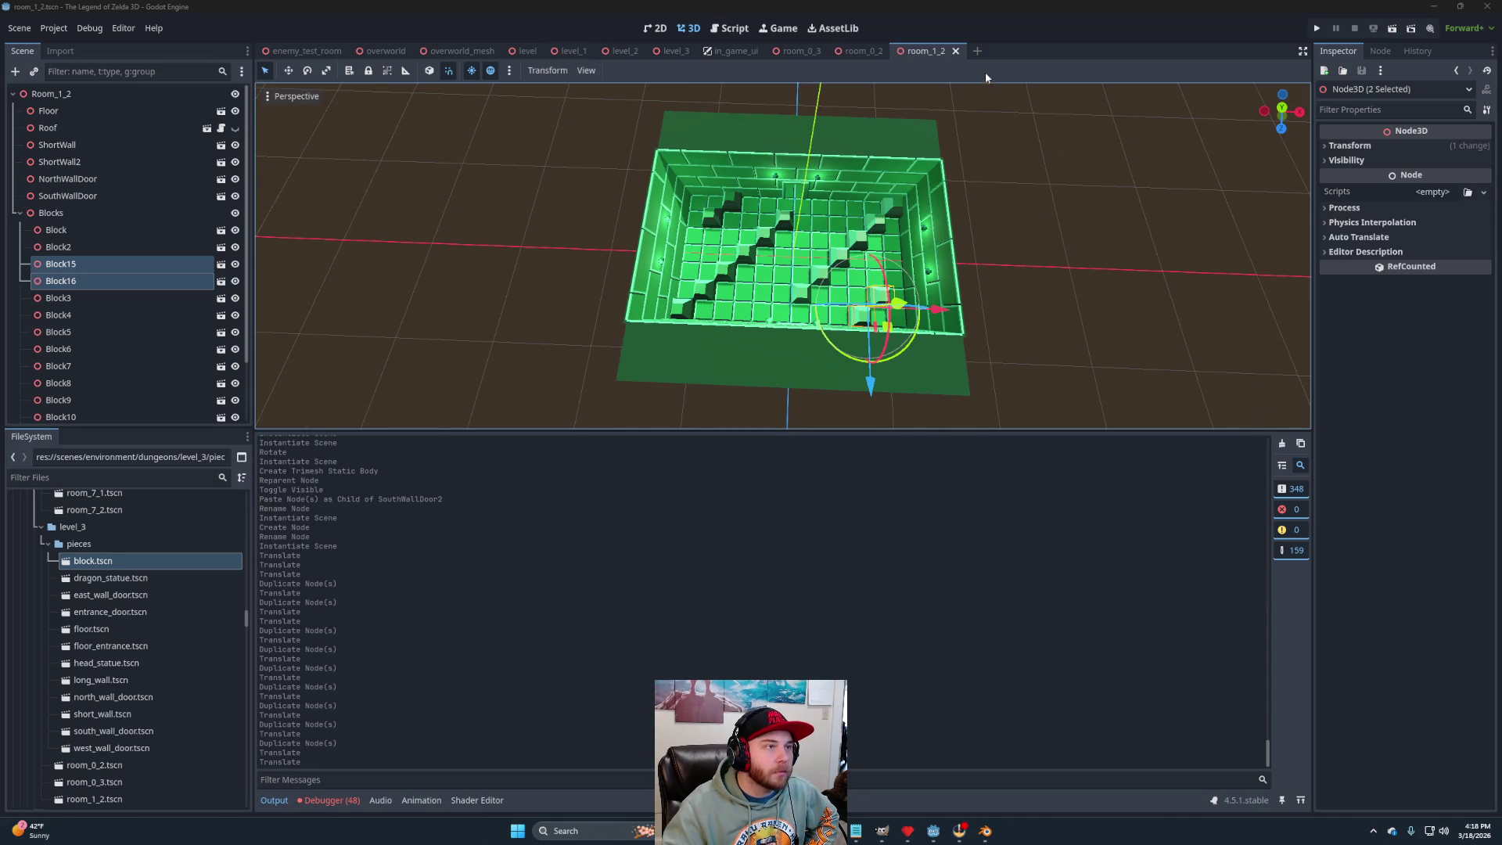
left_click(977, 51)
left_click(78, 128)
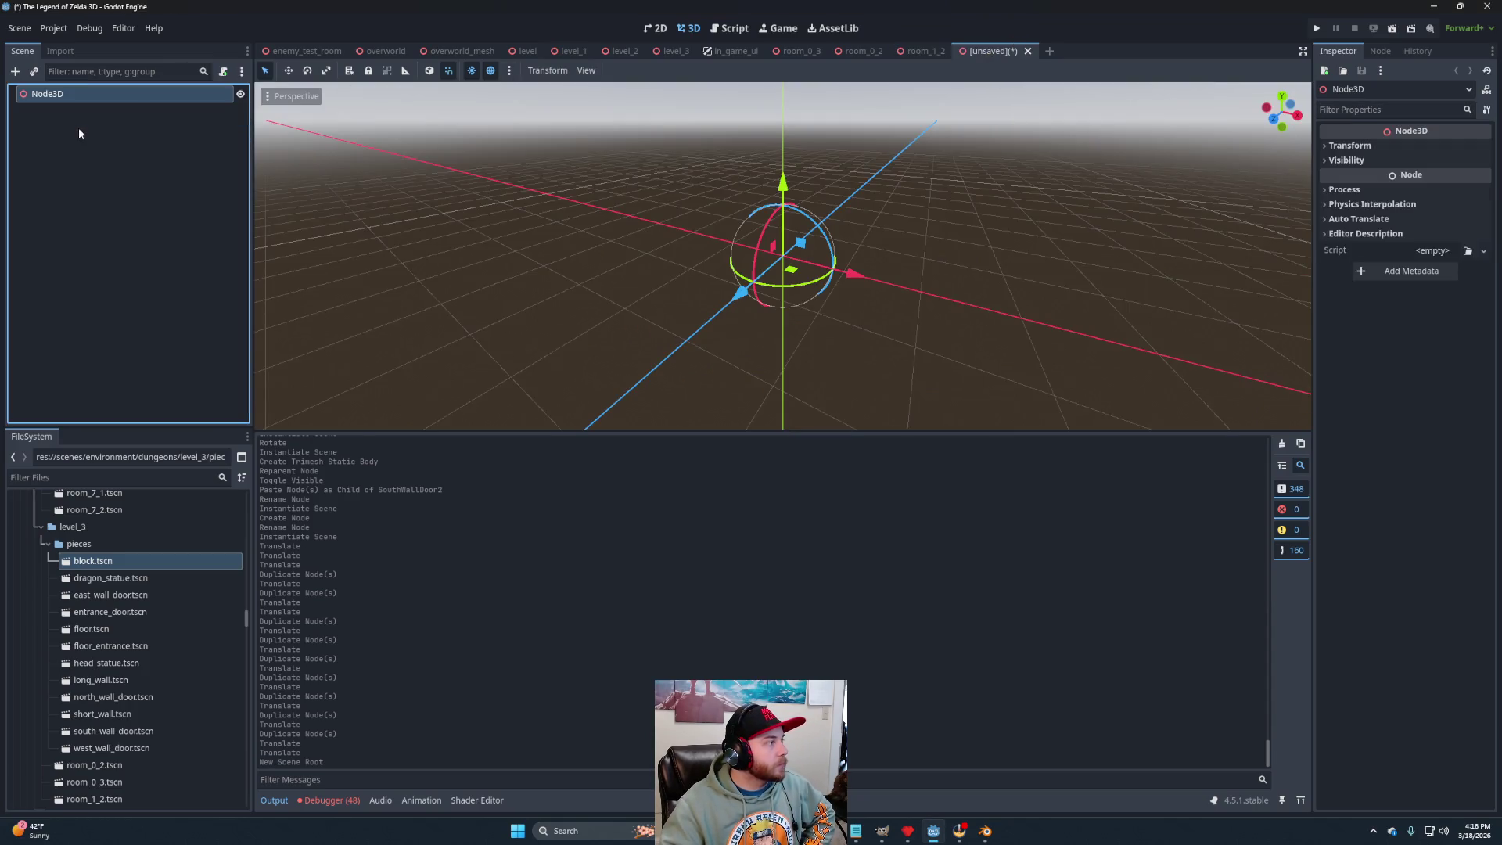
double_click(86, 94)
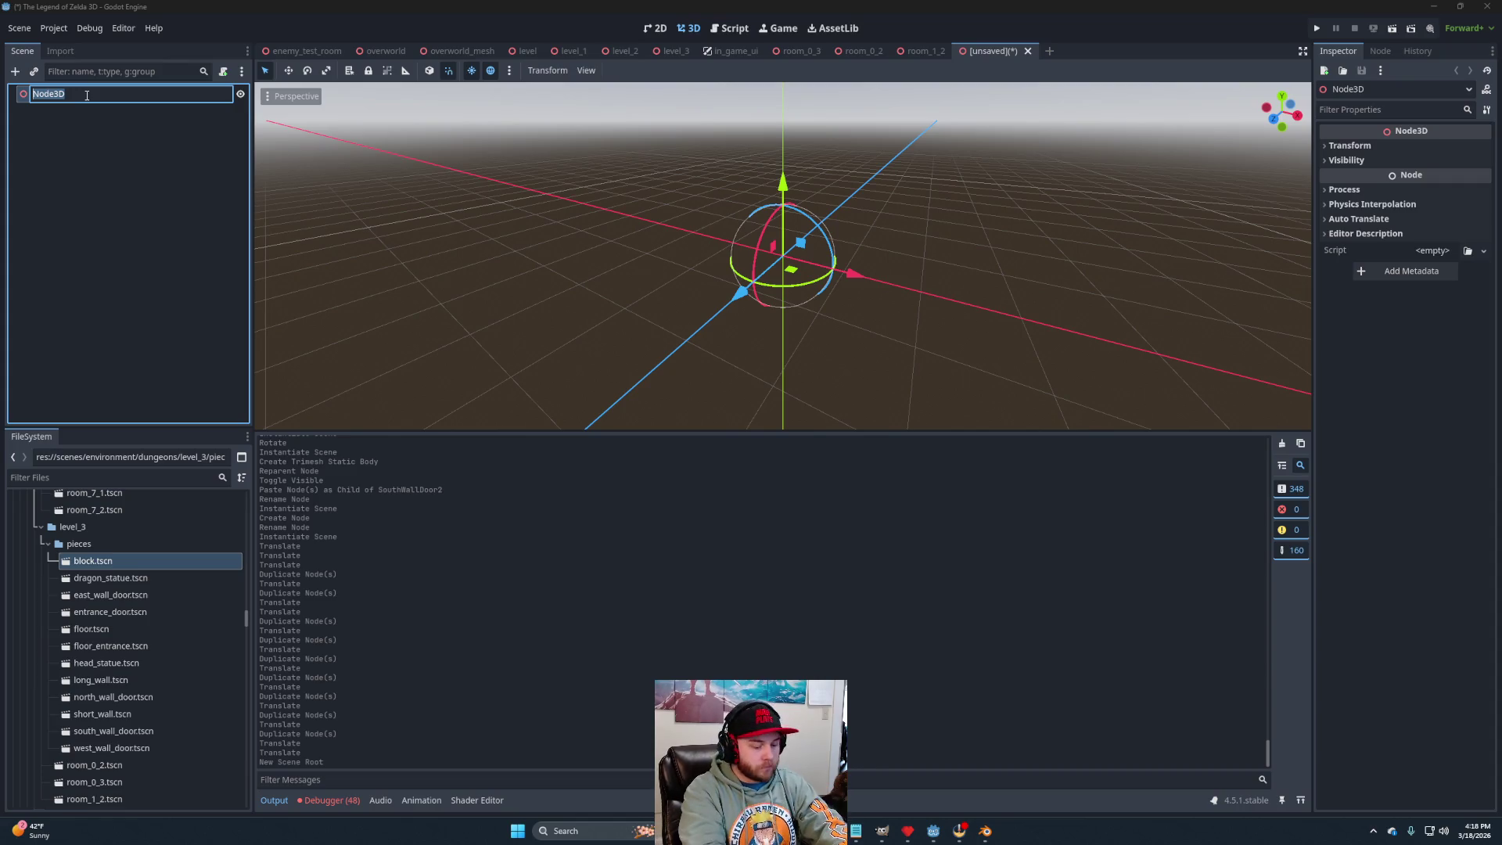
type("Room_2_2")
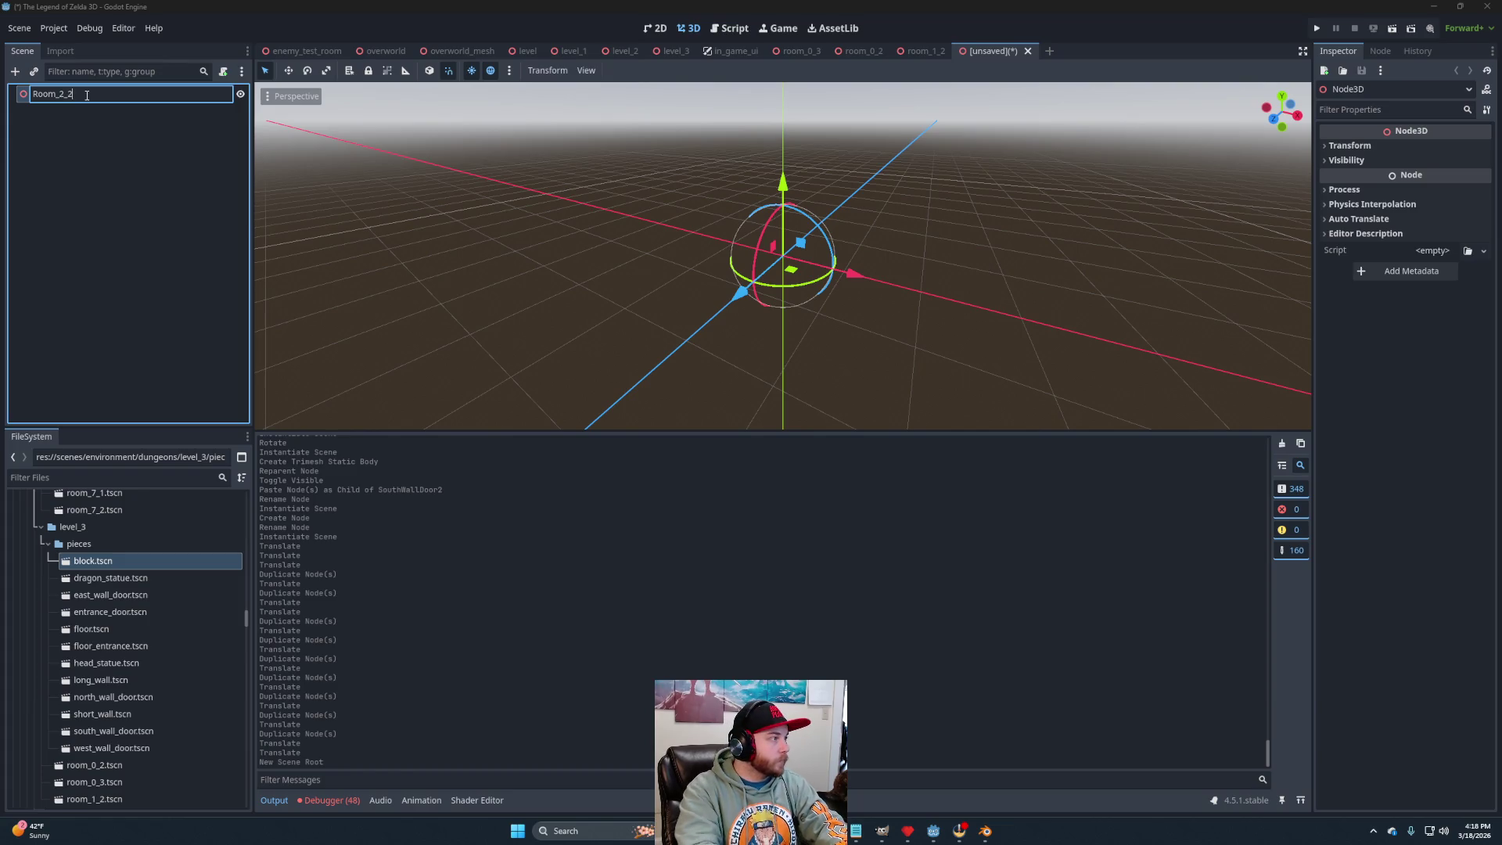
key("Return")
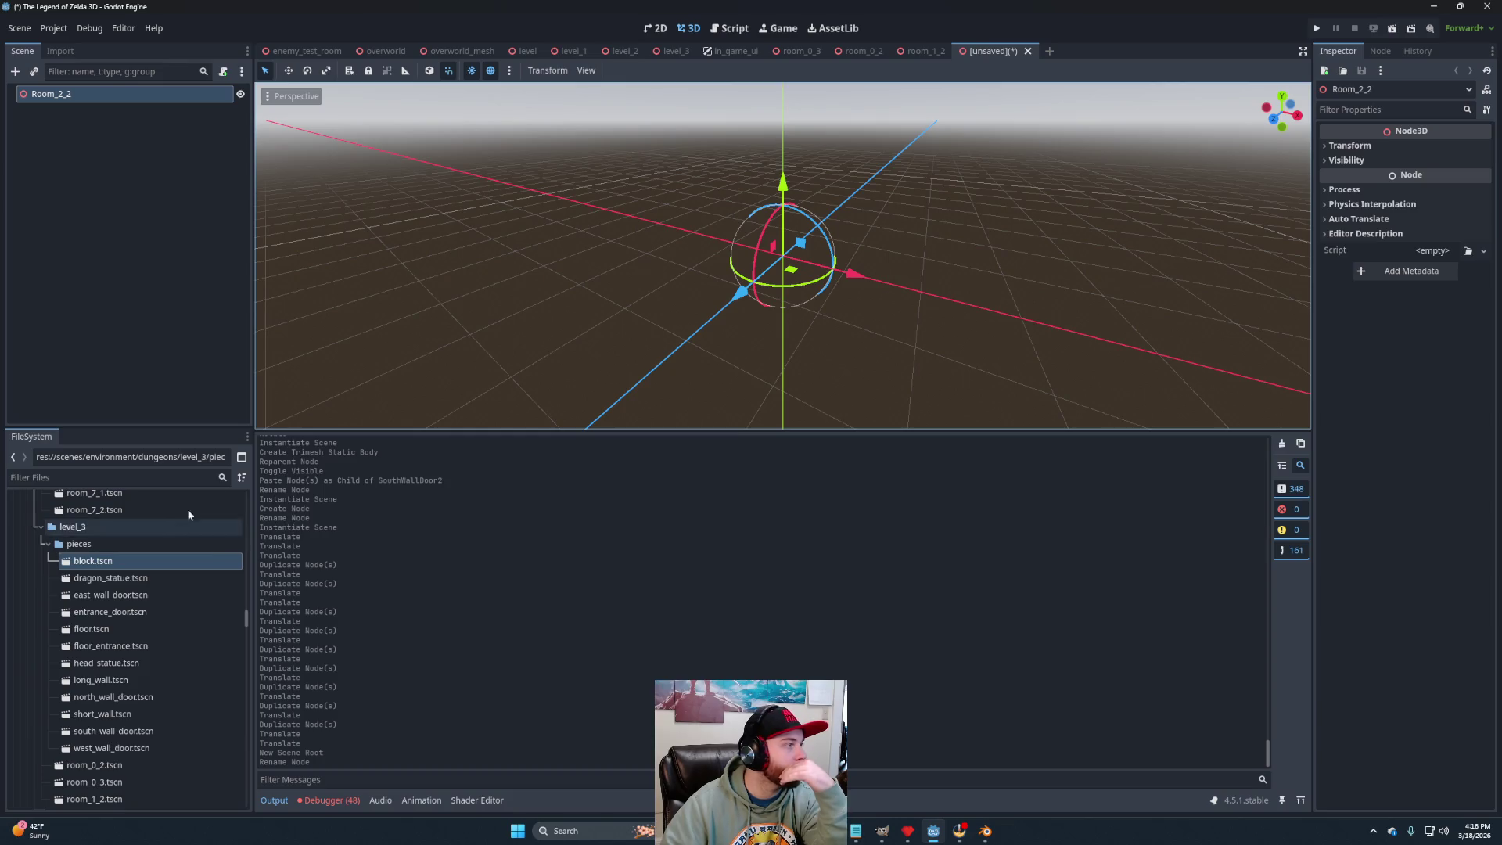
left_click(922, 52)
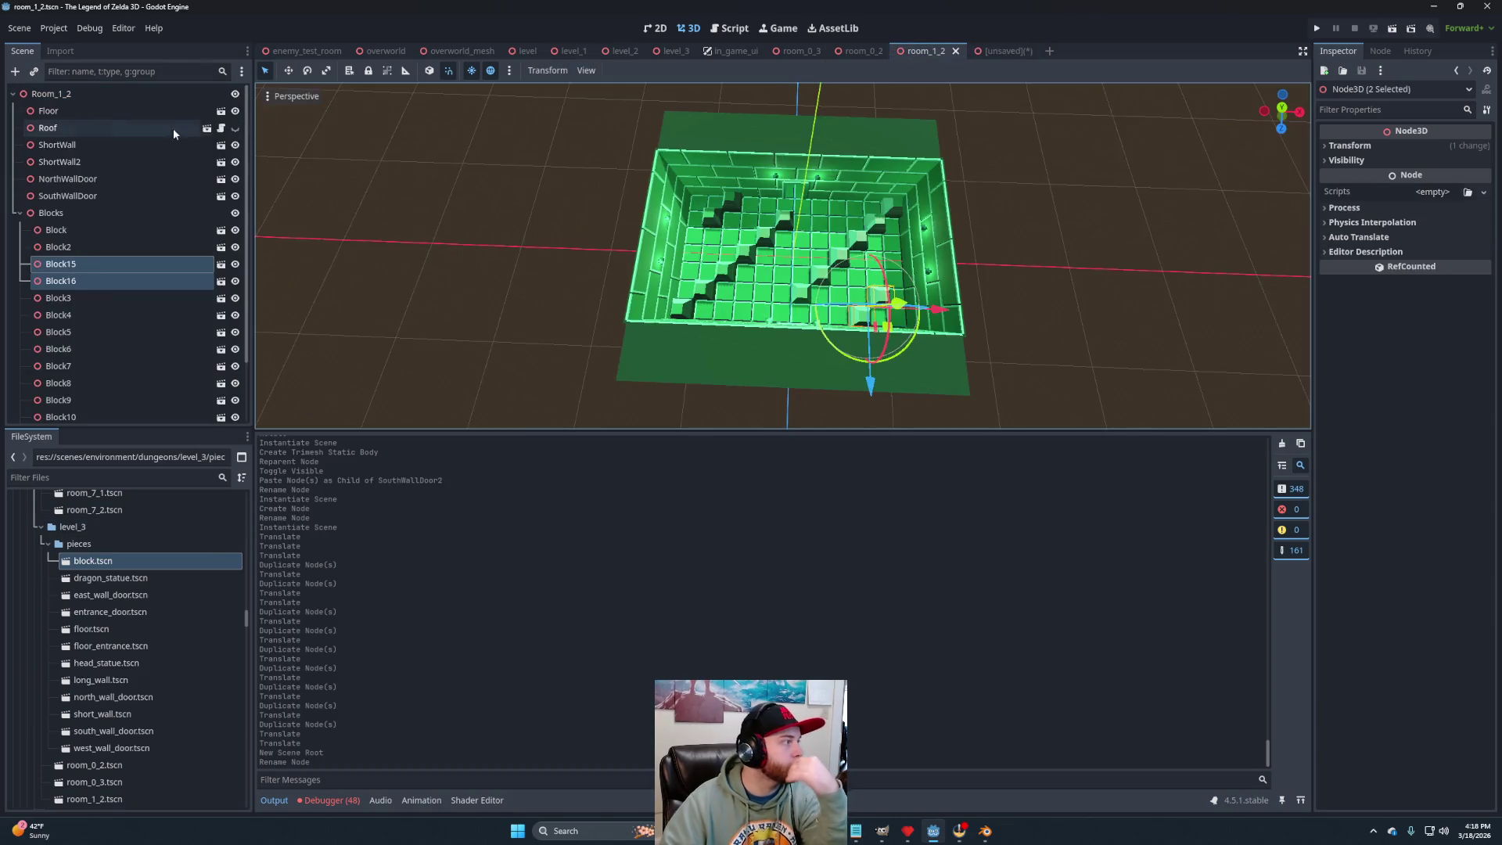
Copy the Floor and Roof pieces from room_1_2 into Room_2_2.
left_click(92, 111)
left_click(58, 128, "ctrl")
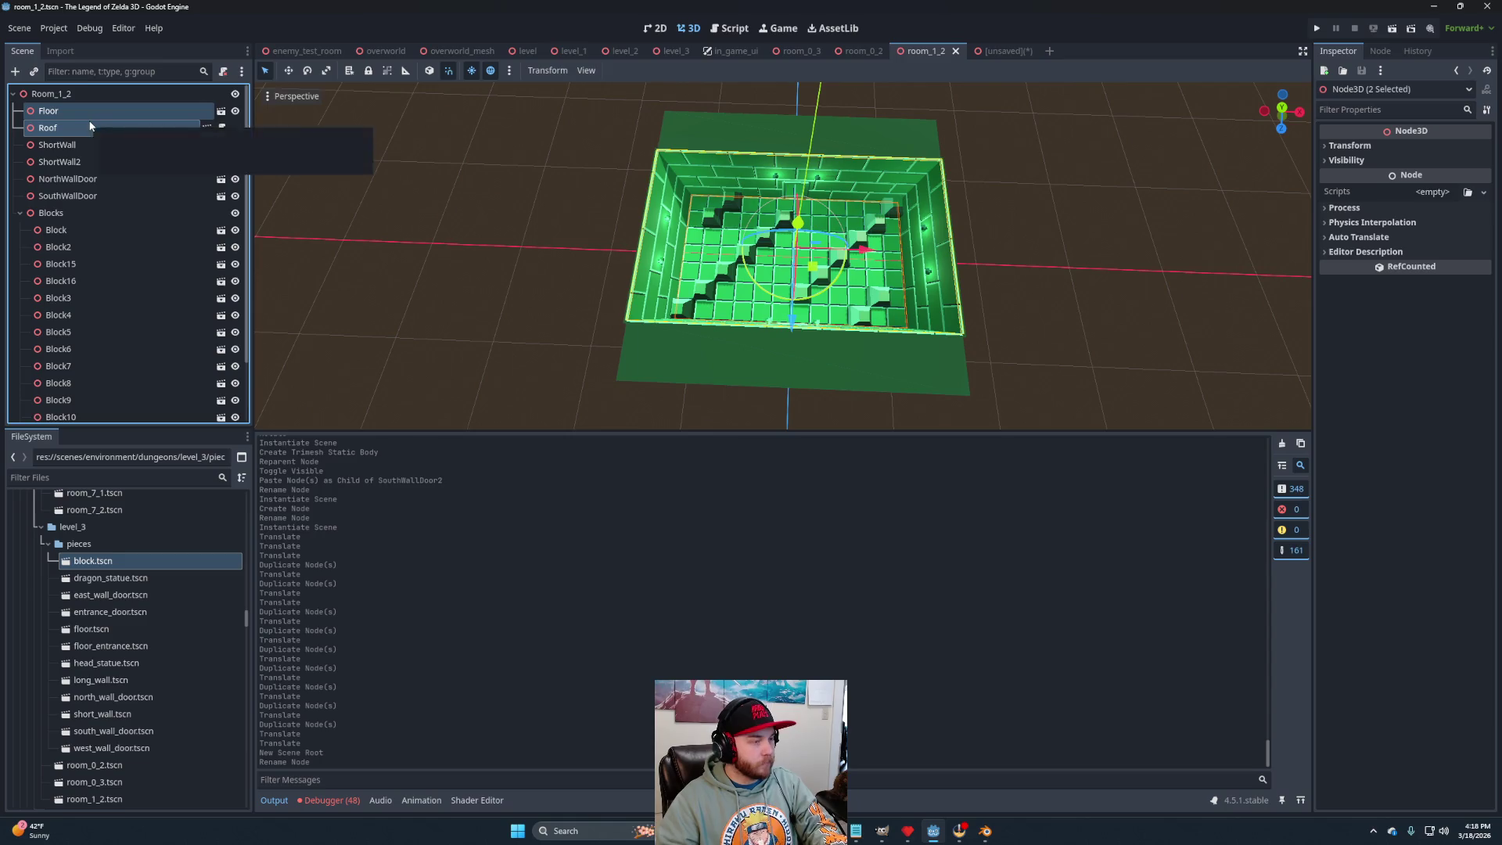
left_click(993, 52)
key("ctrl+v")
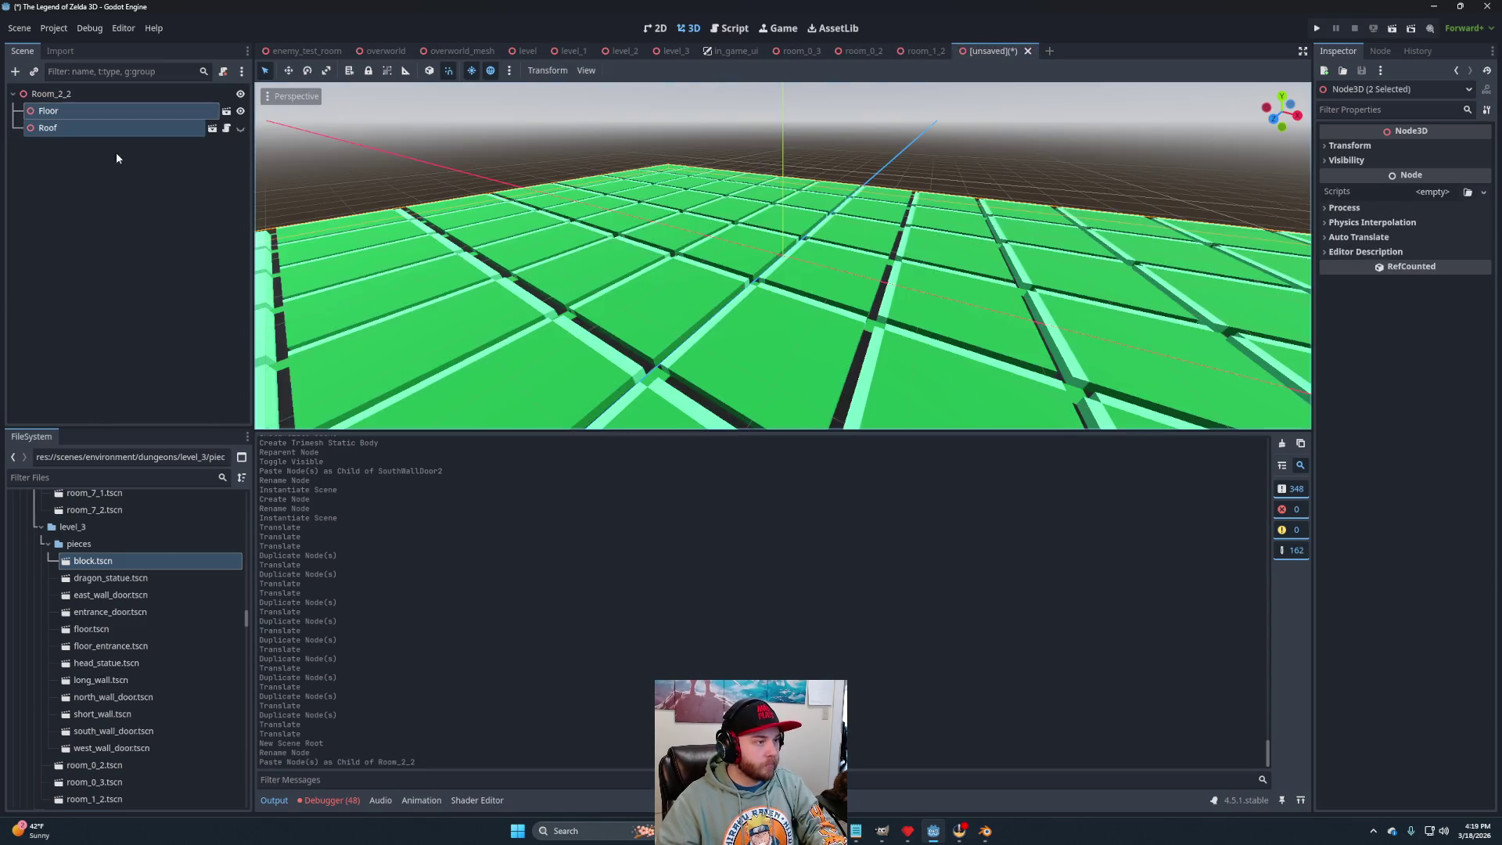
scroll(814, 307, "down", 6)
scroll(814, 308, "down", 4)
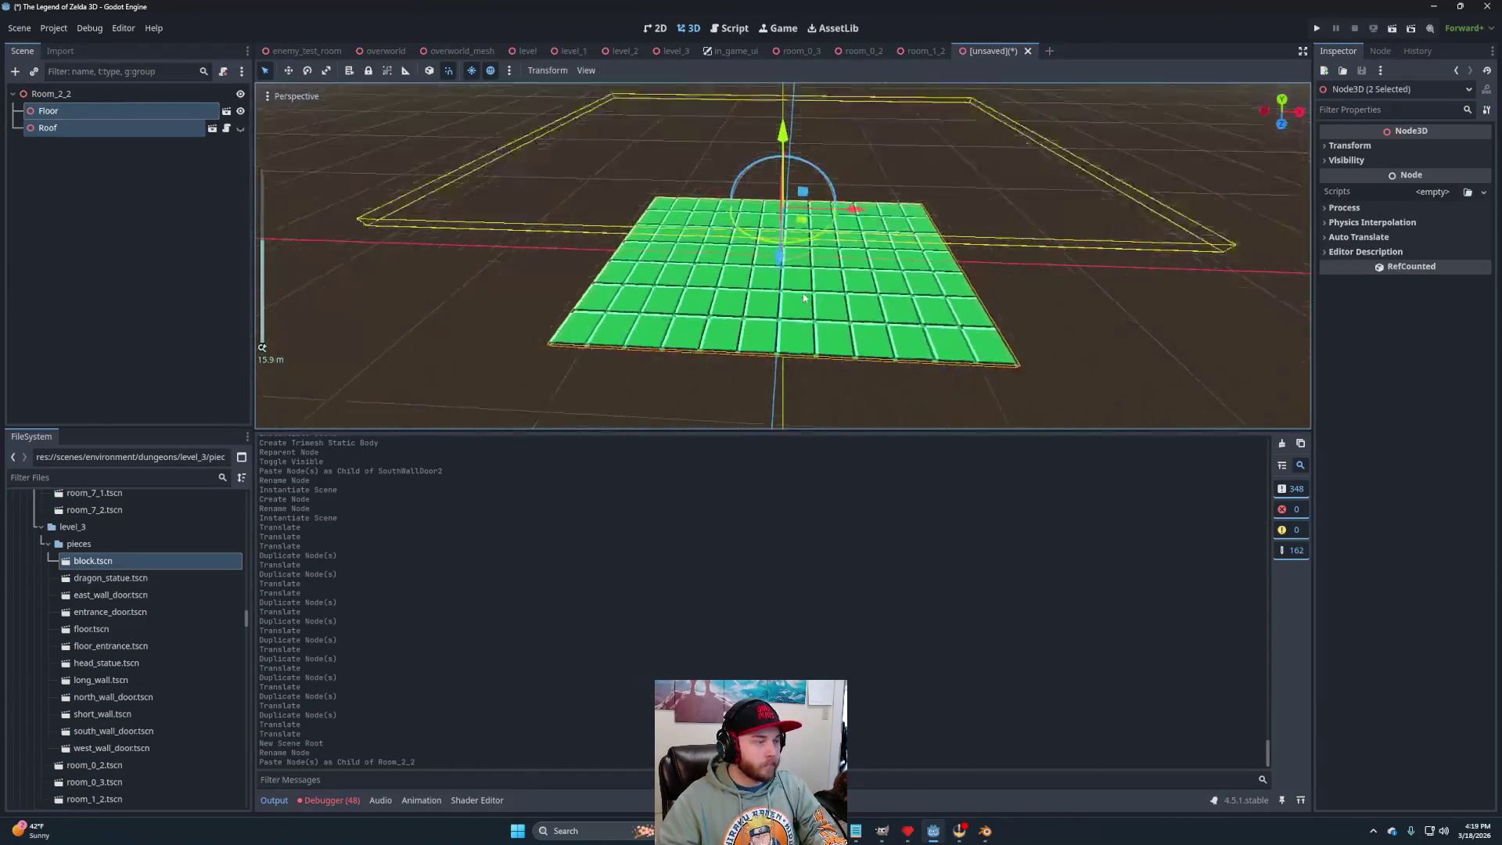
Add the north, south and west wall door pieces under the Room_2_2 root.
left_click(71, 94)
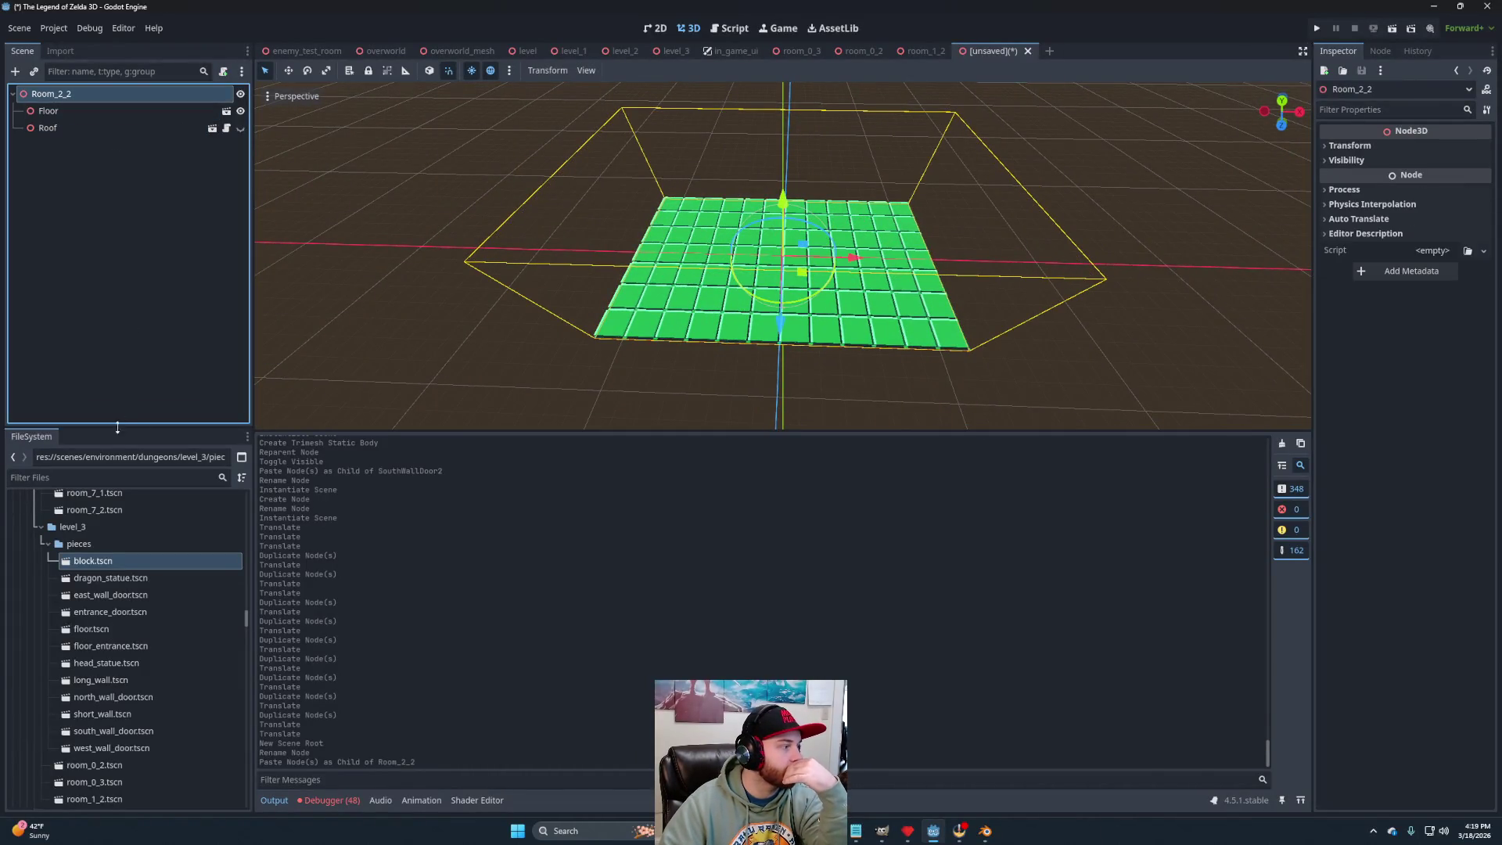
left_click_drag(121, 696, 73, 97)
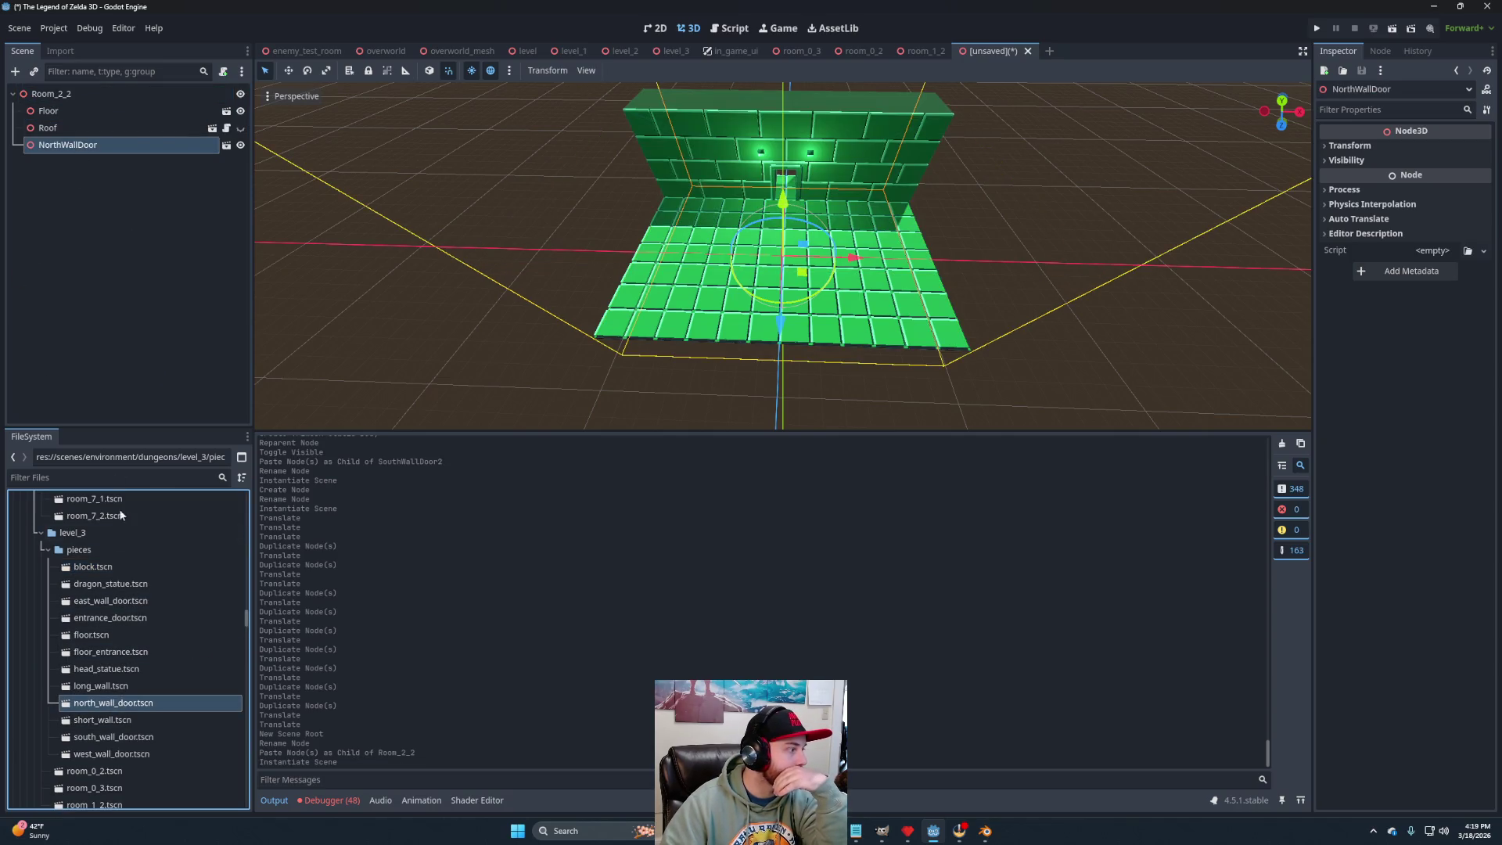
mouse_move(114, 739)
left_mouse_down()
mouse_move(53, 238)
mouse_move(73, 96)
left_mouse_up()
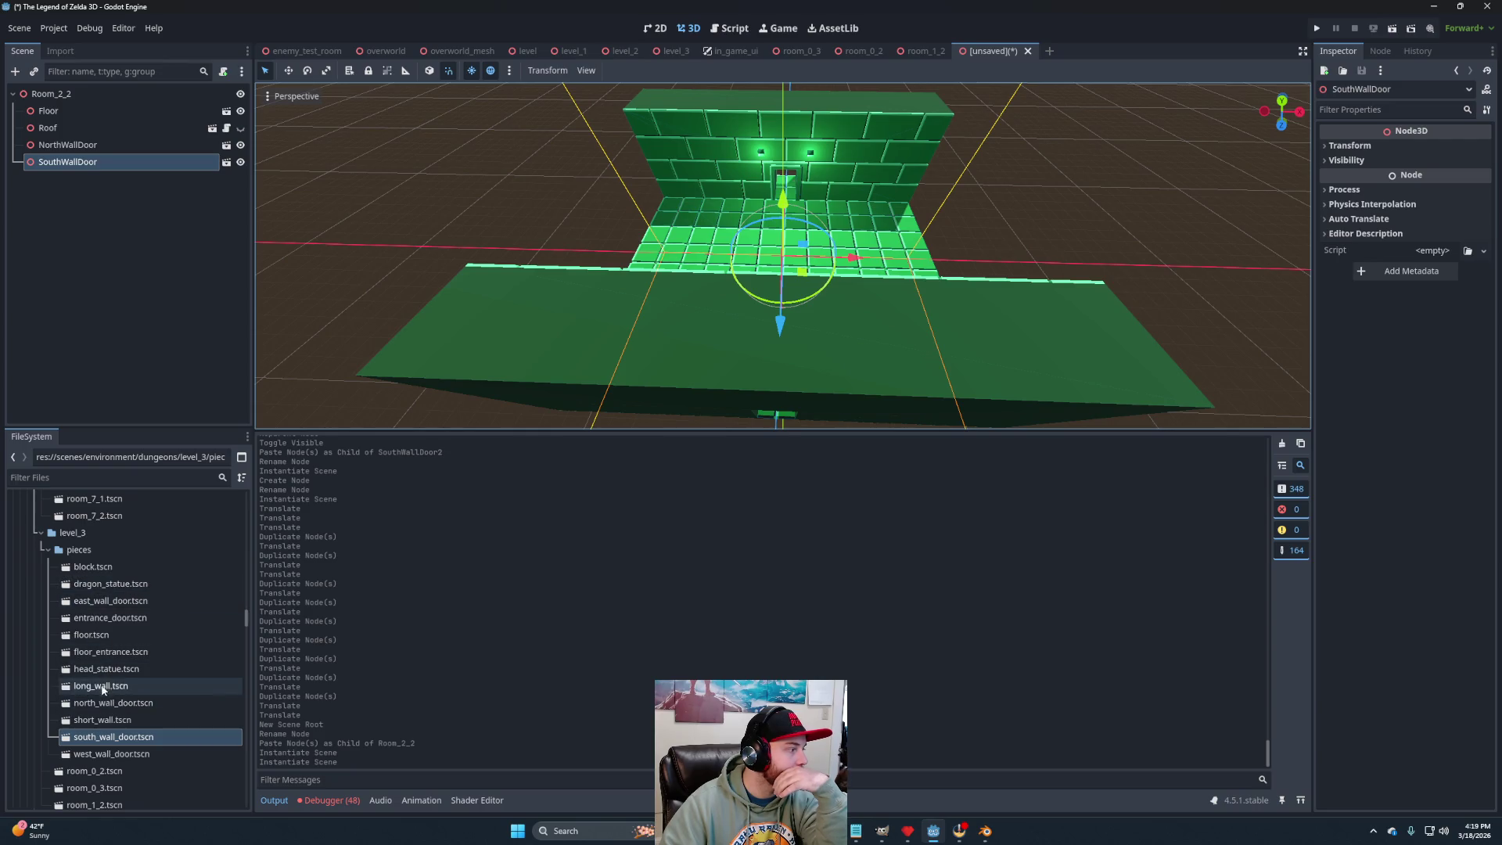
mouse_move(109, 754)
left_mouse_down()
mouse_move(50, 170)
mouse_move(71, 95)
left_mouse_up()
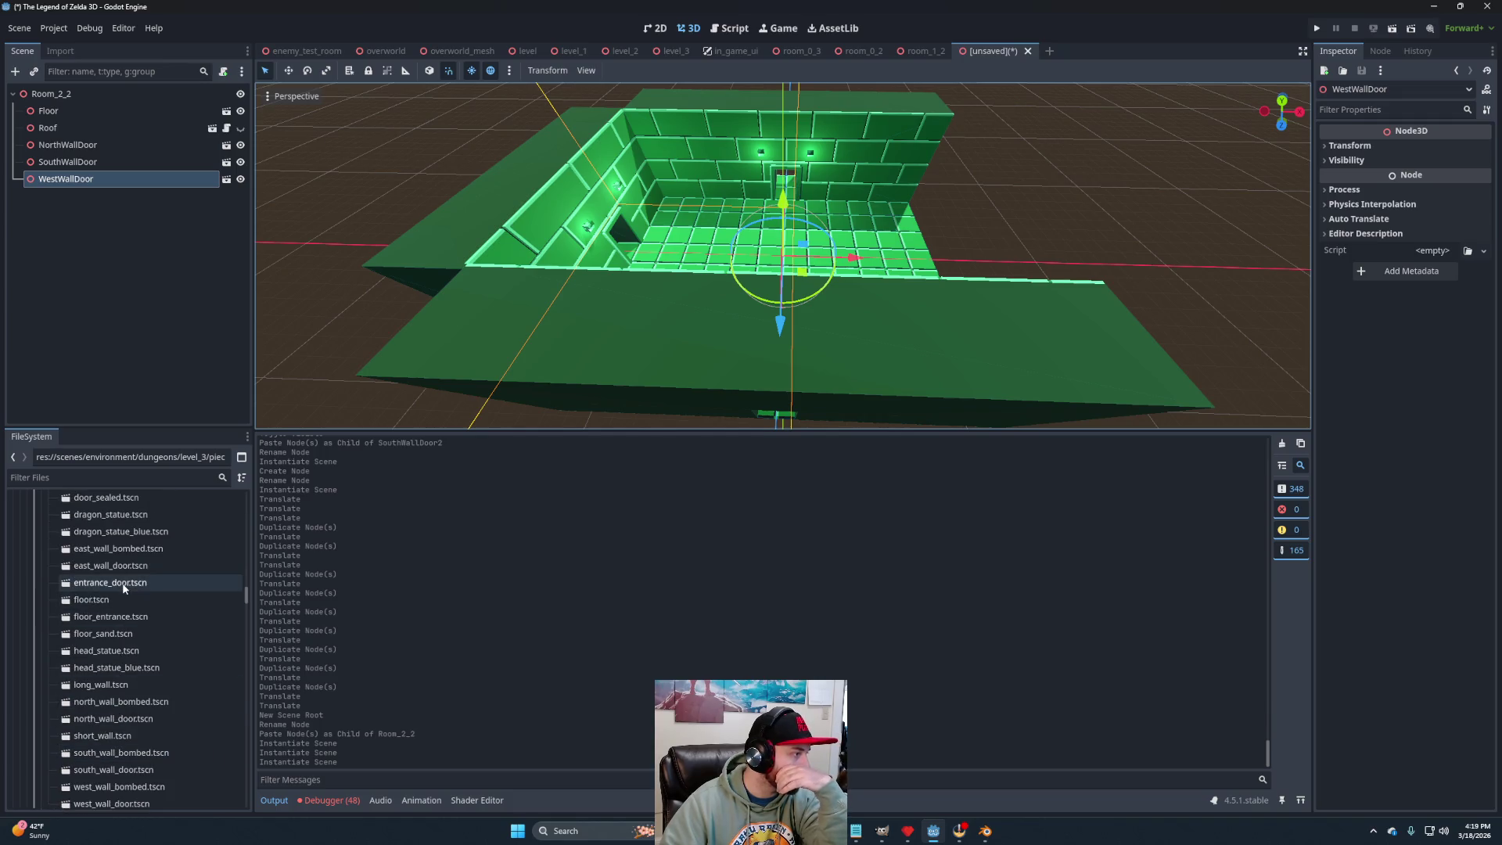
left_click(124, 550)
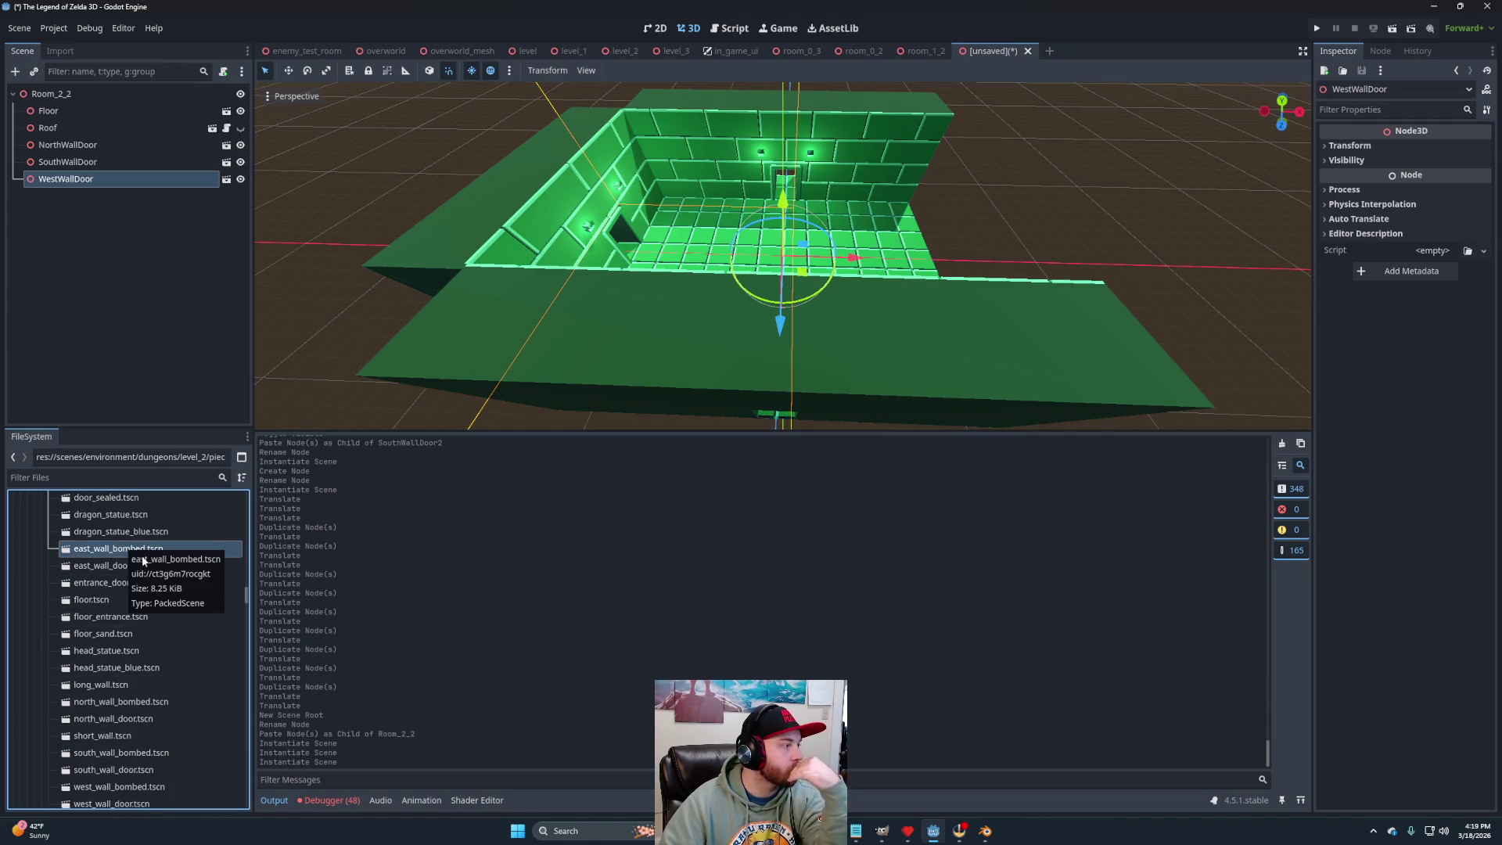
Open the level_2 east_wall_bombed scene and copy its Lights and Wall nodes.
double_click(111, 551)
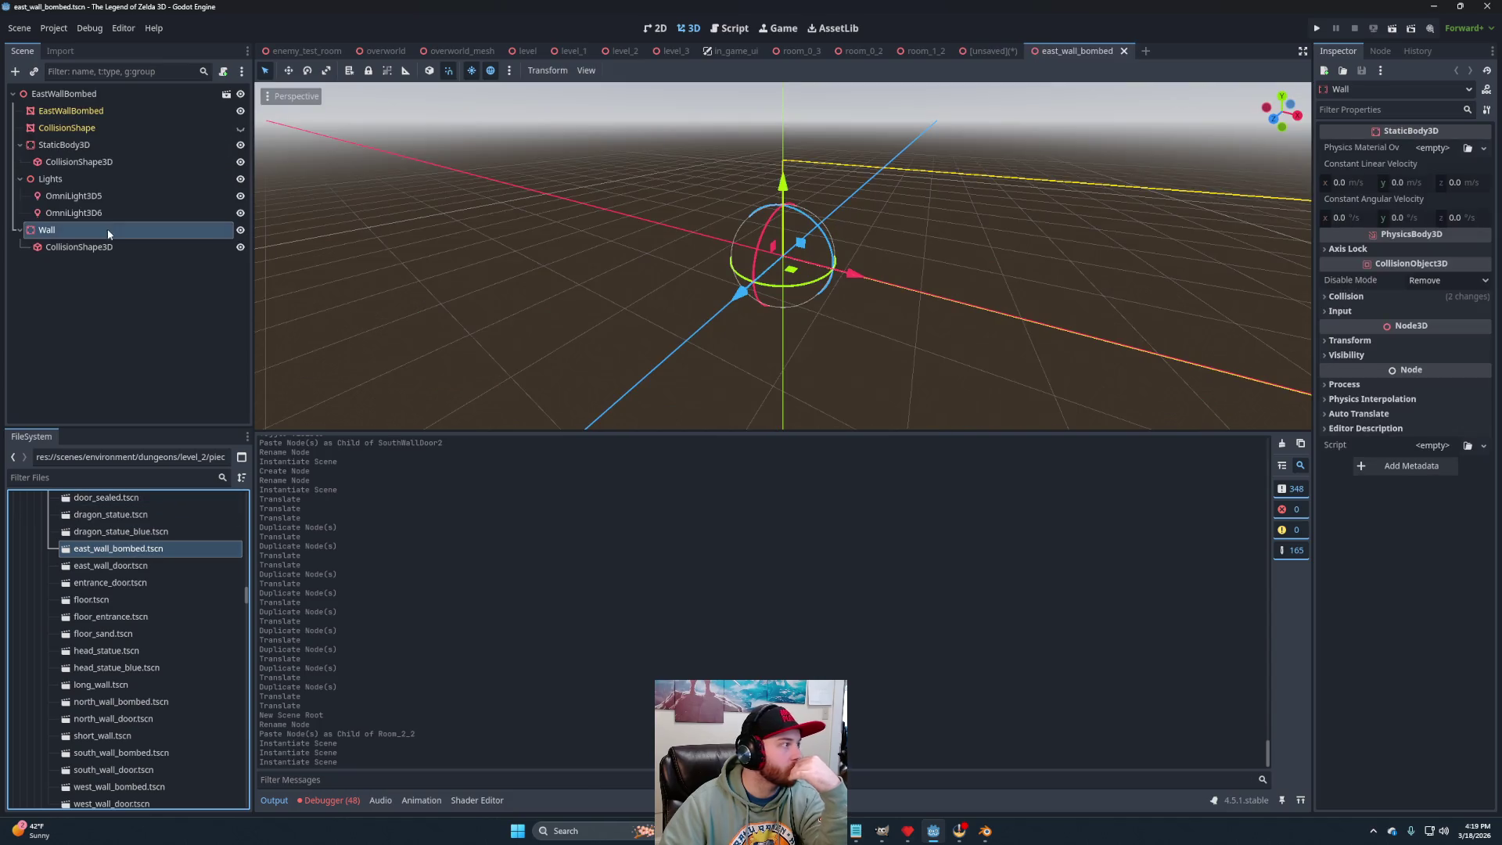
left_click(64, 177, "ctrl")
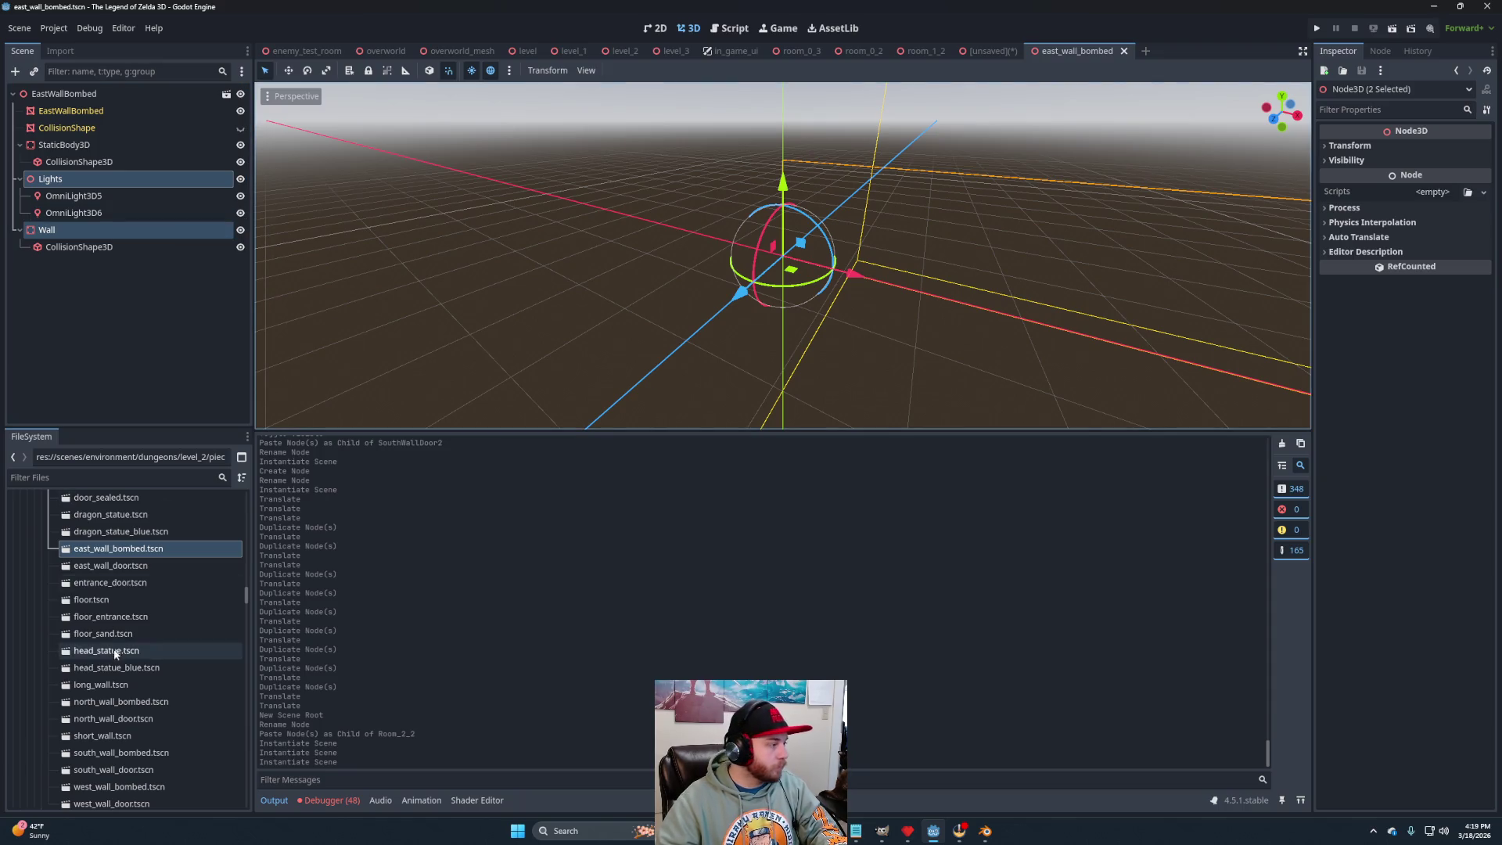
scroll(115, 644, "down", 10)
scroll(114, 642, "up", 8)
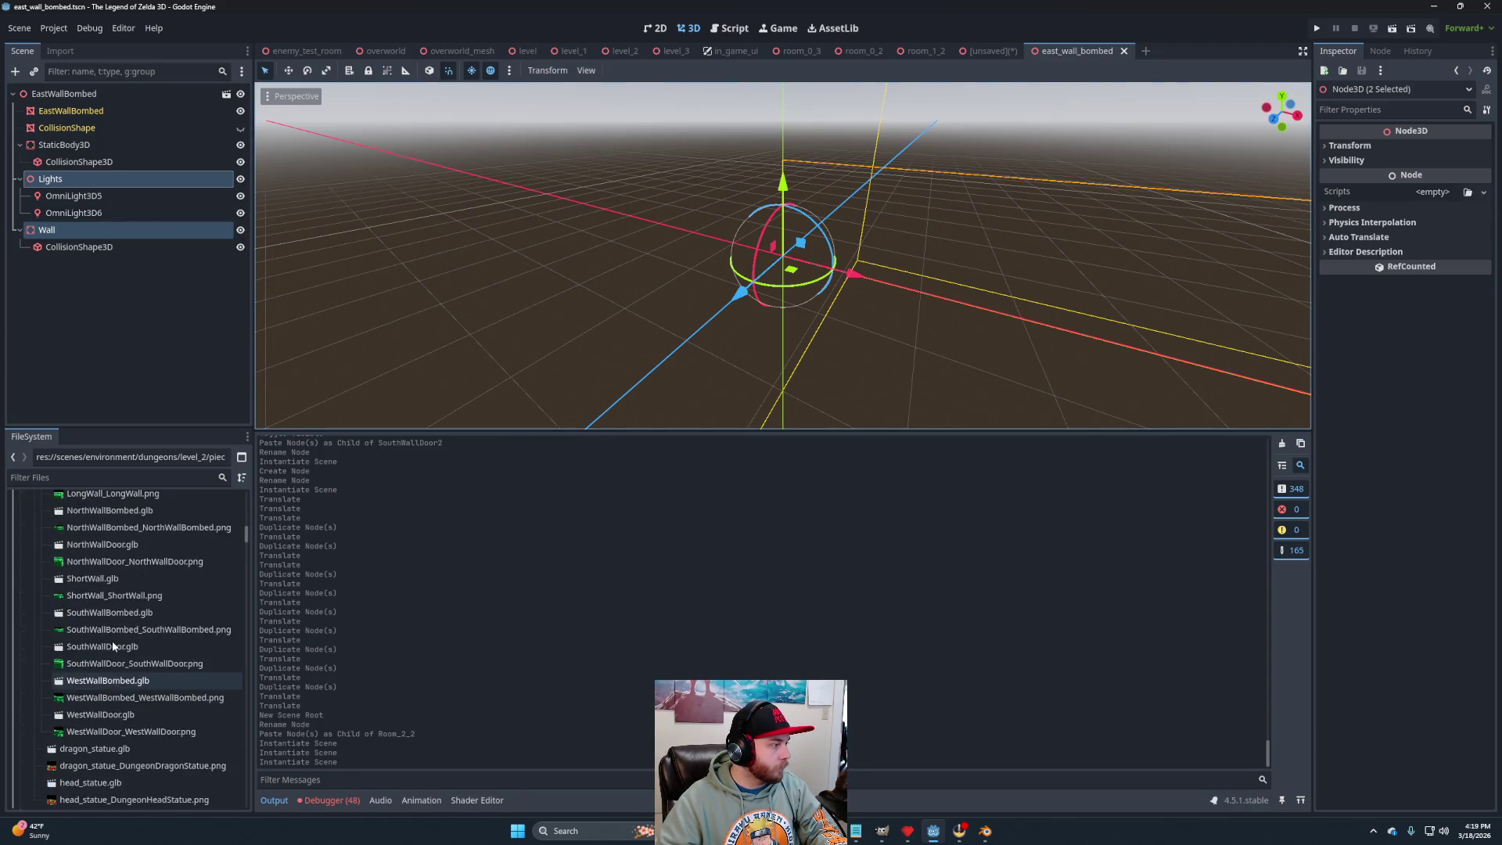
scroll(100, 603, "up", 3)
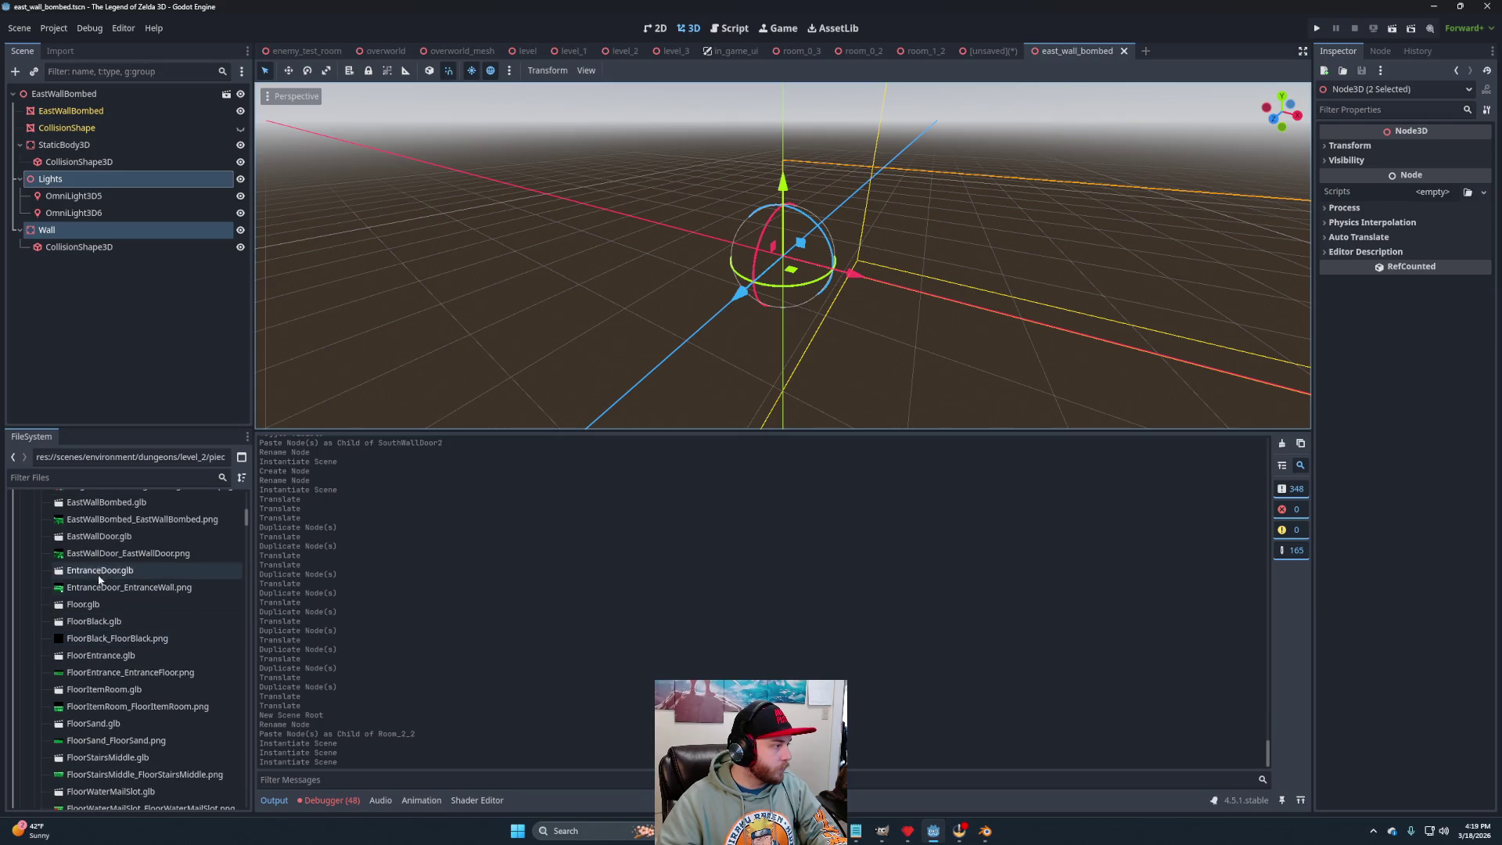
Make an inherited scene from EastWallBombed.glb with a static collision body directly under the root.
right_click(108, 507)
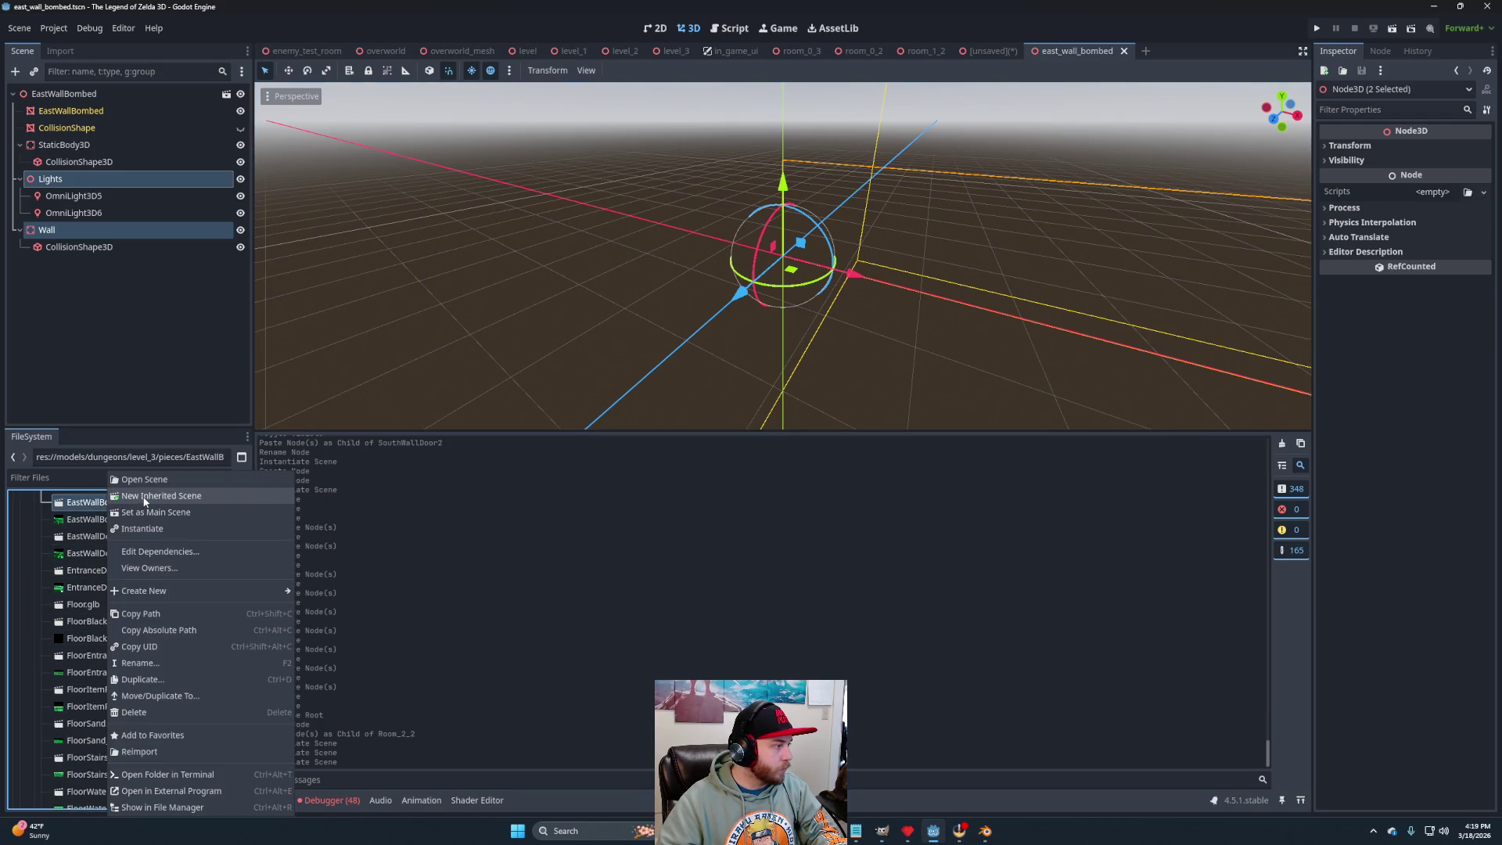
left_click(145, 496)
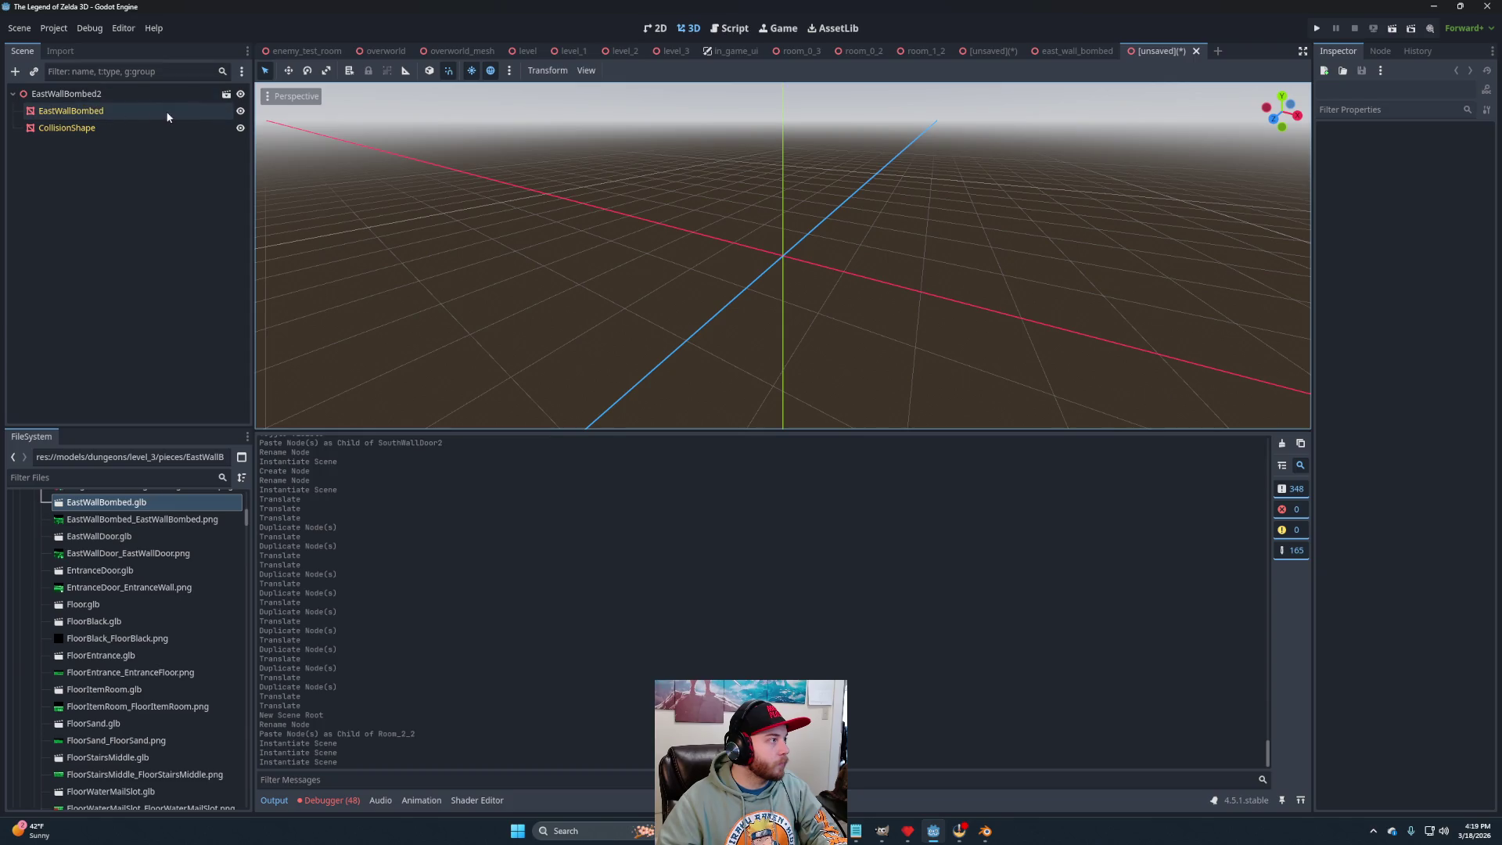
left_click(68, 127)
left_click(627, 70)
left_click(657, 81)
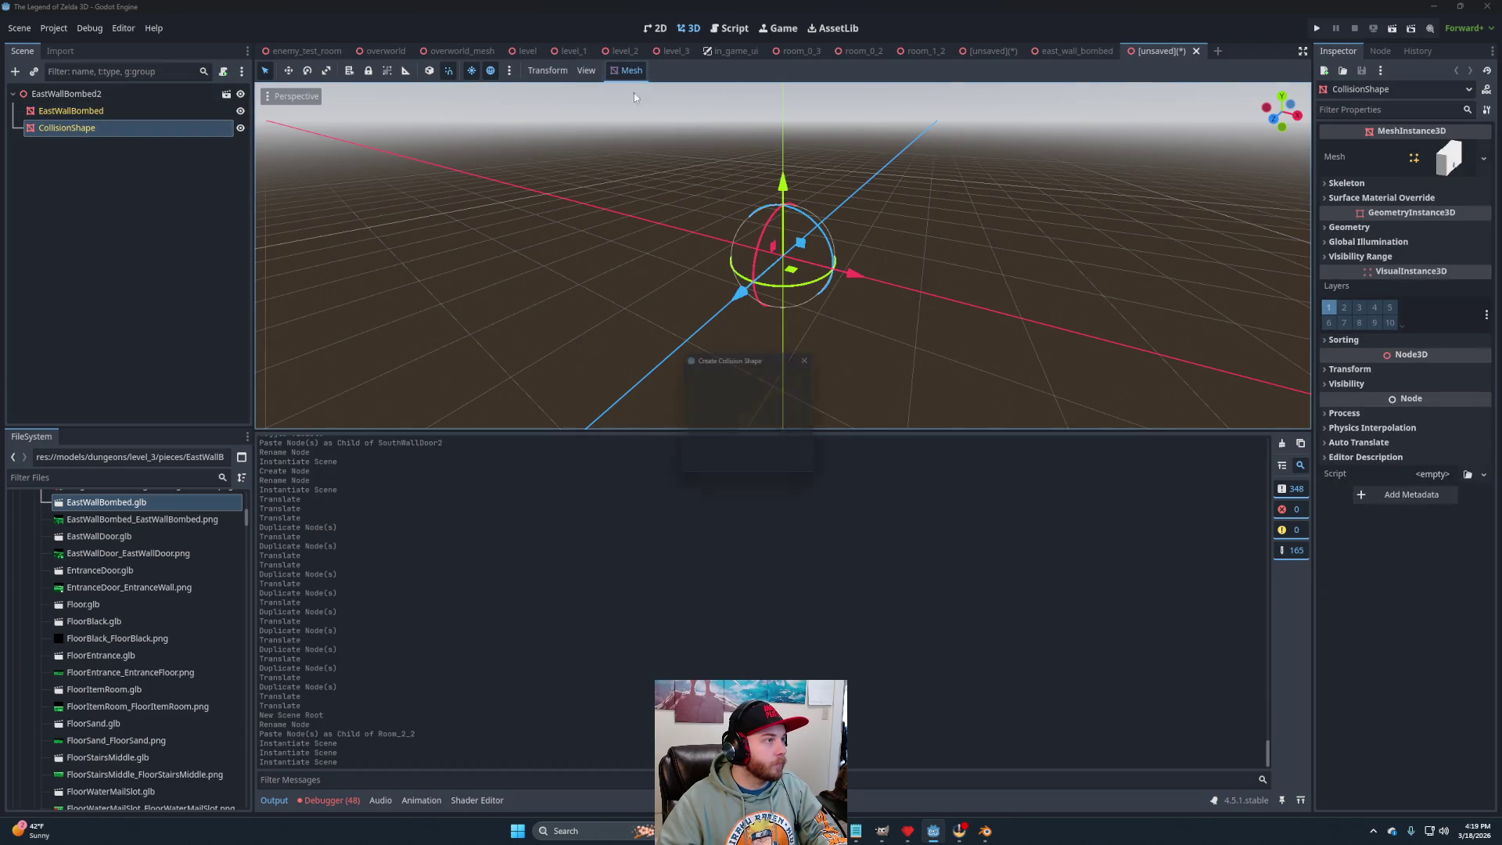
left_click(717, 460)
left_click_drag(70, 144, 78, 95)
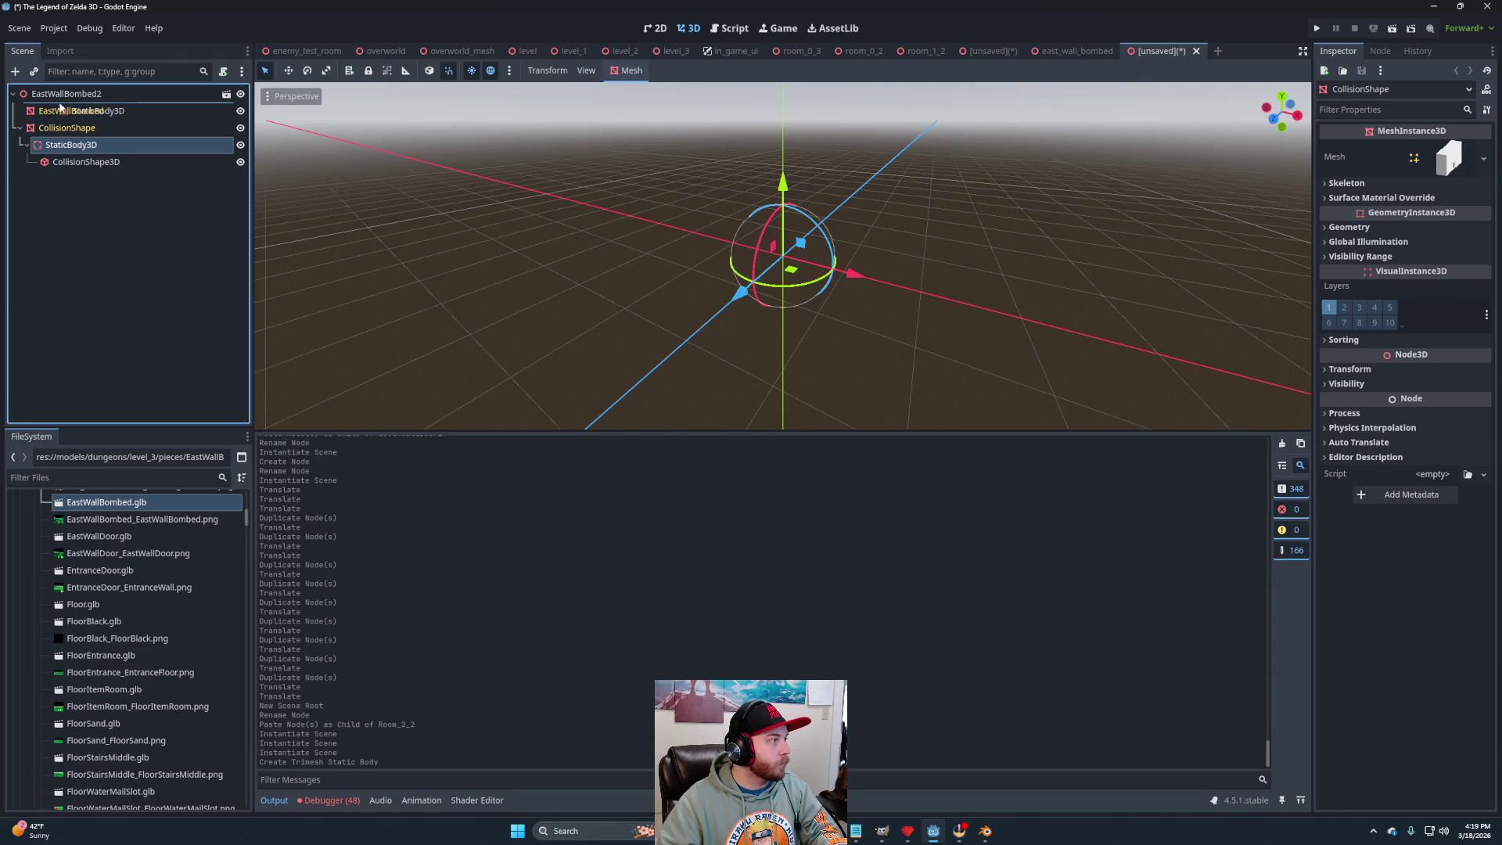
Paste Lights and Wall under the new root and rename the root EastWallBombed.
left_click(78, 95)
key("ctrl+v")
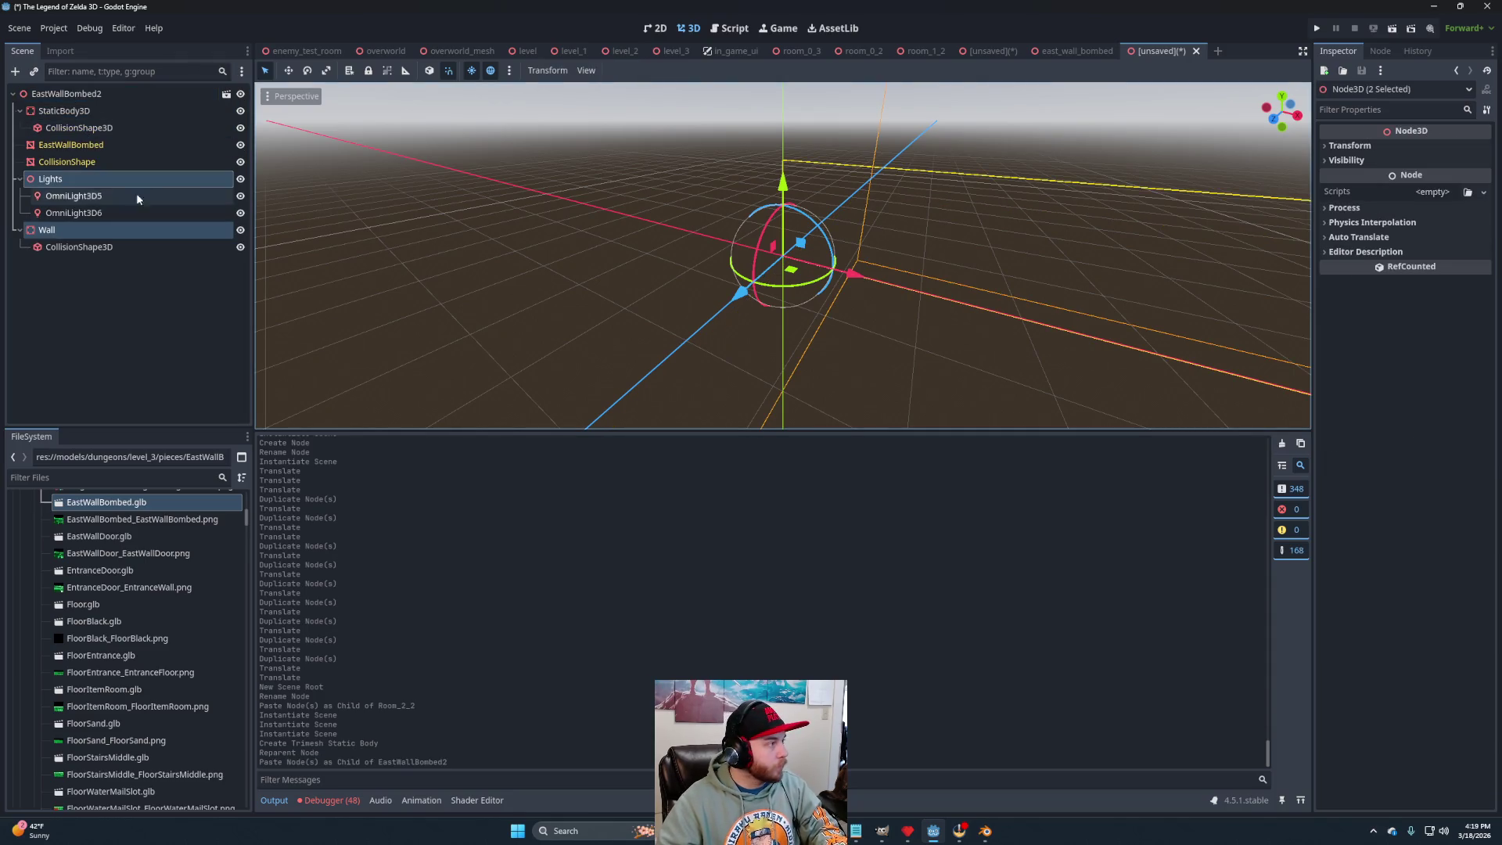
double_click(113, 93)
key("BackSpace")
type("\\]")
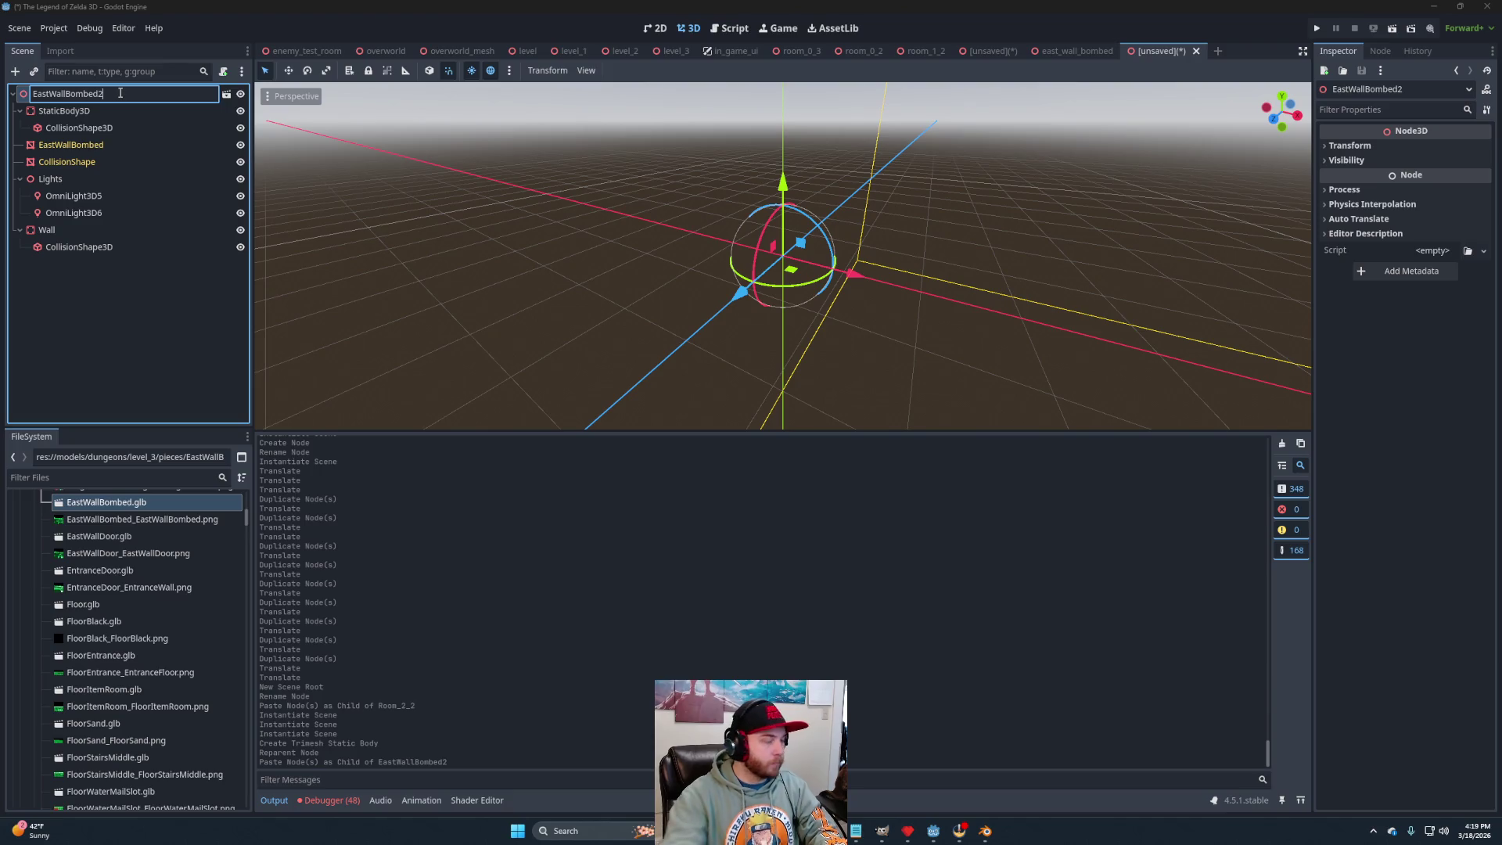
key("Return")
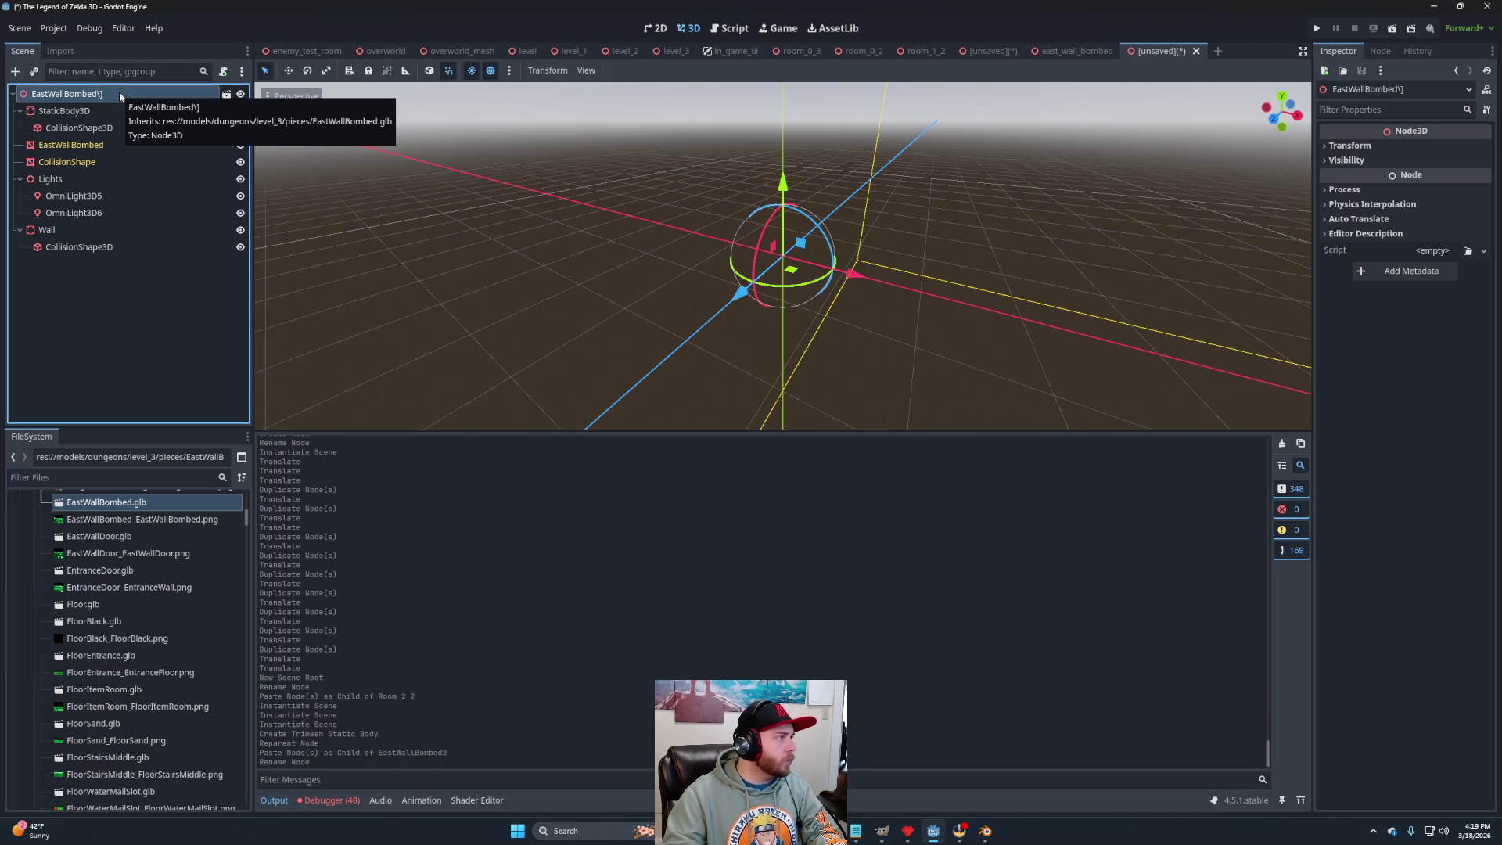
double_click(122, 94)
key("Return")
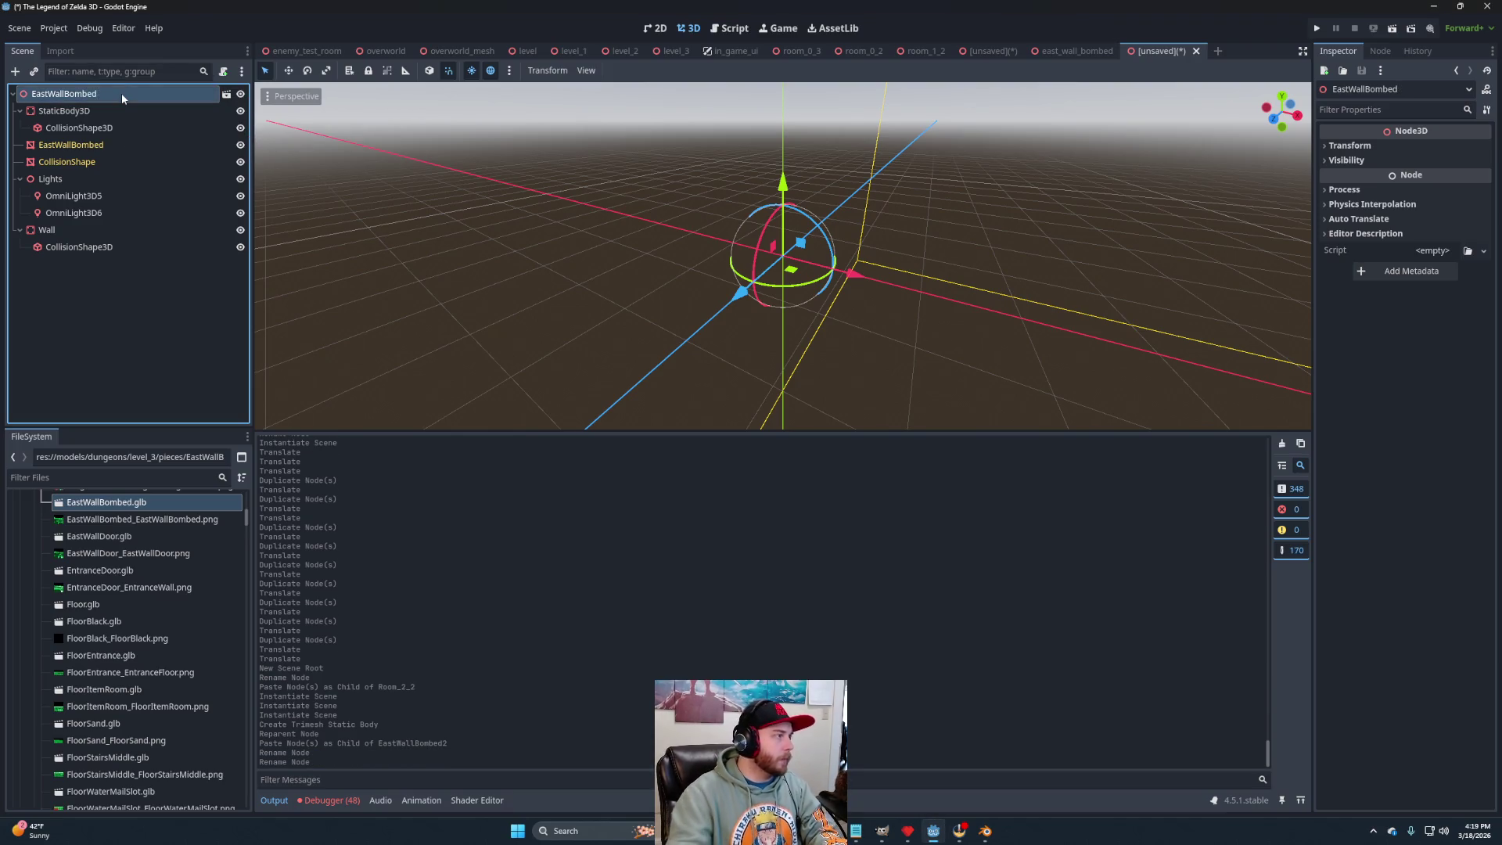
Hide the CollisionShape mesh while inspecting the wall piece.
left_click_drag(926, 312, 684, 295)
scroll(832, 295, "down", 3)
left_click_drag(831, 295, 295, 188)
left_click(241, 162)
mouse_move(1073, 252)
left_mouse_down()
mouse_move(900, 258)
mouse_move(806, 285)
mouse_move(705, 279)
left_mouse_up()
scroll(723, 298, "down", 2)
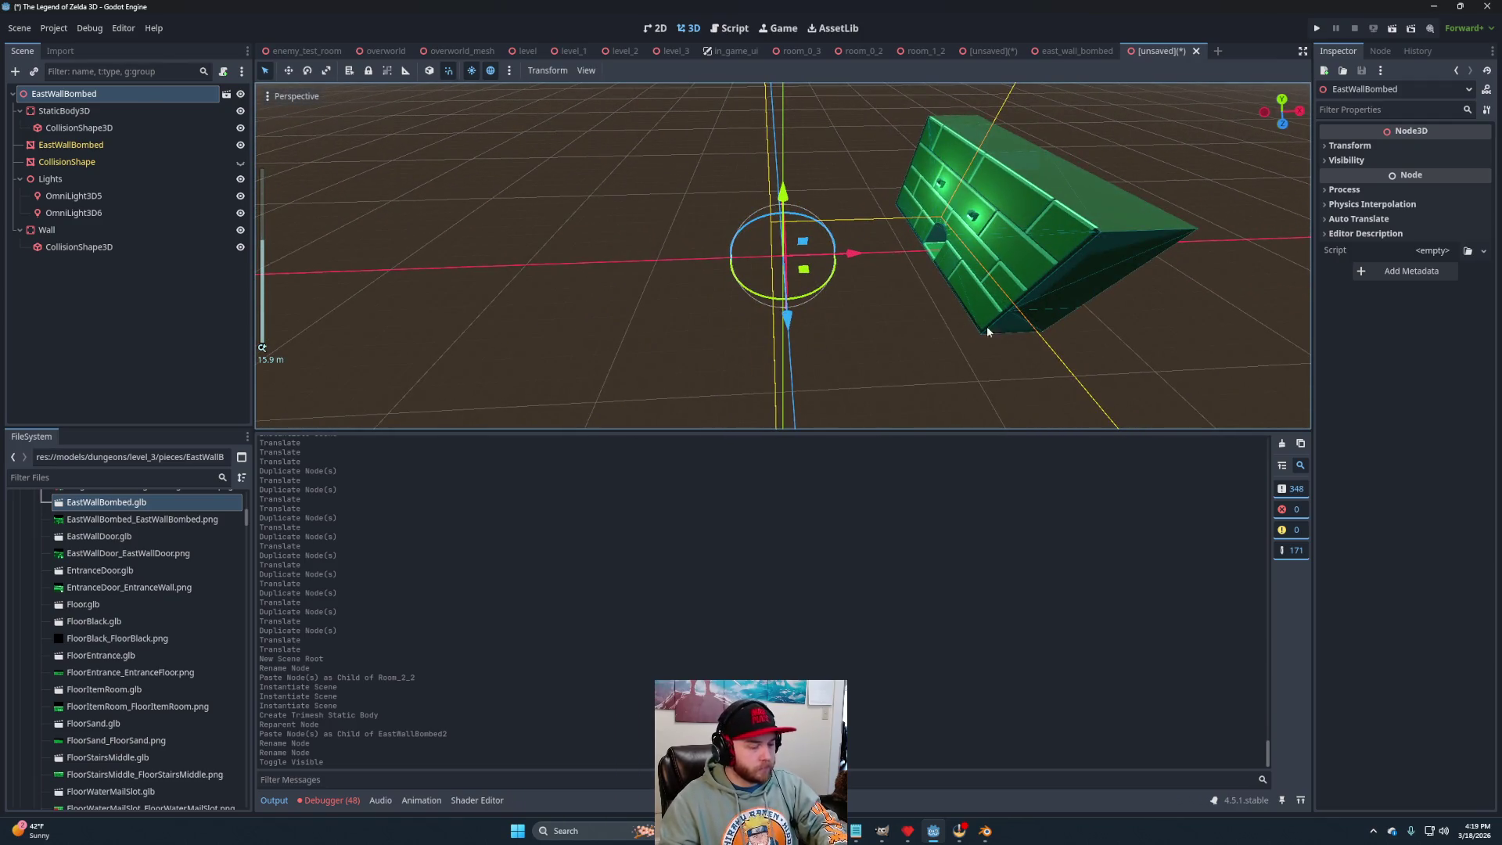
Save the scene as east_wall_bombed.tscn in the level_3 pieces folder.
key("ctrl+s")
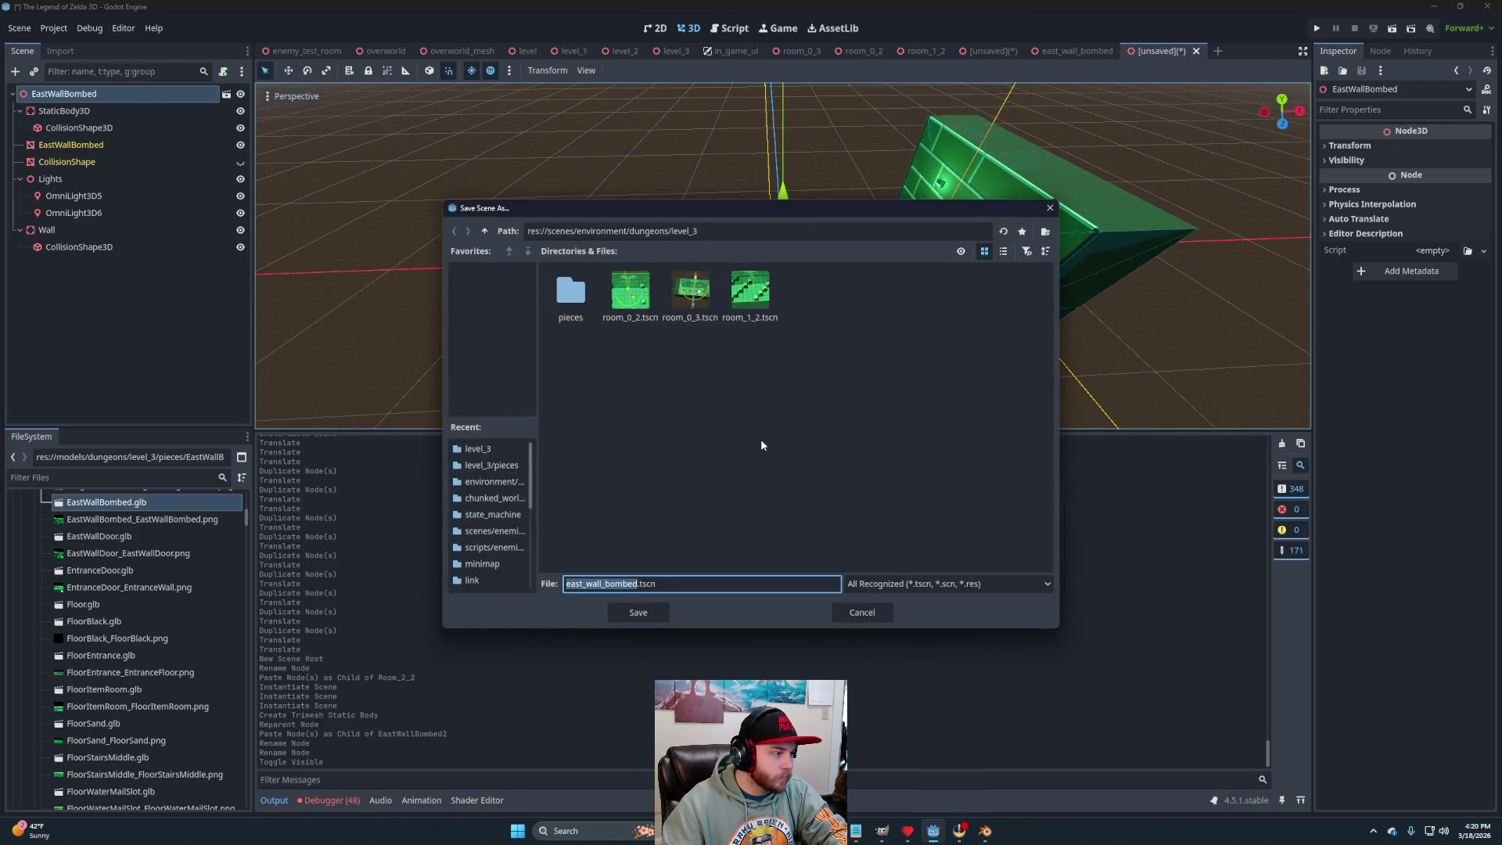
double_click(570, 291)
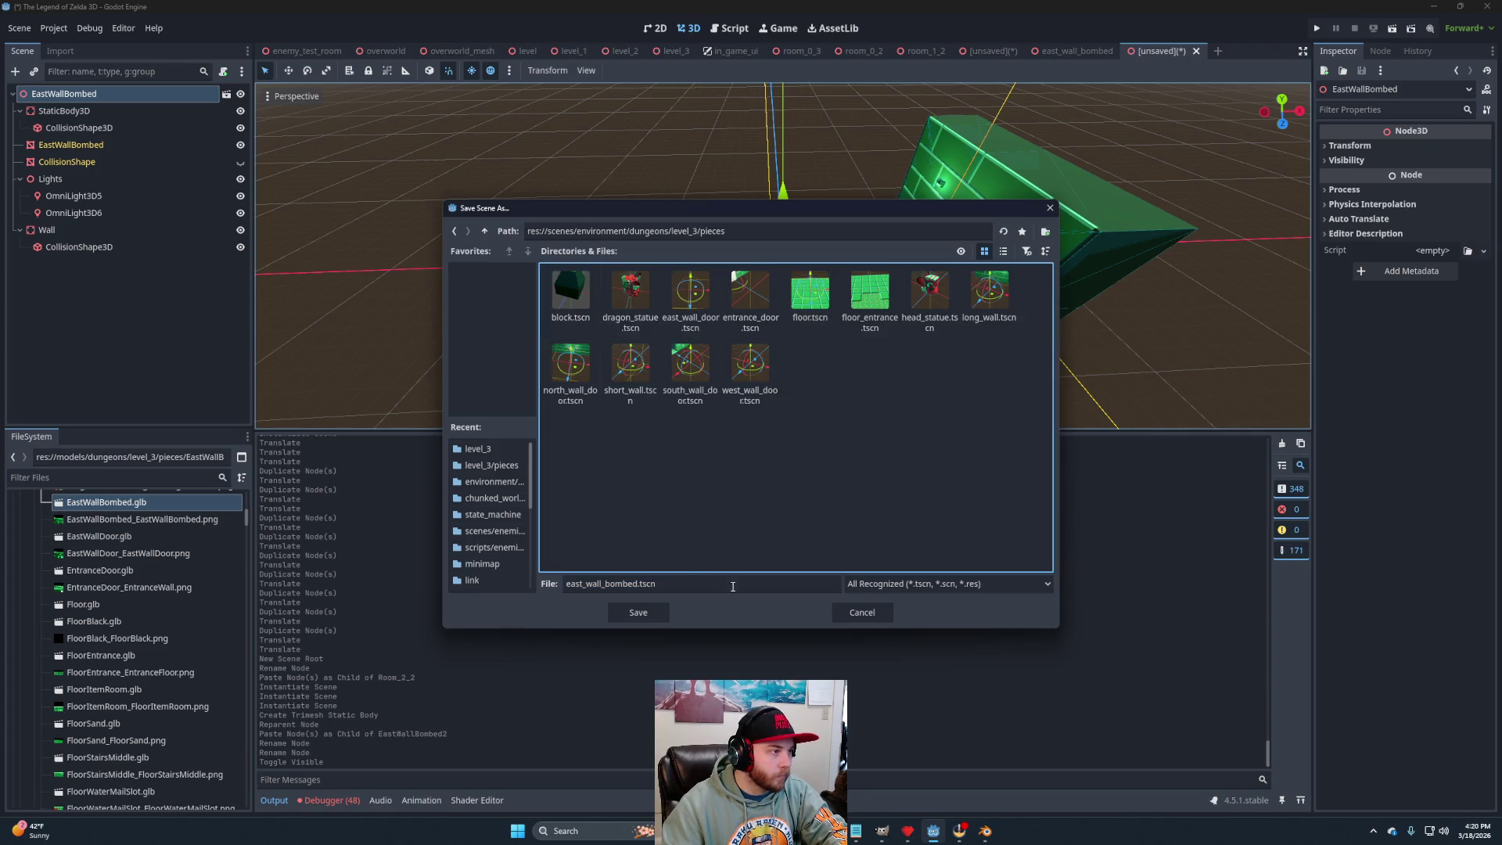
left_click(638, 613)
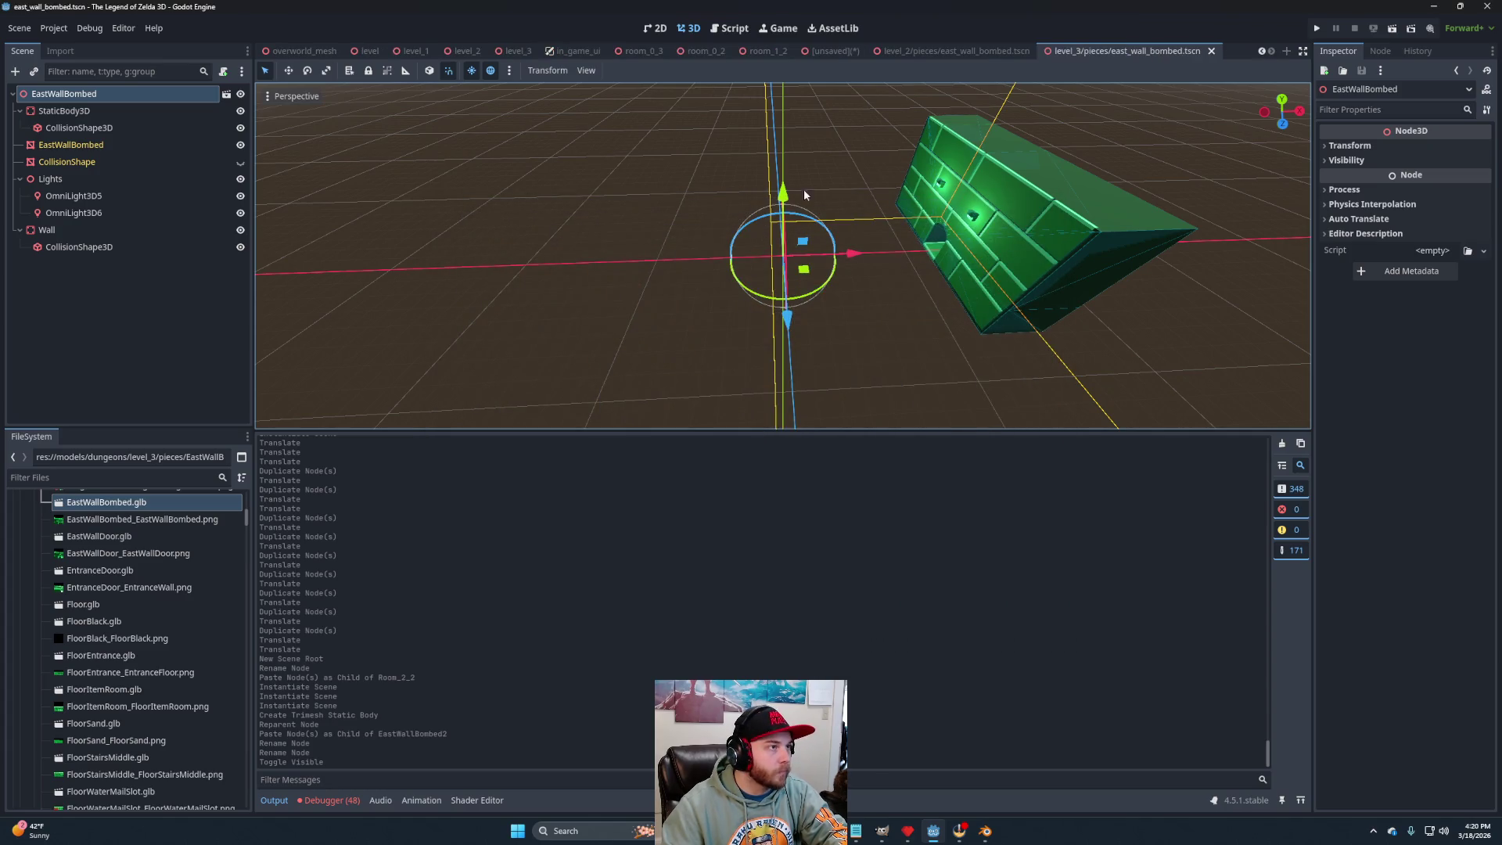
Instance the level_3 east_wall_bombed piece under Room_2_2 and begin saving the room.
left_click(838, 50)
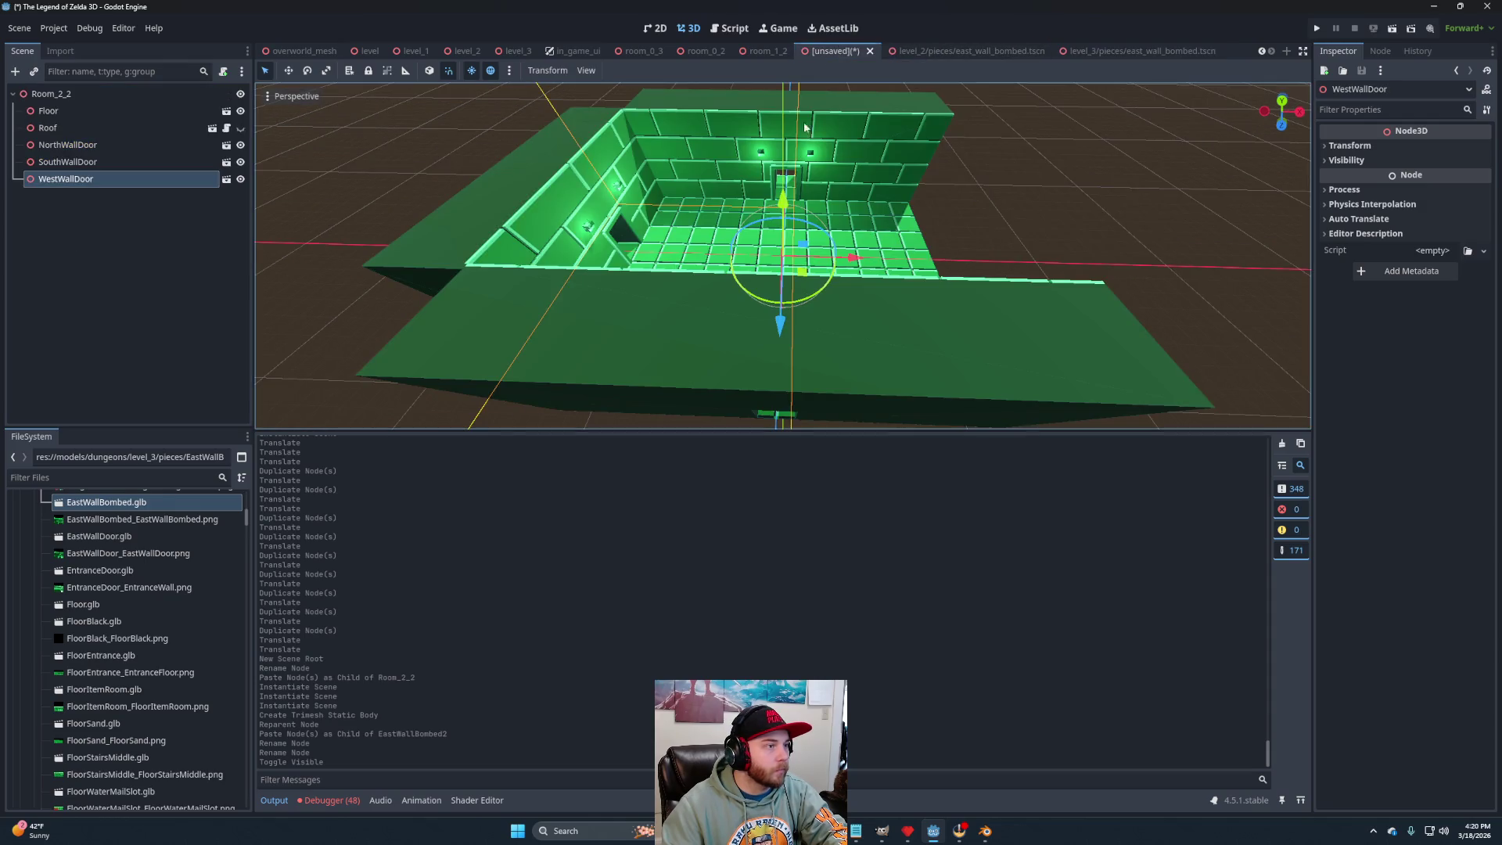
scroll(128, 602, "down", 10)
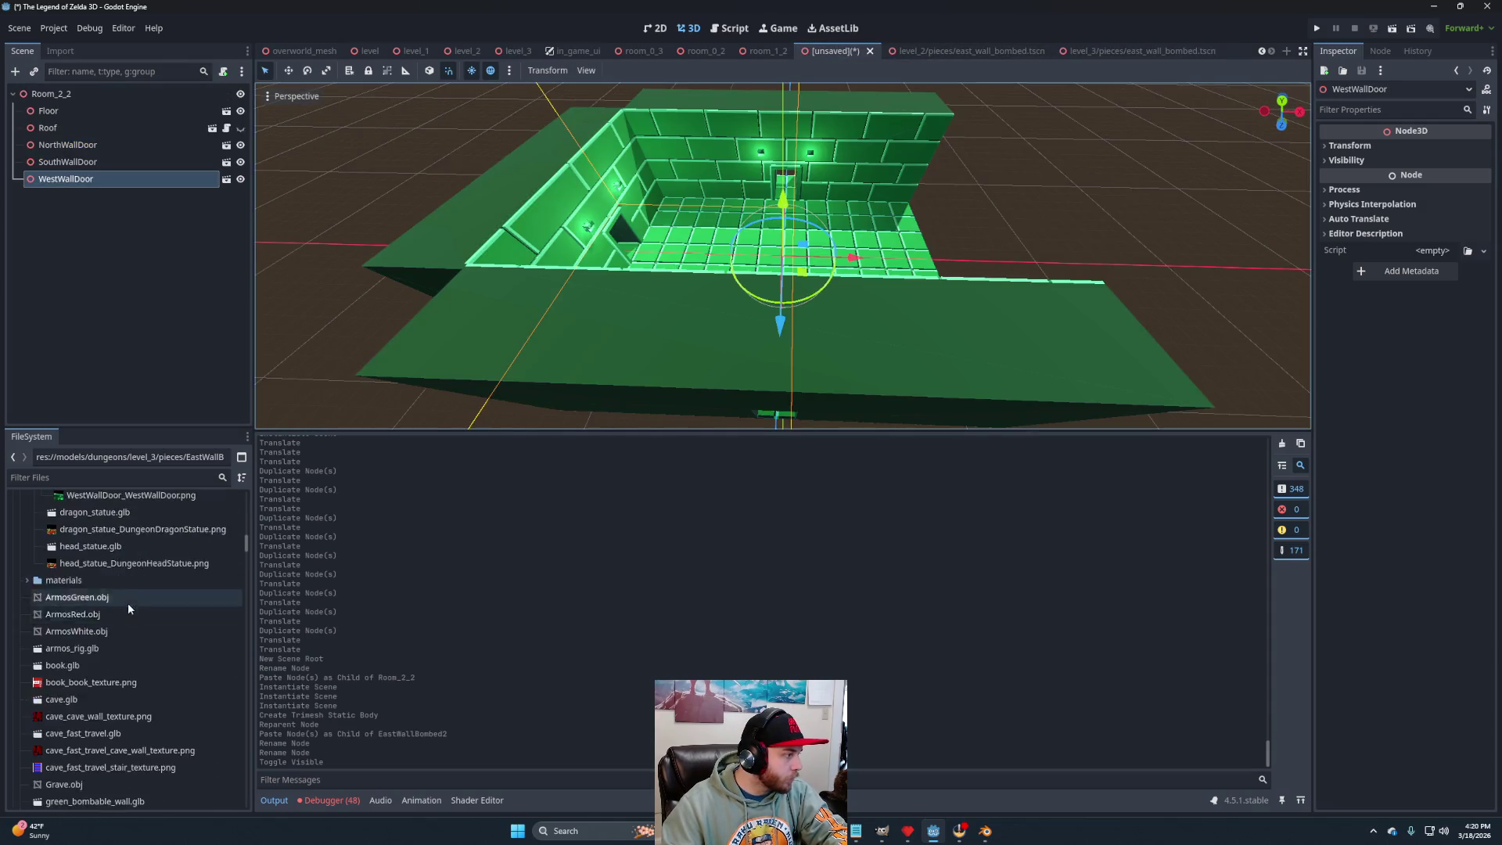
scroll(128, 608, "down", 10)
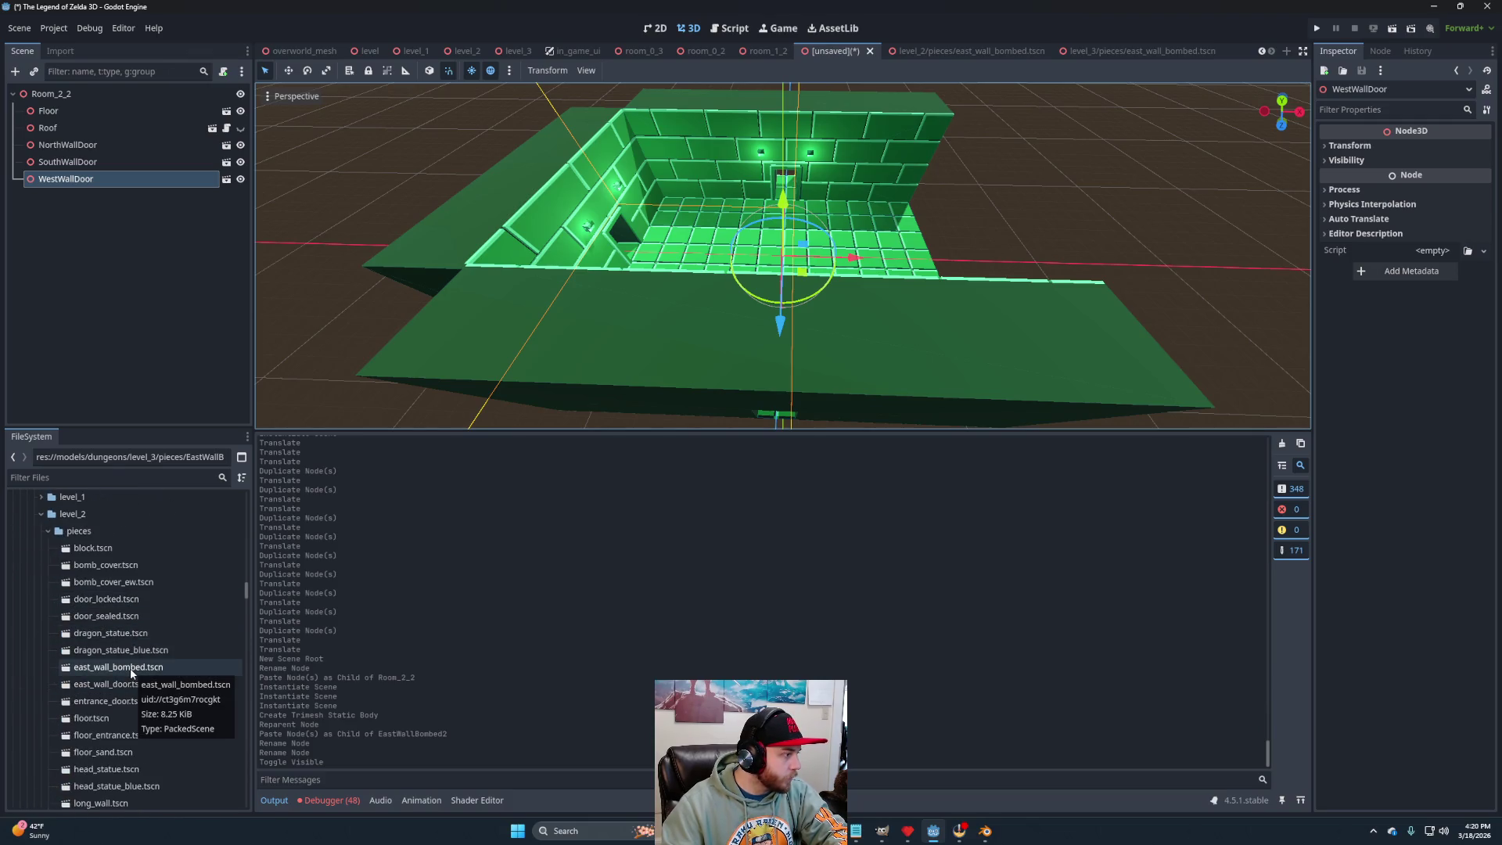
left_click(40, 514)
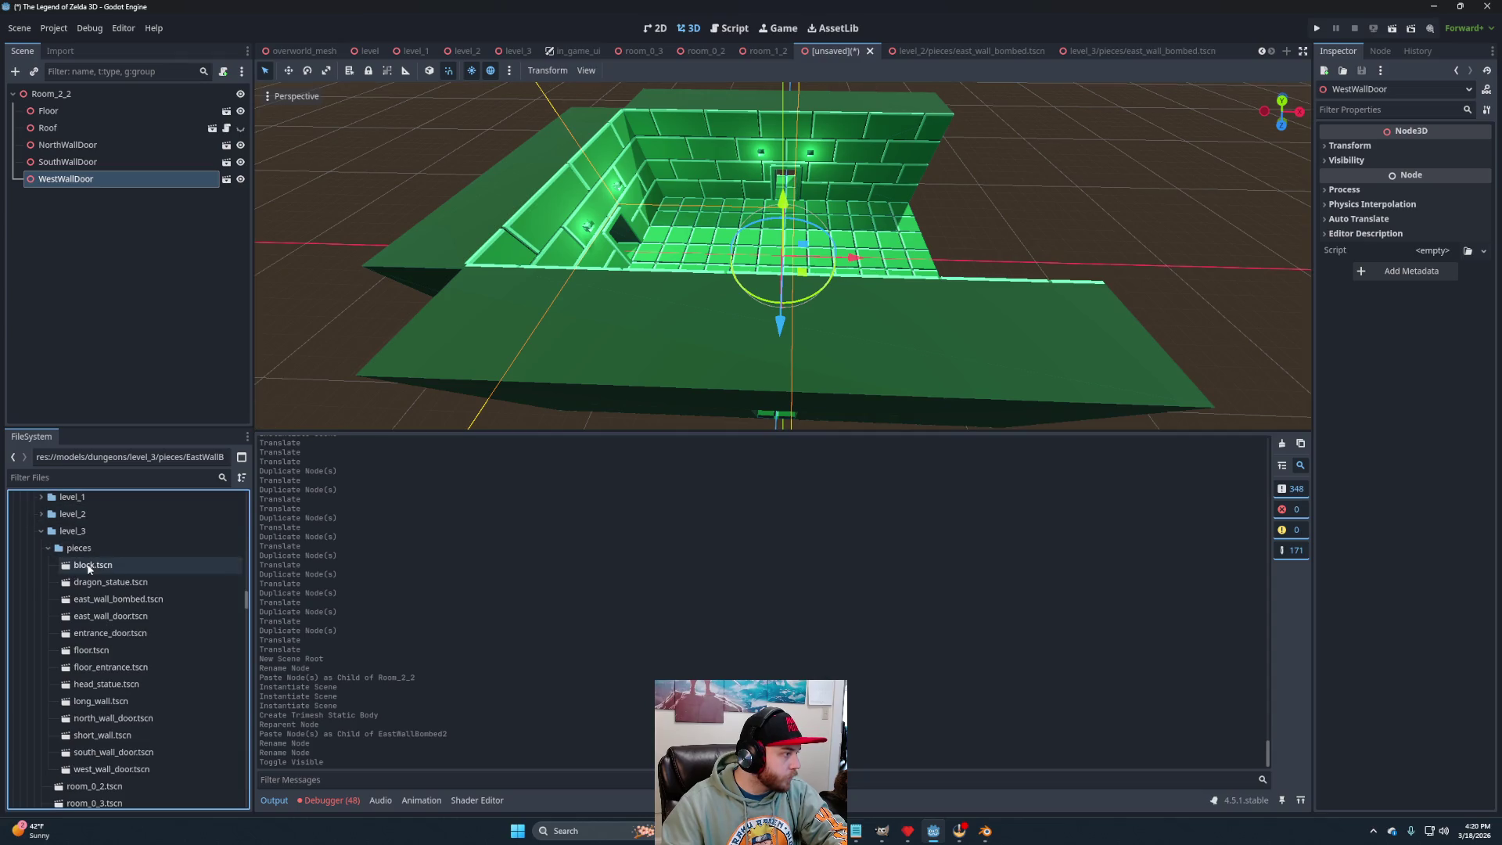
mouse_move(117, 599)
left_mouse_down()
mouse_move(94, 186)
mouse_move(55, 93)
left_mouse_up()
scroll(702, 199, "down", 5)
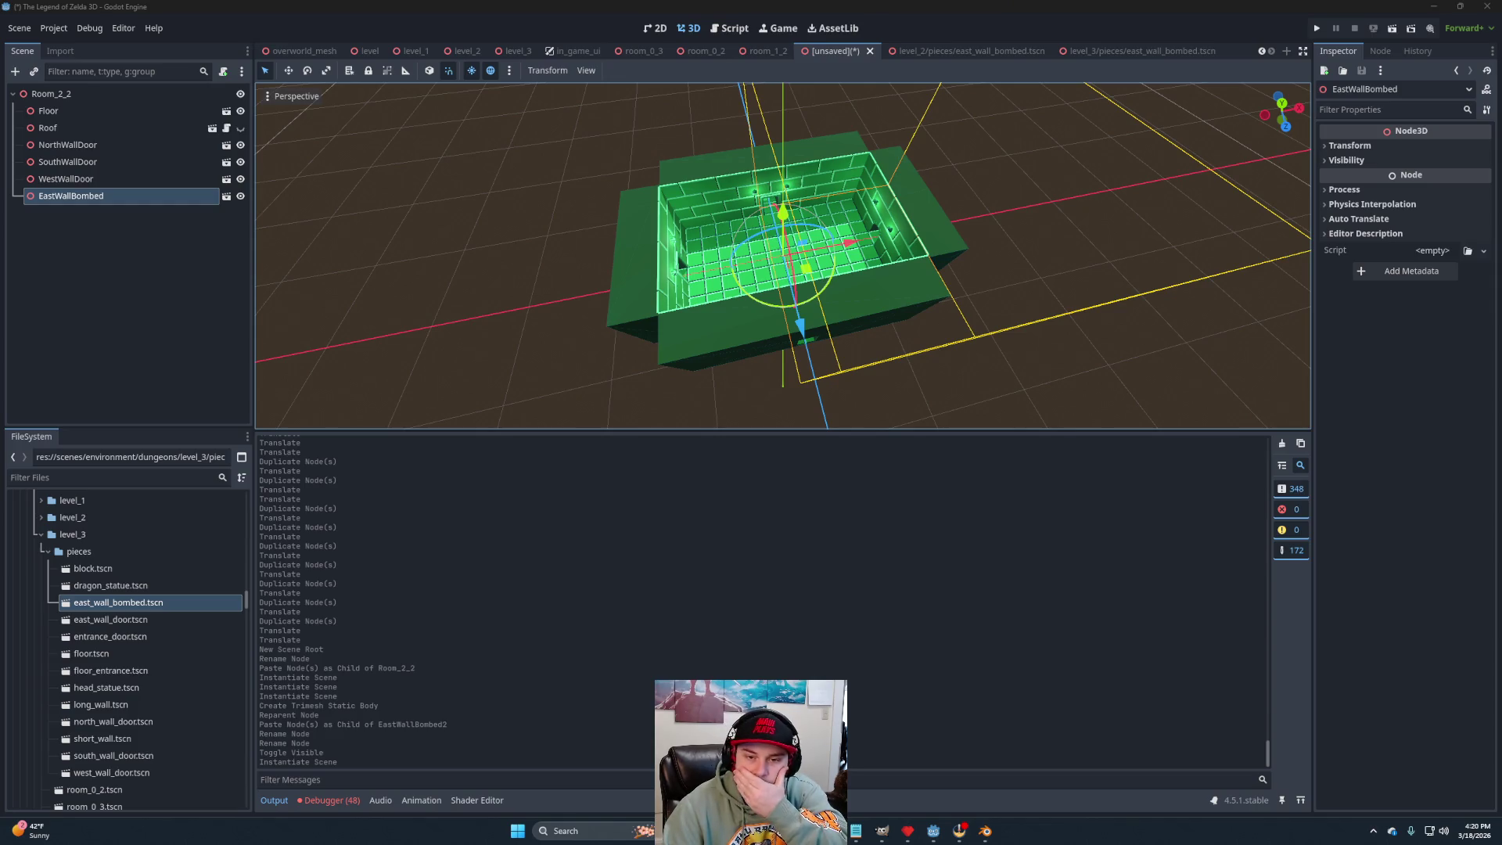
mouse_move(843, 308)
left_mouse_down()
mouse_move(955, 369)
mouse_move(931, 230)
mouse_move(921, 238)
left_mouse_up()
scroll(931, 230, "down", 2)
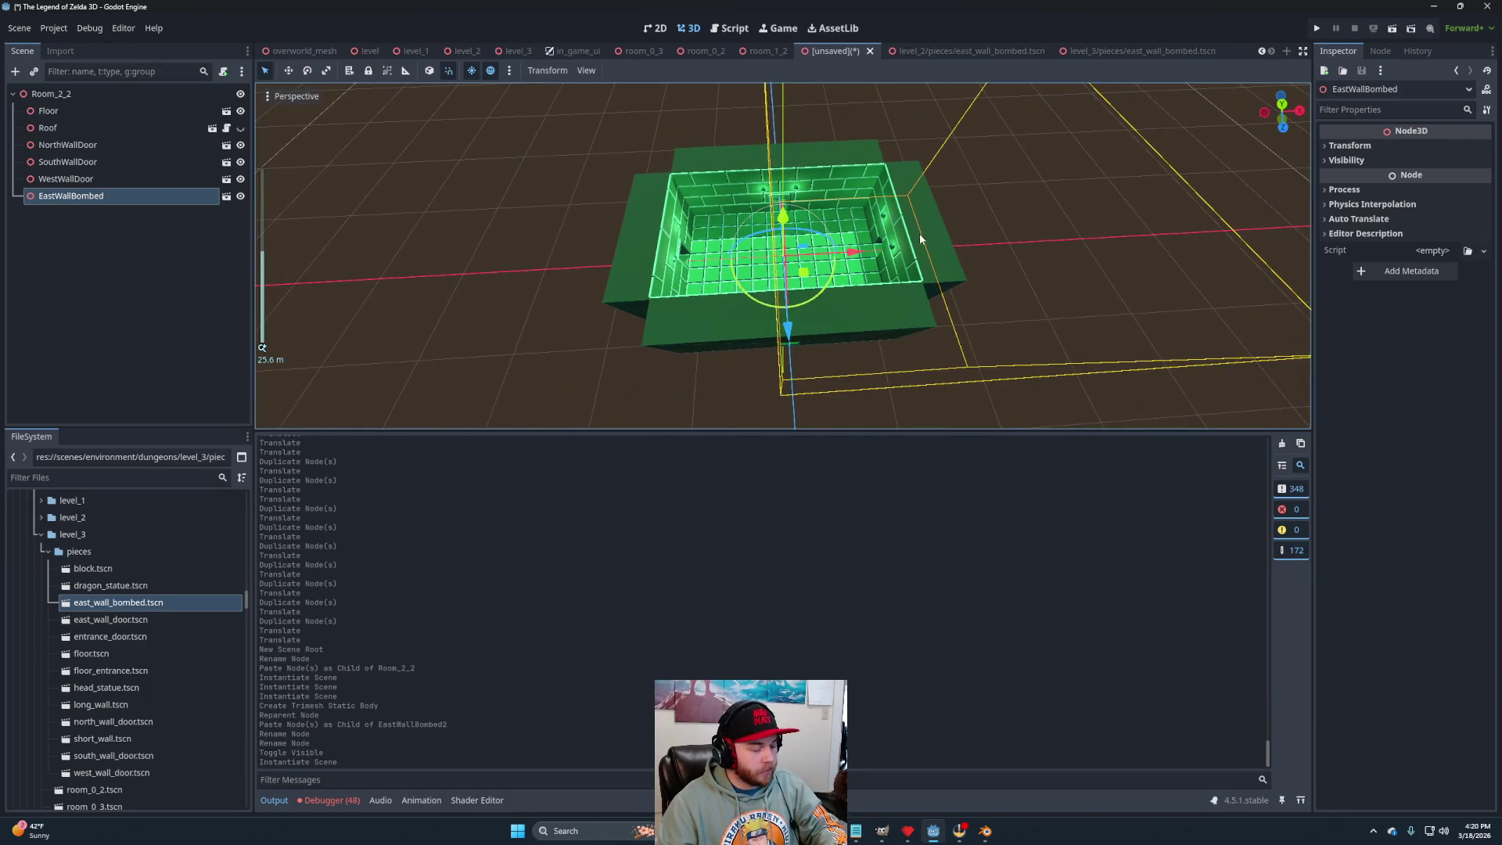
key("ctrl+s")
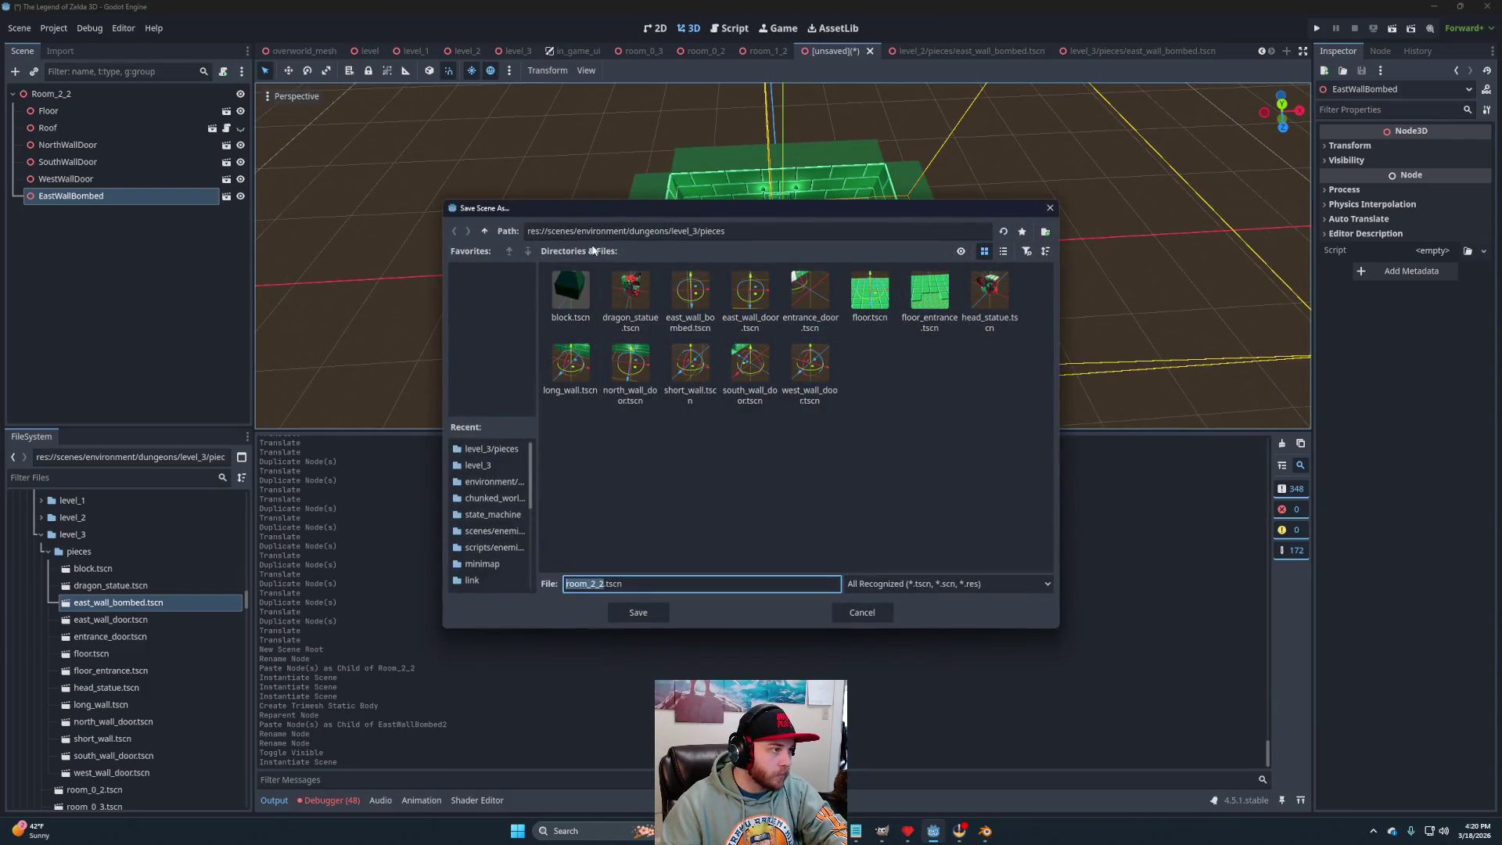
Save the room as level_3/room_2_2.tscn, close both east_wall_bombed tabs, and start a new 3D scene.
left_click(485, 231)
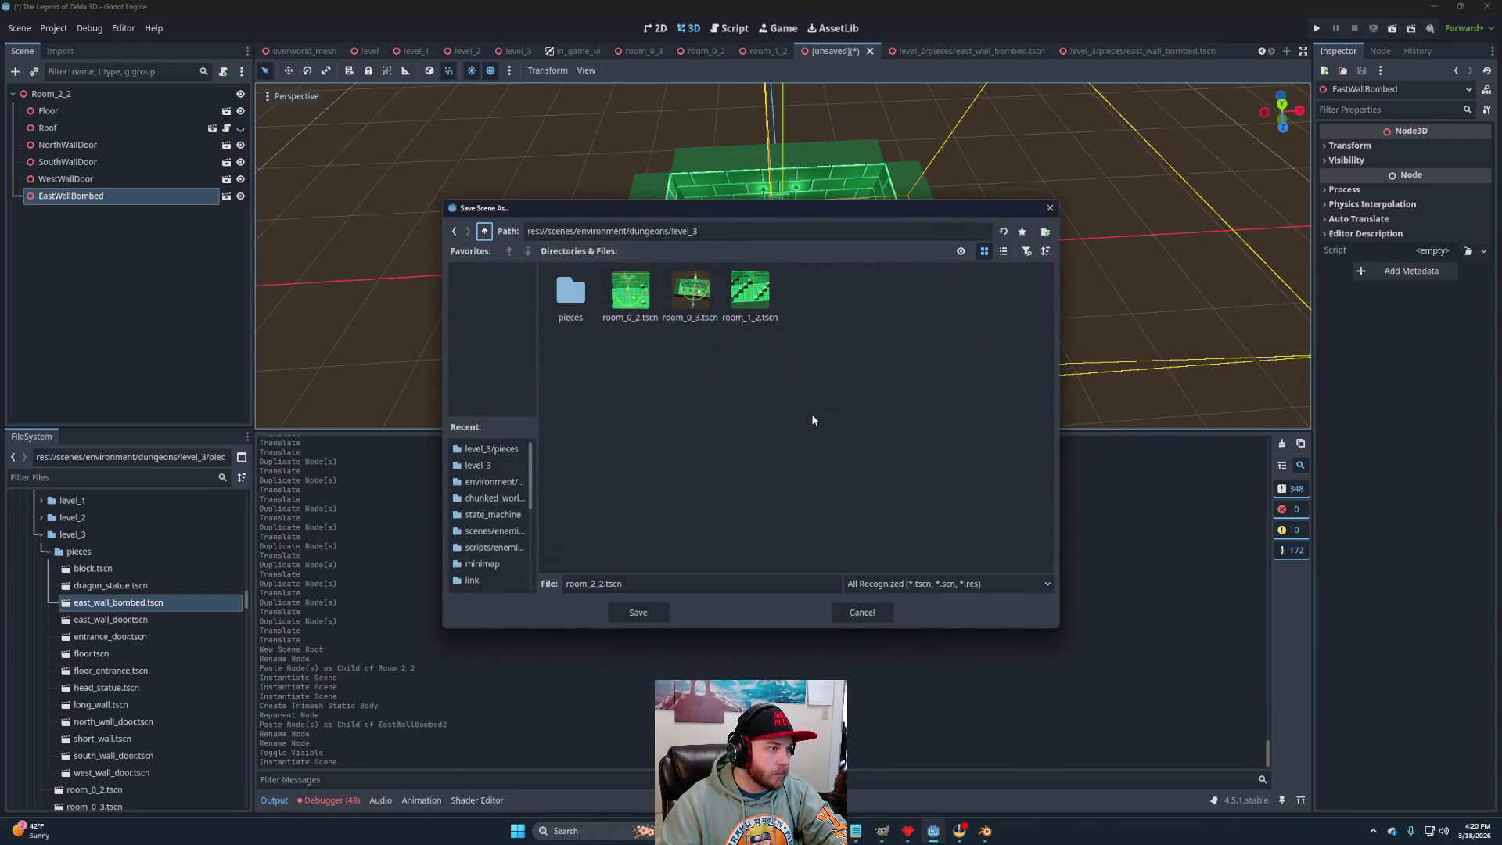
left_click(638, 612)
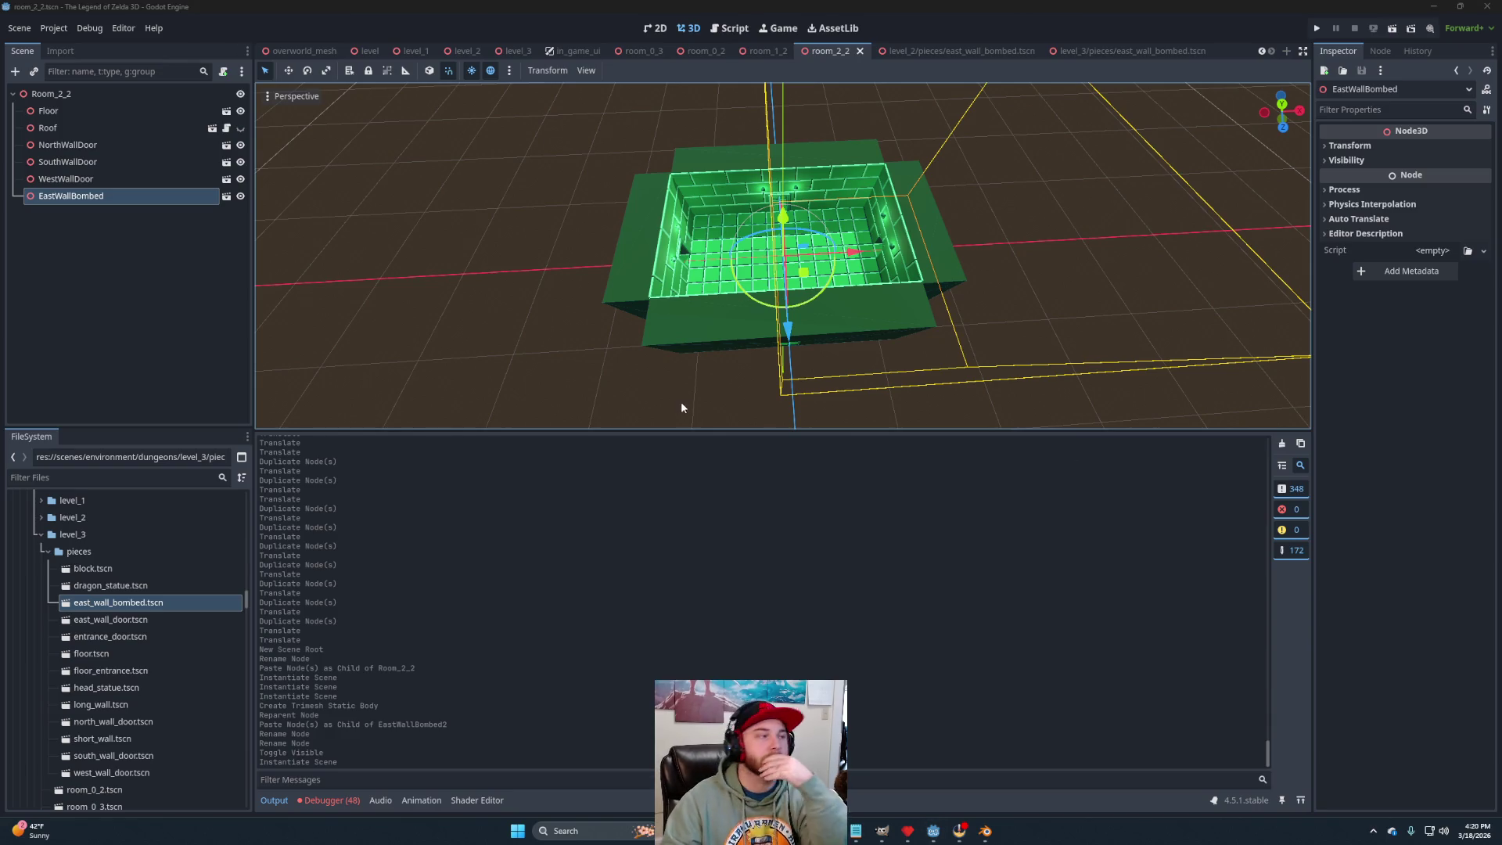
left_click(1166, 51)
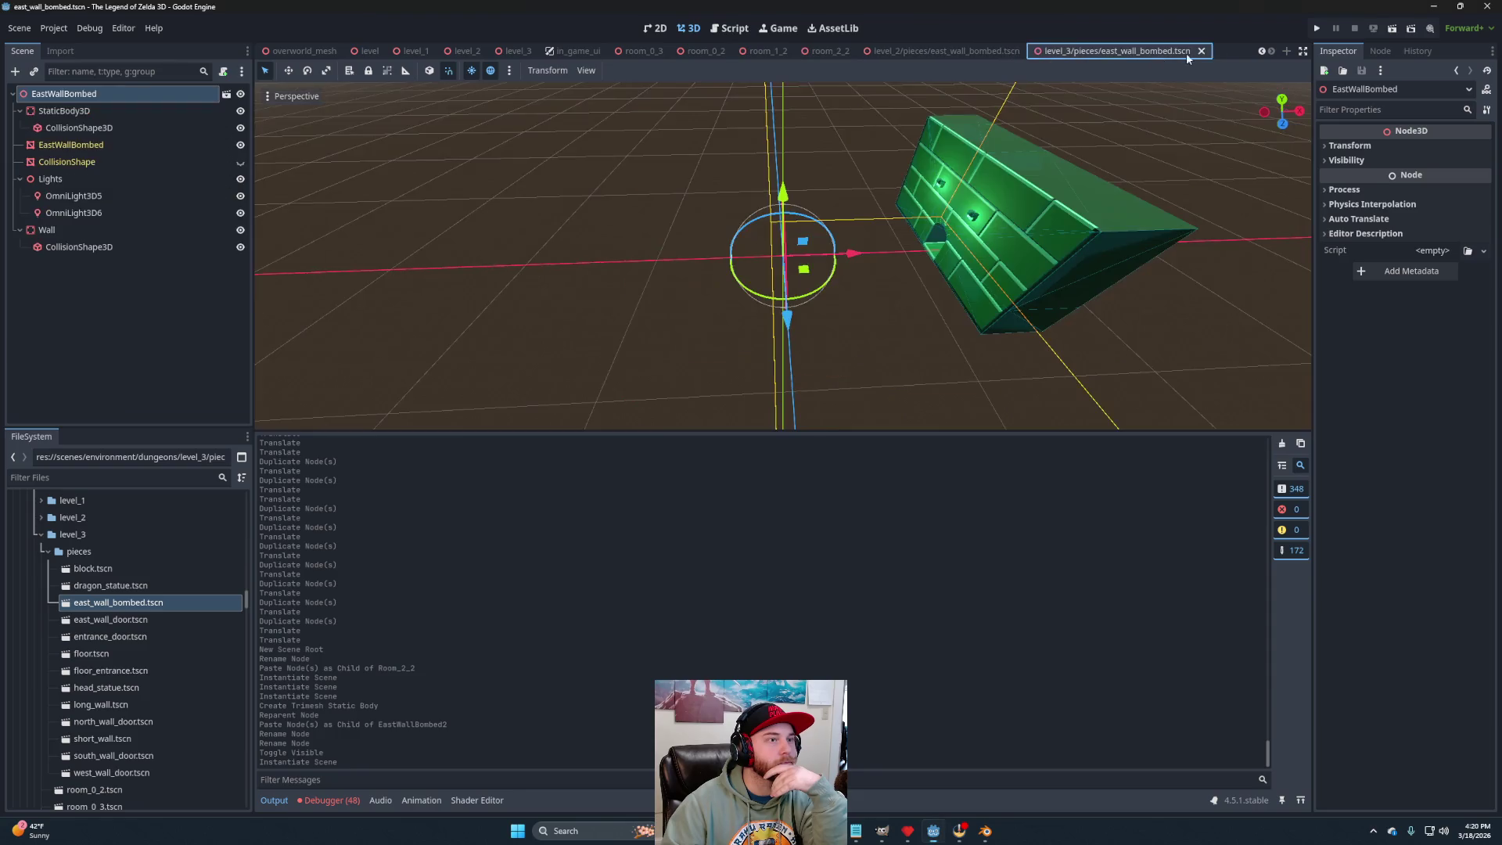
left_click(1202, 52)
left_click(1113, 52)
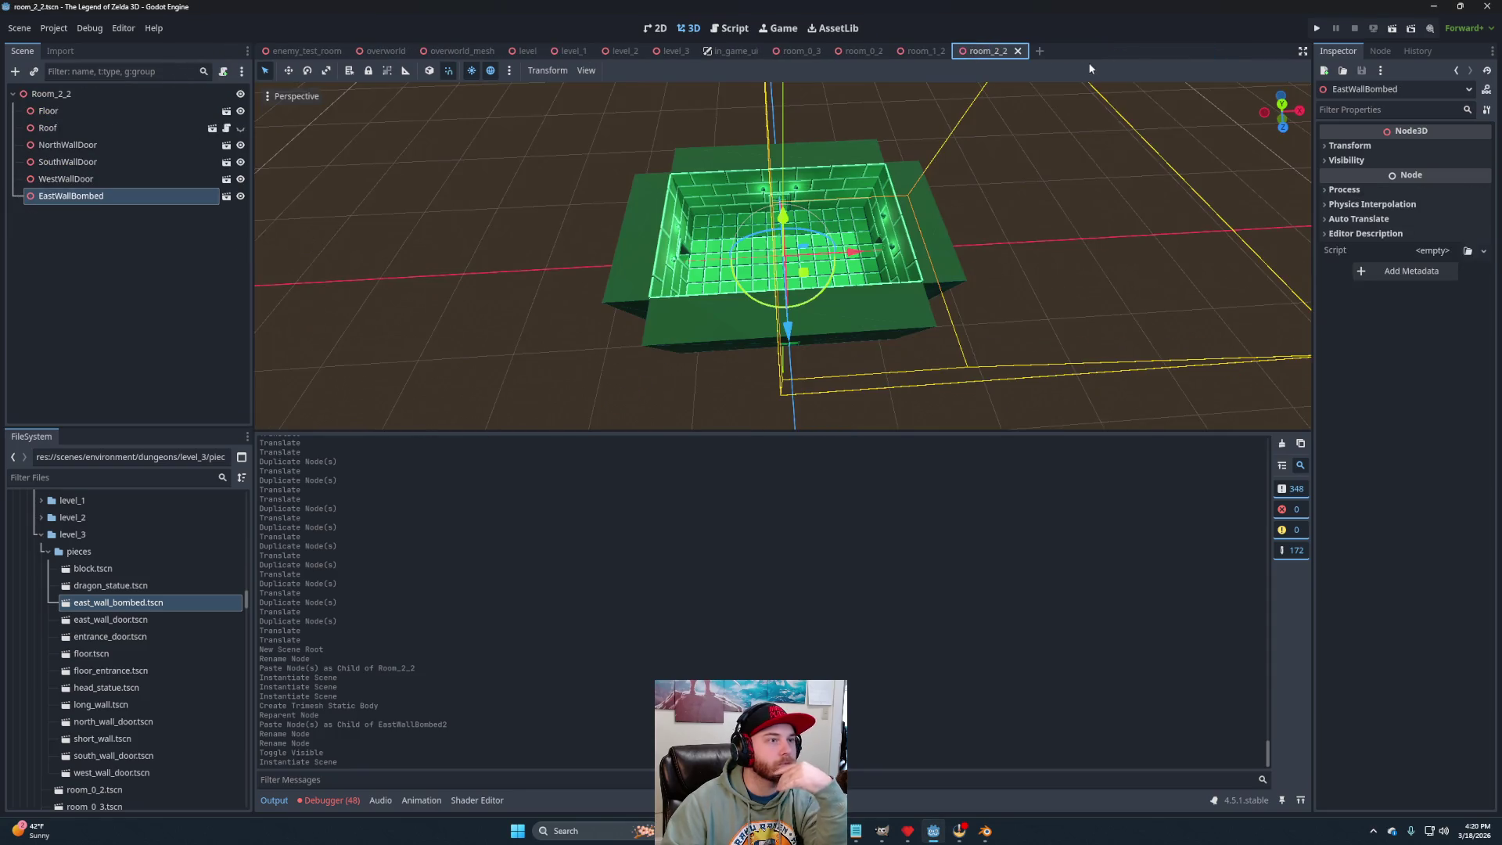
left_click(1039, 51)
left_click(139, 126)
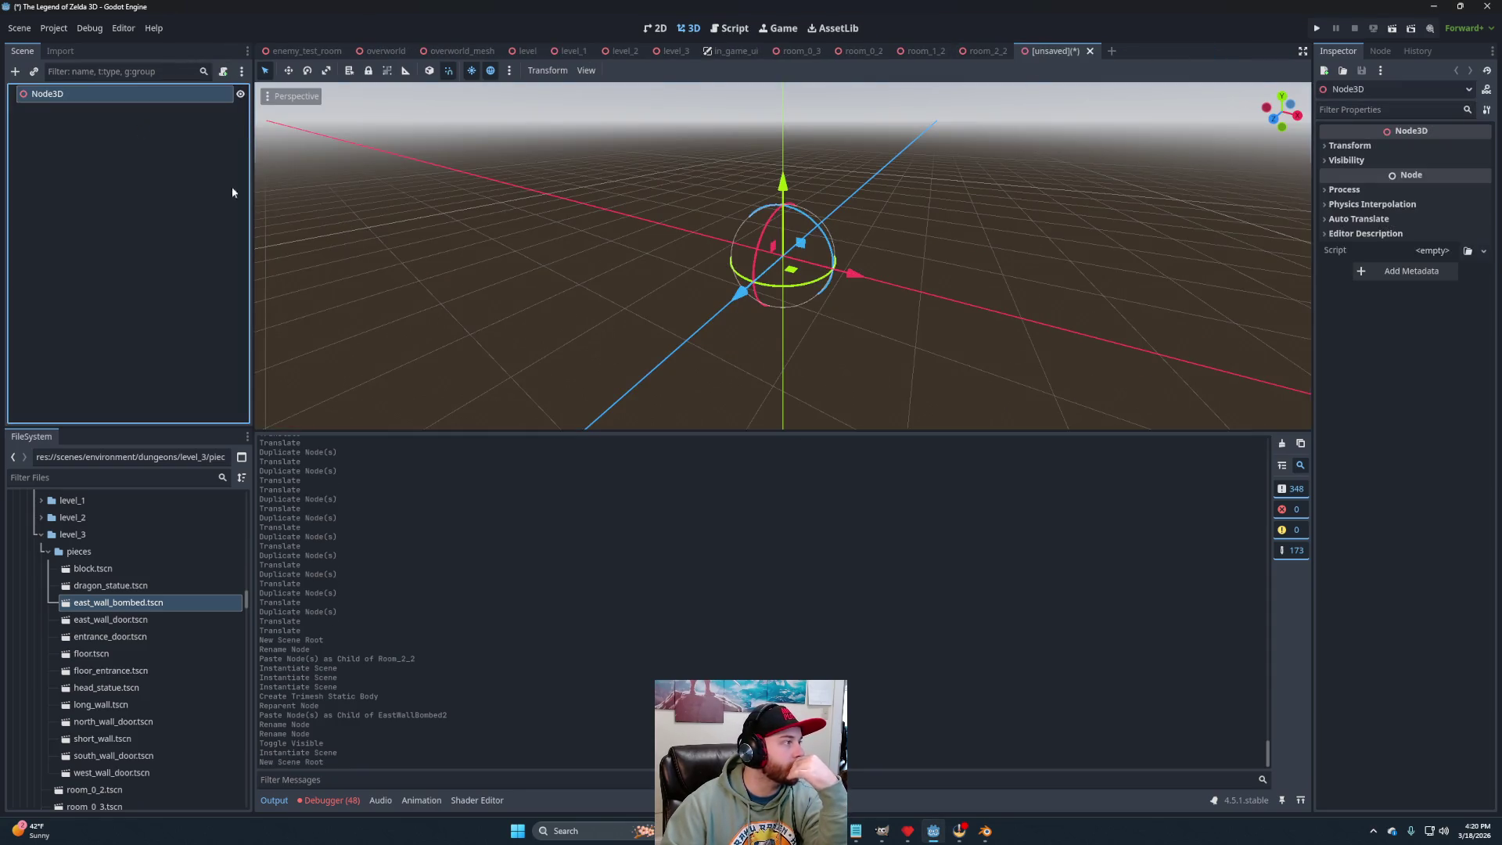
Name the new root Room_2_1 and paste in Floor and Roof copied from room_2_2.
double_click(91, 93)
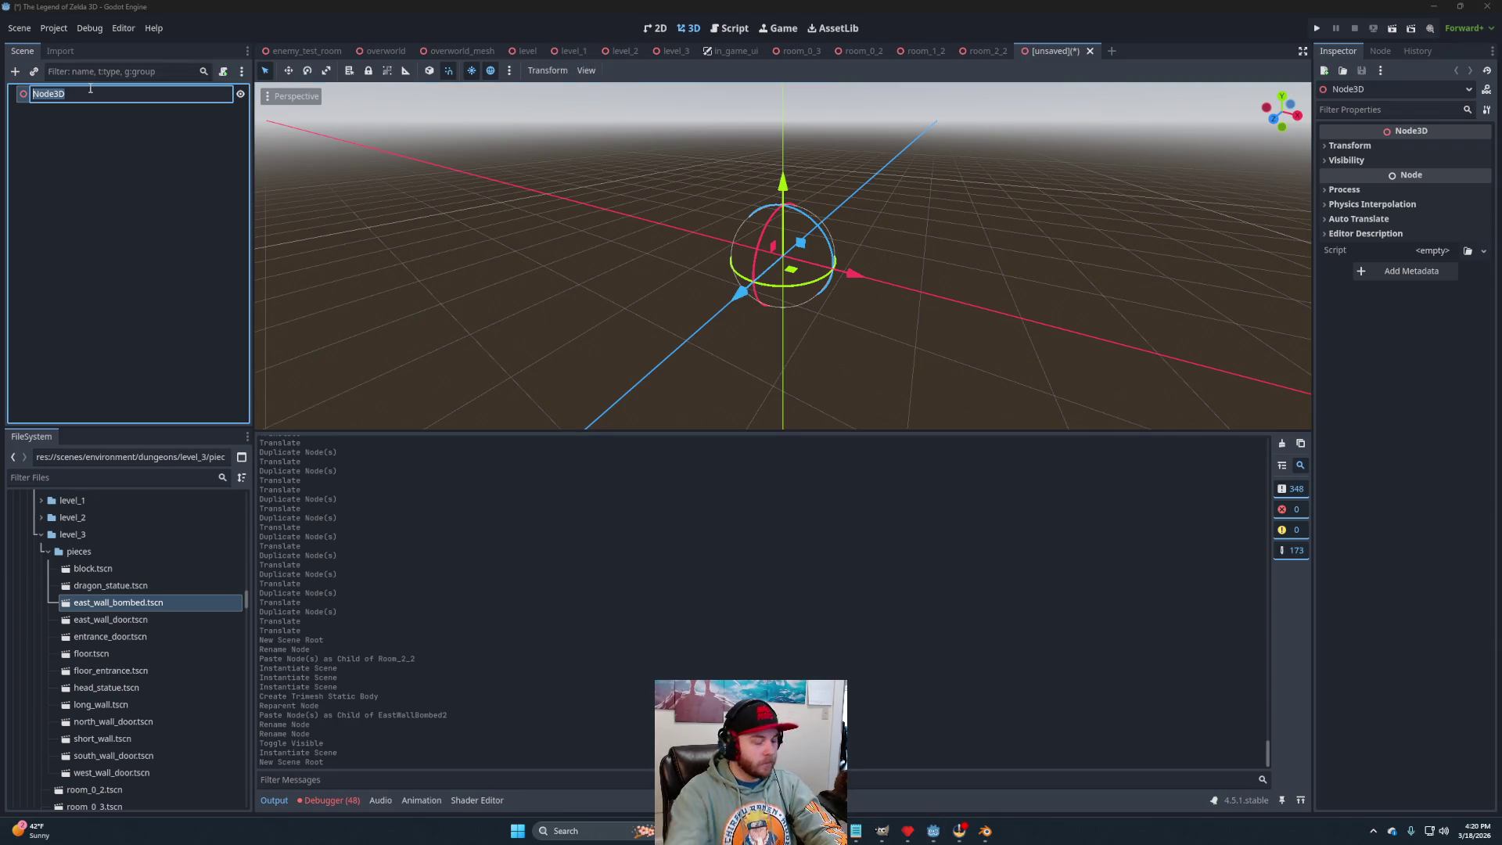
type("Room_2_1")
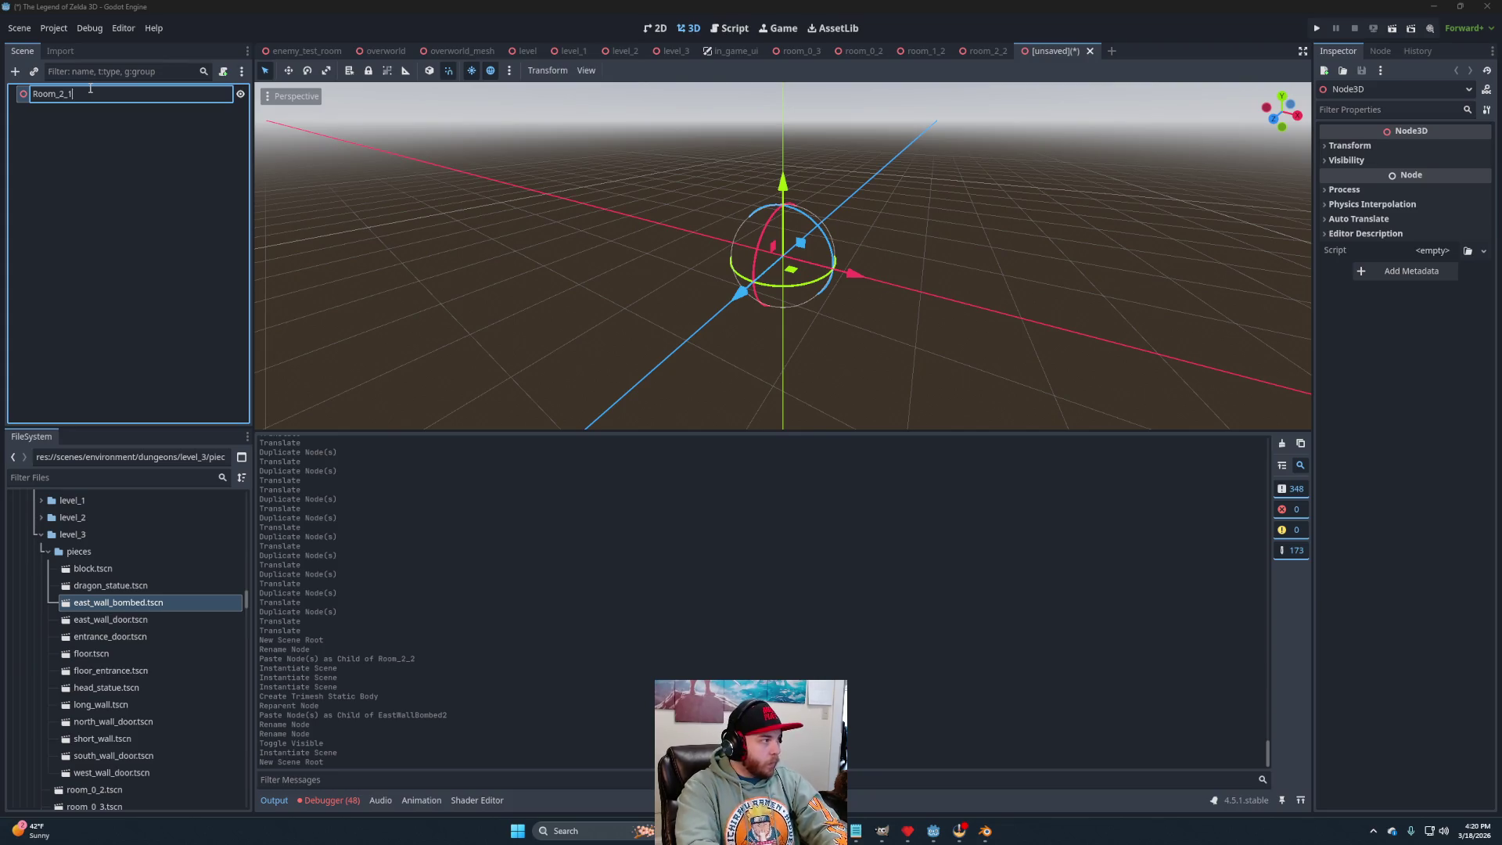
key("Return")
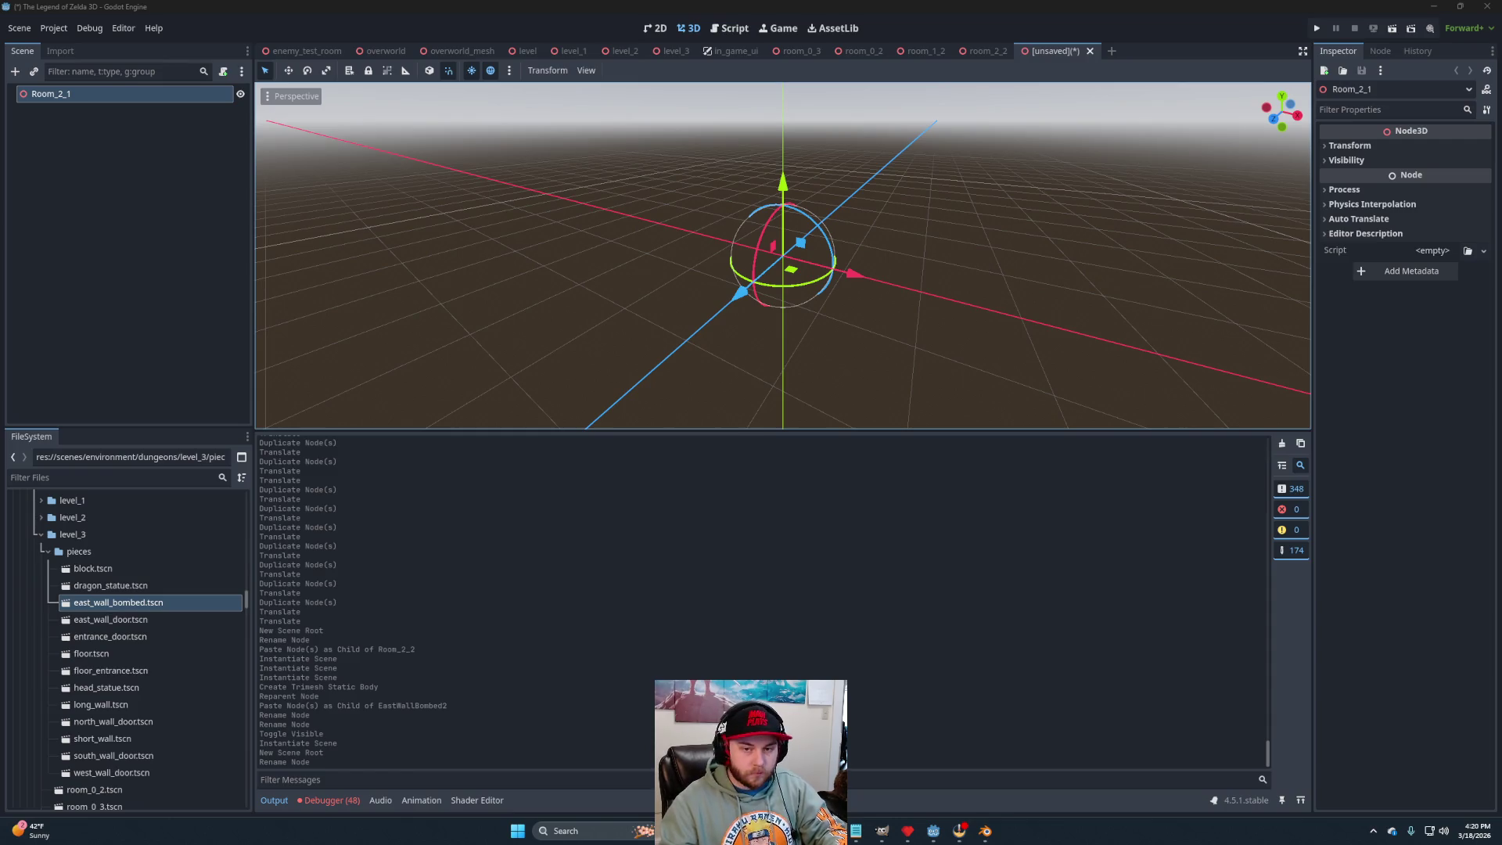
left_click(987, 50)
left_click(41, 132, "ctrl")
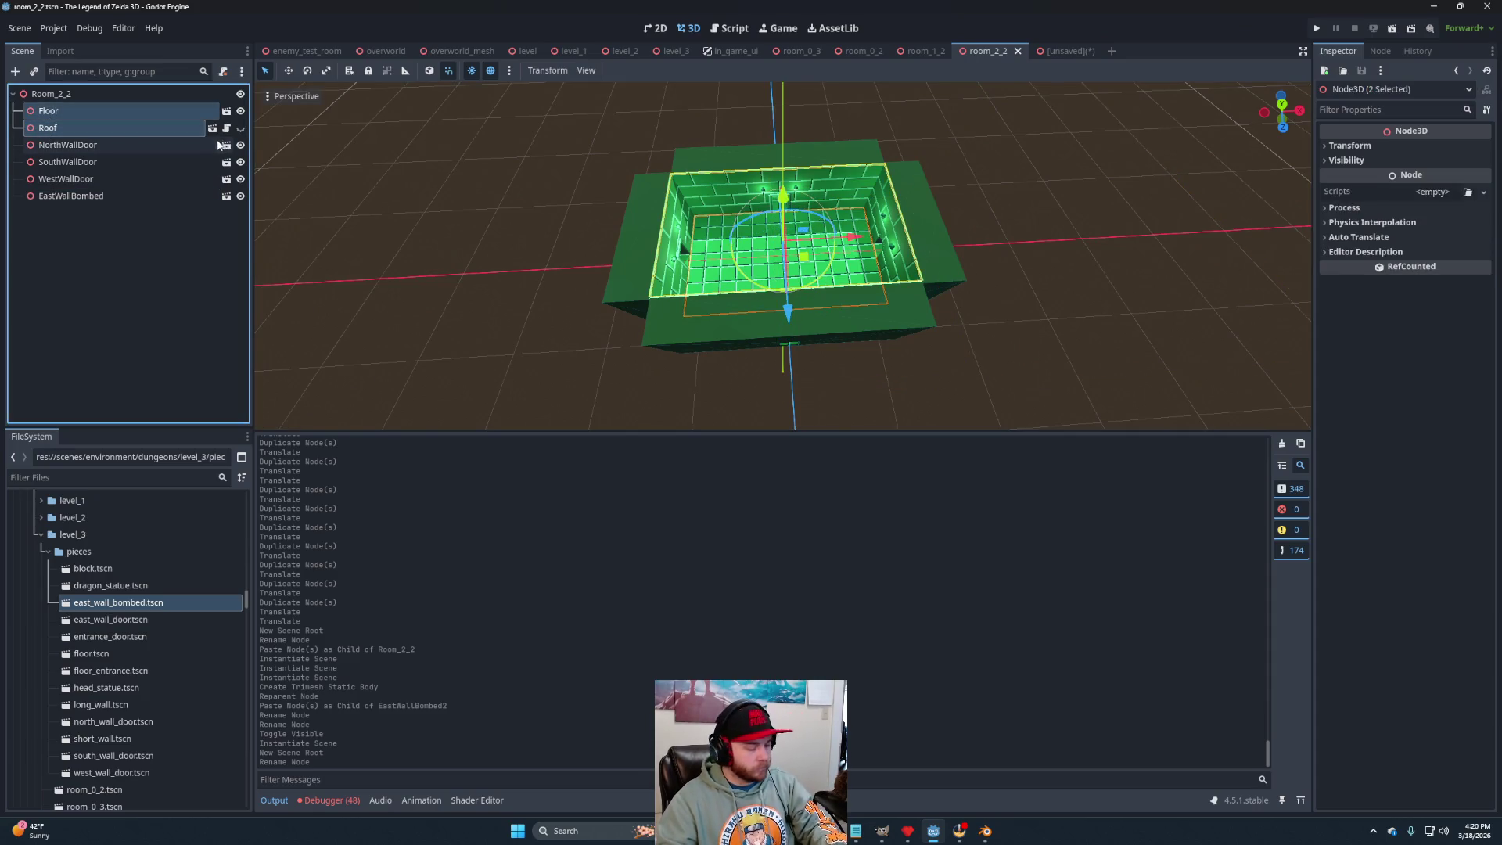
left_click(1054, 54)
right_click(62, 97)
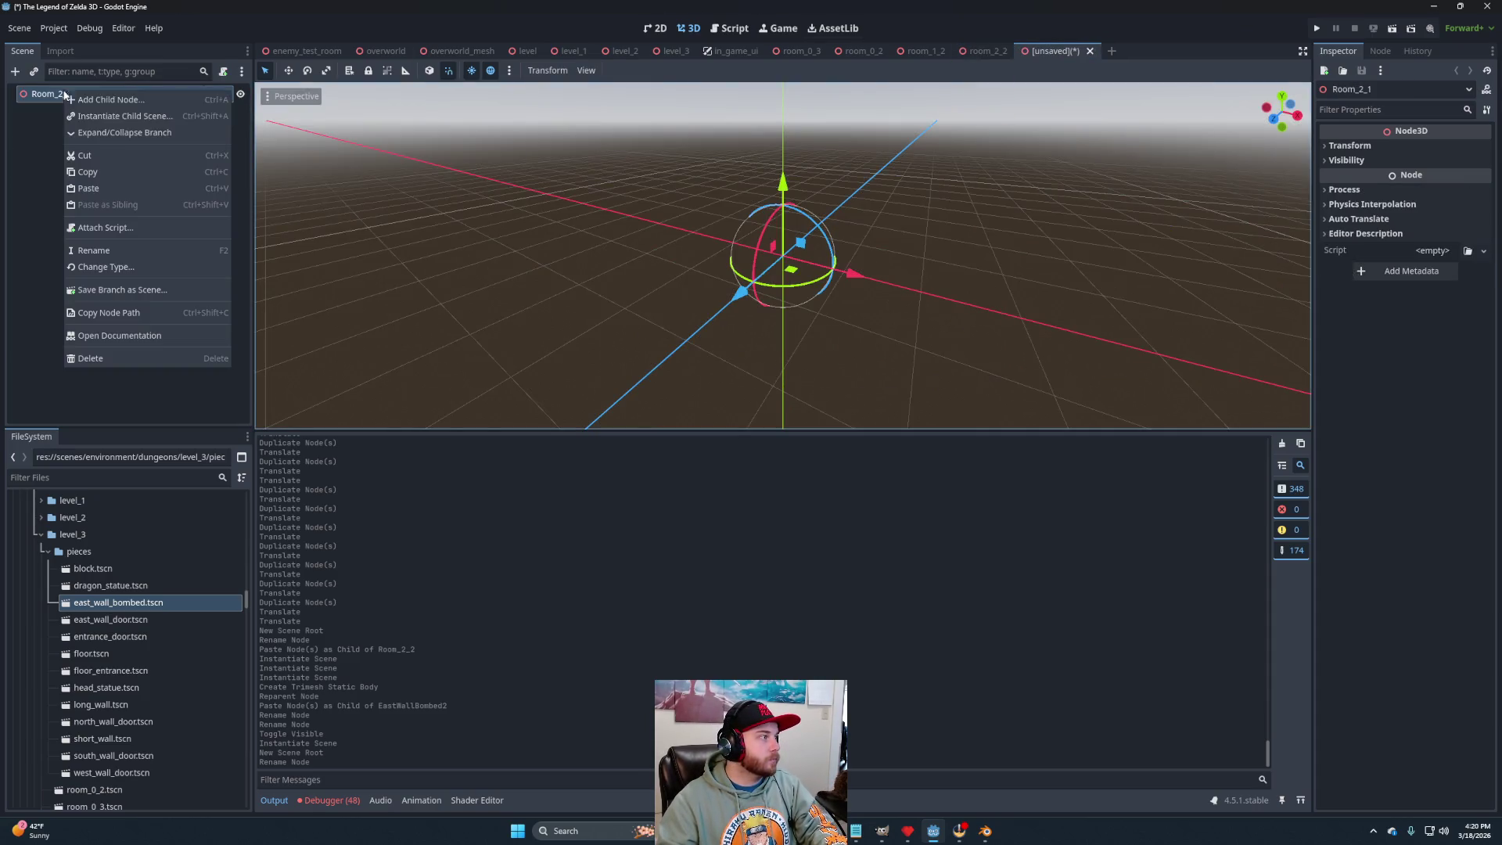
left_click(95, 187)
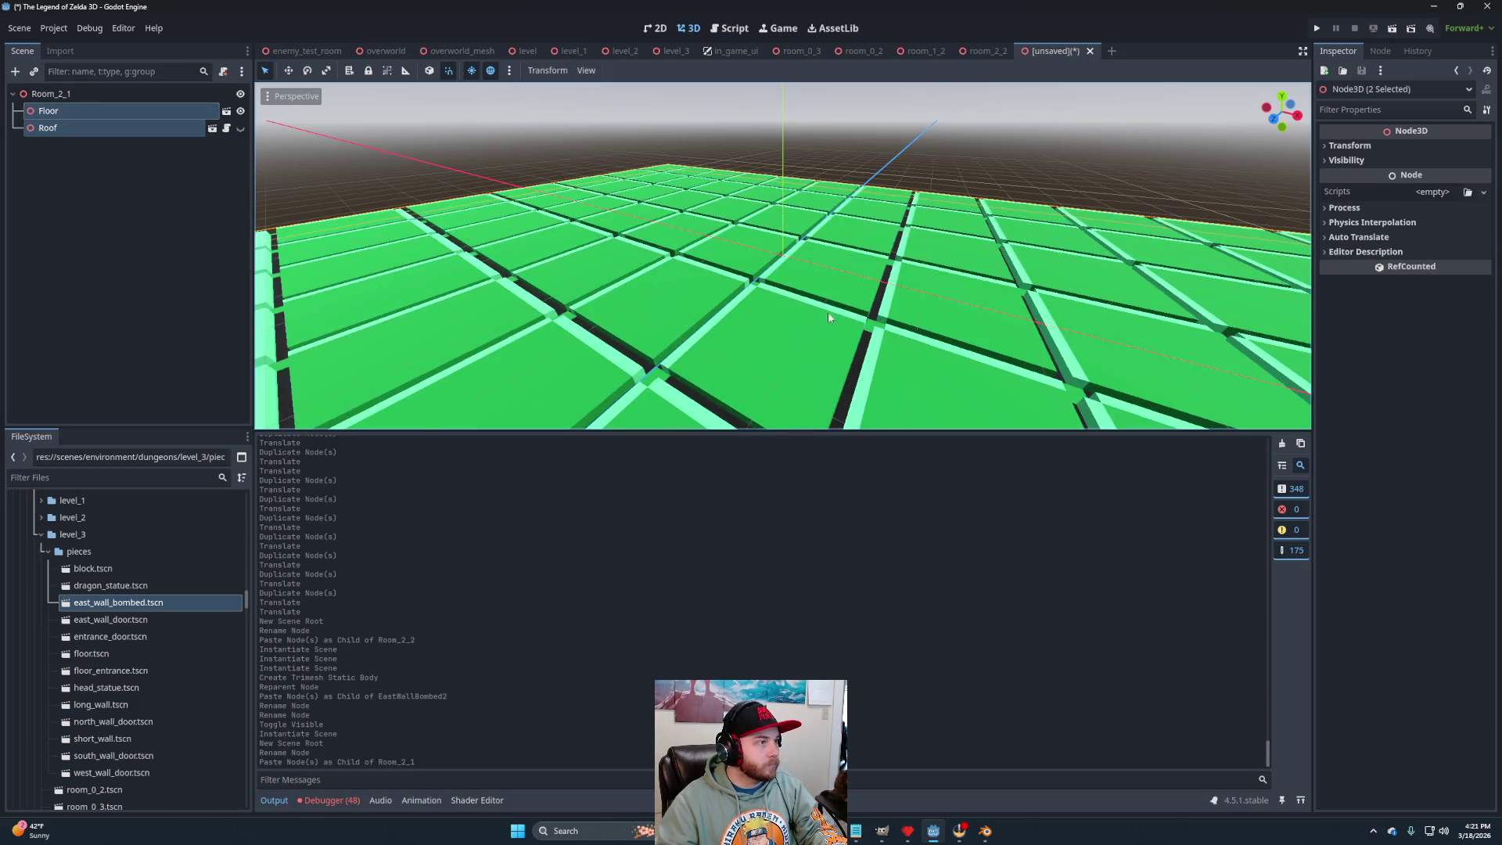
Add a long wall rotated about 170°, plus east, west and north wall door pieces.
scroll(829, 317, "down", 15)
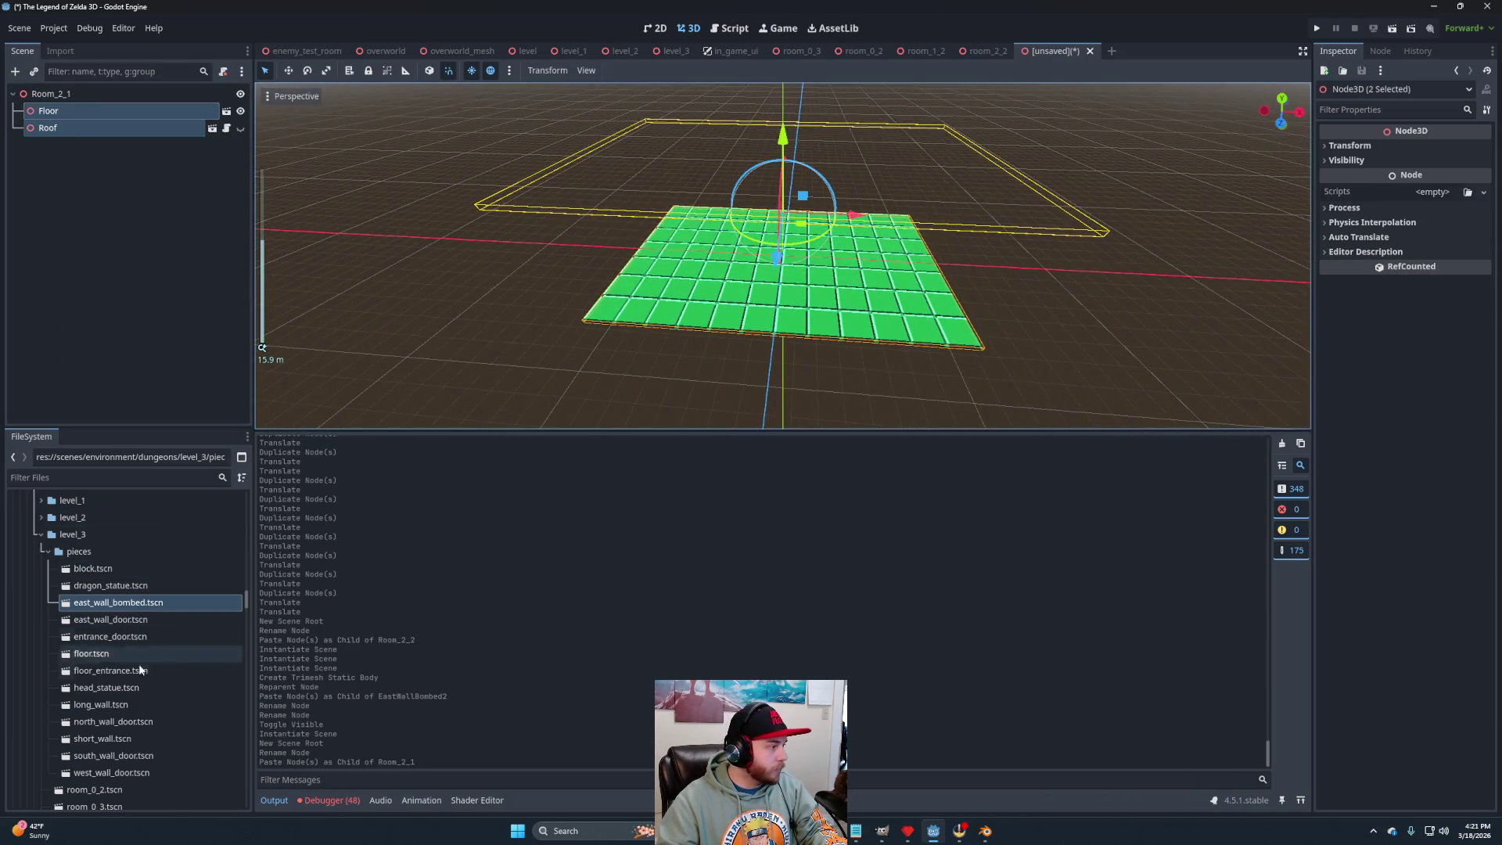
left_click_drag(100, 704, 85, 94)
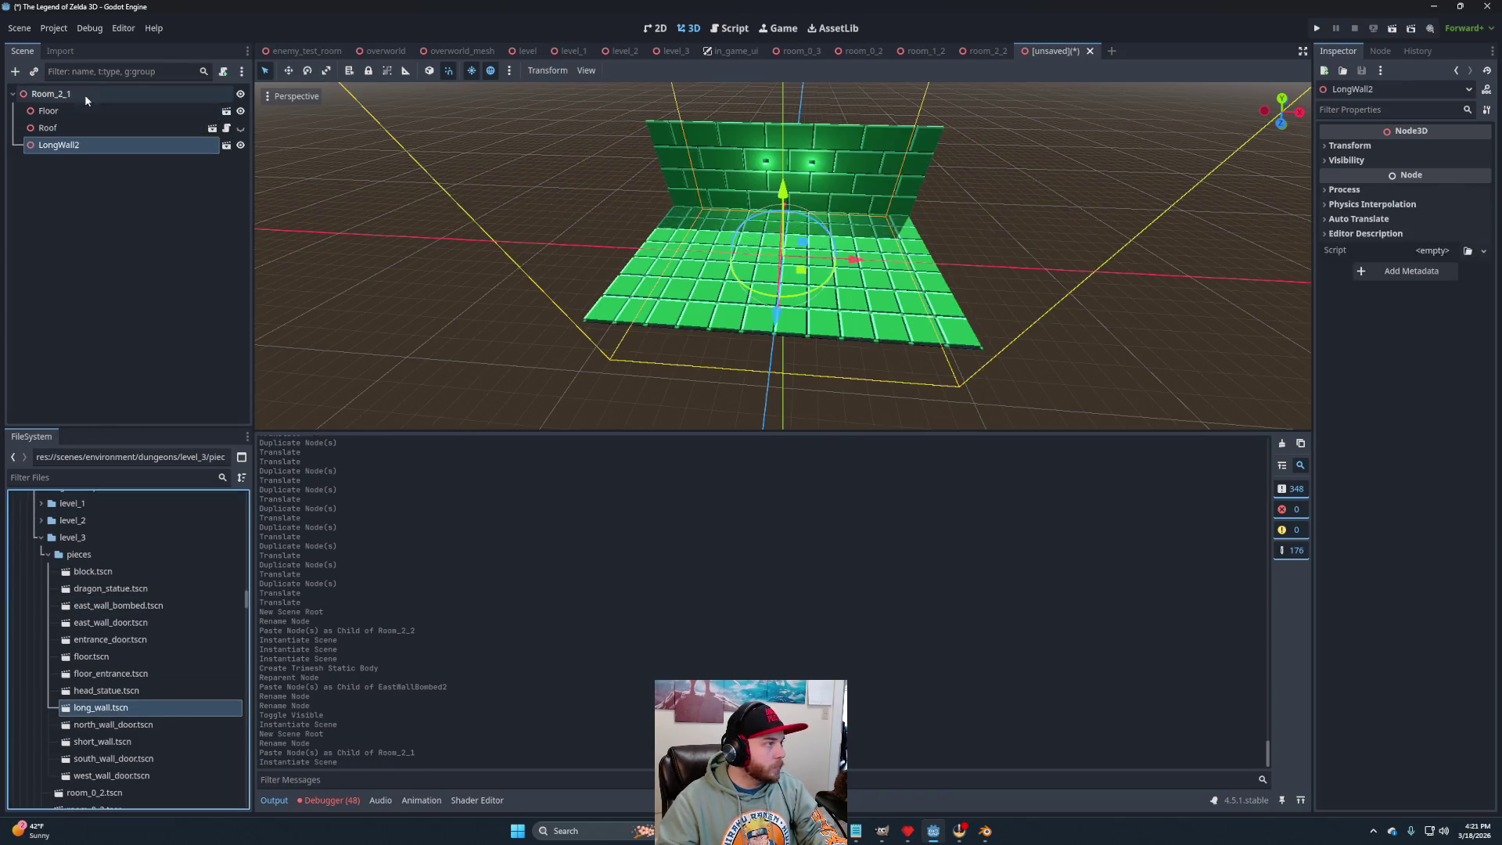
mouse_move(829, 278)
left_mouse_down()
mouse_move(708, 212)
mouse_move(709, 192)
left_mouse_up()
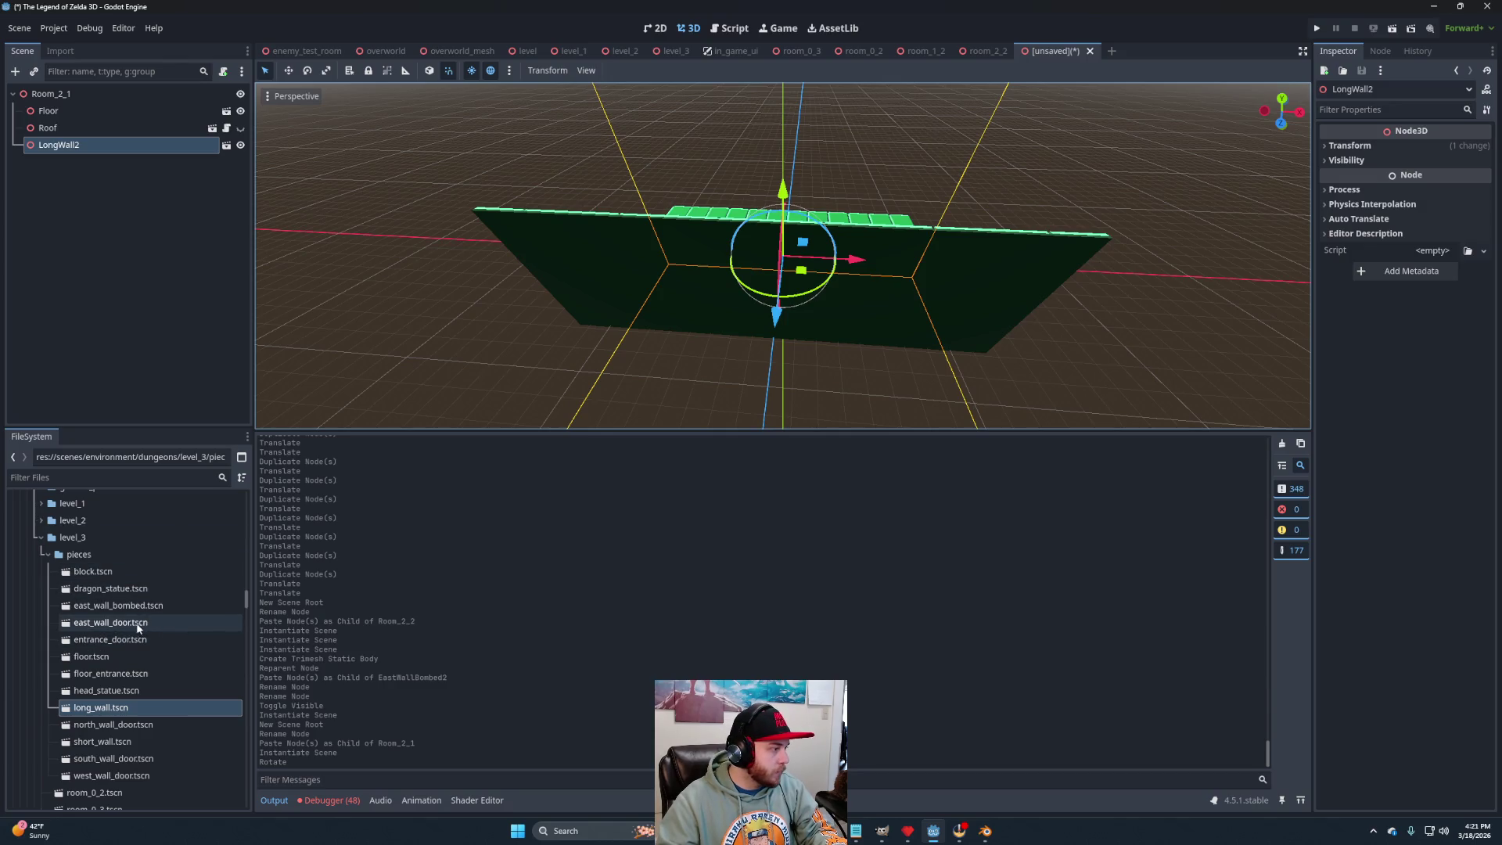
mouse_move(102, 624)
left_mouse_down()
mouse_move(110, 505)
mouse_move(71, 97)
left_mouse_up()
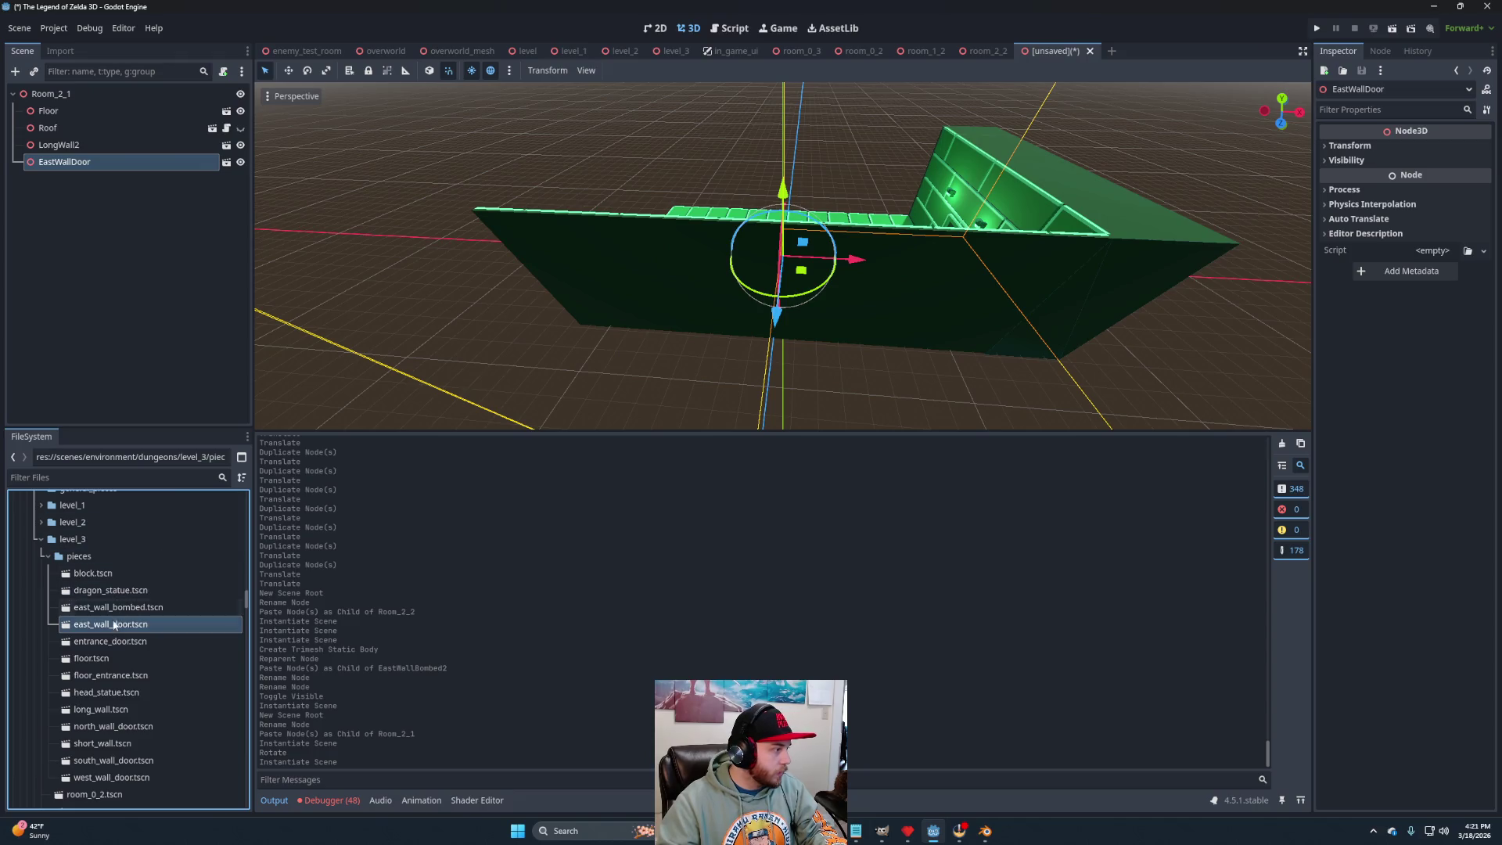
left_click_drag(110, 778, 68, 98)
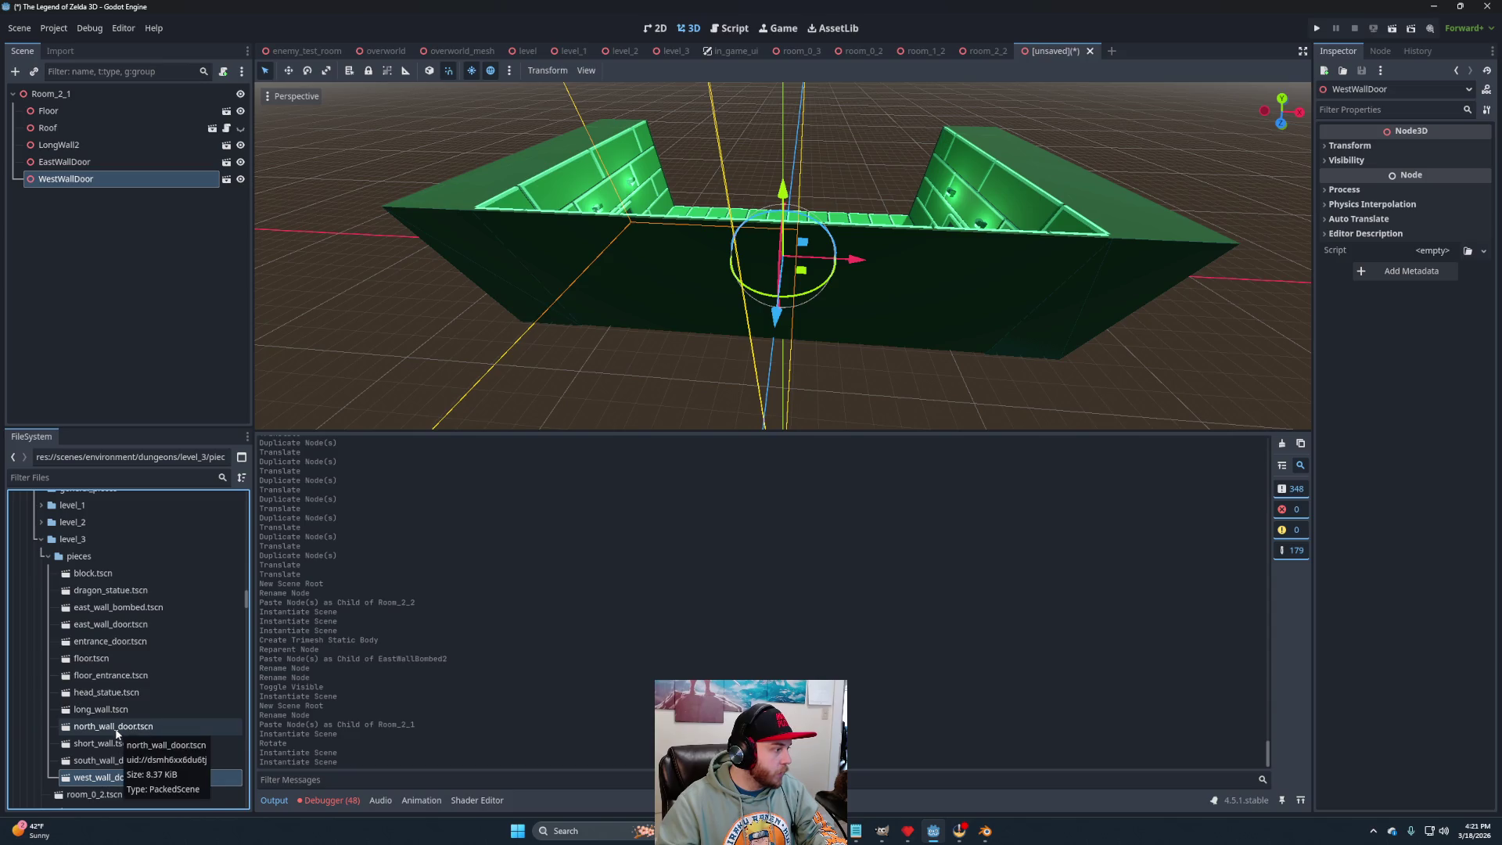
mouse_move(113, 726)
left_mouse_down()
mouse_move(138, 297)
mouse_move(75, 96)
left_mouse_up()
scroll(712, 278, "down", 3)
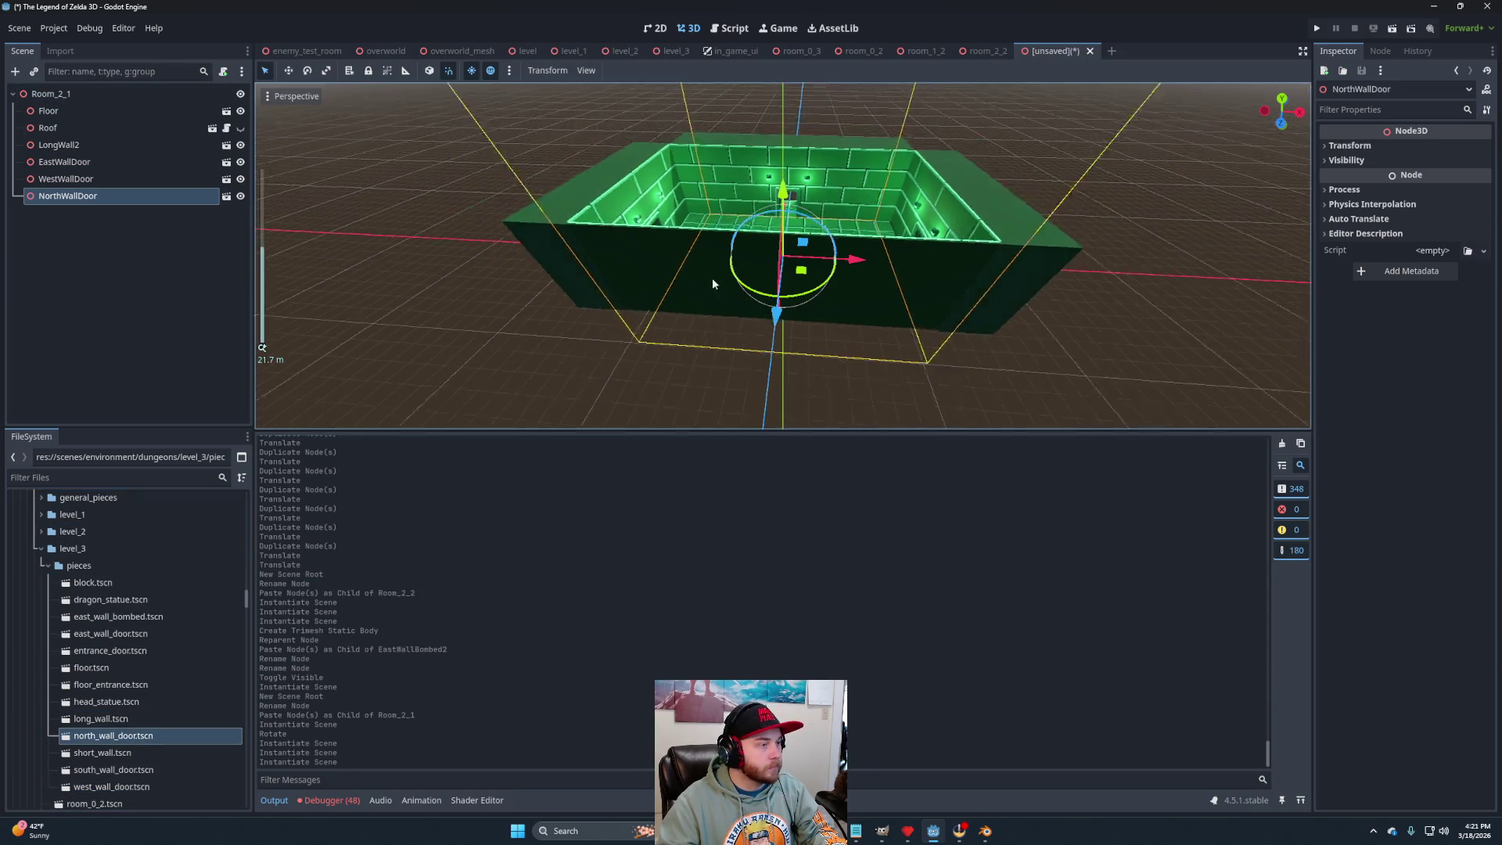
left_click_drag(764, 368, 735, 311)
scroll(737, 313, "up", 3)
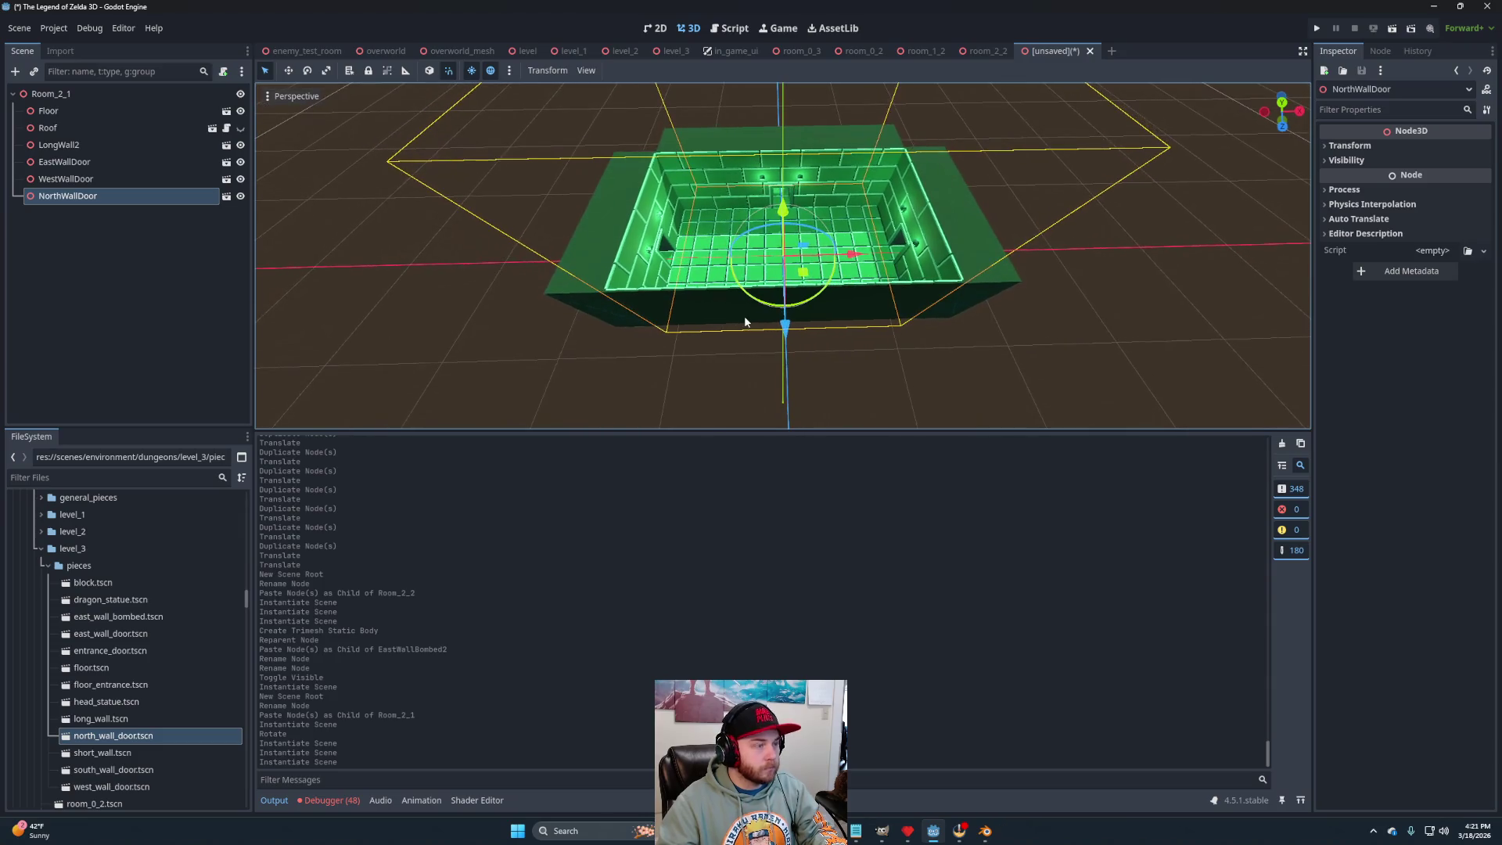
scroll(758, 342, "down", 2)
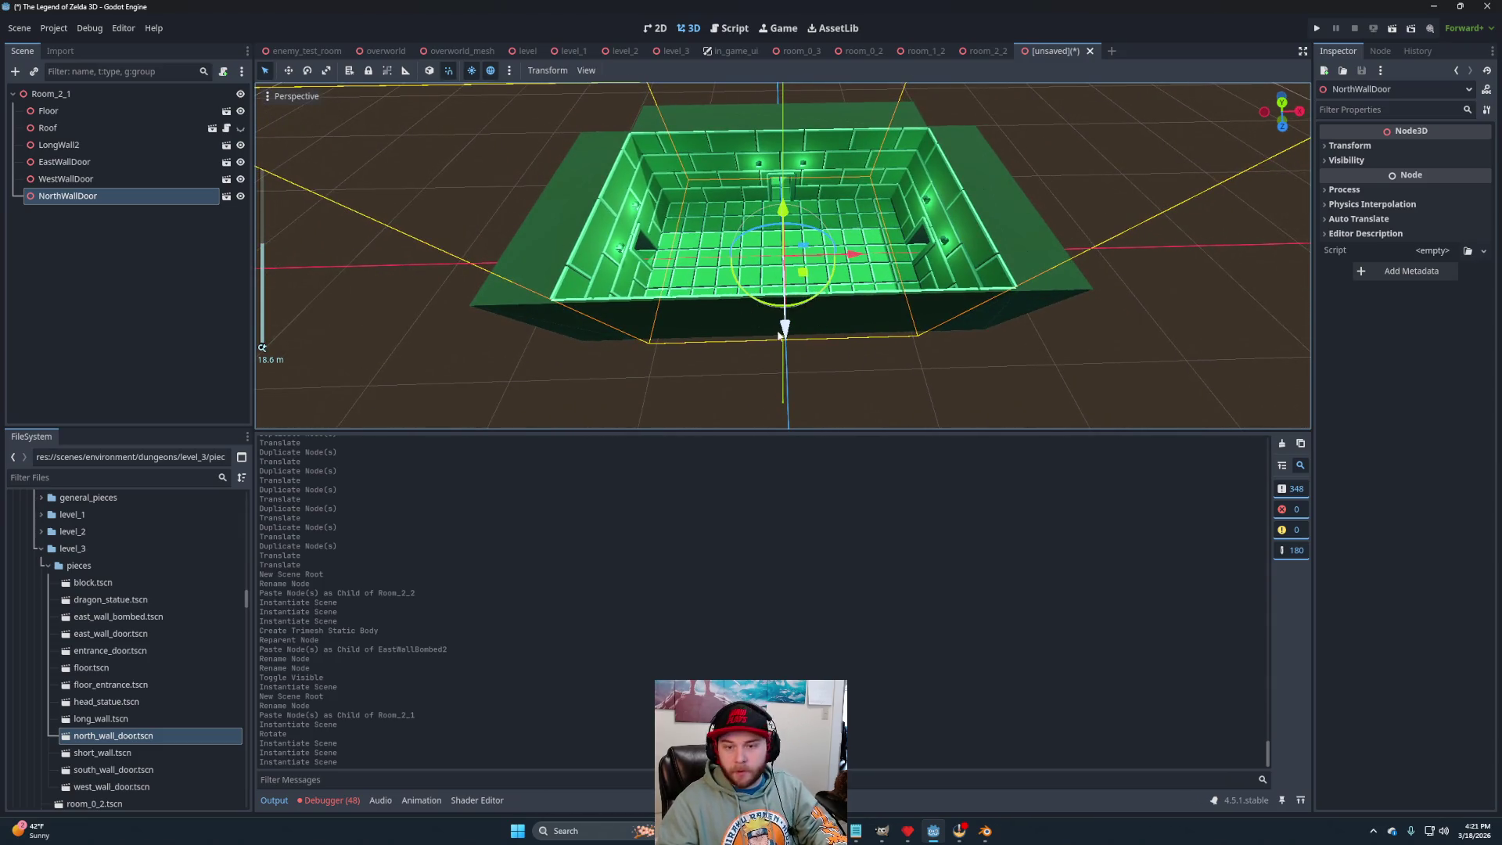
key("ctrl+s")
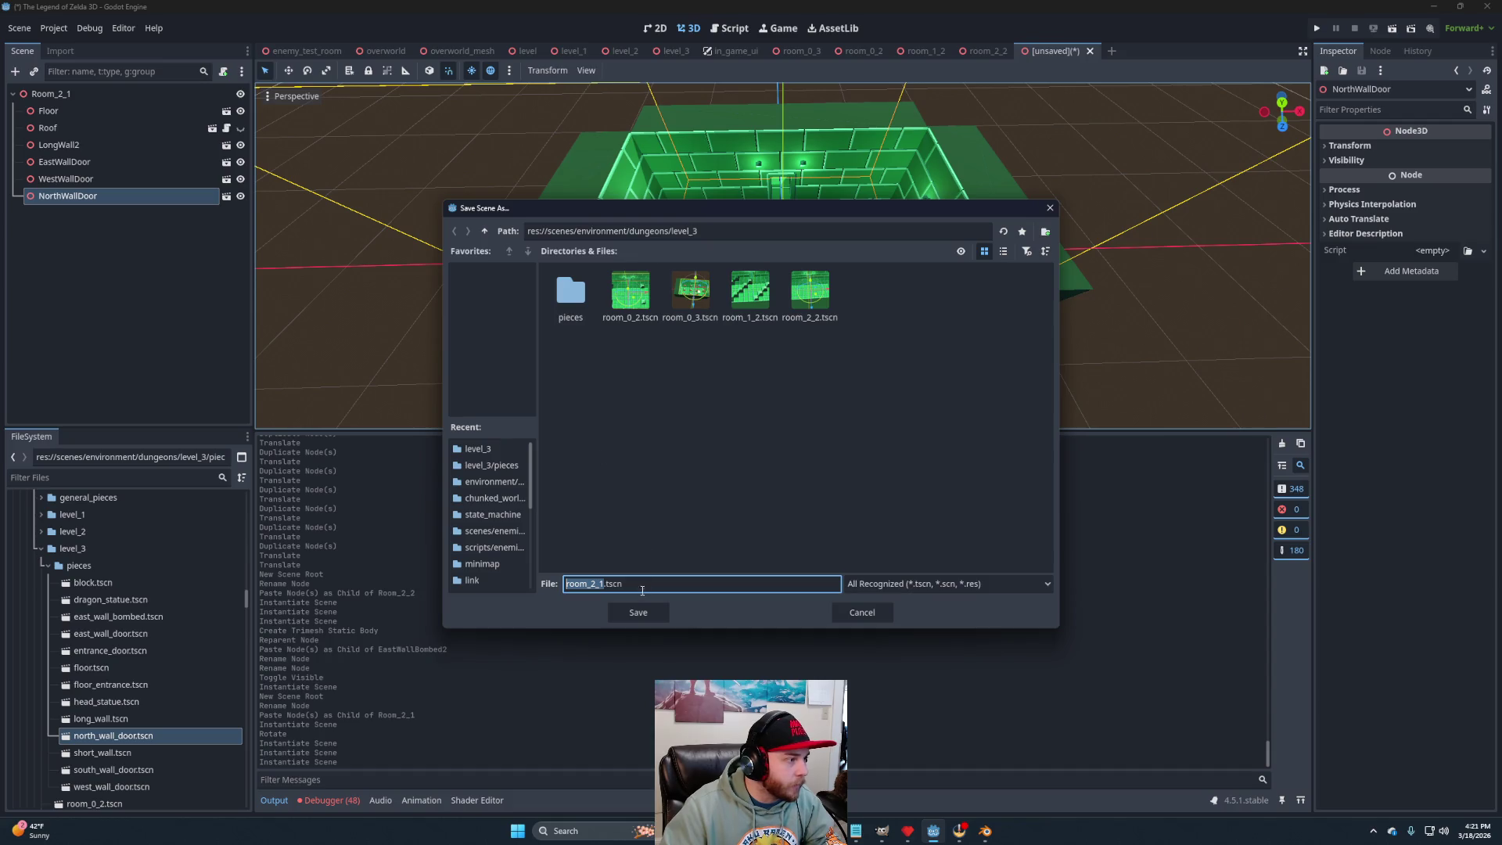
Save the room as room_2_1.tscn in level_3 and open a new empty scene.
left_click(639, 614)
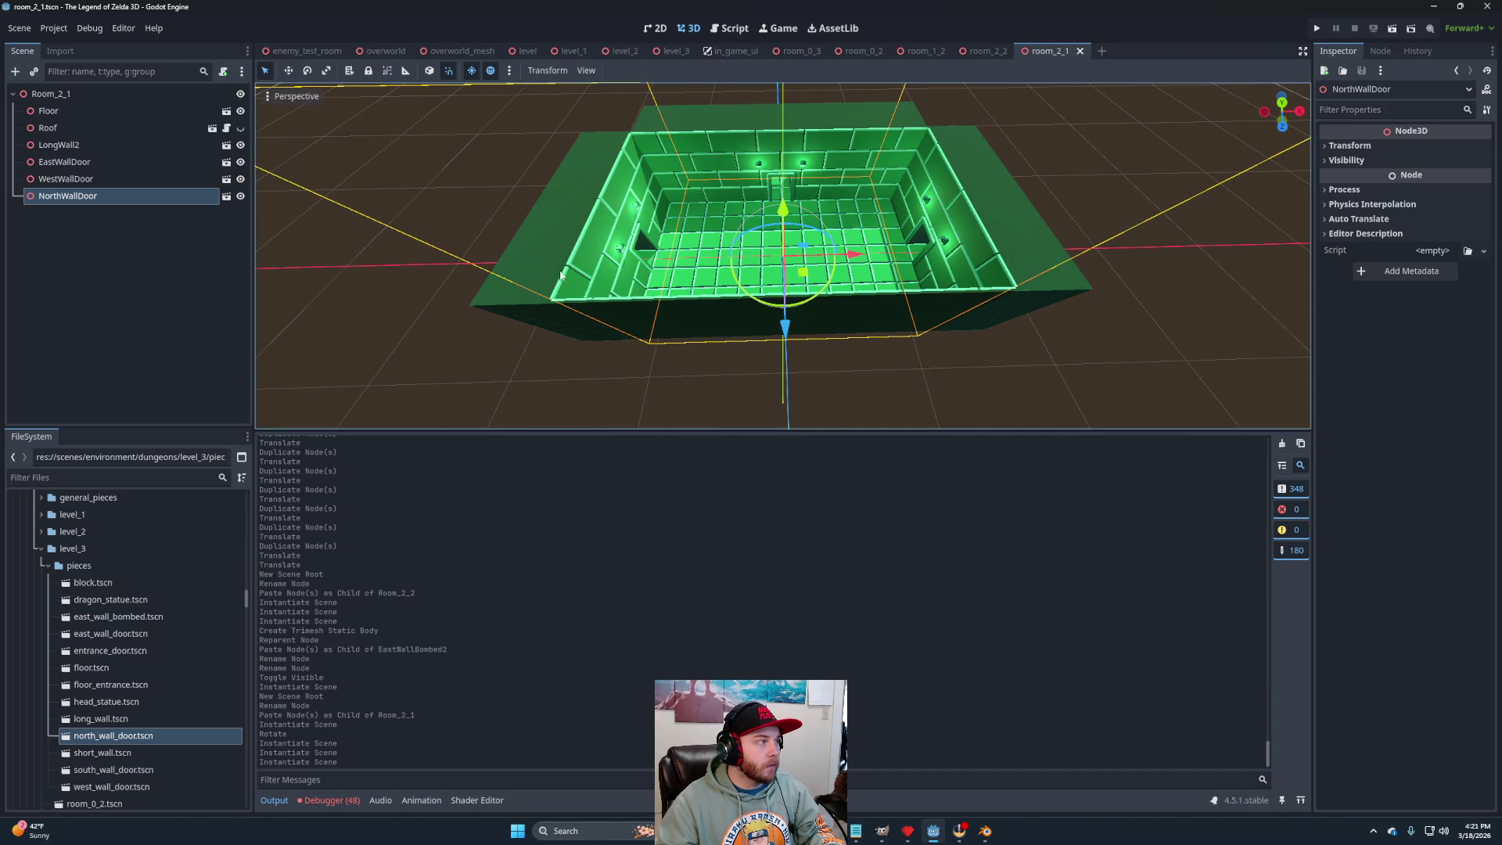
left_click(1101, 52)
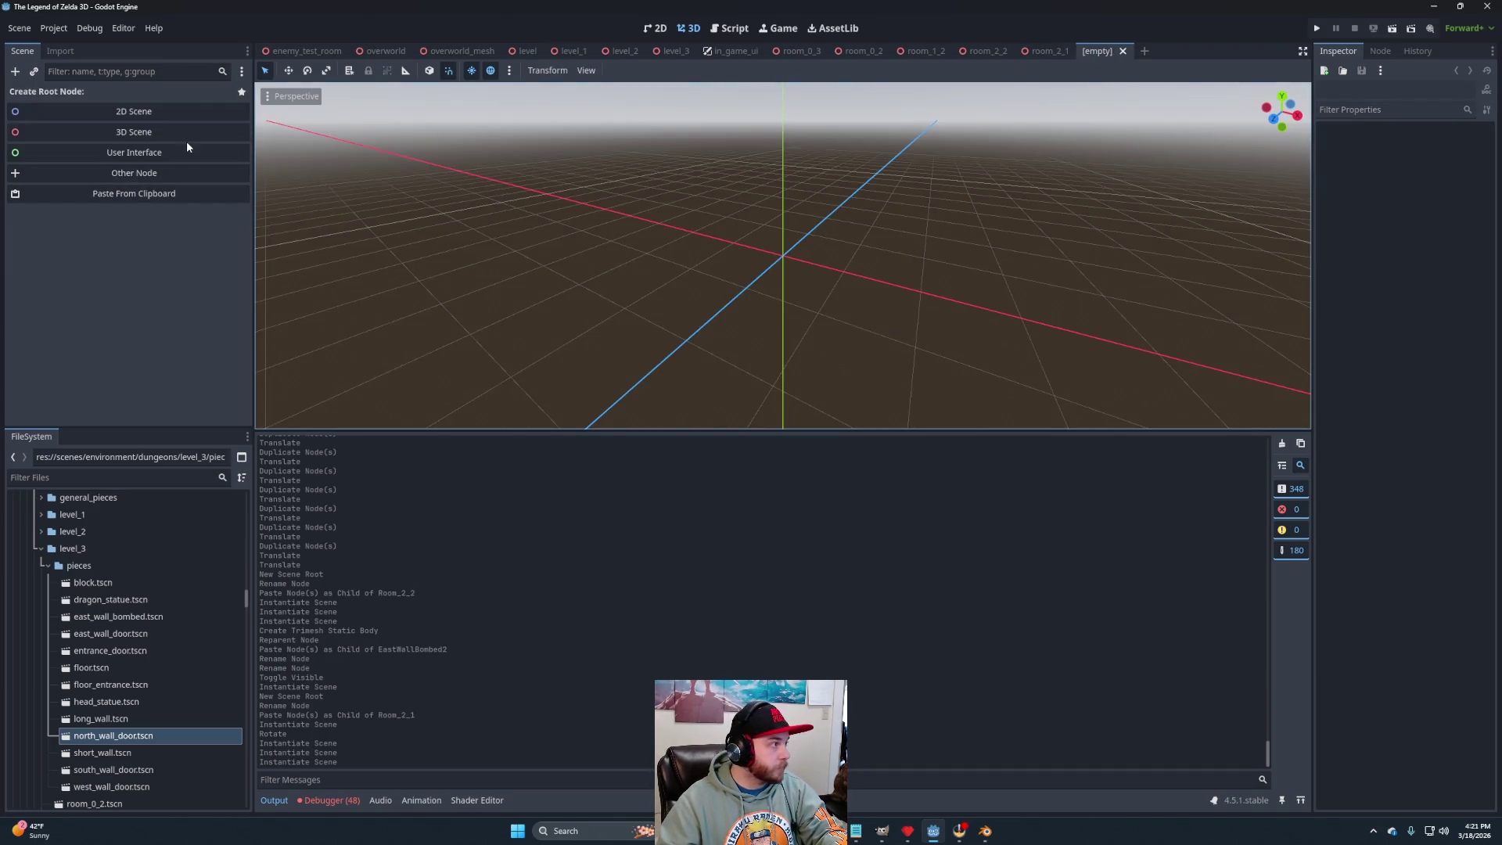
Give the new scene a 3D root node named Room_2_0.
left_click(156, 132)
double_click(107, 100)
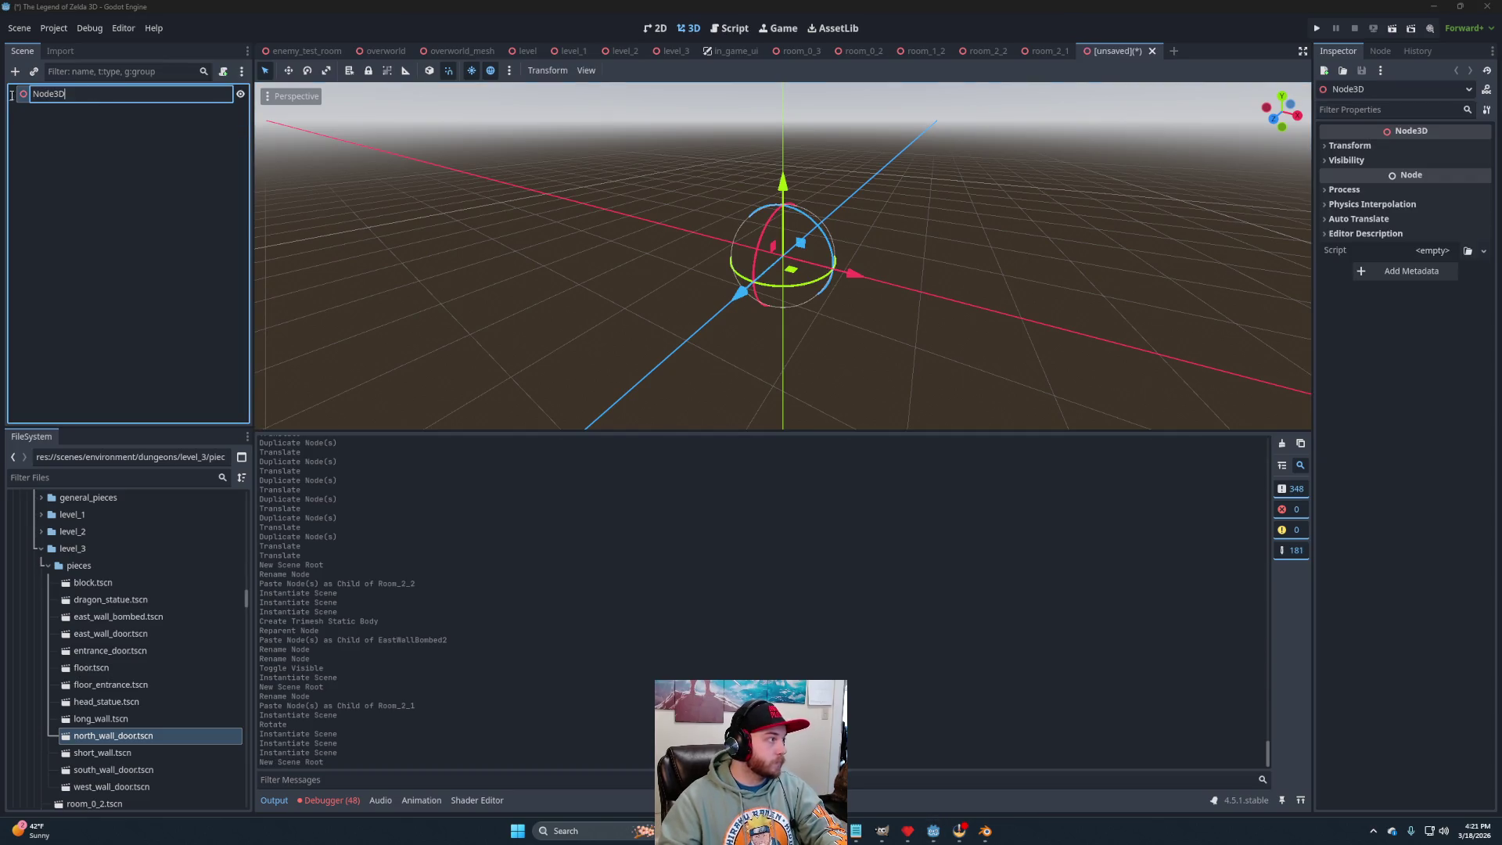
key("ctrl+a")
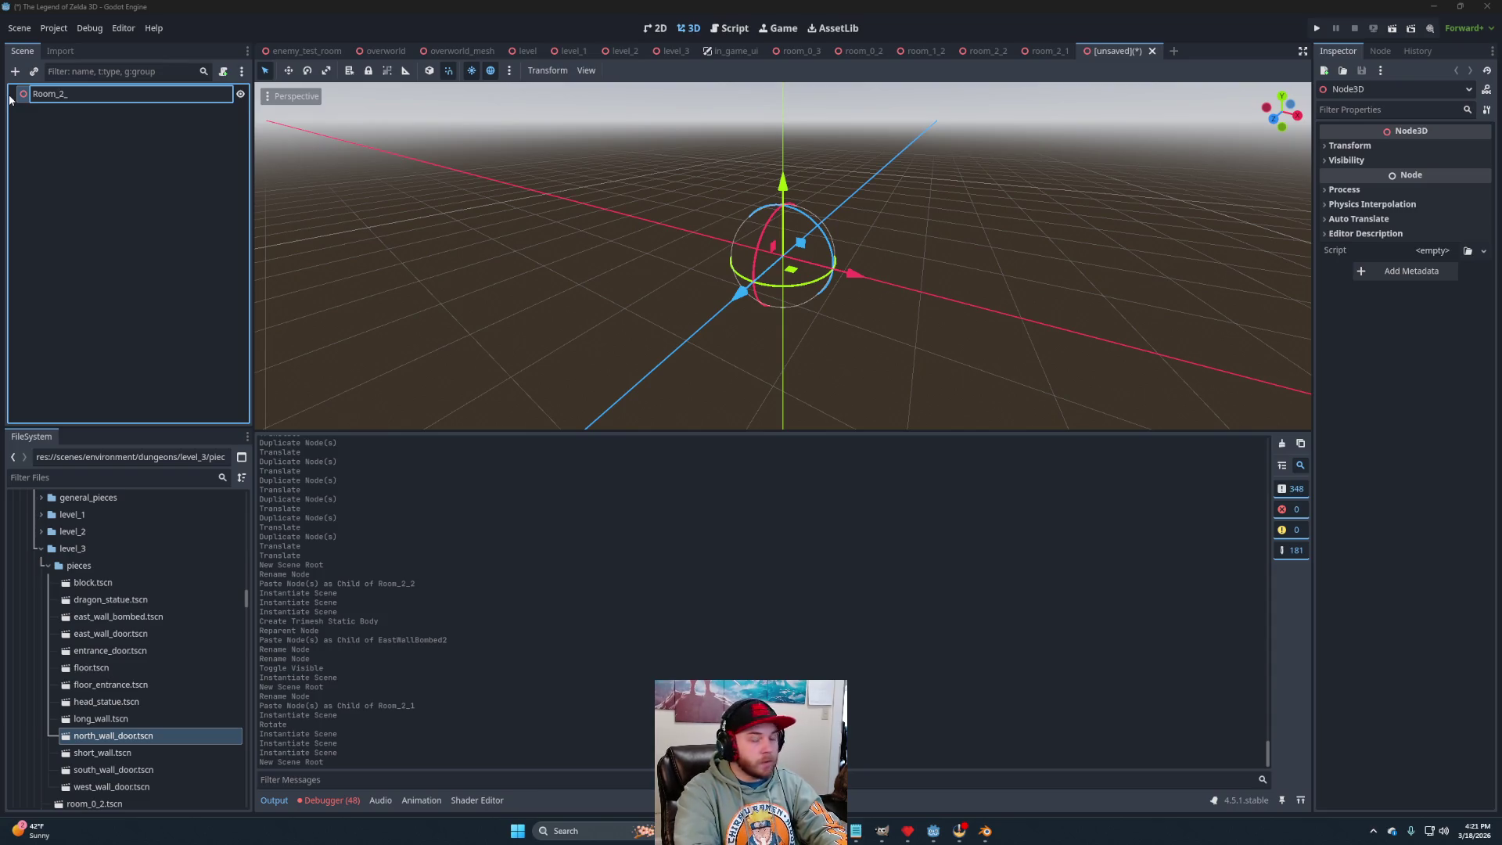
type("0")
key("Return")
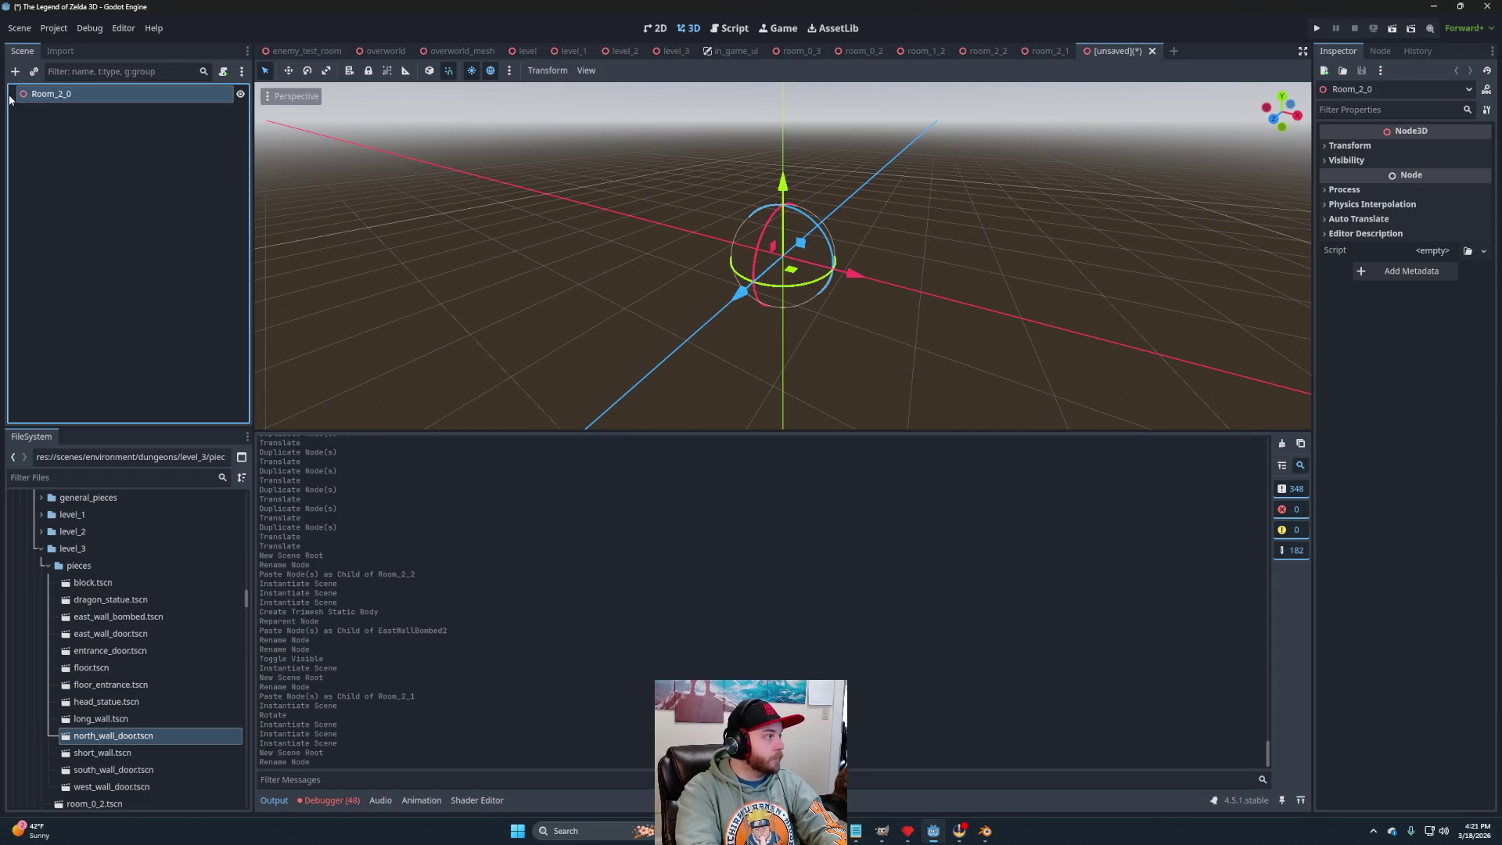
Copy Floor and Roof from room_2_1 into Room_2_0 and frame them in view.
left_click(1045, 51)
left_click(133, 111)
left_click(69, 130, "shift")
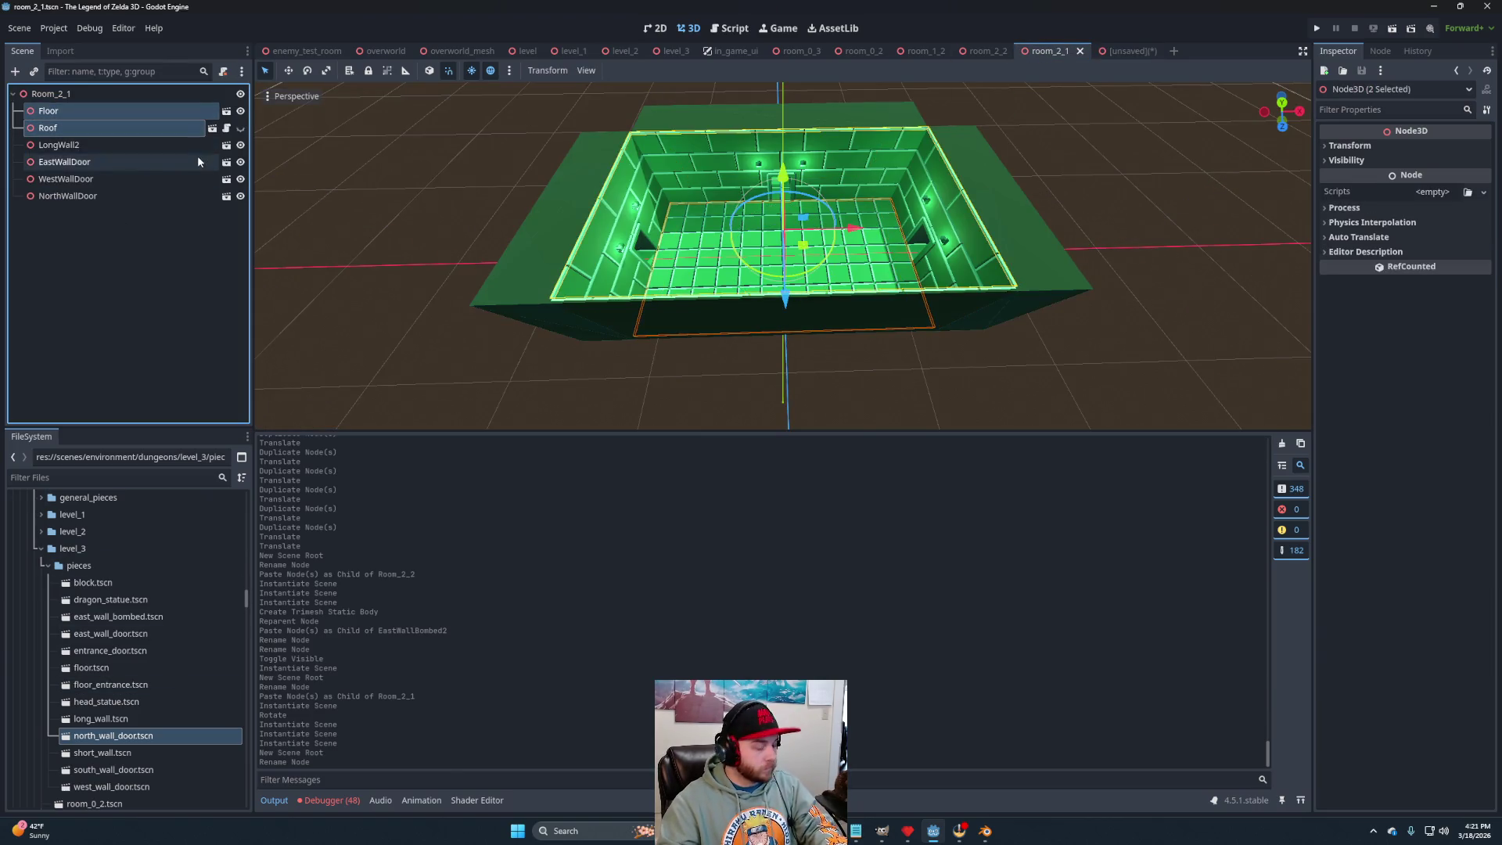
left_click(1133, 51)
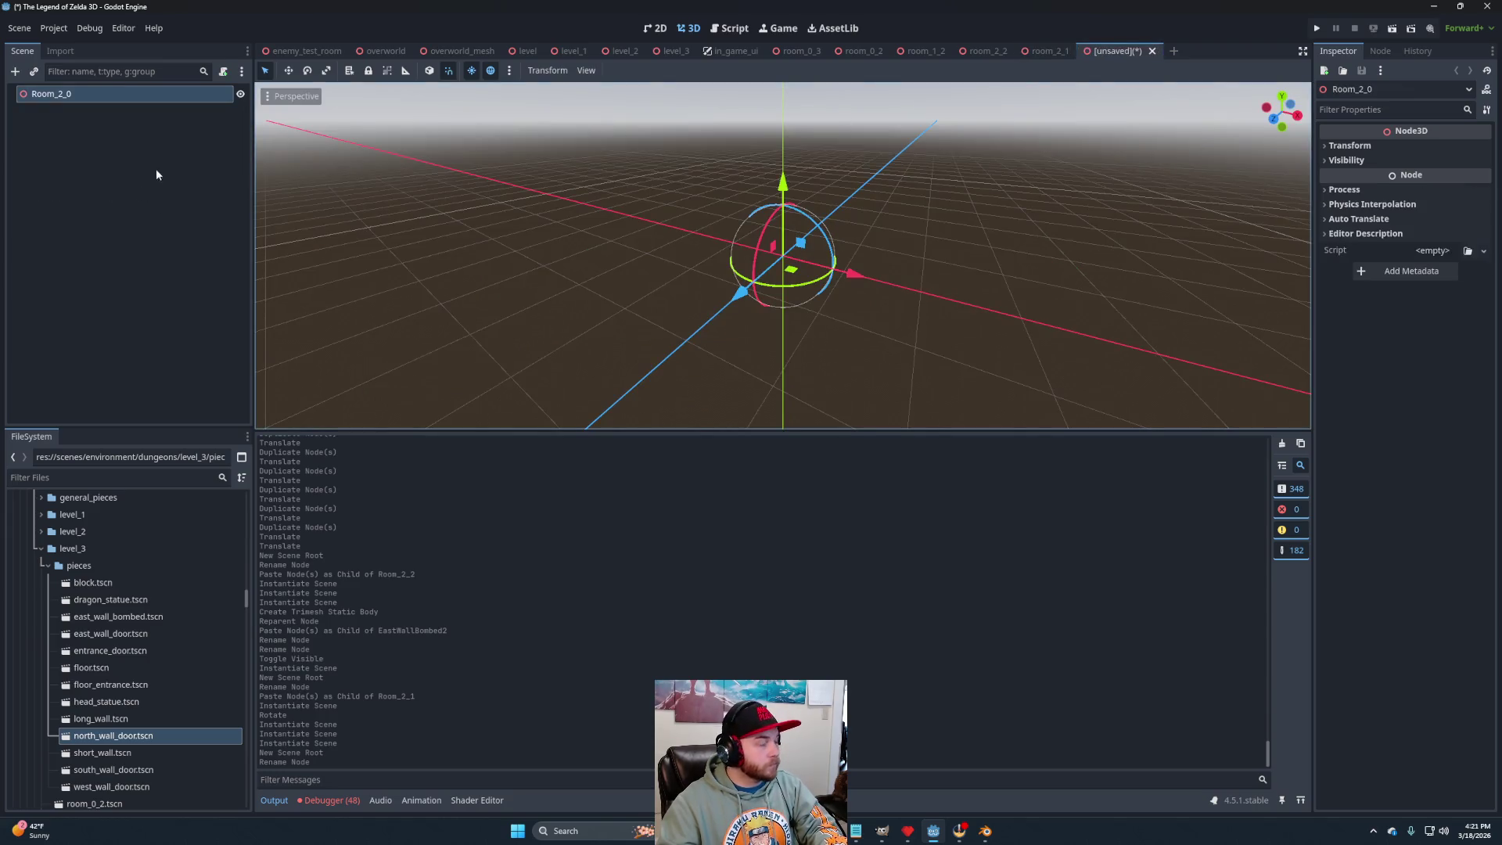
key("ctrl+v")
key("f")
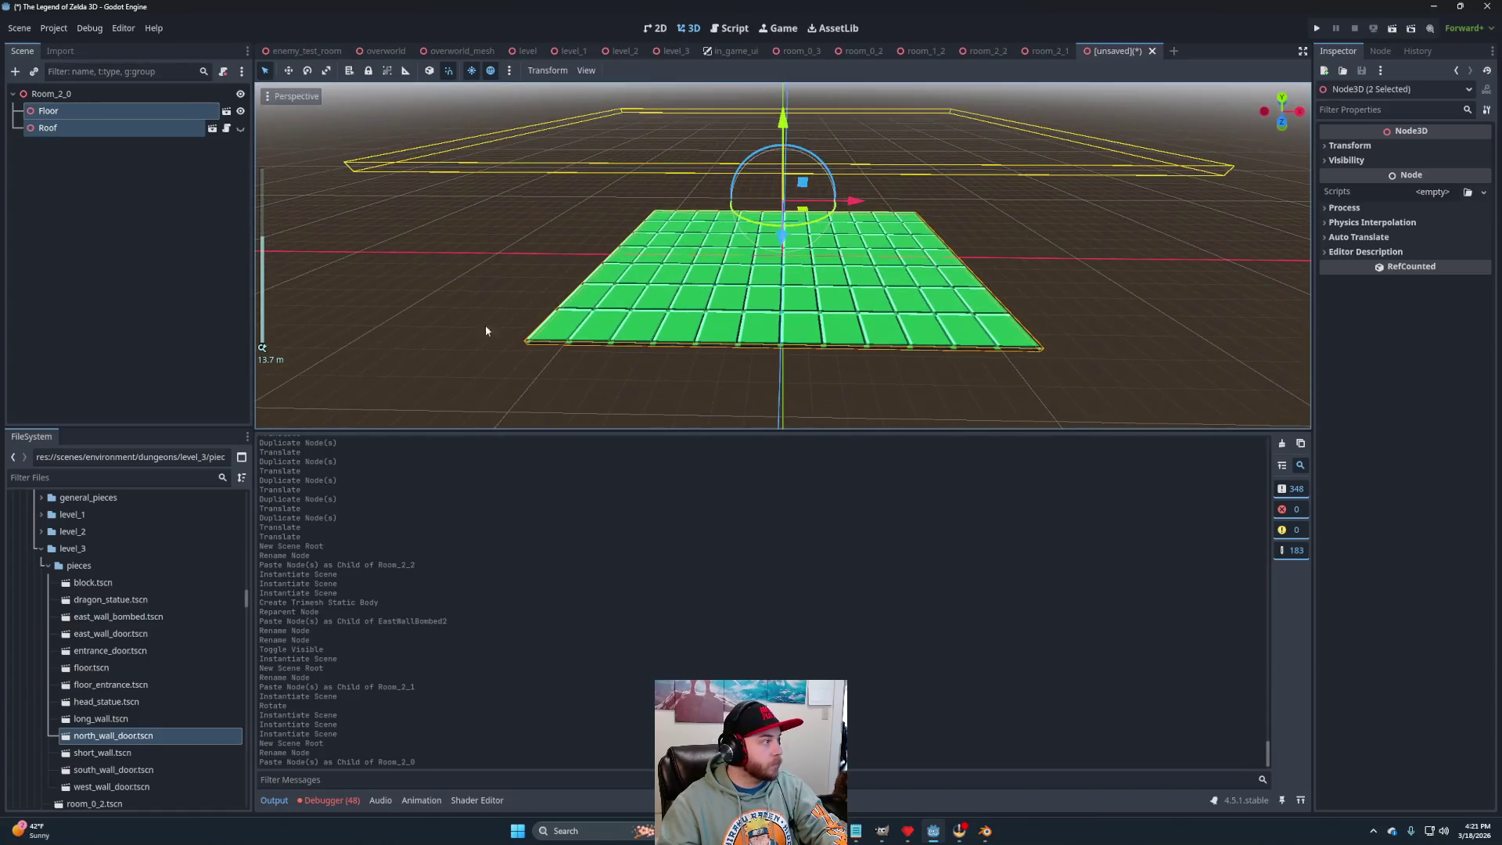
Add a short wall piece and turn it 180° to face the other side.
mouse_move(102, 753)
left_mouse_down()
mouse_move(134, 274)
mouse_move(126, 92)
mouse_move(75, 102)
left_mouse_up()
left_click(822, 286)
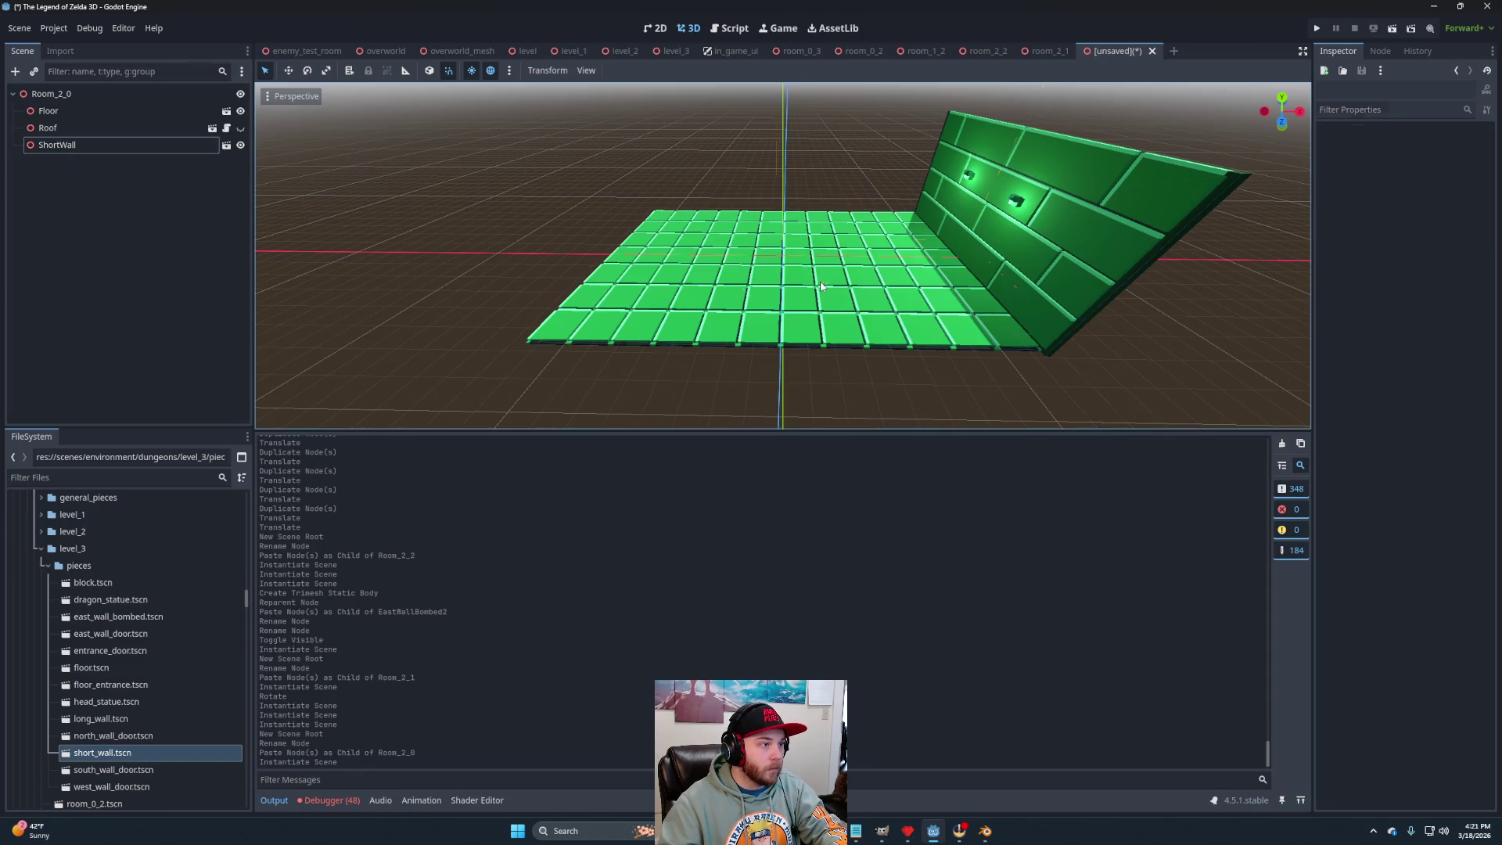
left_click(989, 246)
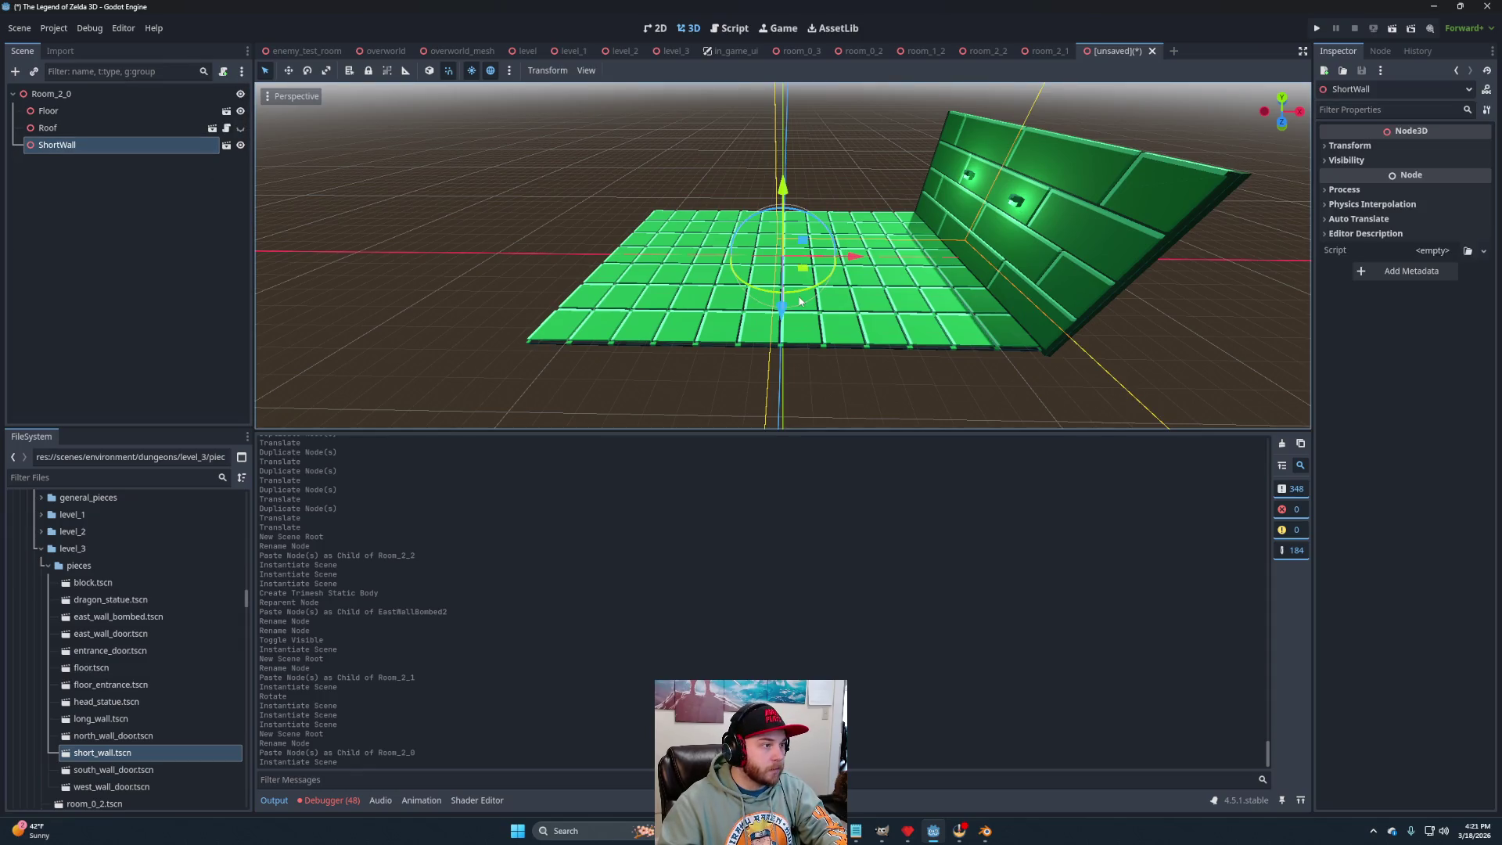
mouse_move(800, 300)
left_mouse_down()
mouse_move(829, 282)
mouse_move(833, 239)
mouse_move(790, 216)
mouse_move(763, 229)
left_mouse_up()
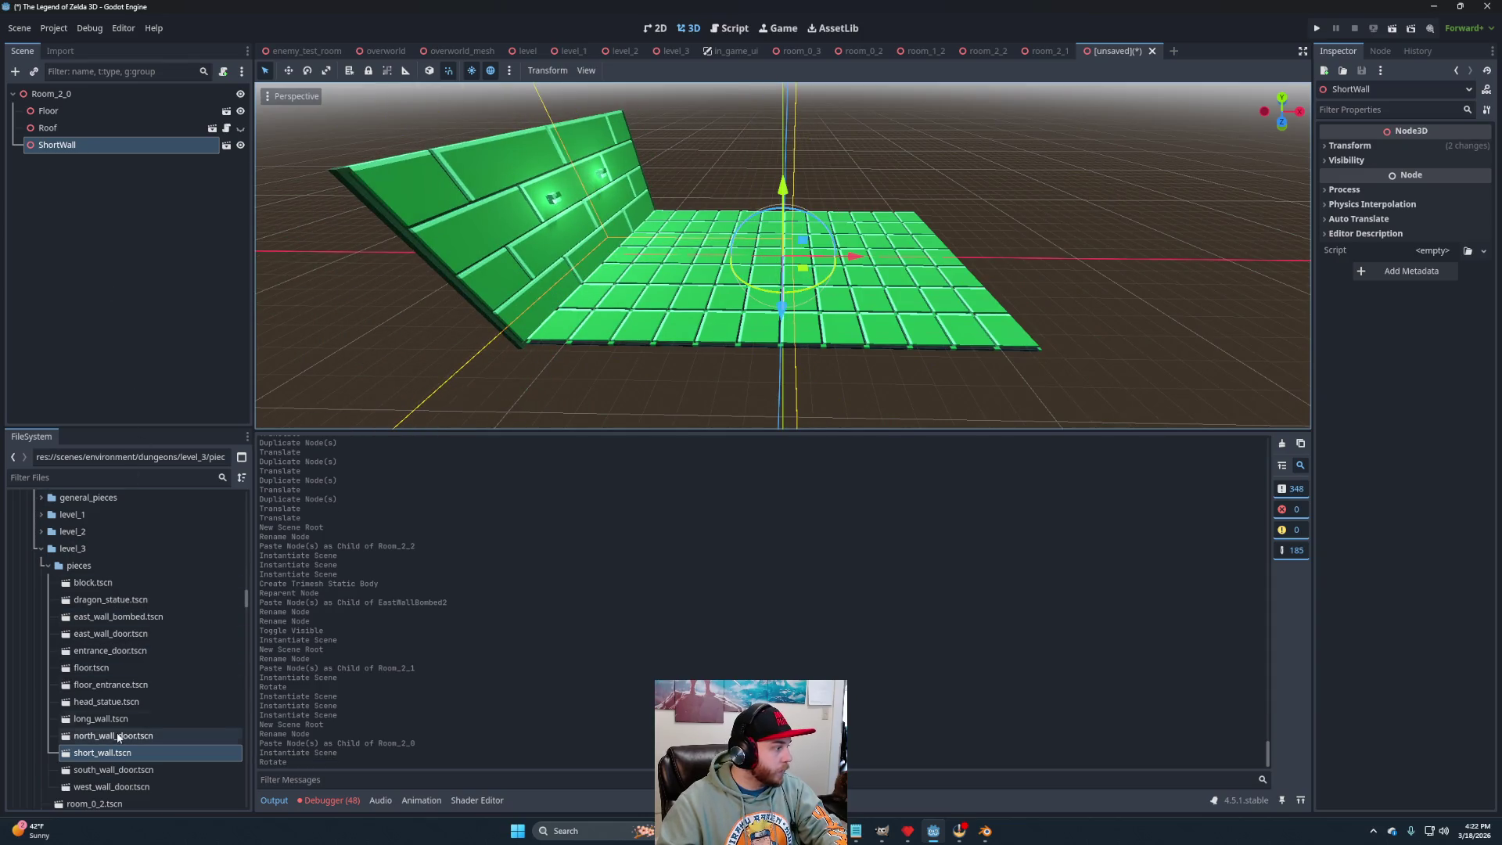
Add the north, east and south door walls around the Room_2_0 floor.
mouse_move(123, 740)
left_mouse_down()
mouse_move(149, 630)
mouse_move(51, 94)
left_mouse_up()
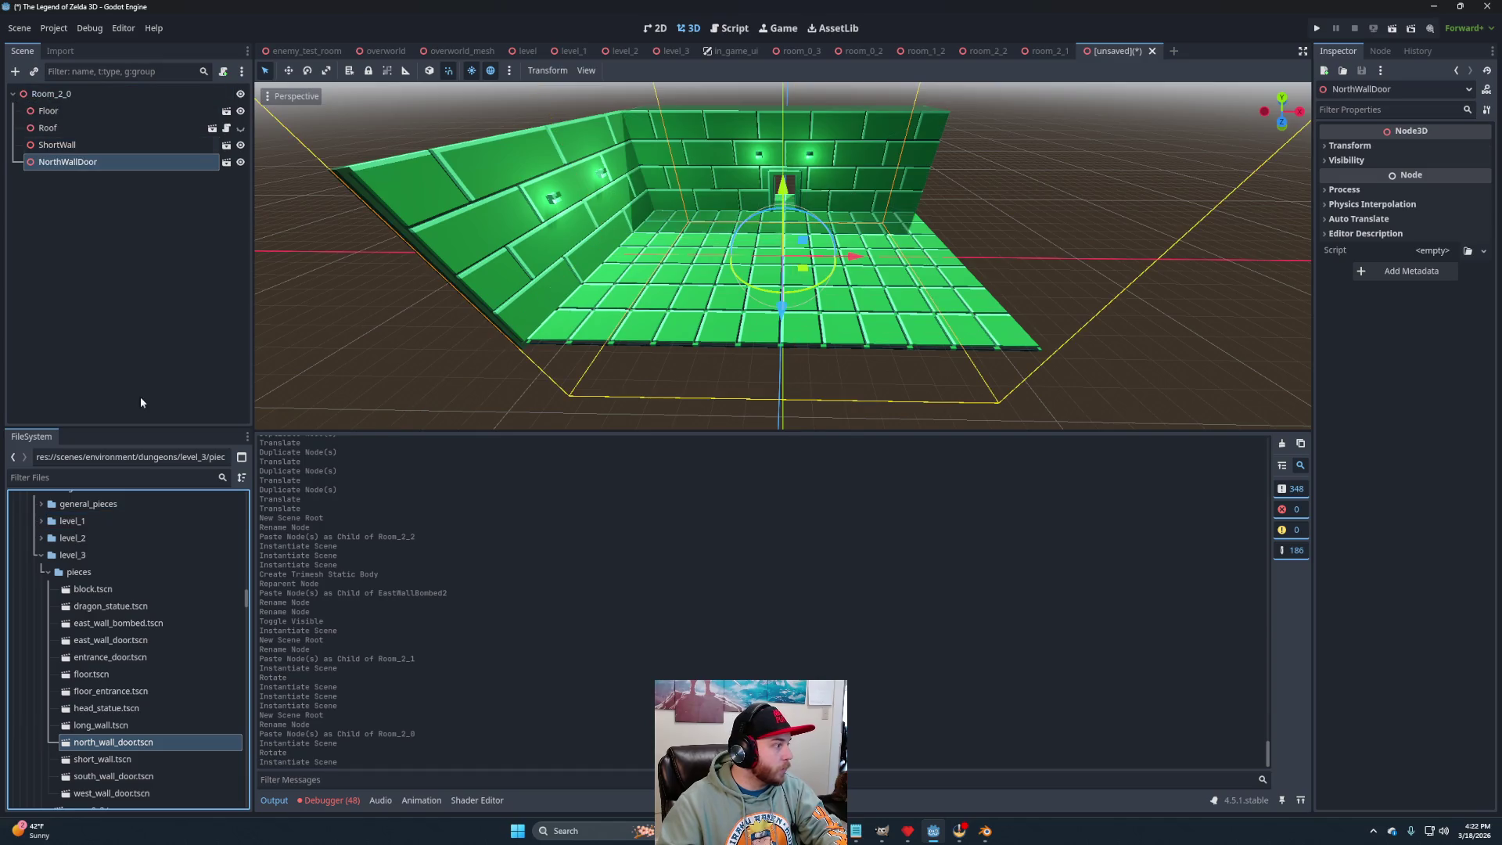
mouse_move(127, 646)
left_mouse_down()
mouse_move(117, 188)
mouse_move(78, 97)
left_mouse_up()
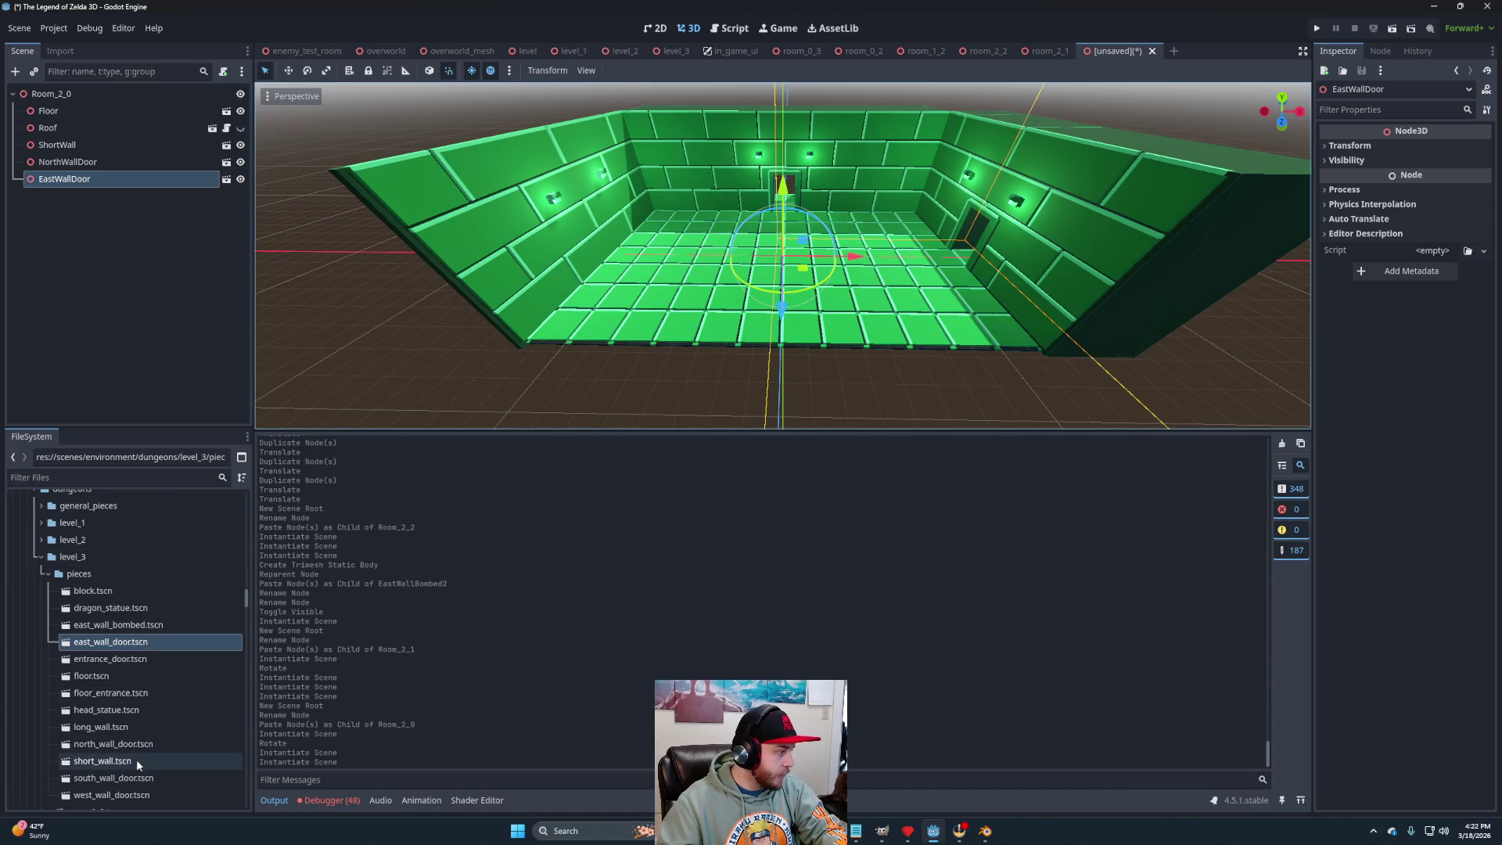
mouse_move(117, 778)
left_mouse_down()
mouse_move(78, 55)
mouse_move(71, 98)
left_mouse_up()
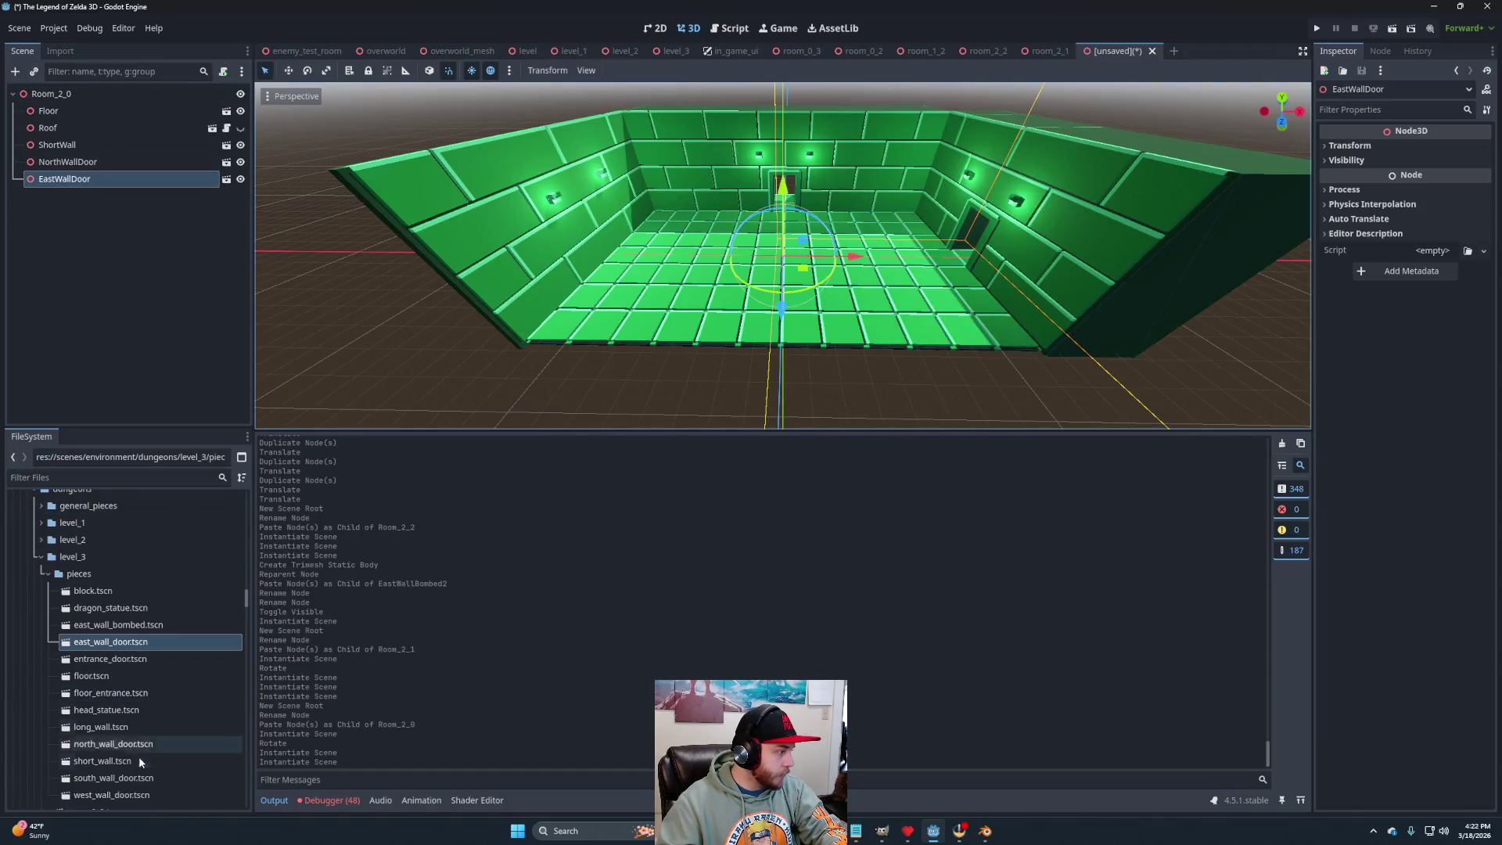
mouse_move(117, 785)
left_mouse_down()
mouse_move(35, 48)
mouse_move(66, 98)
left_mouse_up()
scroll(883, 256, "down", 5)
left_click_drag(935, 247, 829, 368)
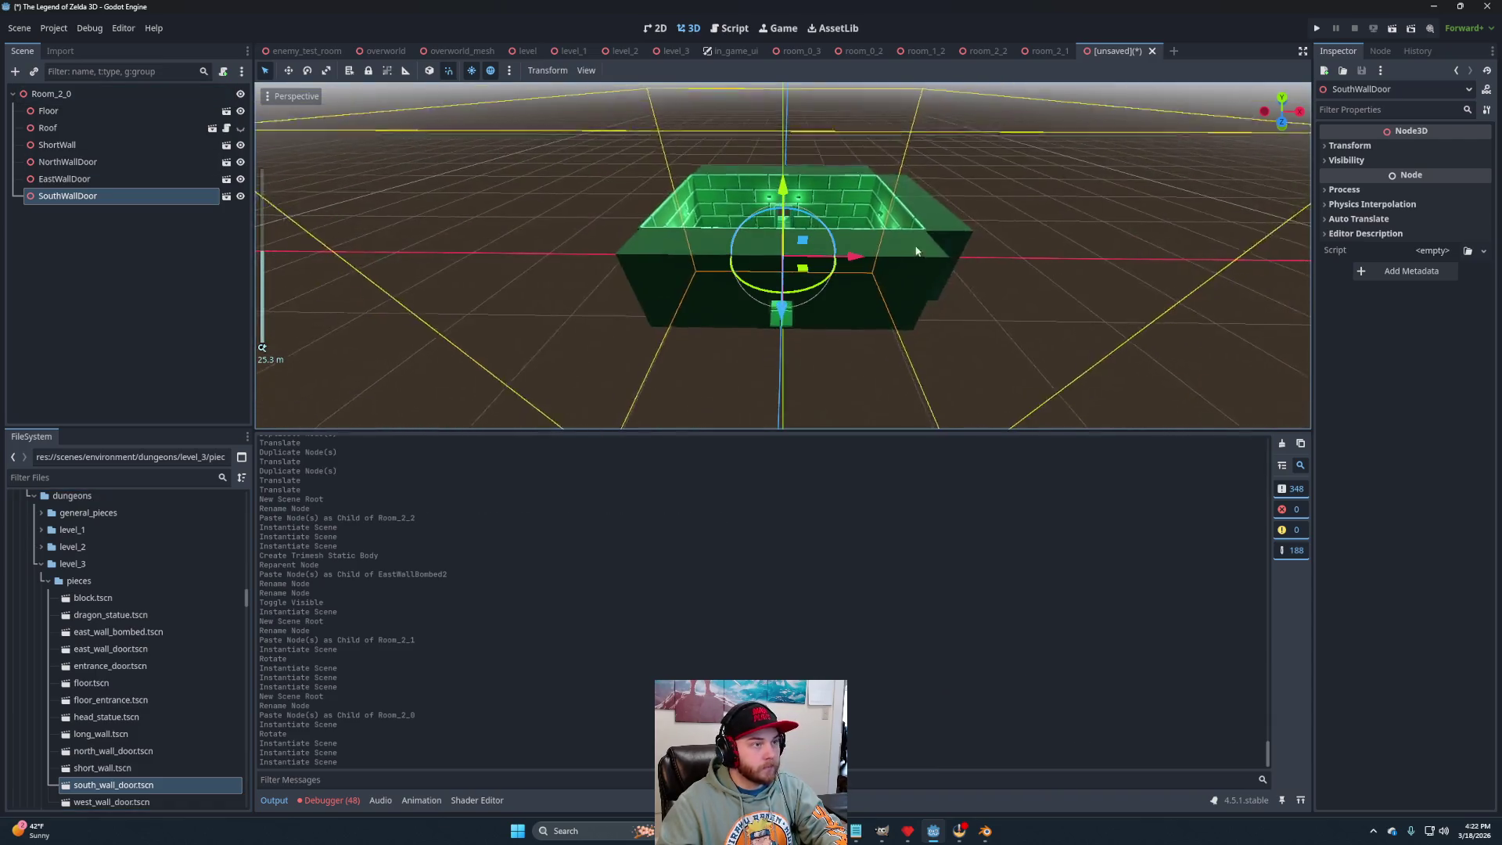
scroll(830, 367, "up", 2)
Add a Node3D named Blocks under Room_2_0 and place a block piece inside it.
right_click(59, 95)
left_click(100, 104)
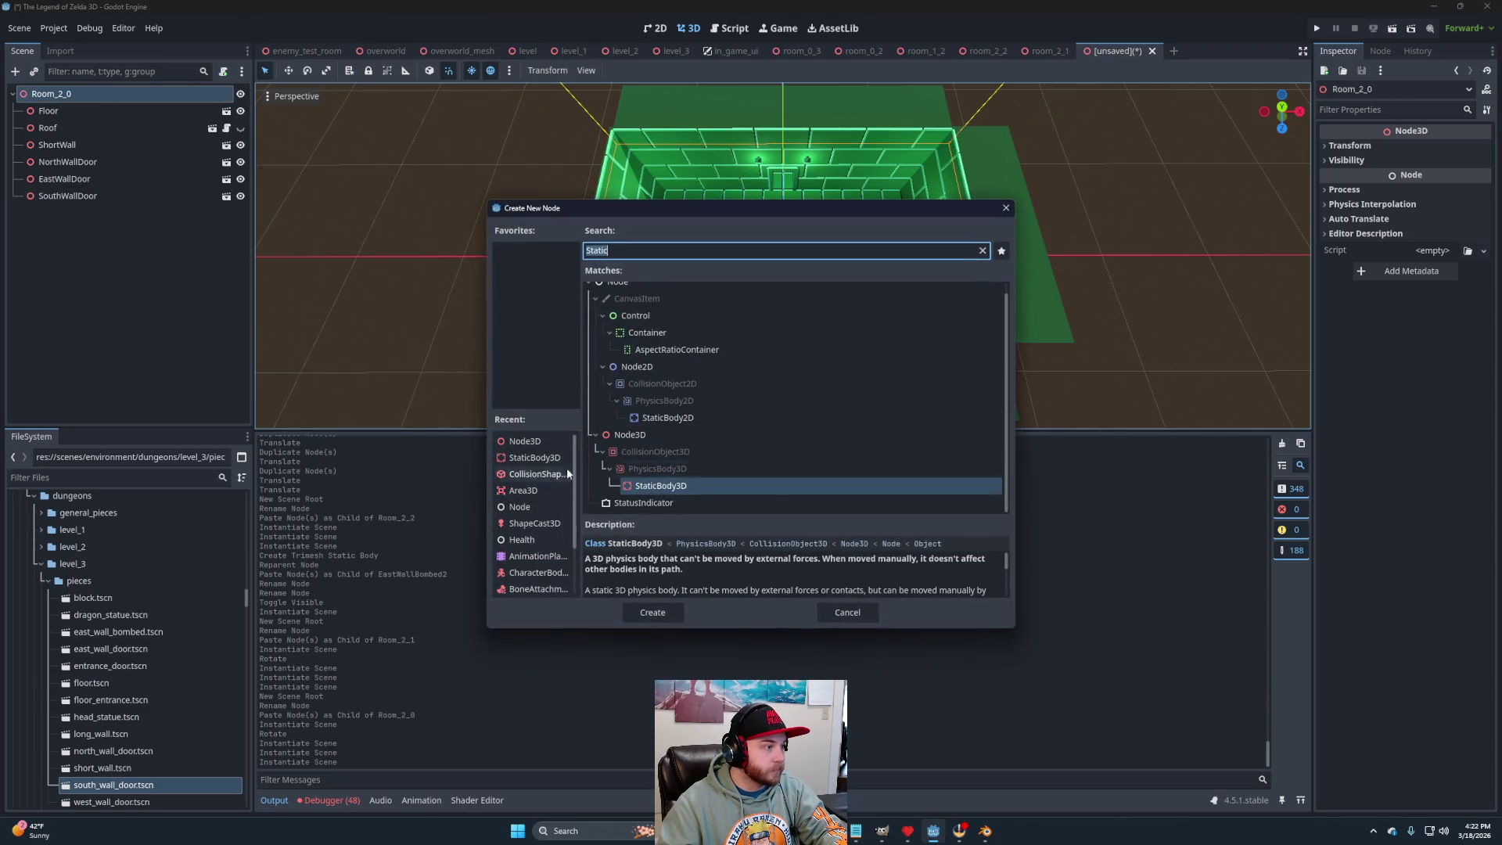
left_click(525, 441)
left_click(653, 612)
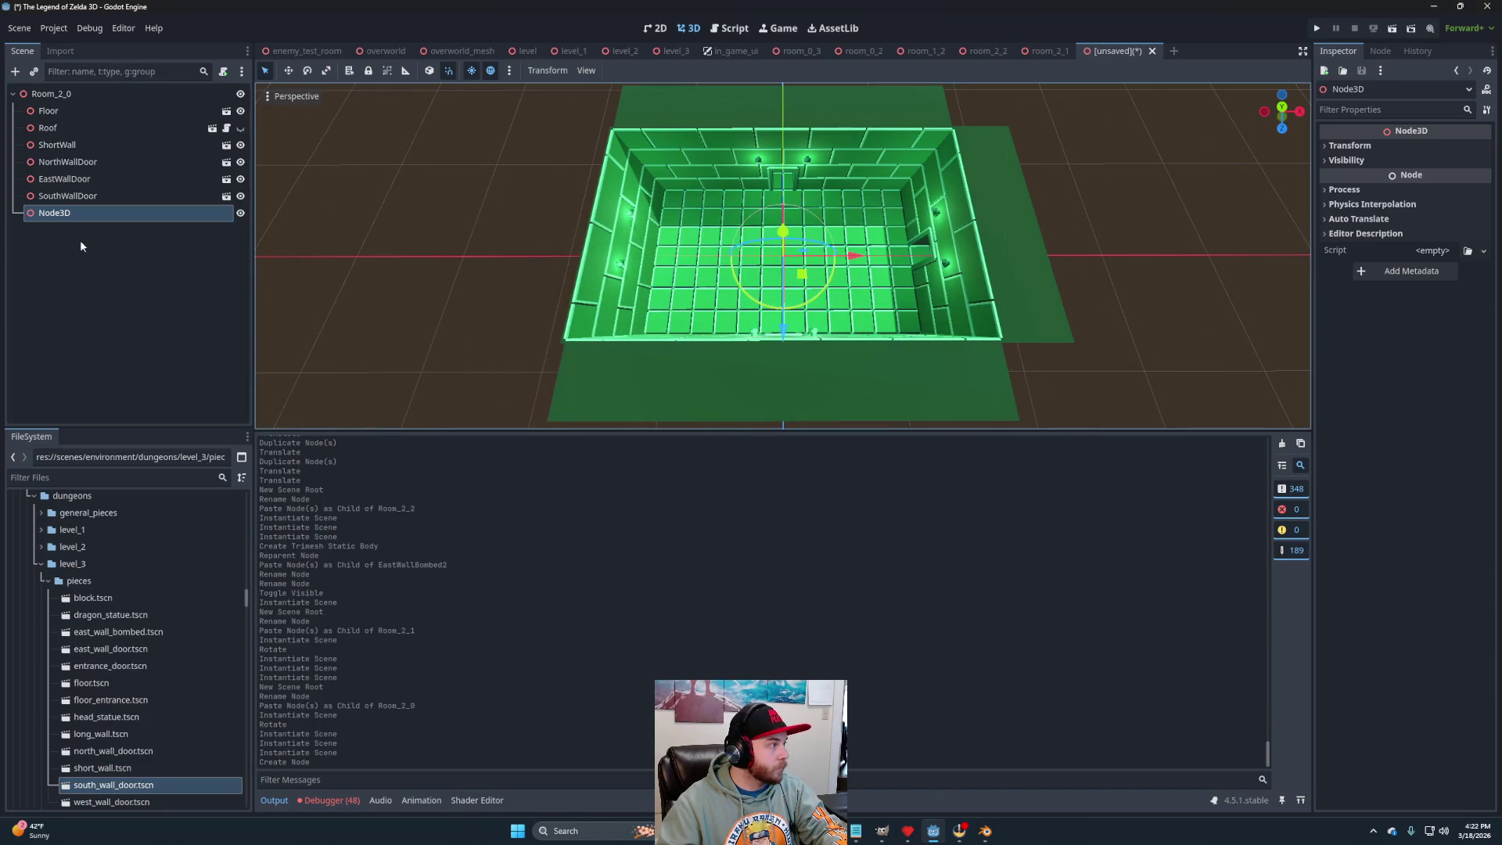
double_click(74, 213)
type("Blocks")
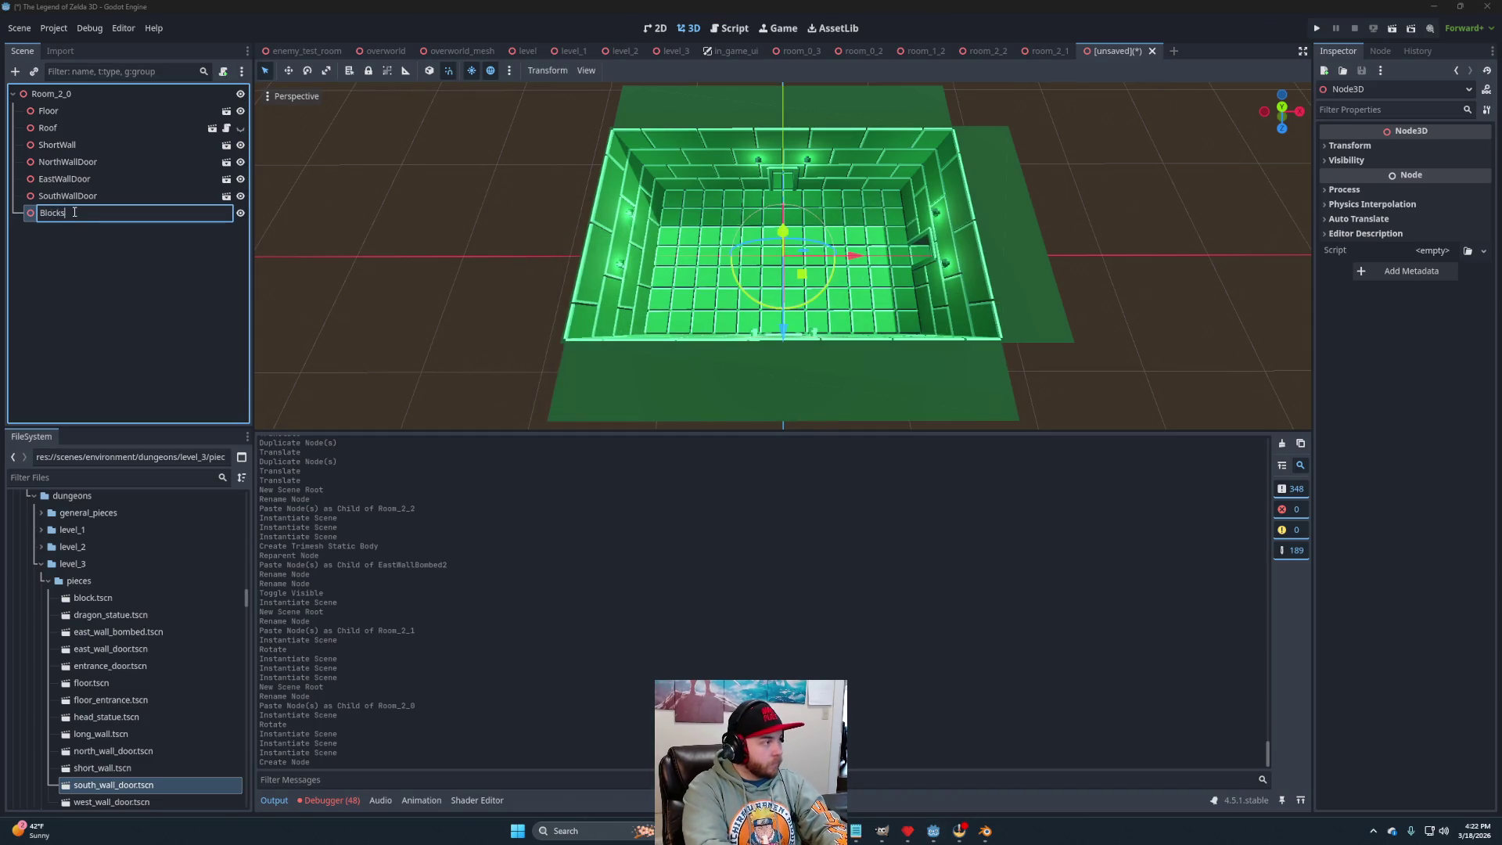
key("Return")
left_click_drag(109, 598, 87, 209)
In top view, move the block right and duplicate it into a three-block column.
scroll(1023, 149, "up", 4)
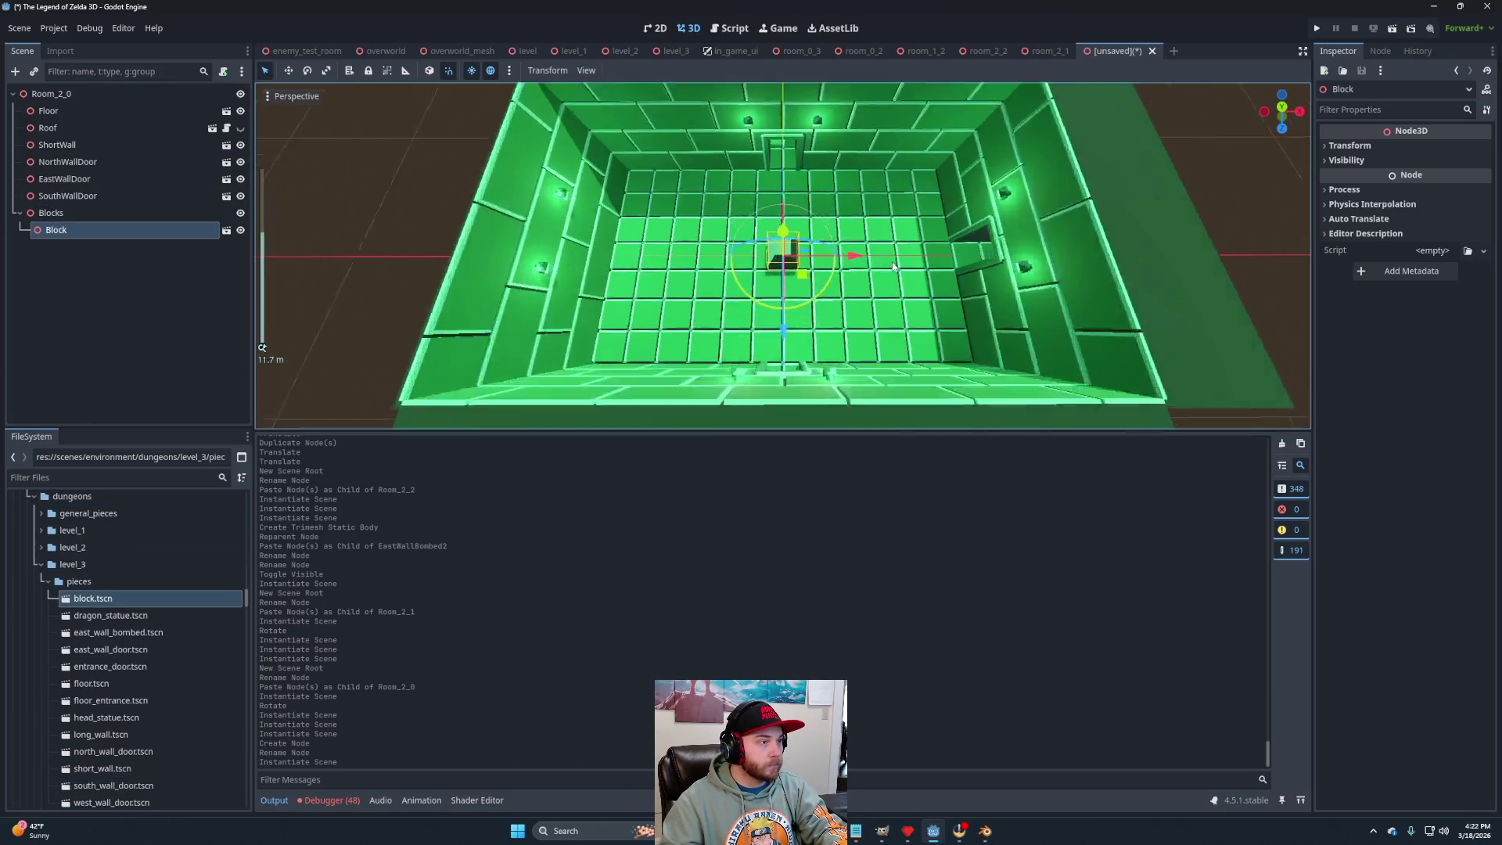
left_click(1281, 107)
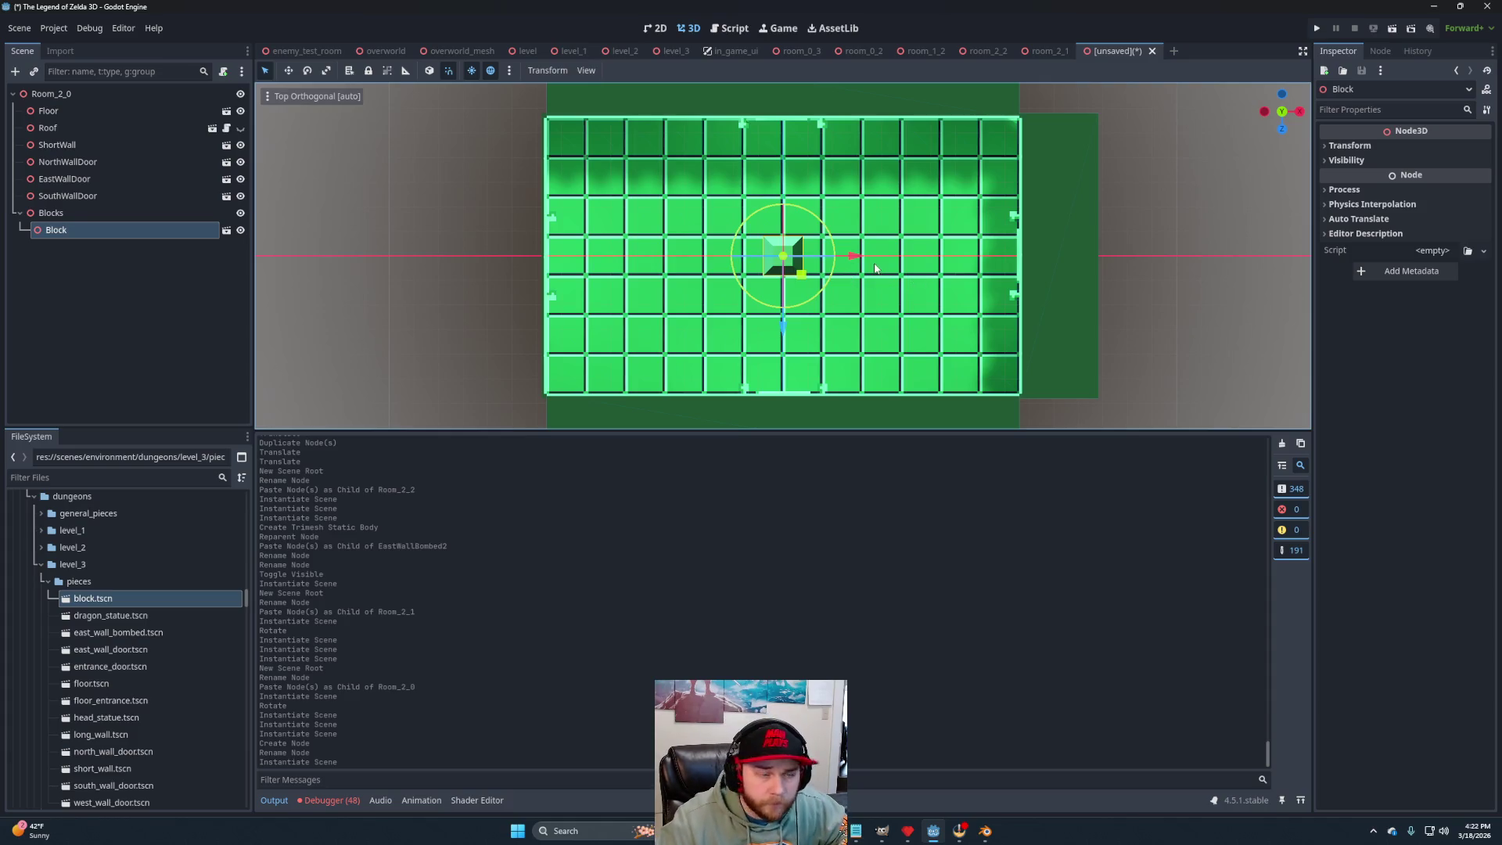
left_click_drag(859, 258, 956, 260)
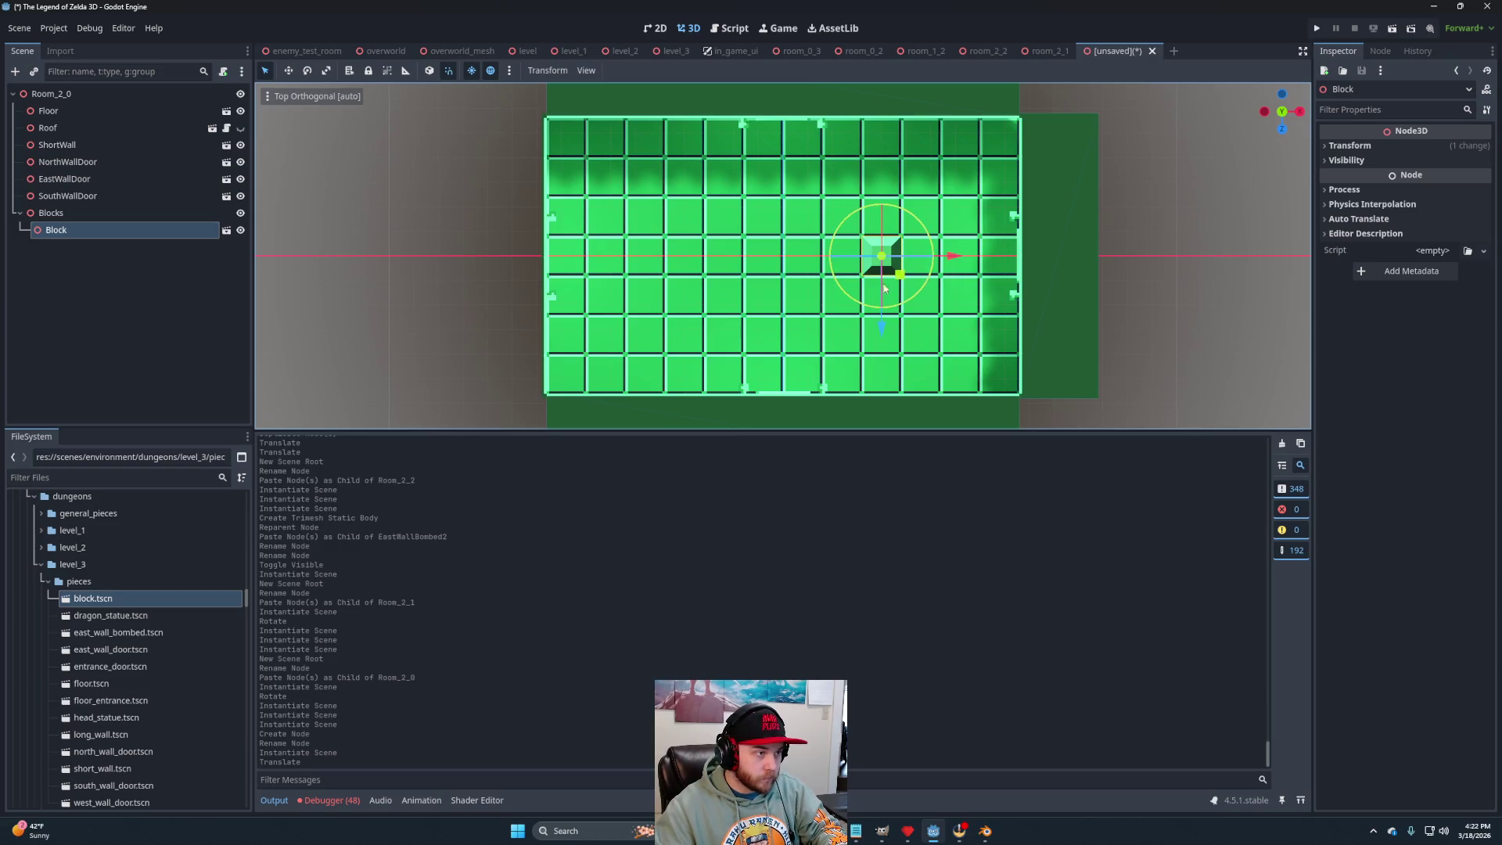
key("ctrl+d")
mouse_move(889, 327)
left_mouse_down()
mouse_move(891, 291)
mouse_move(890, 368)
left_mouse_up()
key("ctrl+d")
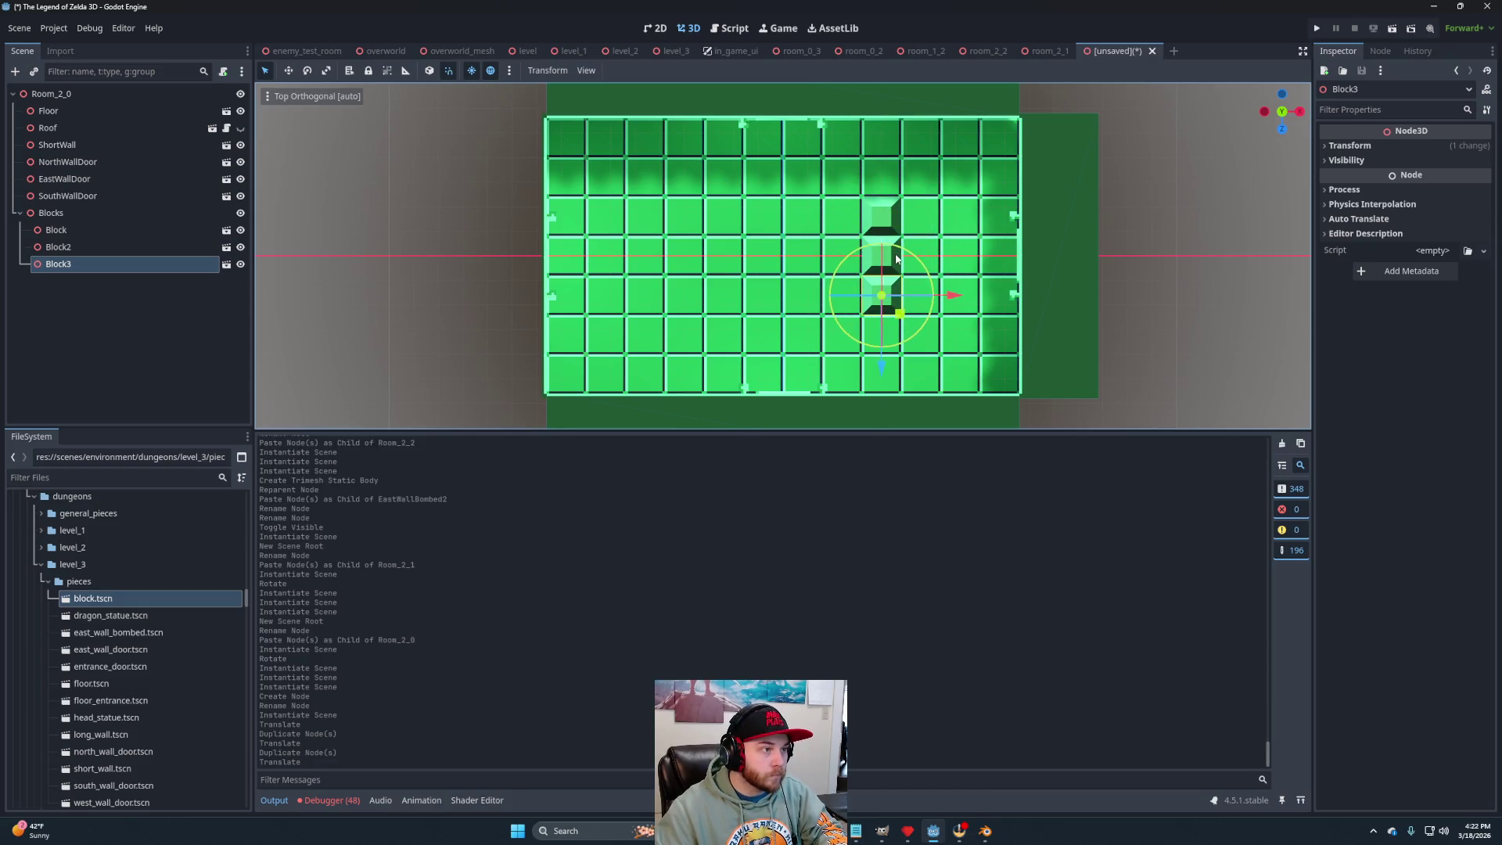
Duplicate the three-block column one tile right to form a six-block cluster.
left_click(892, 256, "shift")
left_click(881, 215, "shift")
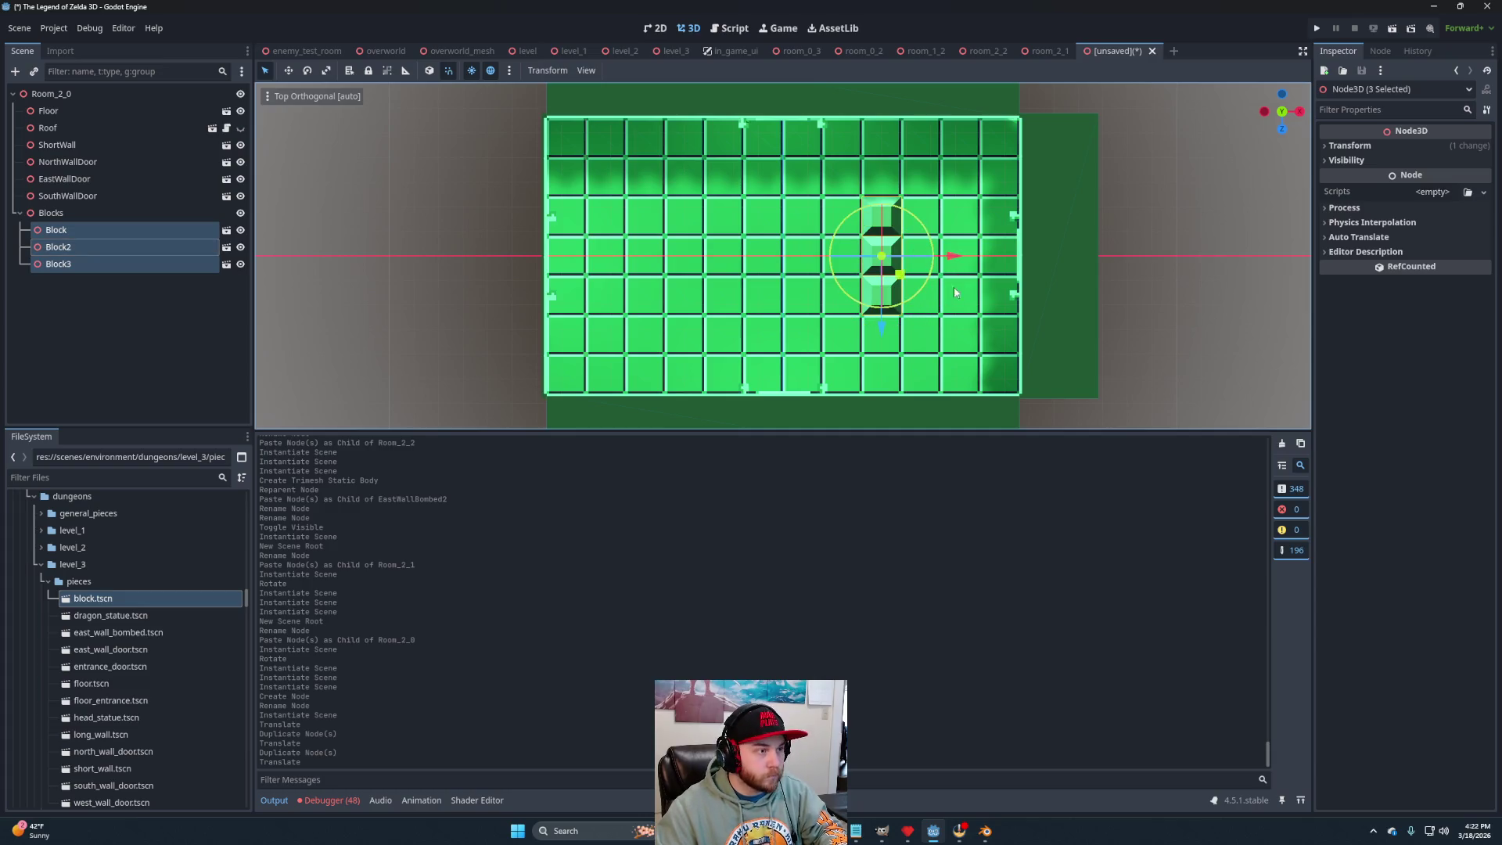
key("ctrl+d")
left_click_drag(953, 256, 992, 273)
Copy the six-block cluster to the room's left side, giving twelve blocks, then save.
left_click(877, 248, "shift")
left_click(880, 213, "shift")
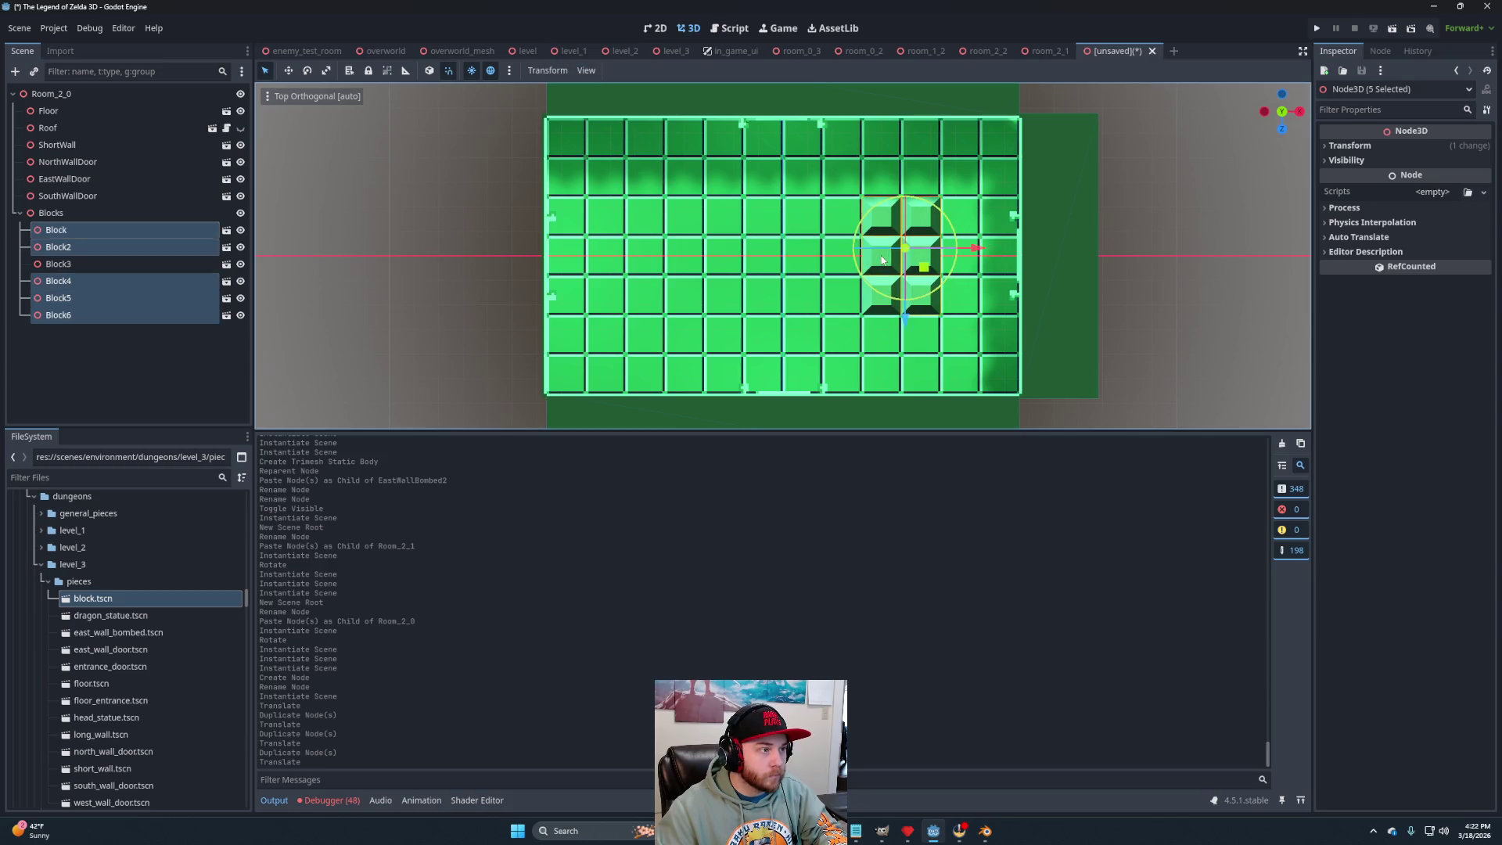
left_click(880, 308, "shift")
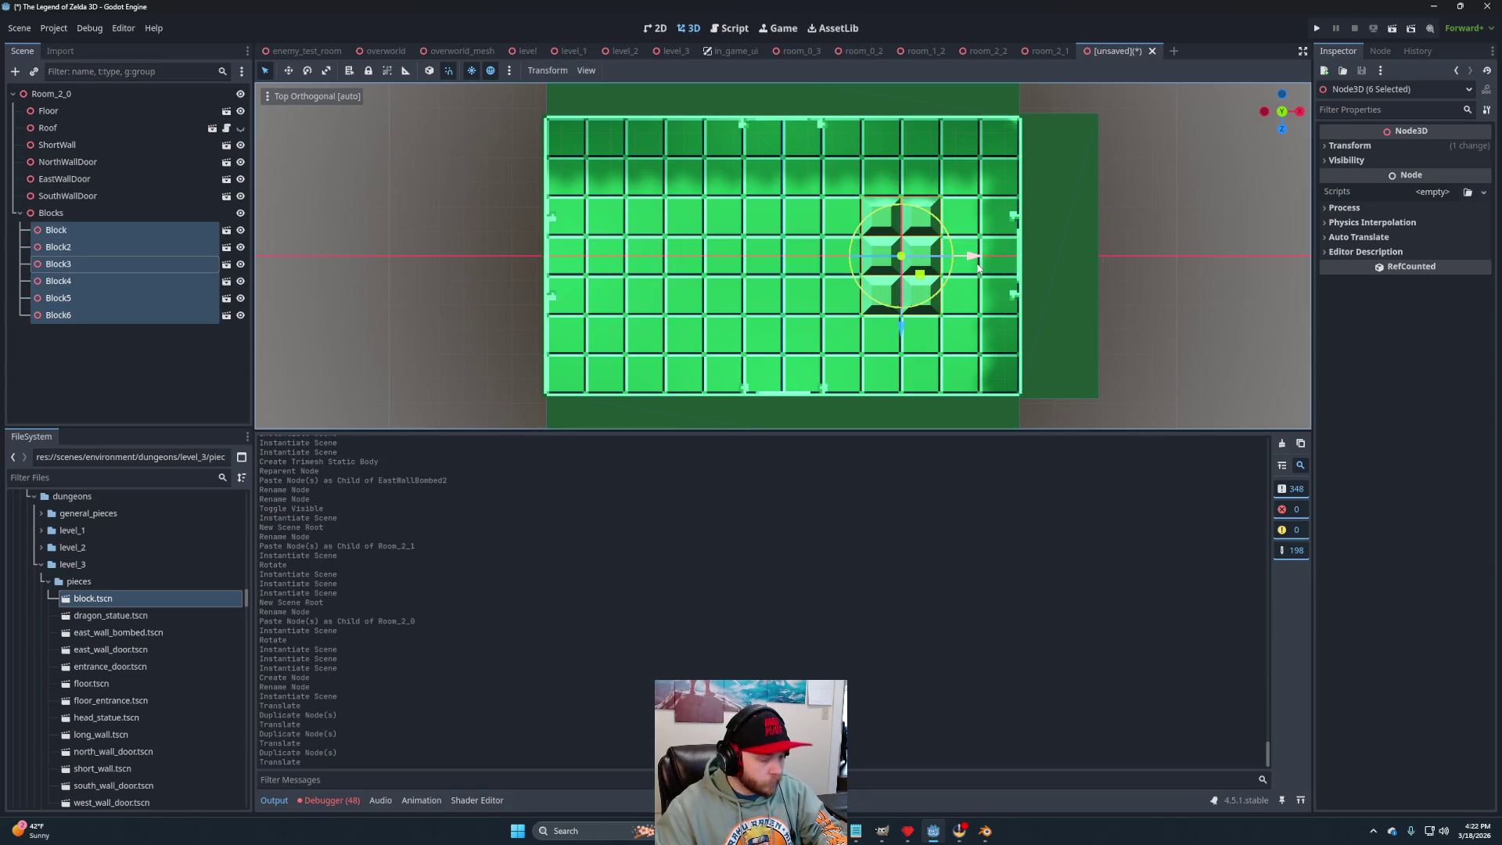
key("ctrl+d")
mouse_move(978, 267)
left_mouse_down()
mouse_move(716, 280)
mouse_move(763, 294)
mouse_move(759, 258)
mouse_move(817, 212)
mouse_move(785, 406)
left_mouse_up()
left_click(338, 223)
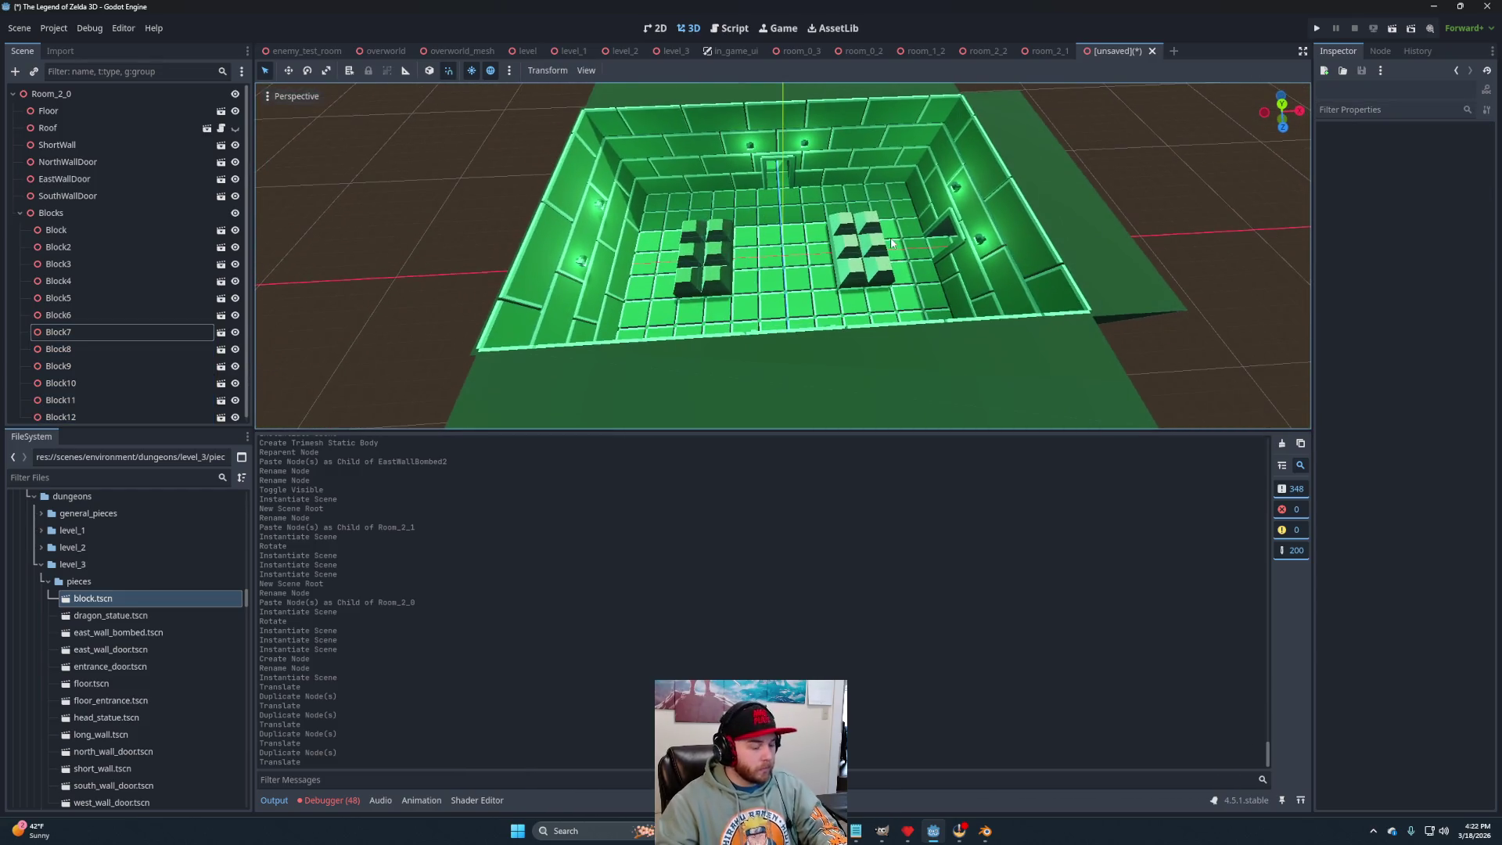
key("ctrl+s")
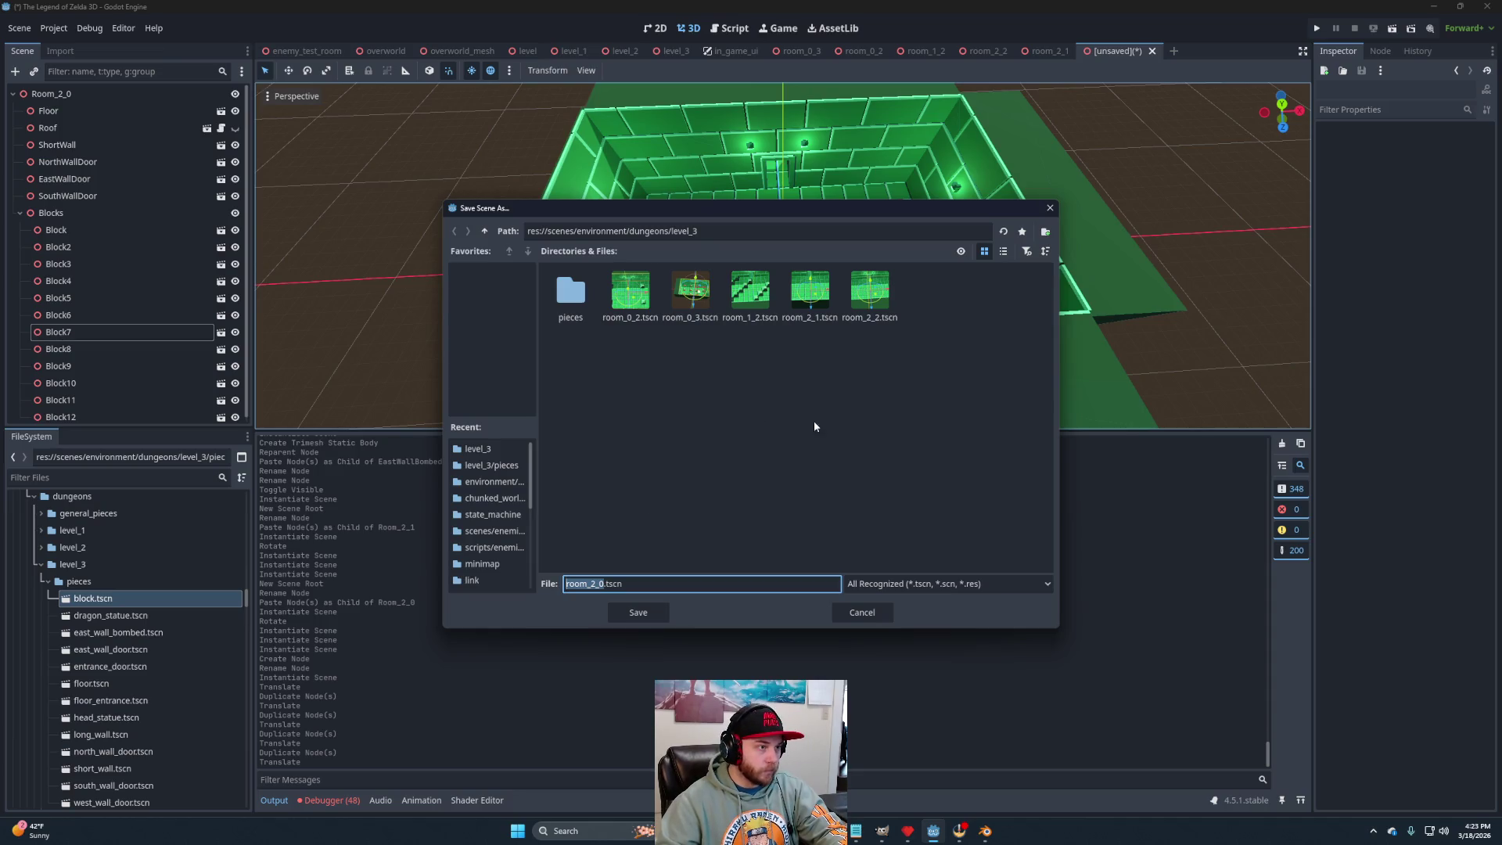
Save the room as room_2_0.tscn in level_3 and collapse the Blocks group.
left_click(654, 615)
scroll(861, 369, "down", 5)
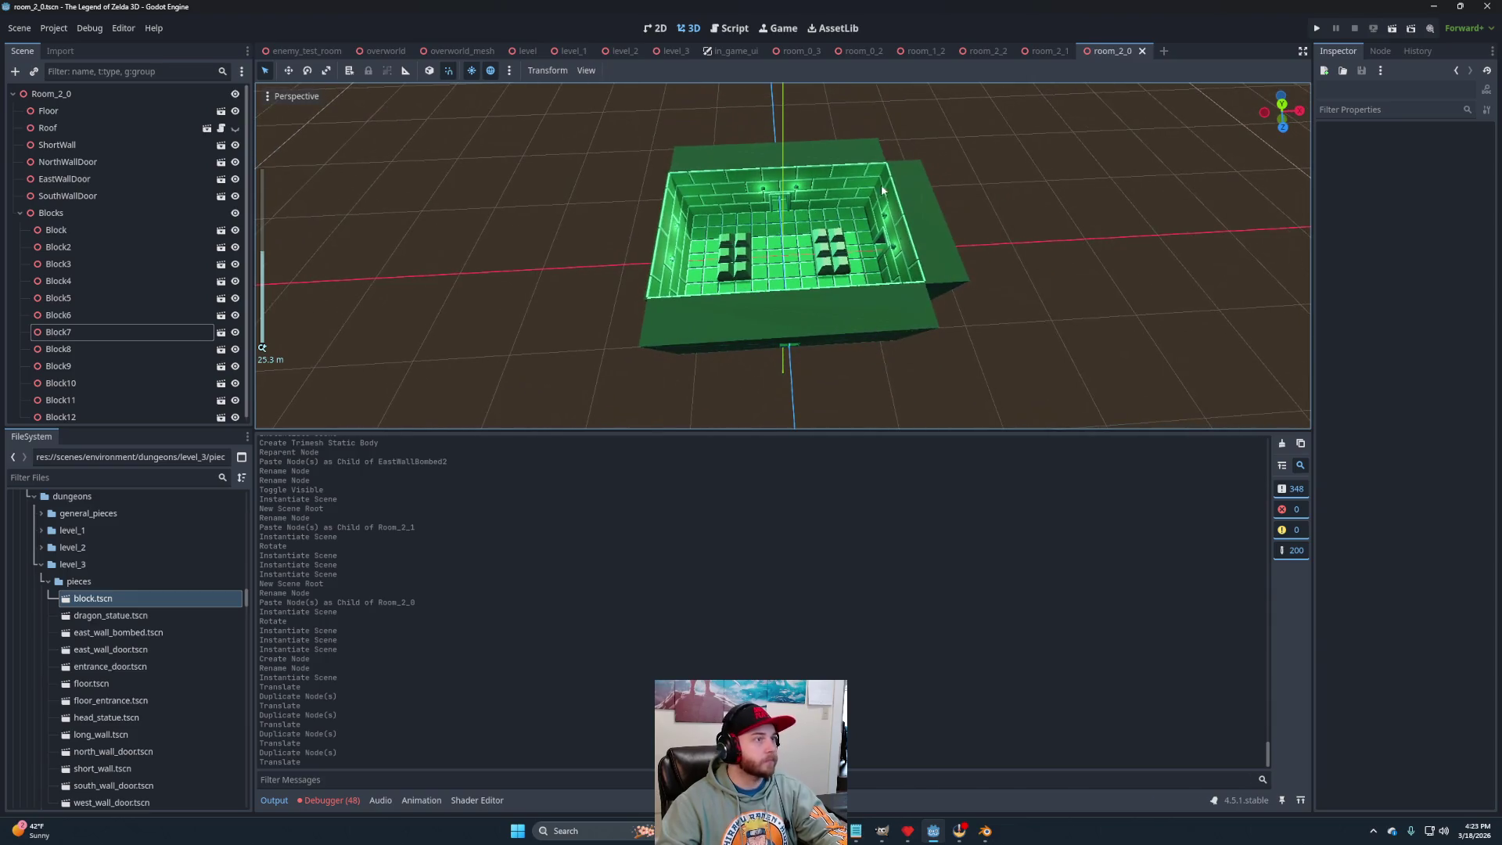
left_click(19, 212)
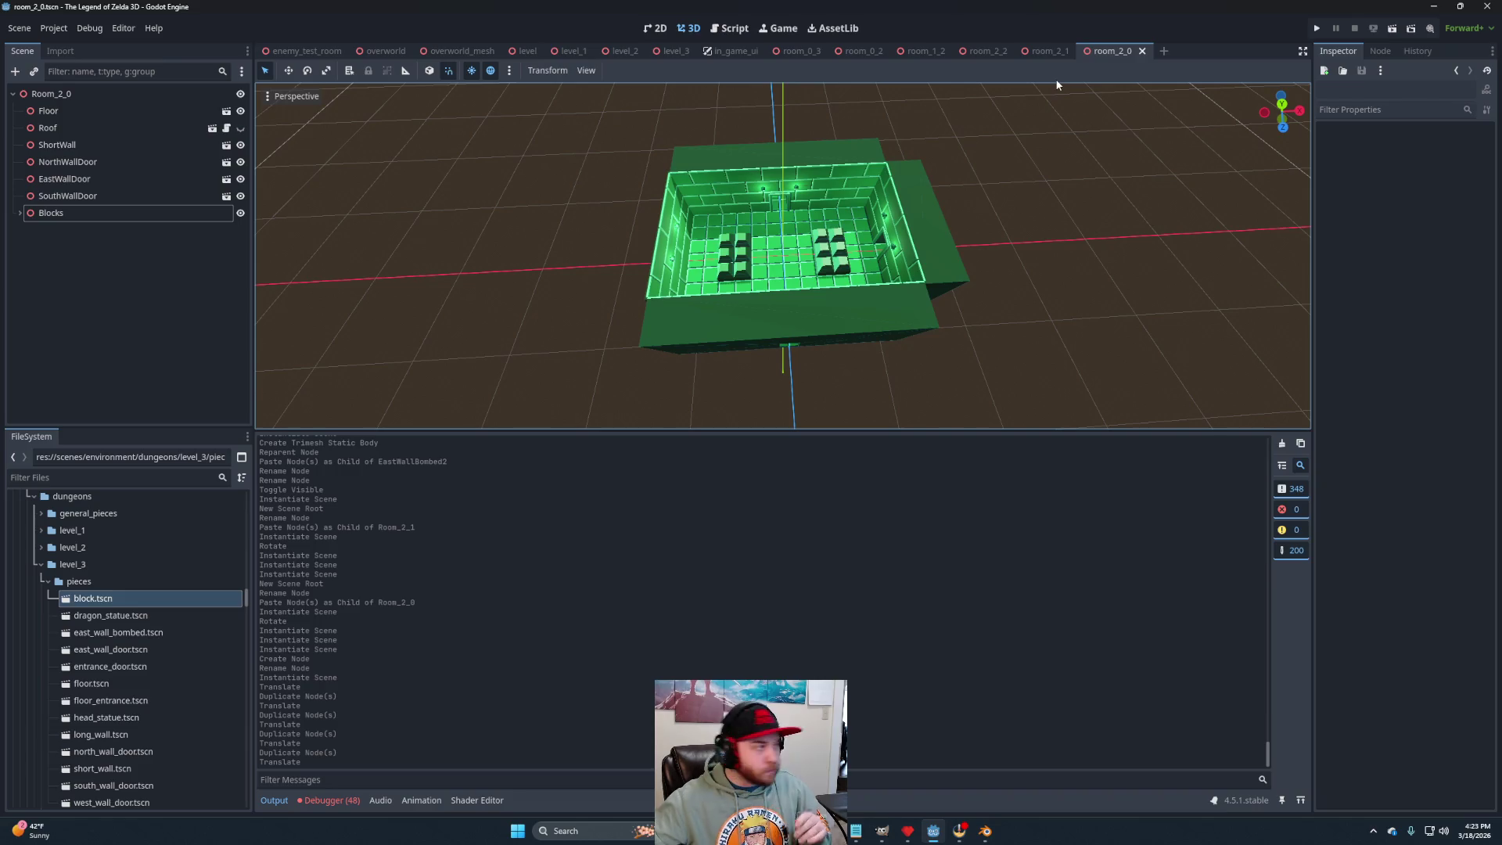
Create a new 3D scene whose root node is named Room_1_0.
left_click(1163, 51)
left_click(74, 132)
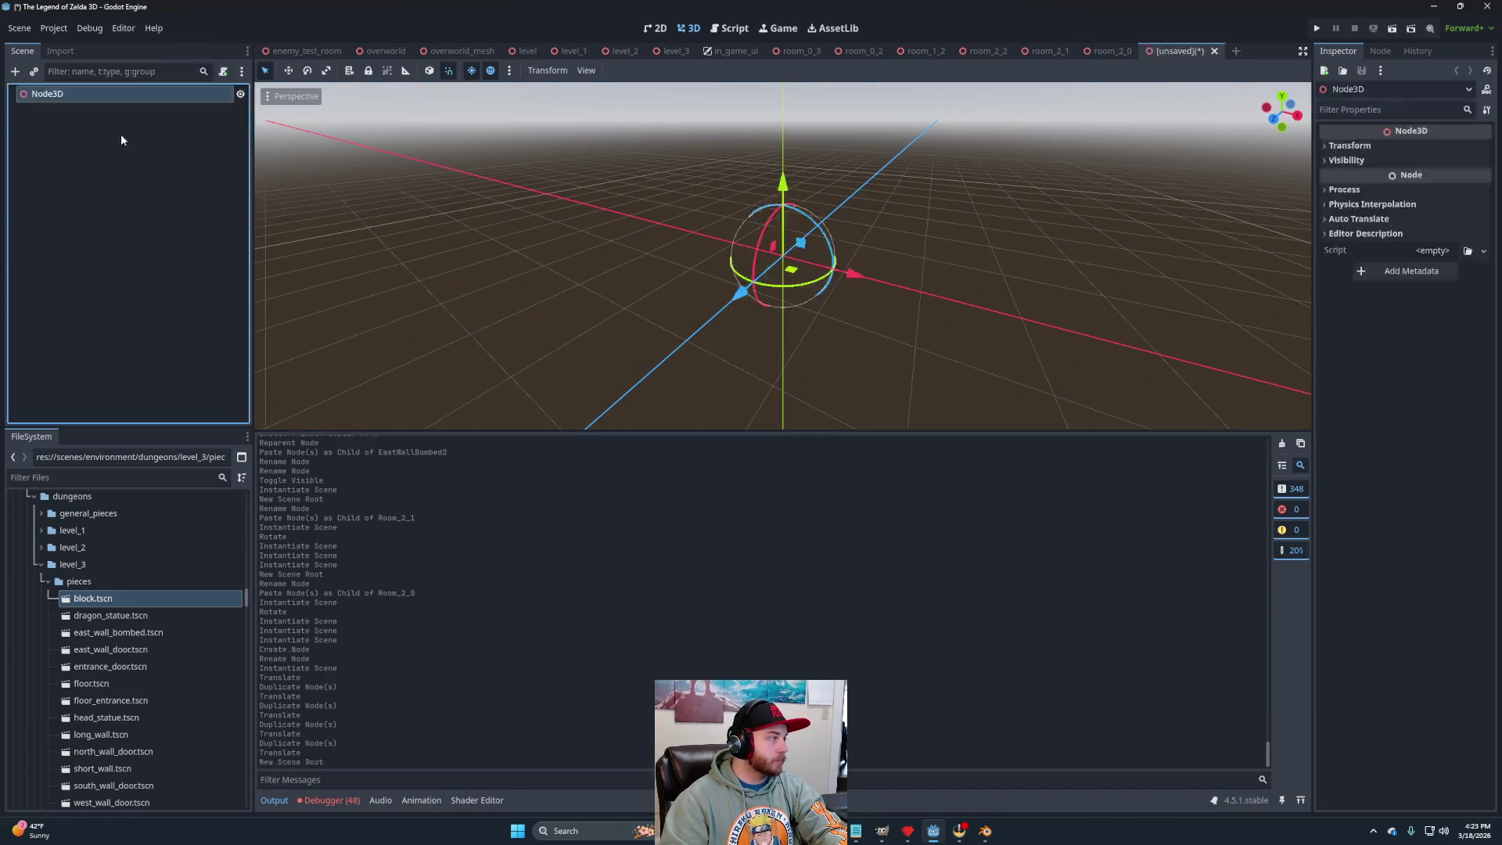
double_click(57, 101)
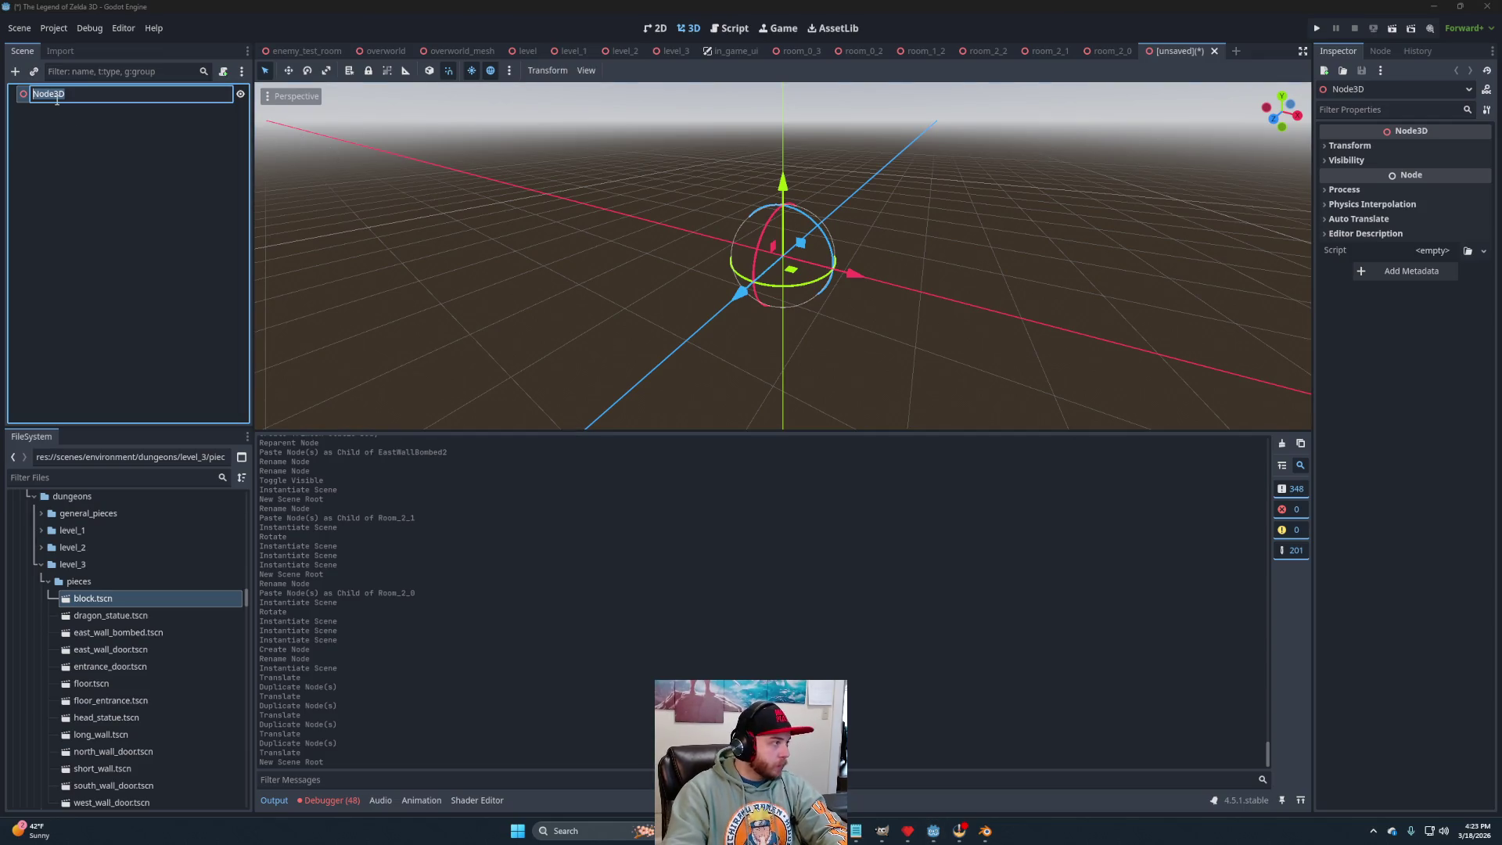
type("Room_1_0")
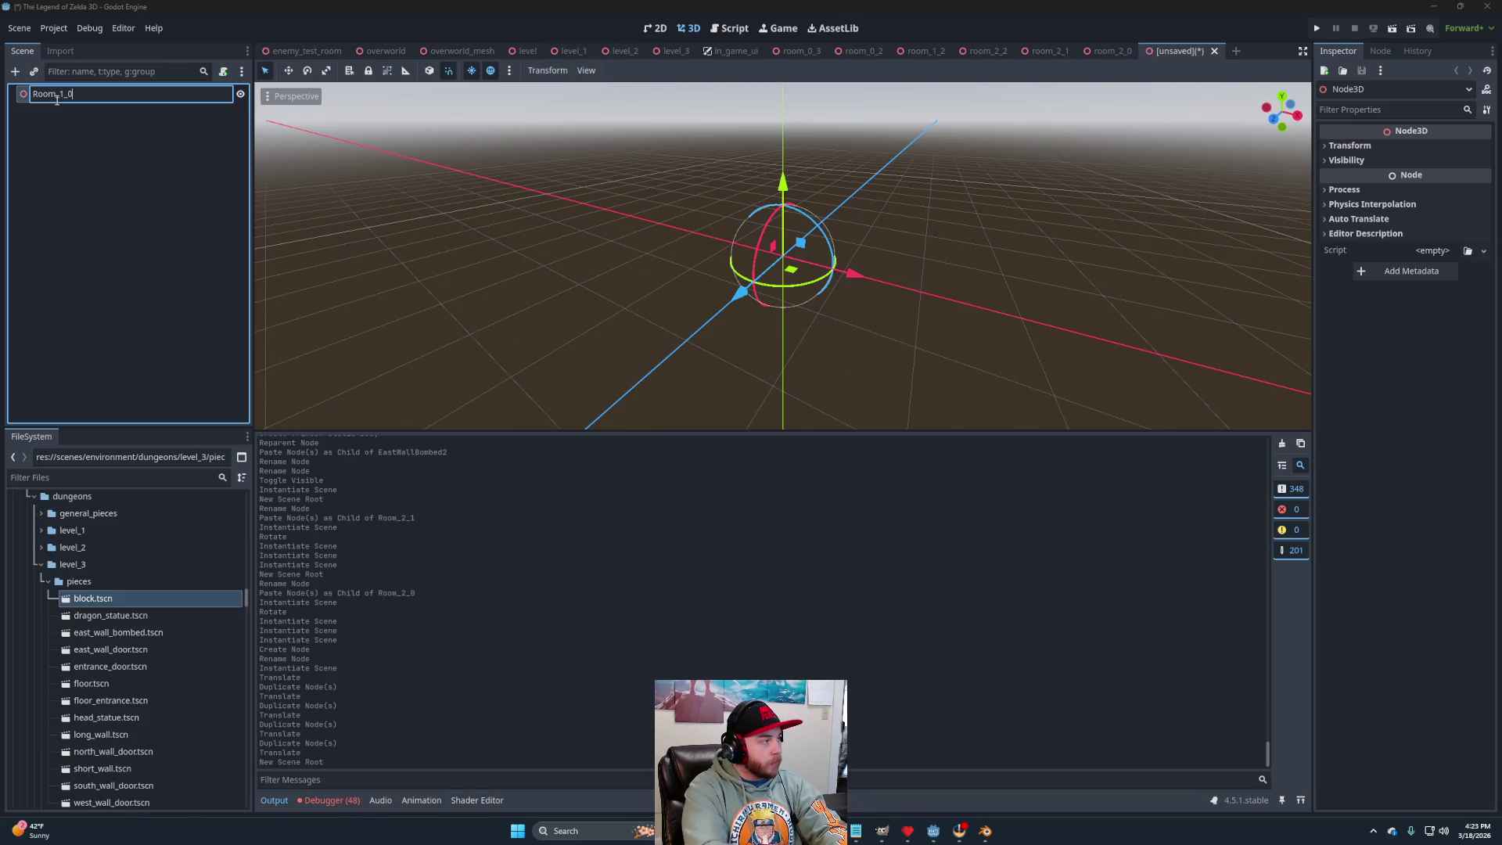
key("Return")
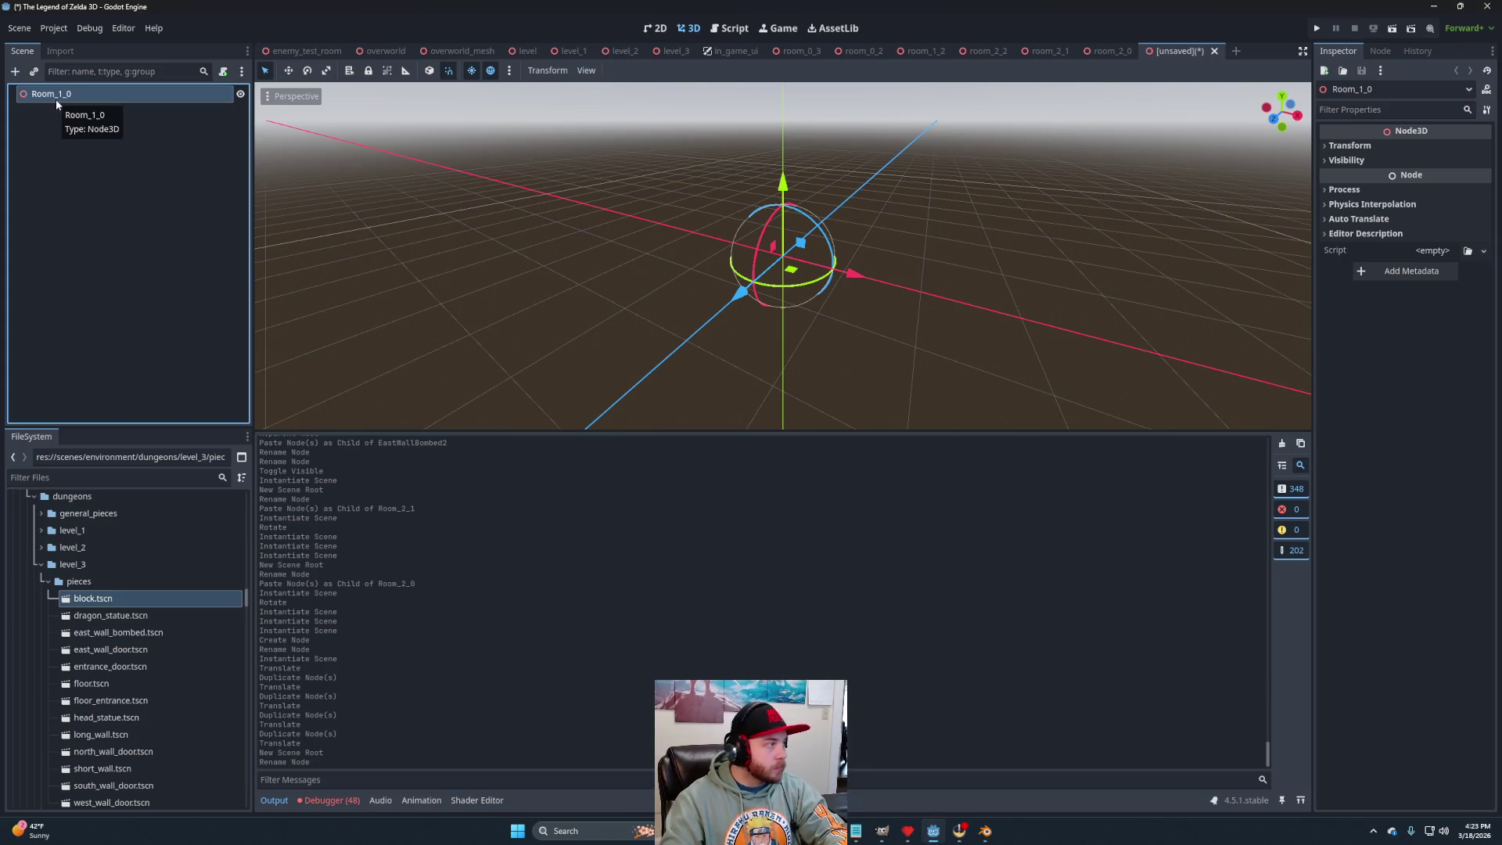
Copy Floor and Roof from room_2_0 and paste them into Room_1_0.
left_click(1111, 51)
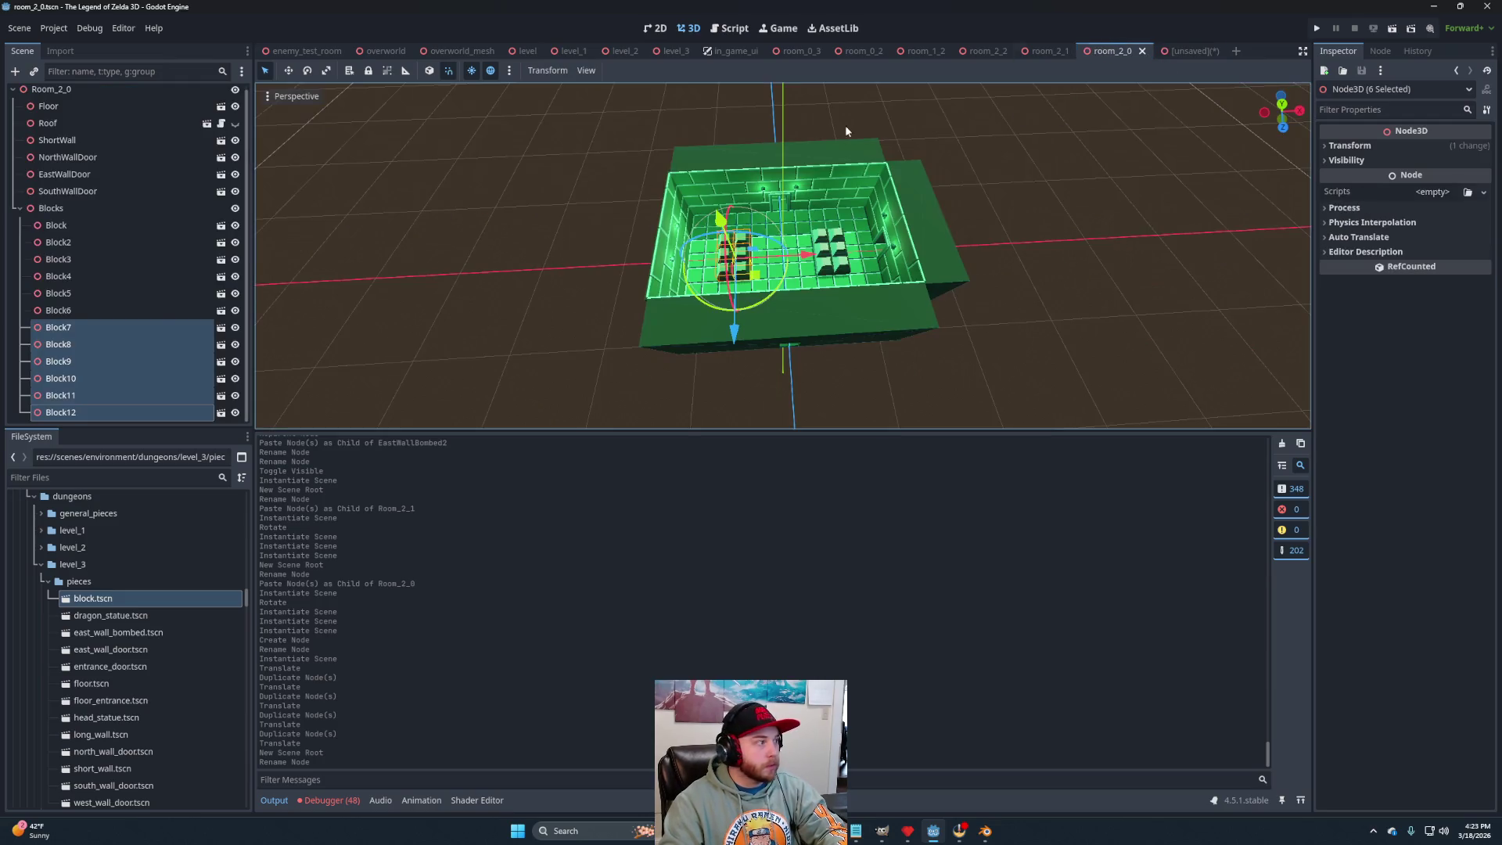
left_click(20, 208)
left_click(64, 111)
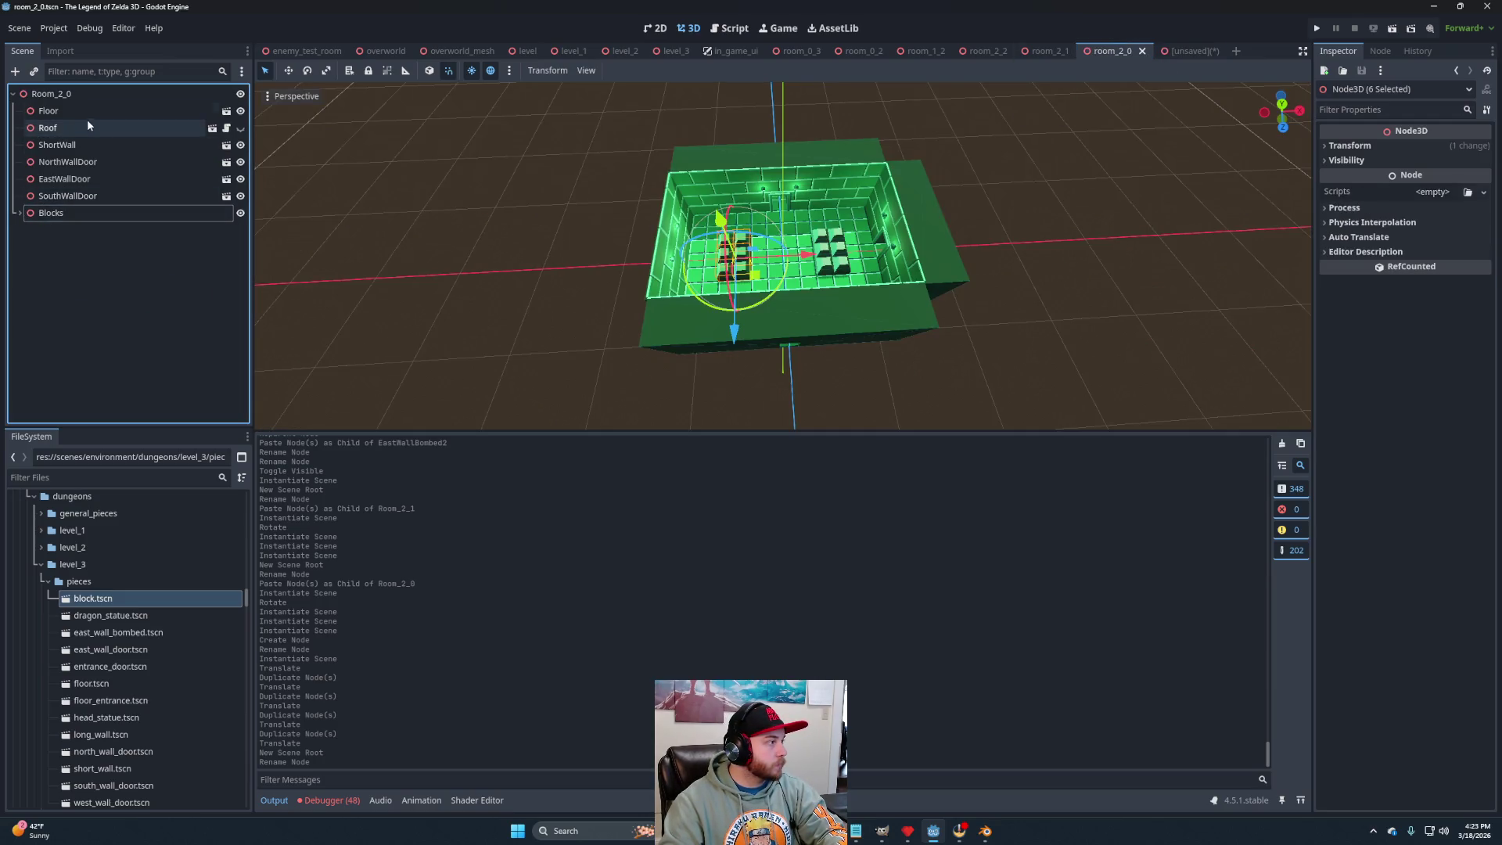
left_click(64, 128, "shift")
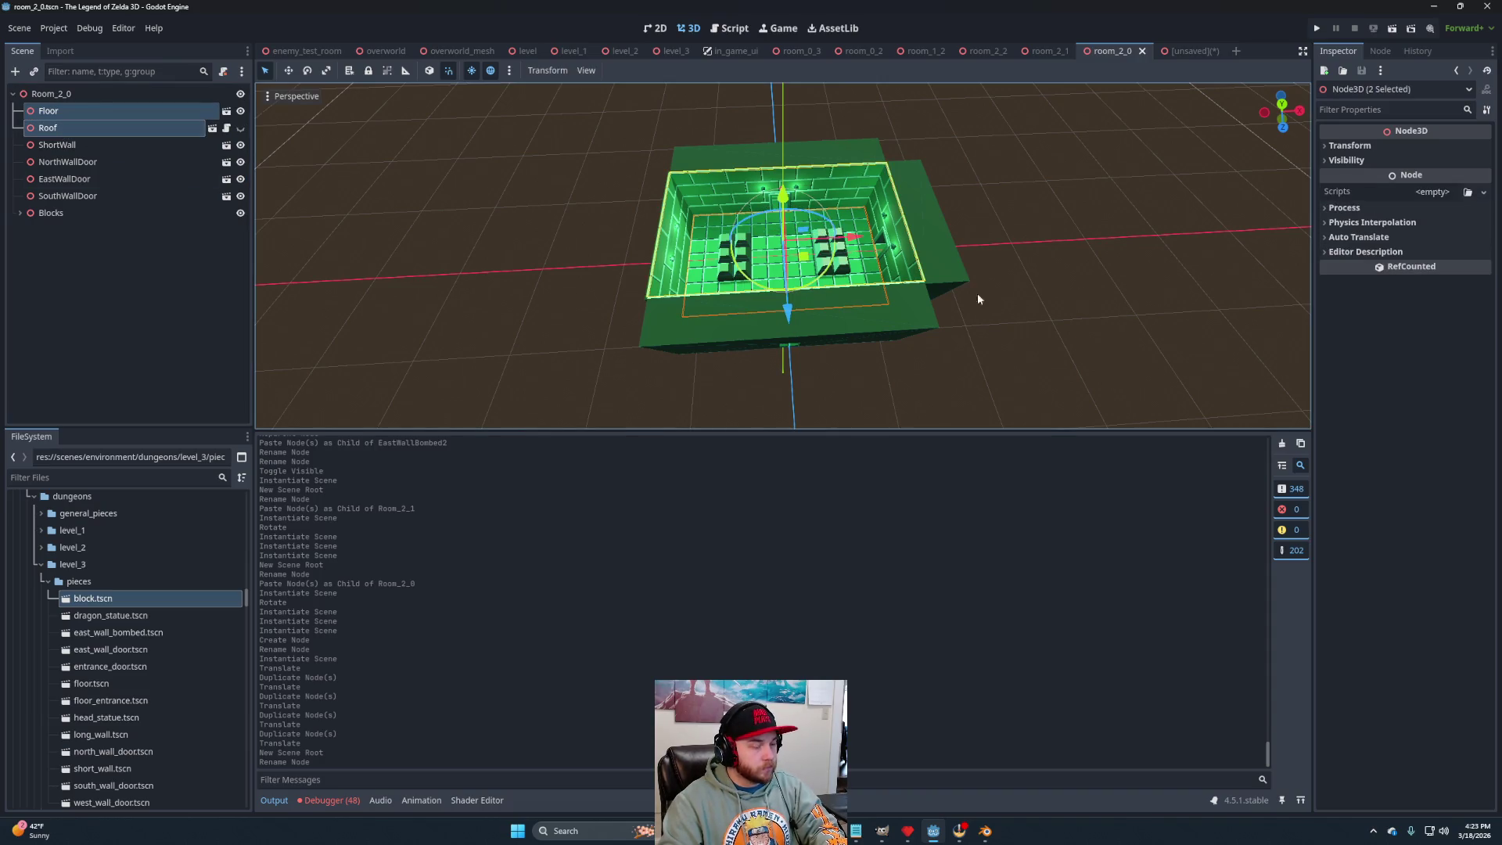
left_click(1193, 51)
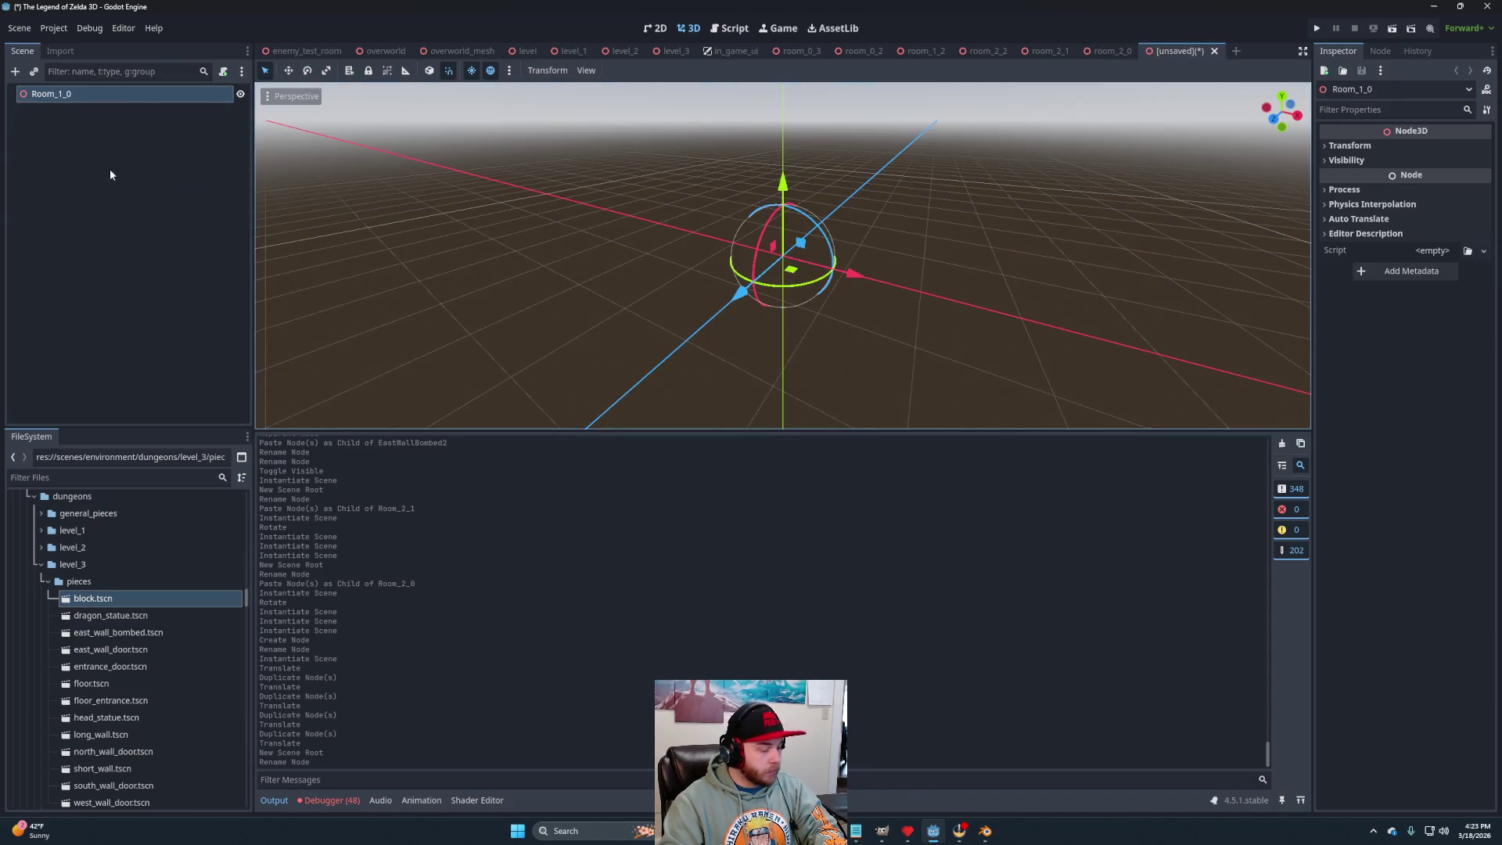
key("ctrl+v")
Add NorthWallDoor, two ShortWalls and a LongWall, rotating them to enclose the floor.
key("f")
scroll(786, 270, "down", 2)
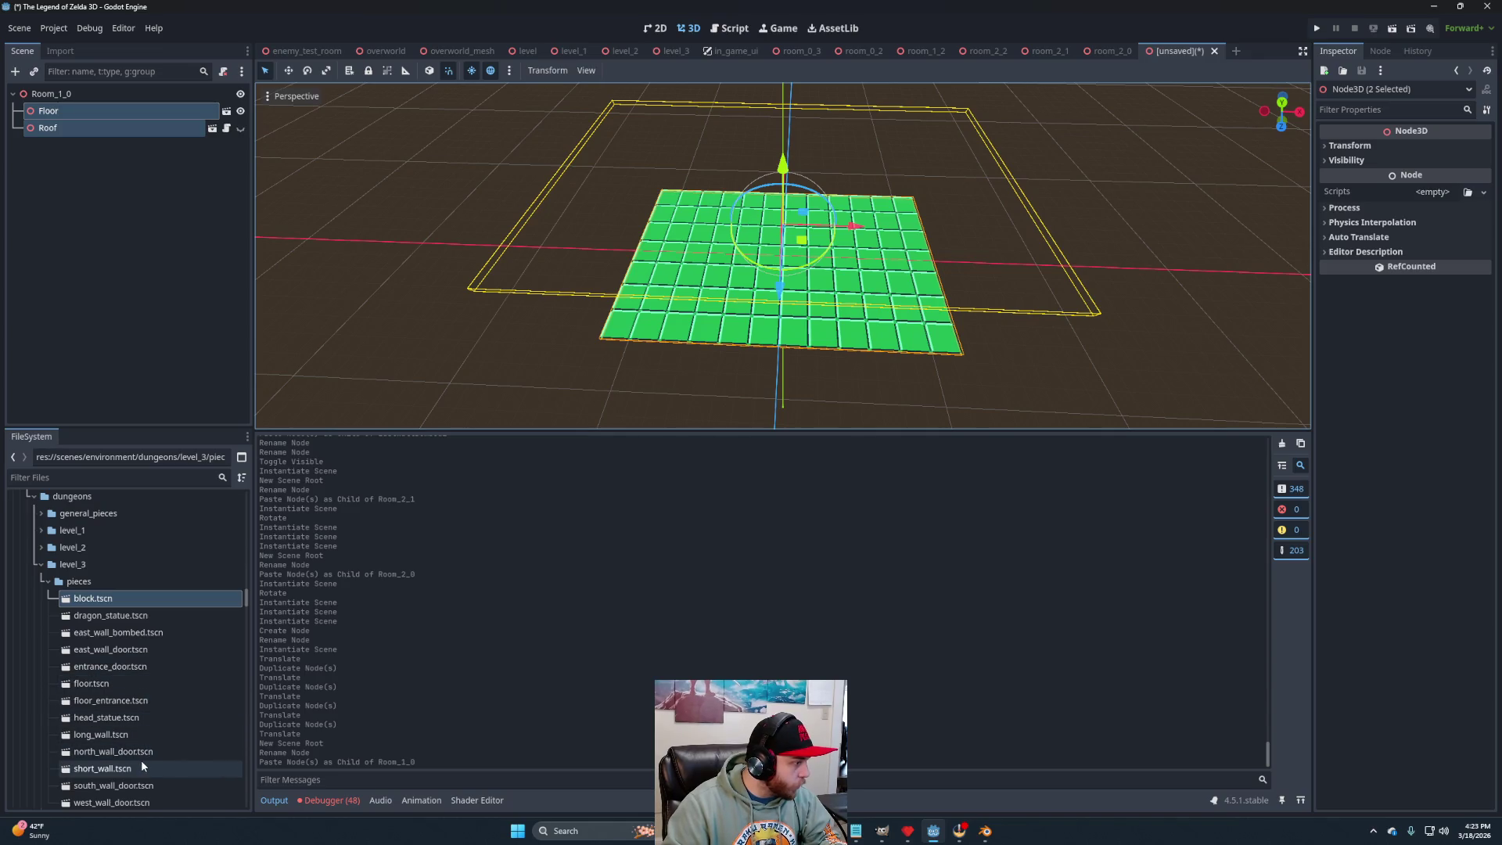
mouse_move(120, 754)
left_mouse_down()
mouse_move(118, 383)
mouse_move(74, 95)
left_mouse_up()
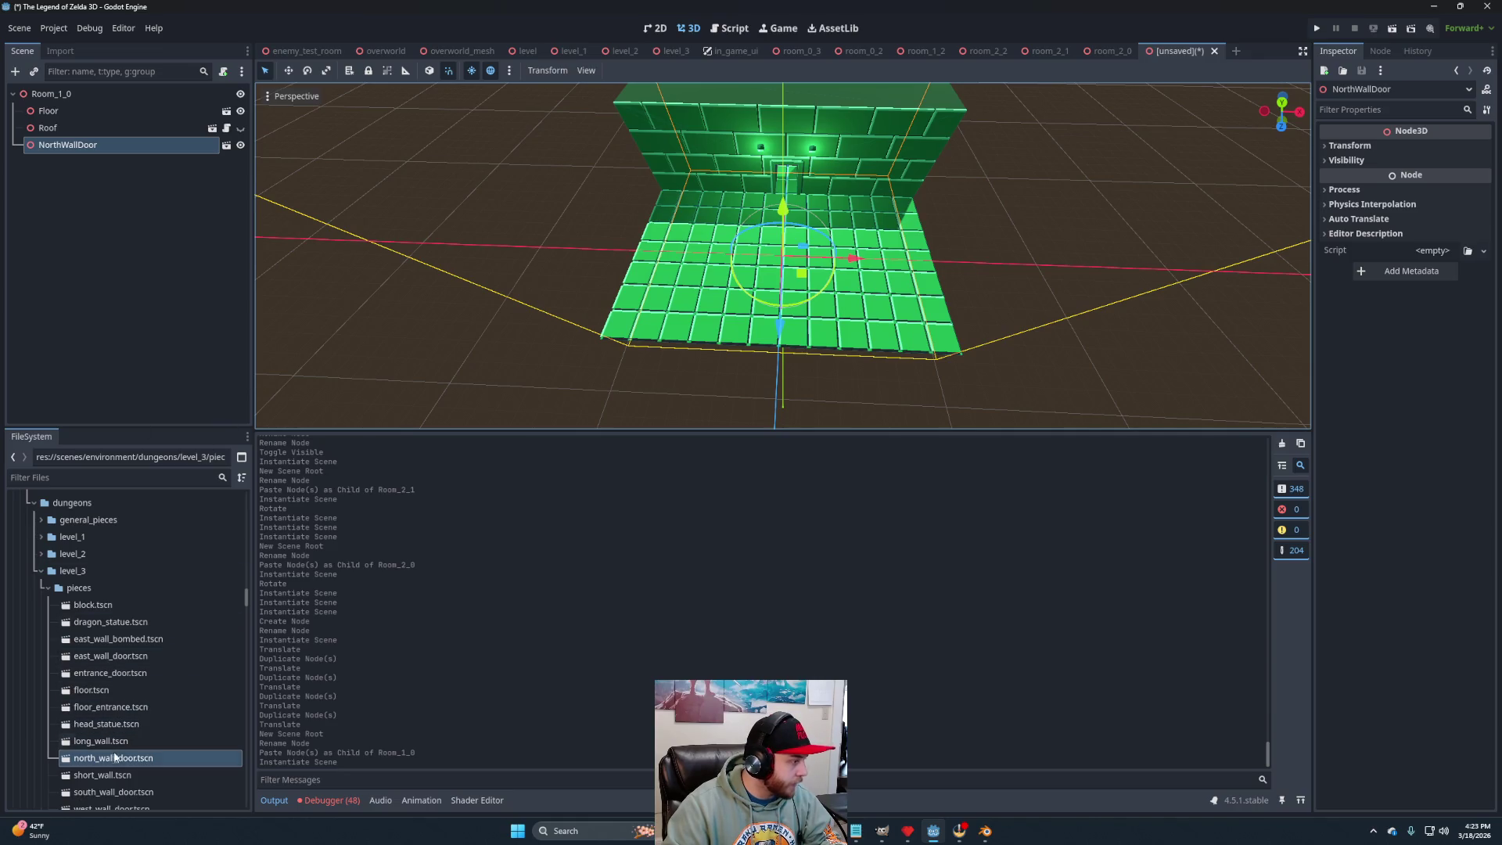
left_click_drag(106, 775, 119, 94)
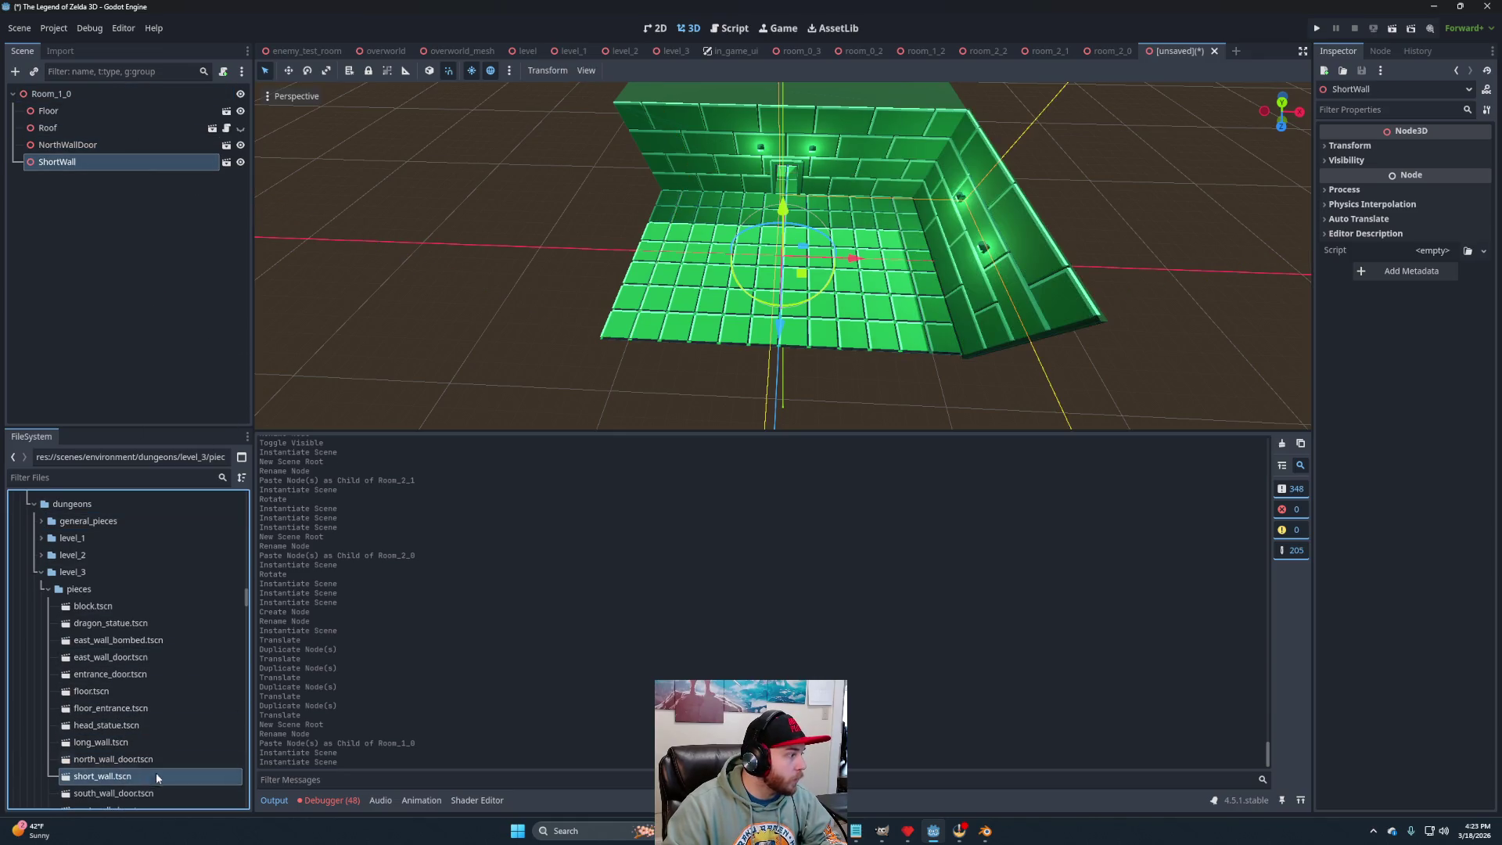
left_click_drag(130, 774, 119, 94)
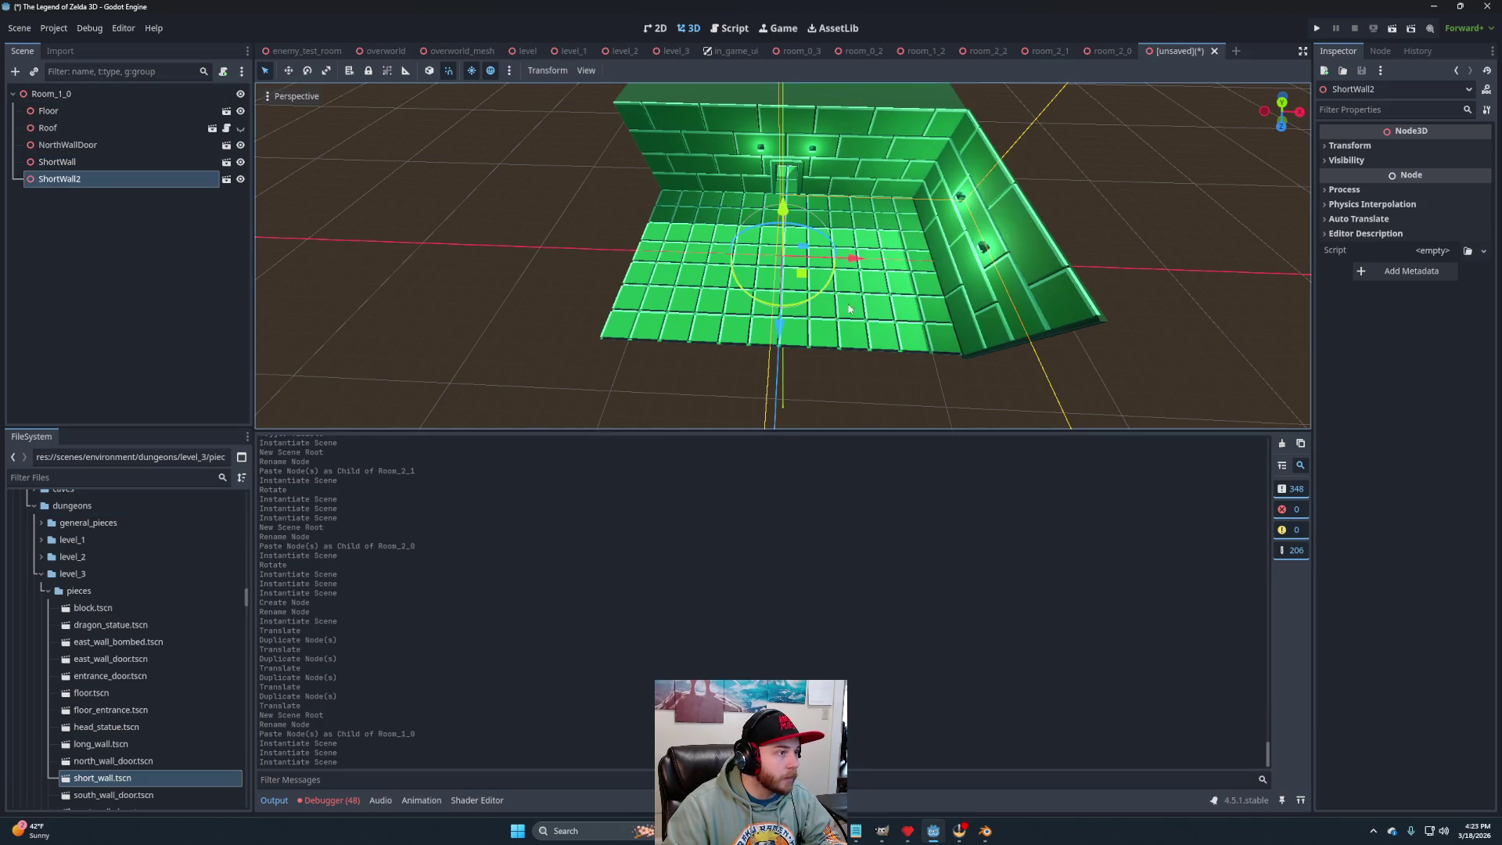
left_click_drag(734, 284, 657, 284)
mouse_move(100, 744)
left_mouse_down()
mouse_move(71, 182)
mouse_move(100, 94)
left_mouse_up()
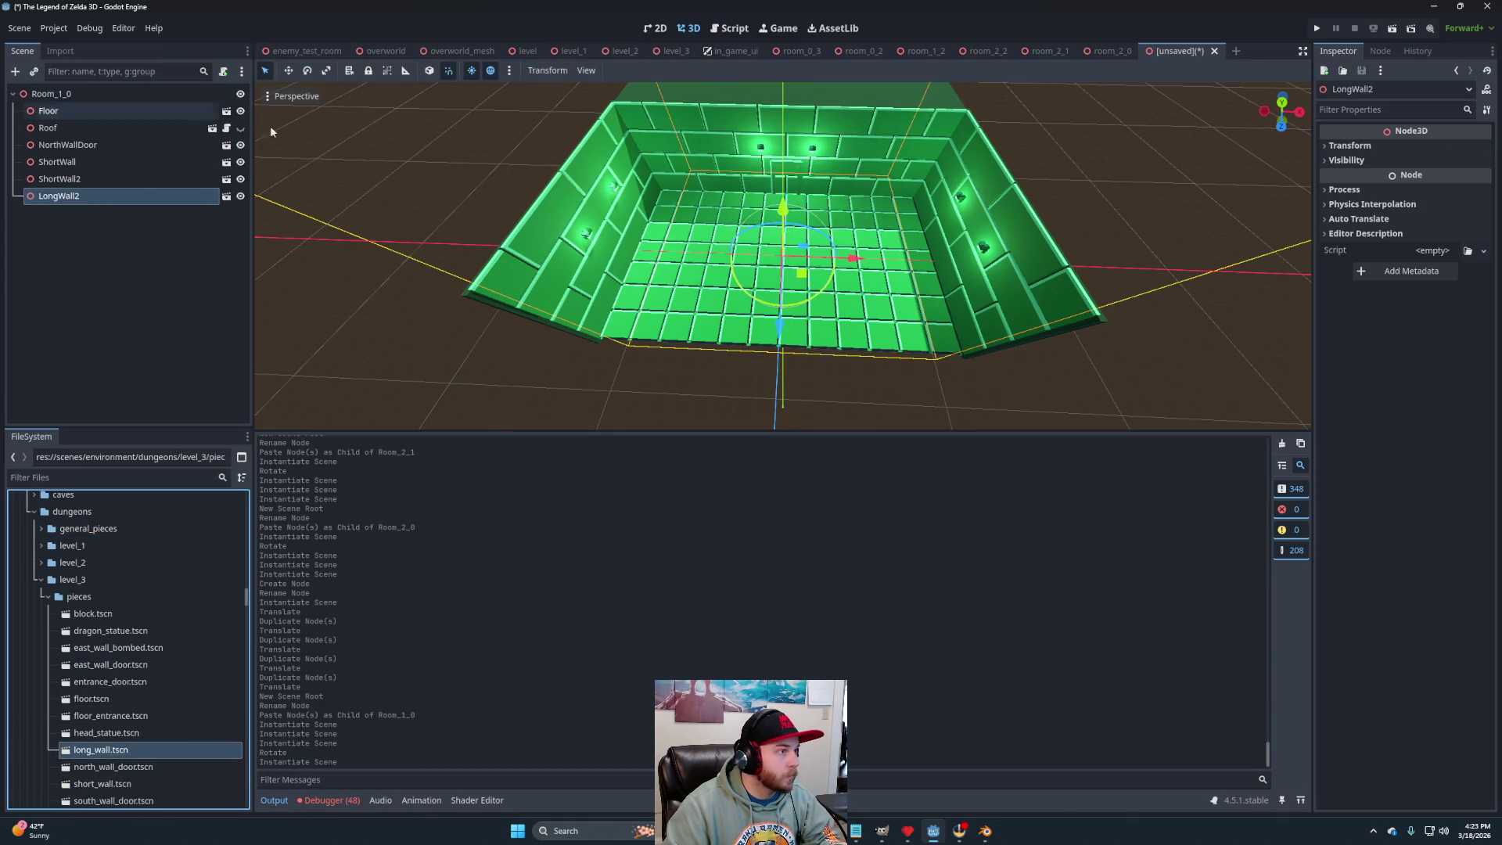
left_click_drag(815, 297, 917, 313)
scroll(765, 327, "up", 8)
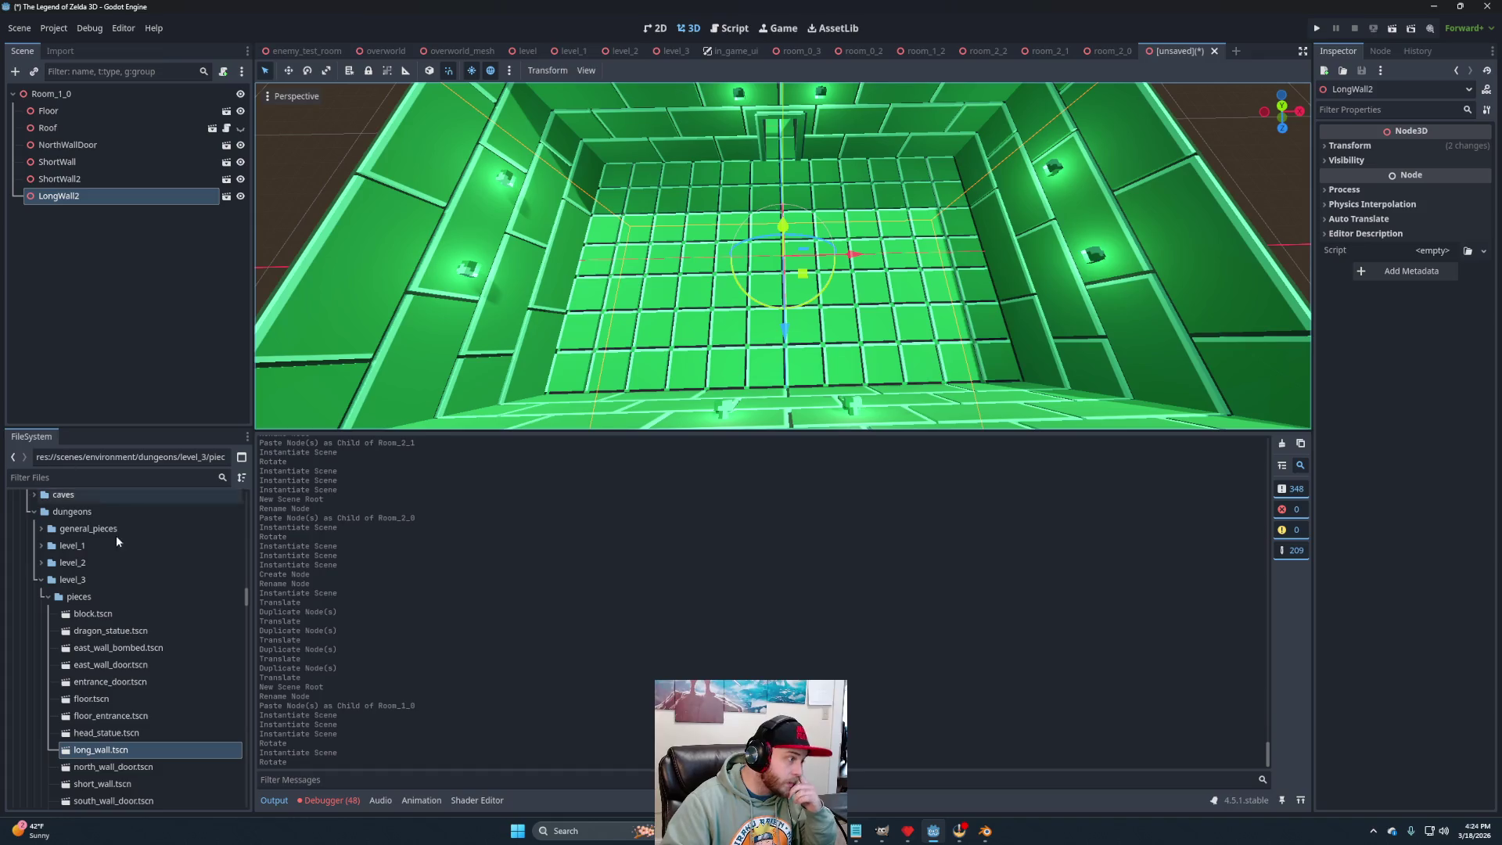
left_click(58, 112)
Create a Node3D named Blocks under Room_1_0, restoring the briefly deleted Floor.
key("Delete")
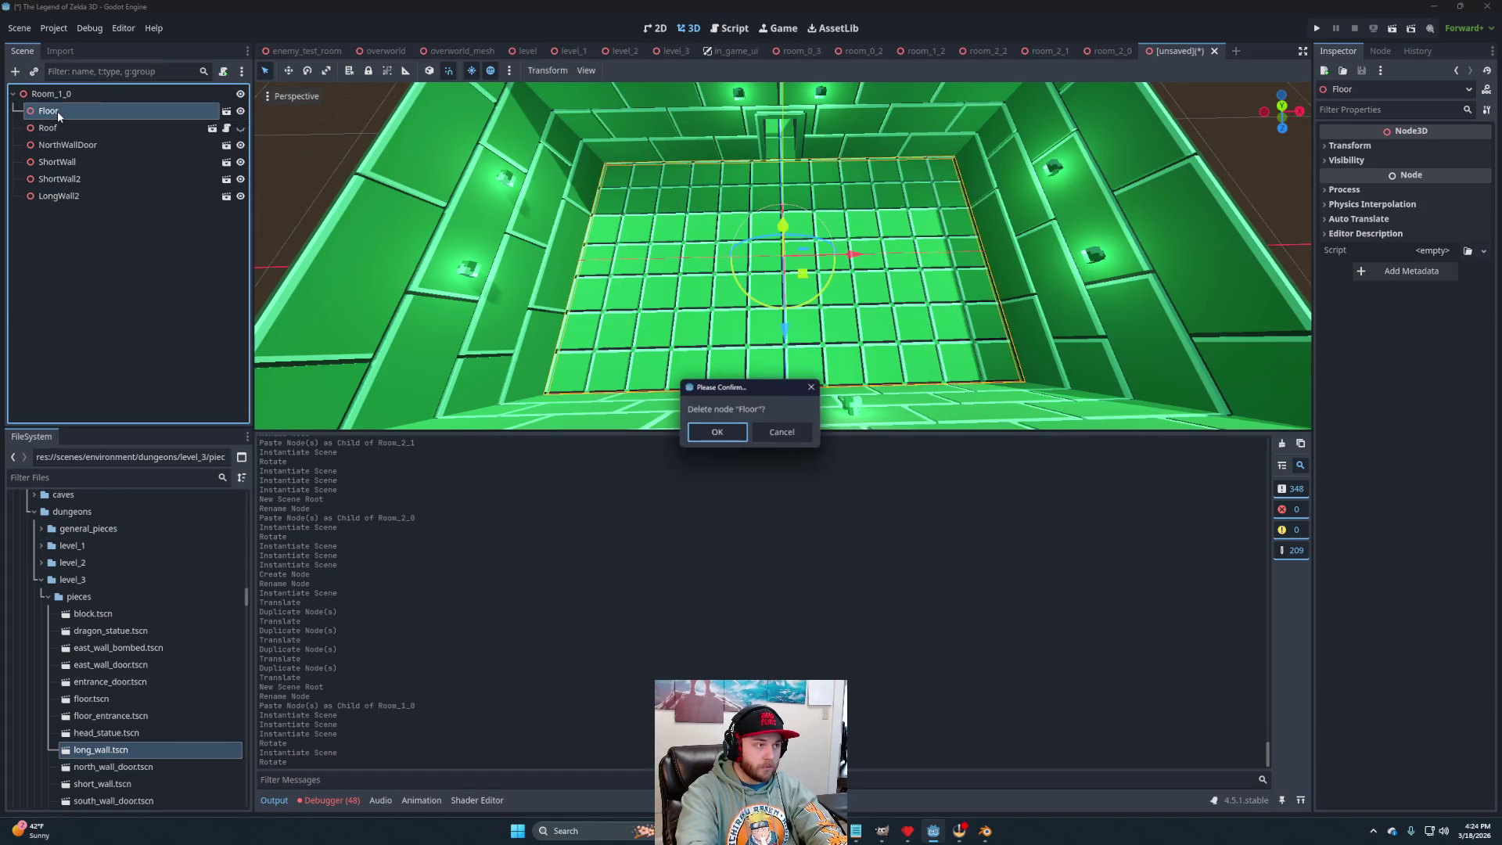
left_click(718, 438)
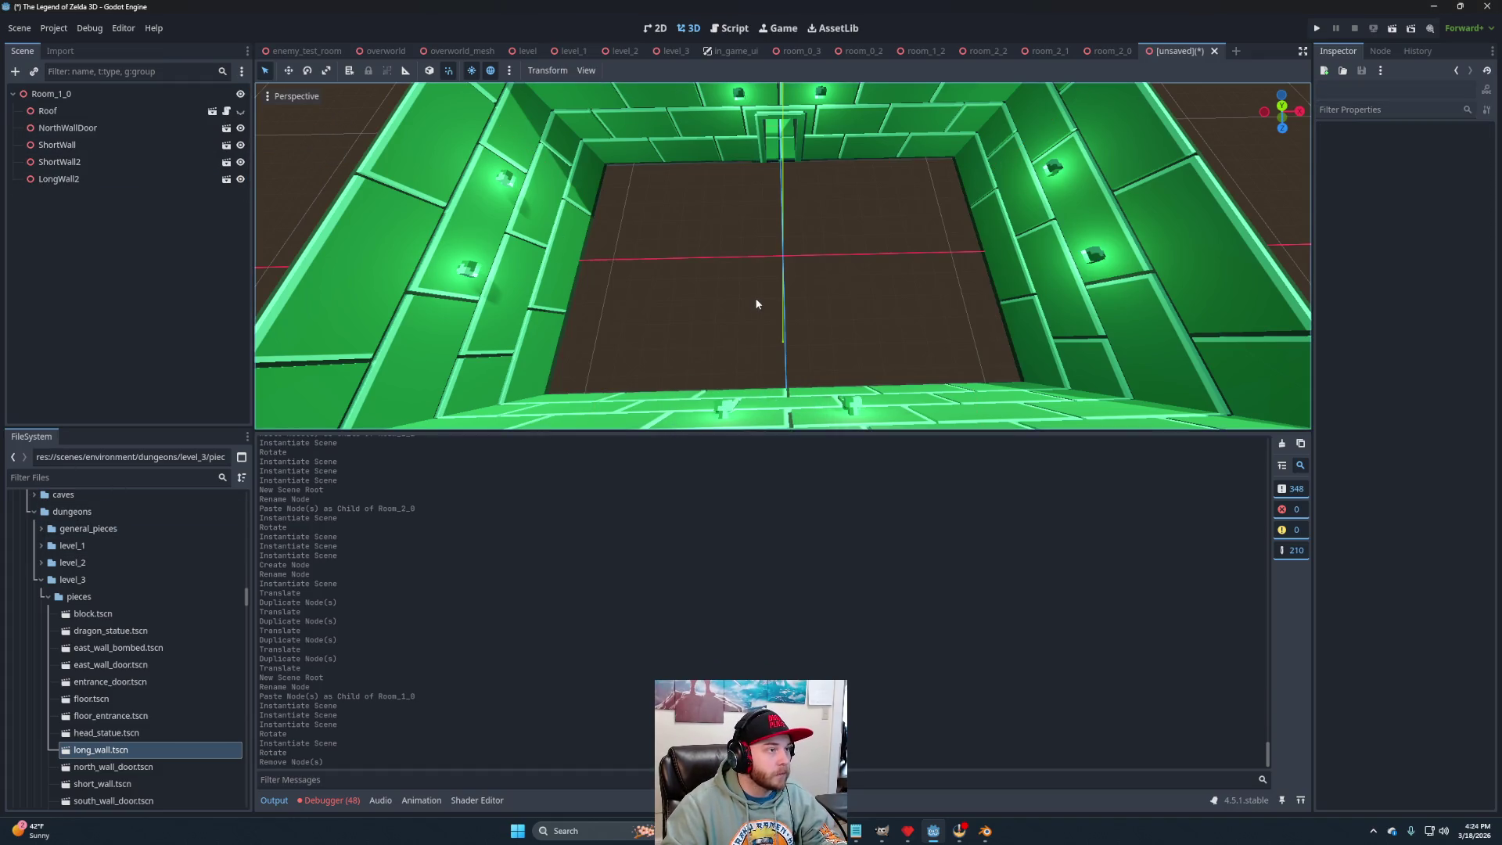
key("ctrl+z")
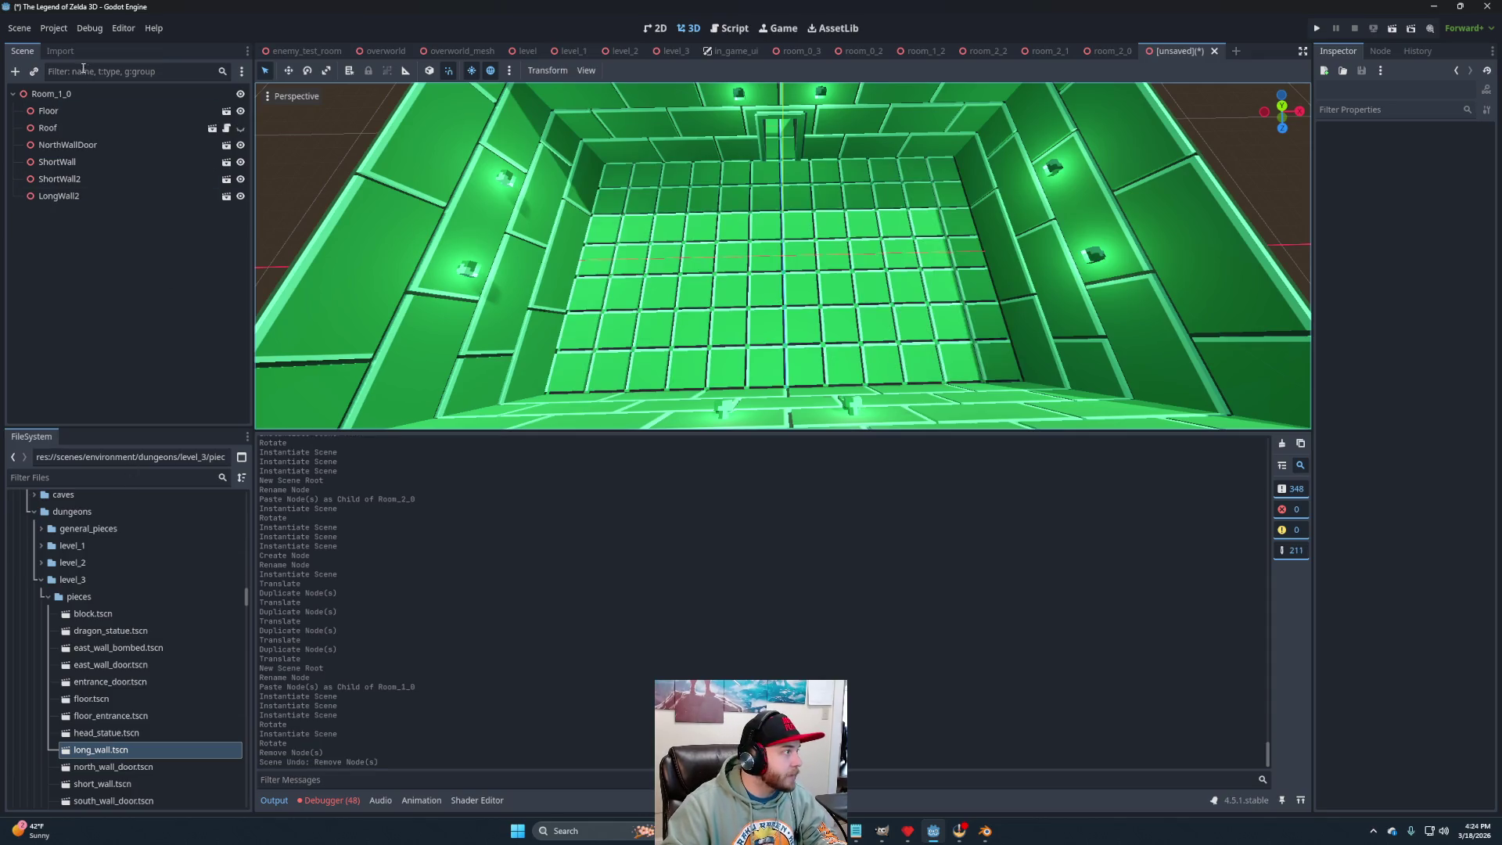
right_click(63, 93)
left_click(102, 99)
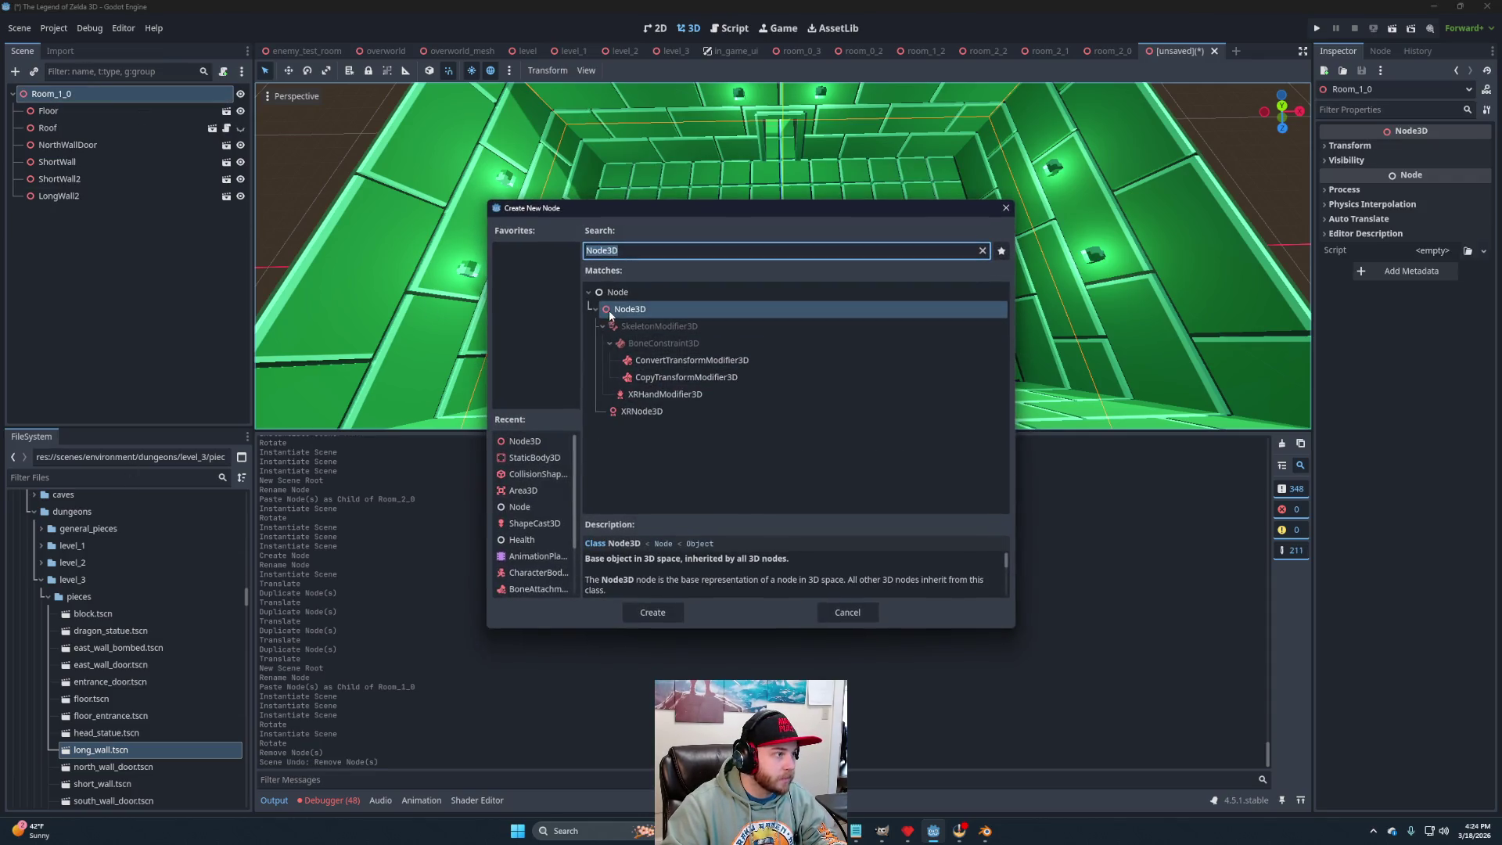
left_click(653, 612)
double_click(76, 217)
type("Blocks")
key("Return")
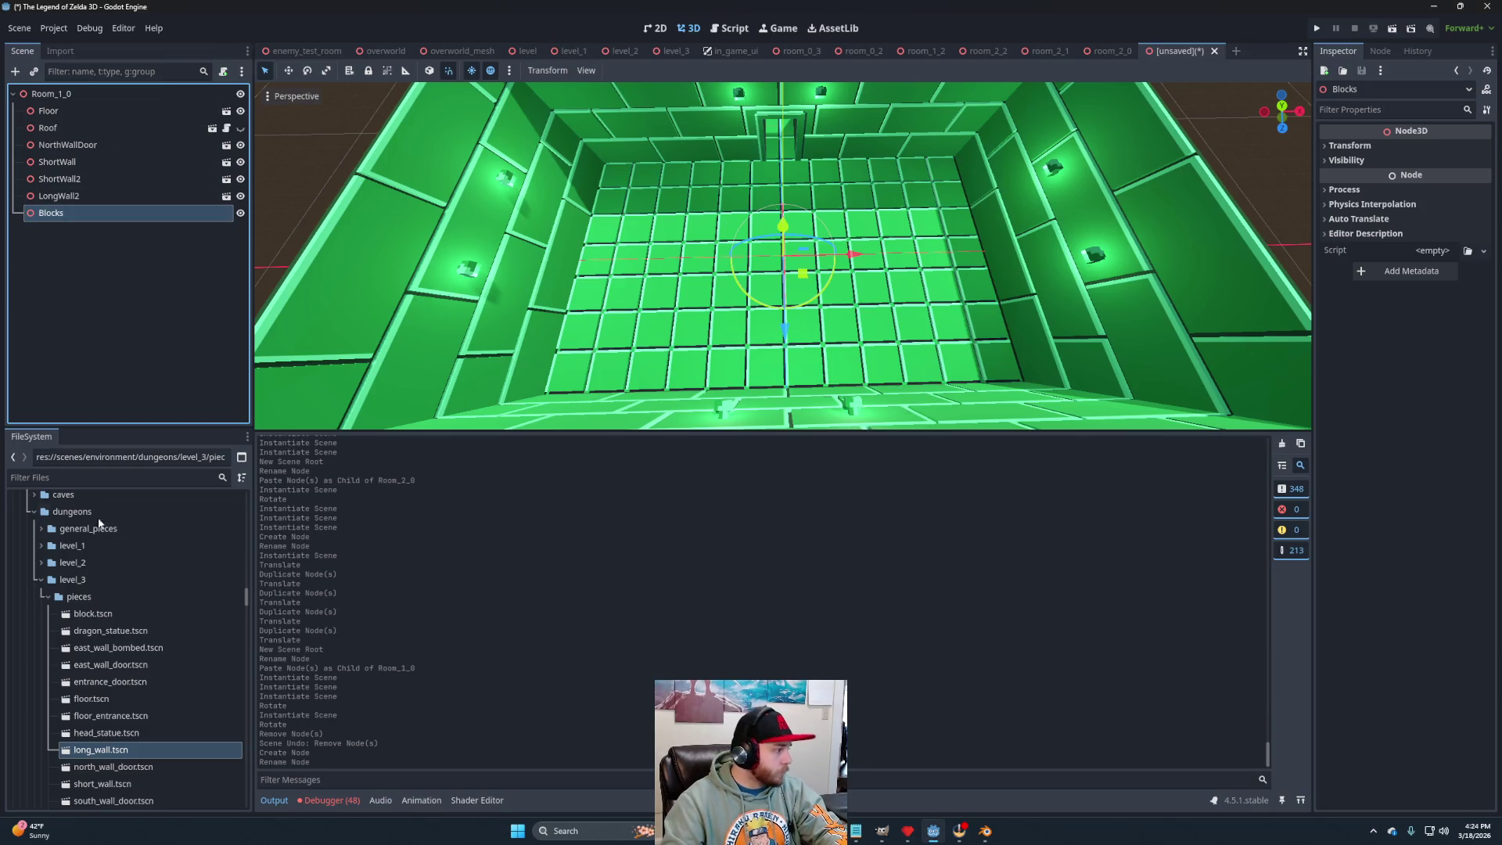
Place a block at the floor's top-right corner and duplicate it into a three-block column.
left_click_drag(92, 615, 78, 227)
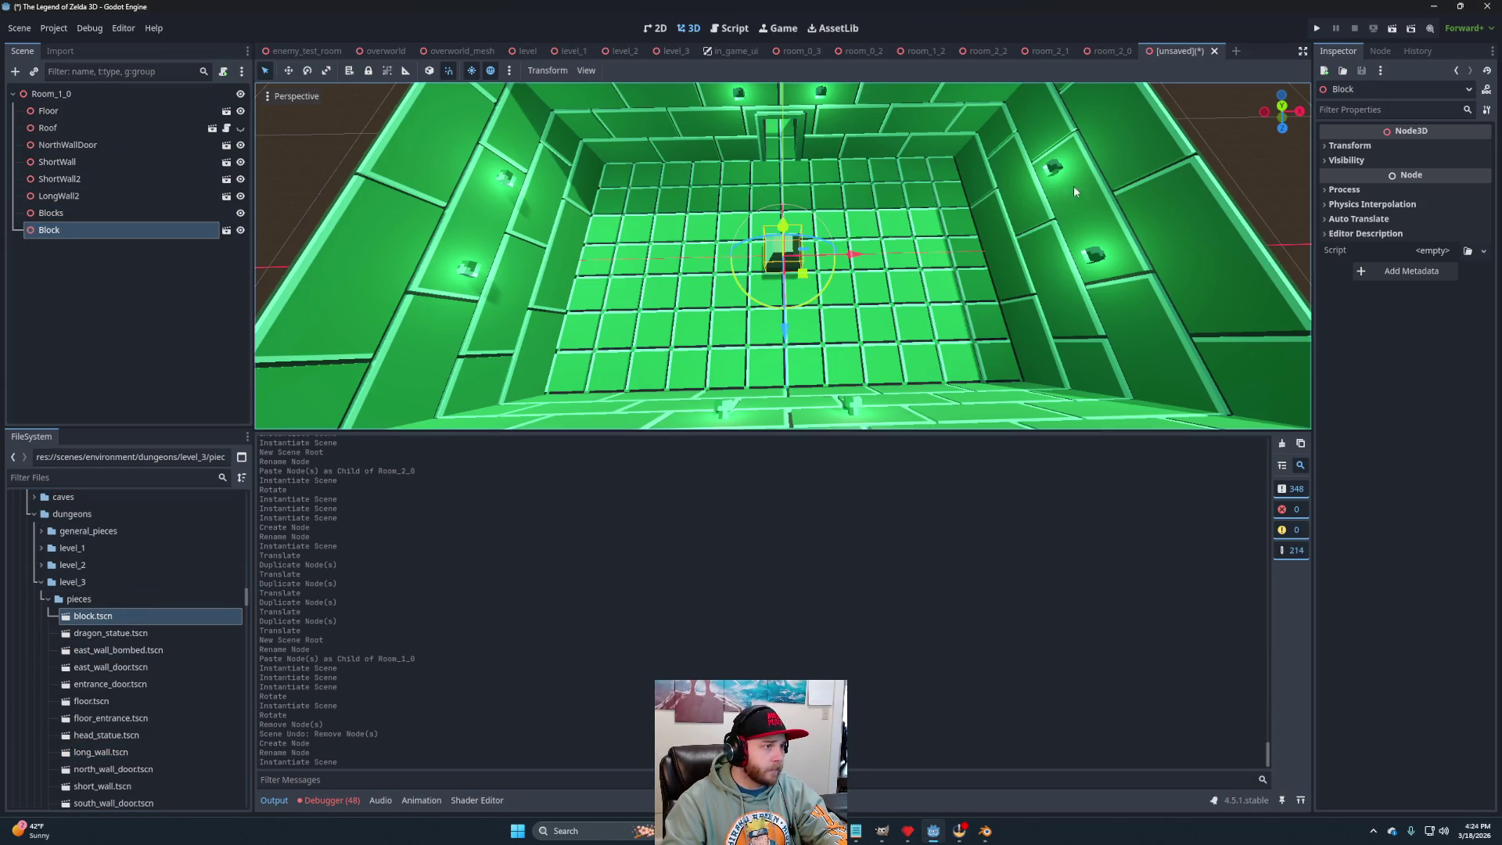
left_click(1284, 108)
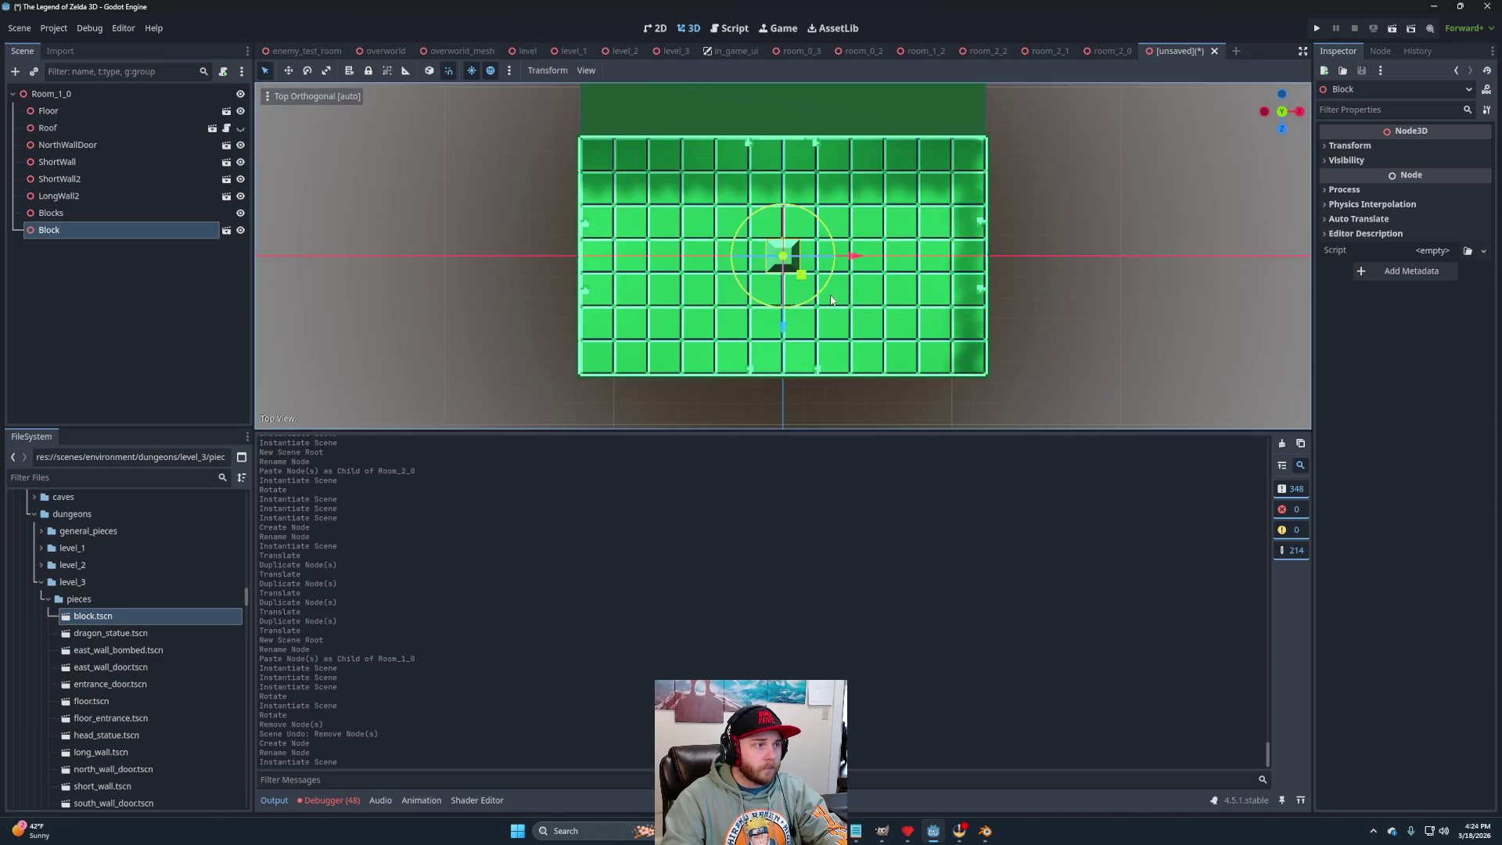
mouse_move(801, 279)
left_mouse_down()
mouse_move(976, 200)
mouse_move(989, 176)
left_mouse_up()
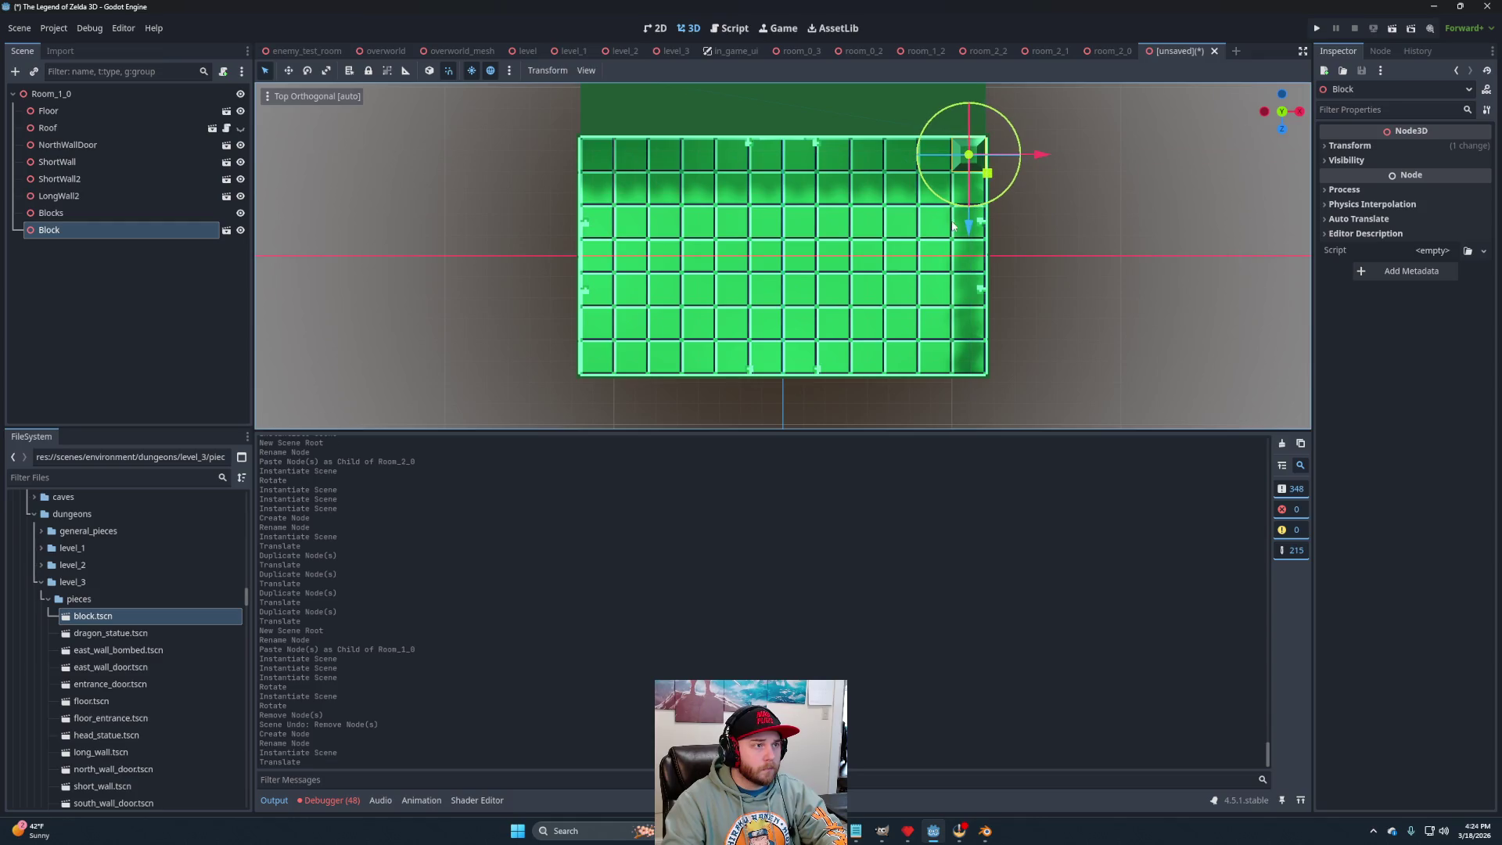
scroll(988, 176, "up", 5)
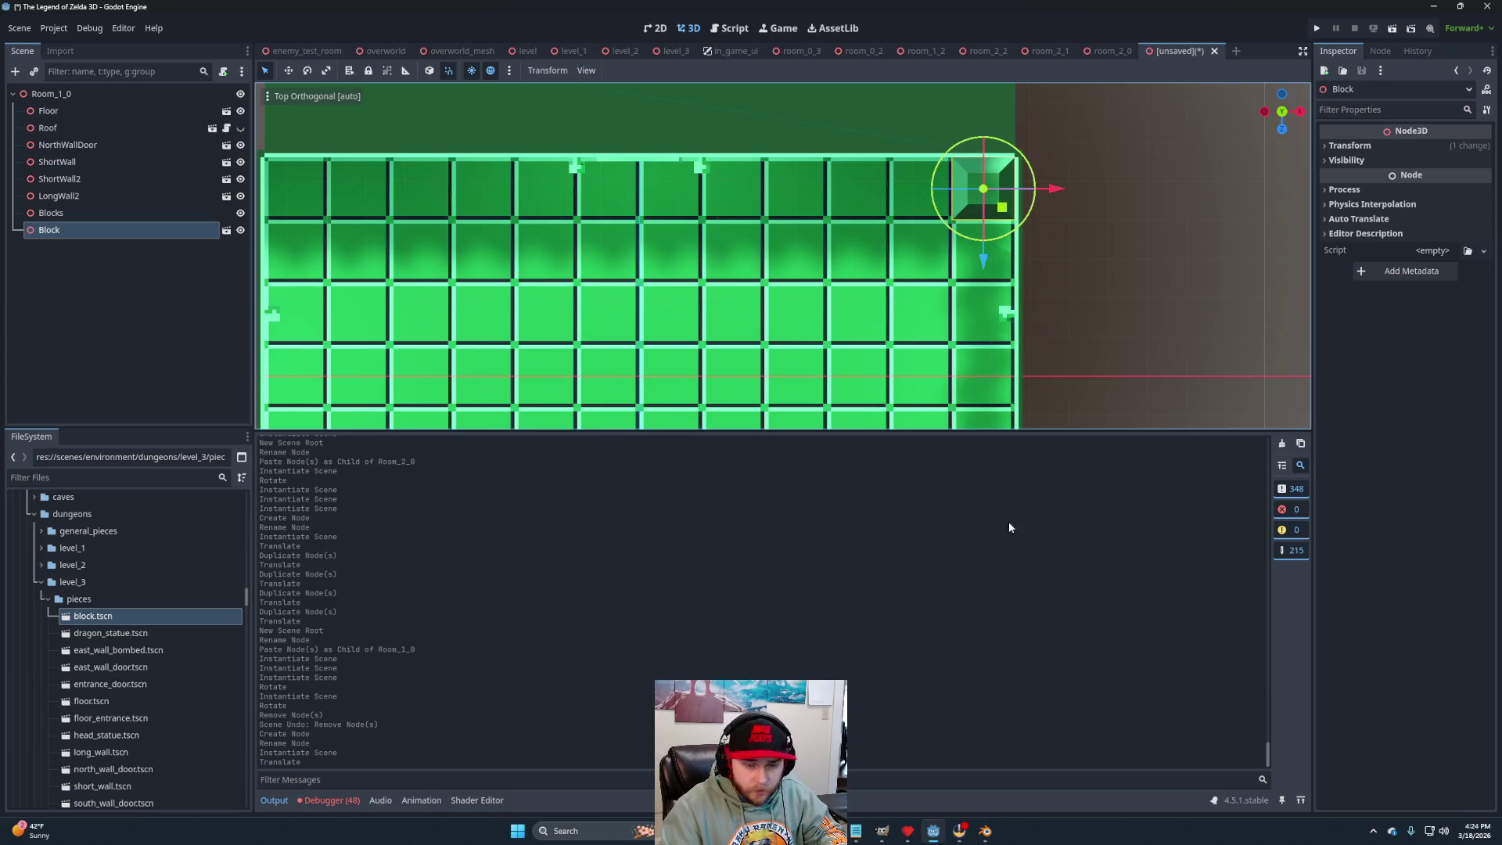
key("ctrl+d")
left_click_drag(983, 270, 1025, 383)
key("ctrl+d")
left_click_drag(977, 322, 992, 387)
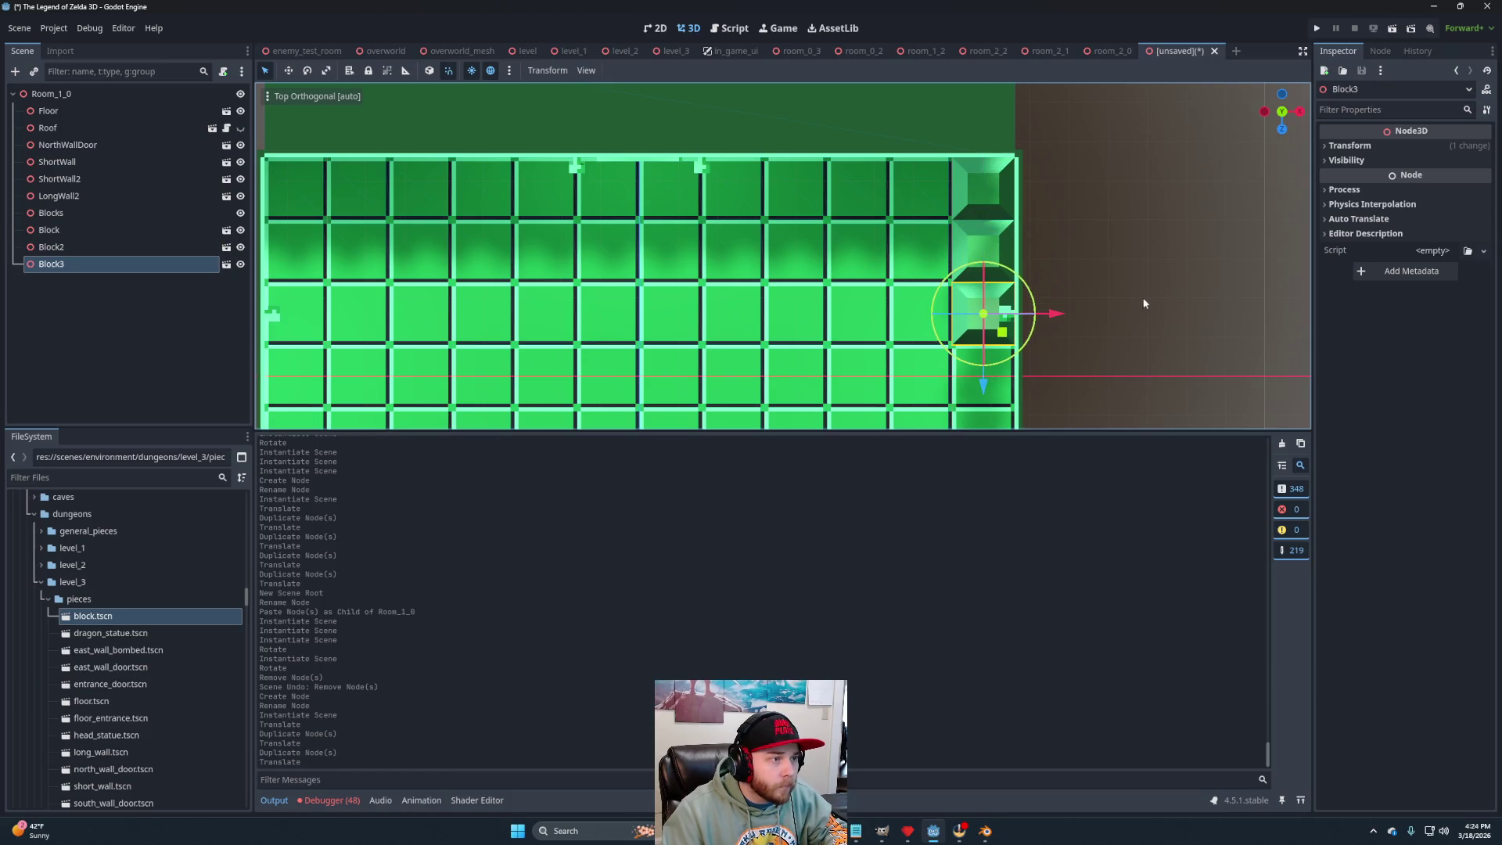
left_click(999, 226, "shift")
Duplicate the three-block column twice, each copy one tile further left.
left_click(999, 206, "shift")
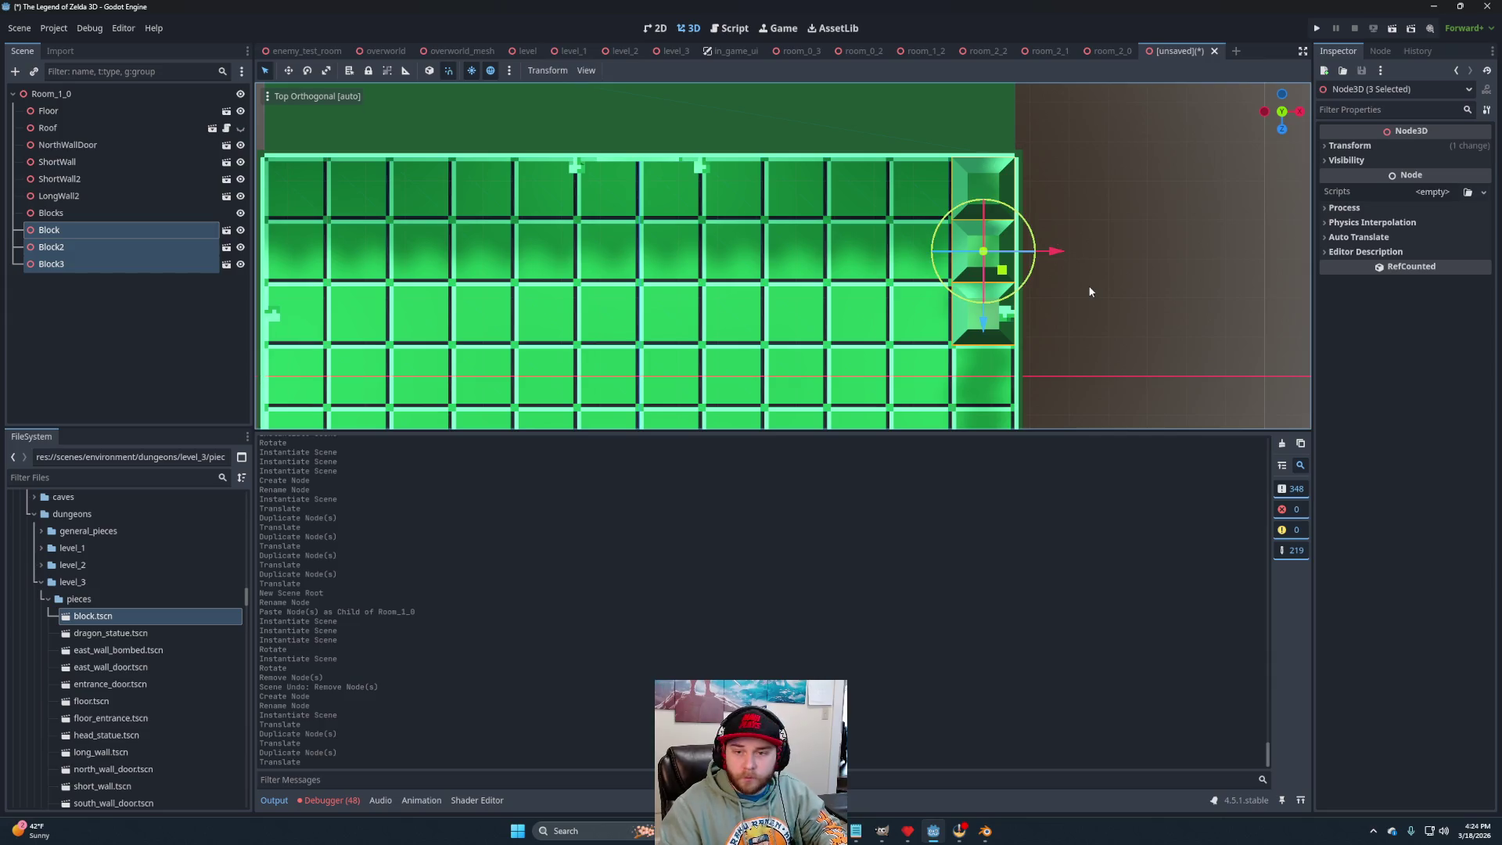
key("ctrl+d")
left_click_drag(1053, 251, 927, 266)
key("ctrl+d")
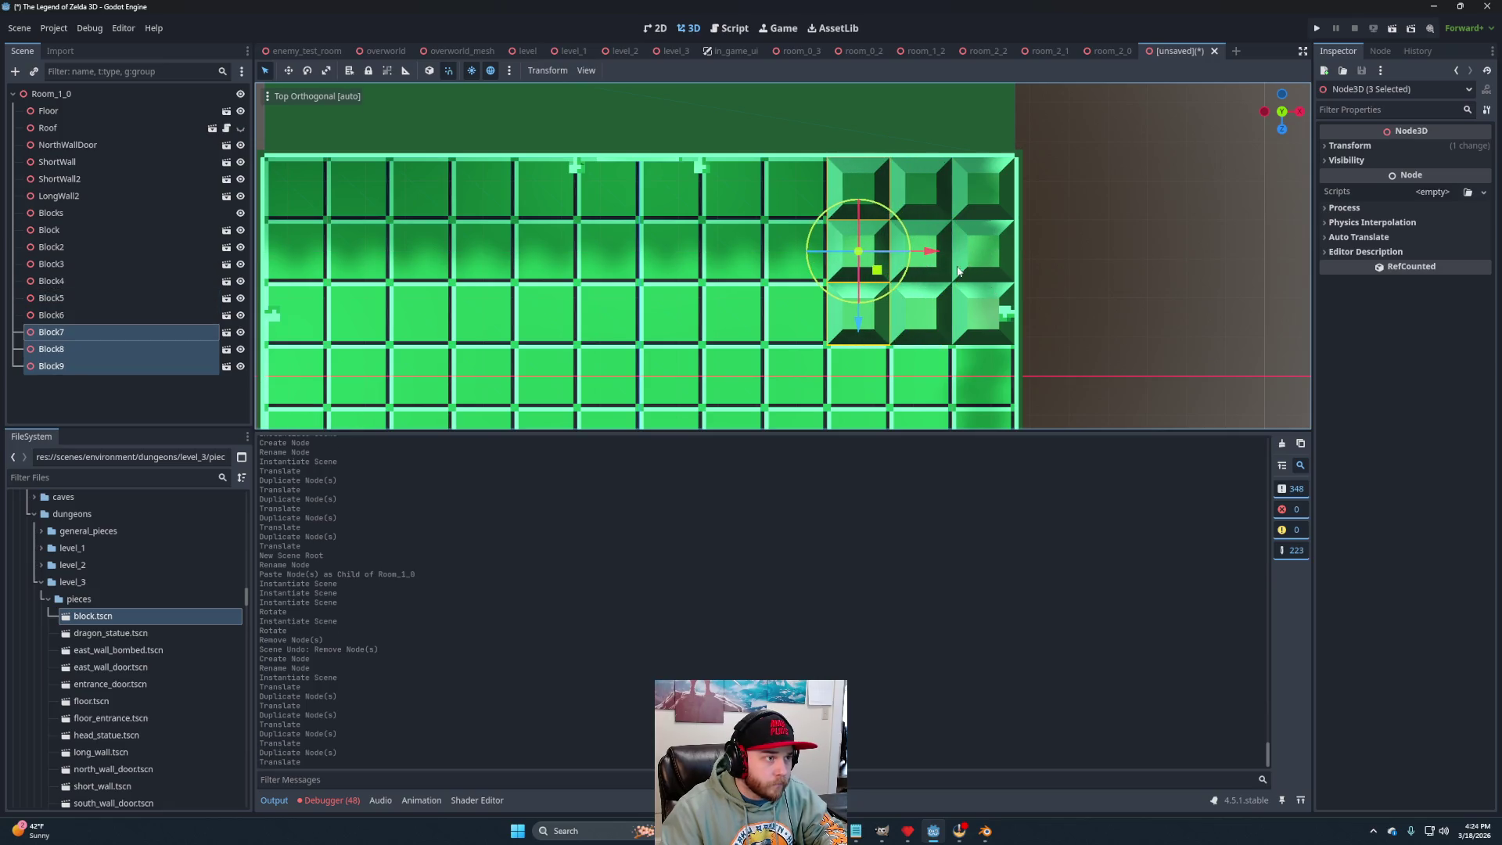
Select the nine blocks of the three columns, excluding the walls and Blocks node.
left_click(926, 197, "shift")
left_click(944, 260, "shift")
left_click(940, 302, "shift")
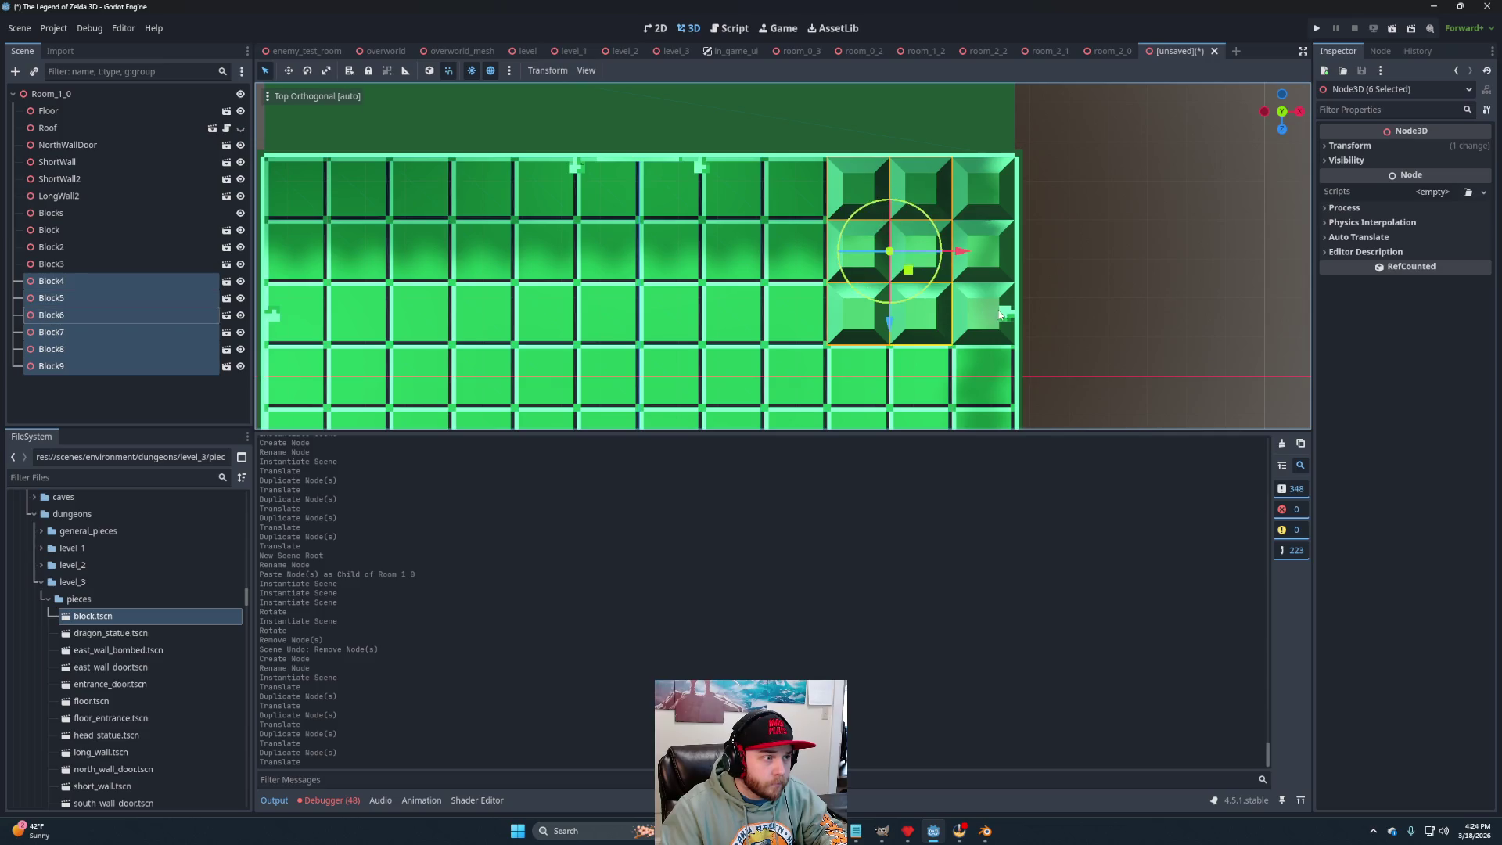
left_click(986, 309, "shift")
left_click(996, 229, "shift")
left_click(991, 191, "shift")
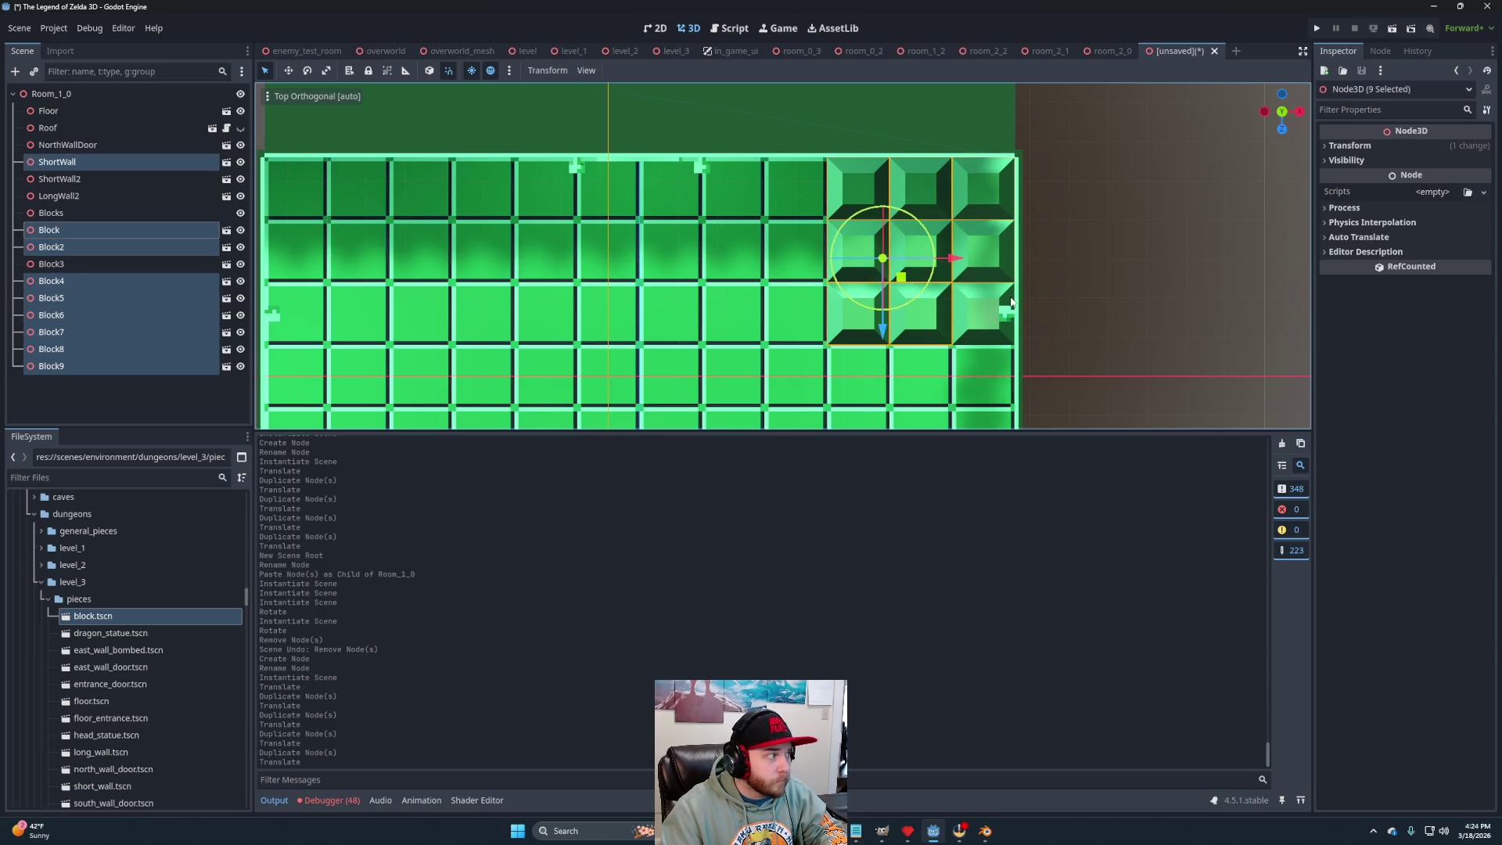
left_click(86, 162, "shift")
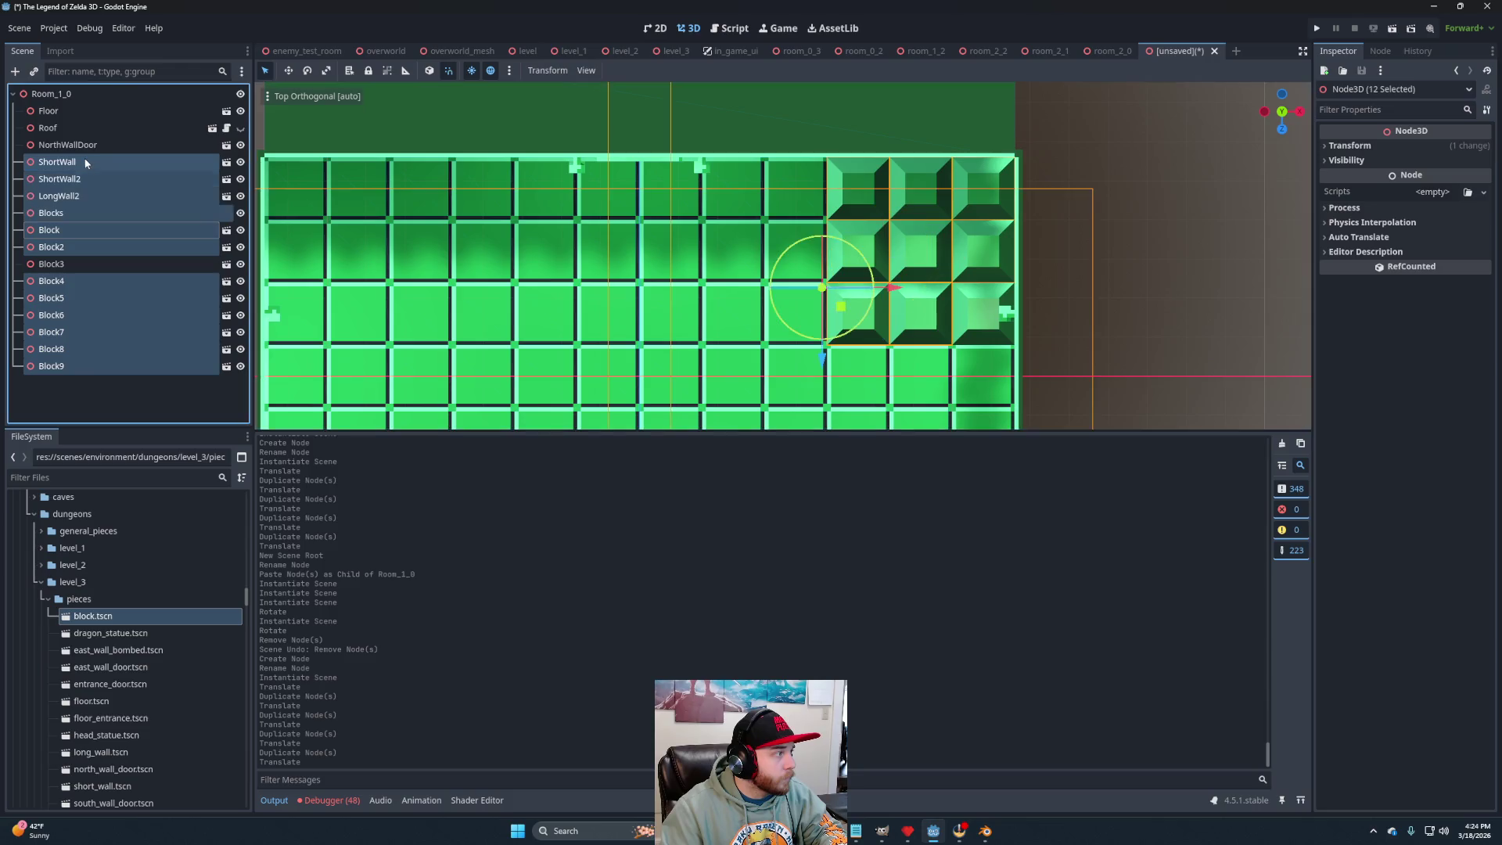
left_click(70, 161, "ctrl")
left_click(70, 179, "ctrl")
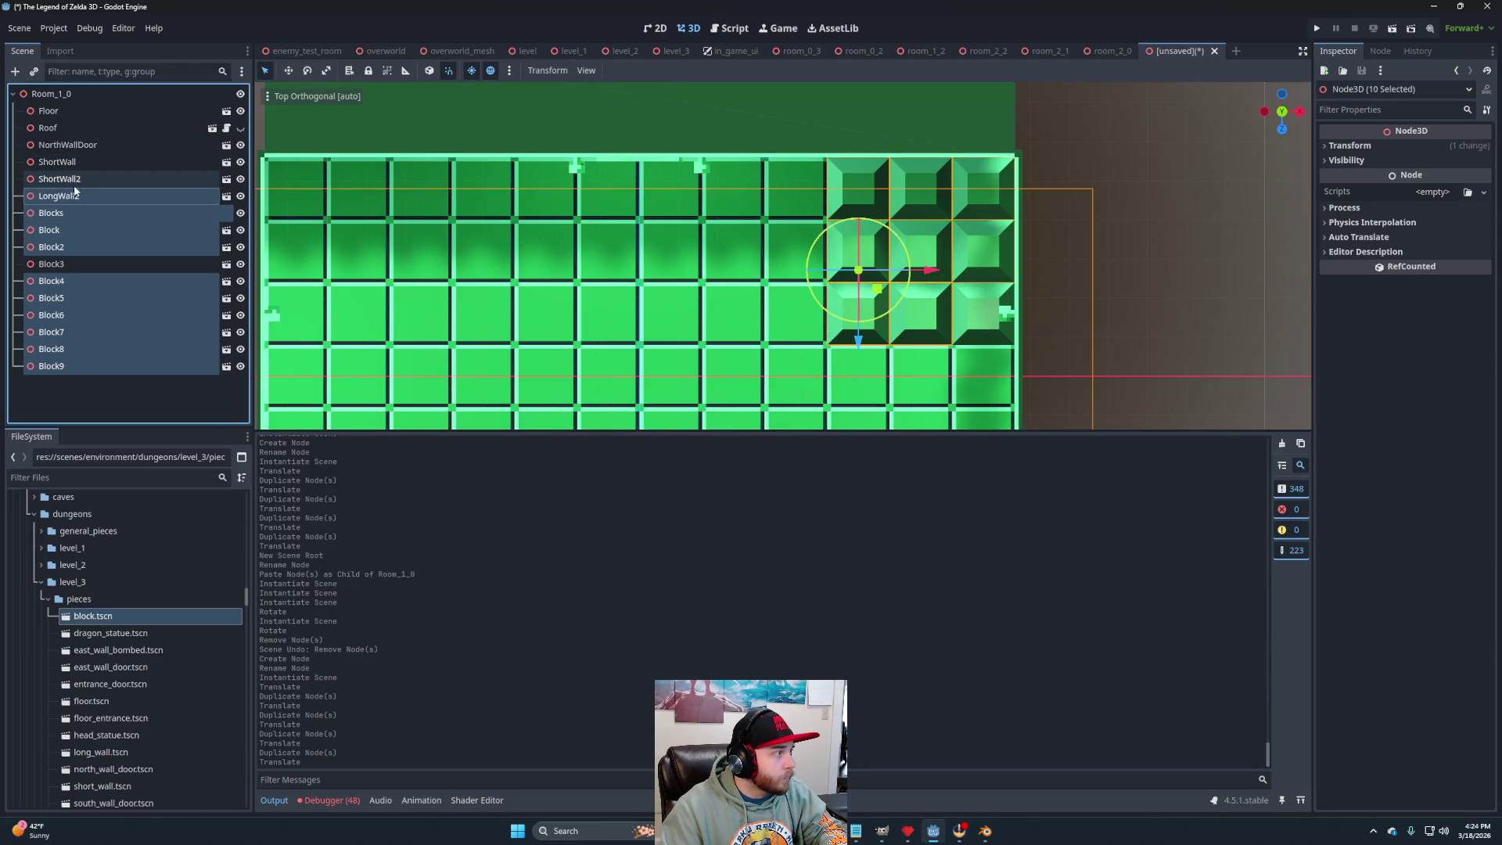
left_click(70, 195, "ctrl")
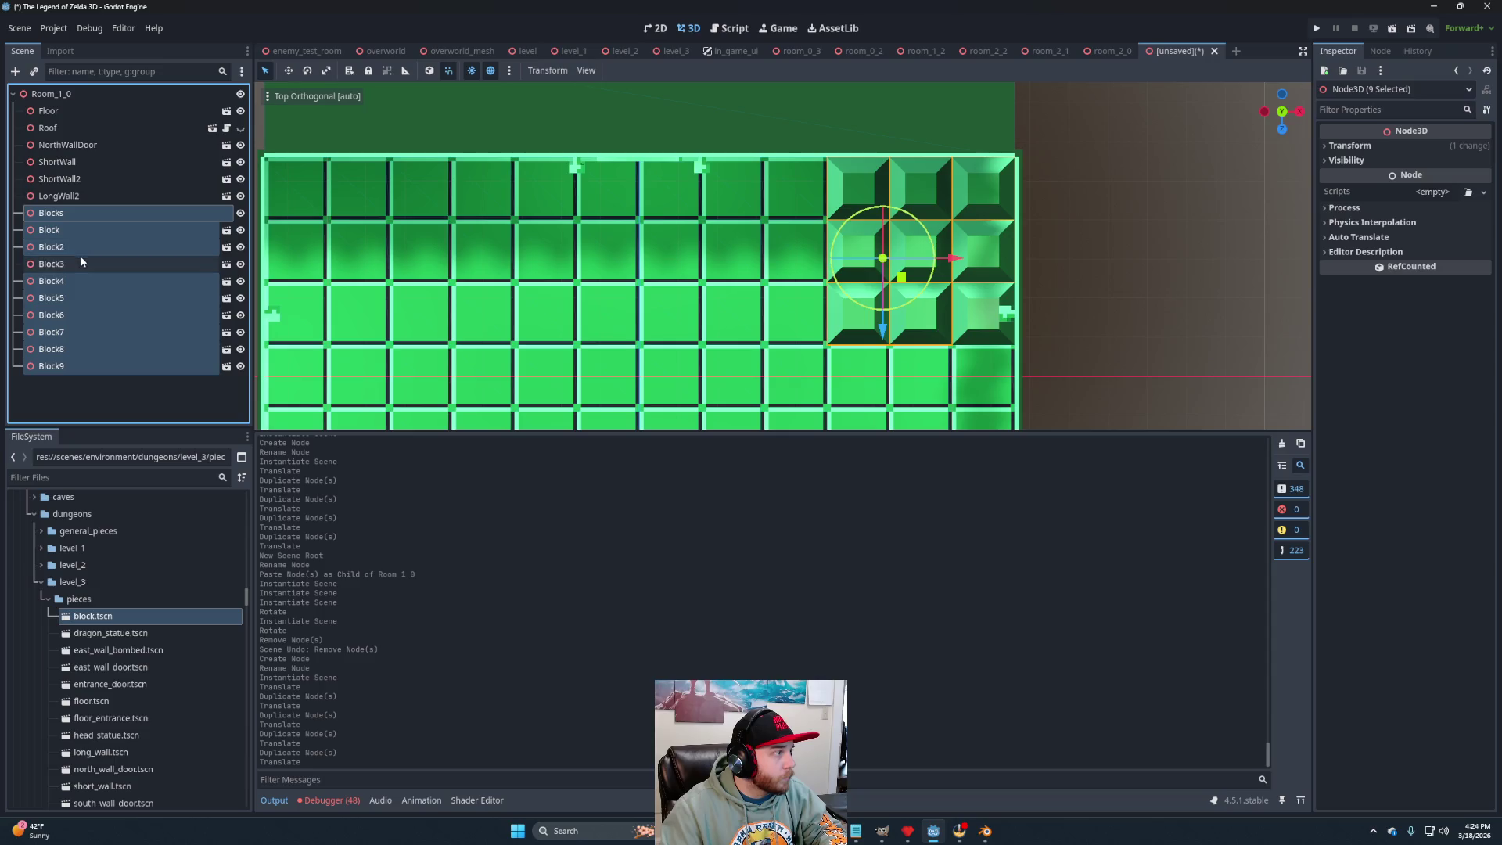
left_click(72, 213, "ctrl")
left_click(83, 264, "ctrl")
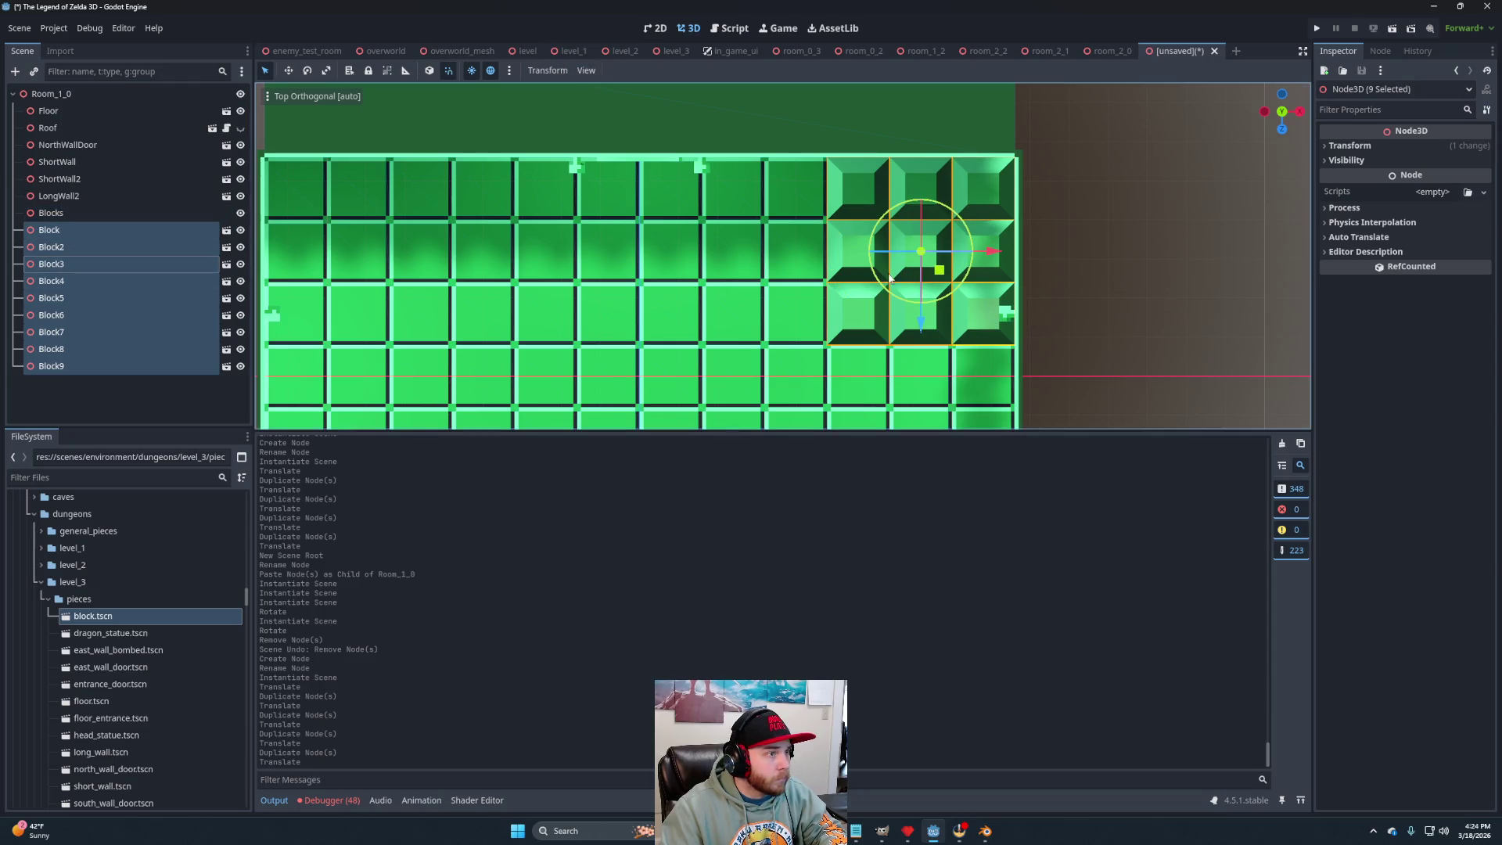
scroll(1012, 113, "down", 3)
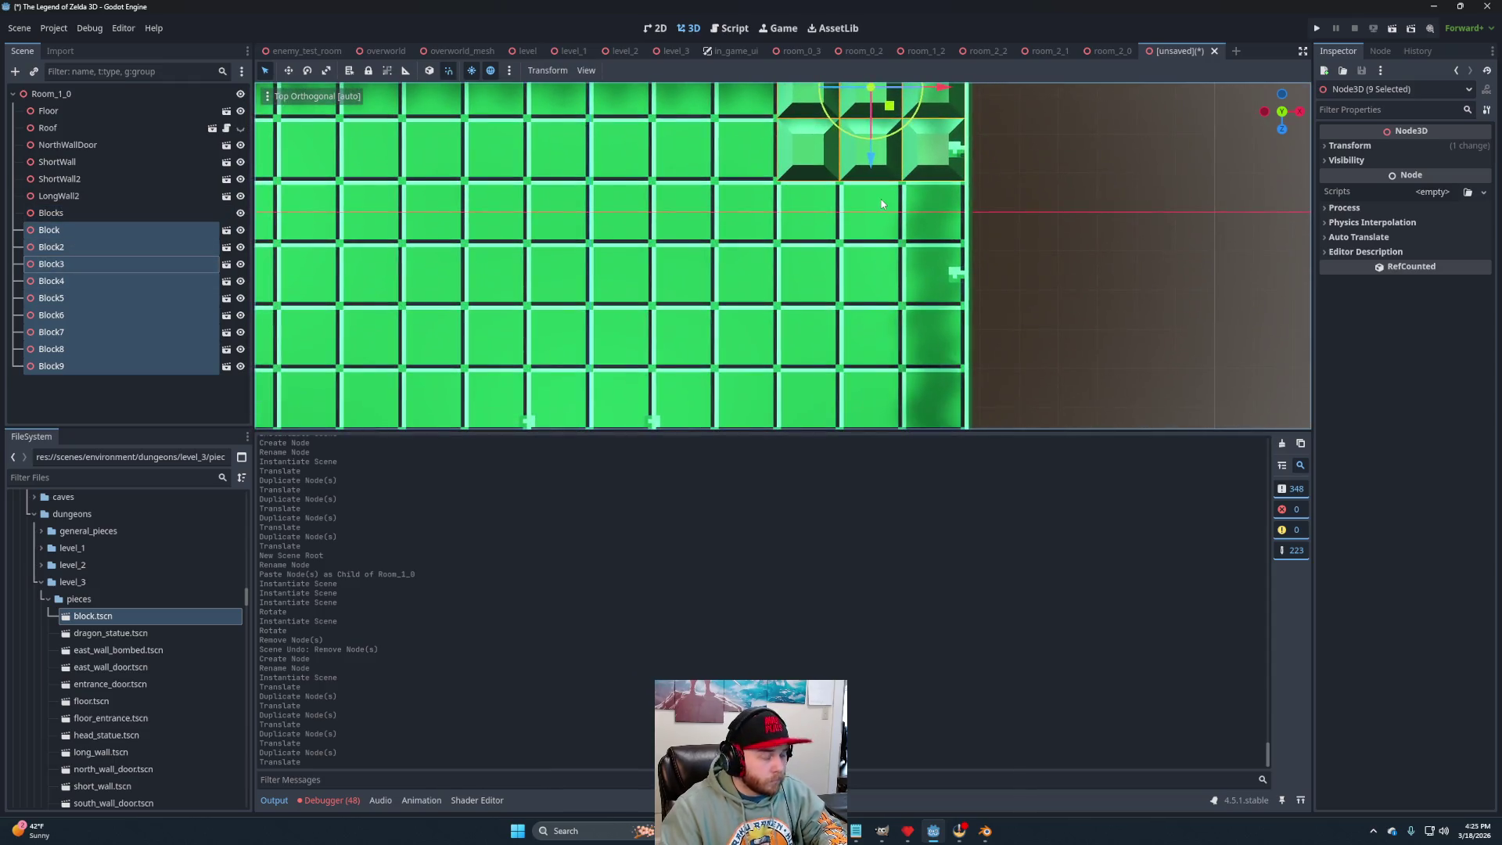
Duplicate the nine blocks and place the copies lower on the floor.
key("shift+d")
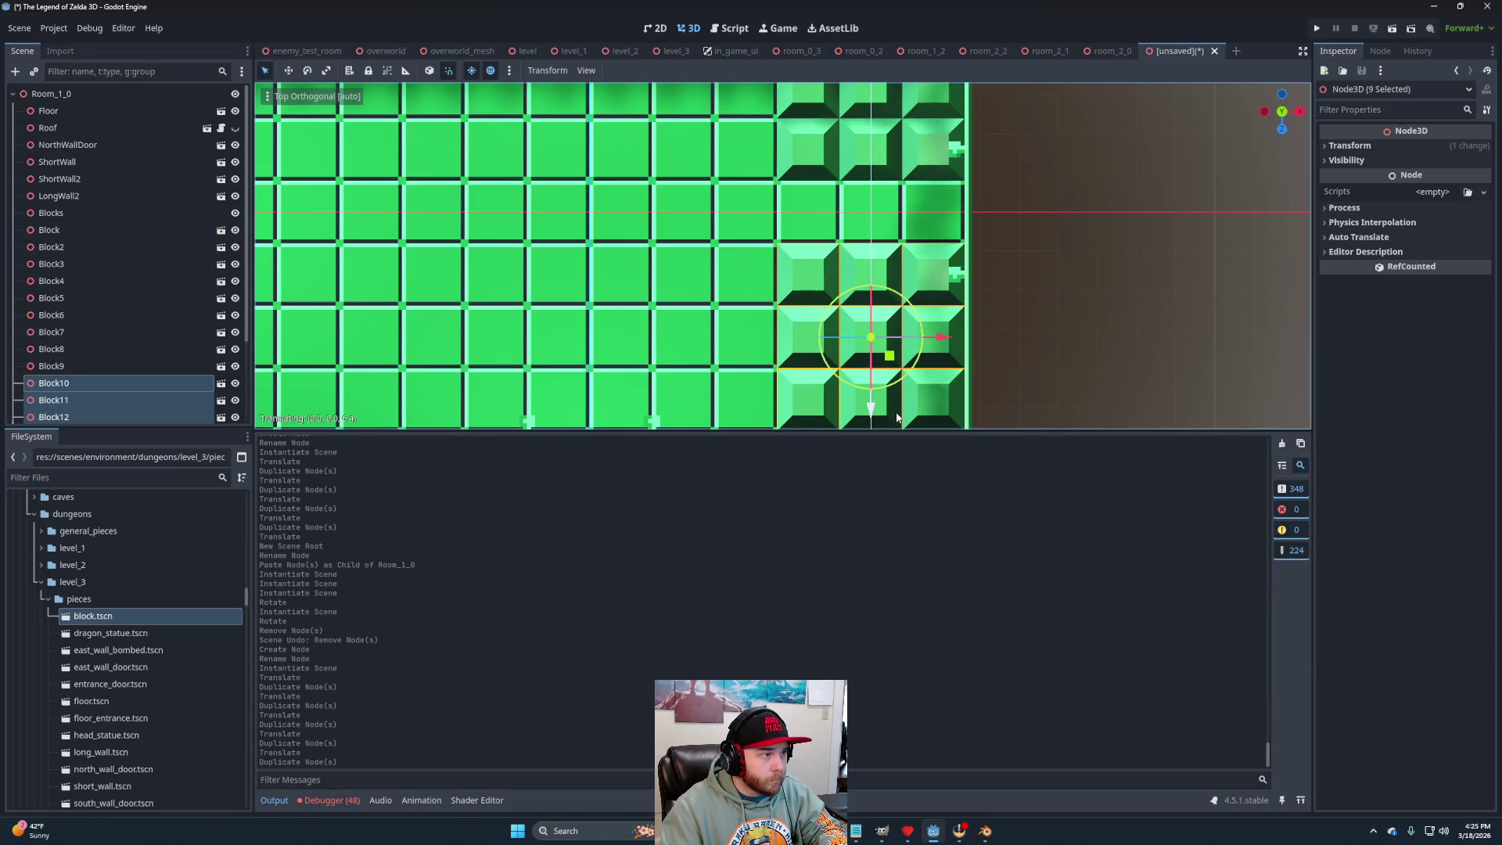
left_click(897, 418)
scroll(800, 297, "down", 1)
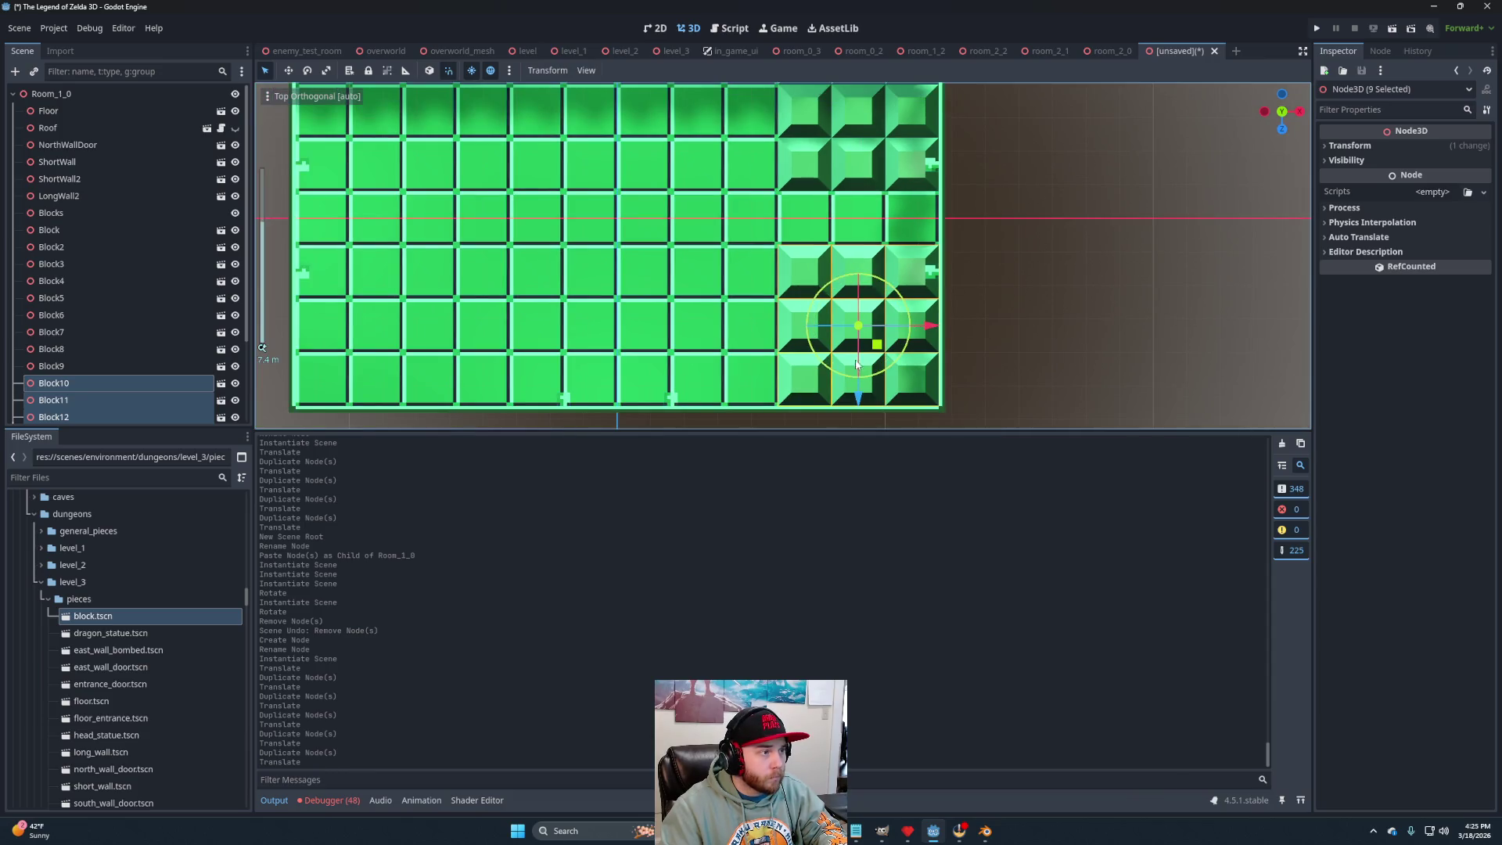
left_click(789, 319)
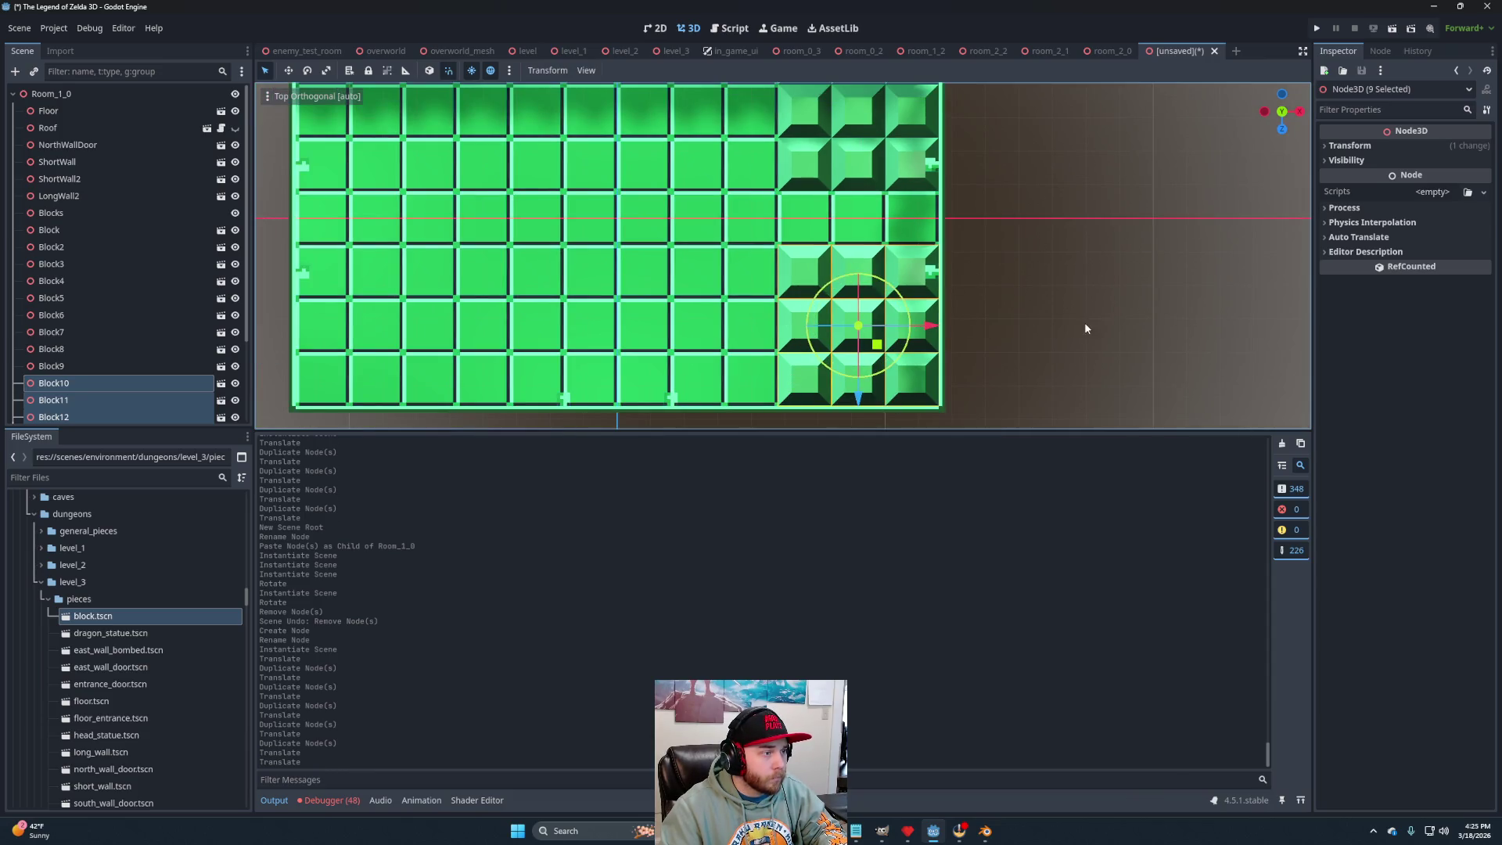
Duplicate Block18, Block8, Block17 and Block7 one column to the left.
left_click(786, 373)
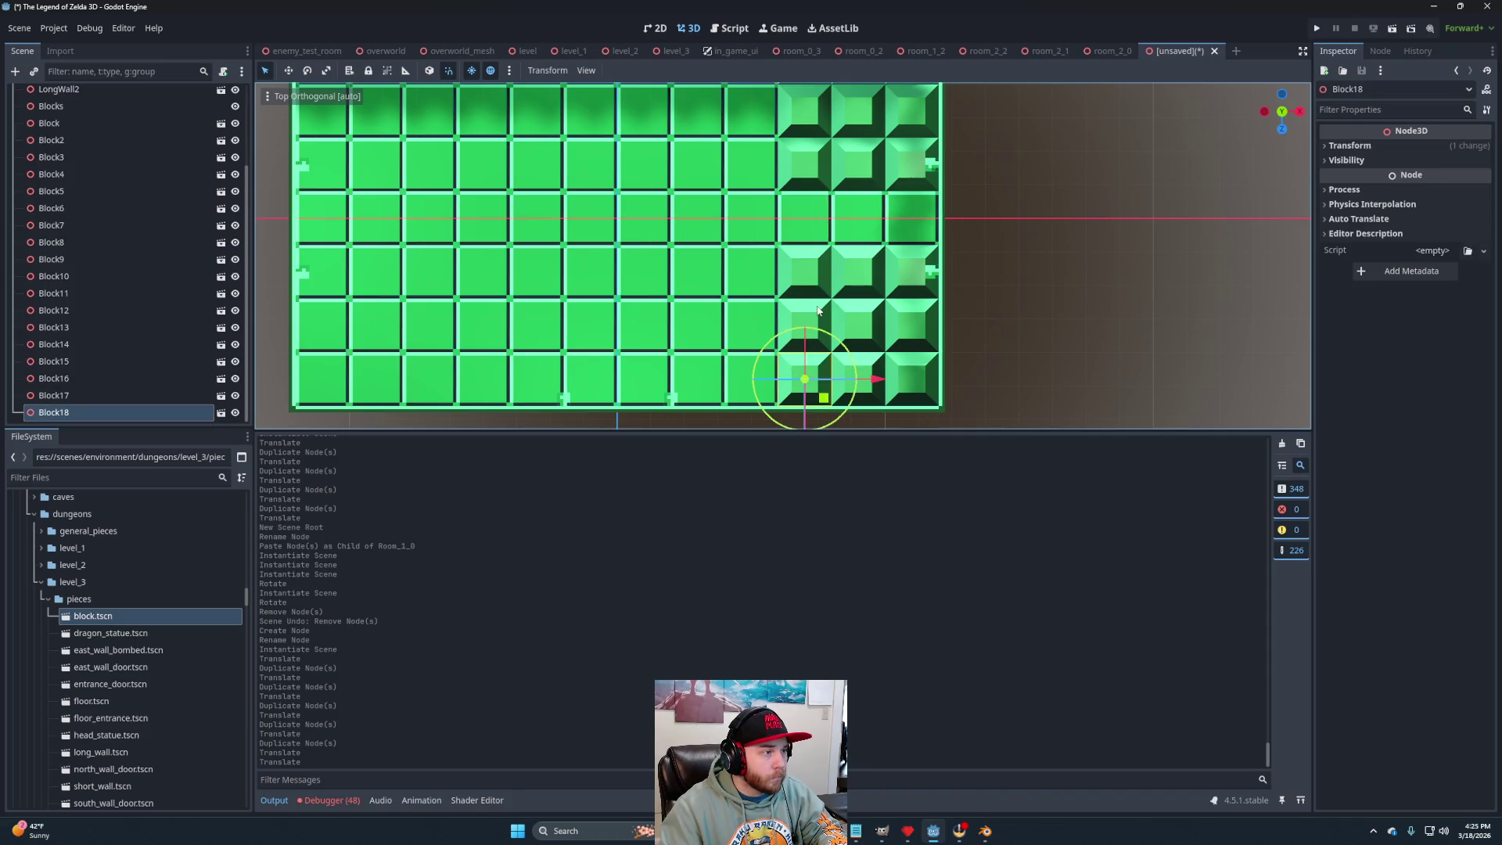
left_click(813, 117, "shift")
left_click(816, 340, "shift")
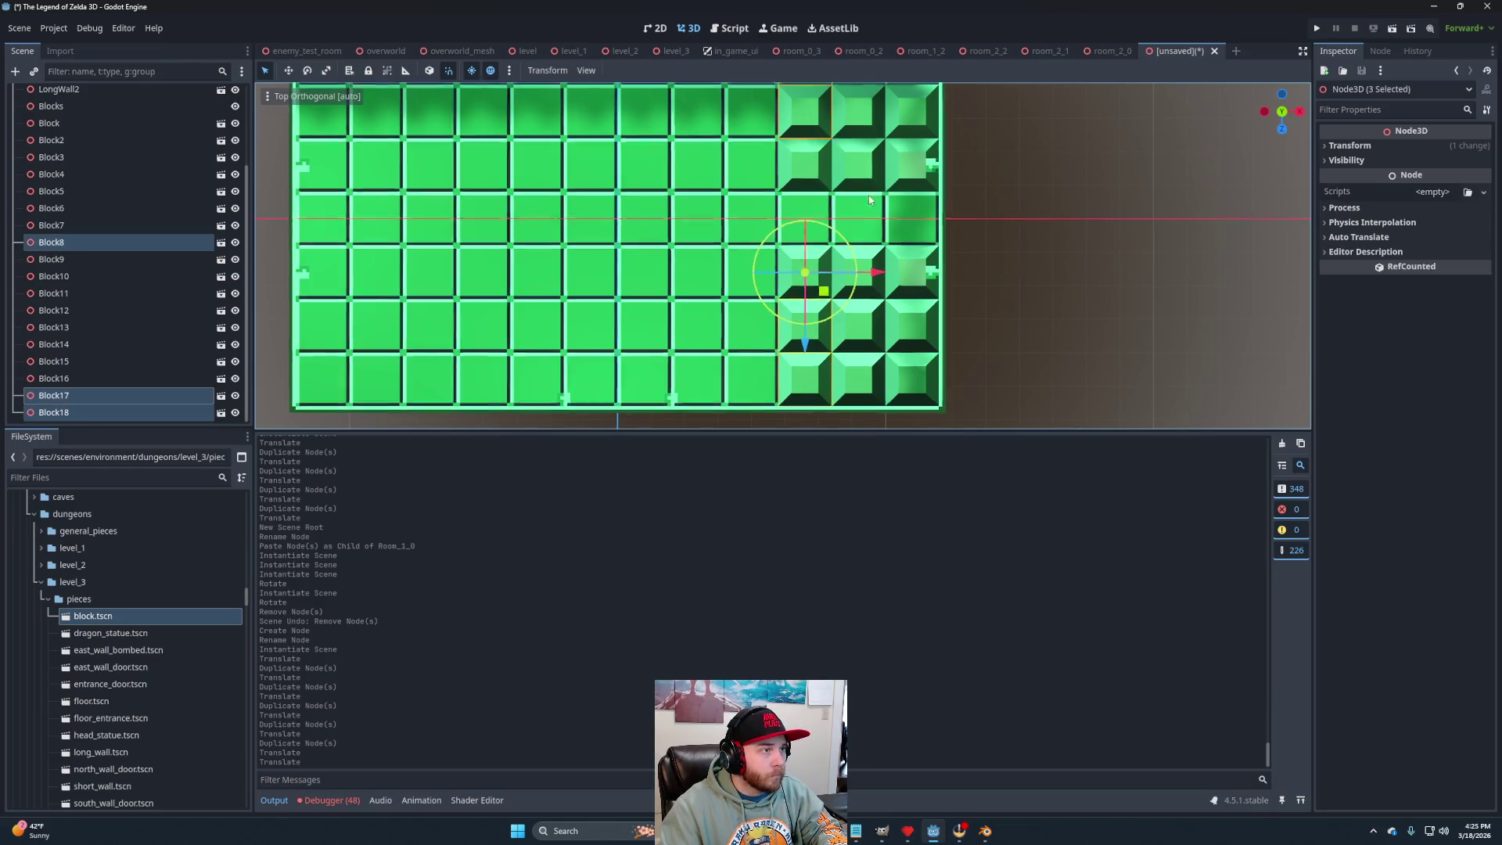
left_click(841, 147, "shift")
key("ctrl+d")
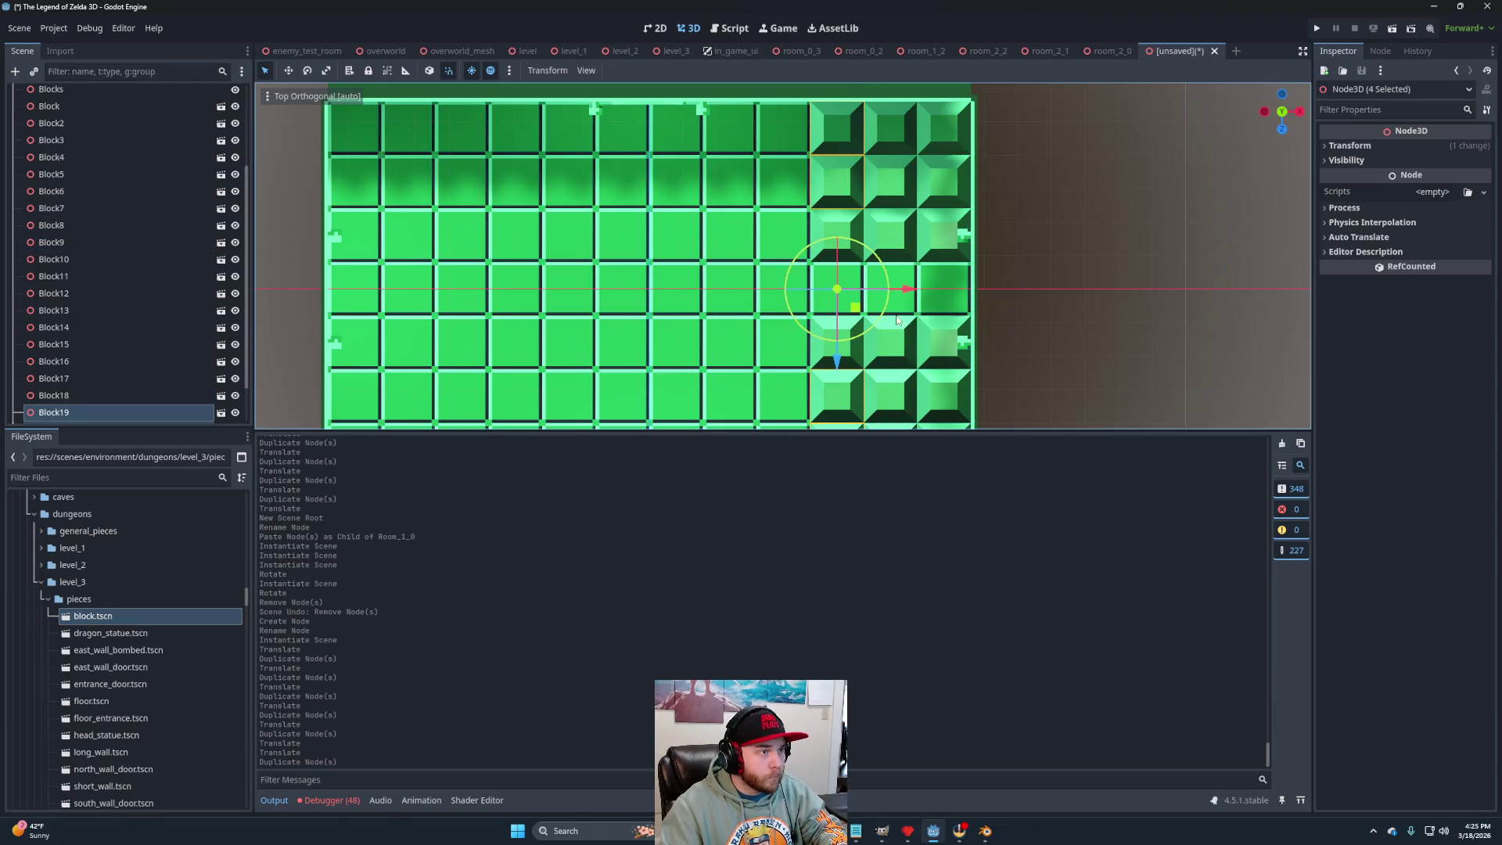
left_click_drag(908, 289, 852, 291)
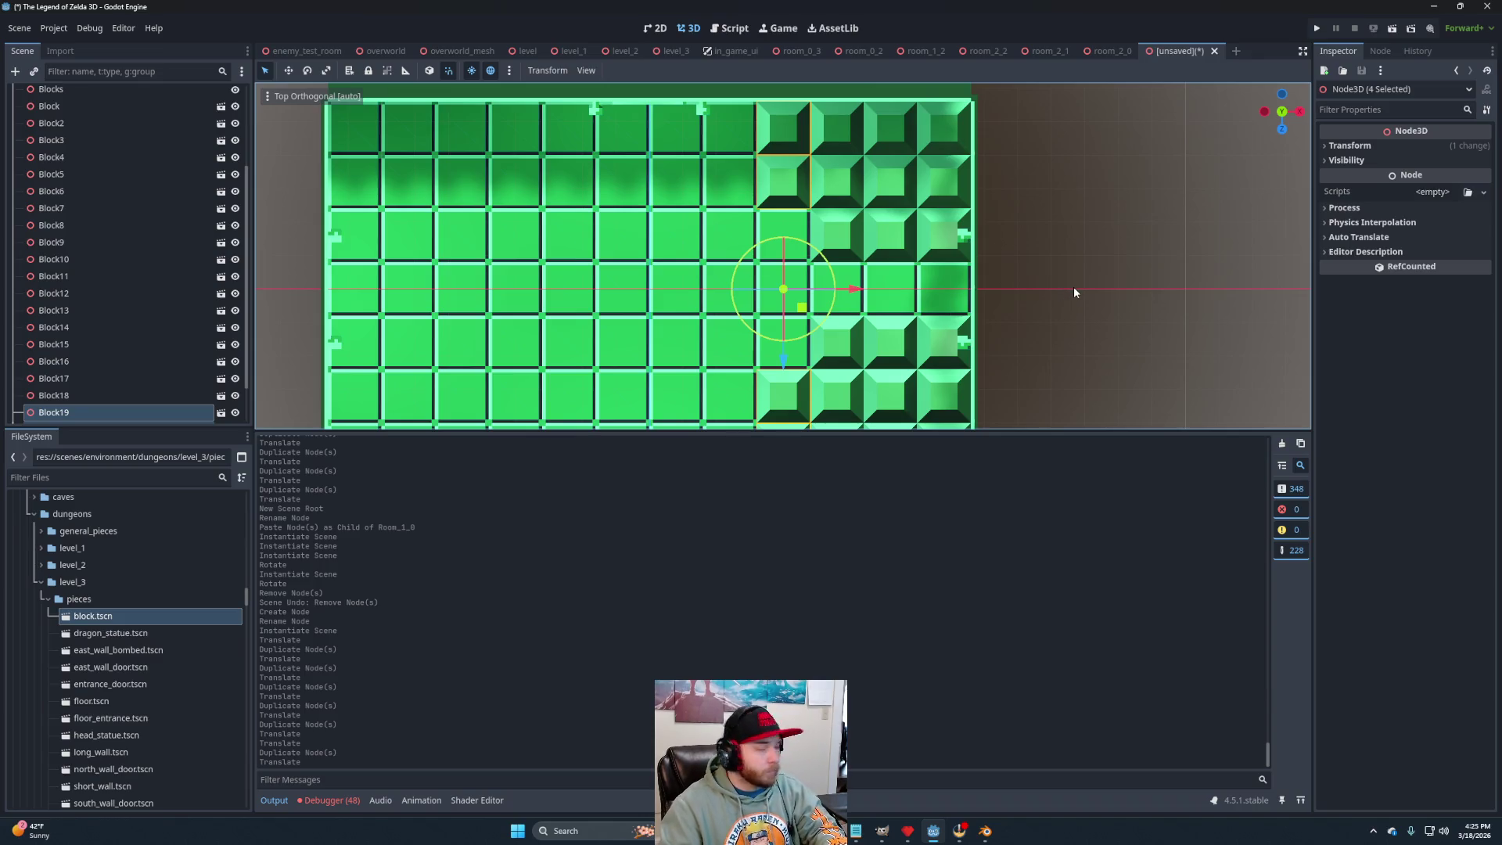
Move all 22 Block nodes under the Blocks group and collapse it.
left_click(1068, 271)
scroll(1068, 271, "down", 3)
mouse_move(1045, 303)
left_mouse_down()
mouse_move(1028, 219)
mouse_move(736, 324)
left_mouse_up()
scroll(728, 326, "down", 5)
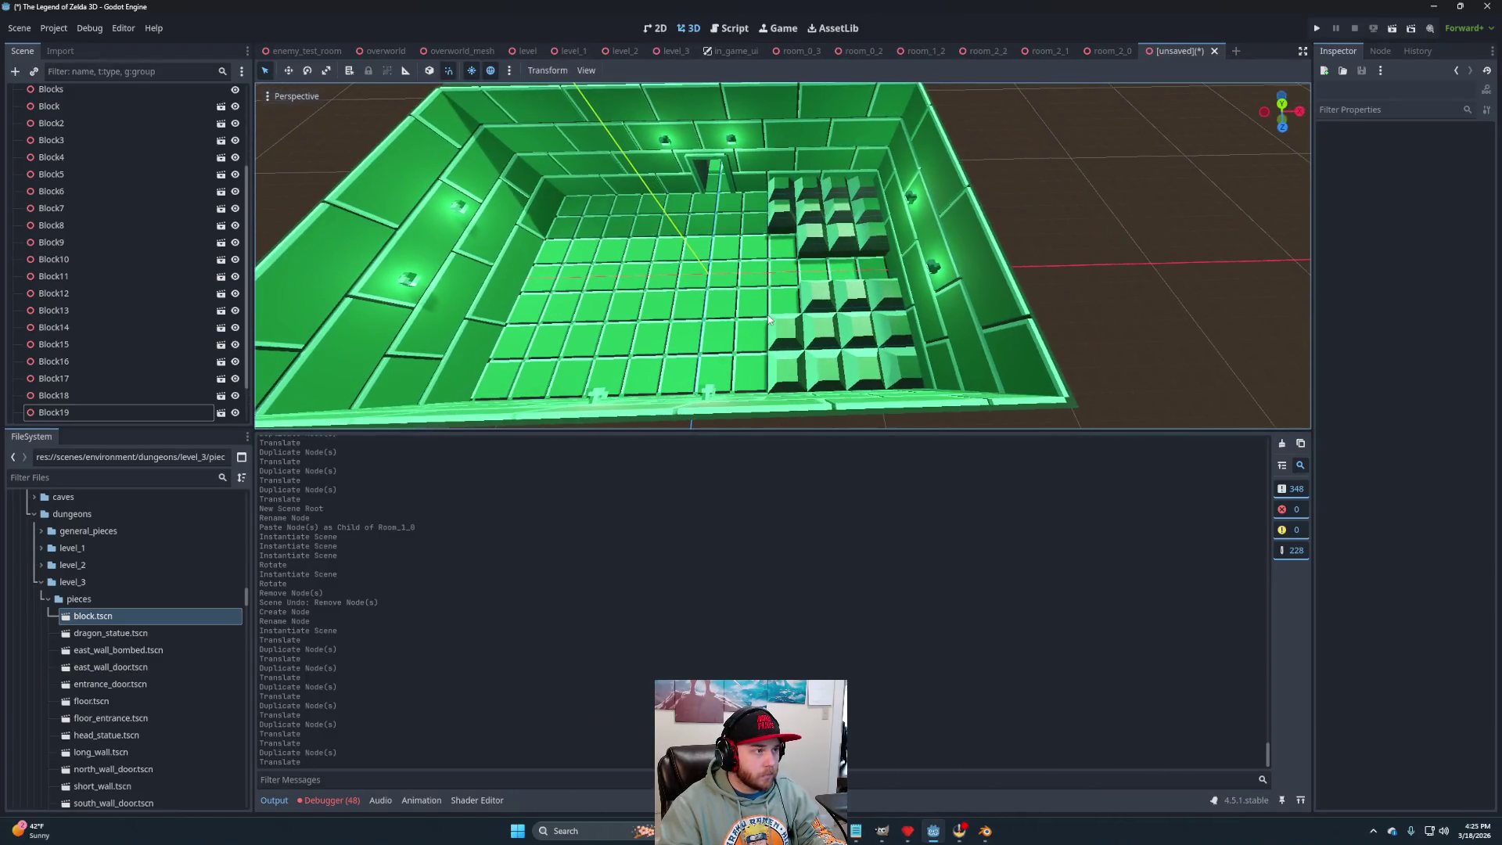
left_click_drag(984, 255, 979, 251)
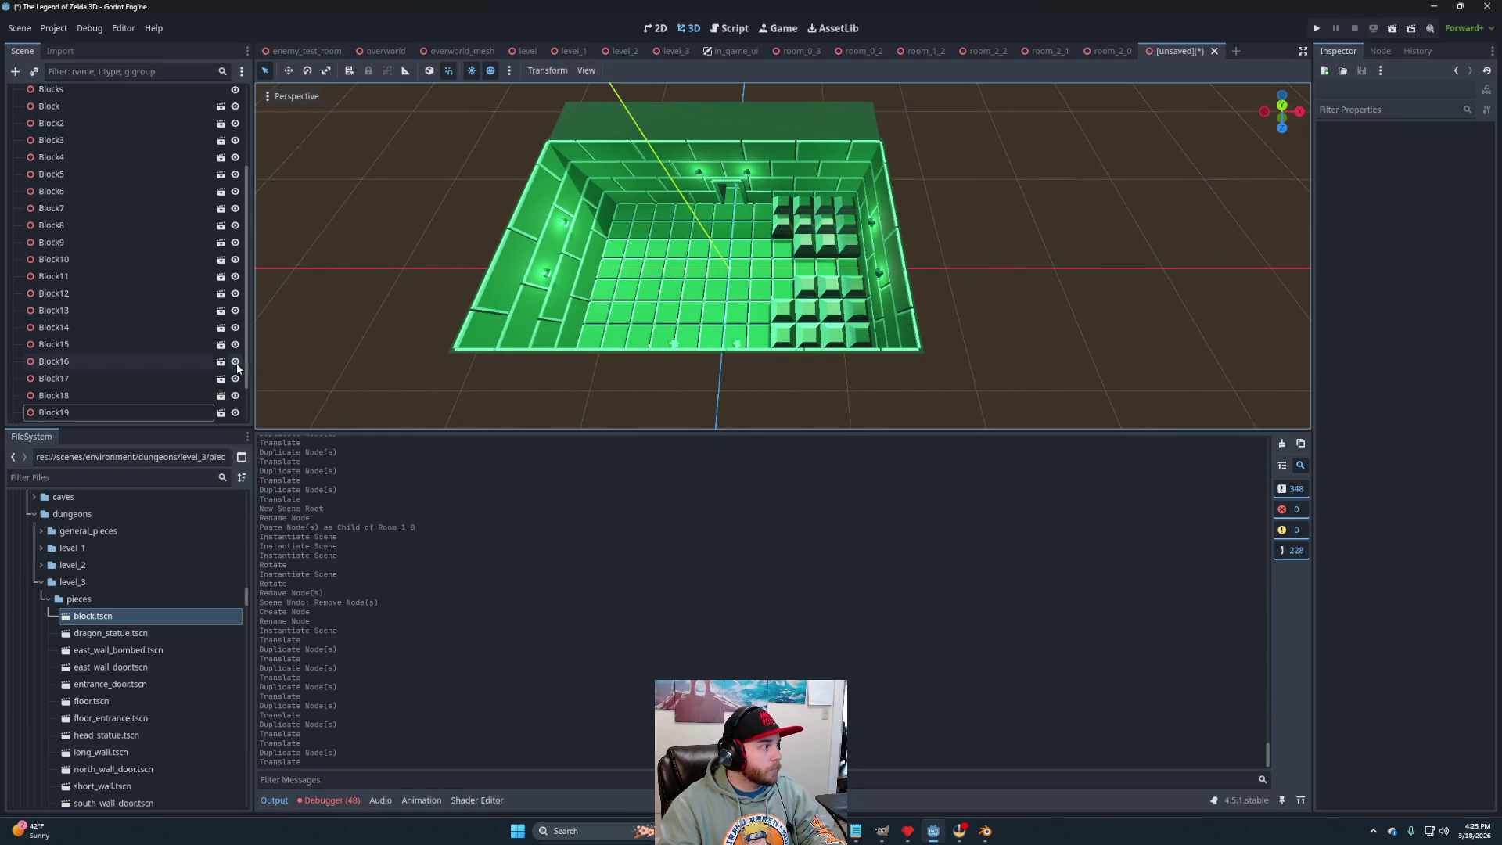
scroll(102, 271, "up", 3)
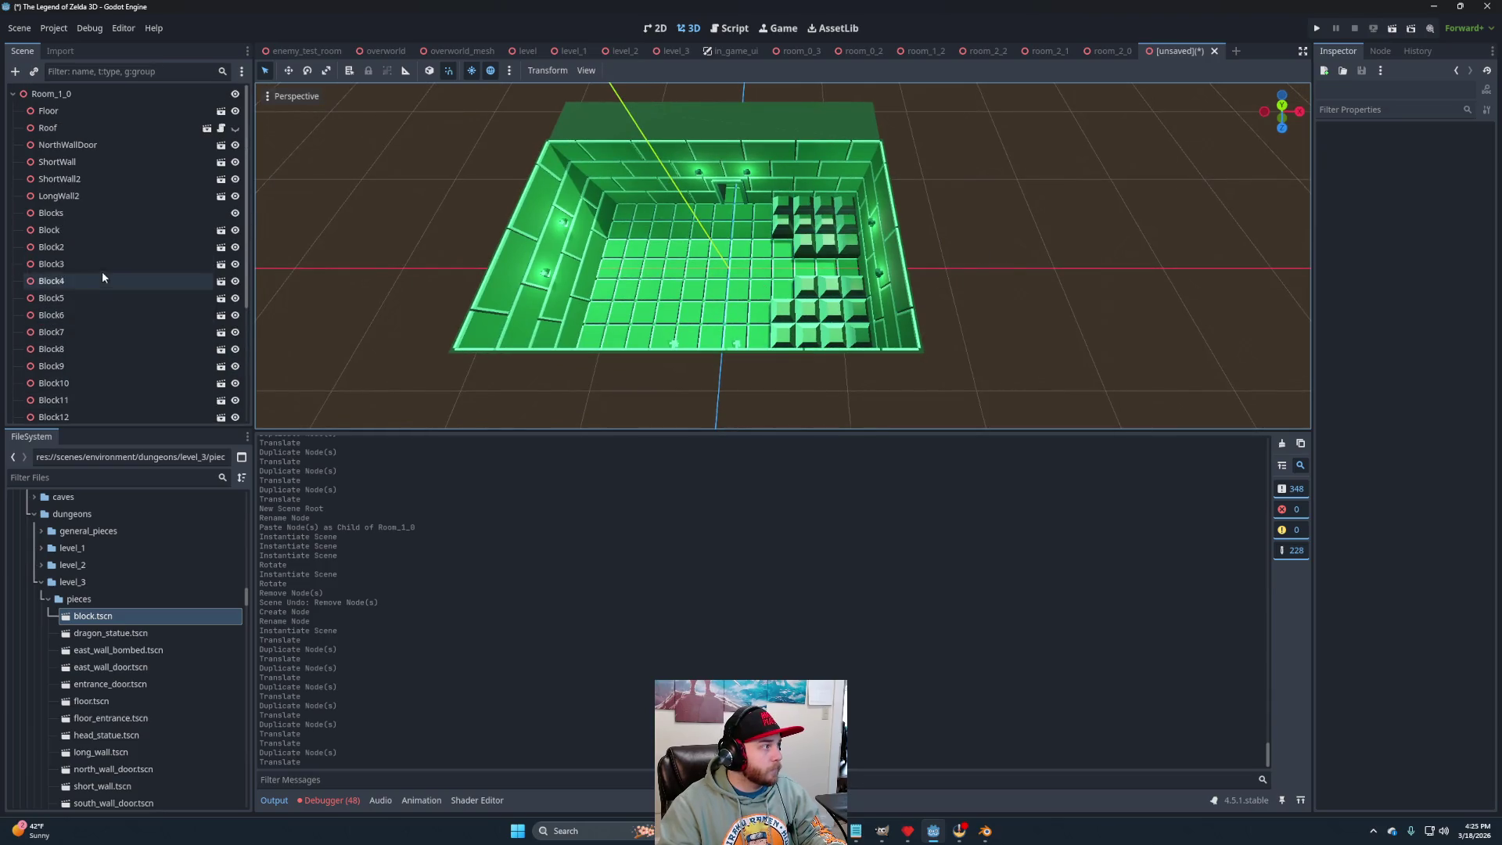
left_click(67, 230)
scroll(96, 321, "down", 5)
left_click(78, 412, "shift")
scroll(107, 326, "up", 5)
left_click_drag(46, 258, 59, 216)
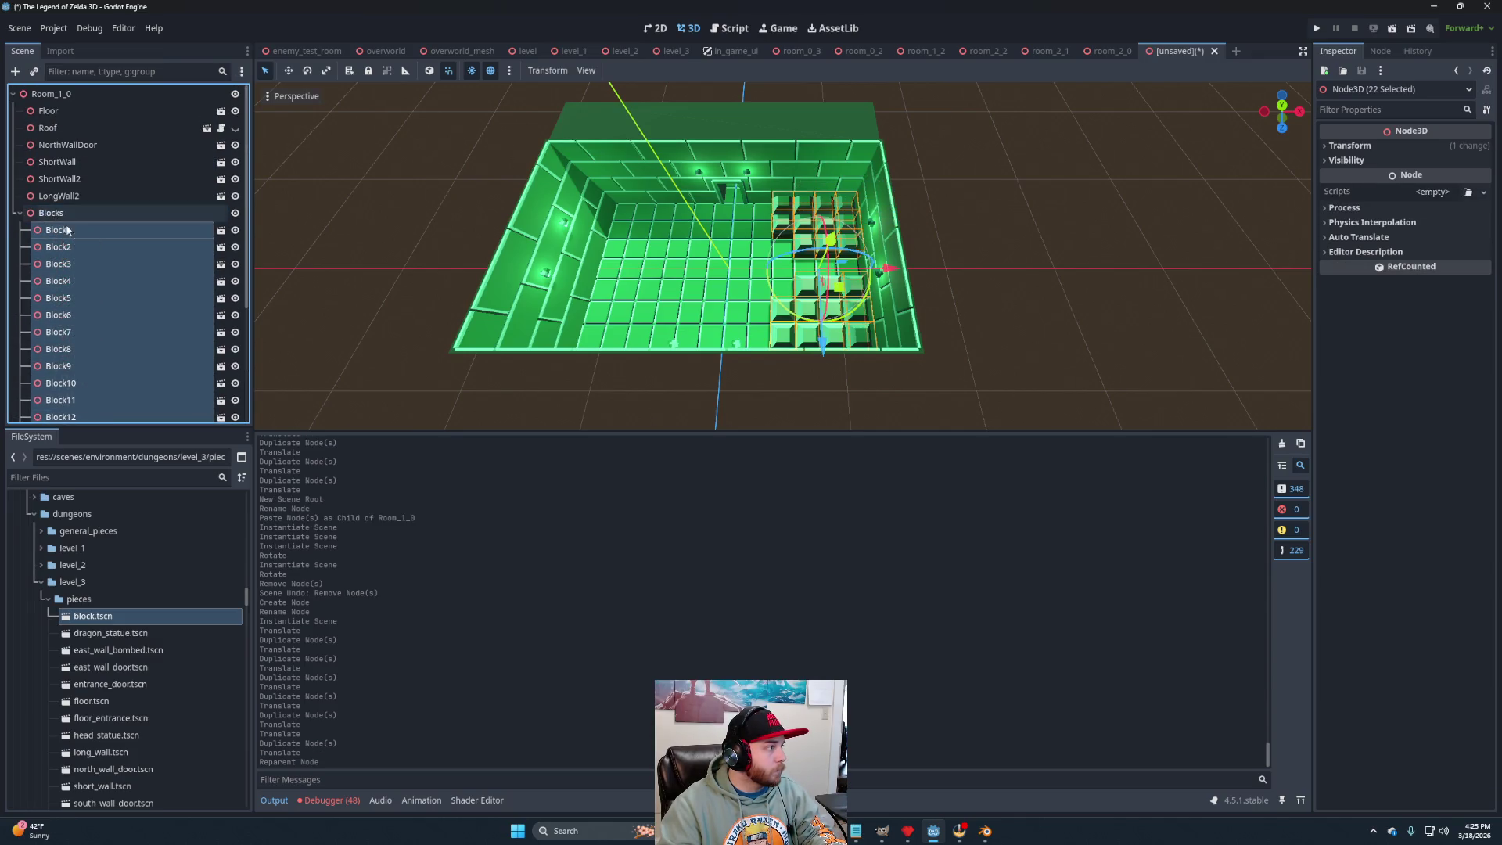
left_click(20, 212)
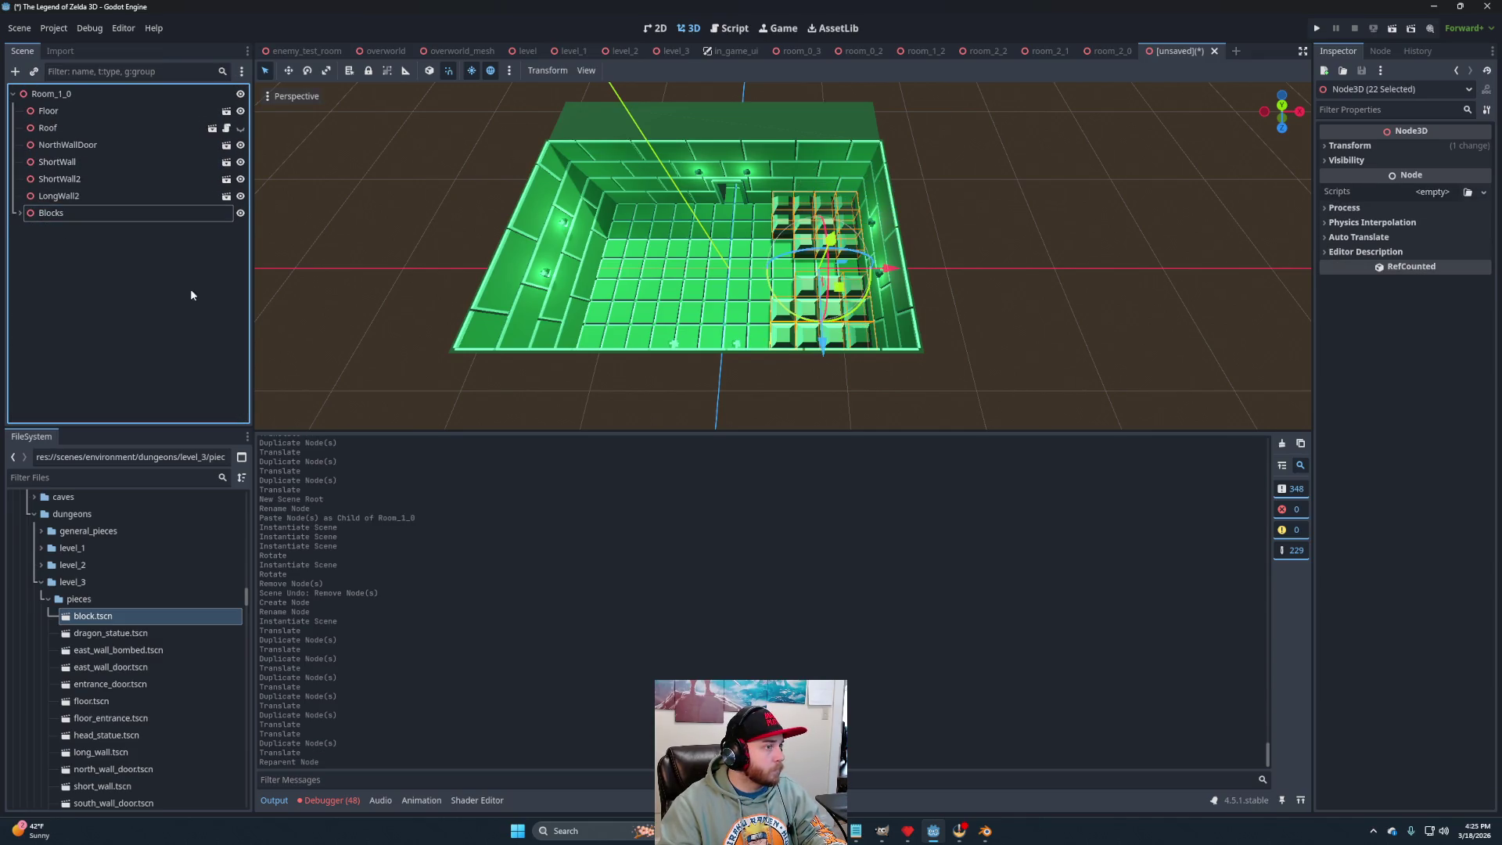
Delete the Floor piece and bring up Save Scene As for room_1_0.tscn.
left_click(63, 266)
left_click(77, 111)
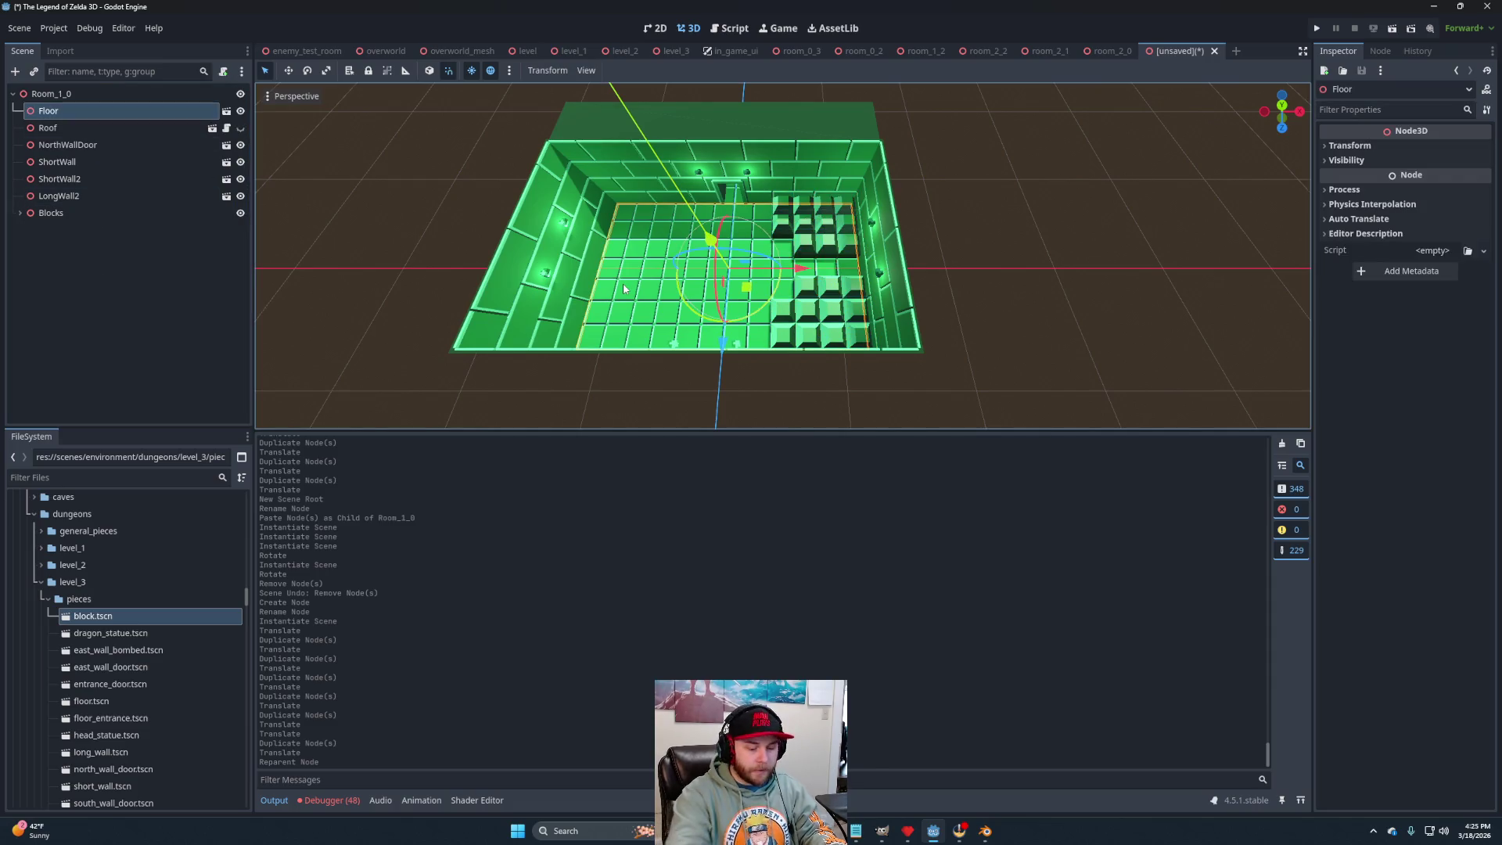
key("Delete")
key("Return")
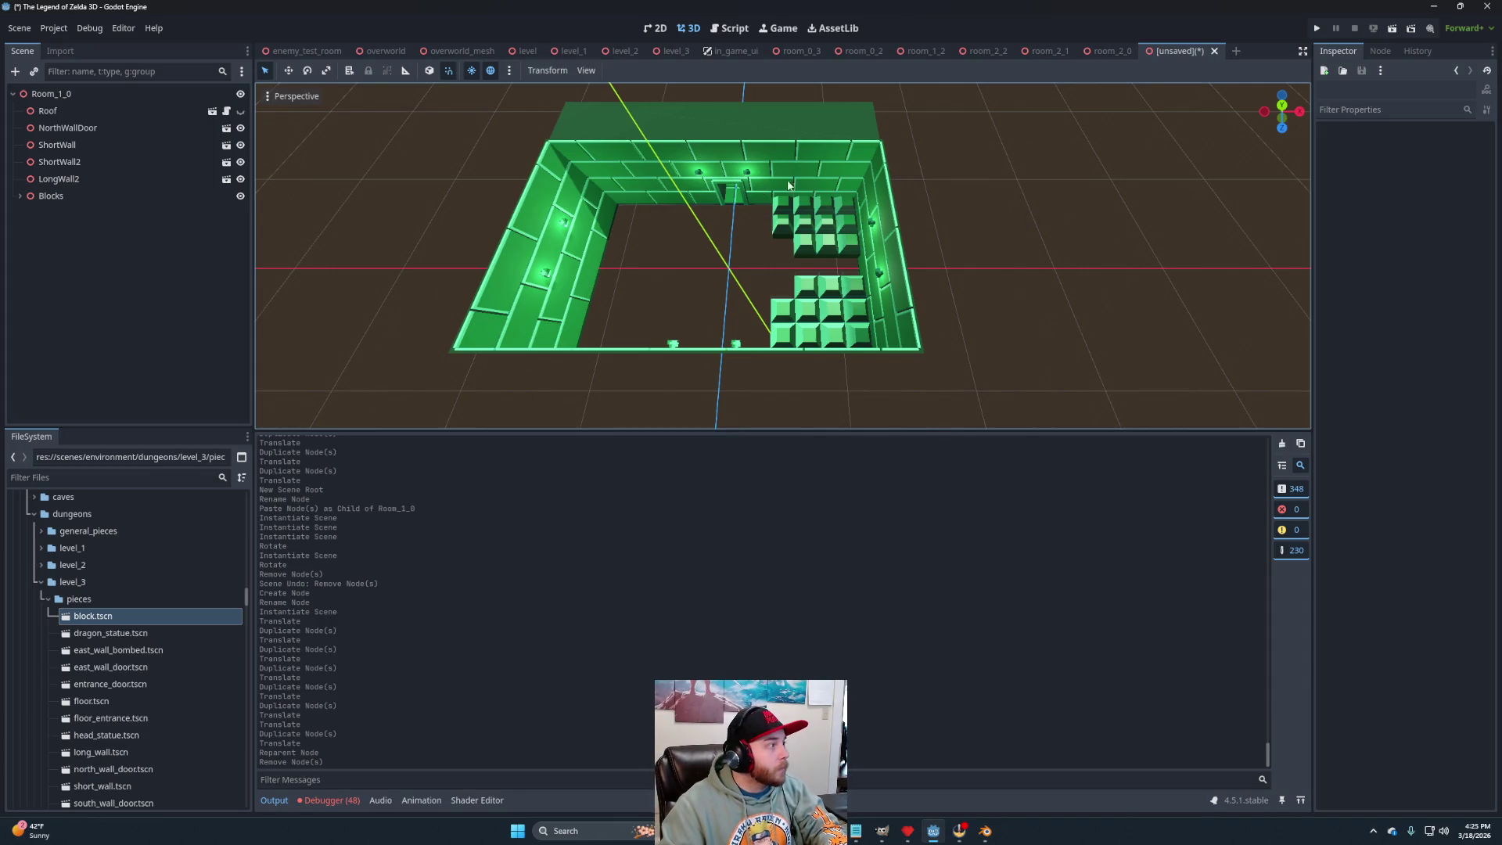
key("ctrl+s")
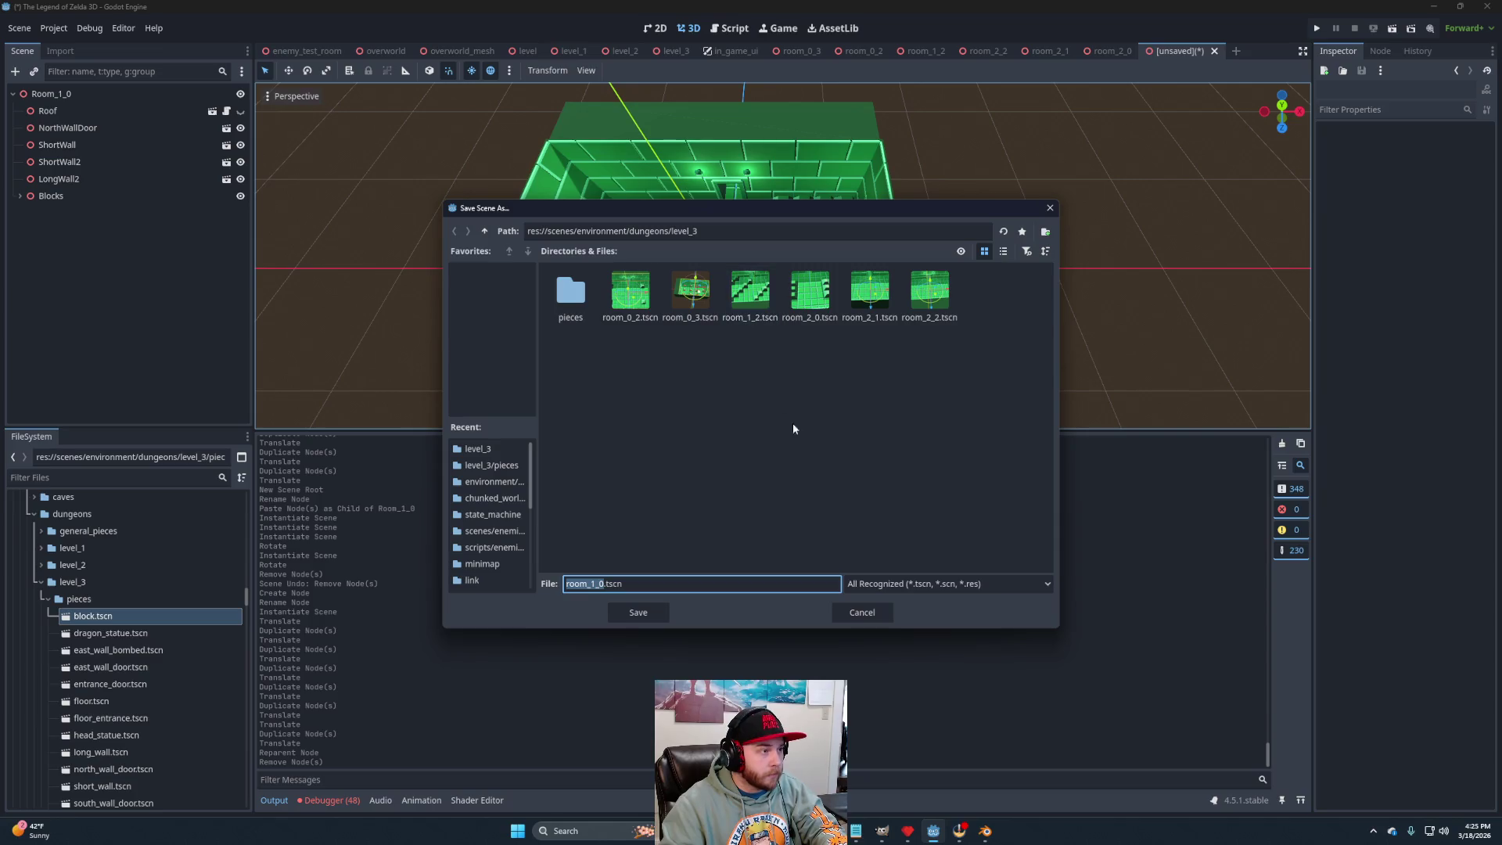
Keep the file name room_1_0.tscn and save the scene.
left_click(599, 585)
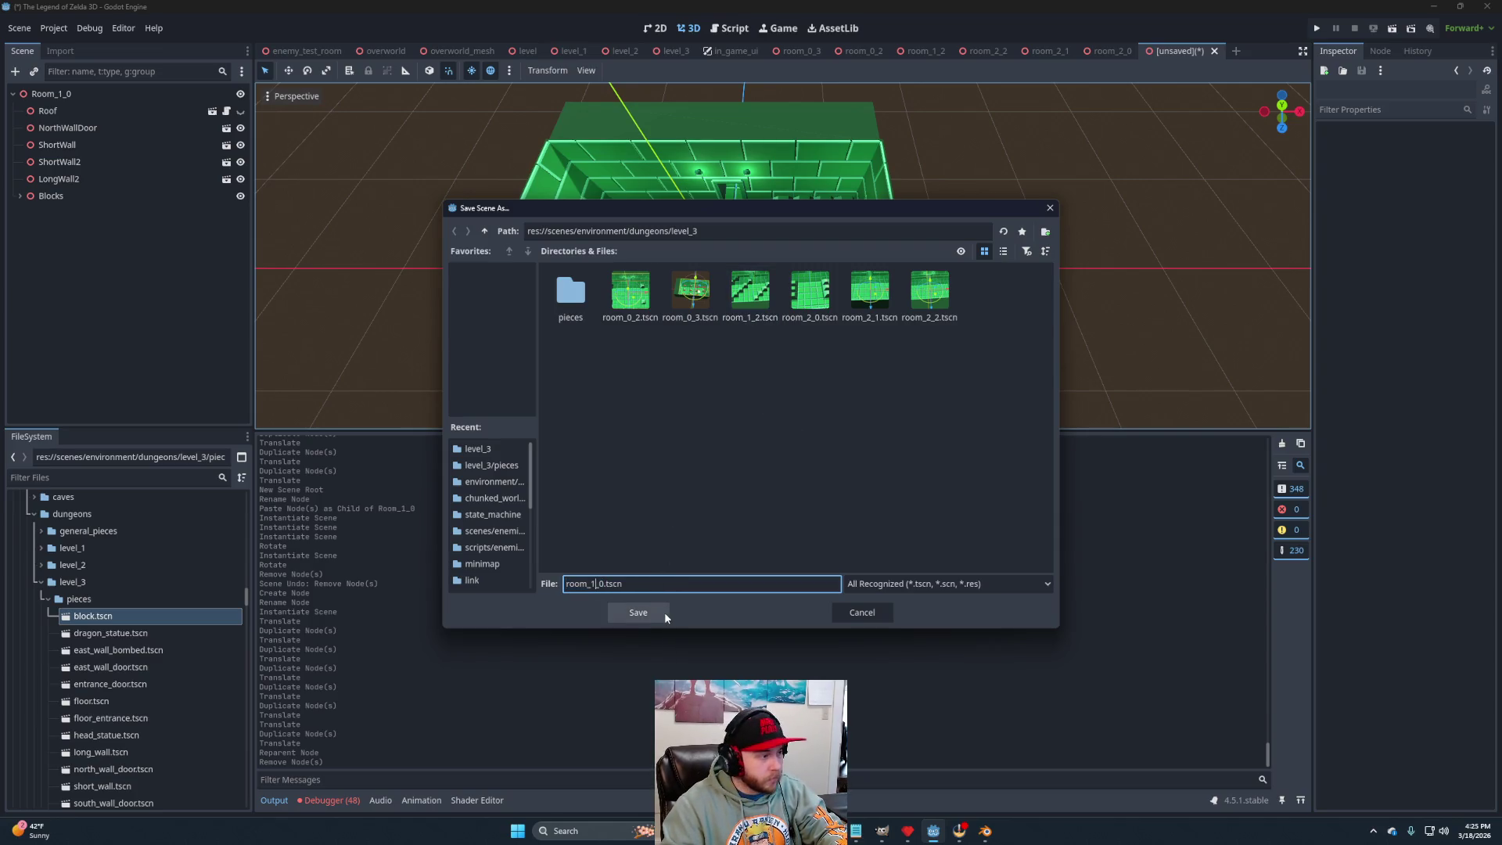
left_click(658, 612)
scroll(966, 297, "down", 5)
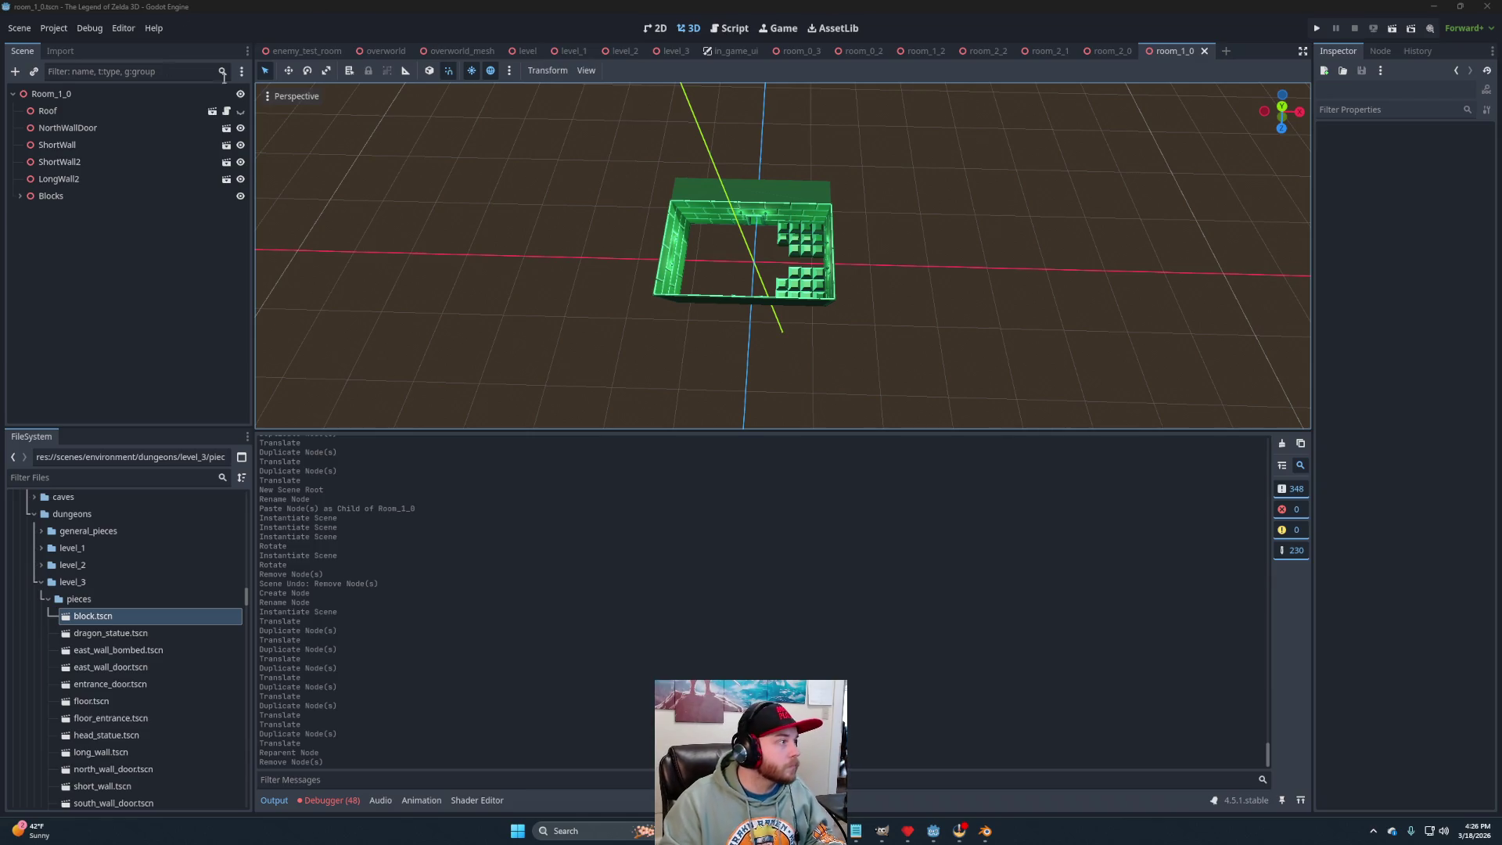
Create a new 3D scene whose root node is named Room_2_3.
left_click(1224, 52)
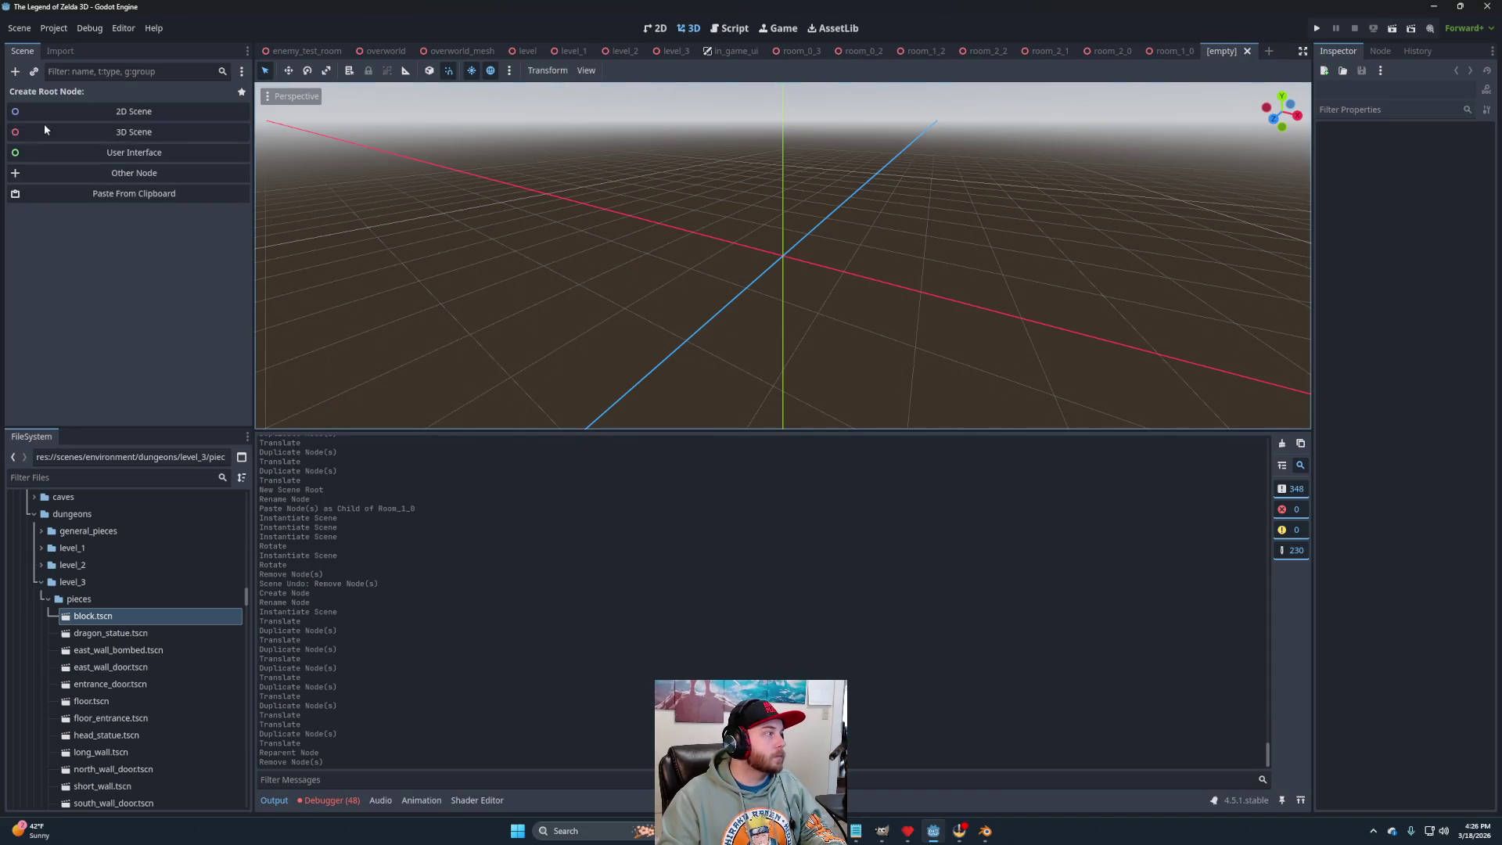
left_click(44, 128)
double_click(97, 93)
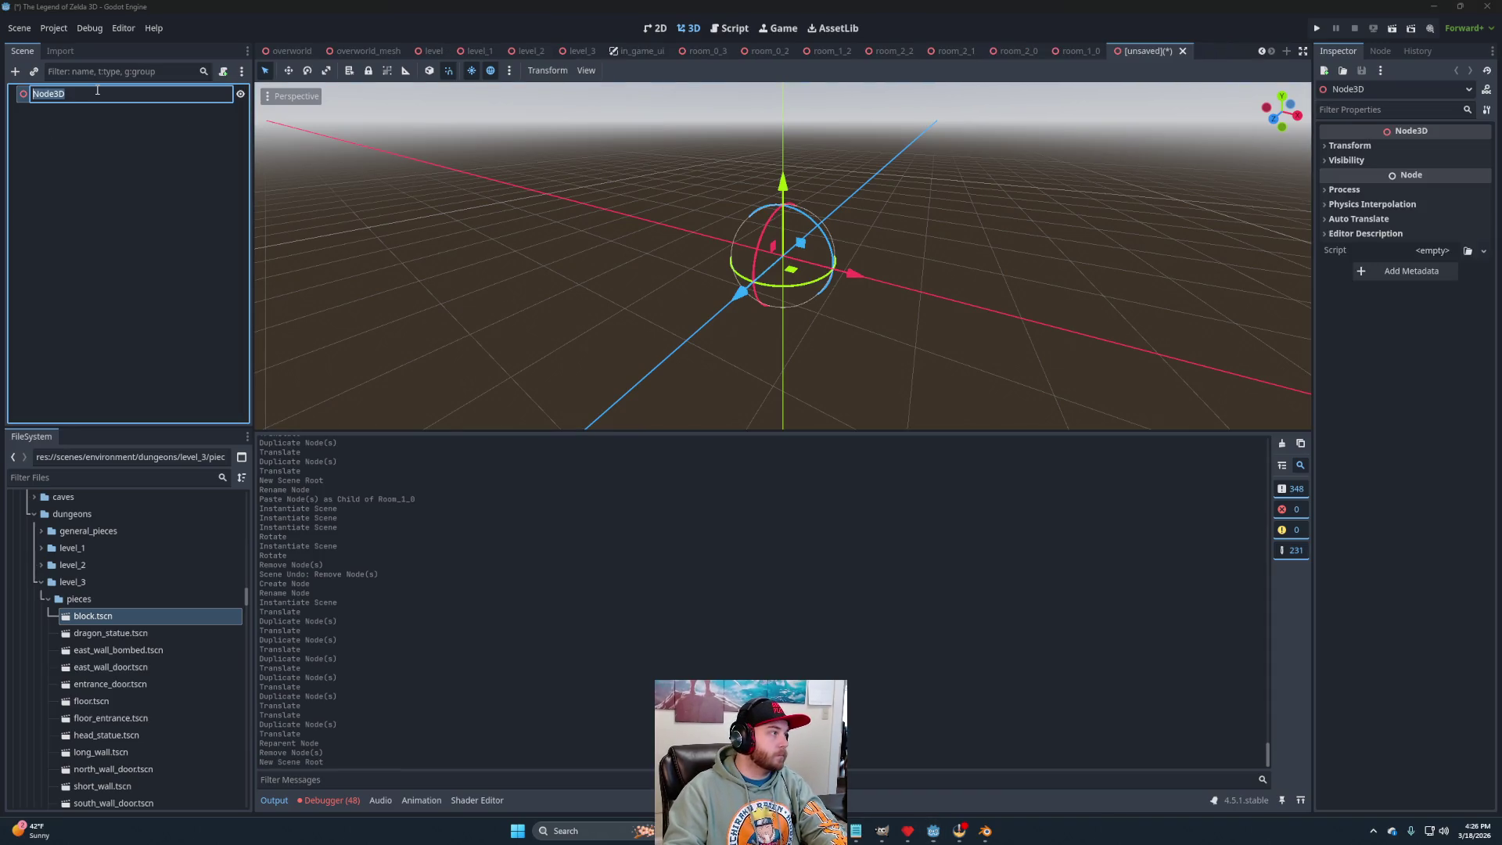
type("Room")
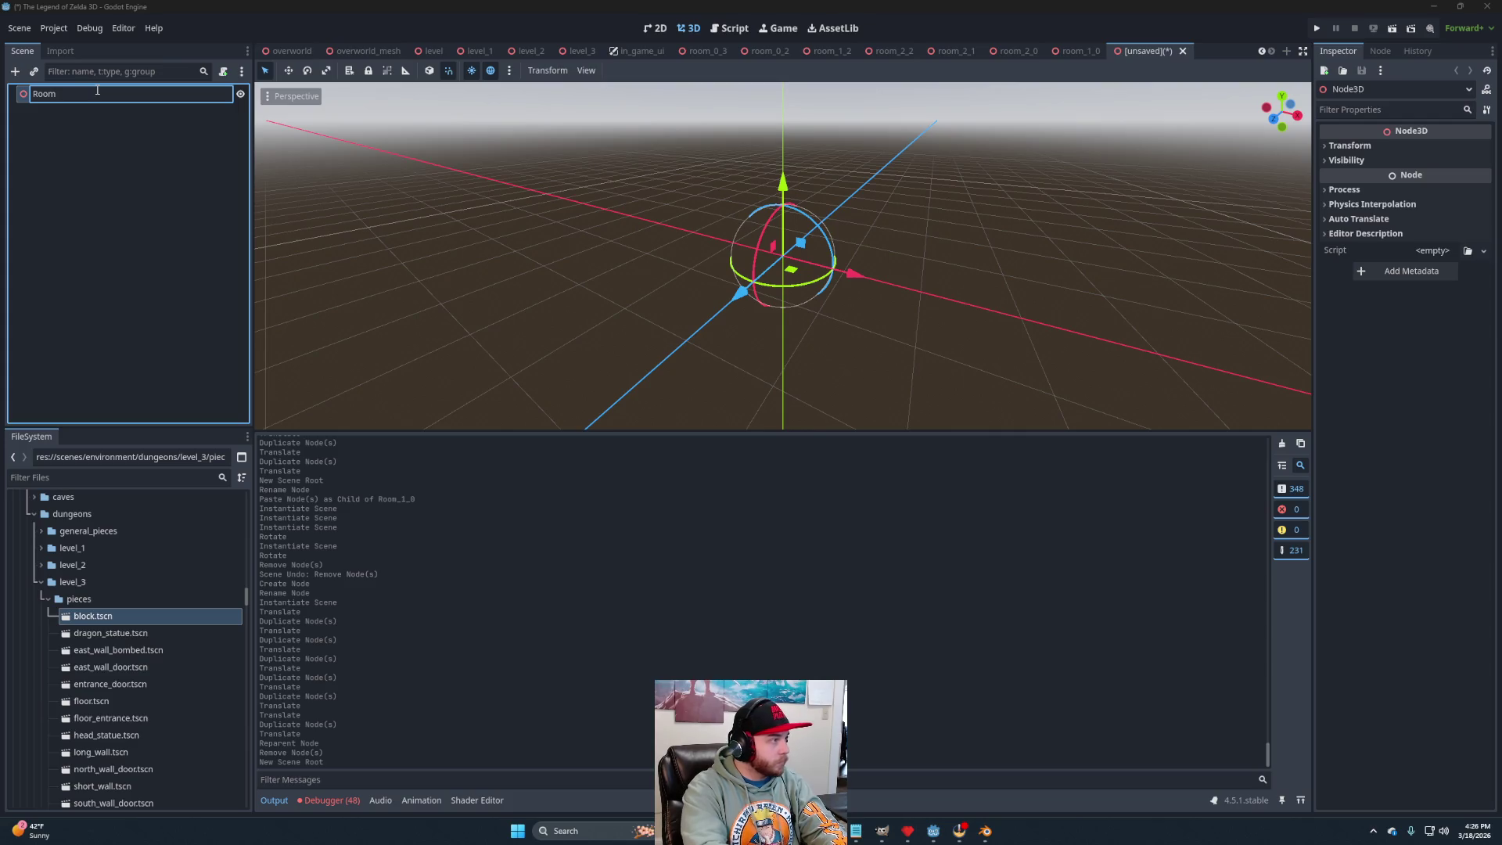
type("_2_3")
key("Return")
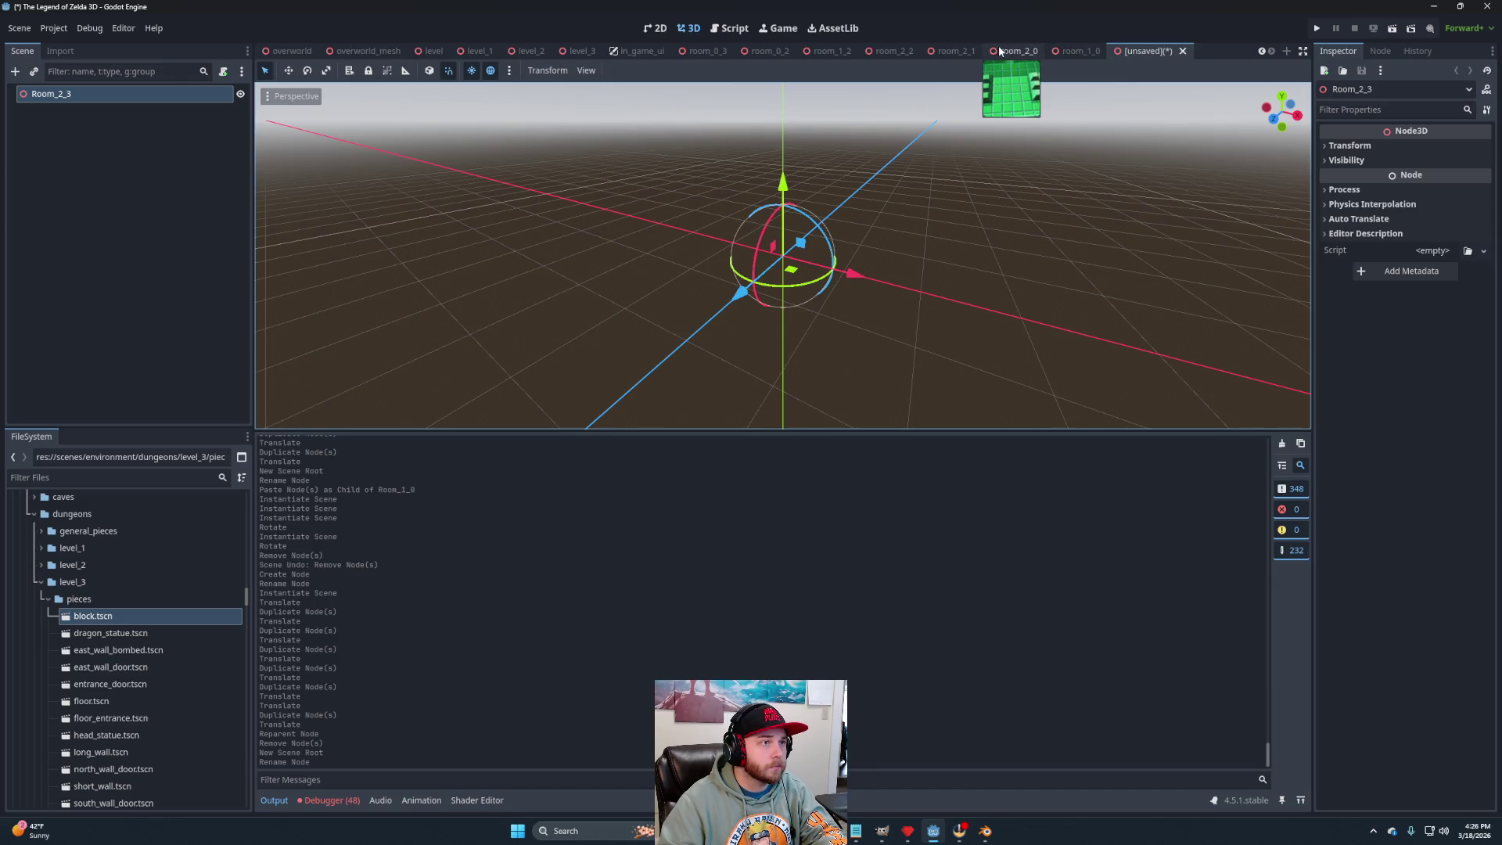
Copy Floor and Roof from room_2_0 and paste them under Room_2_3.
left_click(1035, 50)
right_click(89, 119)
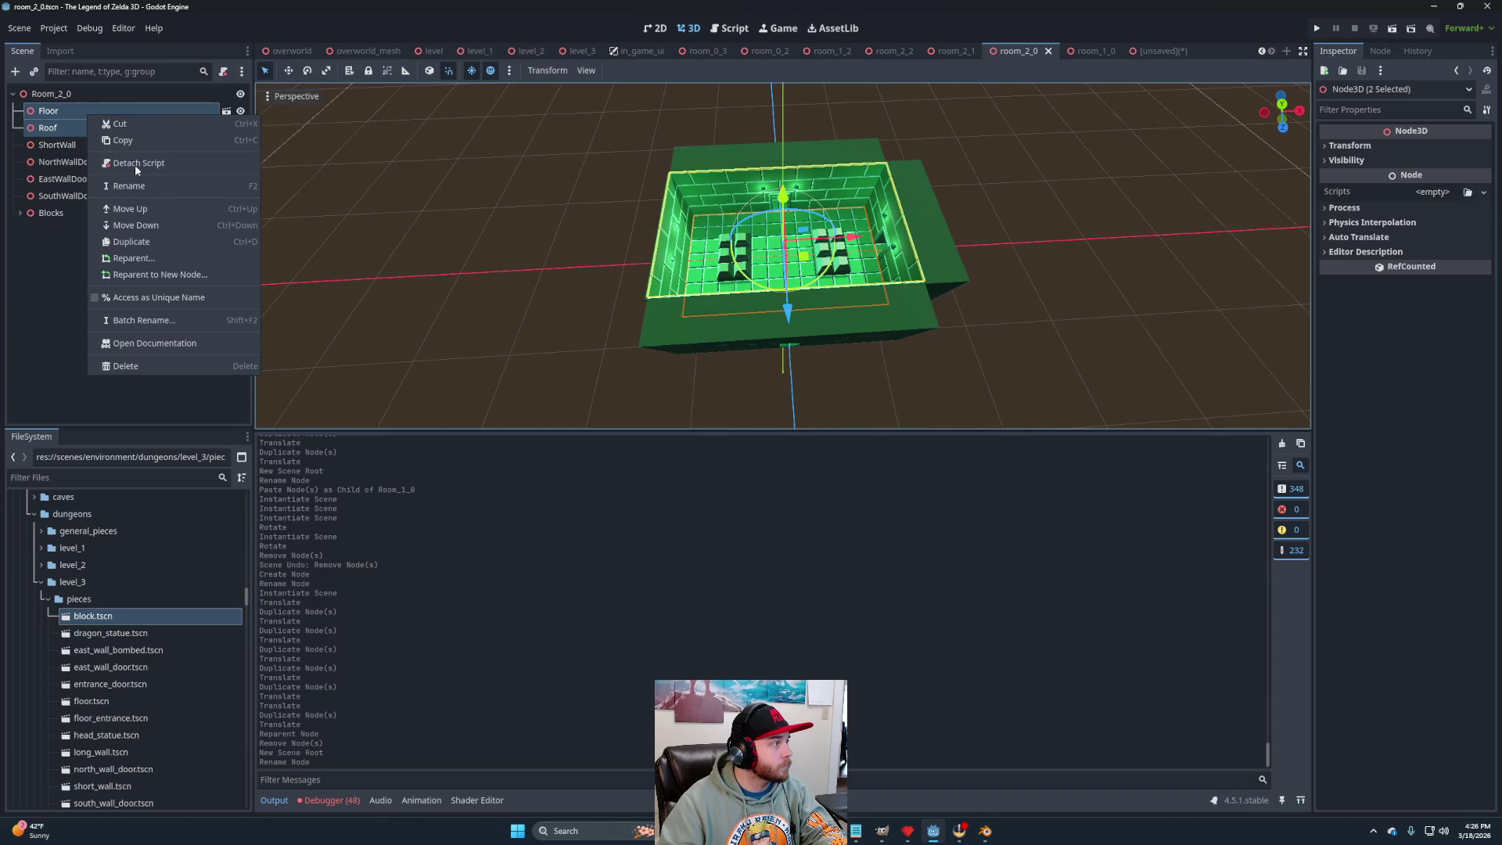
left_click(147, 140)
left_click(1143, 50)
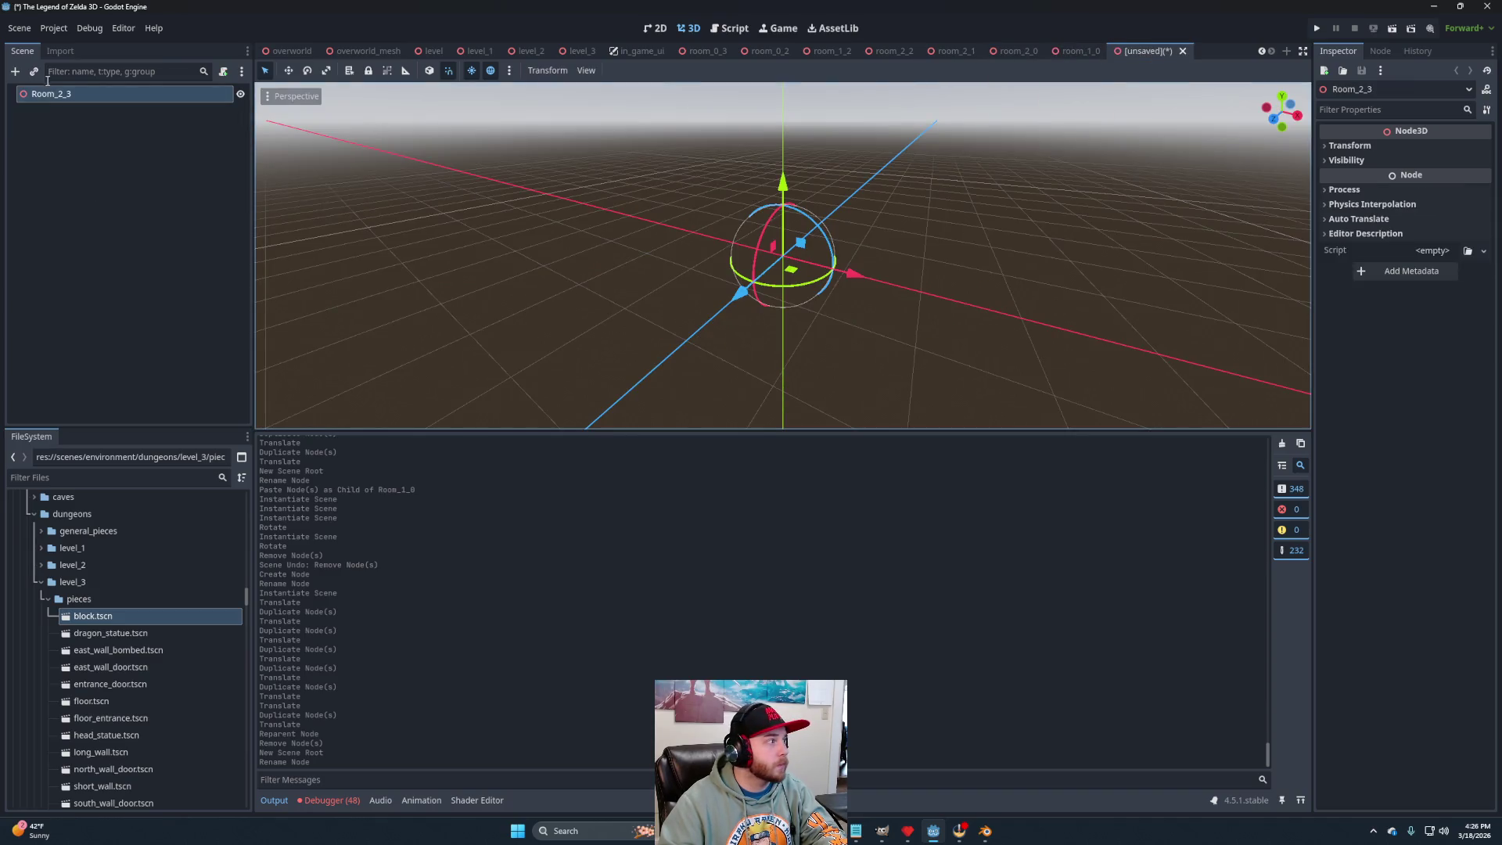
right_click(61, 100)
left_click(83, 195)
Try adding a rotated short wall to Room_2_3, then undo it.
scroll(792, 252, "down", 5)
left_click_drag(725, 261, 775, 287)
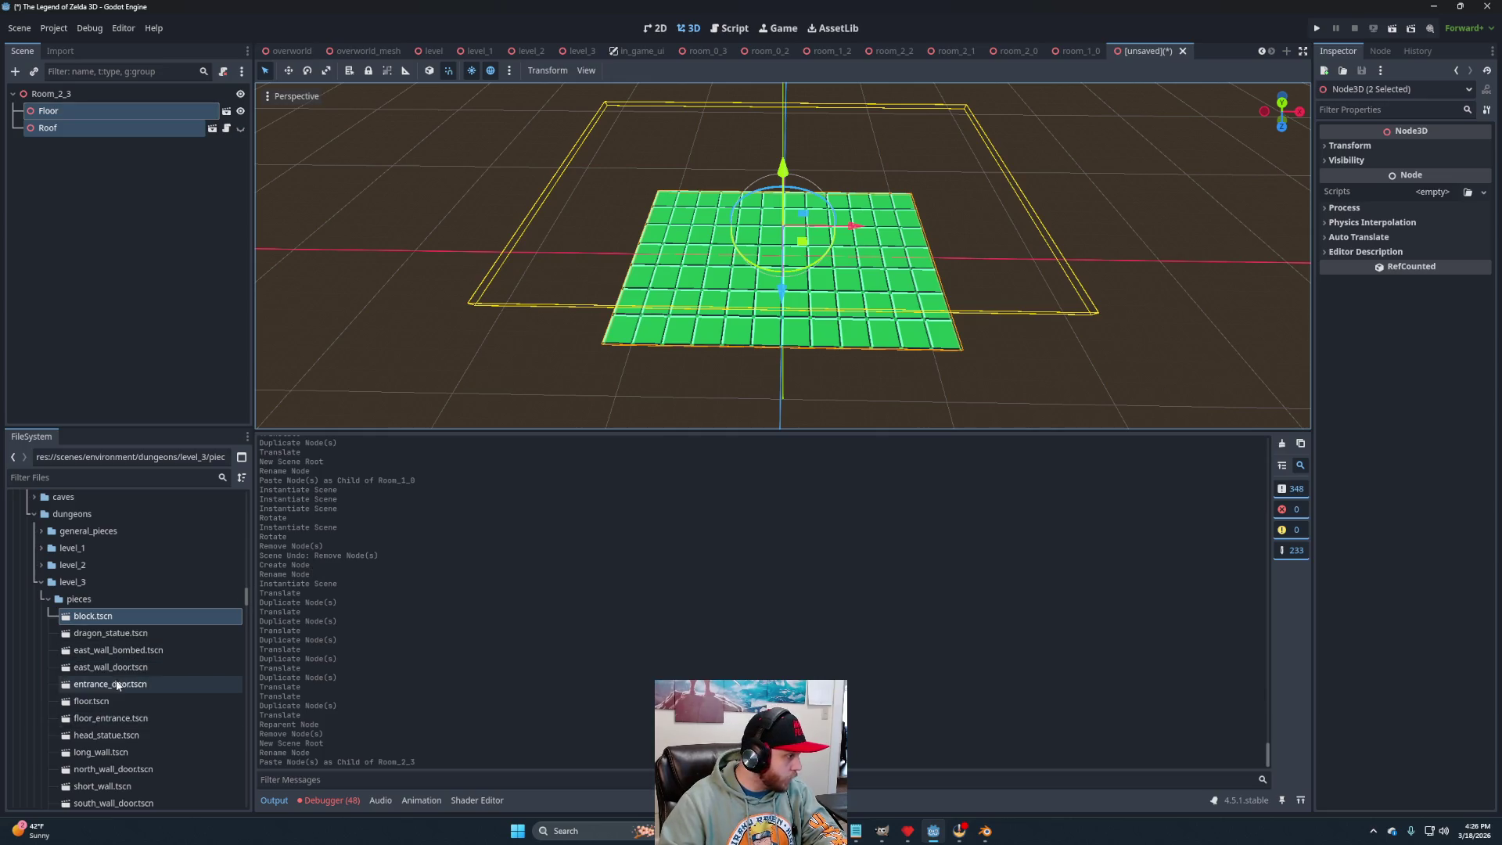
mouse_move(118, 787)
left_mouse_down()
mouse_move(133, 758)
mouse_move(85, 131)
mouse_move(59, 95)
left_mouse_up()
mouse_move(732, 288)
left_mouse_down()
mouse_move(723, 305)
mouse_move(873, 329)
left_mouse_up()
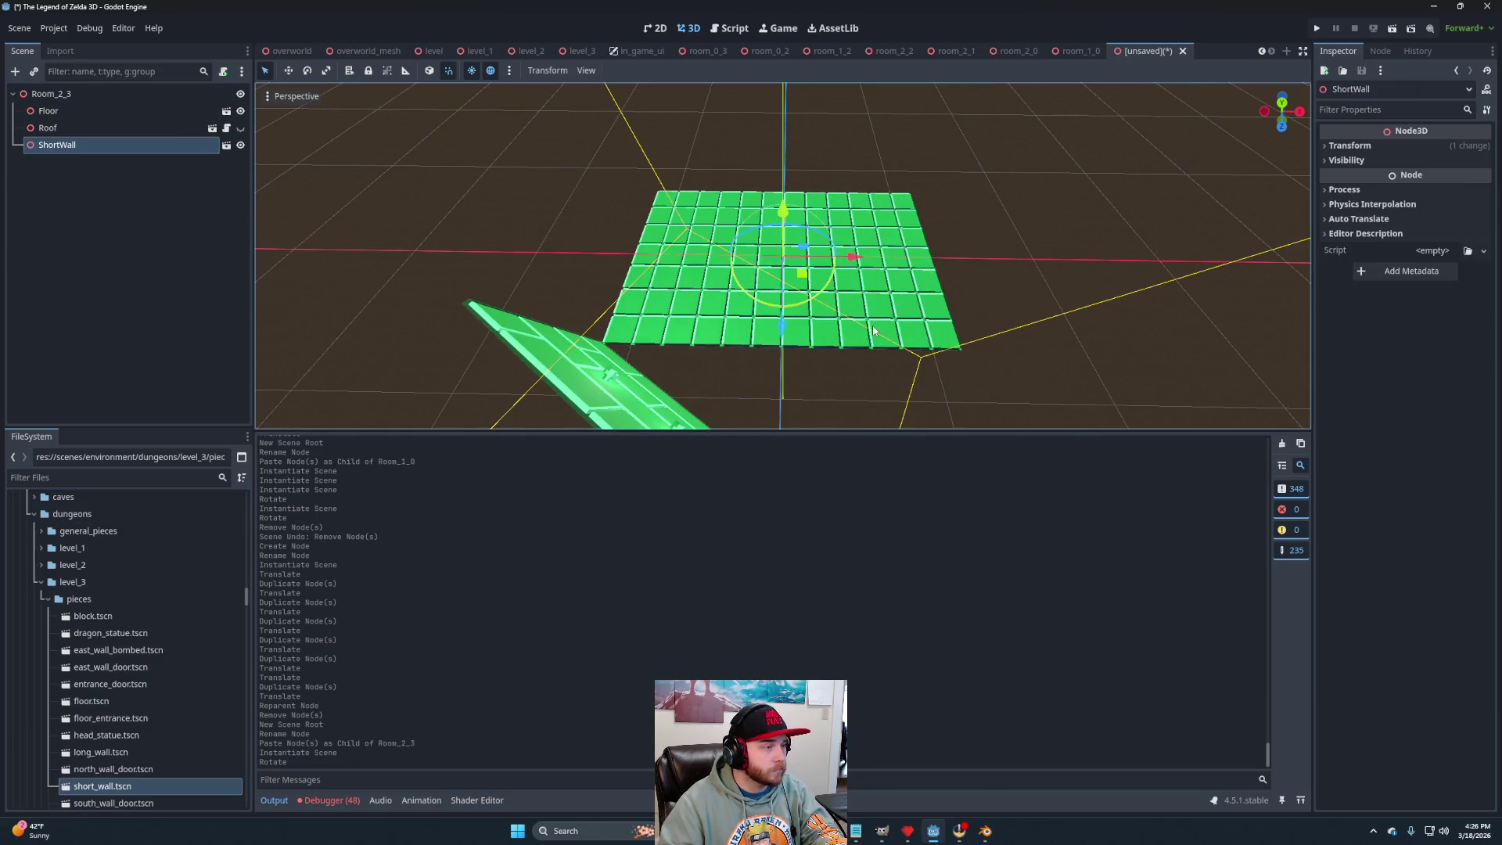
key("ctrl+z")
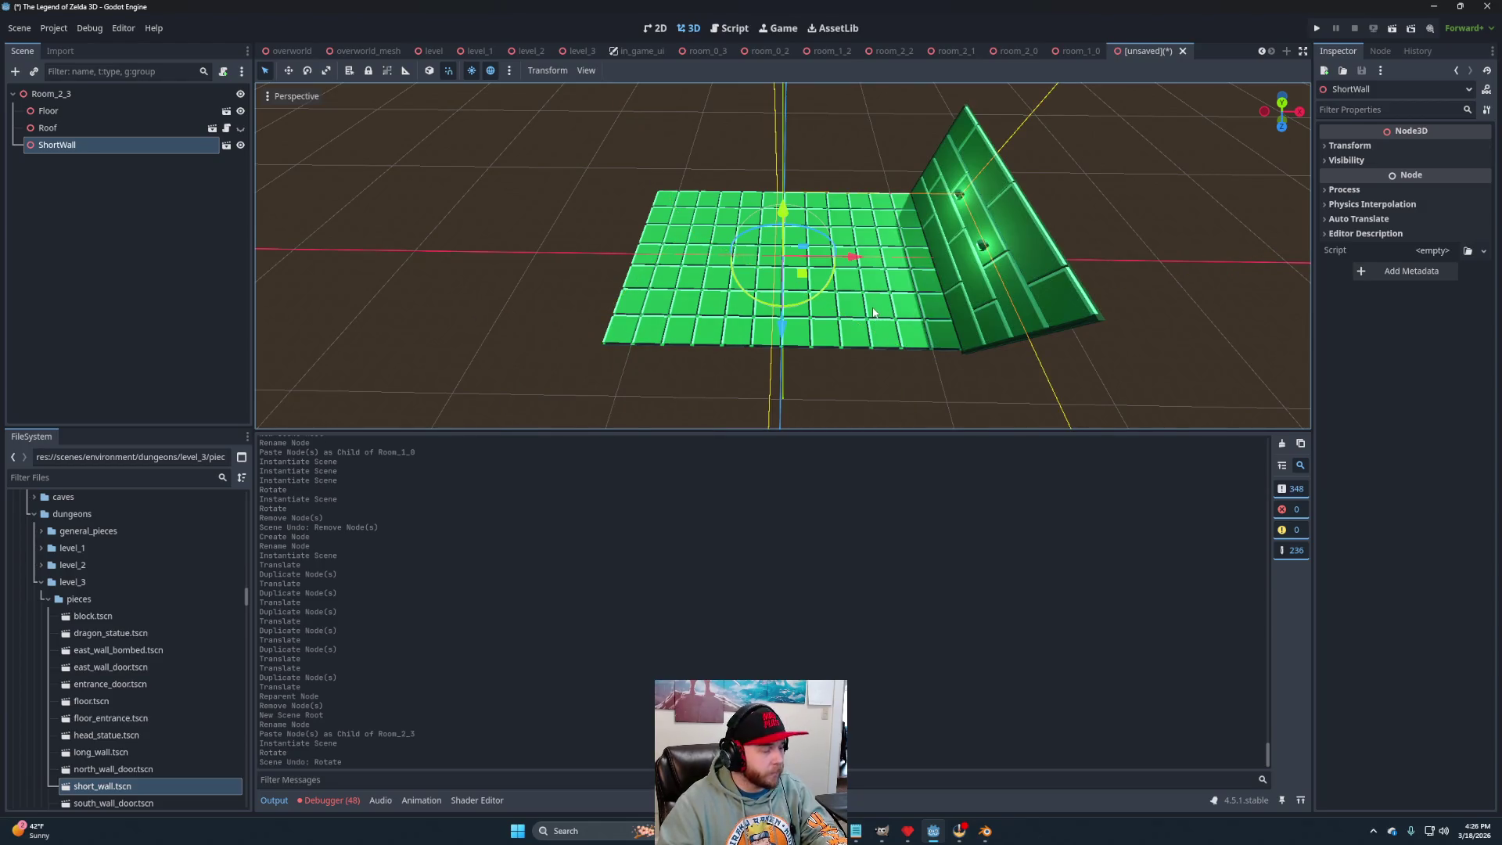
key("ctrl+z")
Add a LongWall rotated onto the floor's front edge, plus NorthWallDoor and EastWallDoor.
left_click_drag(100, 752, 79, 222)
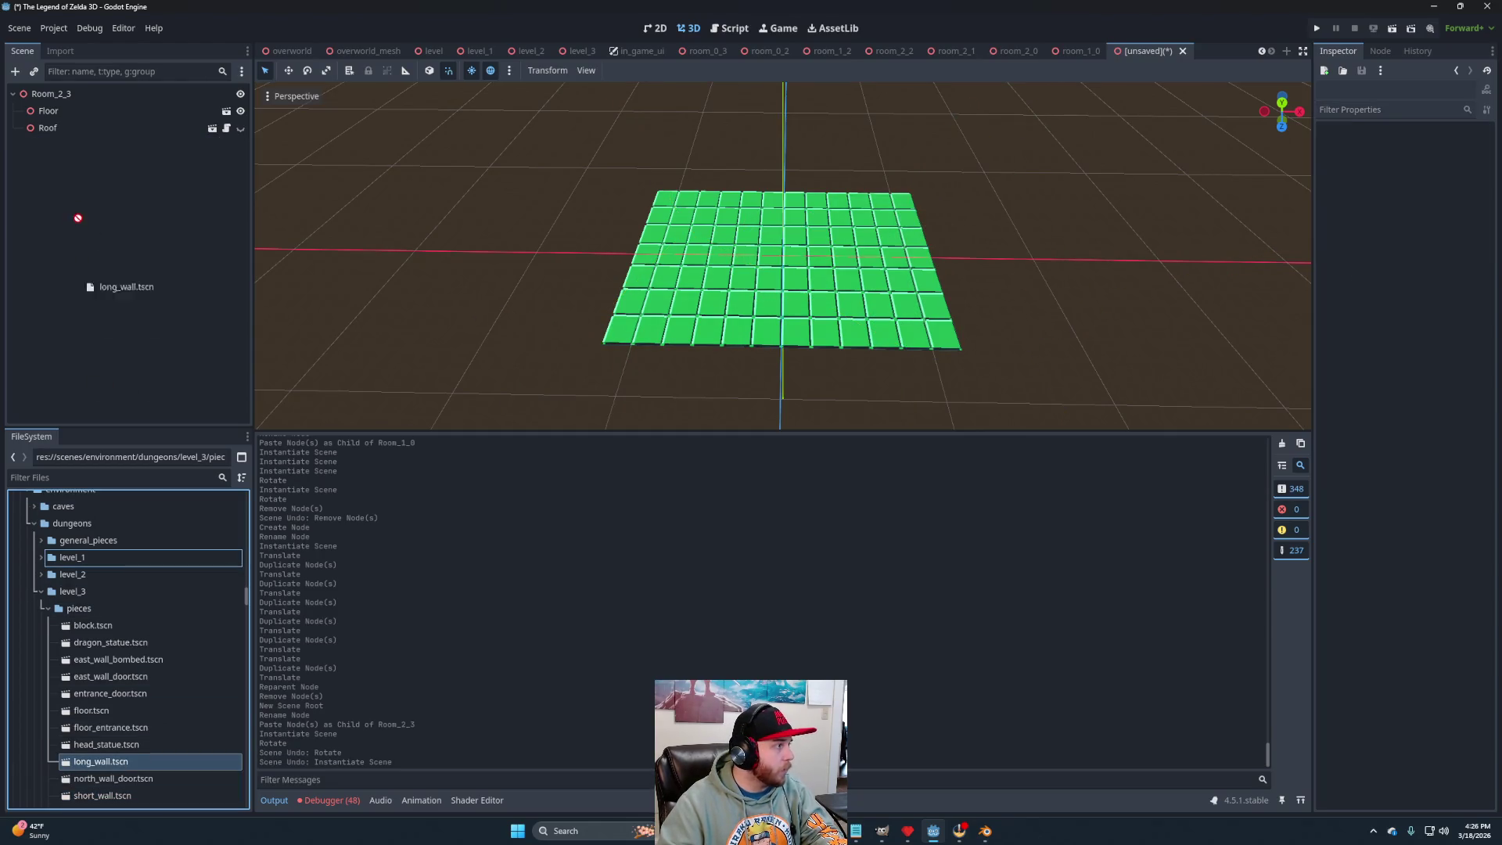
left_click_drag(59, 86, 54, 94)
left_click_drag(783, 219, 746, 216)
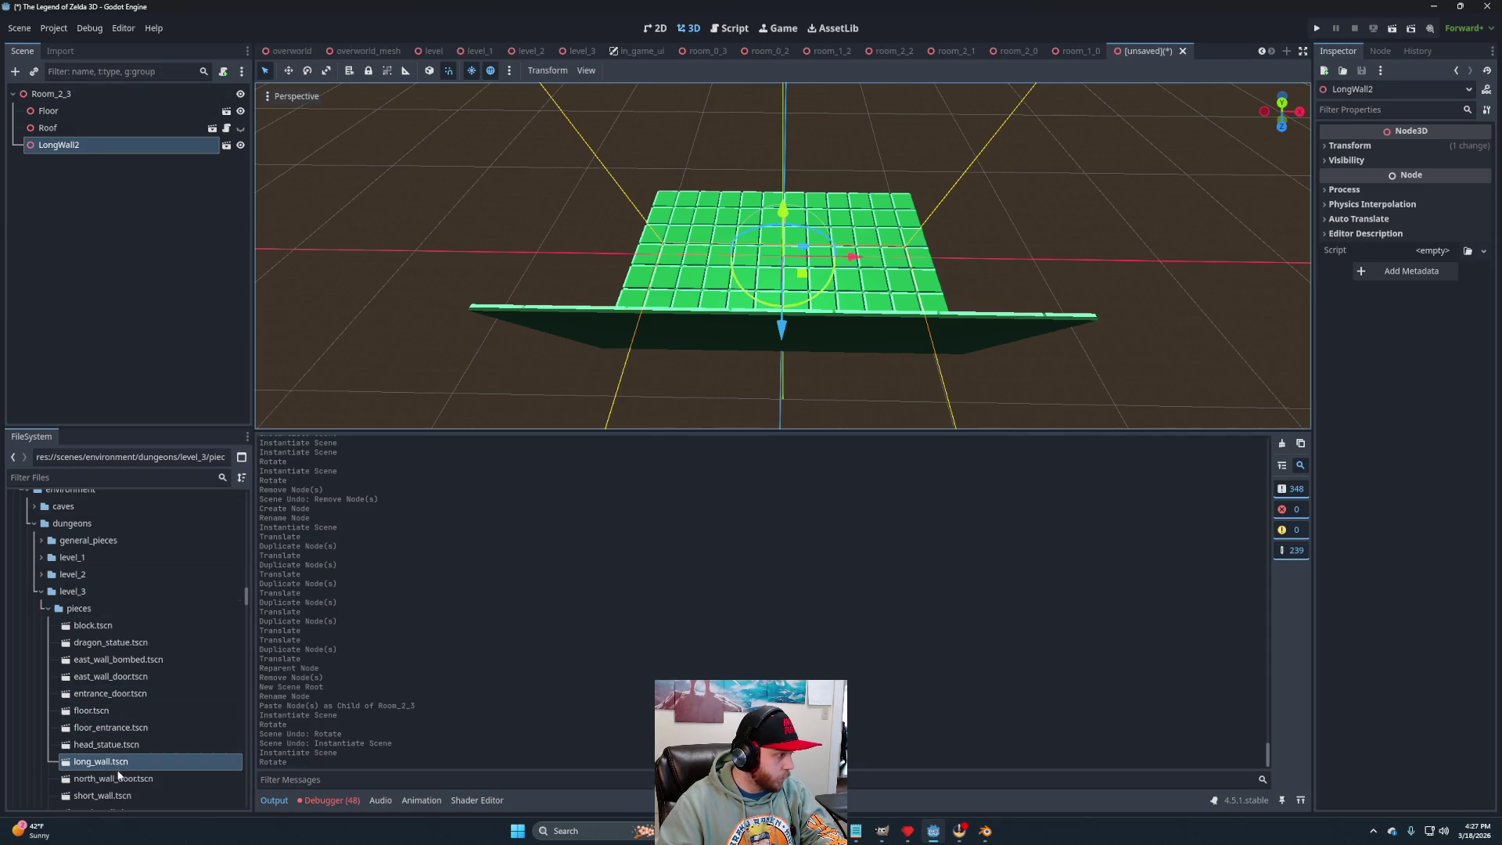
mouse_move(117, 782)
left_mouse_down()
mouse_move(113, 97)
mouse_move(78, 95)
left_mouse_up()
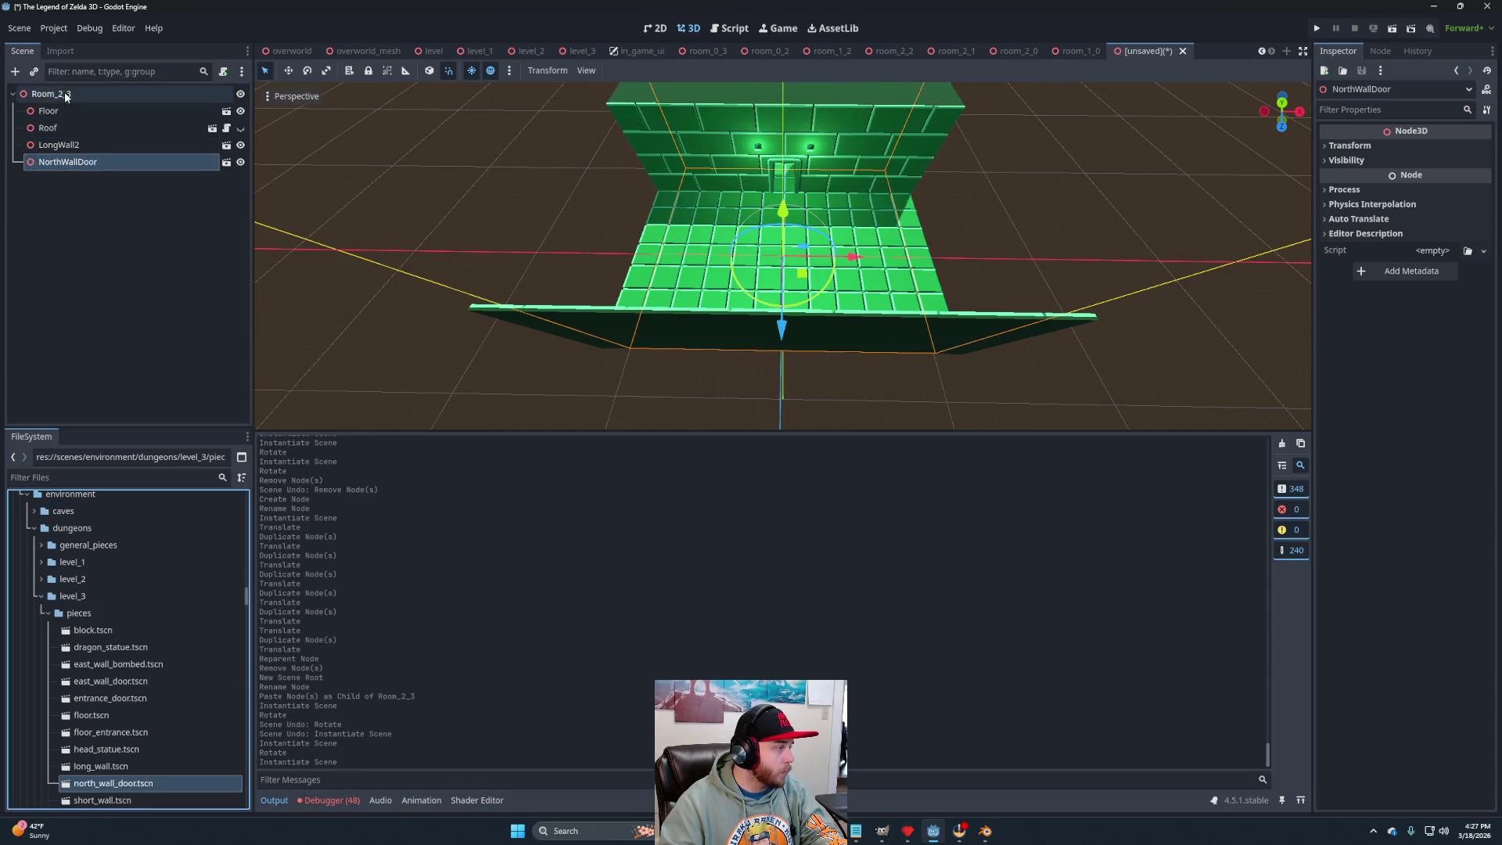
left_click_drag(129, 684, 68, 94)
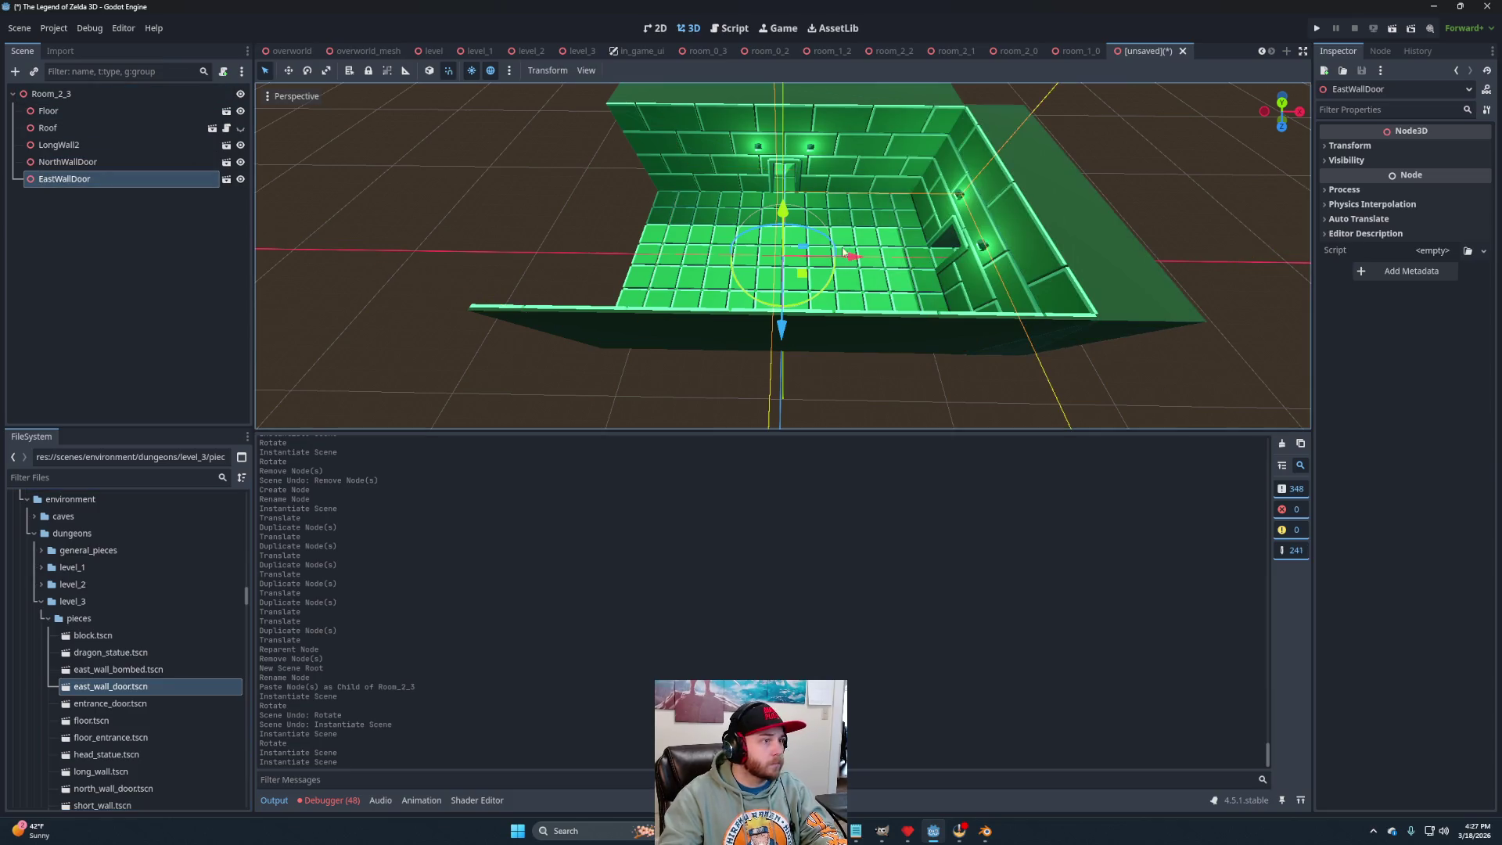
scroll(835, 286, "down", 4)
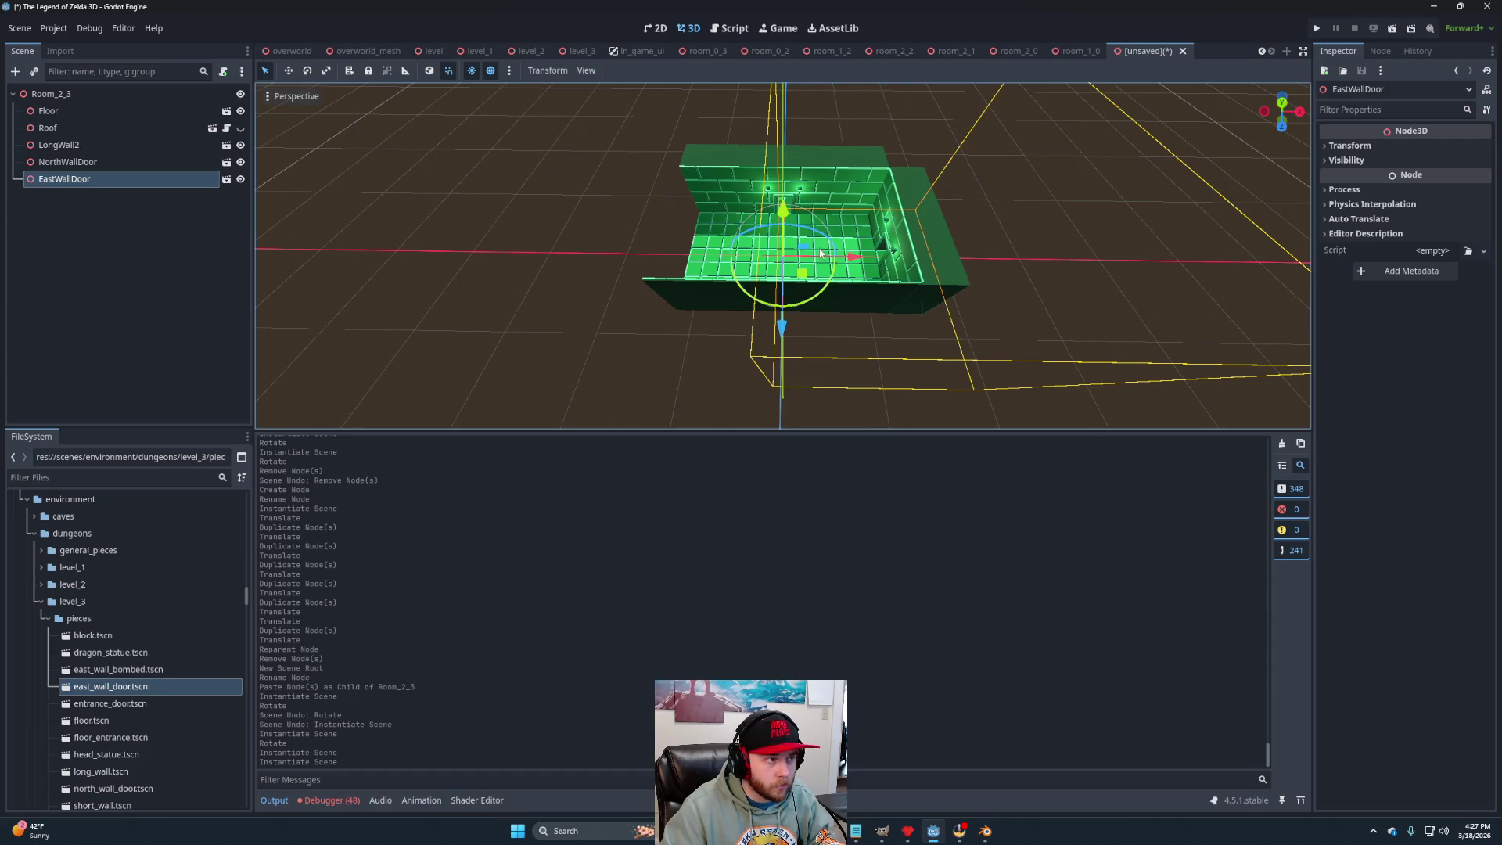
Create an inherited scene from WestWallBombed.glb.
scroll(821, 252, "up", 3)
scroll(119, 683, "up", 2)
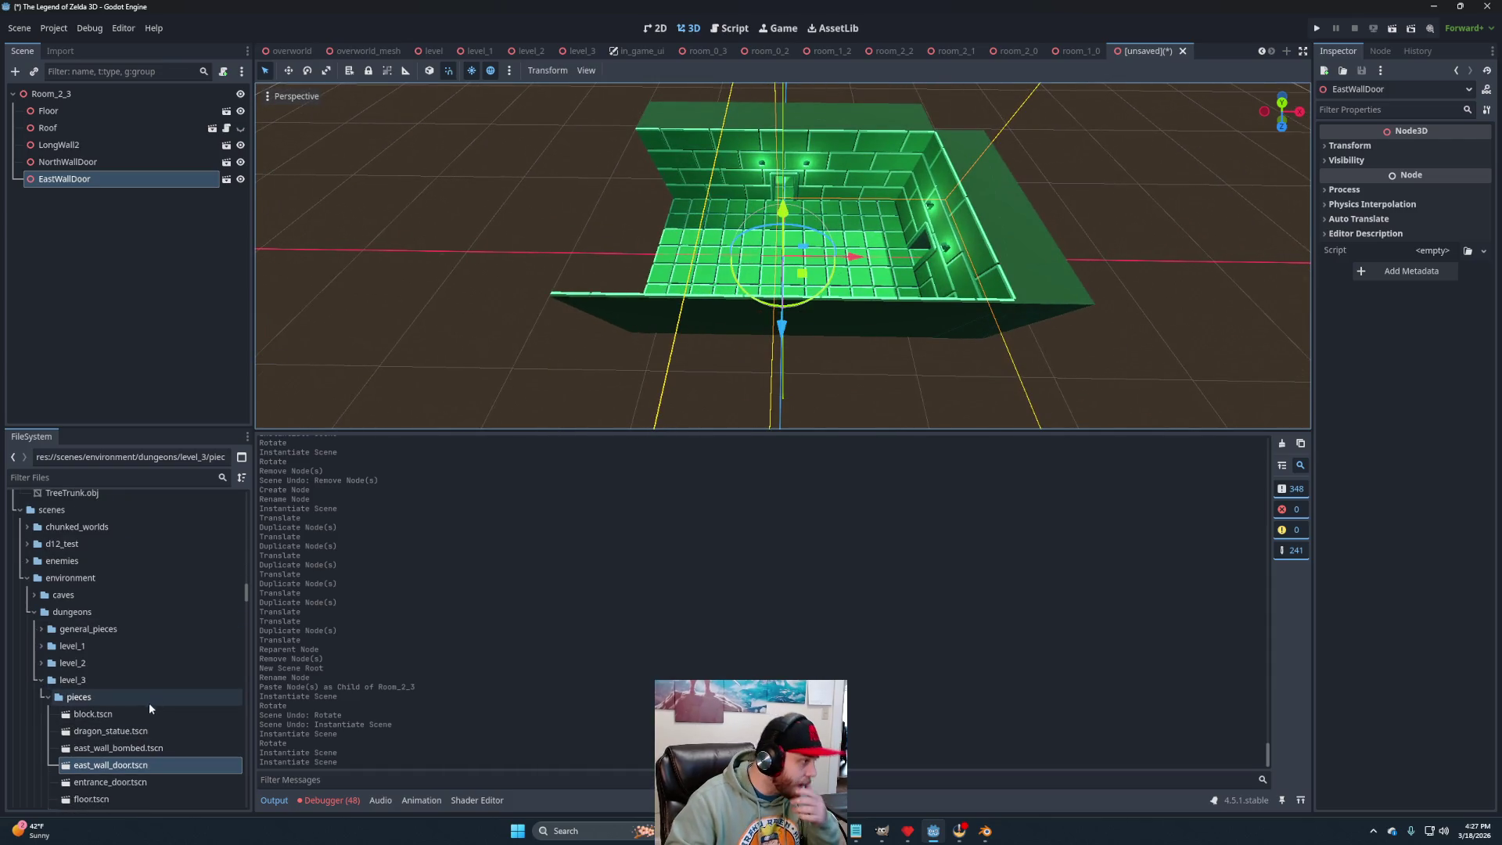
scroll(122, 718, "up", 5)
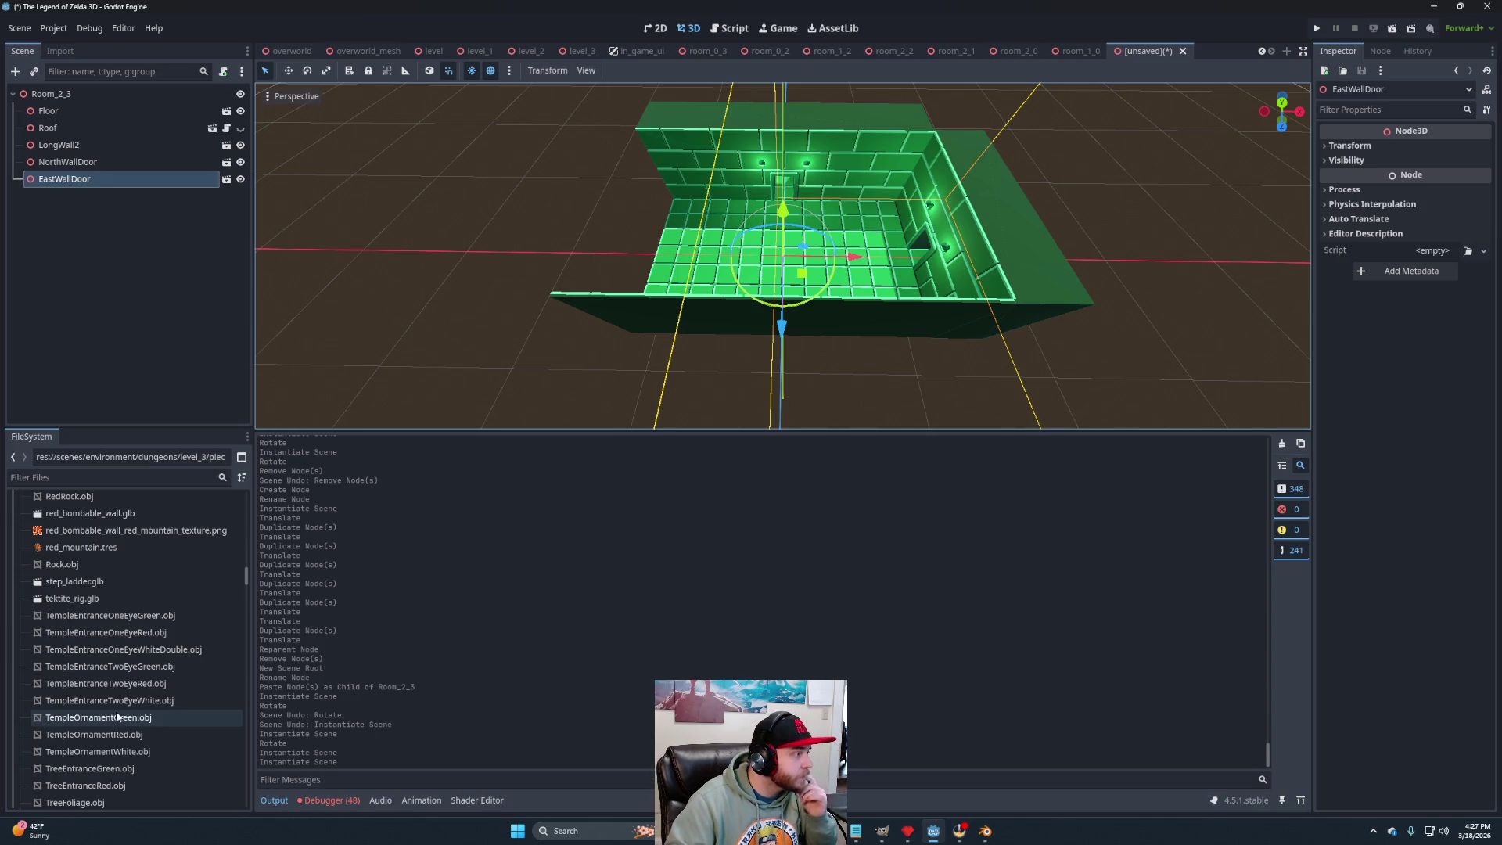
scroll(116, 718, "up", 5)
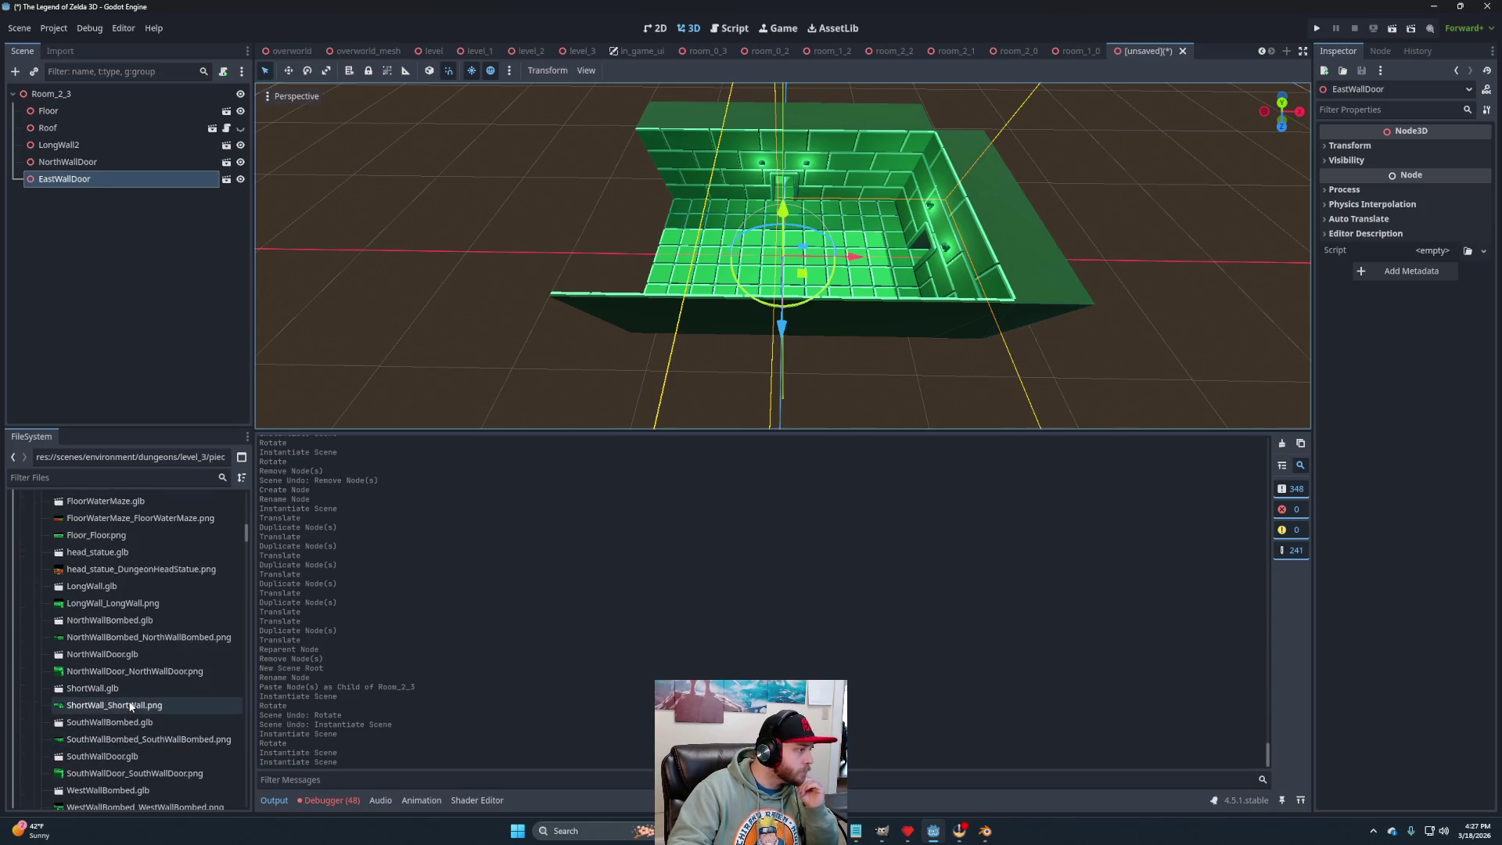
scroll(129, 696, "down", 3)
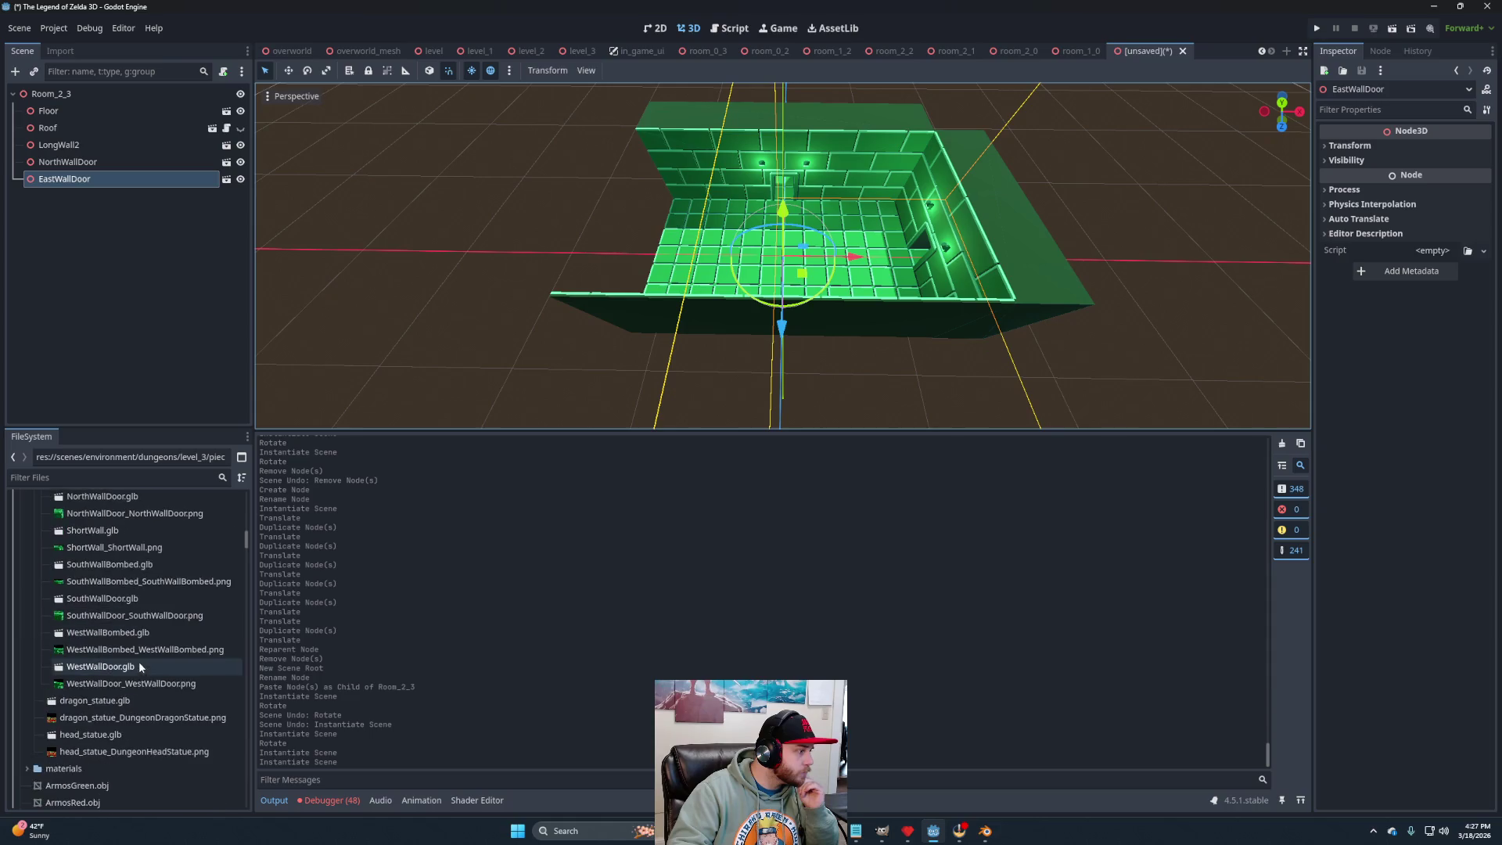
right_click(110, 632)
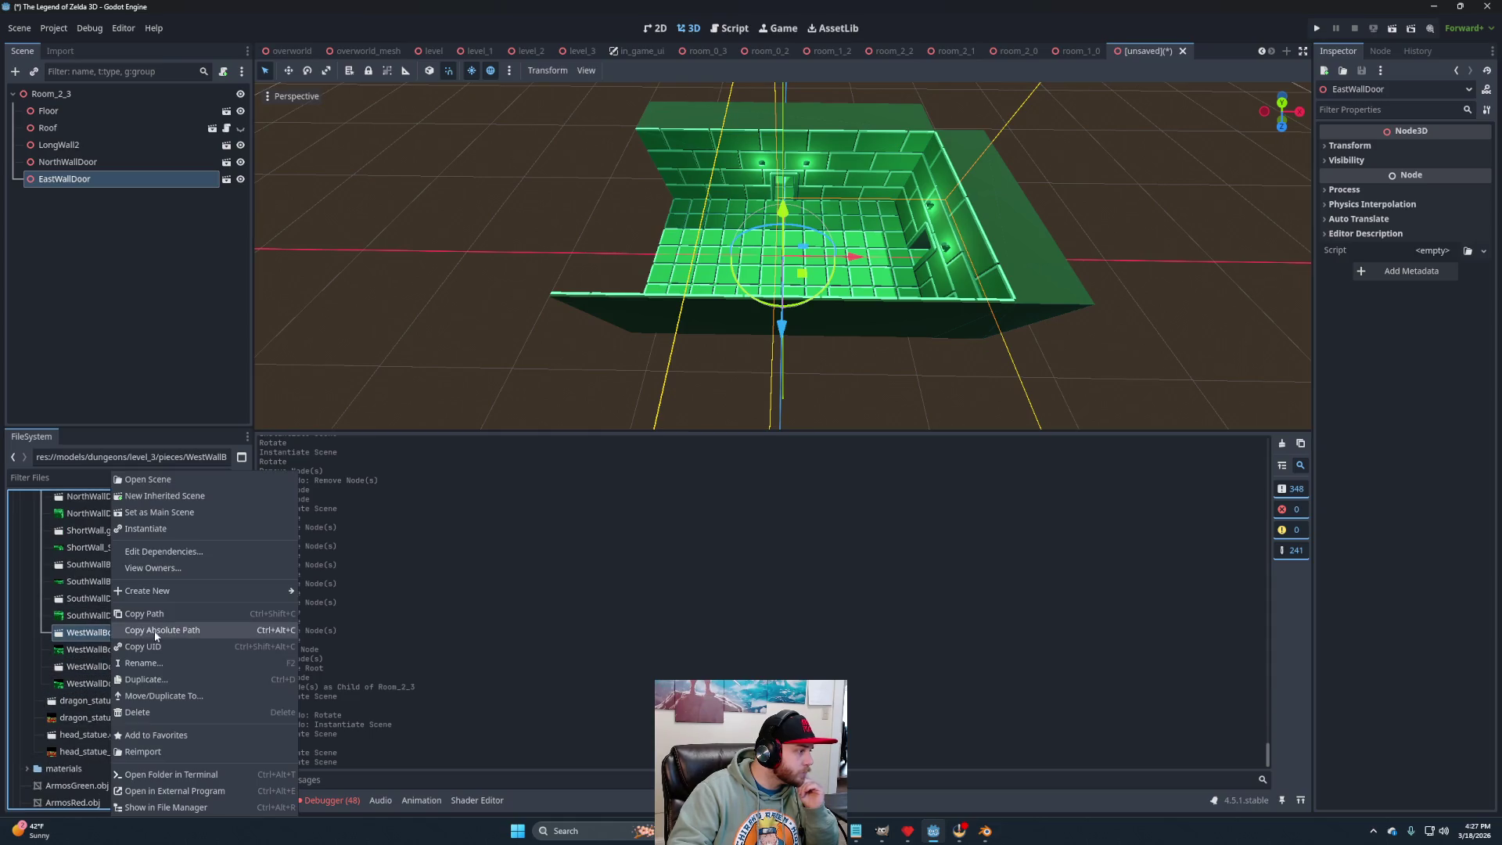
left_click(162, 496)
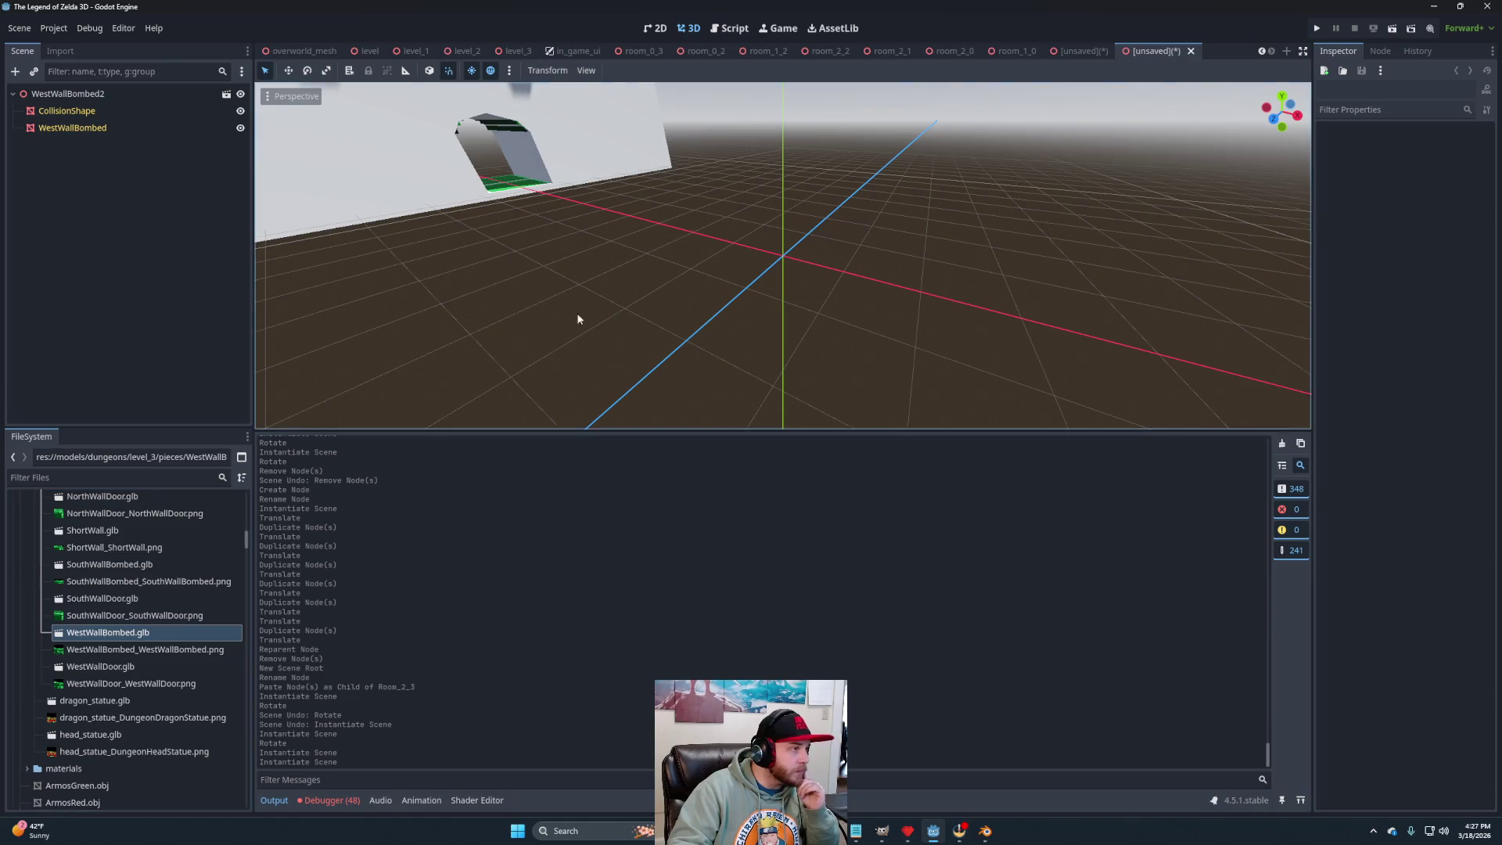
Hide the CollisionShape mesh and generate a trimesh StaticBody3D collision, moved up the tree.
scroll(565, 342, "up", 3)
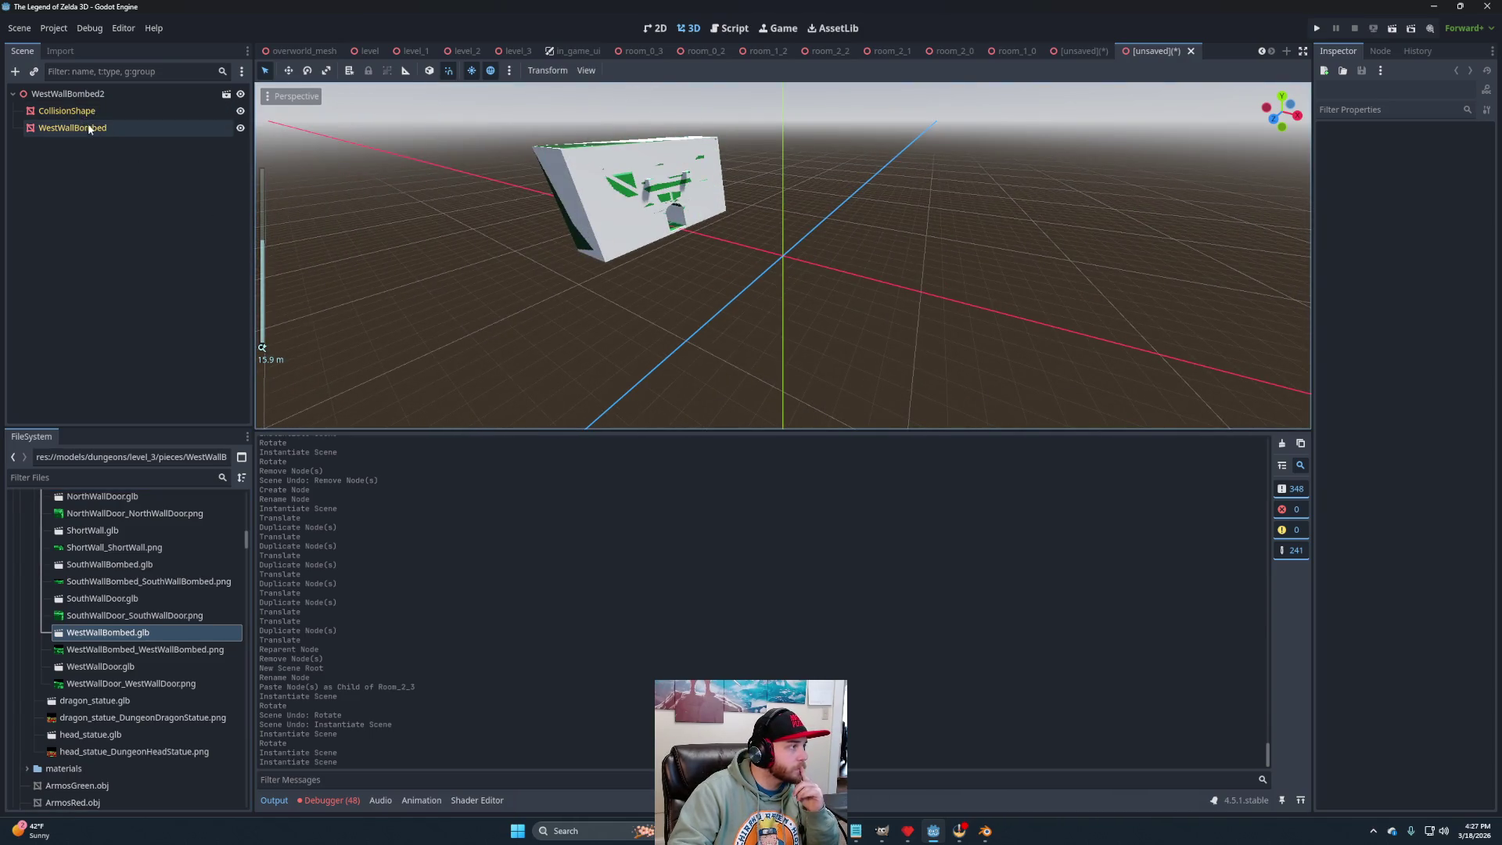
left_click(154, 109)
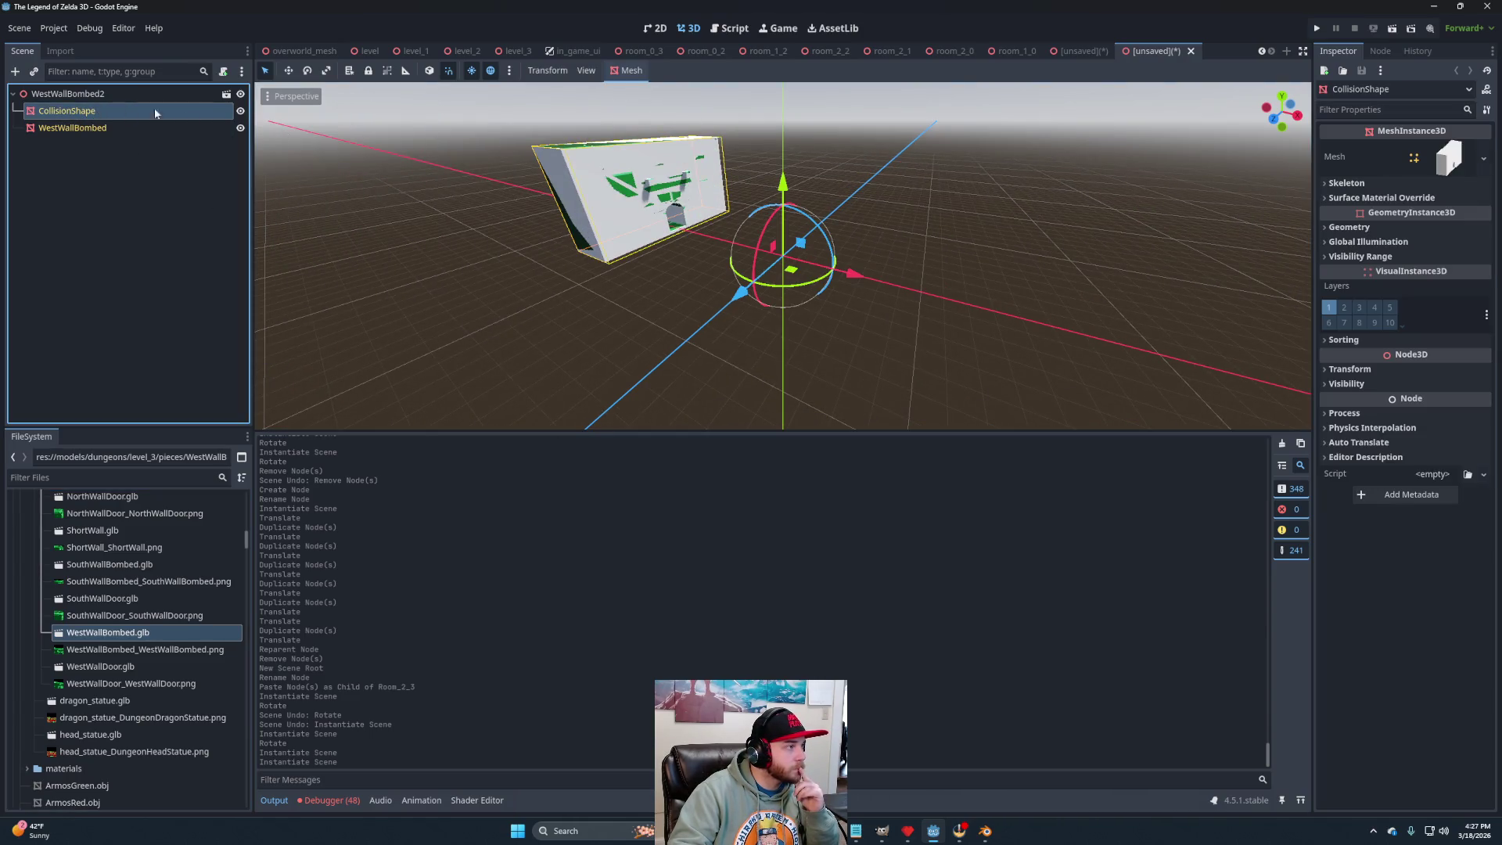
left_click(240, 110)
left_click(627, 70)
left_click(673, 89)
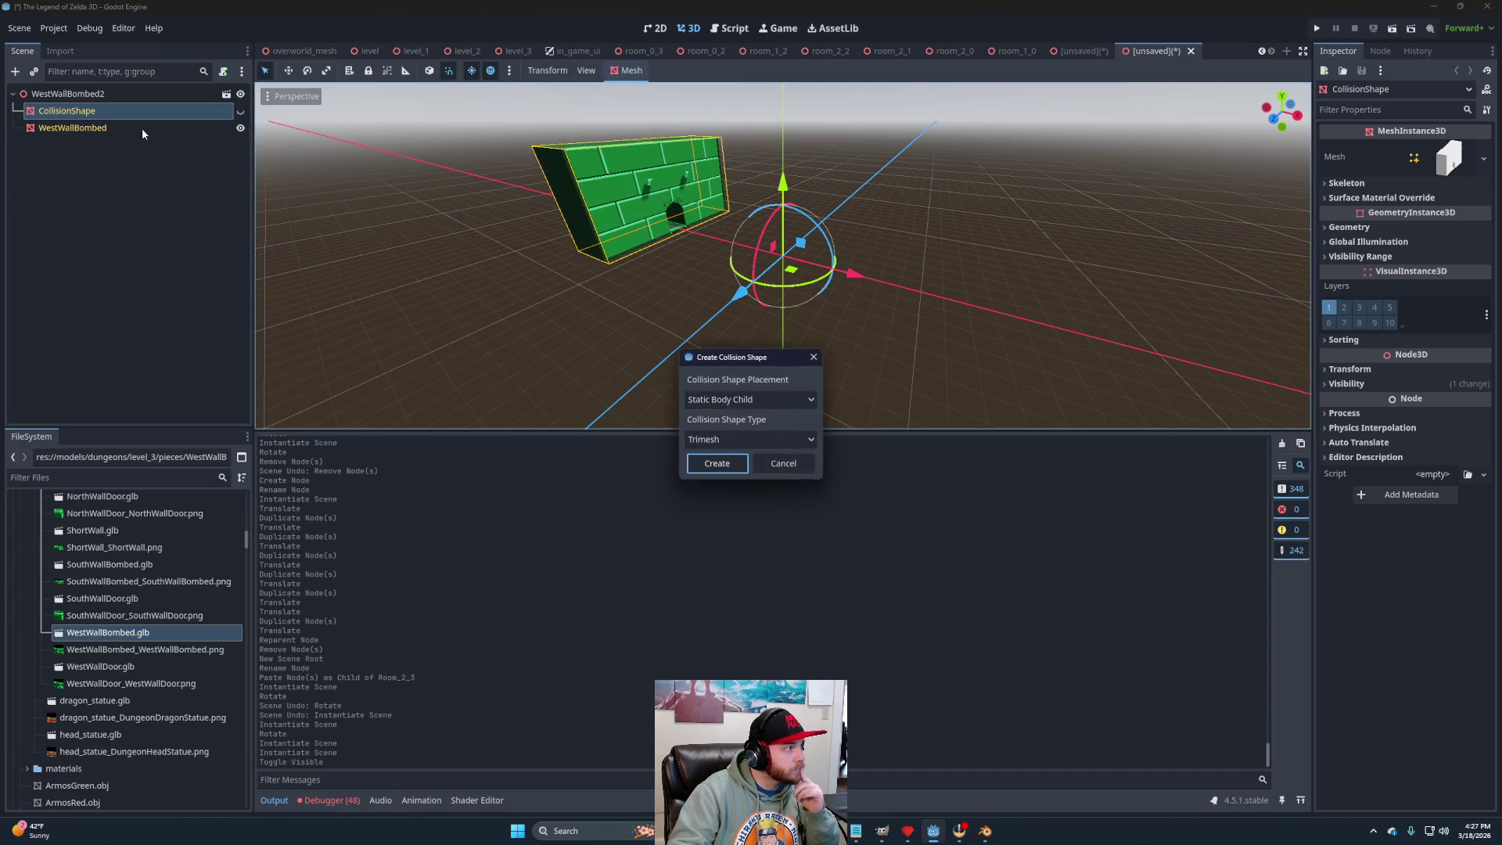
left_click(717, 463)
mouse_move(75, 128)
left_mouse_down()
mouse_move(106, 89)
mouse_move(78, 93)
left_mouse_up()
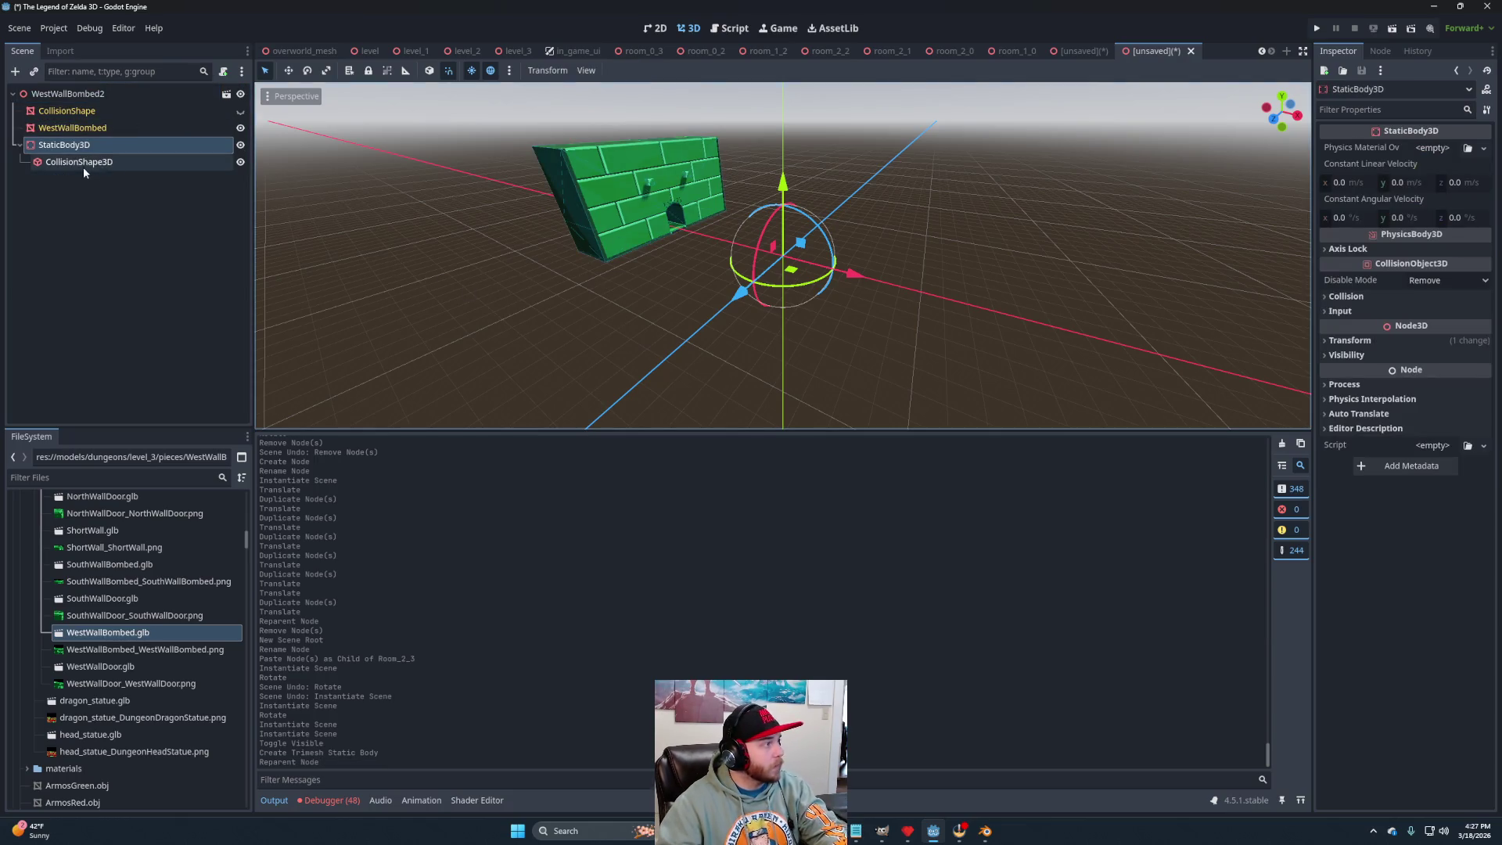
Bring level_2 pieces' west_wall_bombed.tscn into view in the FileSystem dock.
scroll(157, 661, "down", 10)
scroll(158, 646, "down", 5)
left_click(35, 507)
scroll(125, 665, "down", 3)
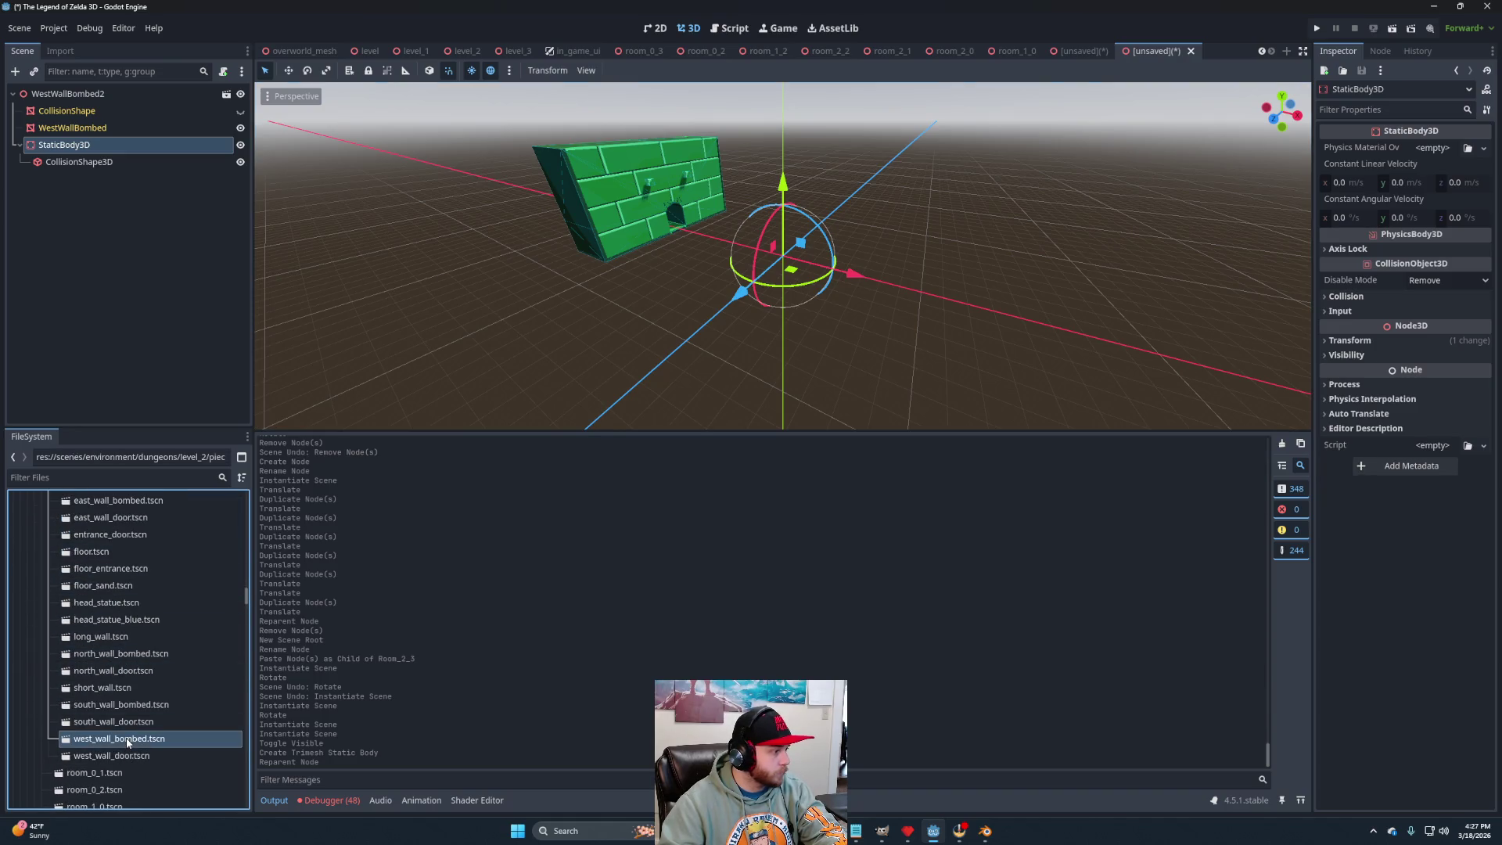
Copy Lights and Wall from the level_2 west_wall_bombed scene into WestWallBombed2.
double_click(128, 740)
left_click(50, 179)
left_click(70, 230, "ctrl")
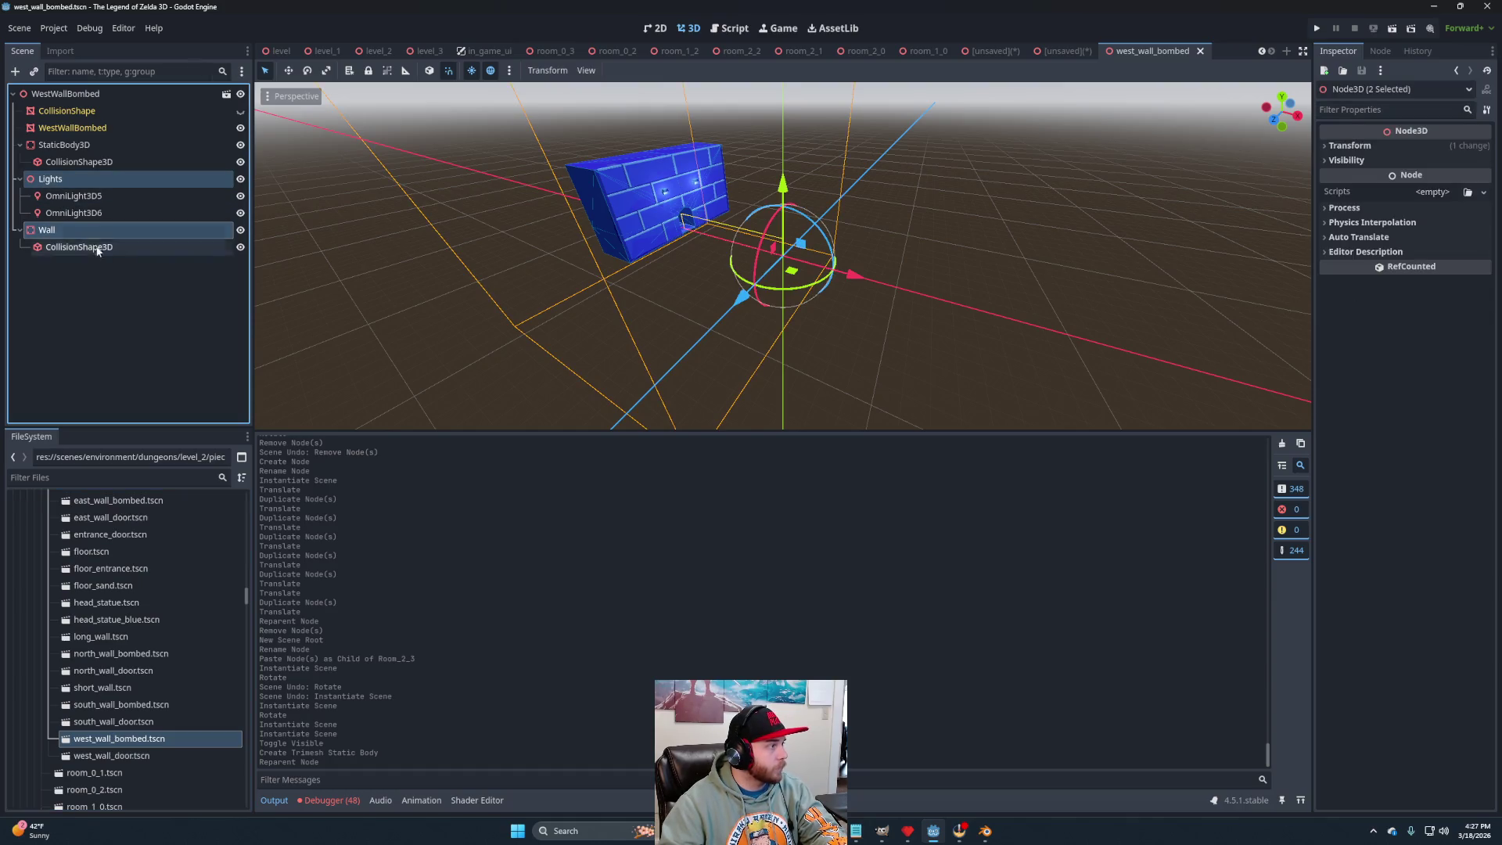
left_click(1068, 51)
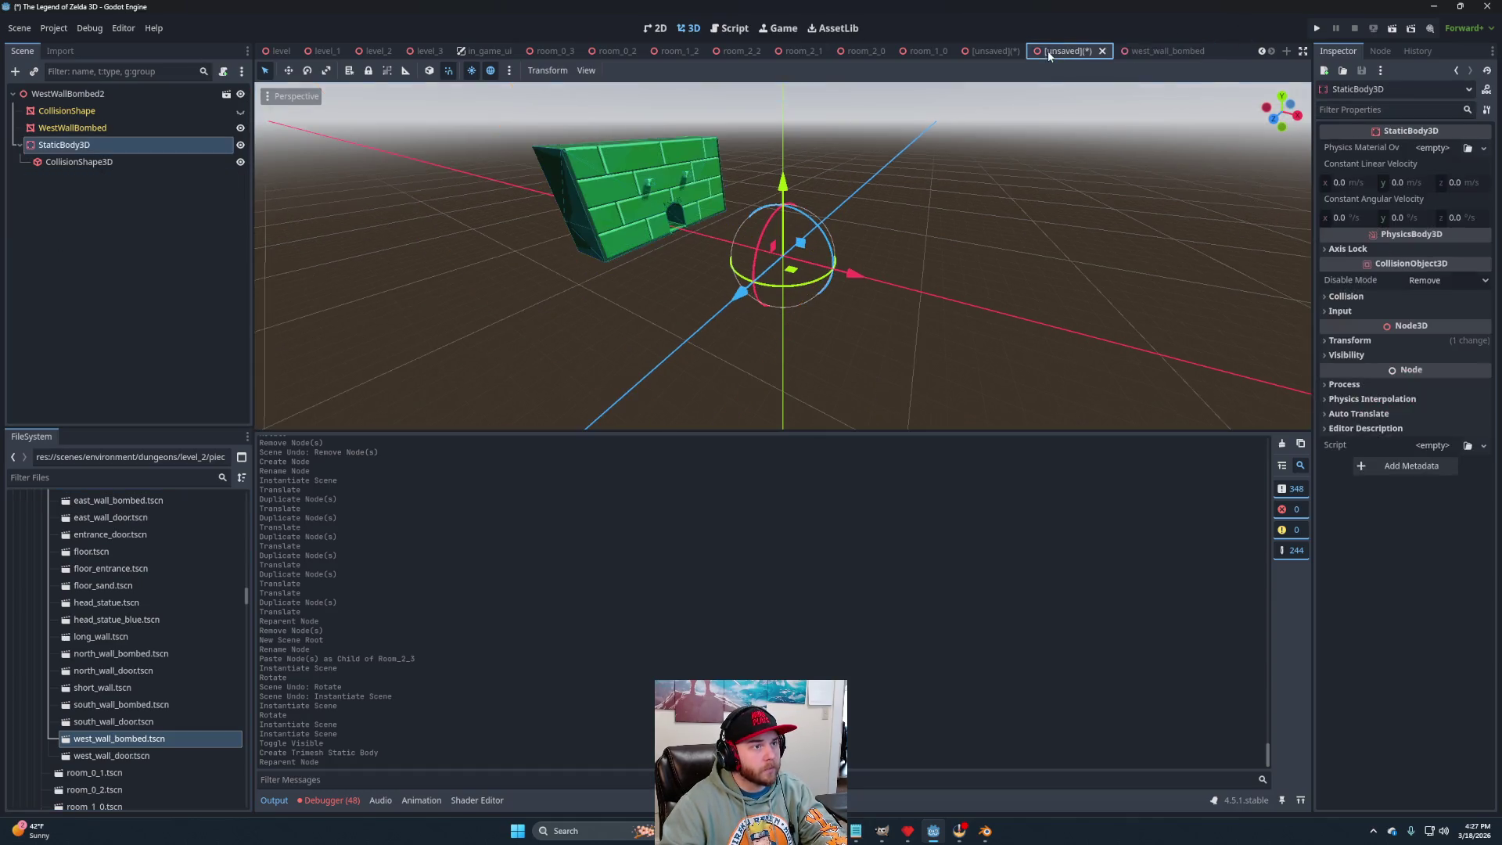
left_click(67, 93)
key("ctrl+v")
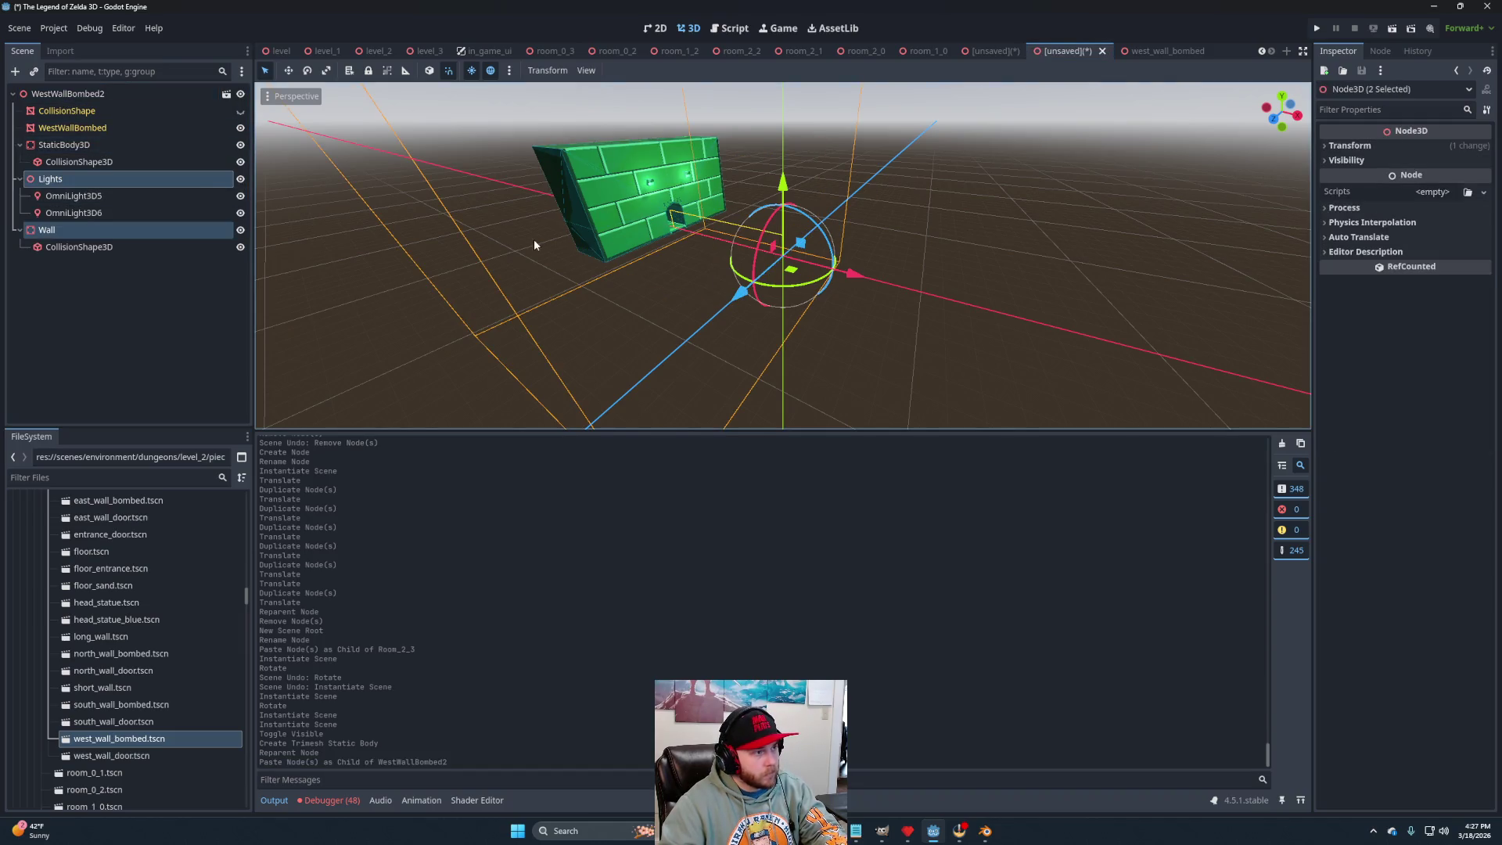
scroll(649, 211, "down", 2)
mouse_move(650, 212)
left_mouse_down()
mouse_move(736, 299)
mouse_move(763, 266)
mouse_move(749, 299)
left_mouse_up()
Save as level_3/pieces/west_wall_bombed.tscn with the root renamed WestWallBombed.
key("ctrl+s")
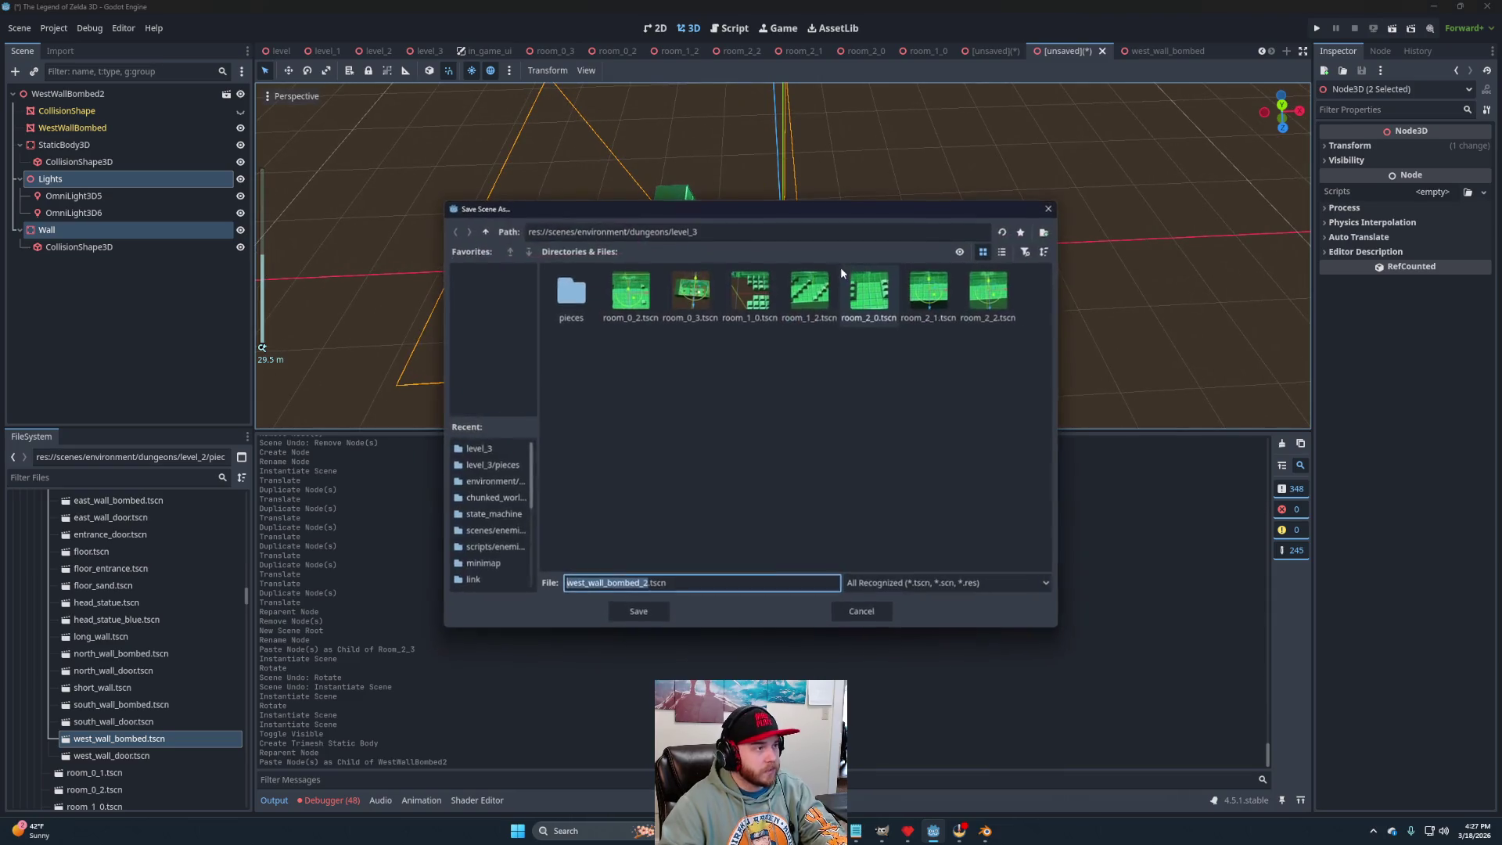
double_click(571, 291)
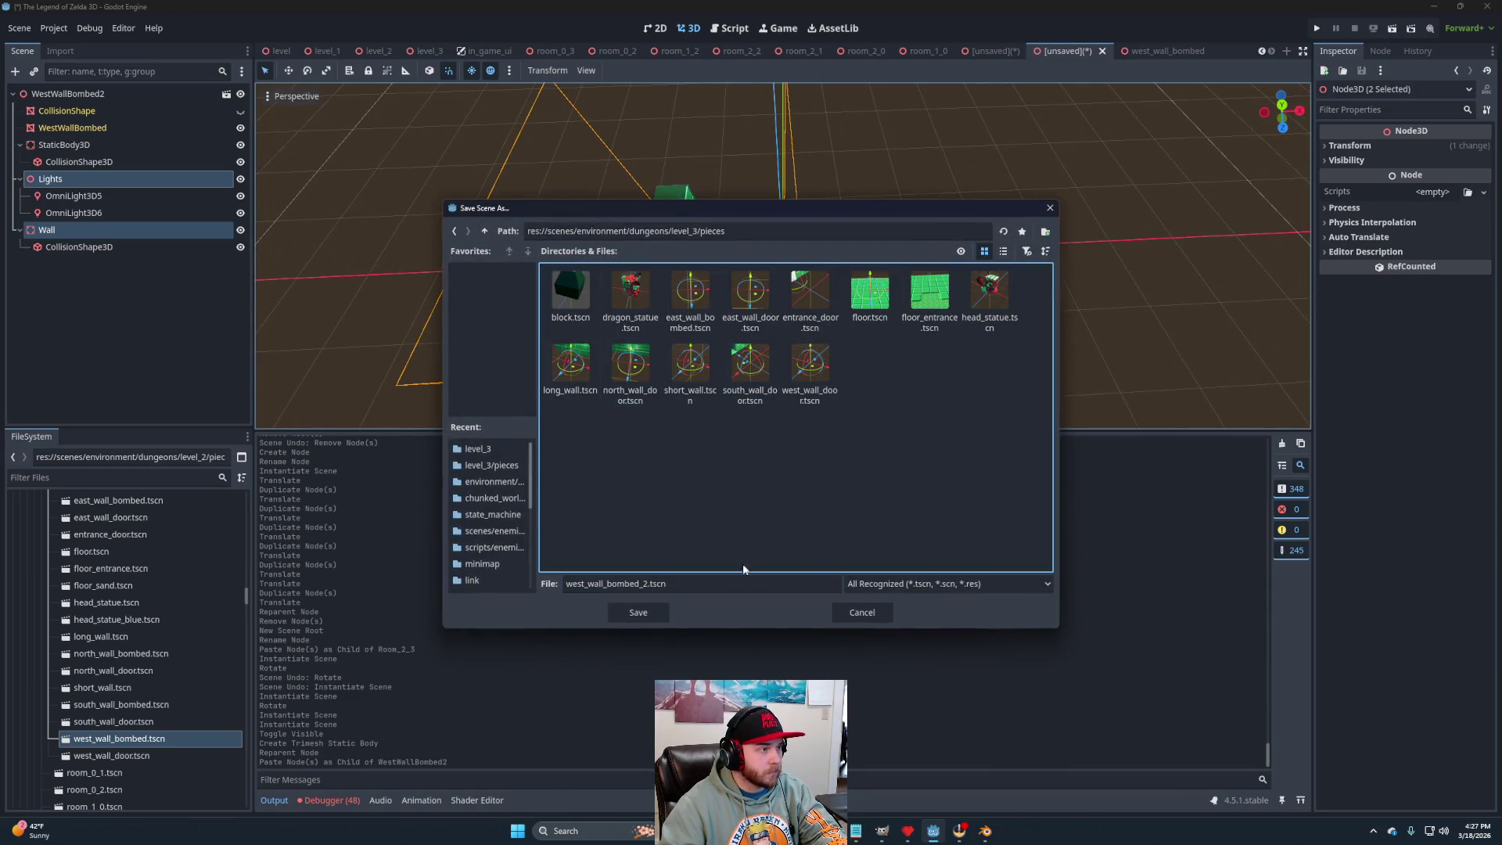
left_click(648, 585)
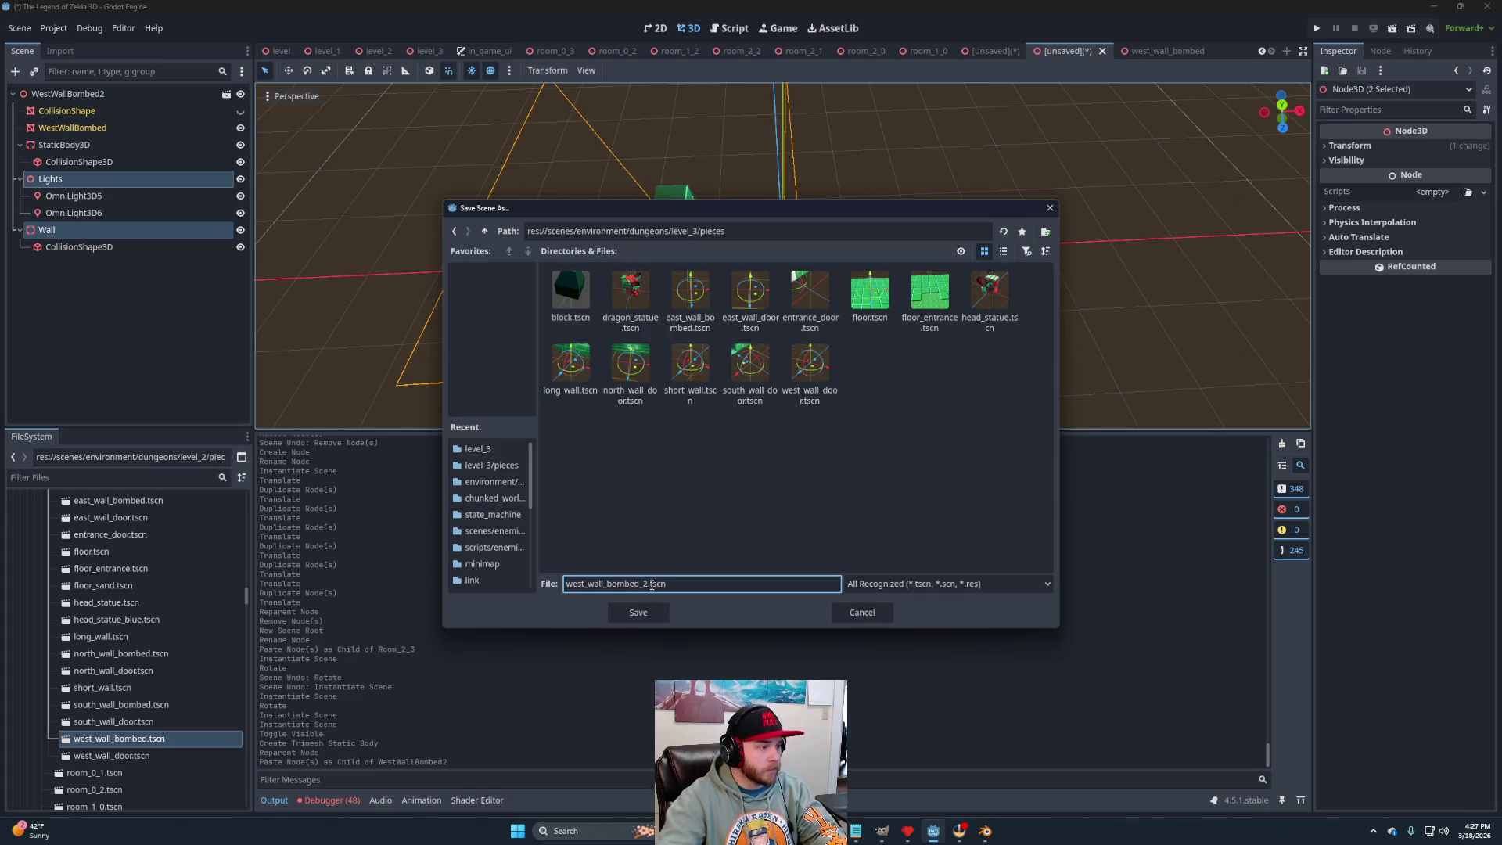
key("Return")
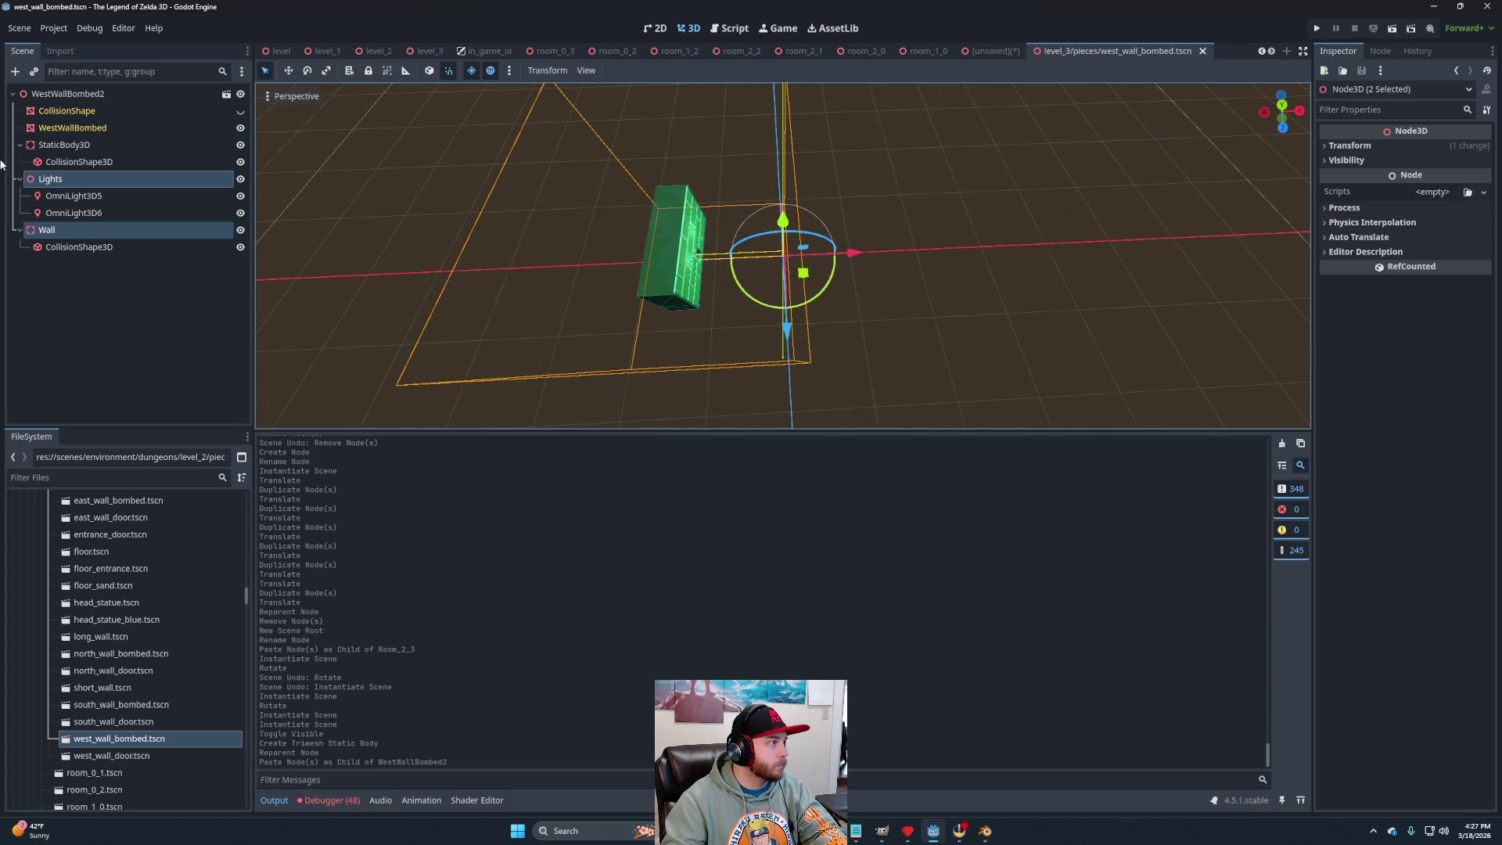
double_click(136, 94)
left_click(135, 94)
key("Return")
key("ctrl+s")
Close both west_wall_bombed tabs and drop the bombed west wall into Room_2_3.
left_click(1203, 52)
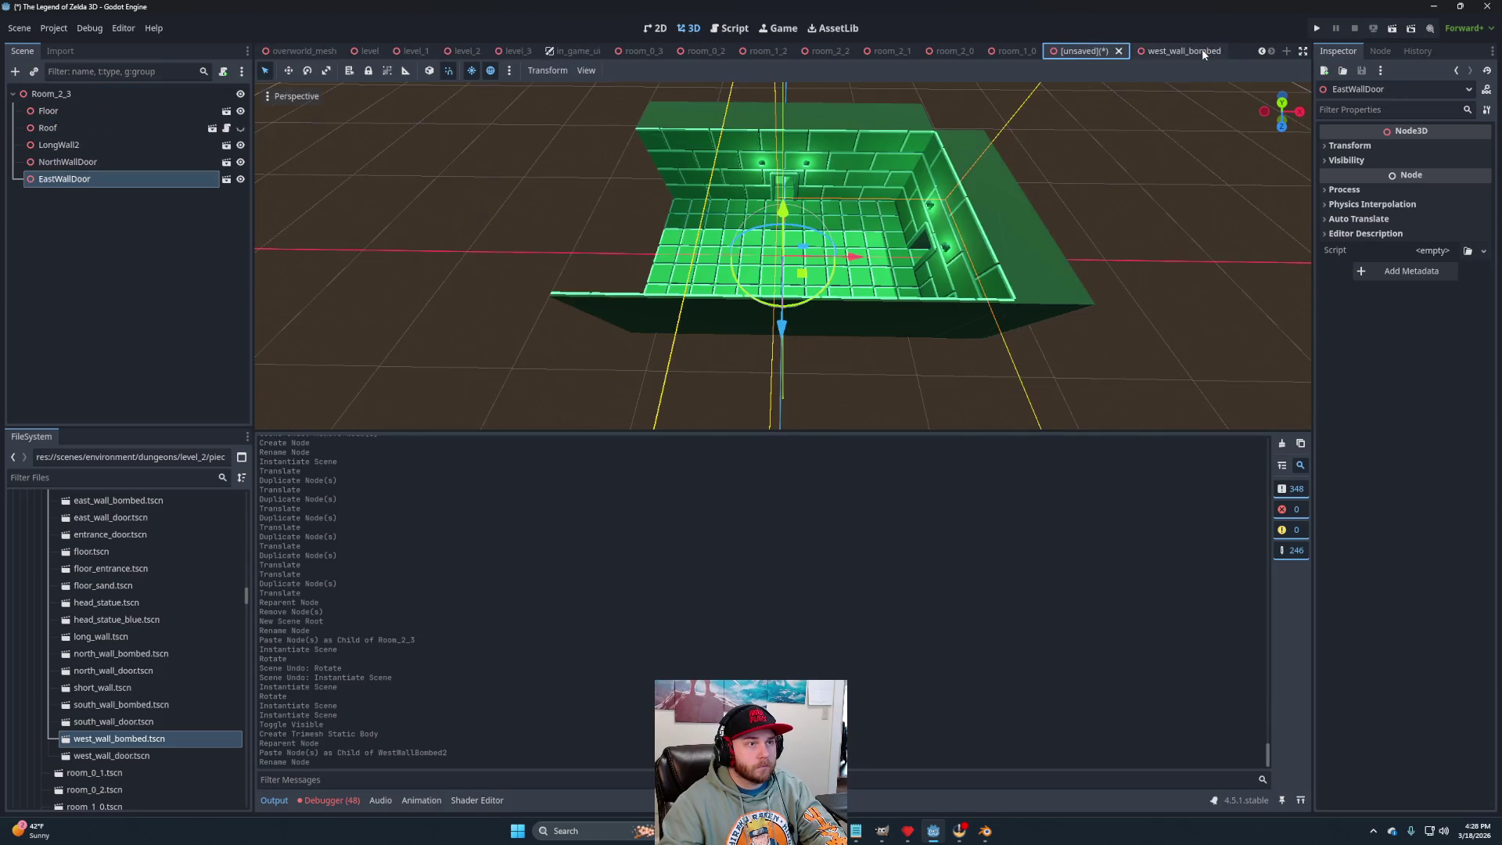
left_click(1199, 52)
left_click(1231, 51)
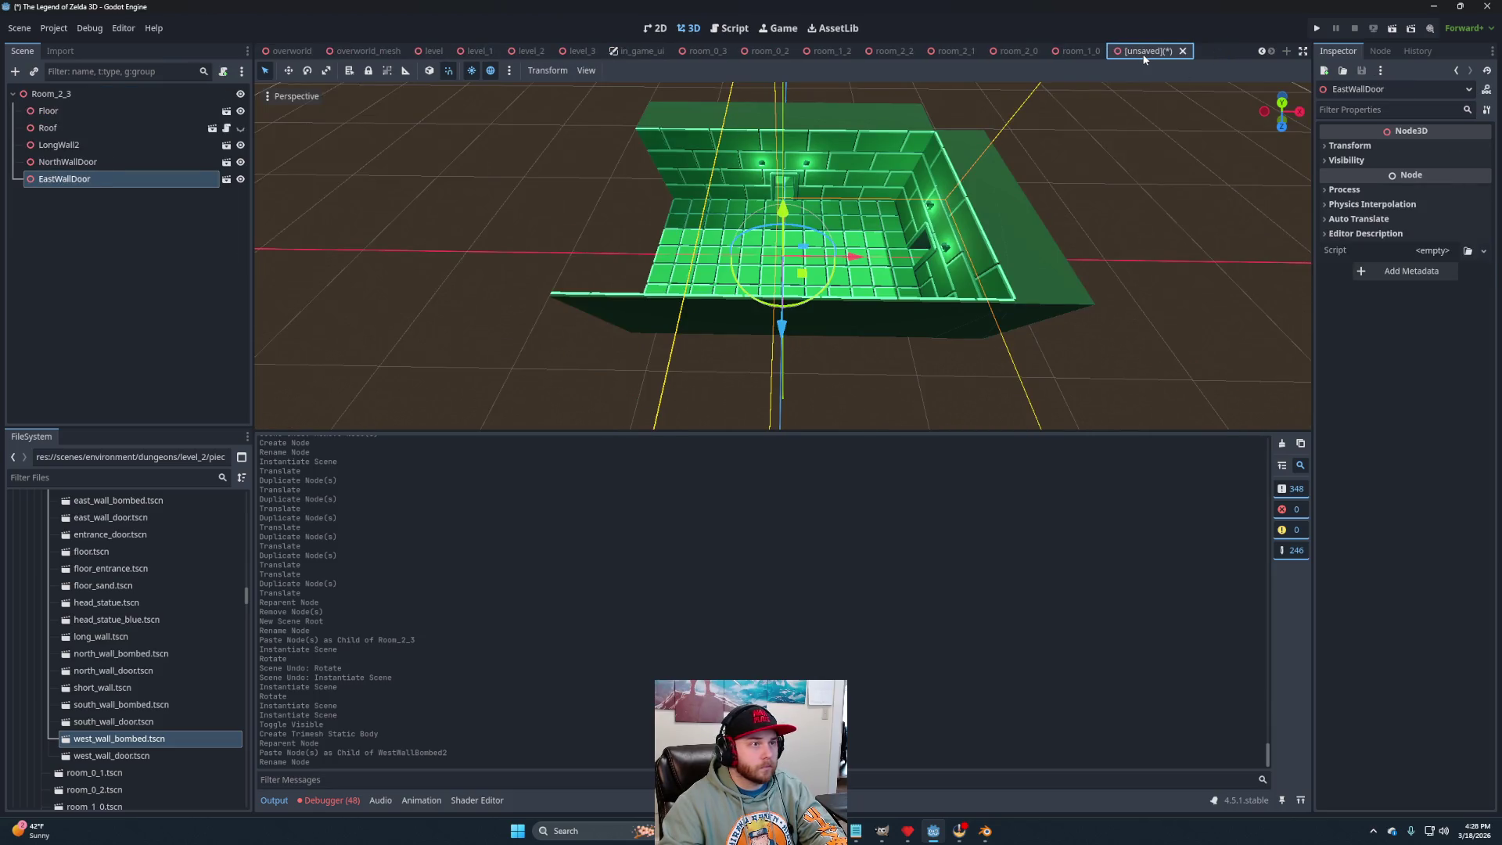
scroll(141, 701, "down", 5)
scroll(140, 701, "up", 5)
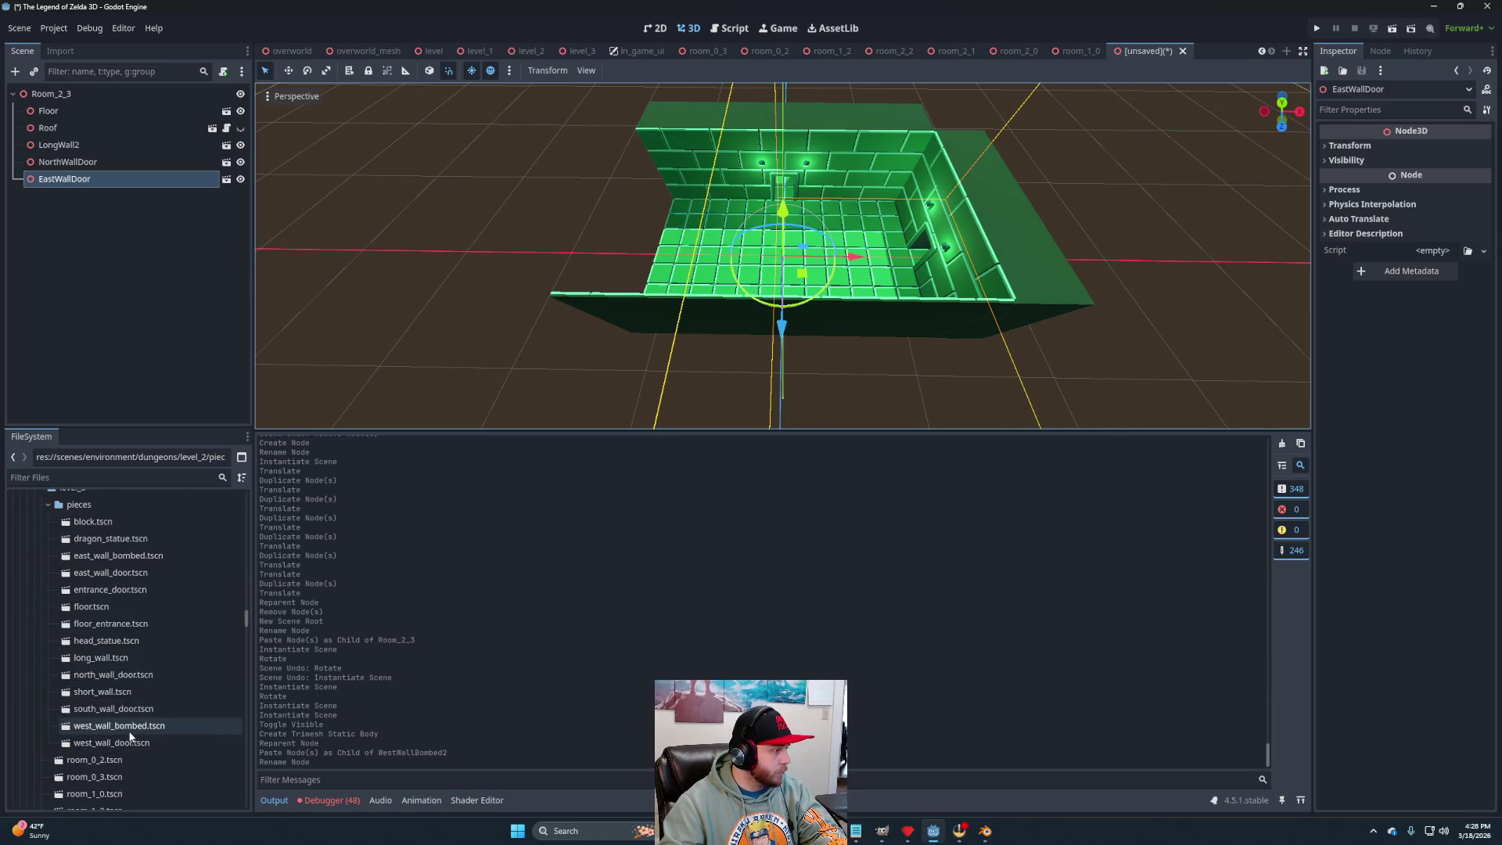
left_click_drag(119, 726, 70, 94)
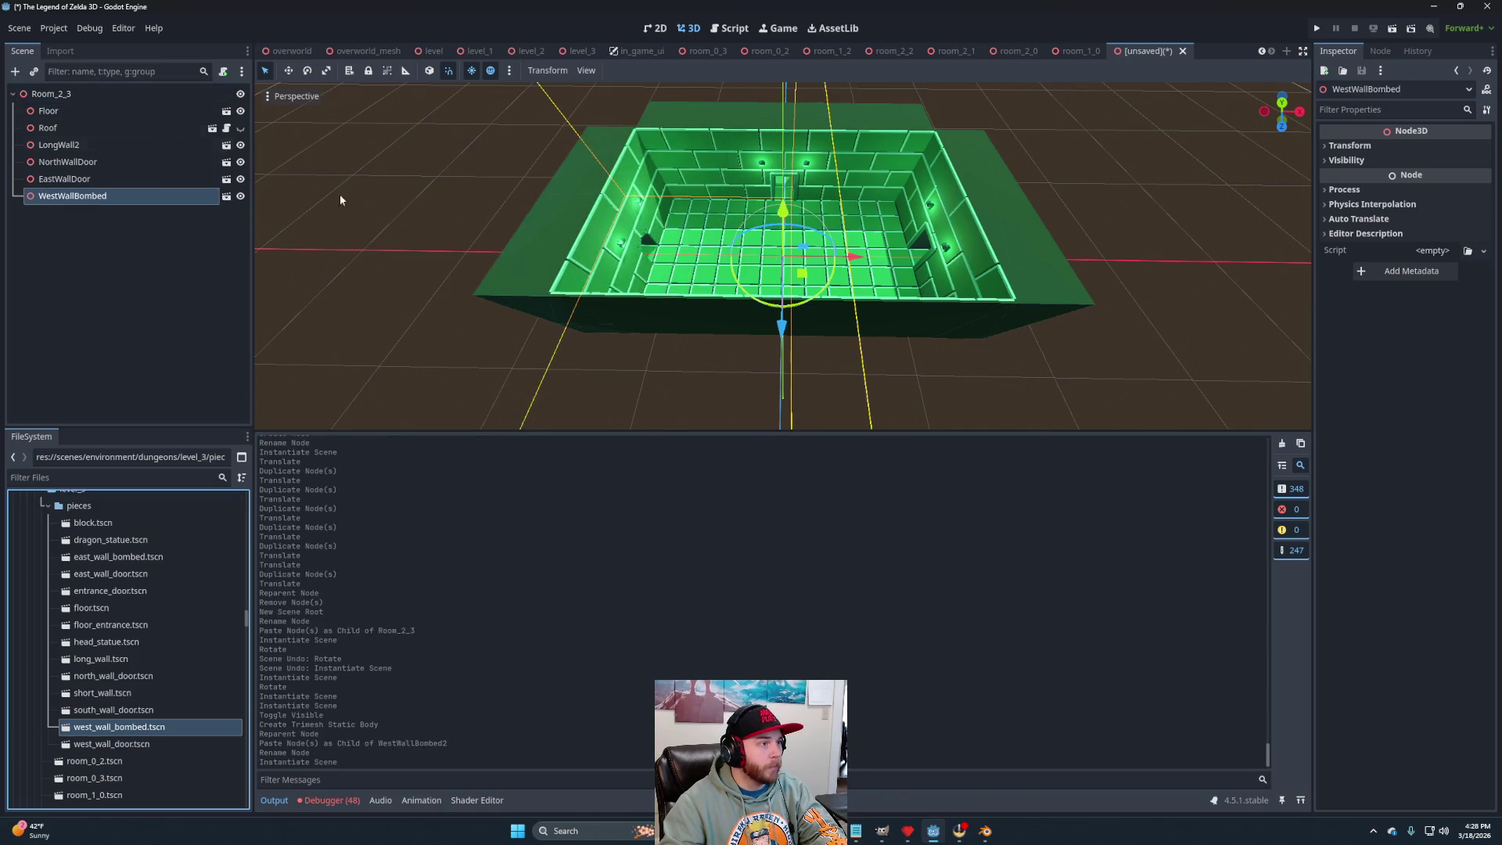
Save Room_2_3 as room_2_3.tscn in pieces and switch the viewport to Top view.
key("ctrl+s")
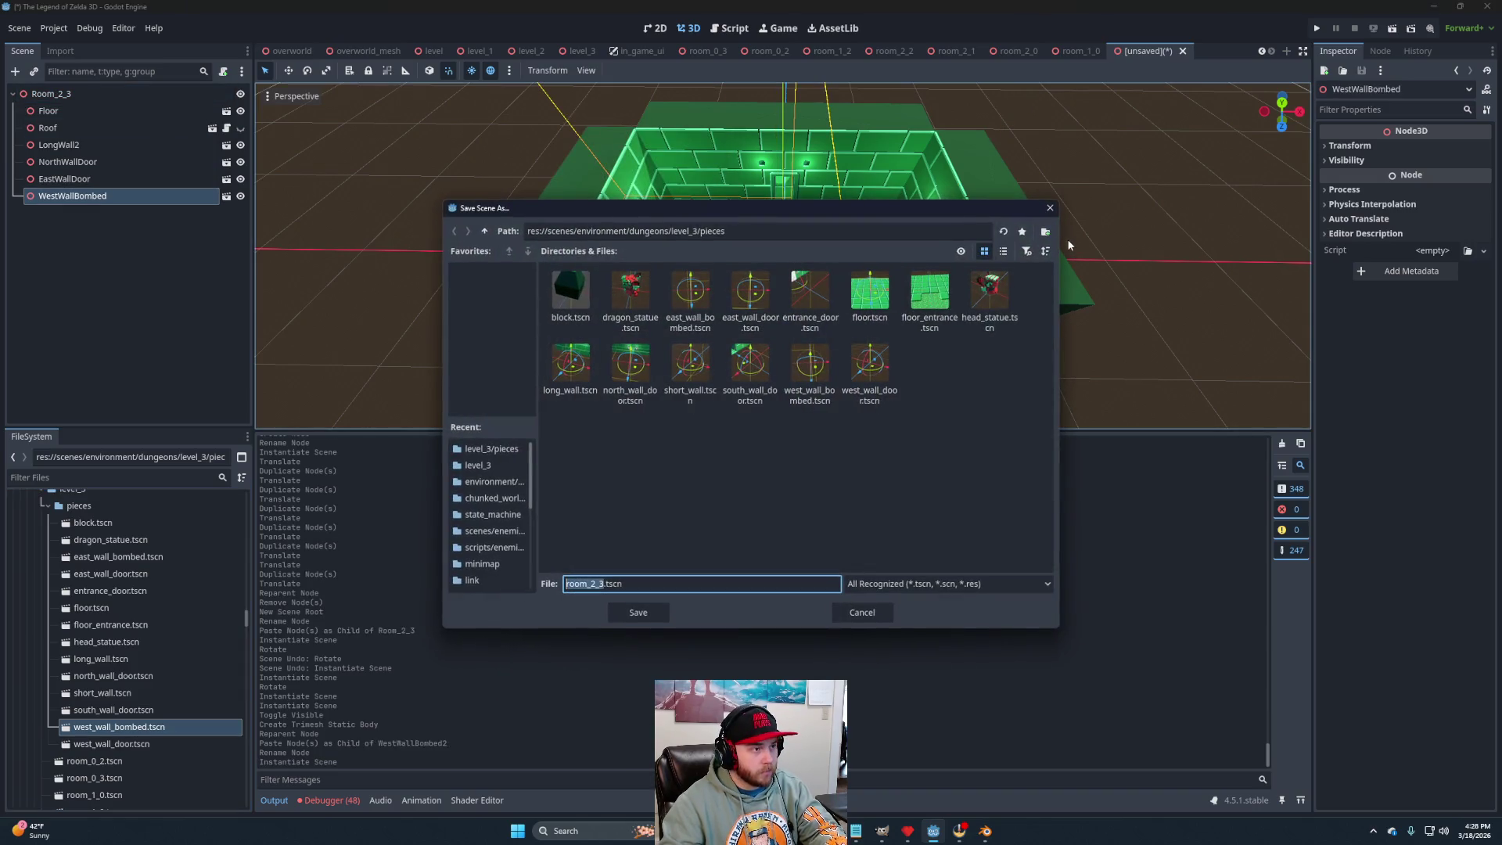
left_click(646, 617)
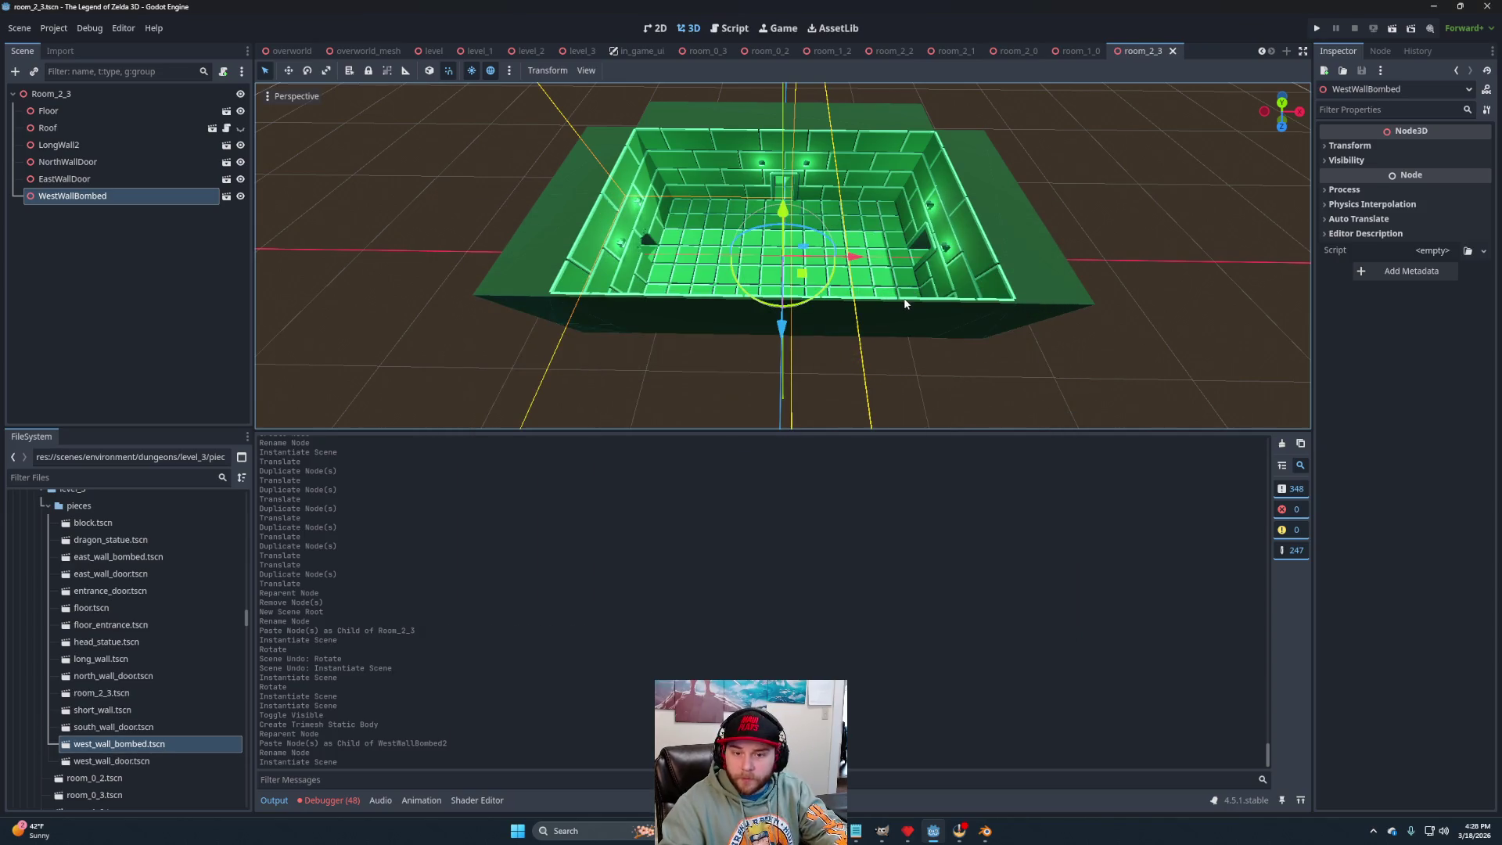
left_click(1283, 102)
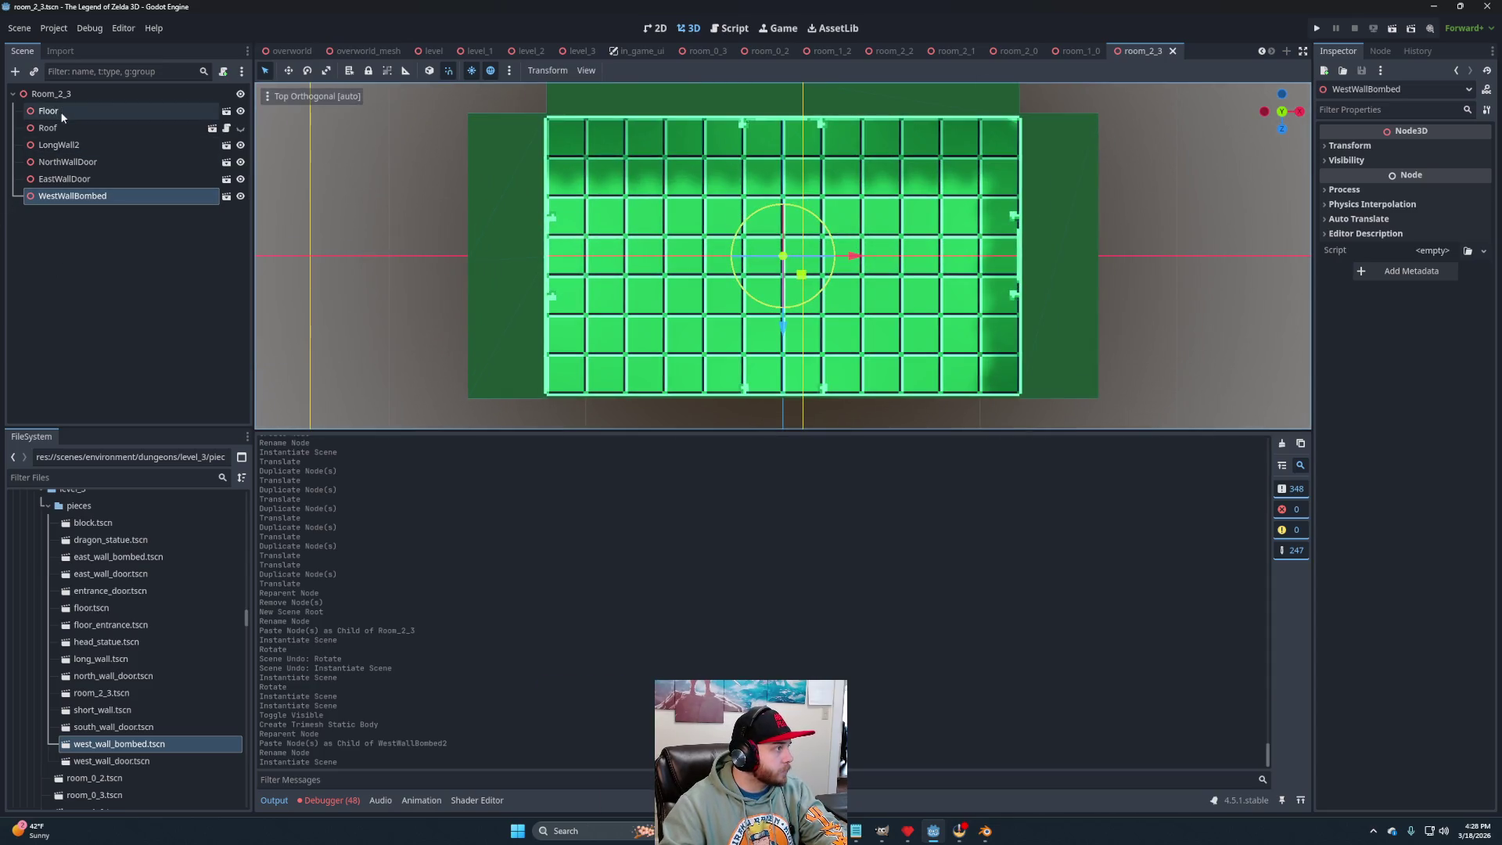
Add a Node3D child named Blocks under Room_2_3.
right_click(71, 94)
left_click(139, 102)
left_click(628, 311)
double_click(627, 311)
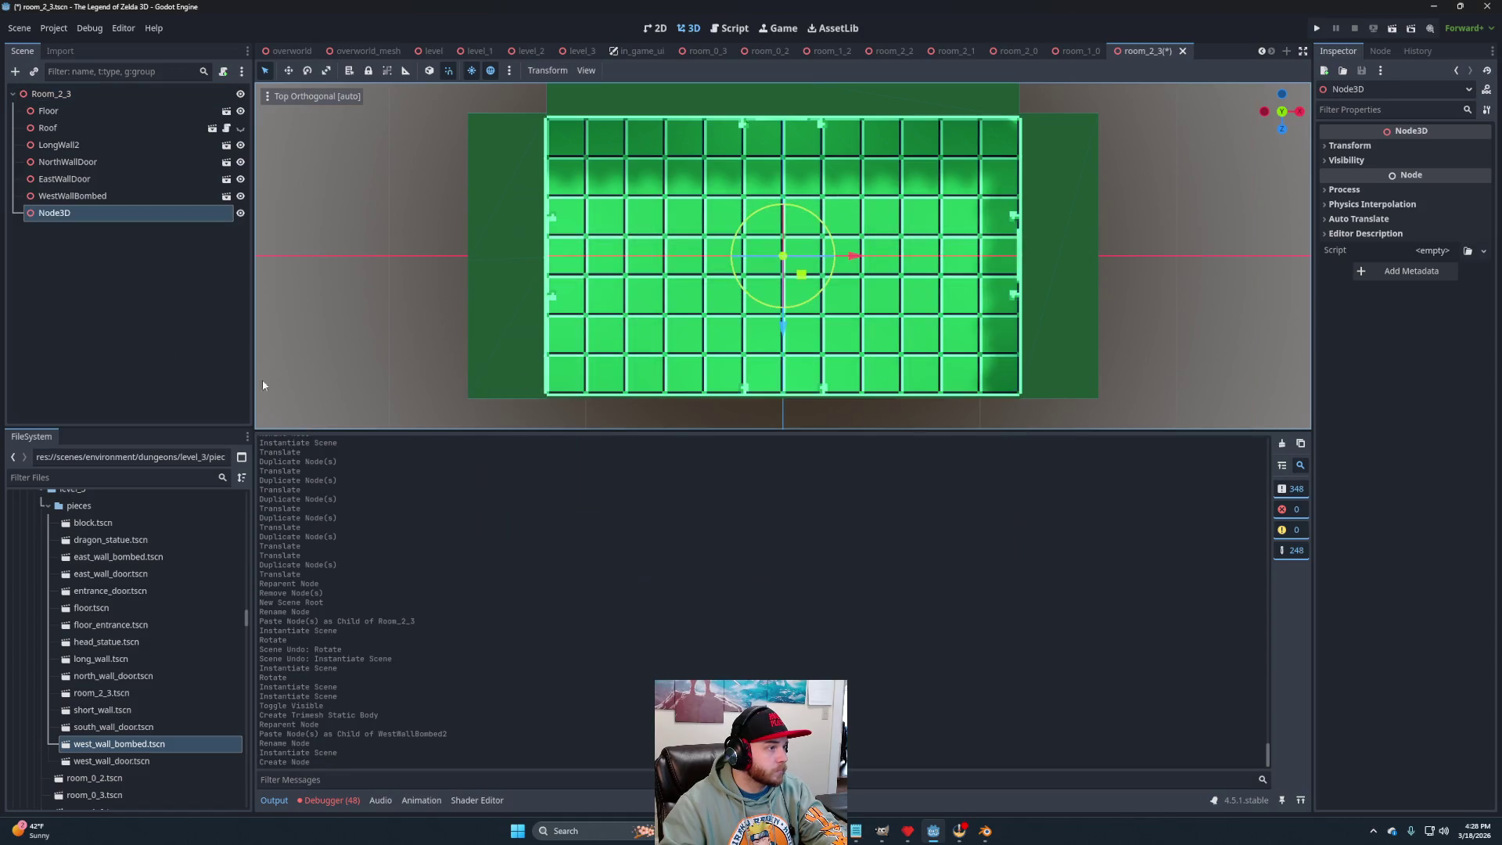
left_click(72, 219)
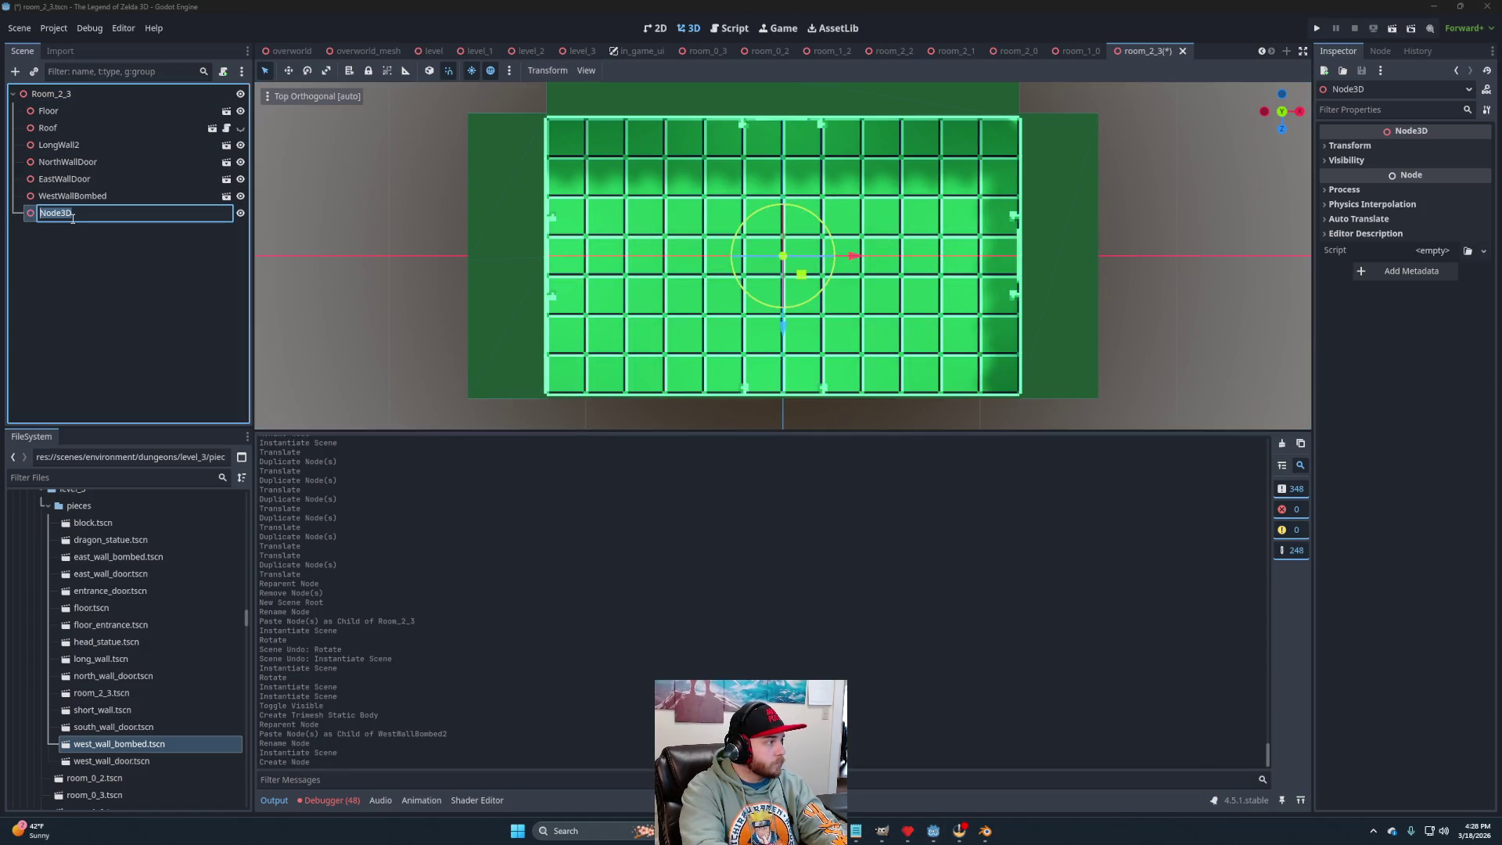
type("Blocks")
key("Return")
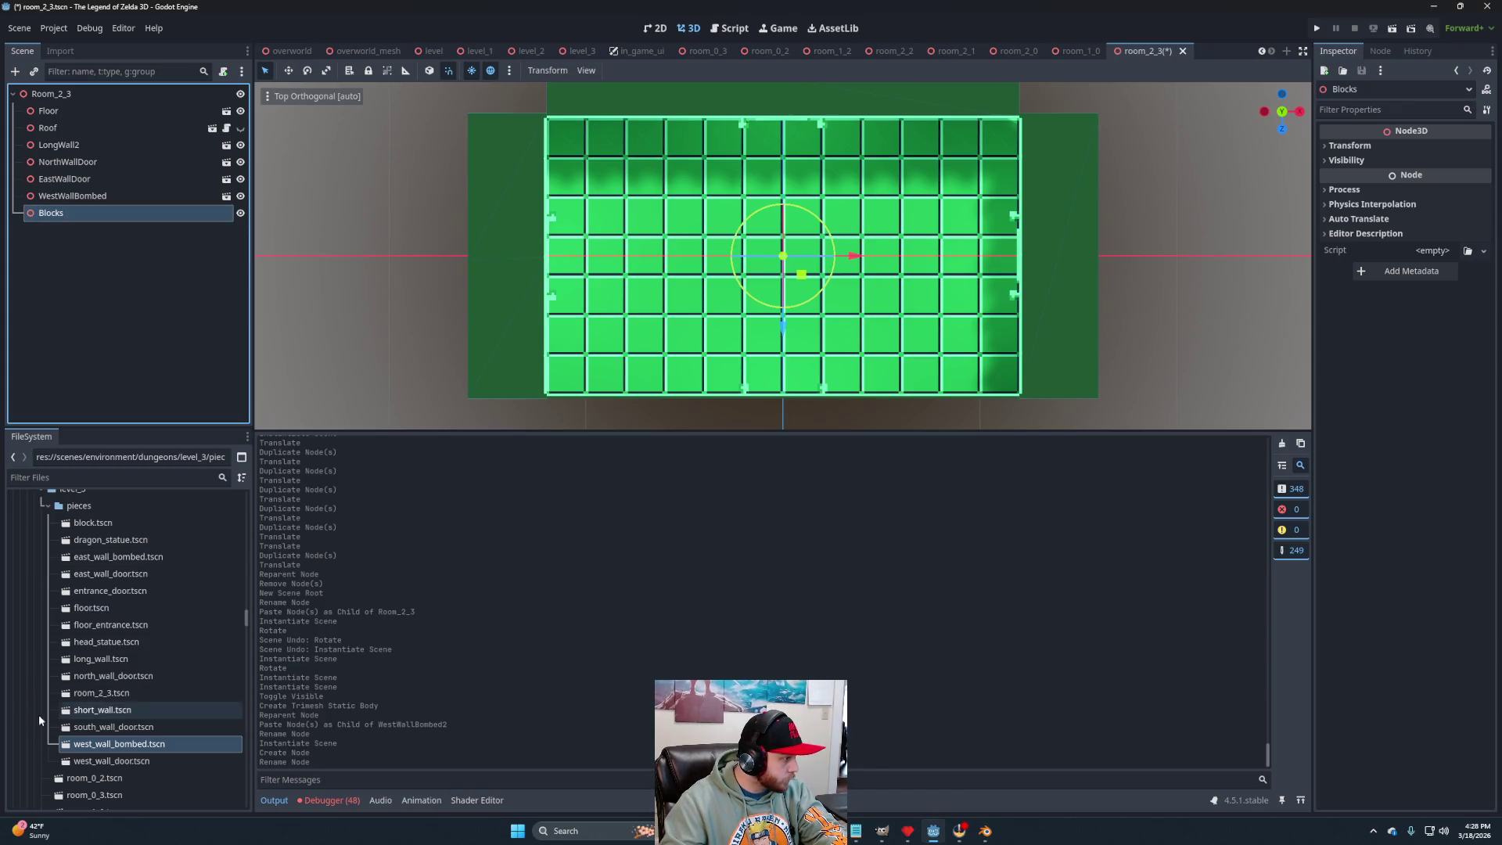
Place a block under Blocks, shift it 0.8 on X, and duplicate it into pairs.
left_click_drag(88, 523, 54, 213)
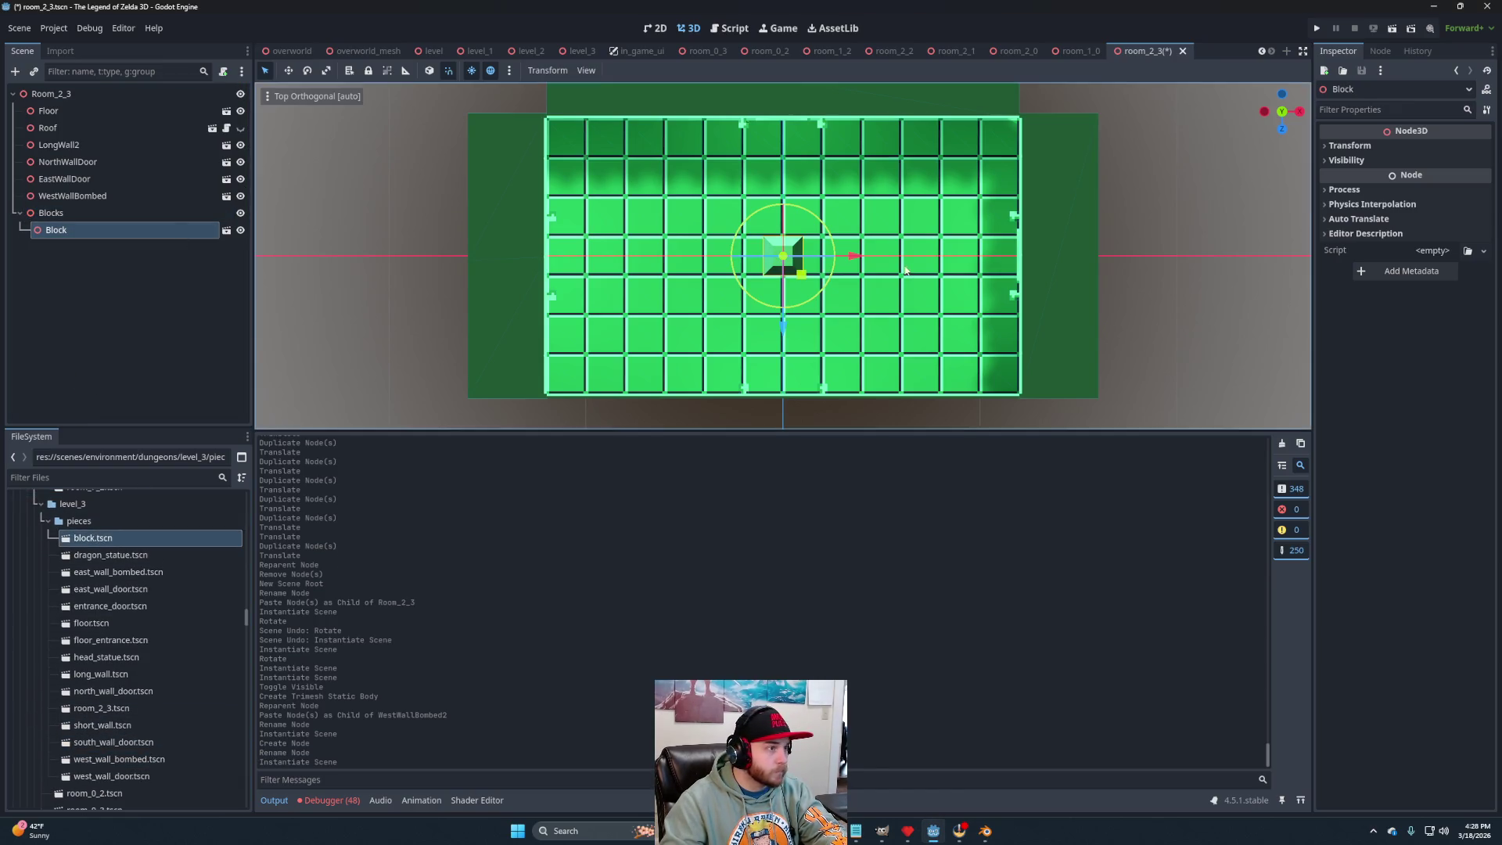
scroll(851, 257, "up", 5)
mouse_move(851, 257)
left_mouse_down()
mouse_move(891, 257)
mouse_move(819, 267)
left_mouse_up()
key("ctrl+d")
left_click(821, 230, "shift")
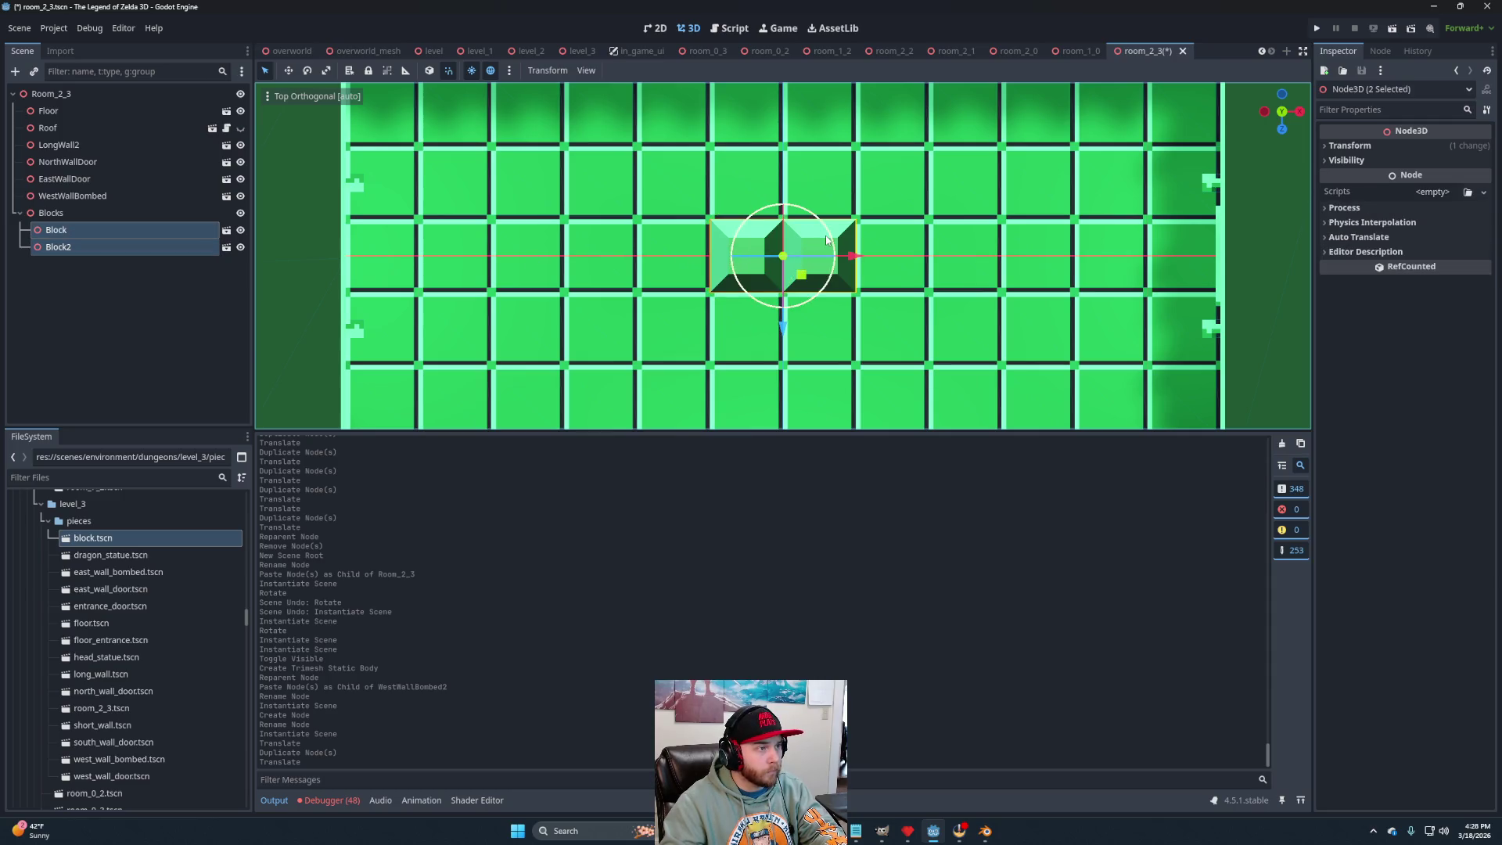
scroll(834, 263, "down", 5)
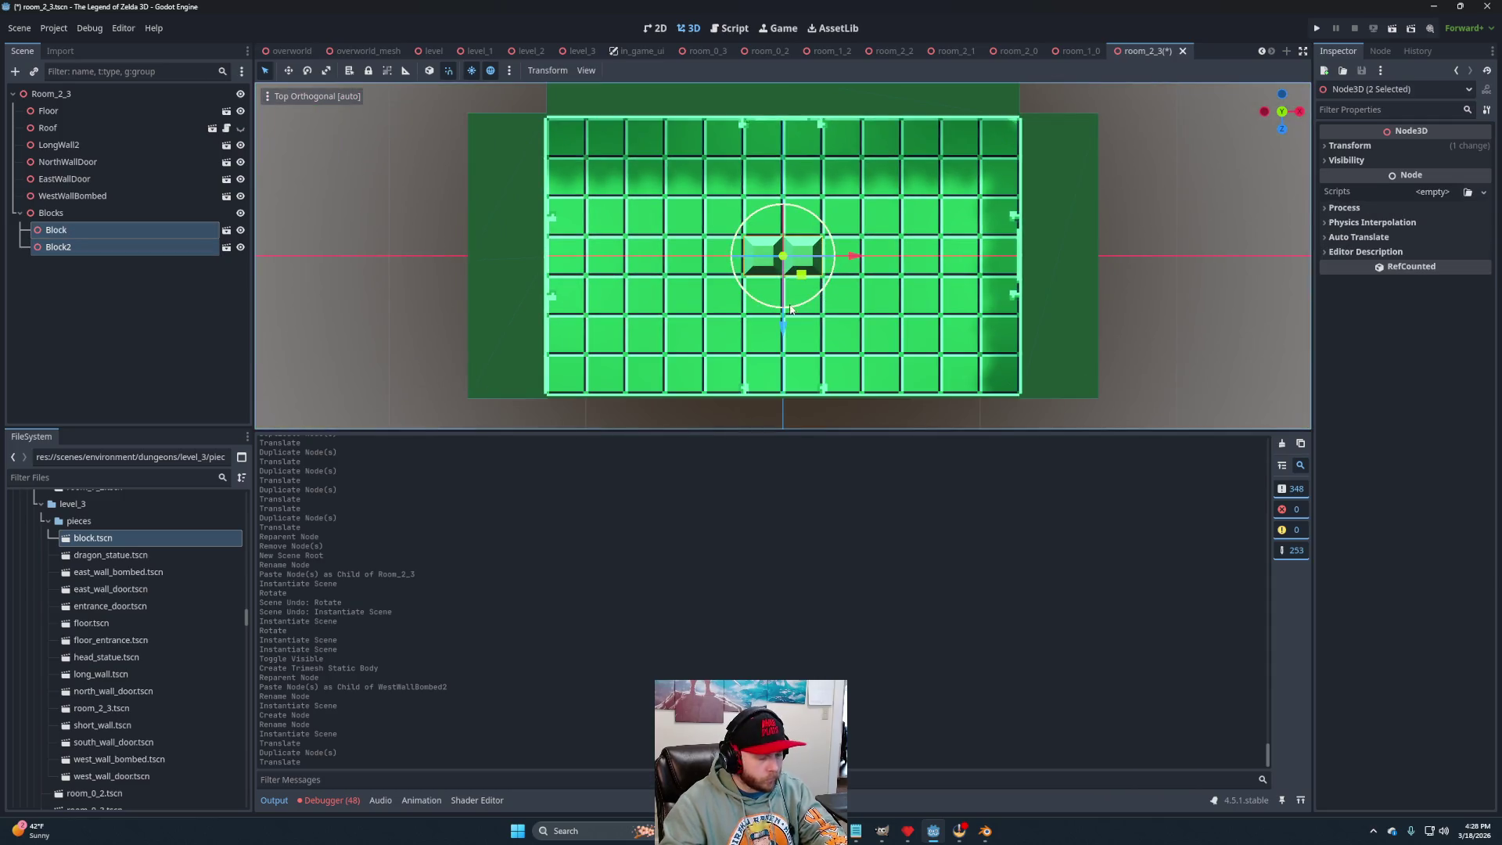
key("ctrl+d")
mouse_move(806, 275)
left_mouse_down()
mouse_move(651, 219)
mouse_move(649, 195)
mouse_move(647, 356)
mouse_move(965, 360)
mouse_move(961, 200)
left_mouse_up()
key("ctrl+d")
key("ctrl+d")
key("ctrl+d")
Inspect the blocked room in perspective and save room_2_3.tscn.
mouse_move(859, 319)
left_mouse_down()
mouse_move(892, 266)
mouse_move(1095, 227)
left_mouse_up()
scroll(897, 260, "down", 3)
left_click(1191, 195)
key("ctrl+s")
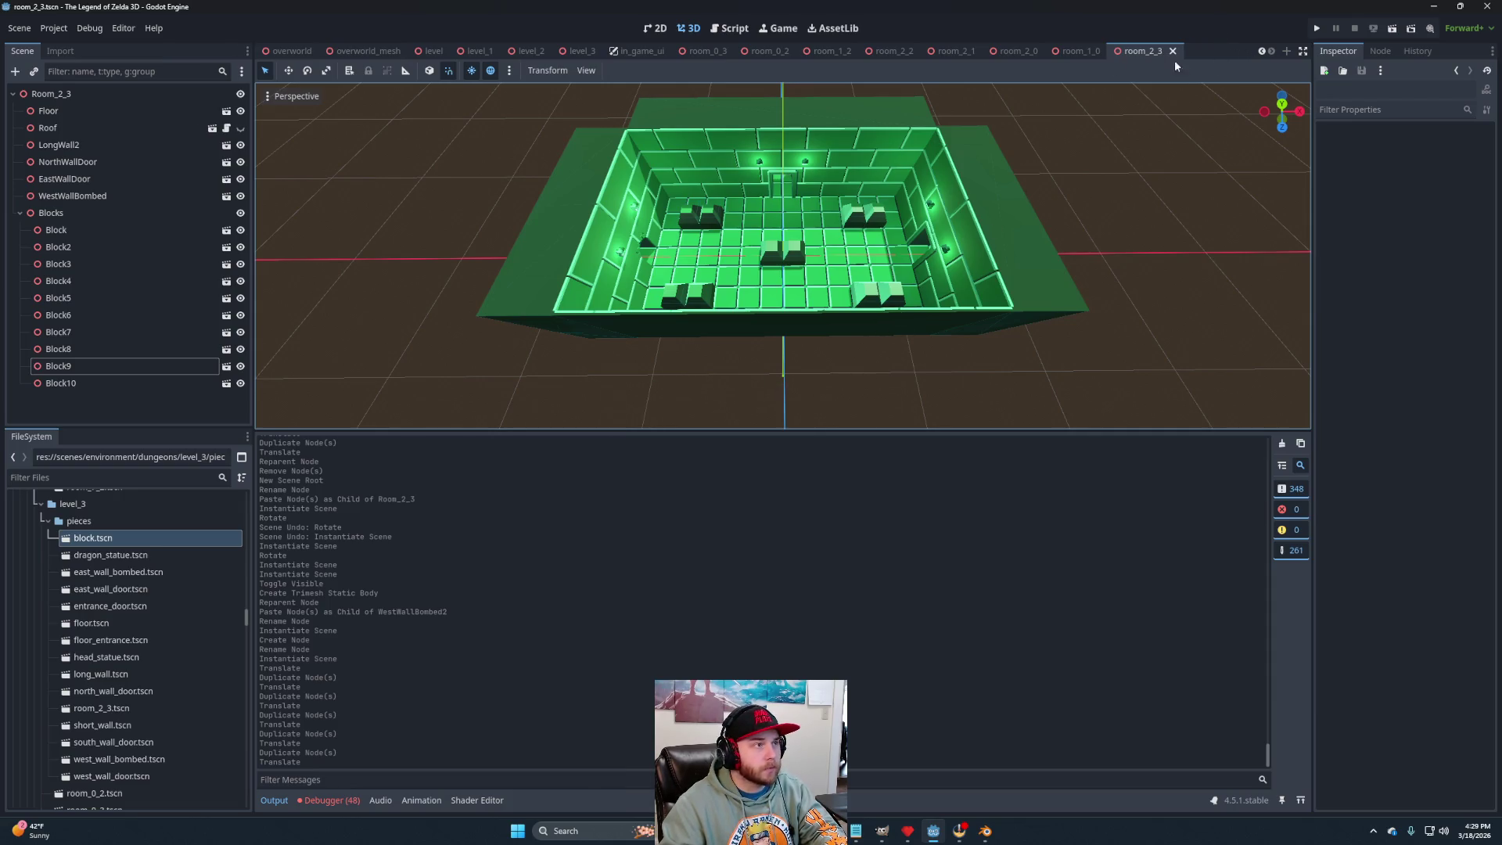
Start a new scene with a 3D root named Room_2_4.
left_click(1287, 52)
left_click(141, 129)
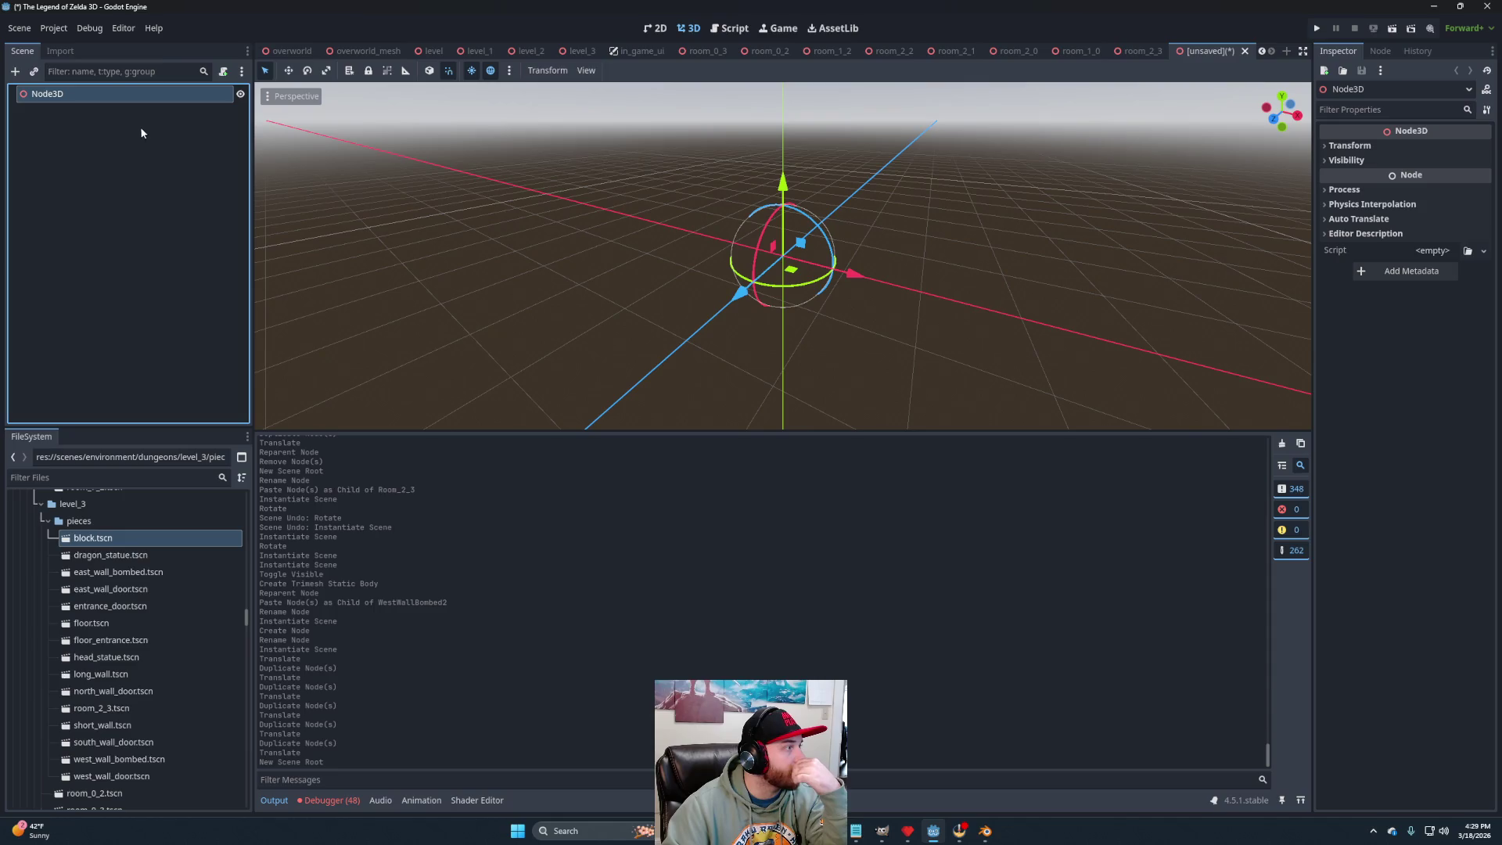
double_click(96, 98)
type("Room_2_4")
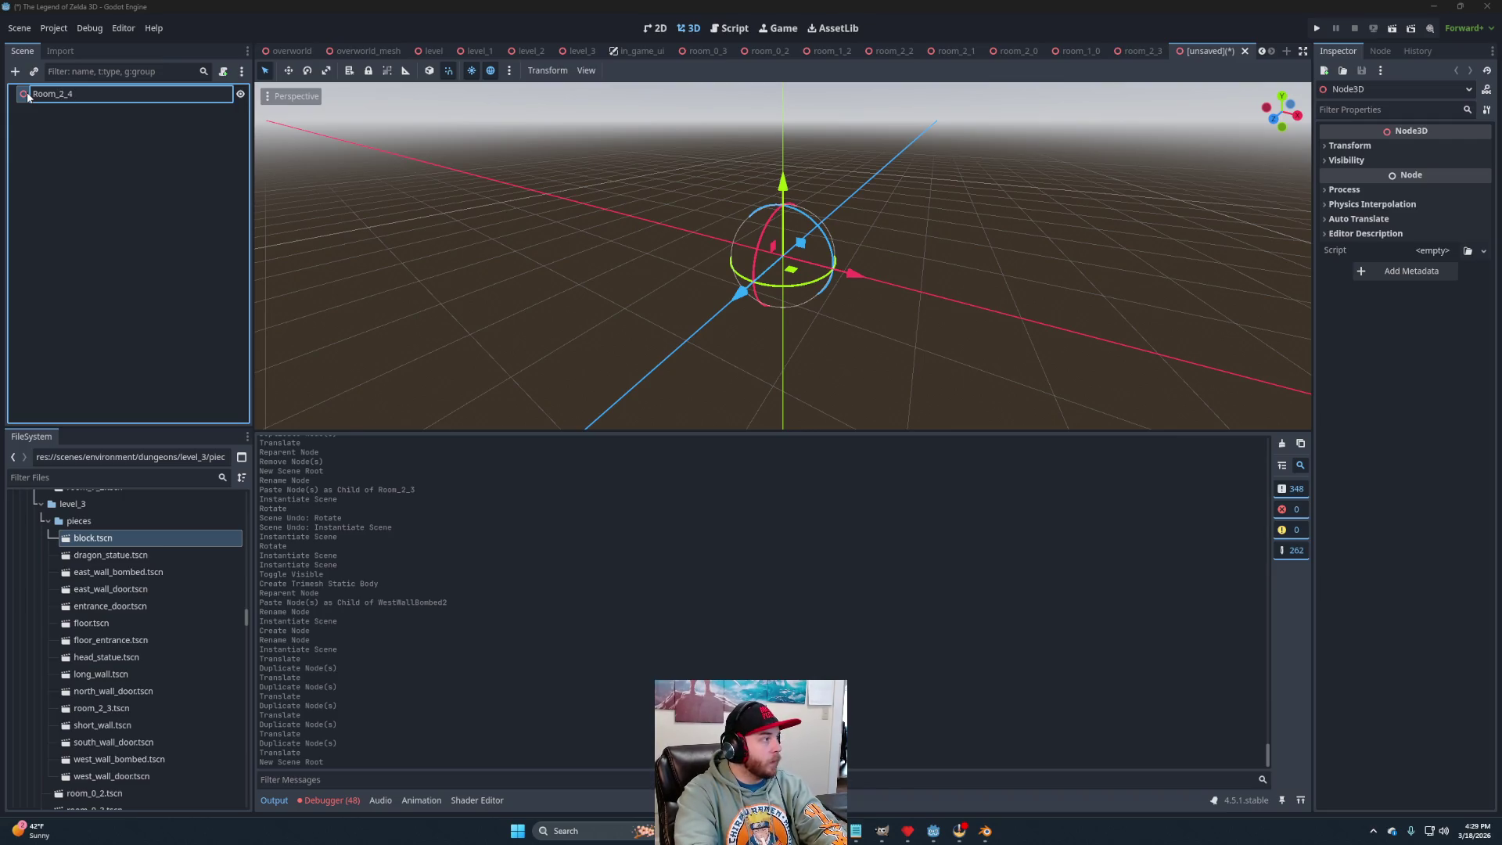
key("Return")
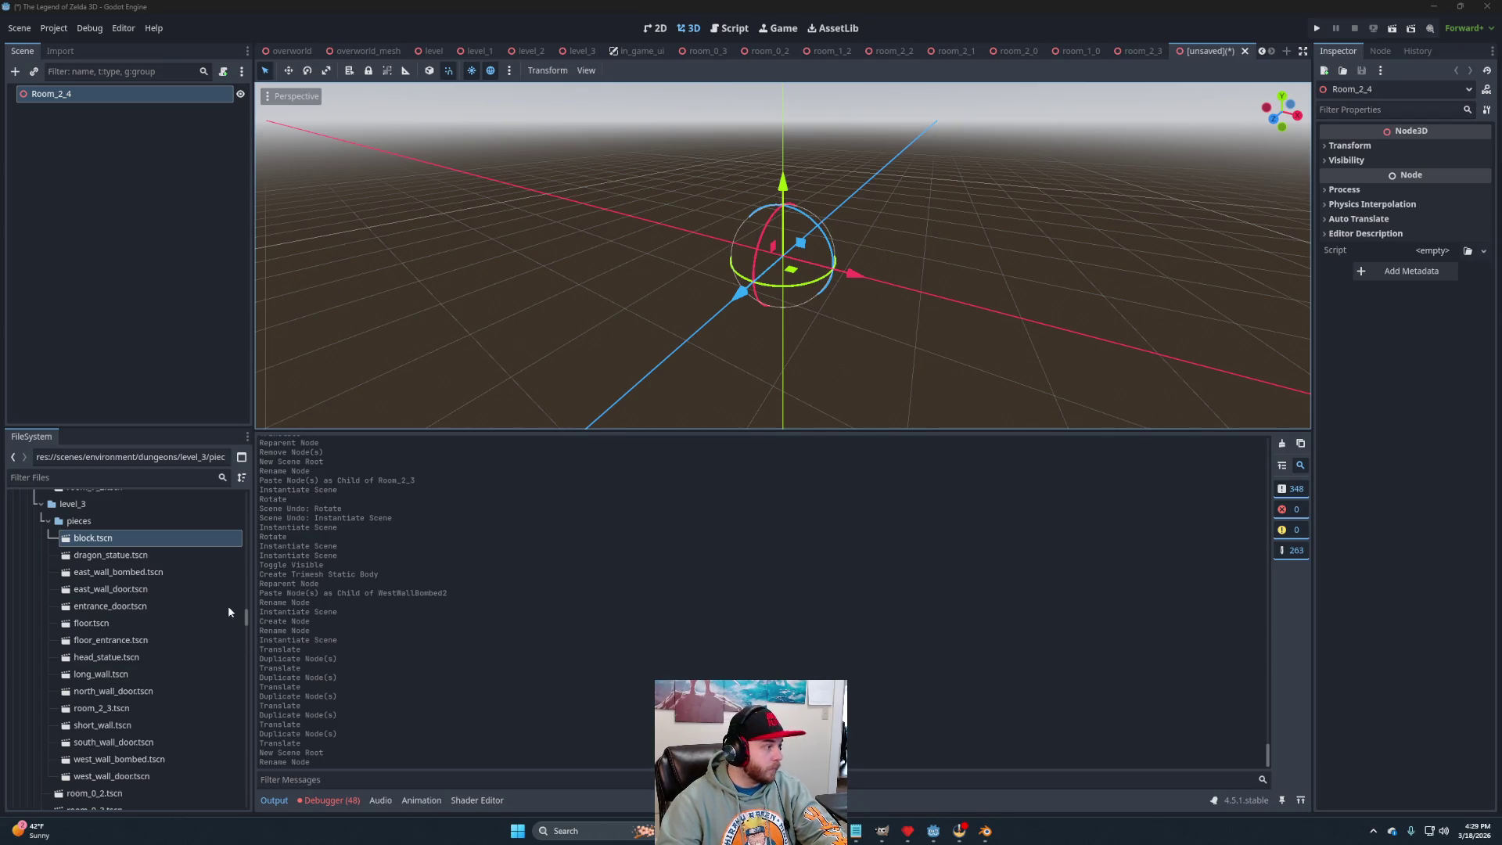
Copy Floor and Roof from Room_2_3 and paste them under Room_2_4.
left_click(1141, 51)
left_click(47, 128)
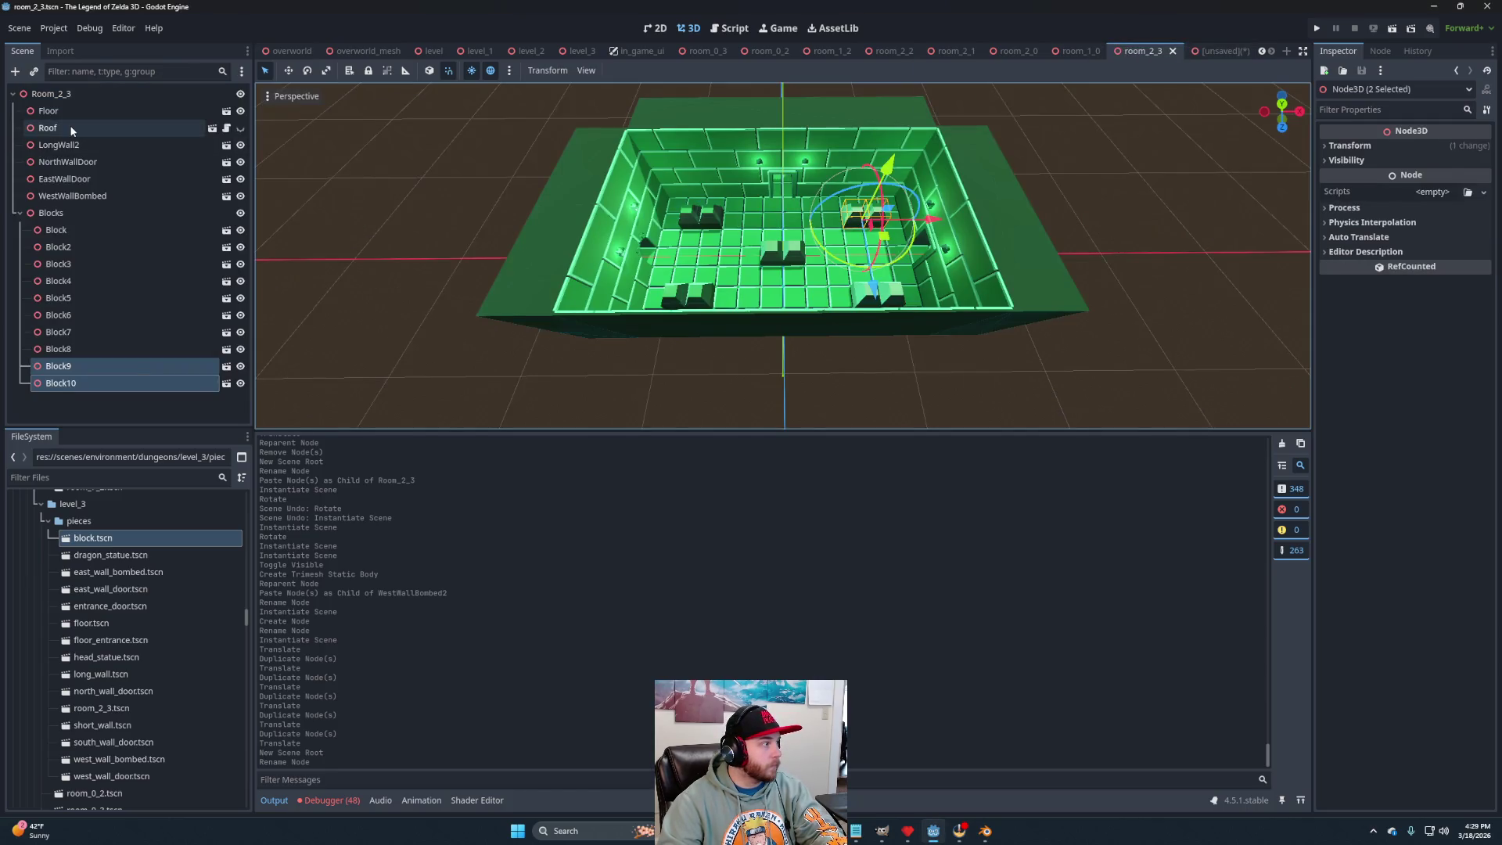
left_click(48, 110, "ctrl")
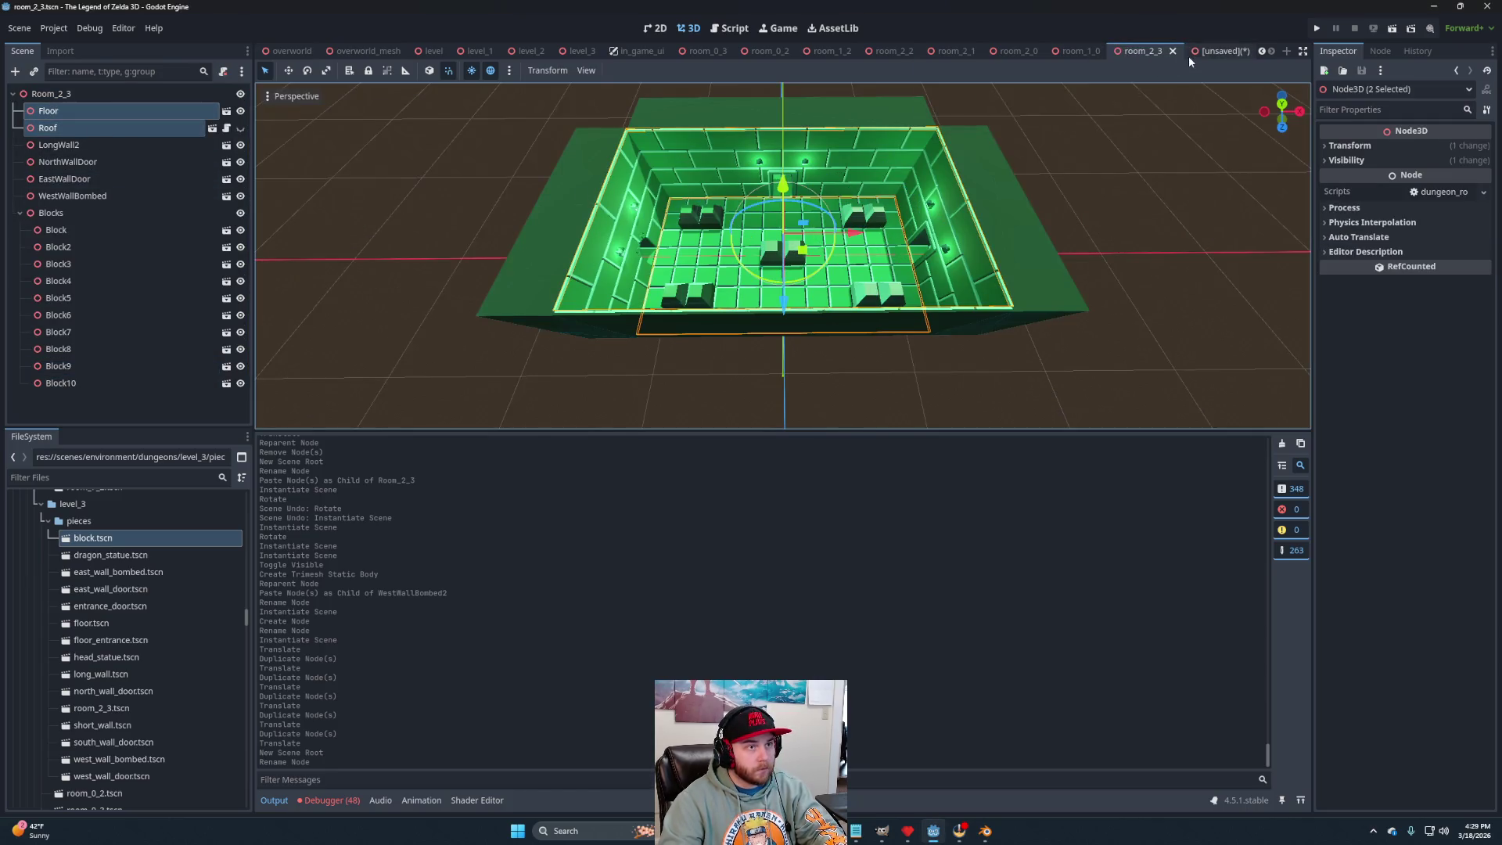
left_click(1194, 52)
key("ctrl+v")
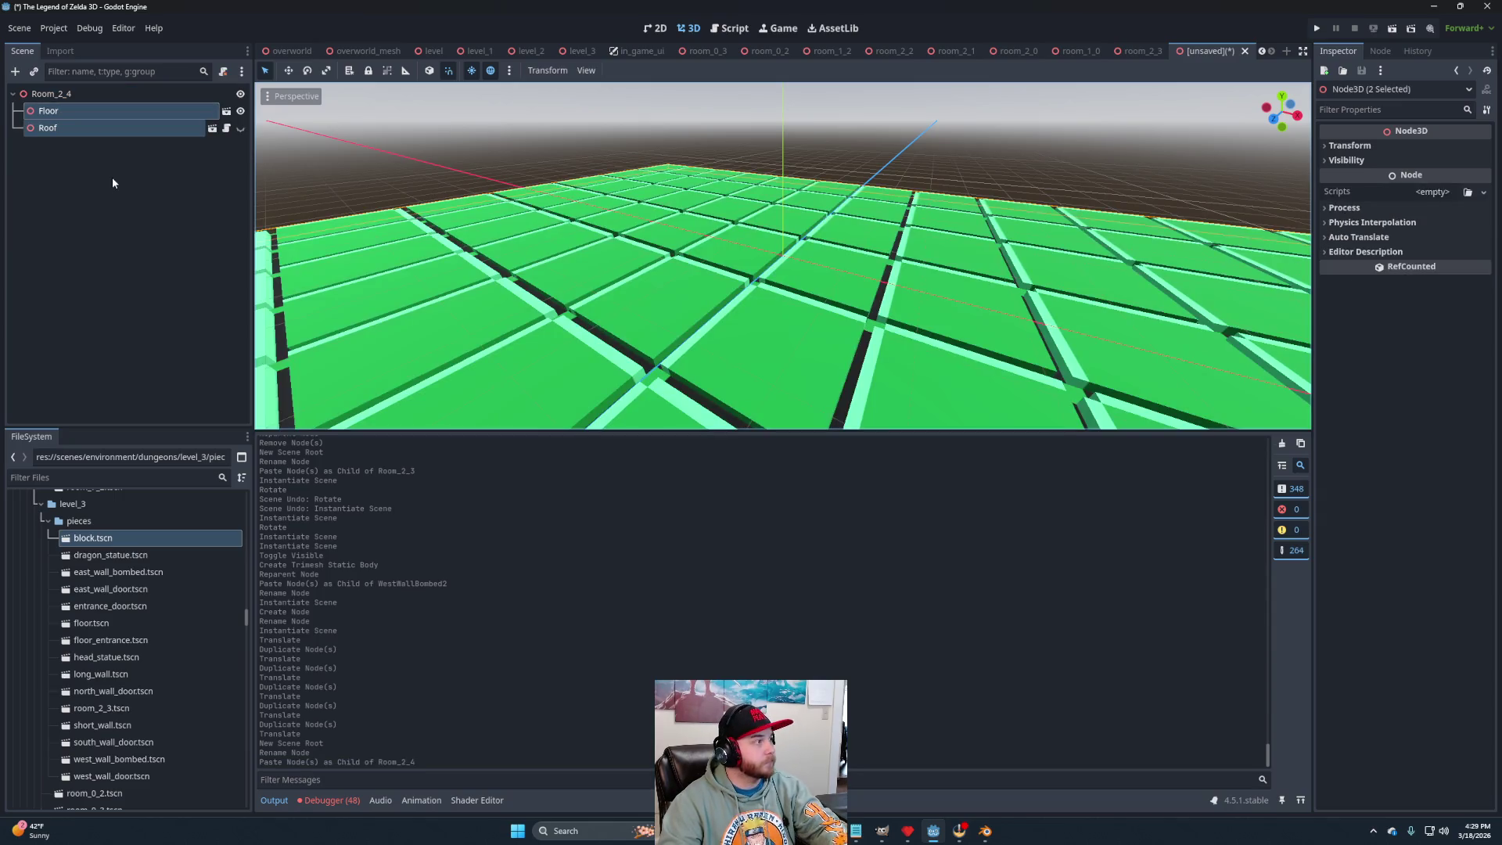
left_click(48, 94)
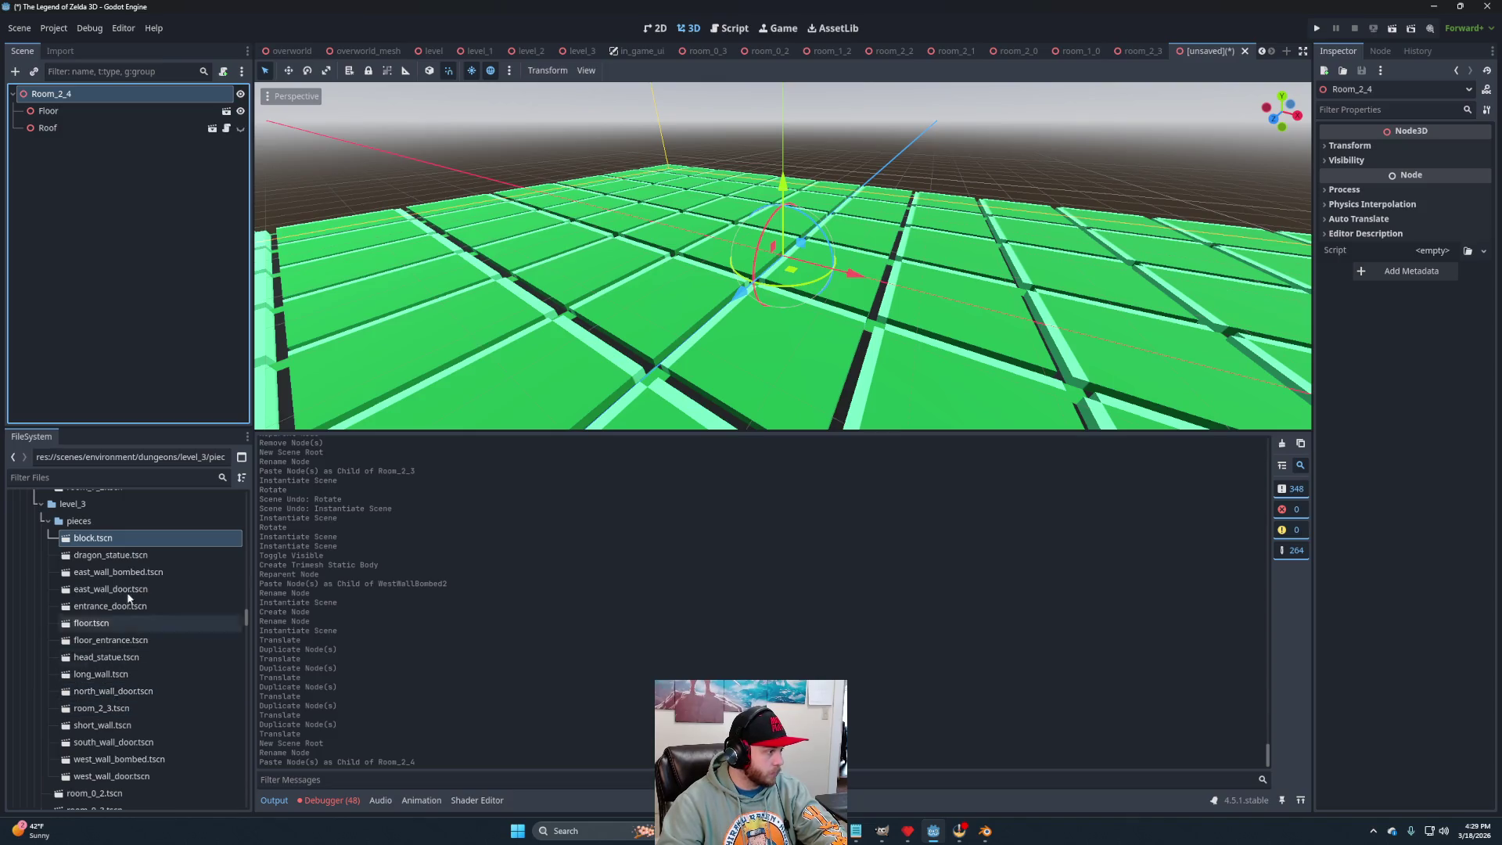
Add north wall door, west wall door, short wall and long wall pieces to Room_2_4.
left_click_drag(113, 692, 56, 94)
mouse_move(112, 777)
left_mouse_down()
mouse_move(79, 83)
mouse_move(63, 93)
left_mouse_up()
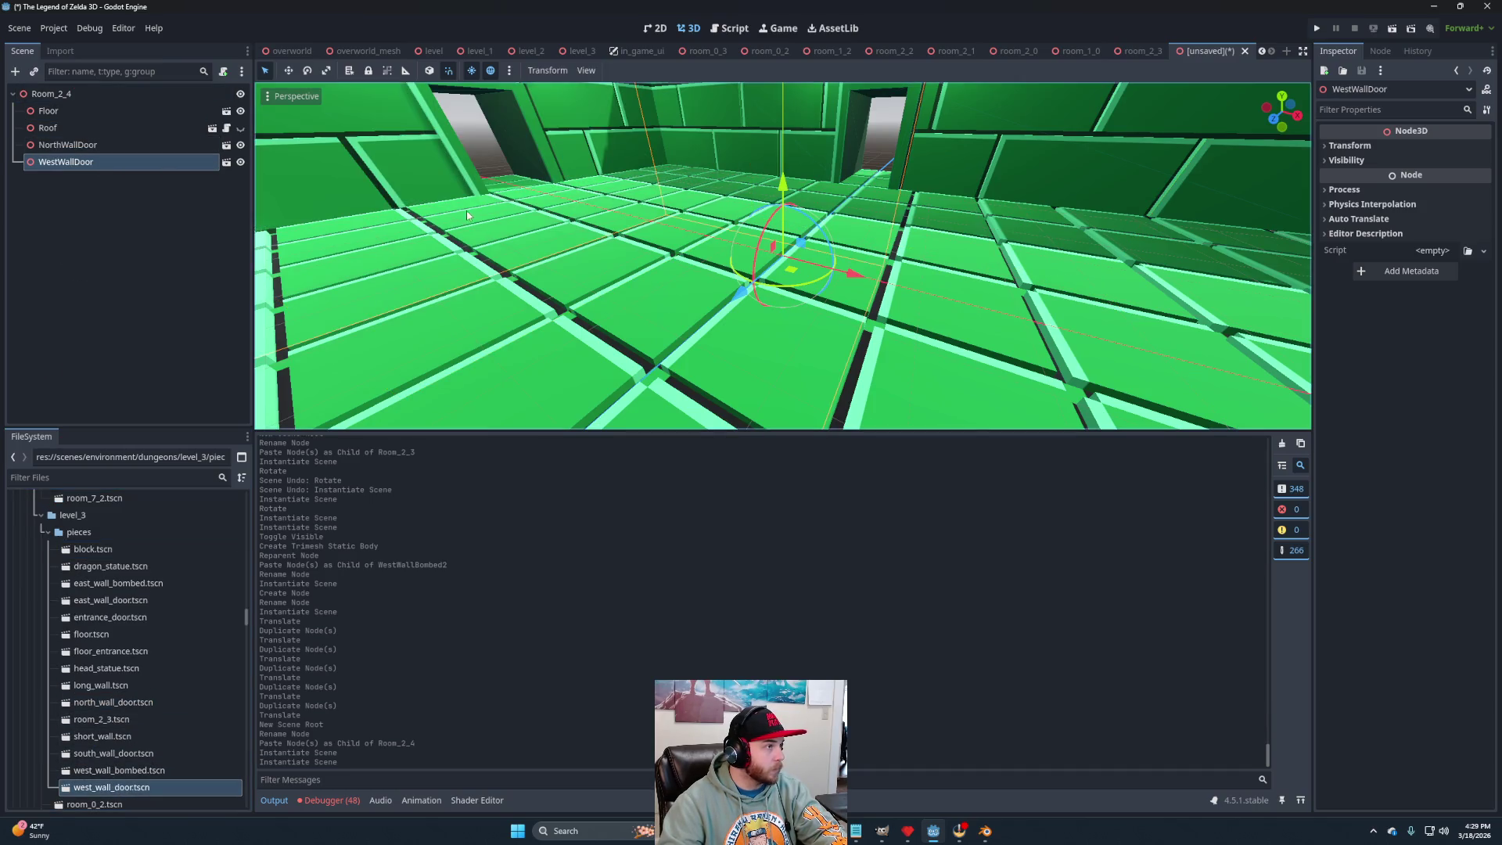
left_click_drag(102, 737, 62, 93)
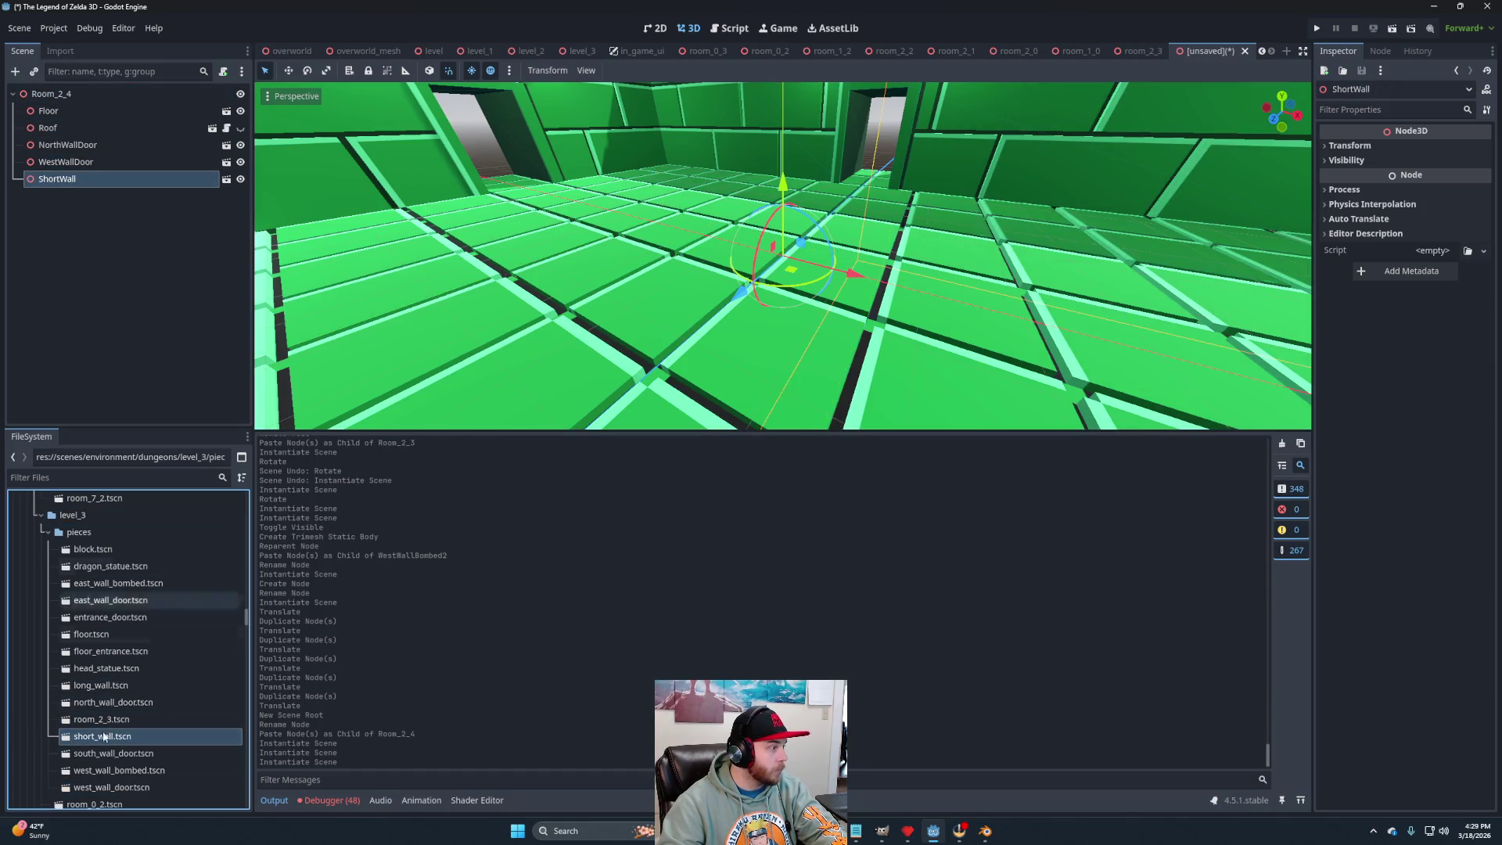
mouse_move(101, 686)
left_mouse_down()
mouse_move(144, 120)
mouse_move(117, 192)
mouse_move(51, 94)
left_mouse_up()
scroll(876, 320, "down", 5)
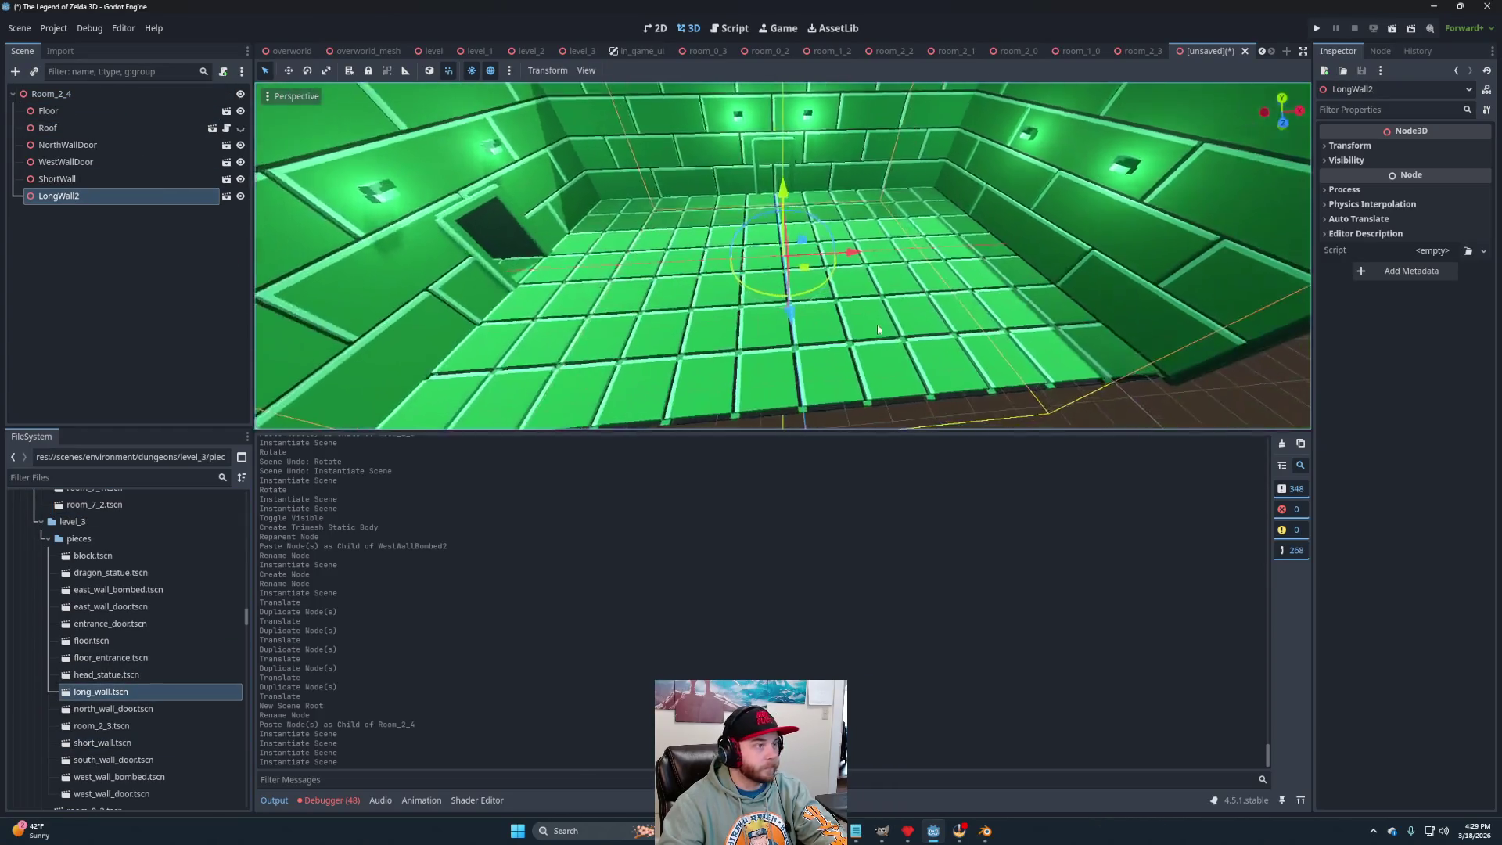
Rotate LongWall2 square to the room and view it in Top Orthogonal.
mouse_move(823, 302)
left_mouse_down()
mouse_move(751, 309)
mouse_move(719, 223)
mouse_move(730, 202)
left_mouse_up()
scroll(731, 202, "up", 2)
left_click_drag(808, 280, 884, 262)
scroll(908, 258, "up", 3)
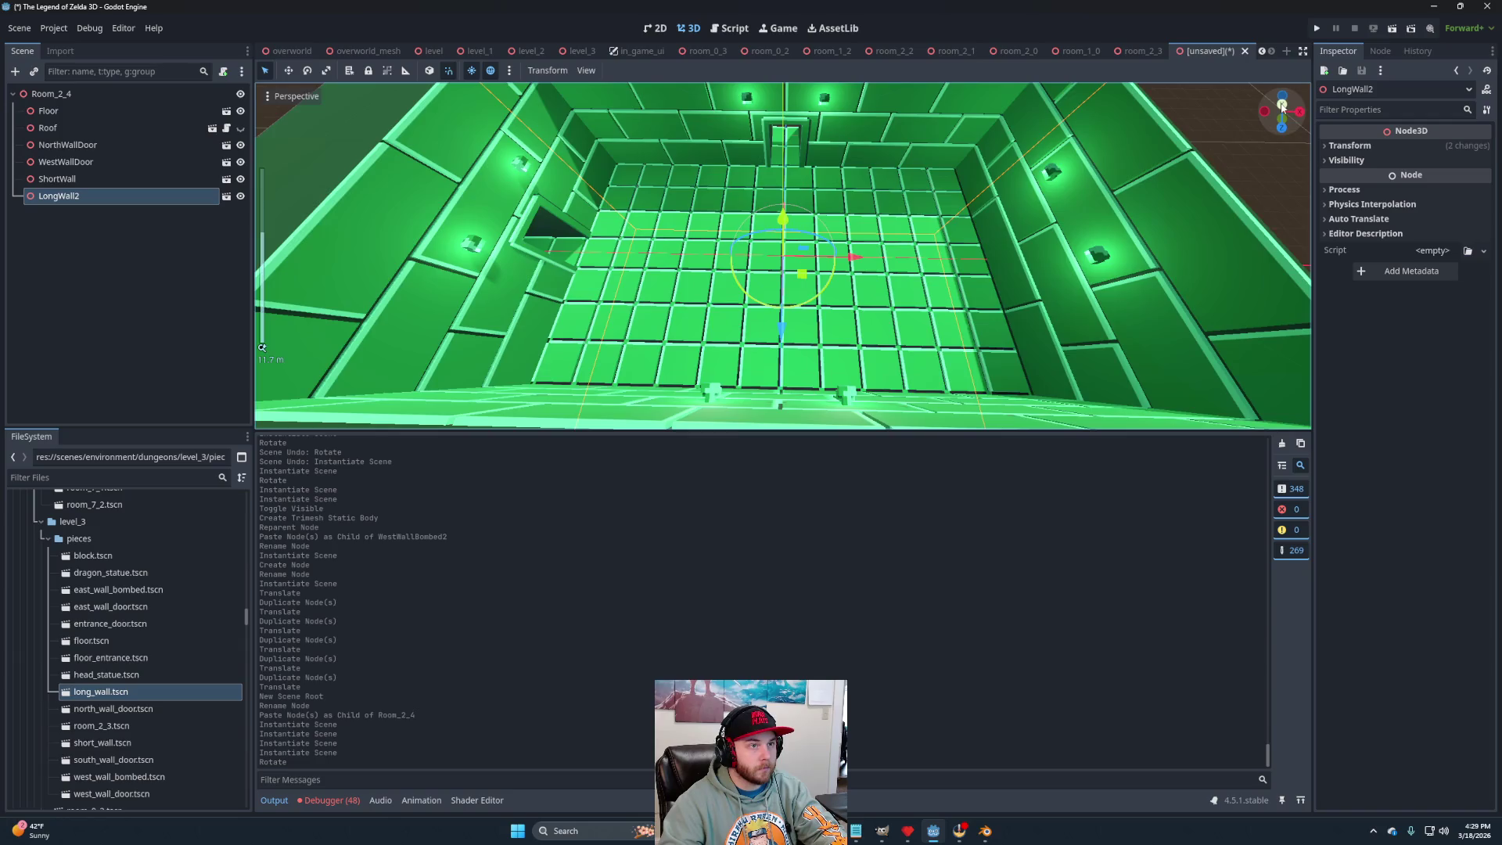
left_click(1281, 104)
scroll(782, 258, "up", 3)
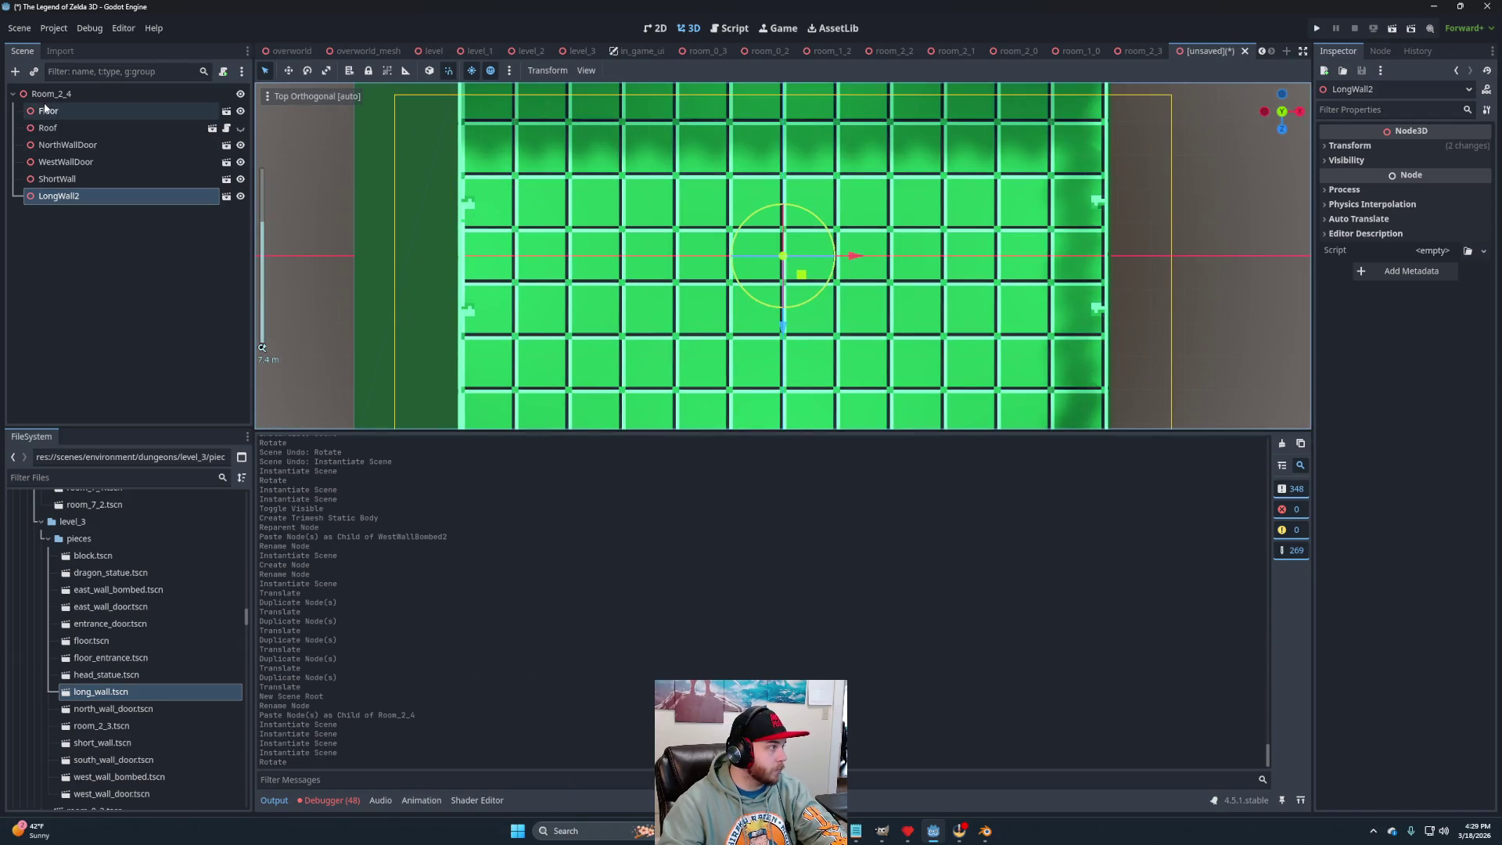
Add a Node3D child named Blocks under Room_2_4.
right_click(47, 94)
left_click(138, 101)
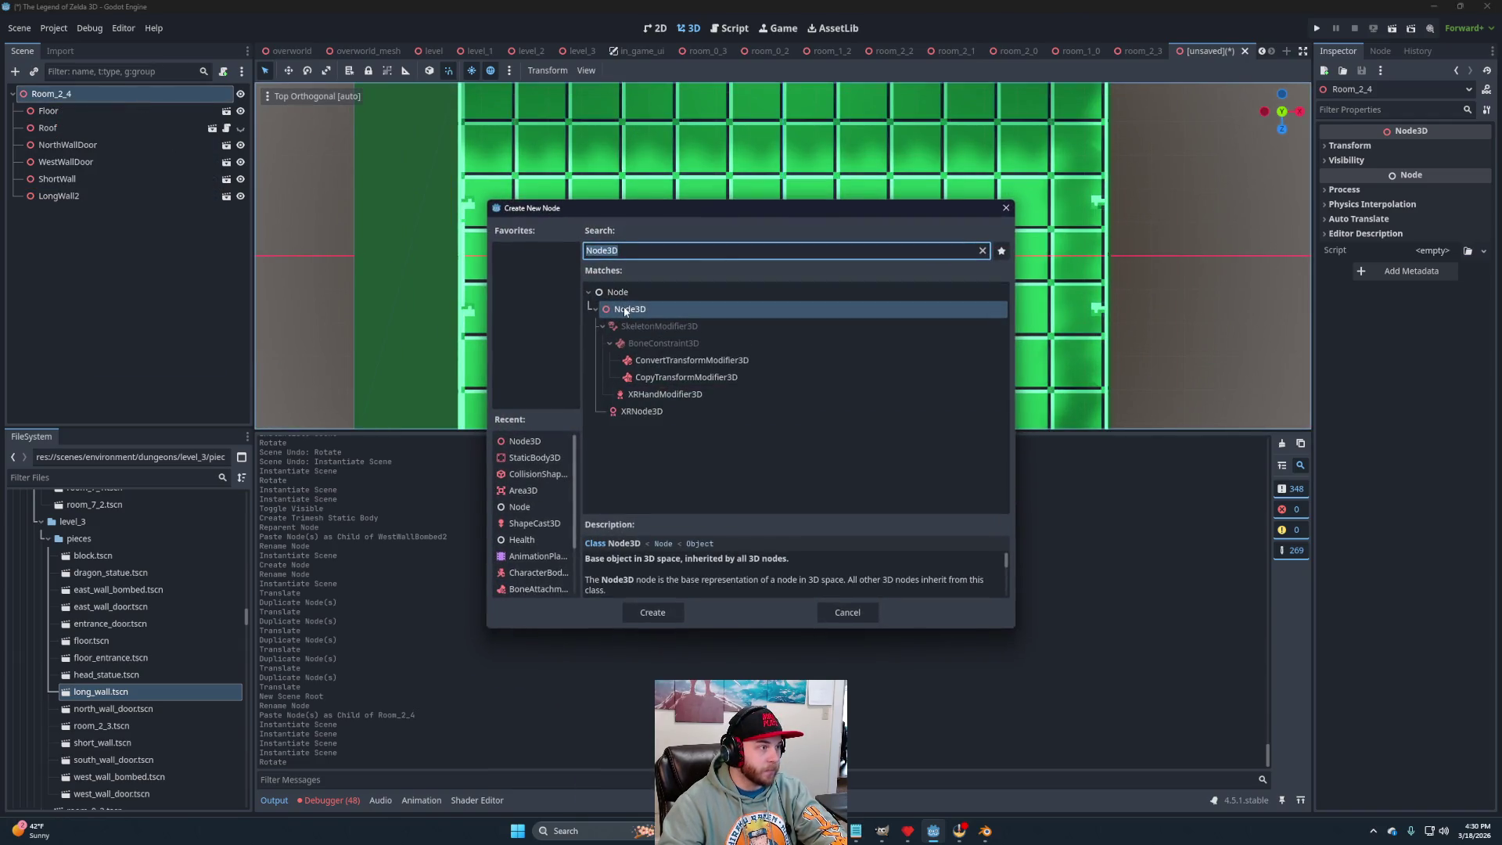
double_click(634, 309)
double_click(75, 212)
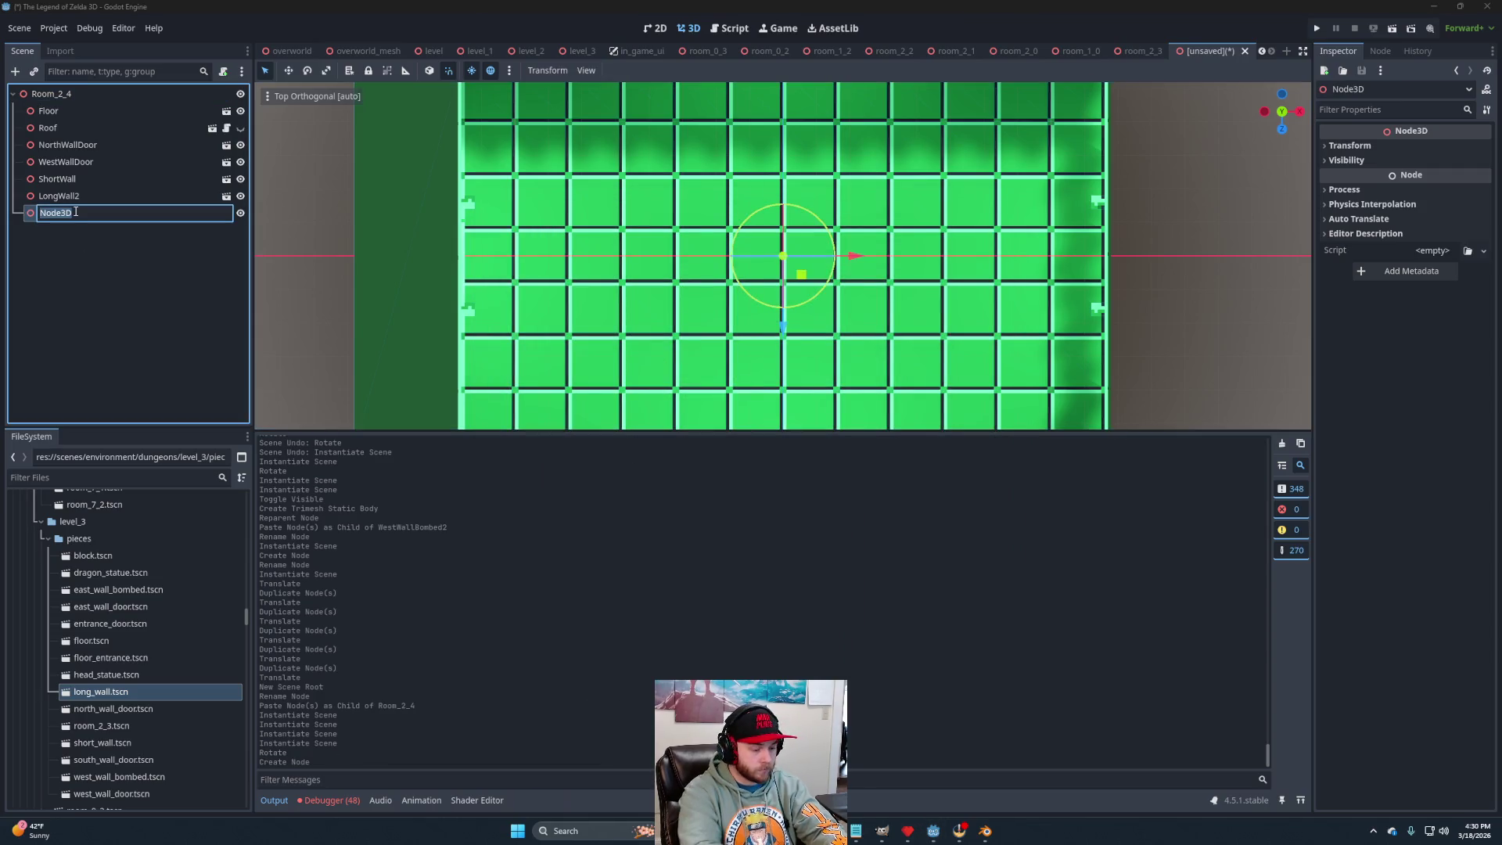
type("Blocks")
key("Return")
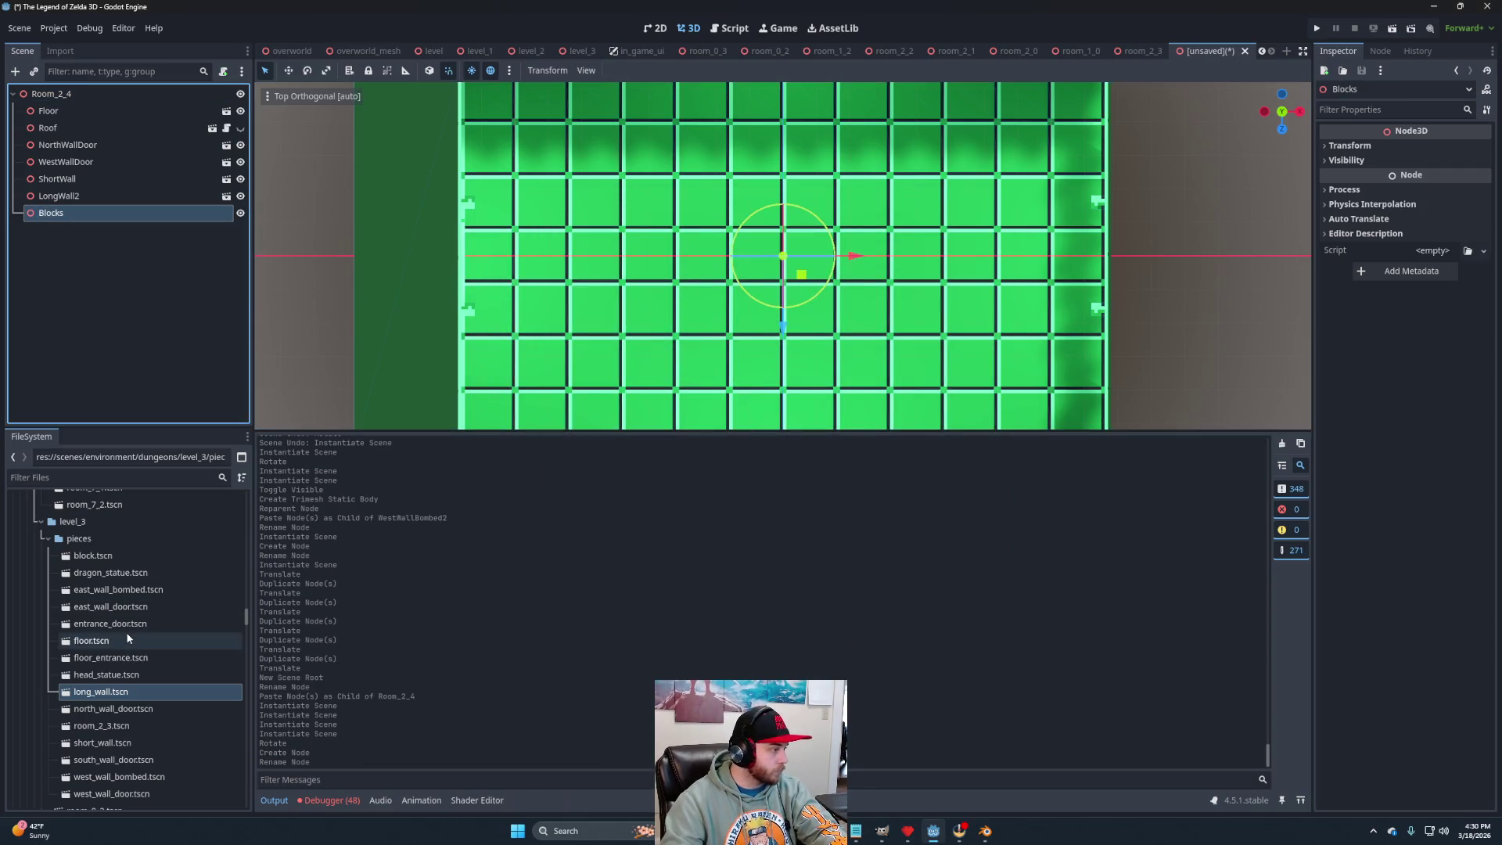
Place a block under Blocks one tile left and duplicate it into a three-block column.
left_click_drag(100, 557, 67, 219)
left_click_drag(857, 258, 830, 257)
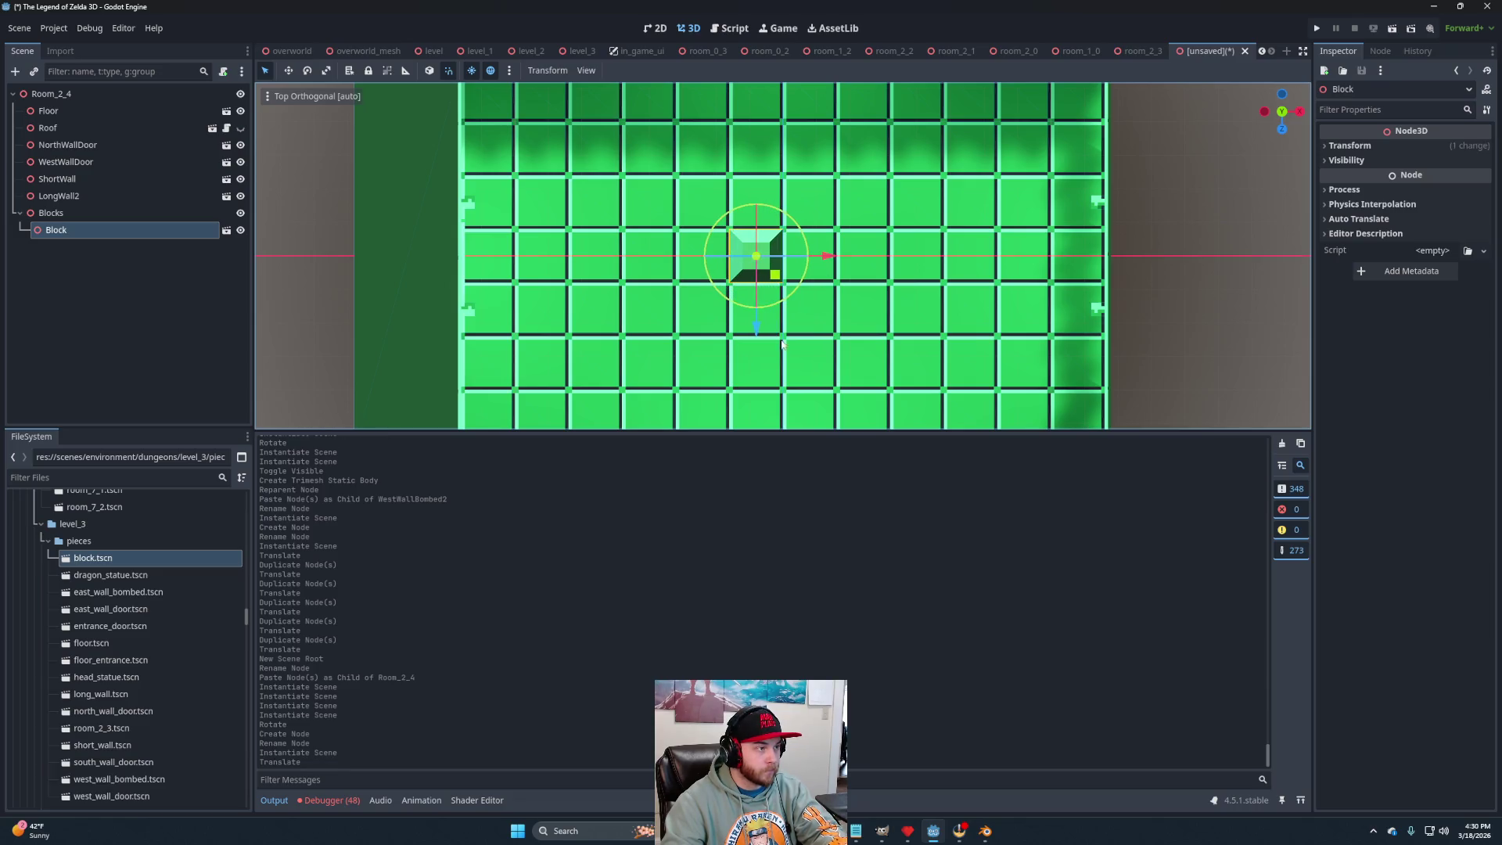
key("ctrl+d")
mouse_move(756, 327)
left_mouse_down()
mouse_move(764, 279)
mouse_move(757, 378)
left_mouse_up()
key("ctrl+d")
Duplicate the column one tile to the right and bring up Save Scene As.
left_click(767, 245, "shift")
left_click(773, 223, "shift")
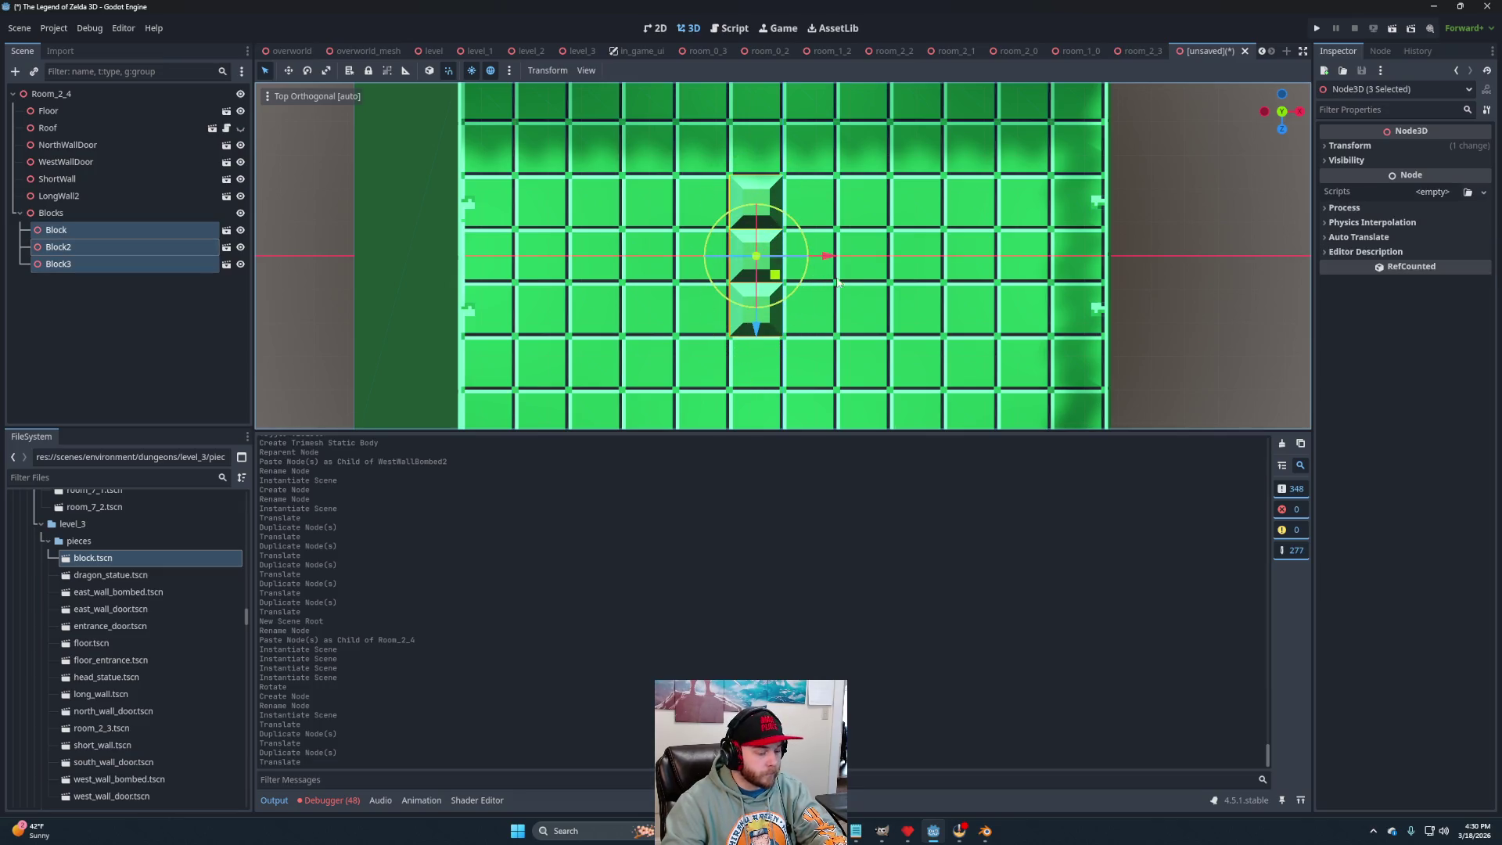
key("ctrl+d")
left_click_drag(828, 256, 885, 264)
left_click(1247, 246)
left_click_drag(1134, 339, 1138, 255)
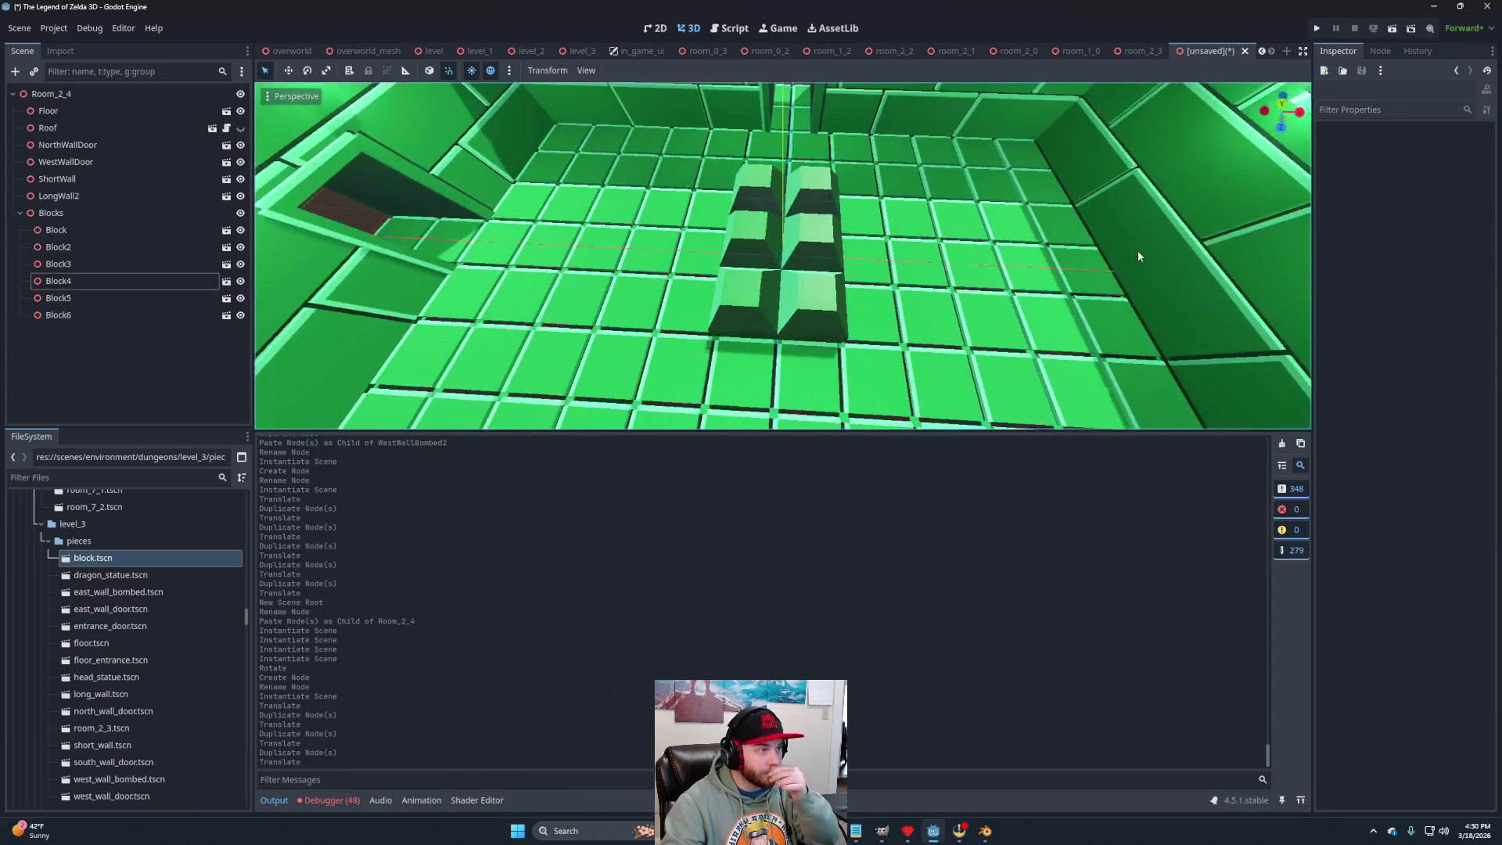
scroll(1137, 255, "down", 3)
scroll(940, 290, "up", 4)
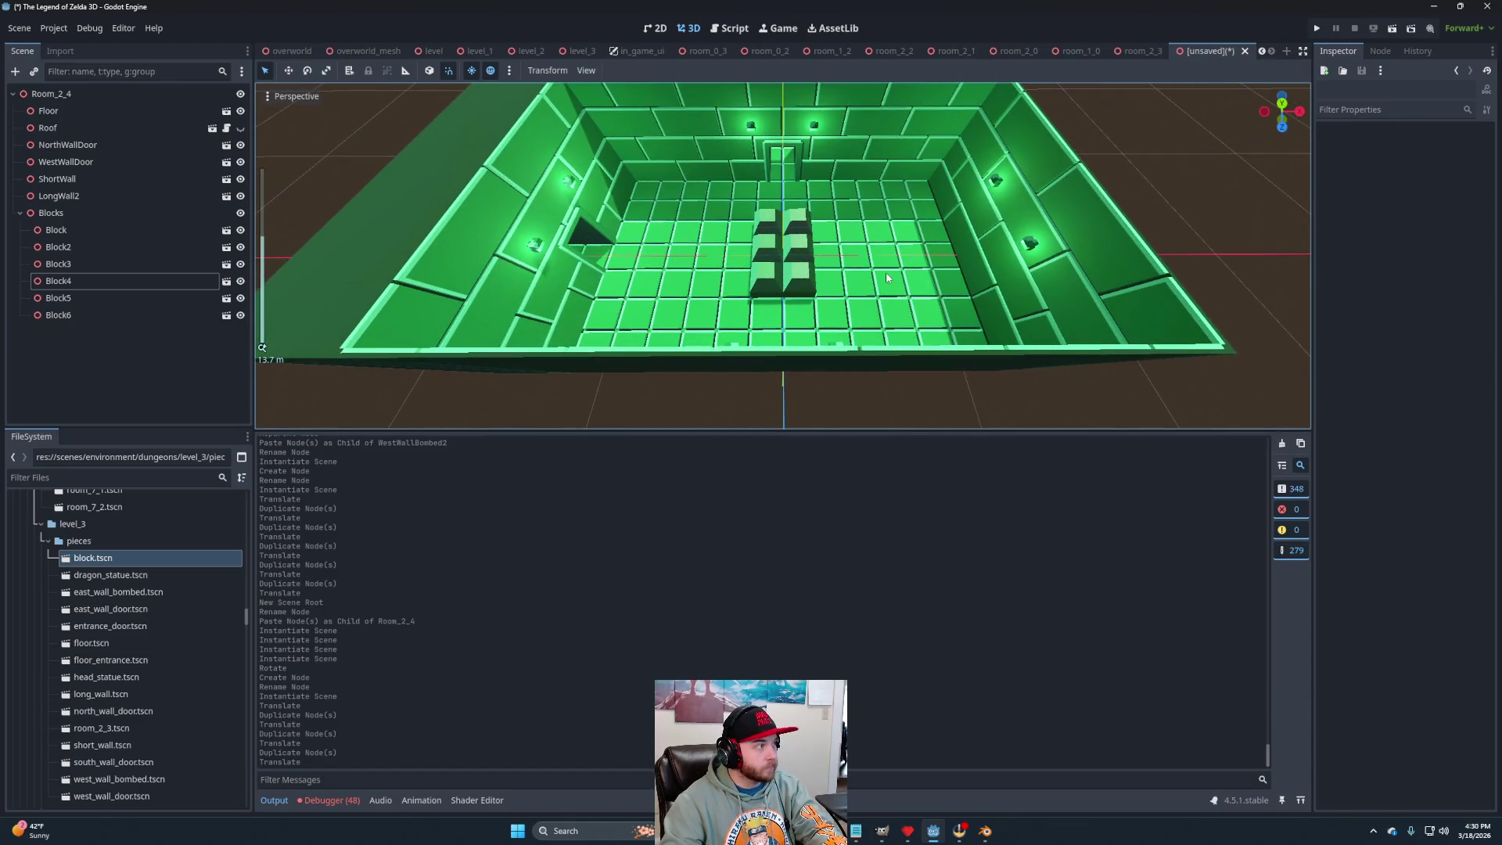
key("ctrl+s")
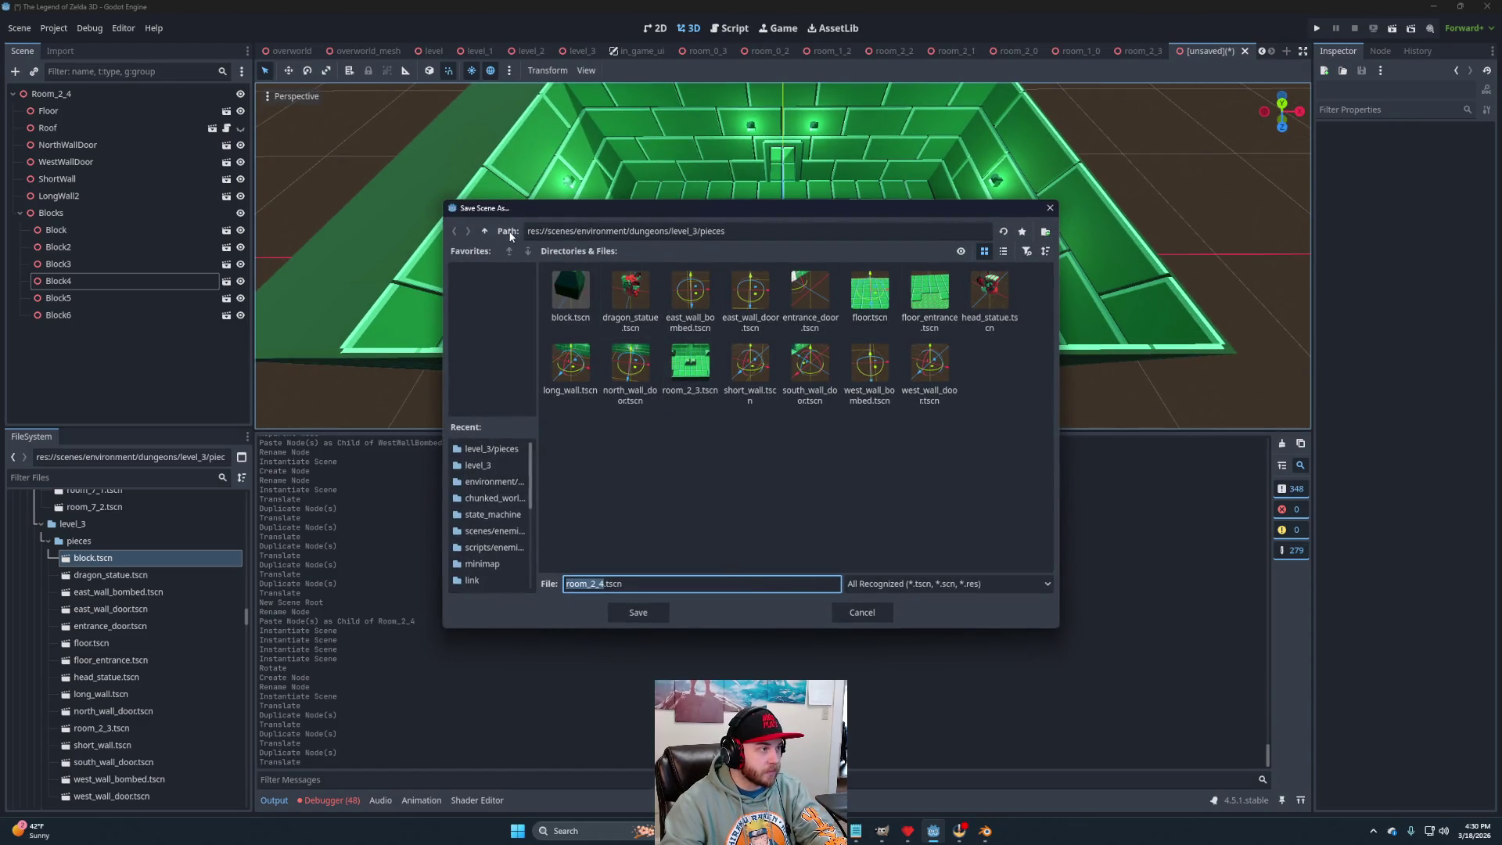
Save the scene as room_2_4.tscn in the level_3 folder.
left_click(485, 232)
left_click(640, 617)
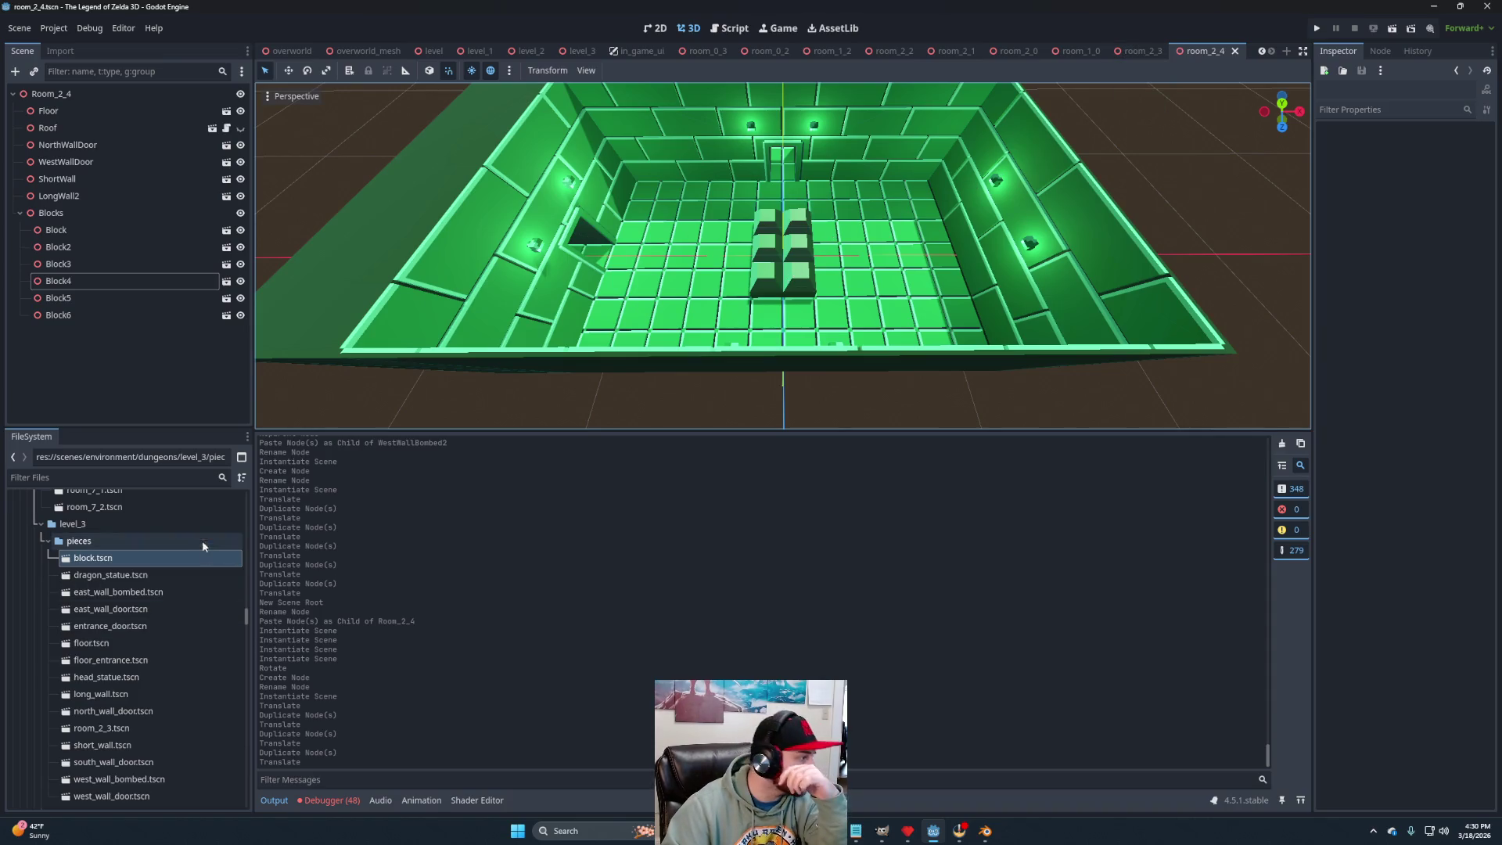
left_click(45, 541)
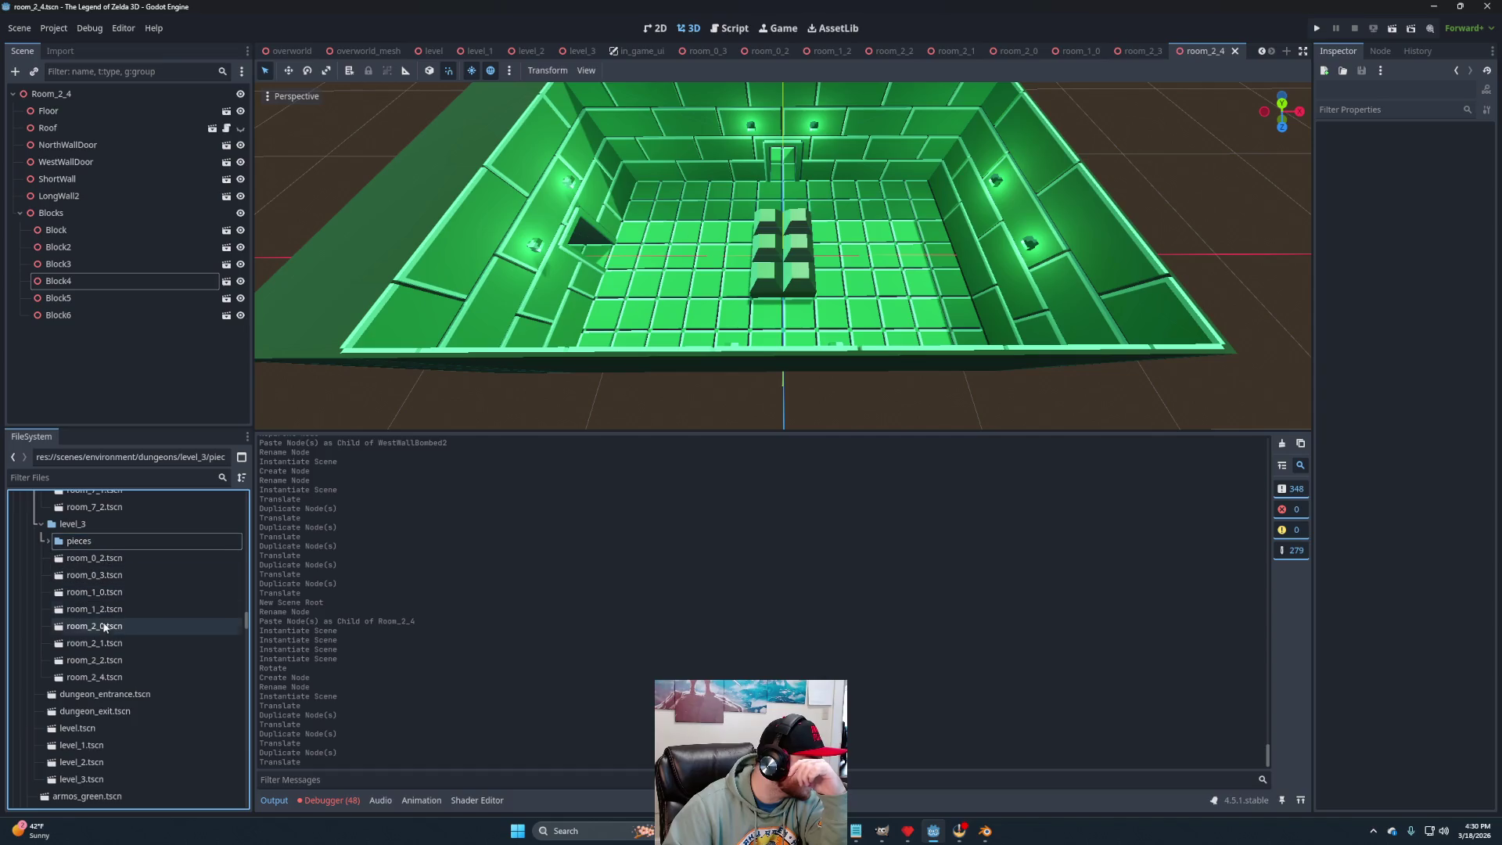
left_click(45, 541)
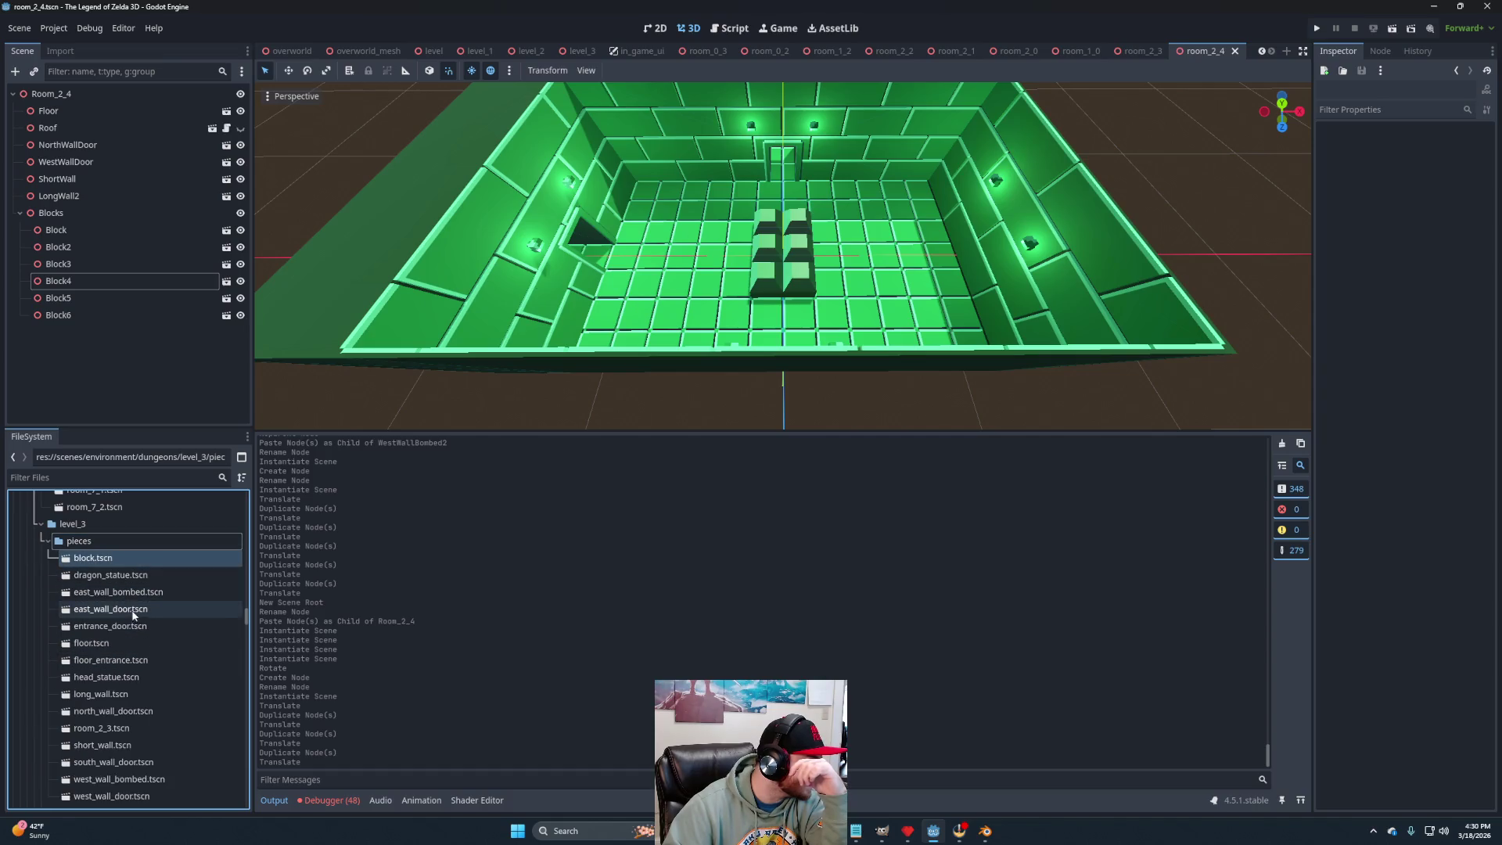
Move room_2_3.tscn from pieces into level_3 and open a new empty scene.
left_click(104, 729)
mouse_move(104, 729)
left_mouse_down()
mouse_move(63, 517)
mouse_move(68, 531)
left_mouse_up()
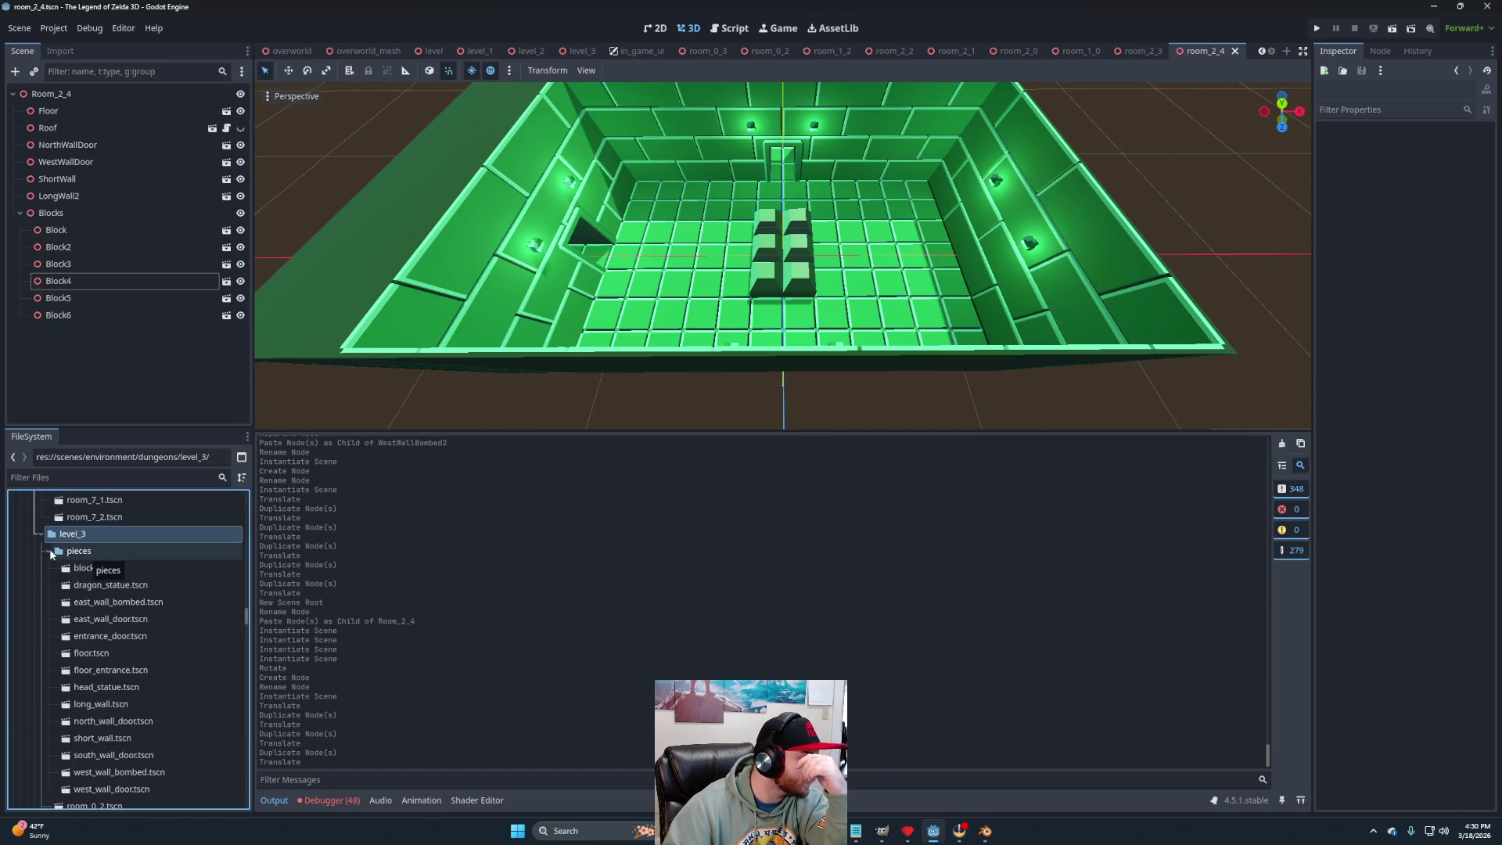
left_click(48, 550)
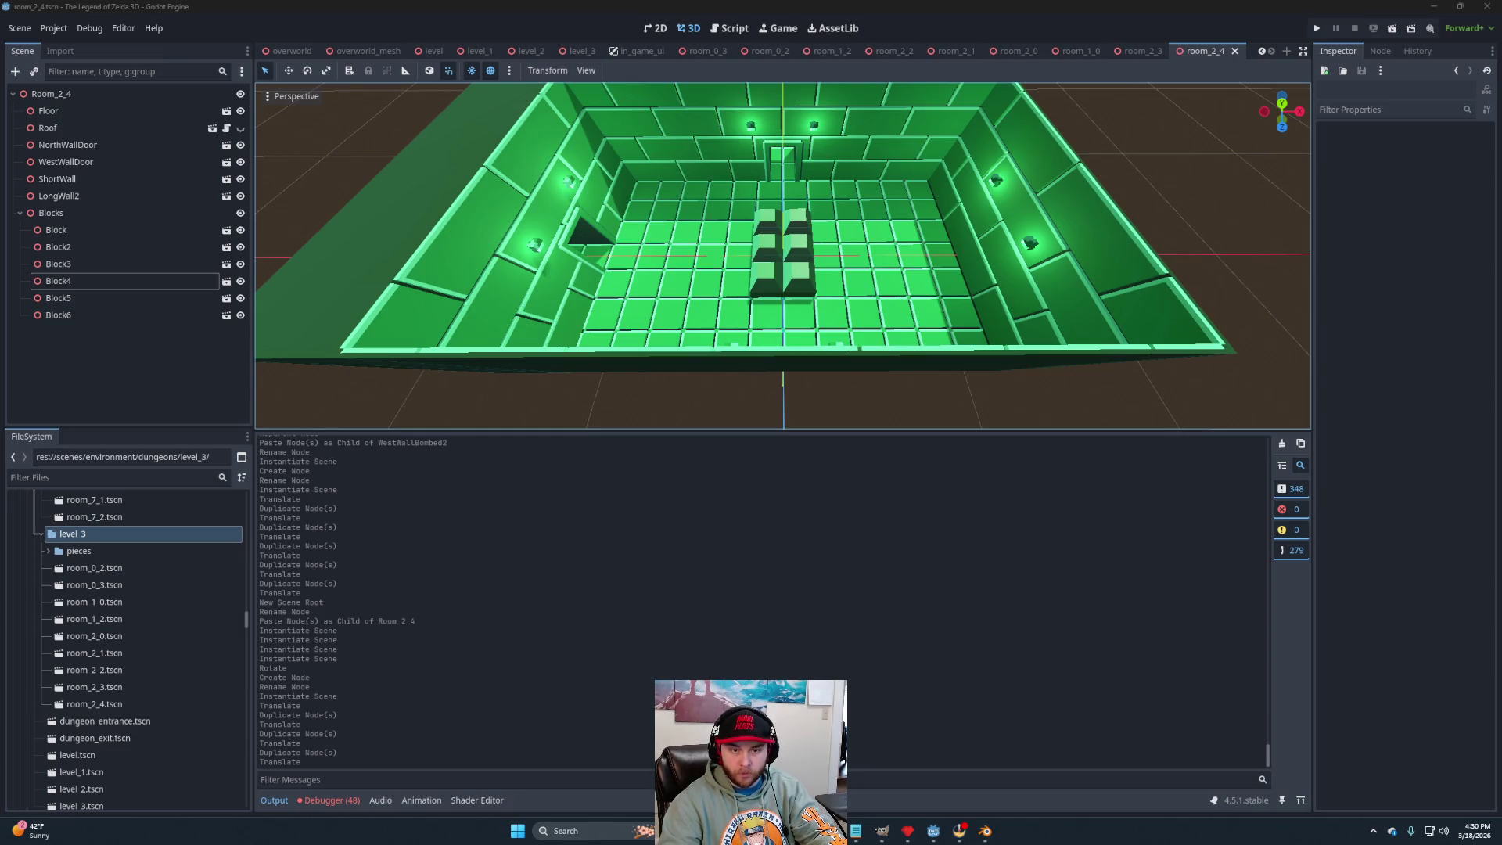
scroll(927, 219, "down", 3)
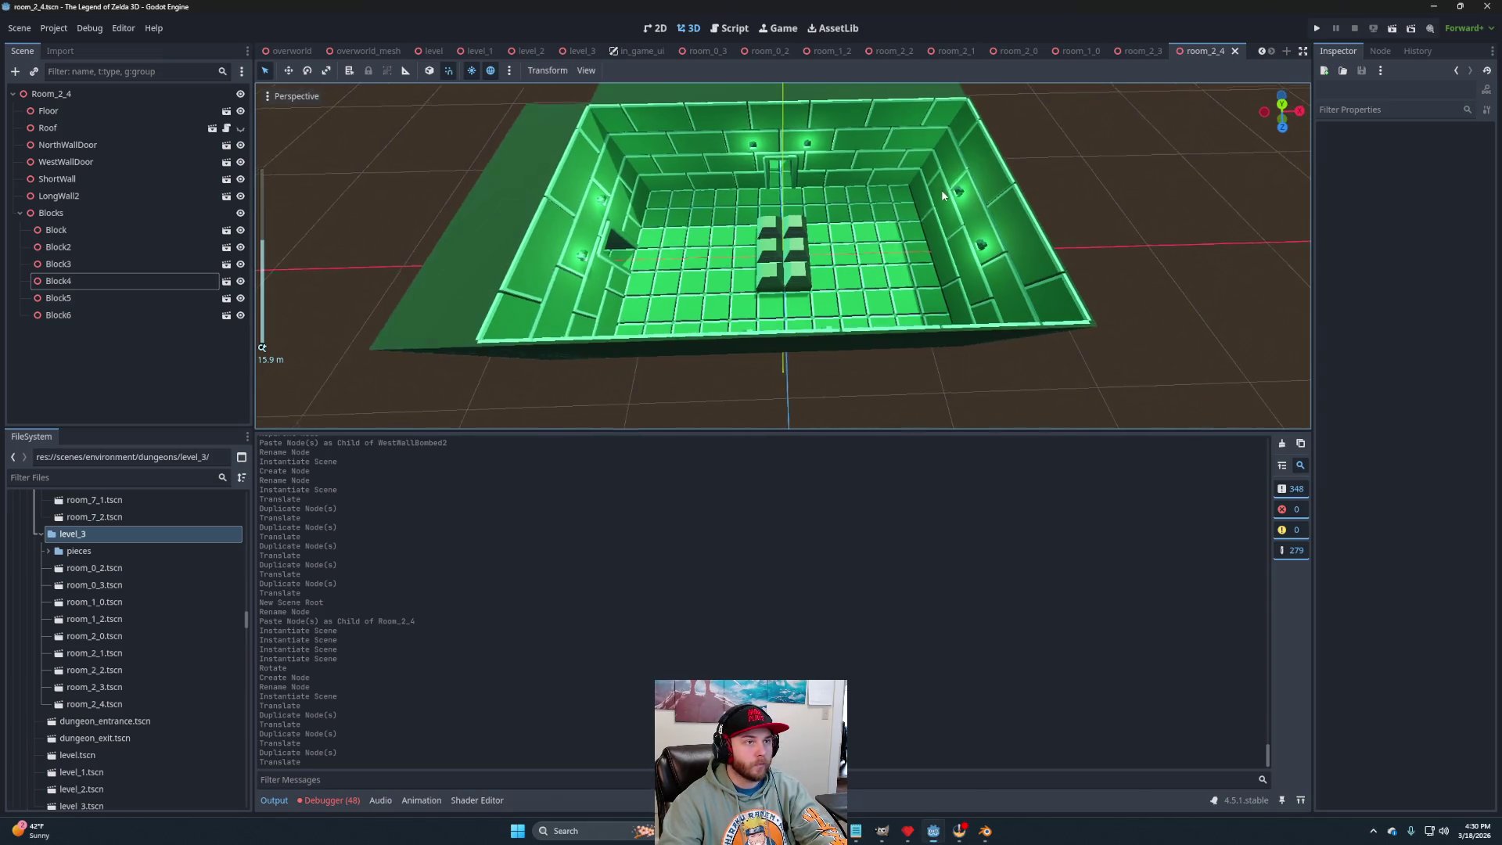
left_click(1286, 51)
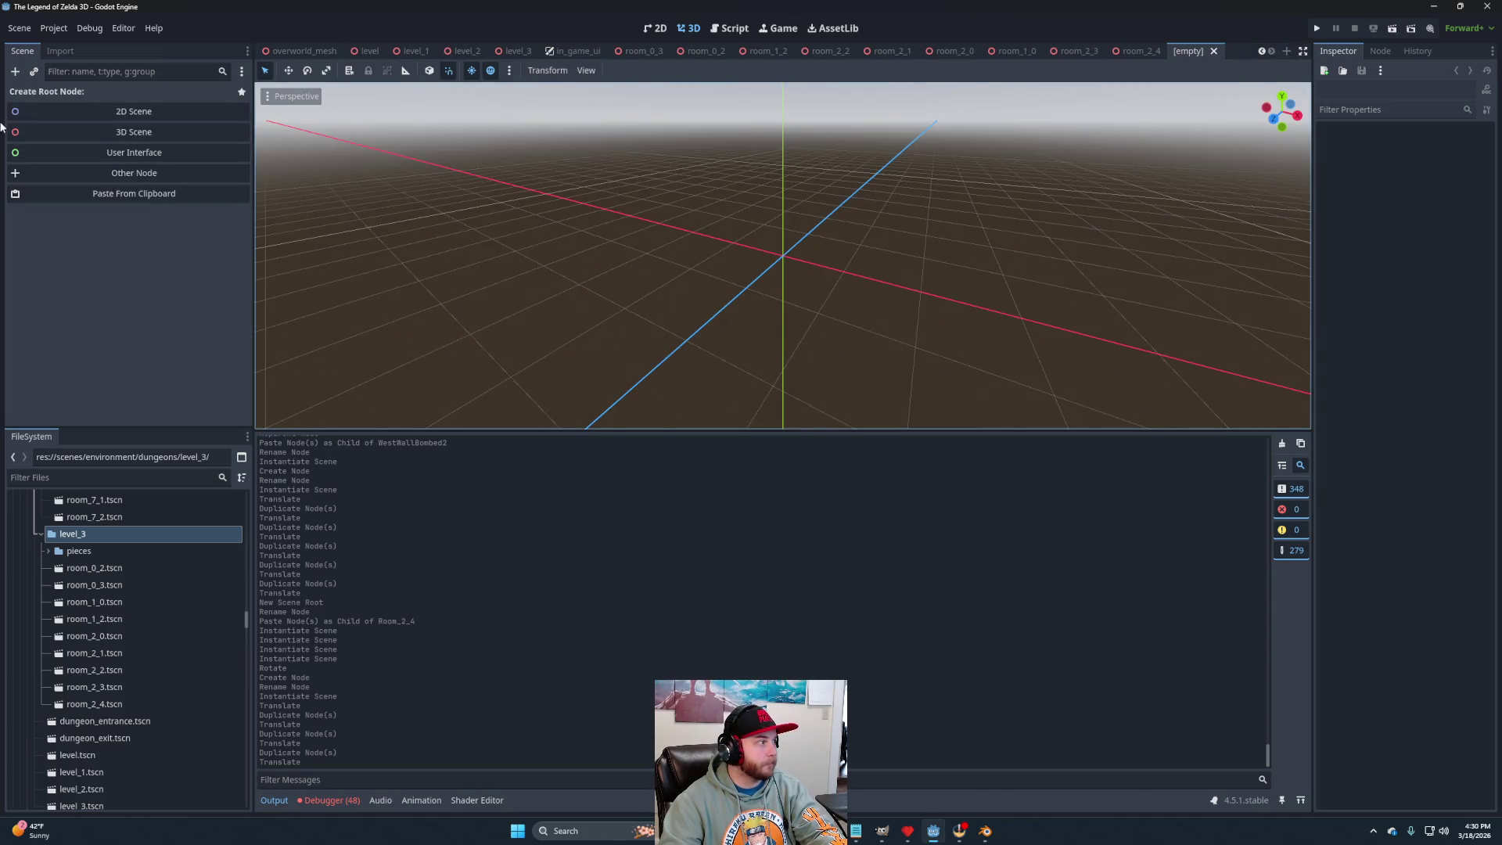
Give the new scene a 3D root named Room_3_0.
left_click(77, 129)
double_click(67, 96)
type("Room_3_")
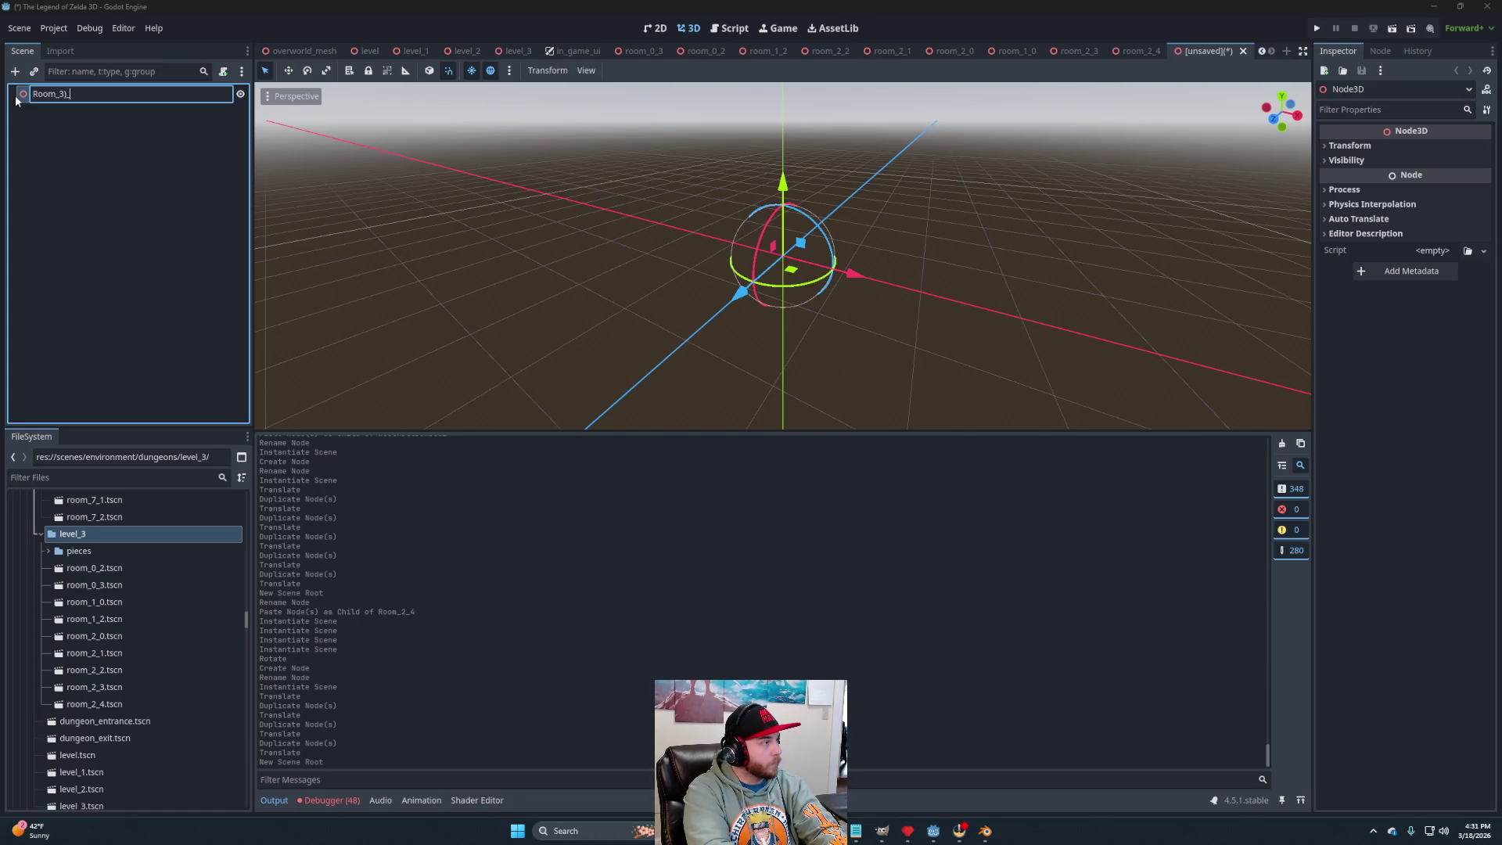
type("0")
key("Return")
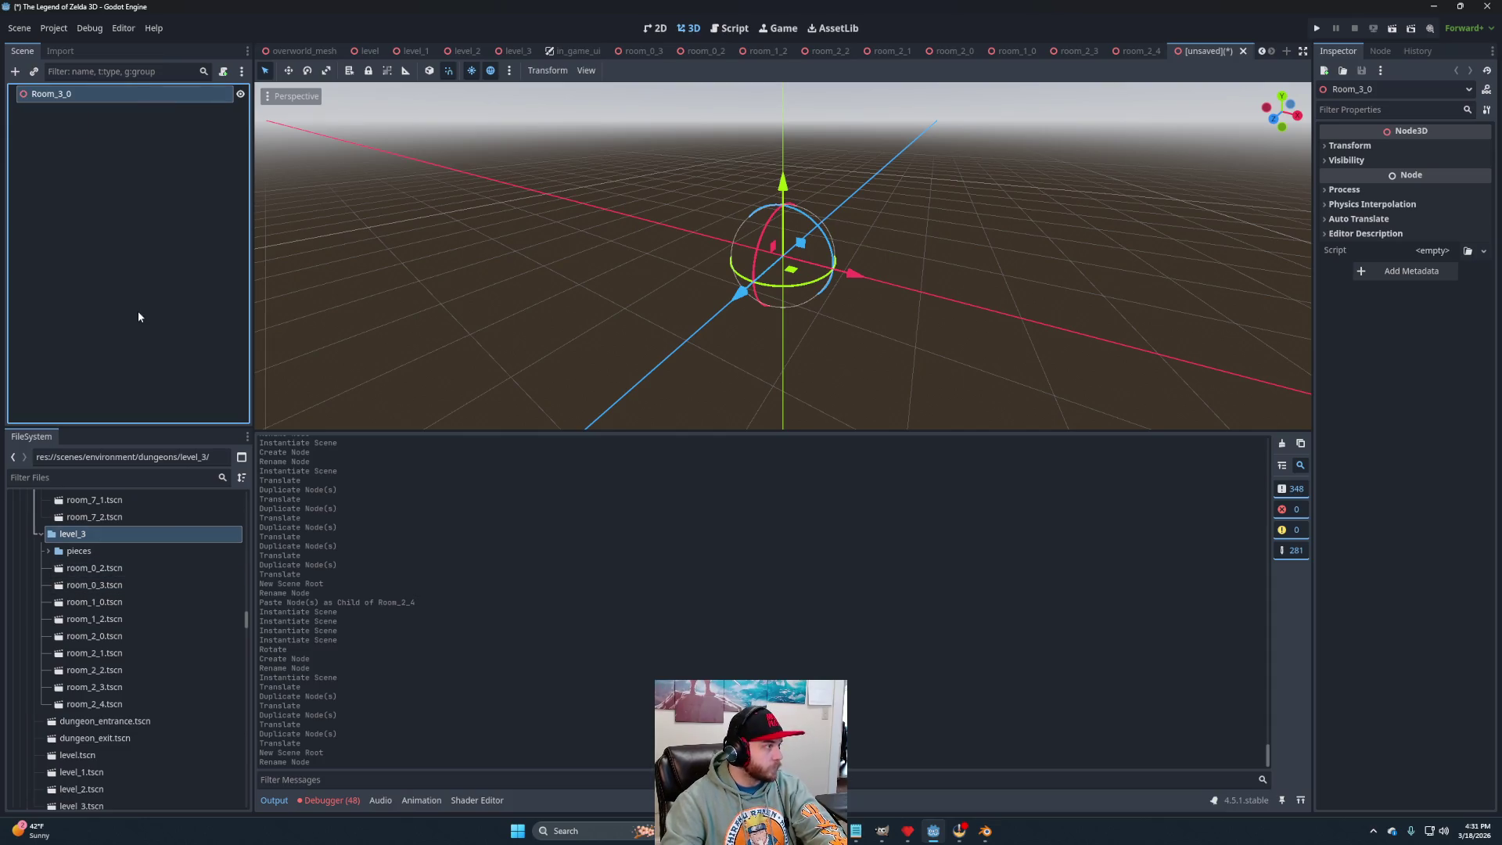
Copy Floor and Roof from Room_2_4 and paste them under Room_3_0.
left_click(1138, 51)
left_click(49, 110)
left_click(49, 127, "shift")
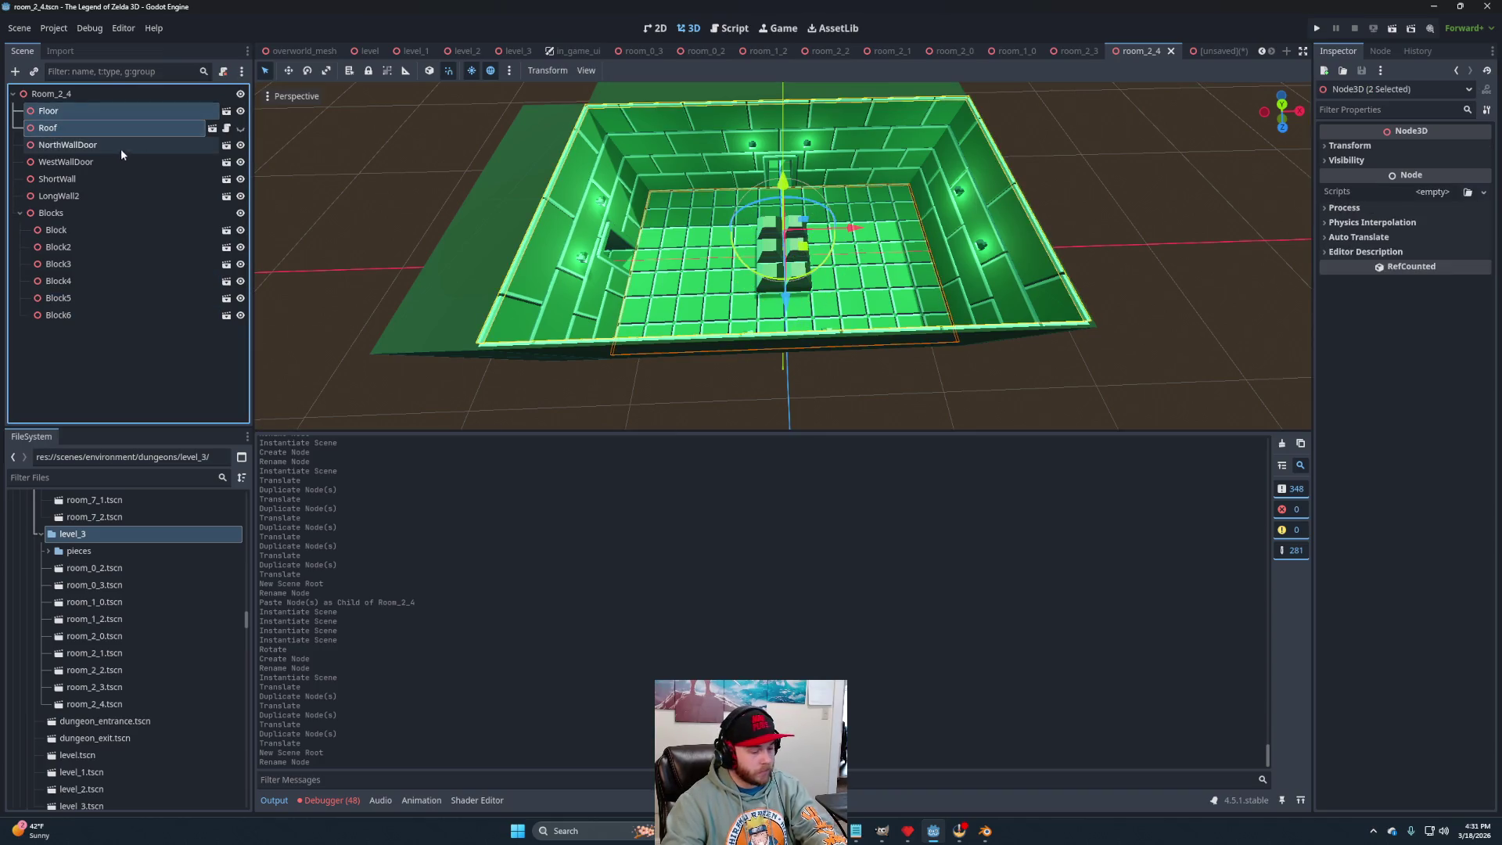
left_click(1211, 50)
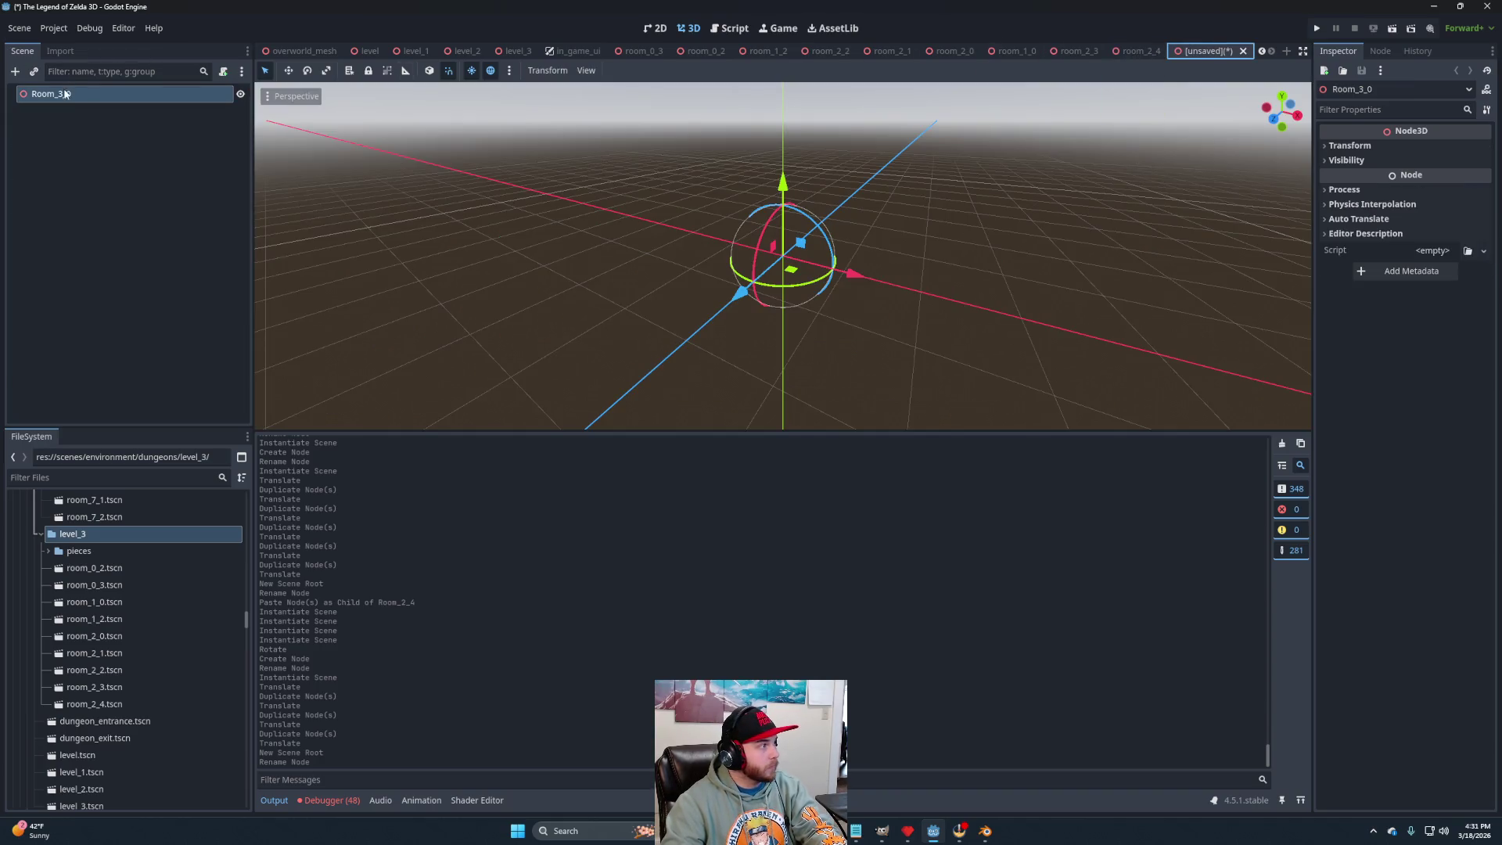
key("ctrl+v")
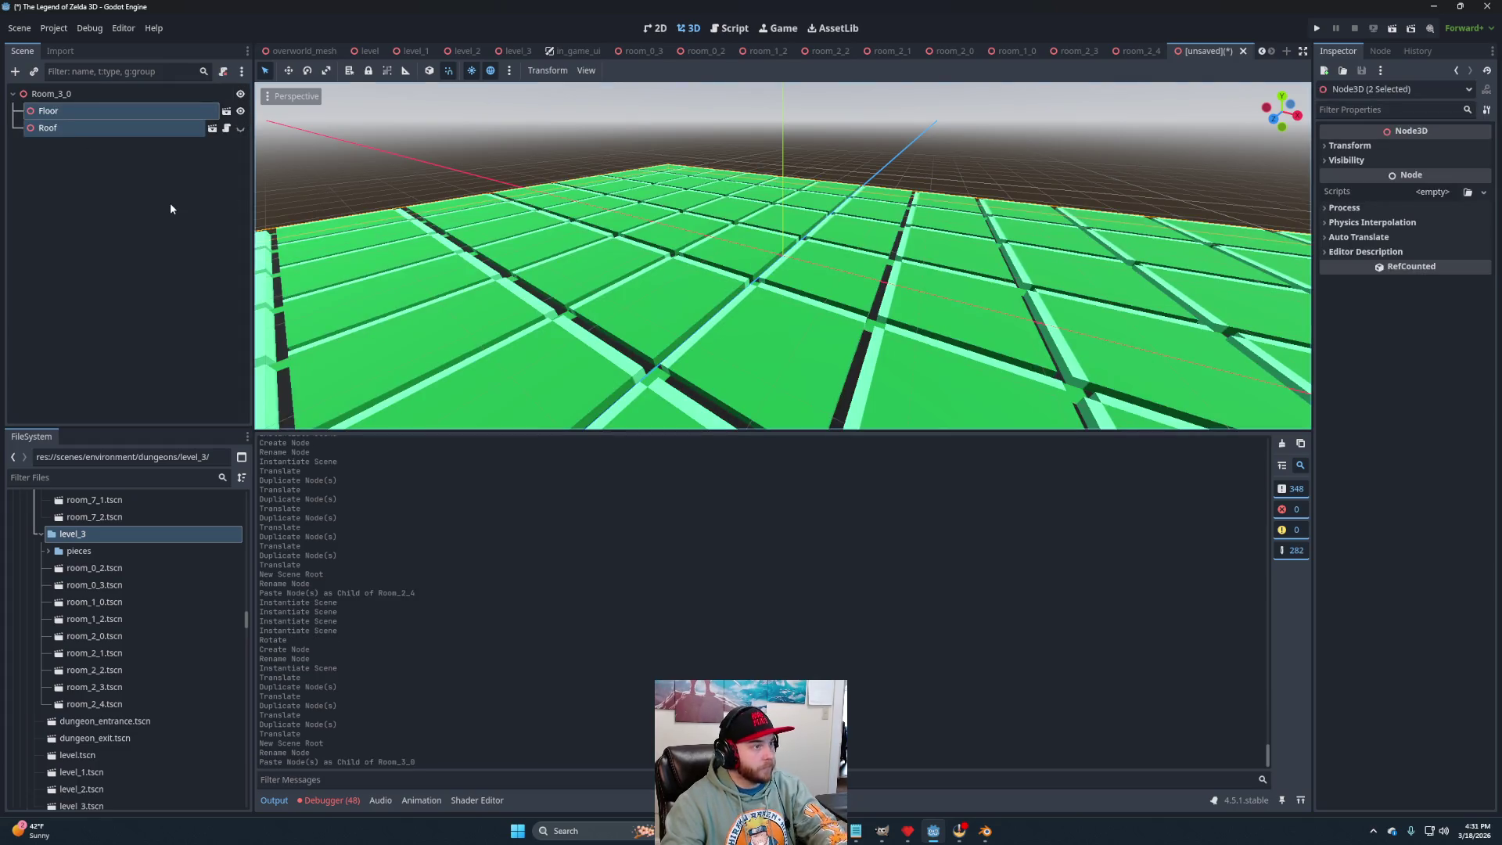
Frame the pasted floor in the viewport and expand the pieces folder.
key("f")
mouse_move(1050, 365)
left_mouse_down()
mouse_move(1143, 398)
mouse_move(951, 292)
left_mouse_up()
scroll(950, 289, "down", 4)
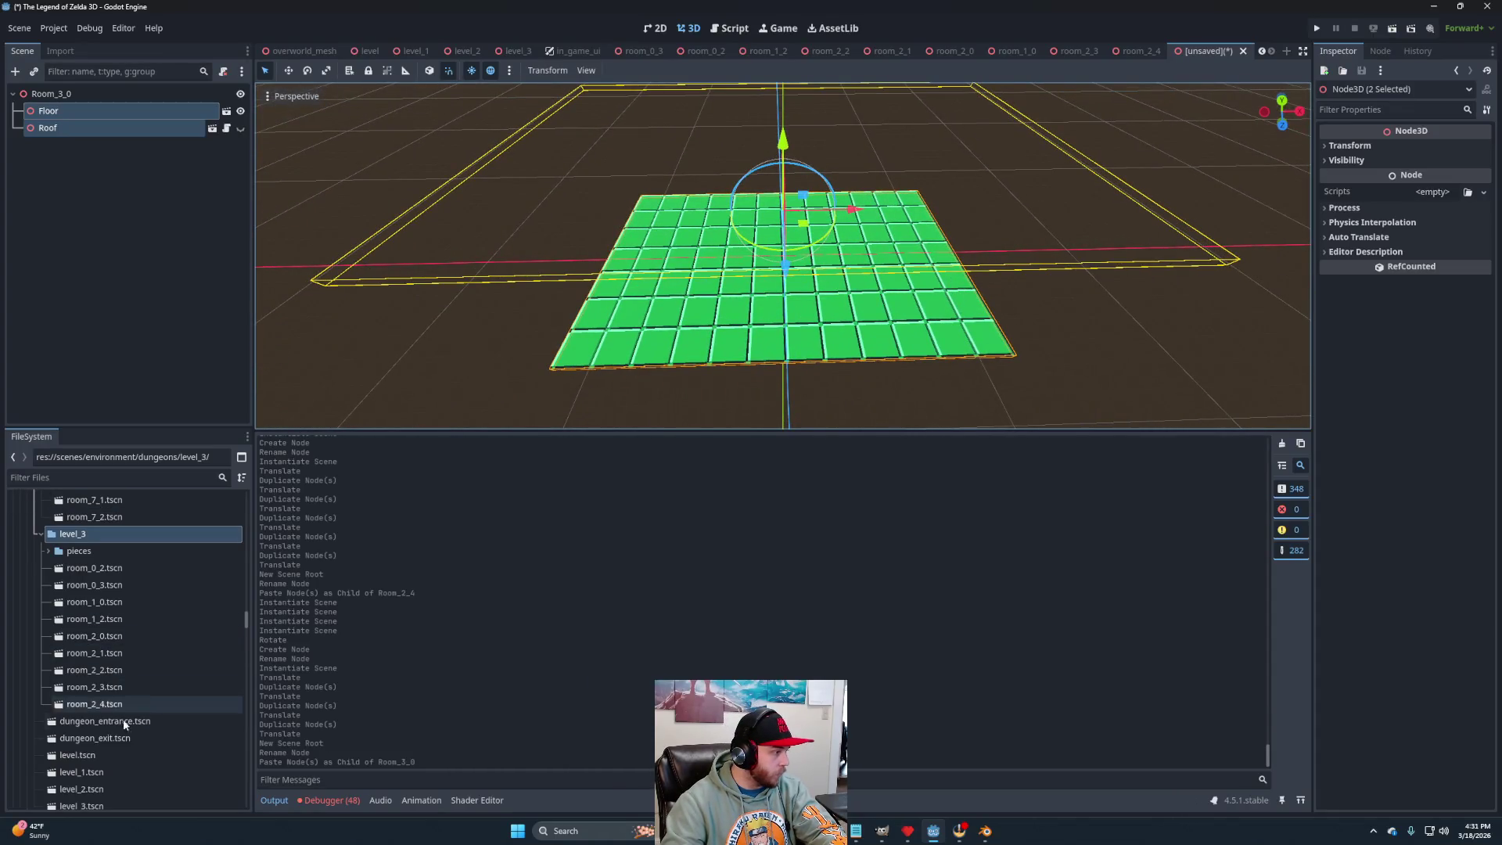
scroll(136, 709, "down", 3)
scroll(134, 708, "up", 7)
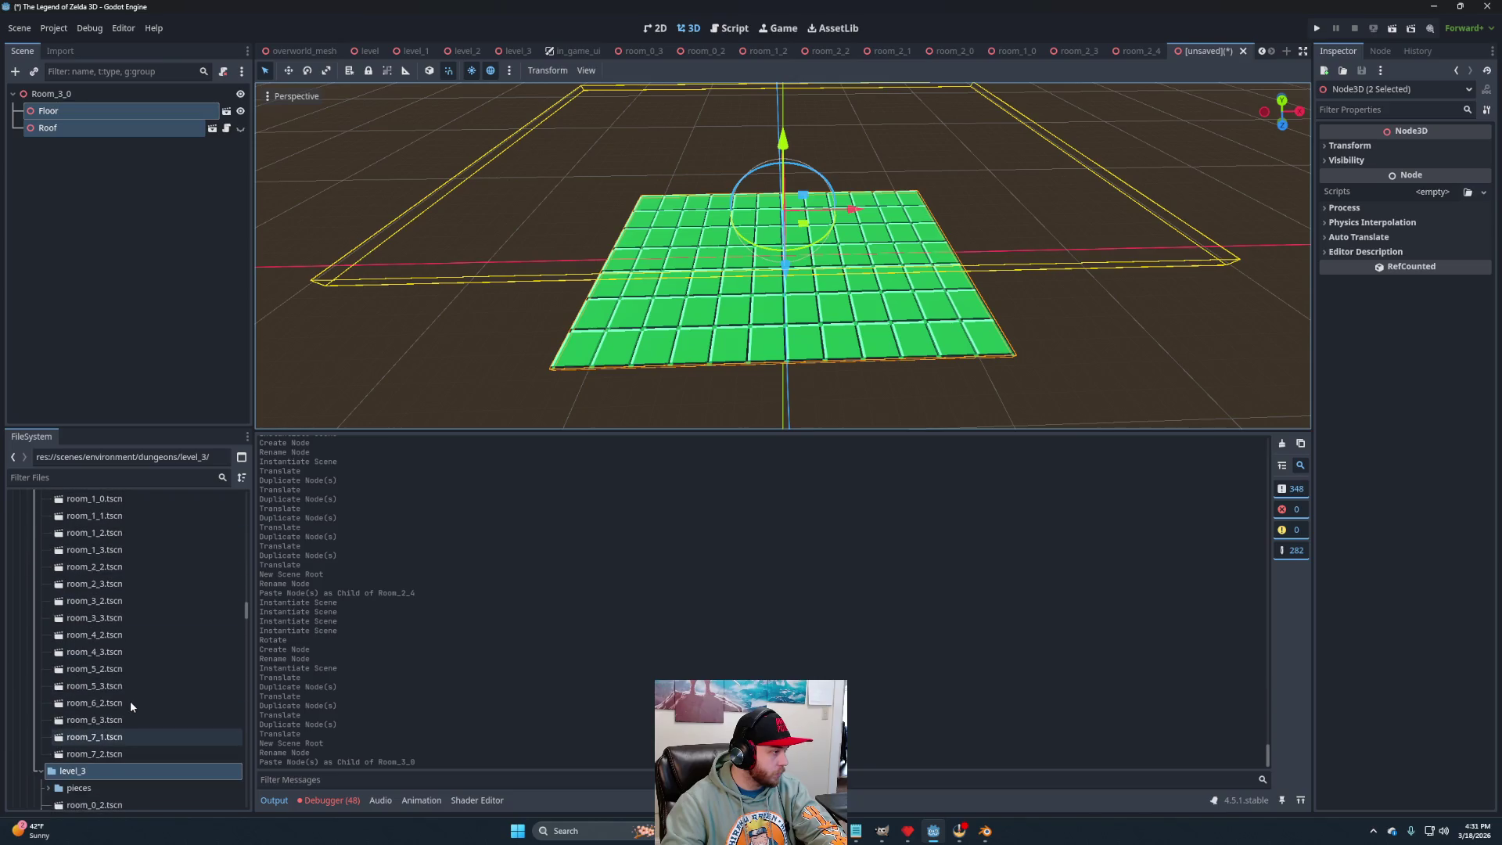
scroll(31, 665, "down", 3)
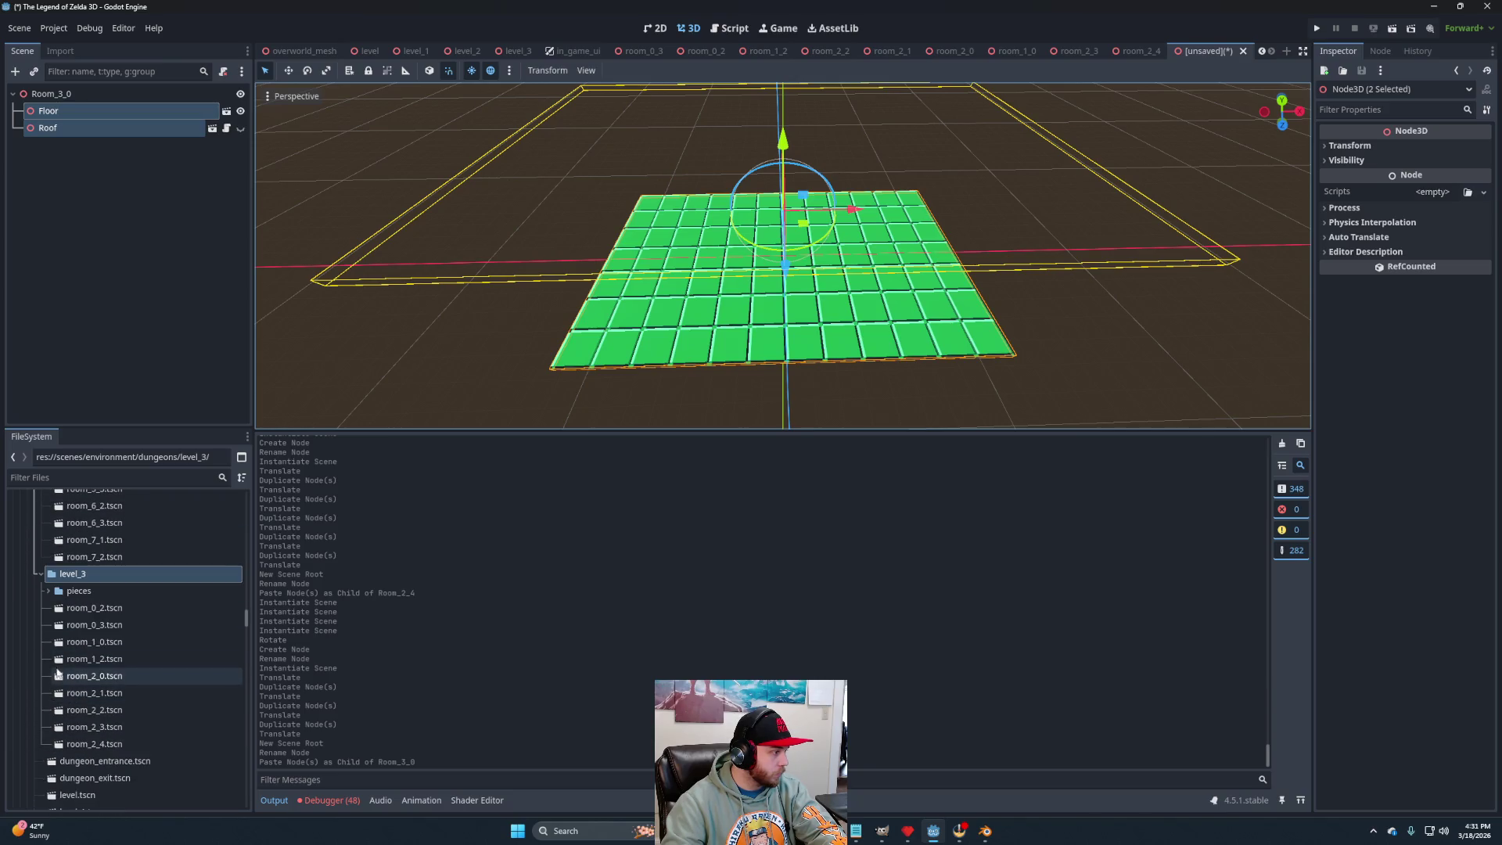
left_click(45, 587)
scroll(93, 665, "down", 4)
scroll(99, 682, "up", 2)
Add LongWall2, a turned-around ShortWall and SouthWallDoor directly under Room_3_0.
left_click_drag(102, 667, 66, 95)
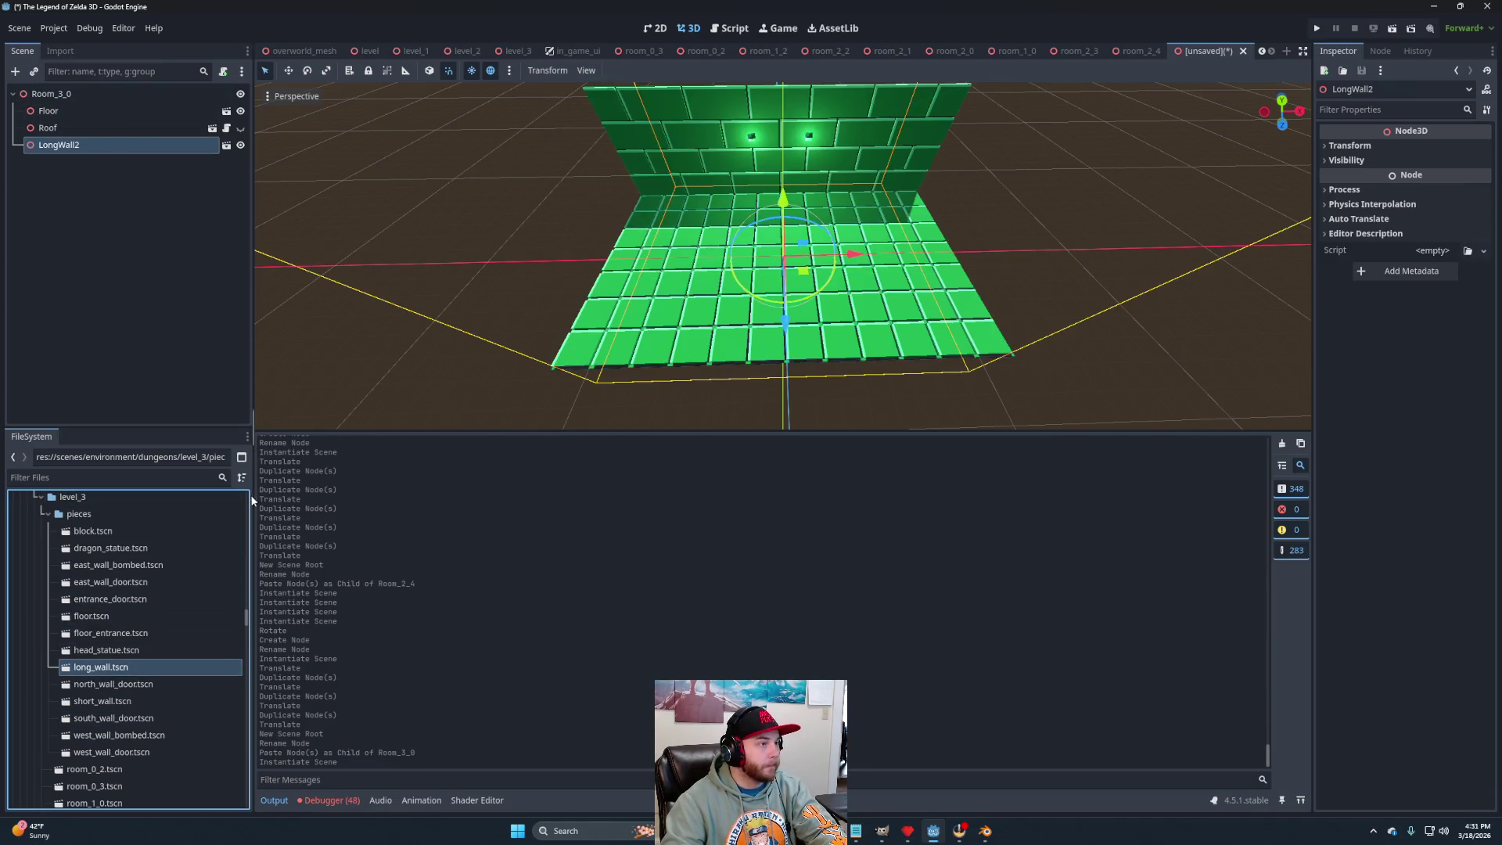
mouse_move(102, 706)
left_mouse_down()
mouse_move(102, 144)
mouse_move(66, 145)
left_mouse_up()
mouse_move(829, 291)
left_mouse_down()
mouse_move(791, 304)
mouse_move(758, 276)
left_mouse_up()
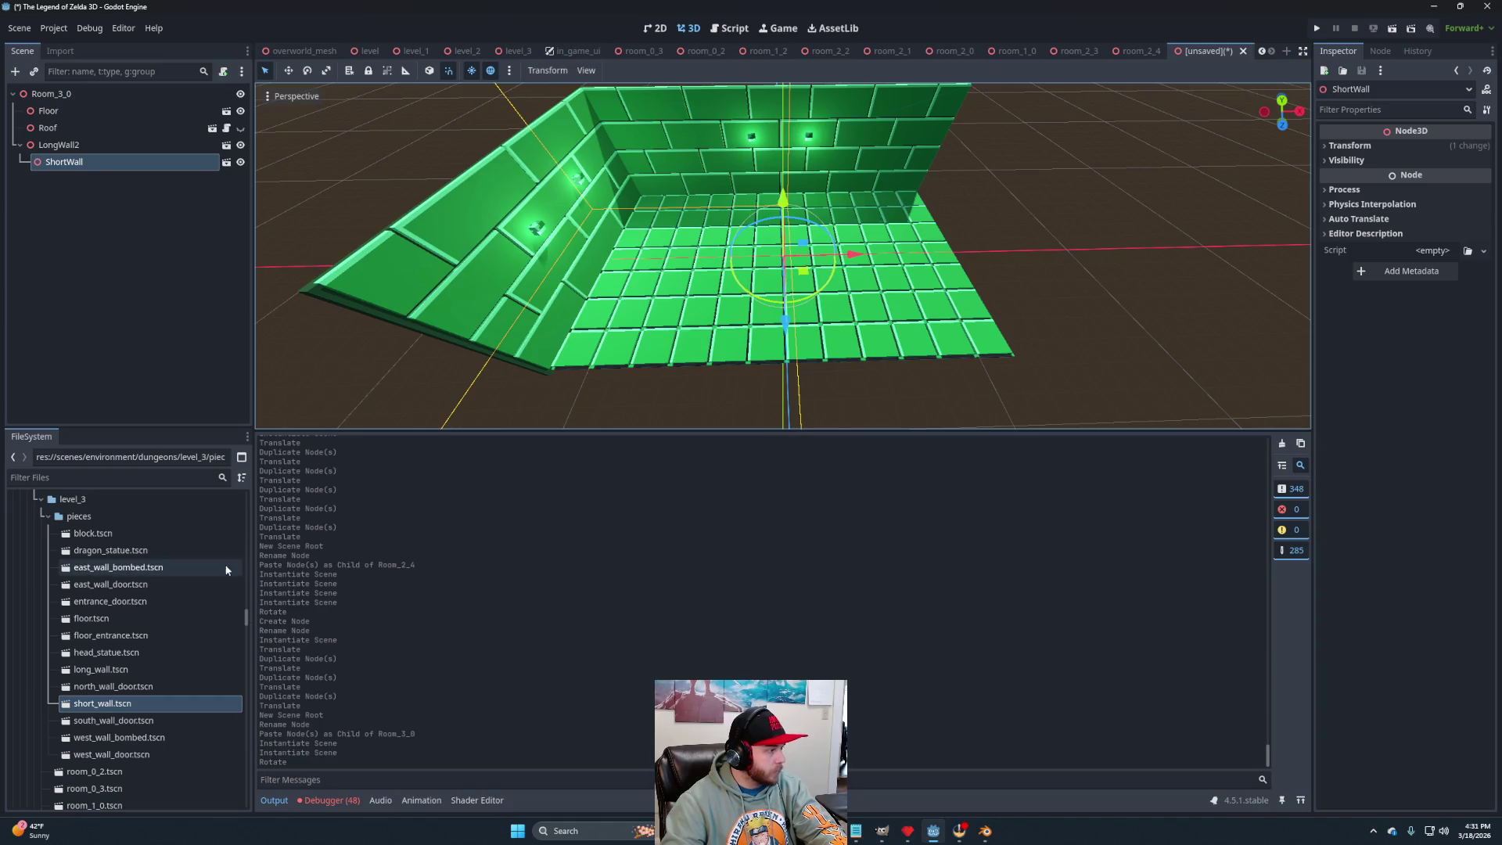
mouse_move(129, 723)
left_mouse_down()
mouse_move(152, 524)
mouse_move(75, 97)
left_mouse_up()
left_click_drag(64, 162, 54, 94)
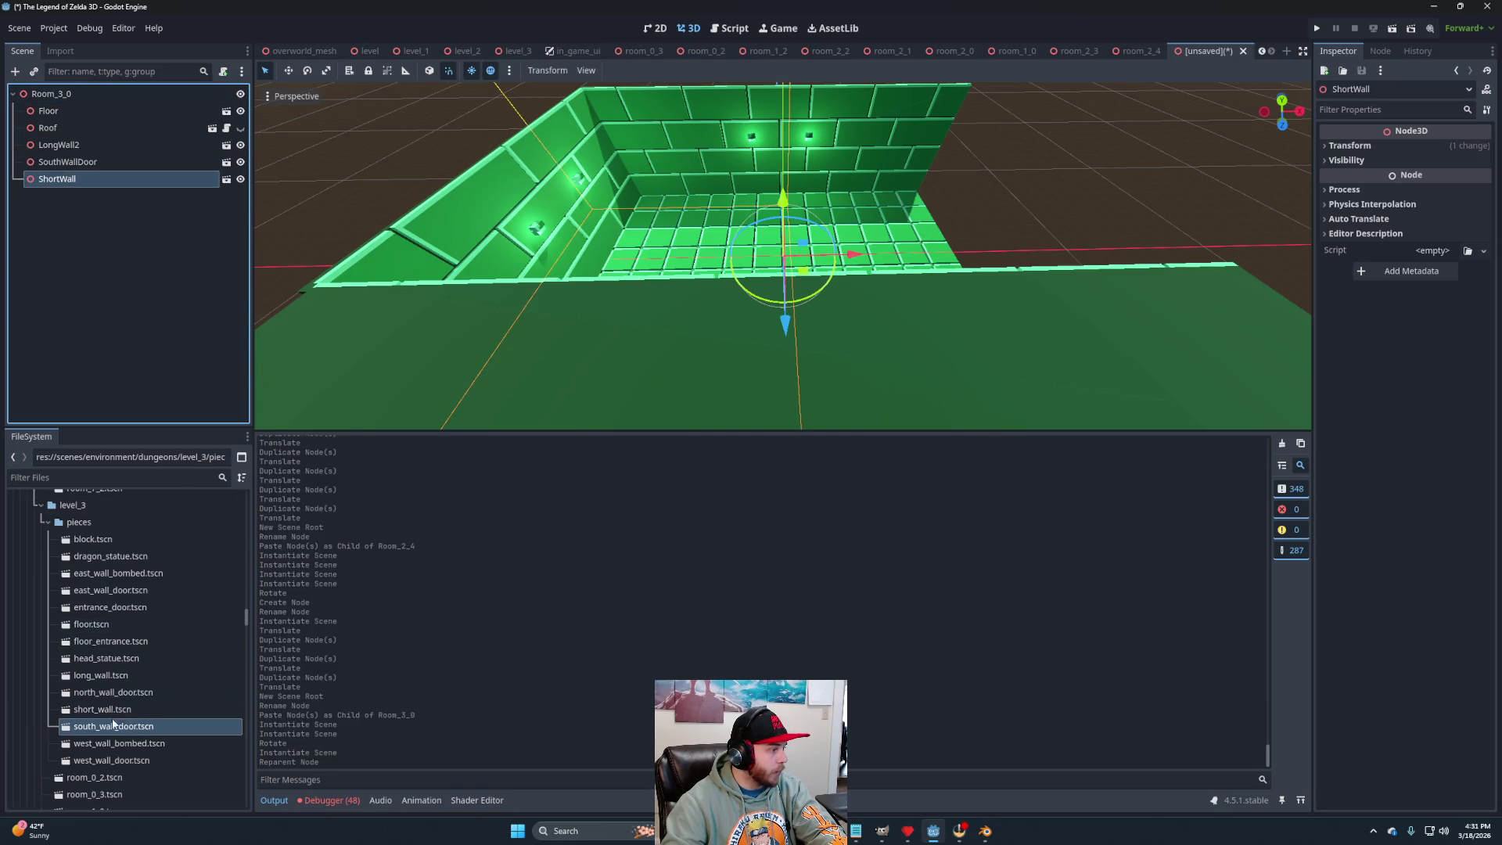
Add the EastWallDoor piece to Room_3_0.
mouse_move(110, 695)
left_mouse_down()
mouse_move(63, 98)
mouse_move(99, 707)
left_mouse_up()
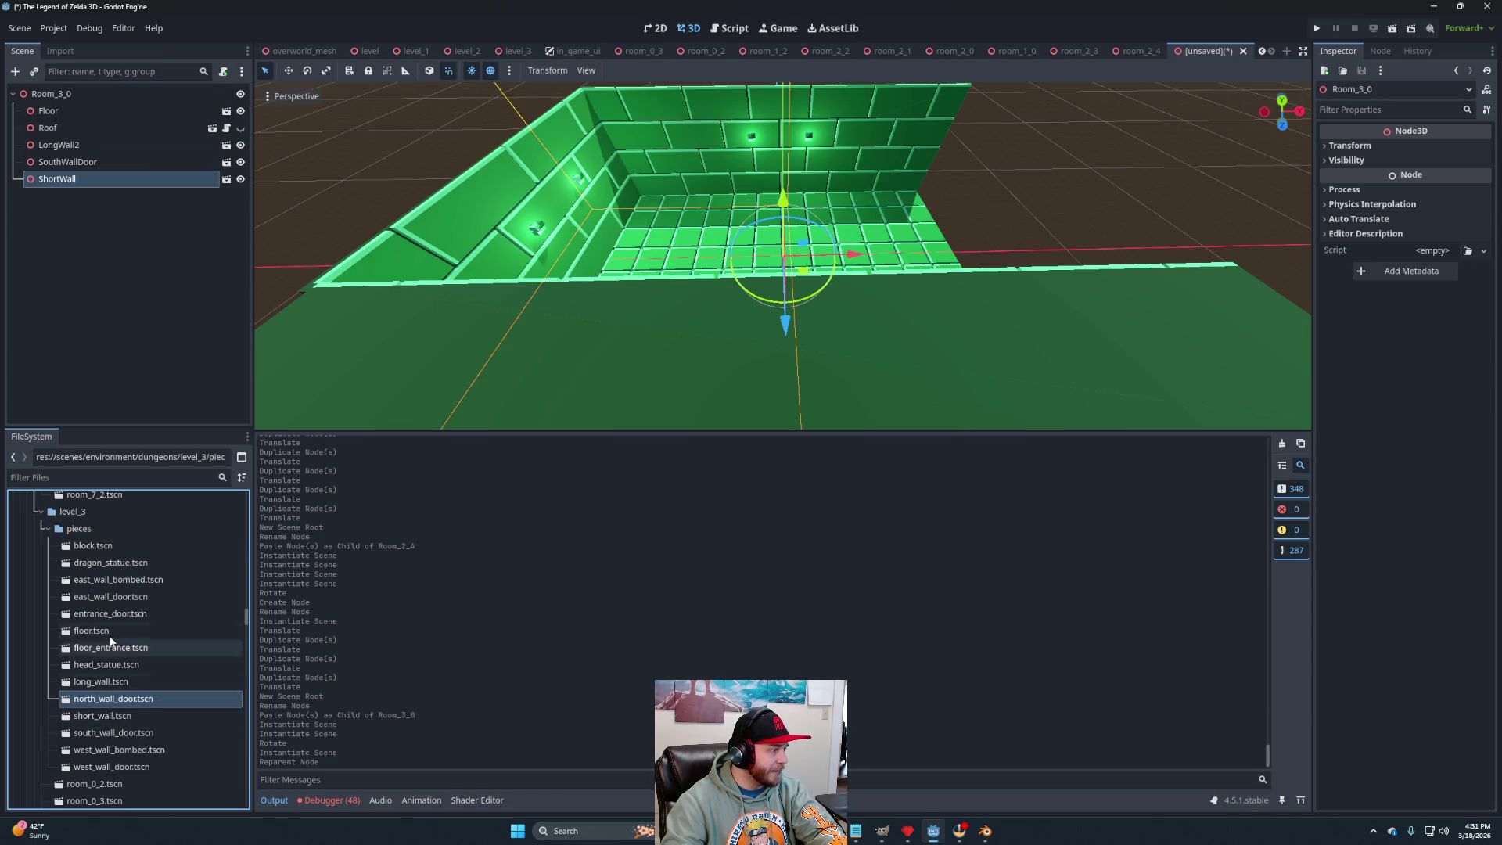
left_click_drag(113, 600, 65, 97)
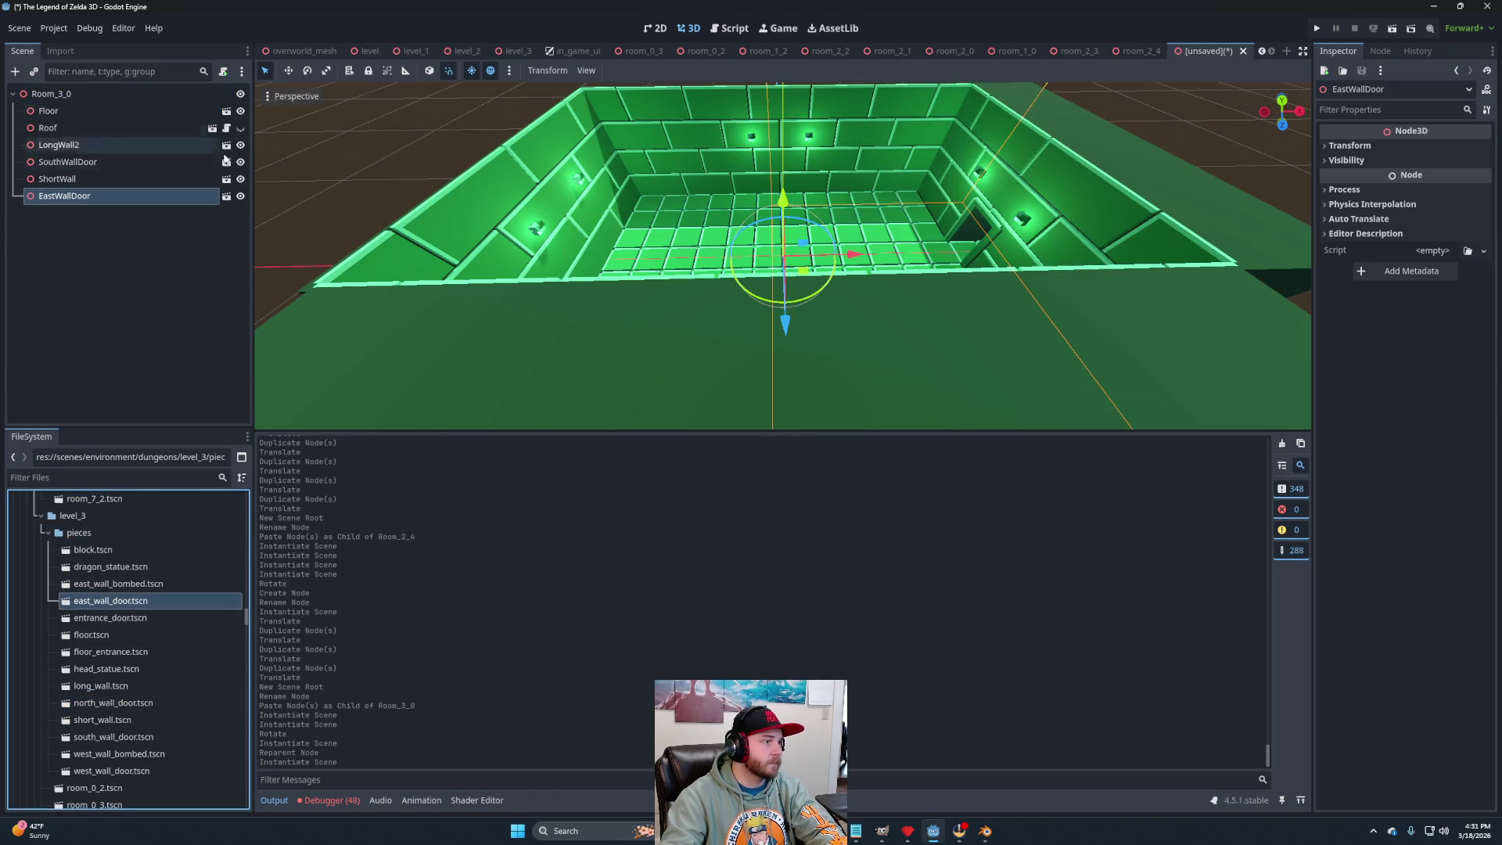
scroll(970, 370, "down", 5)
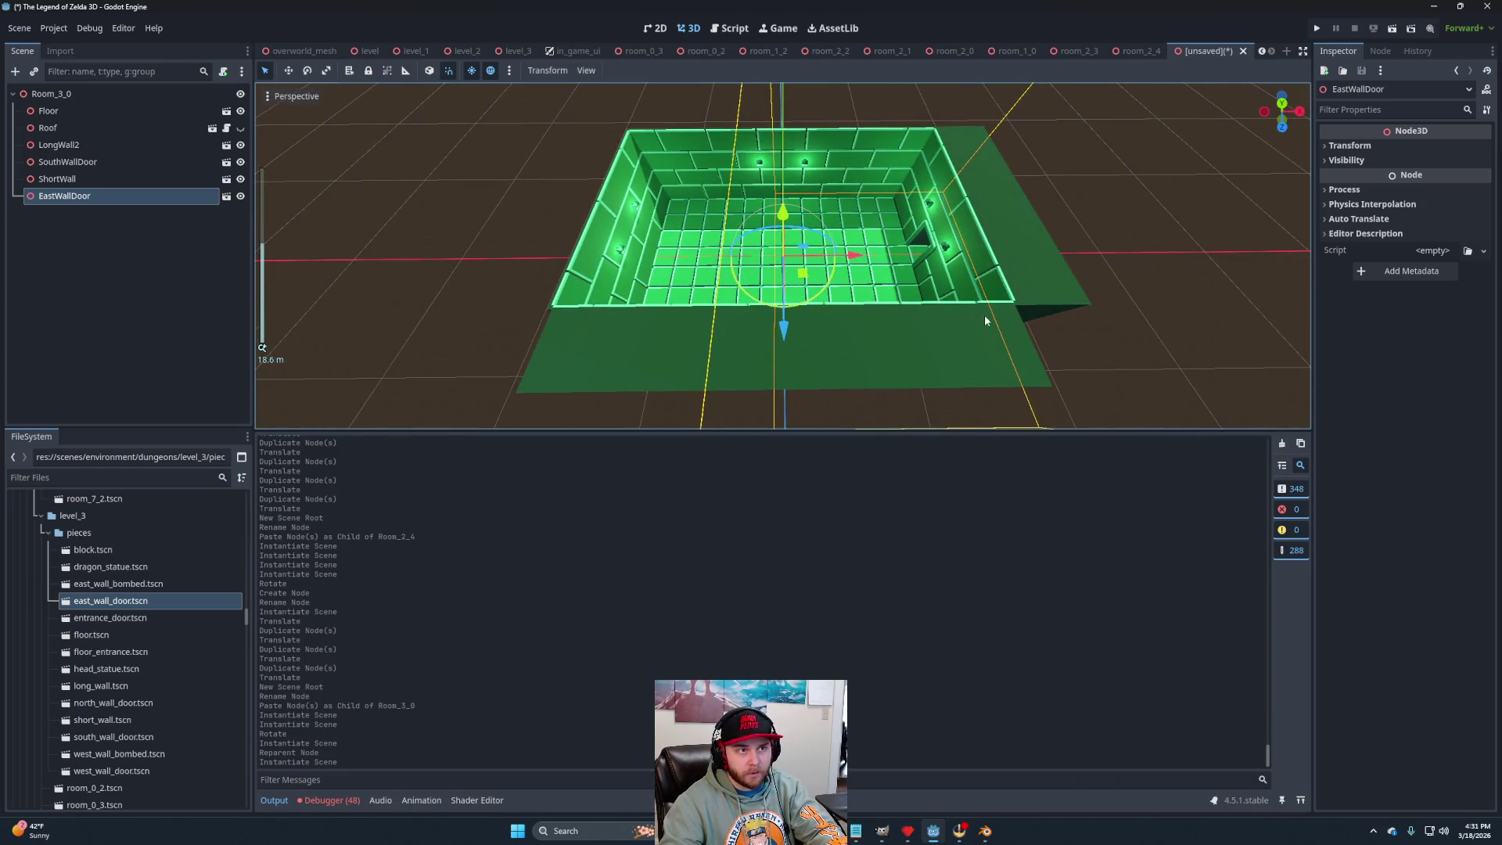
Save the room as room_3_0.tscn and start a fresh empty scene.
key("ctrl+s")
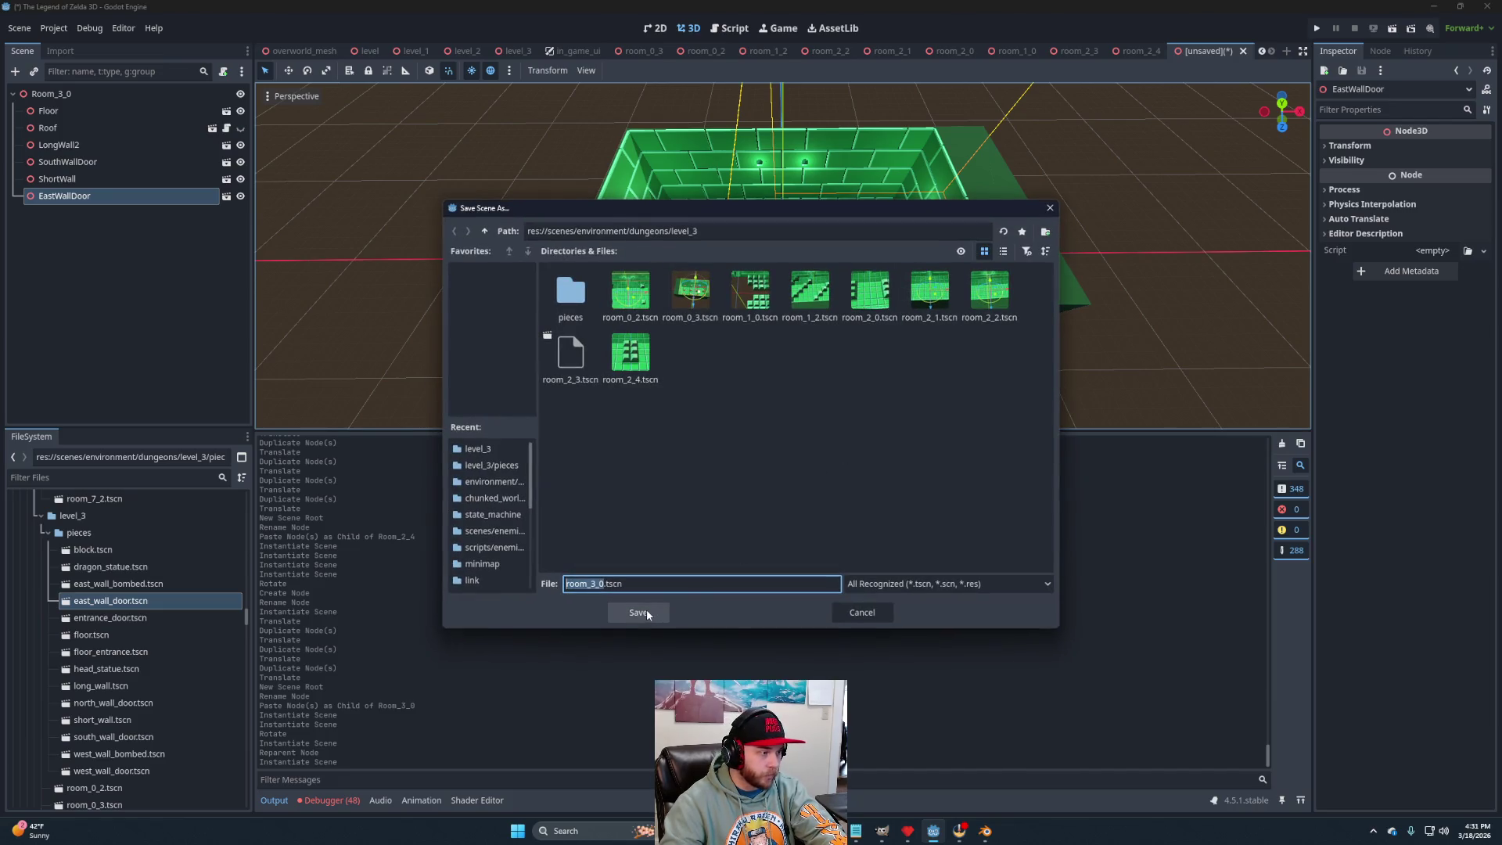
left_click(647, 613)
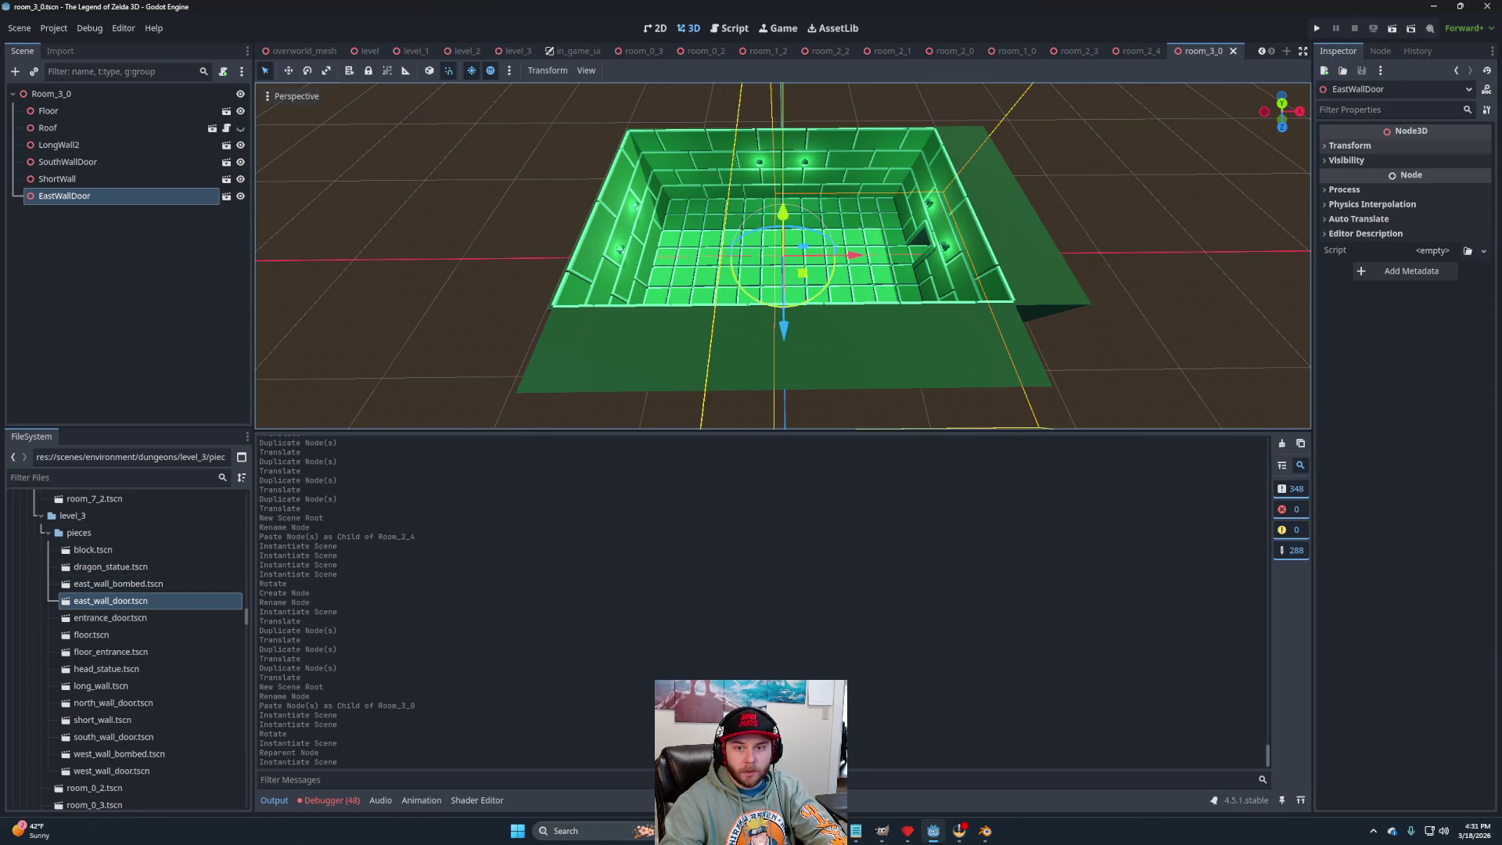
left_click(1286, 51)
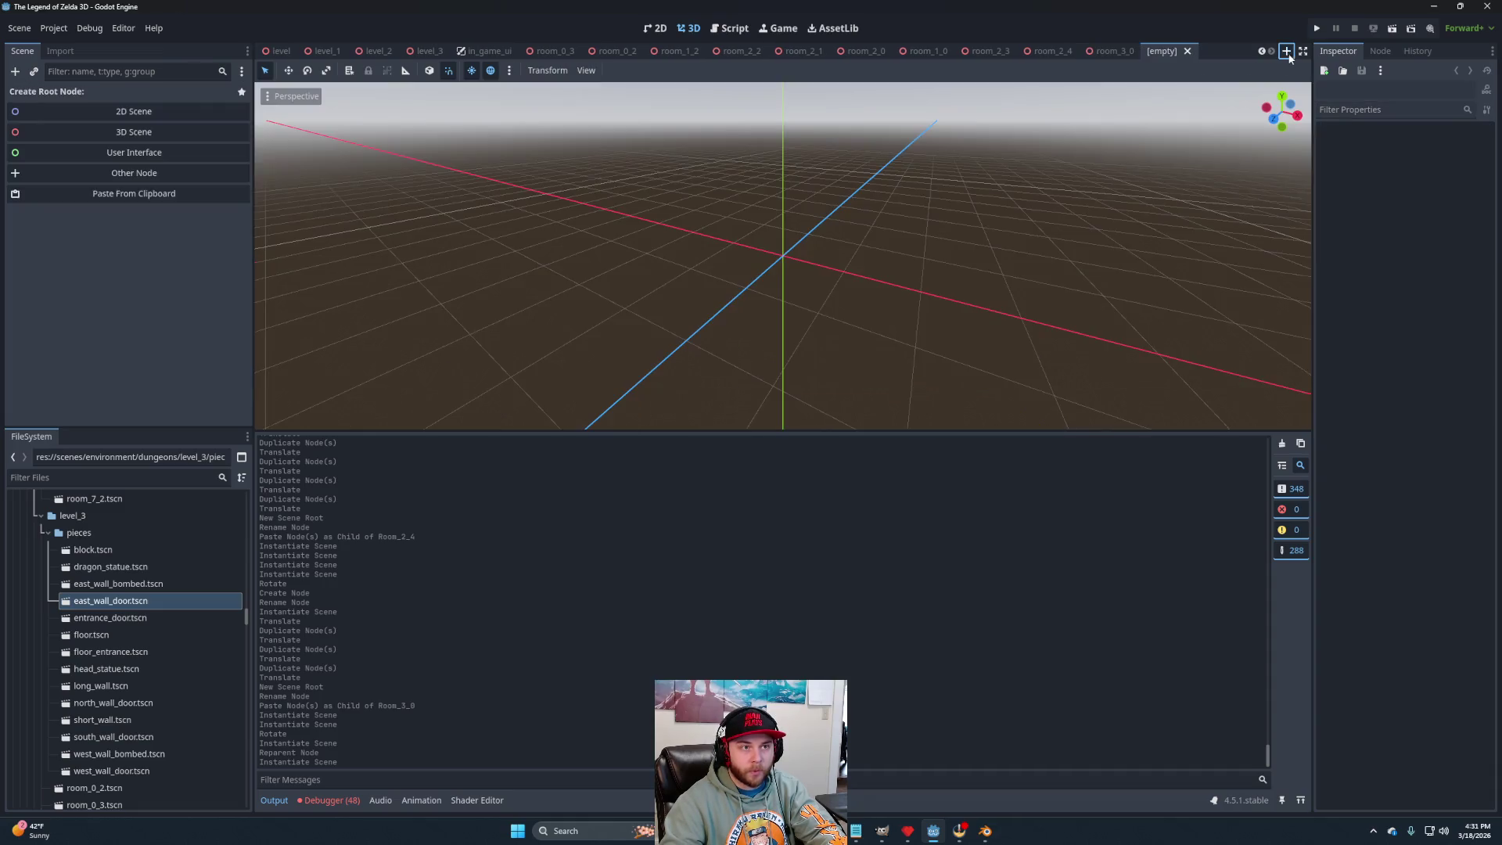
Create a 3D Scene root node and name it Room_3_1.
left_click(75, 132)
double_click(54, 93)
type("Room_3_")
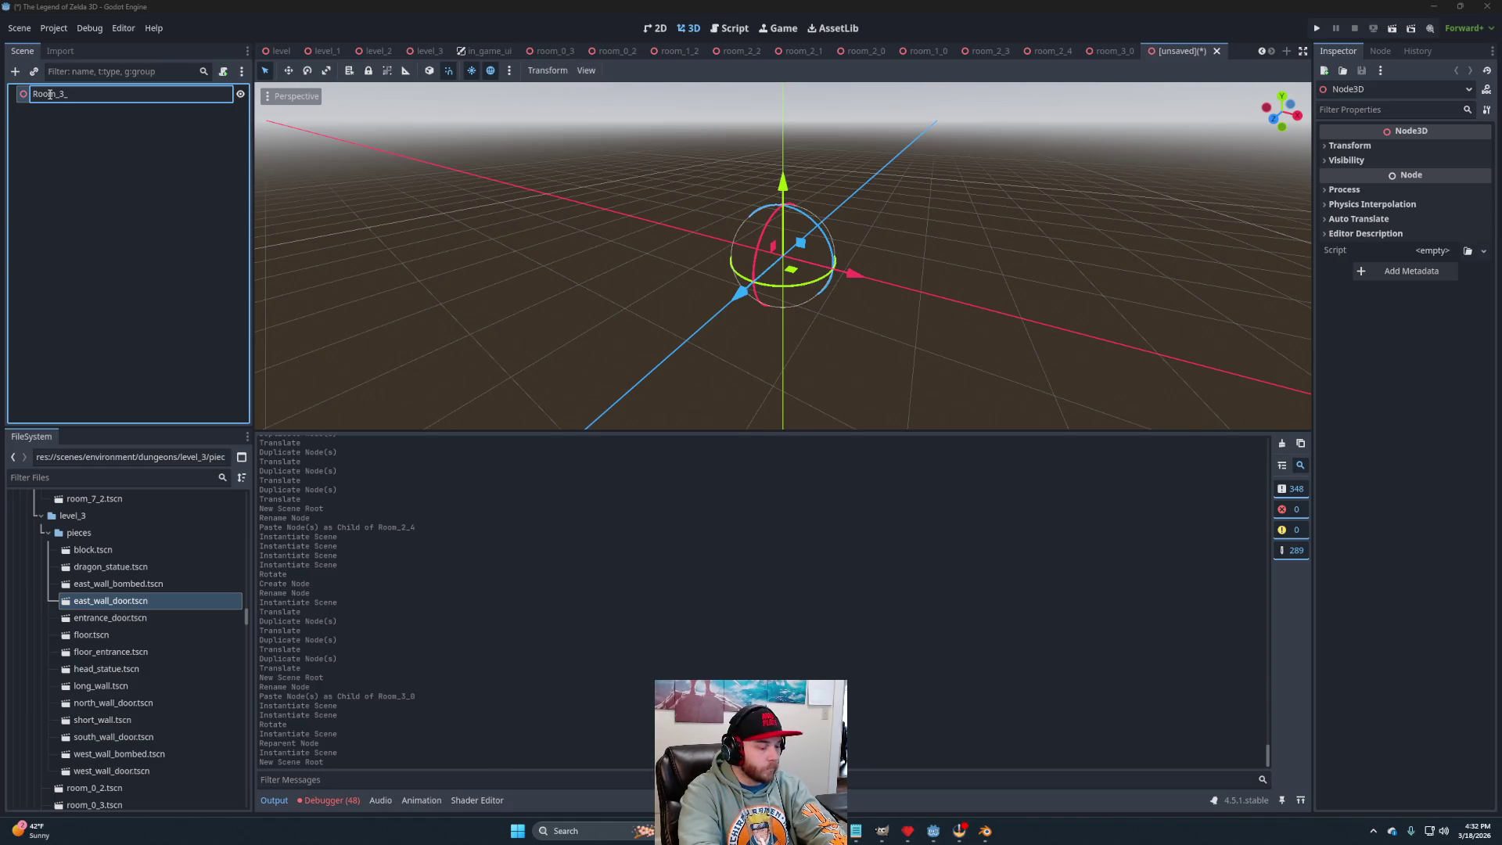
type("1")
key("Return")
Copy the Floor and Roof pieces from Room_3_0 and paste them under Room_3_1.
left_click(1111, 51)
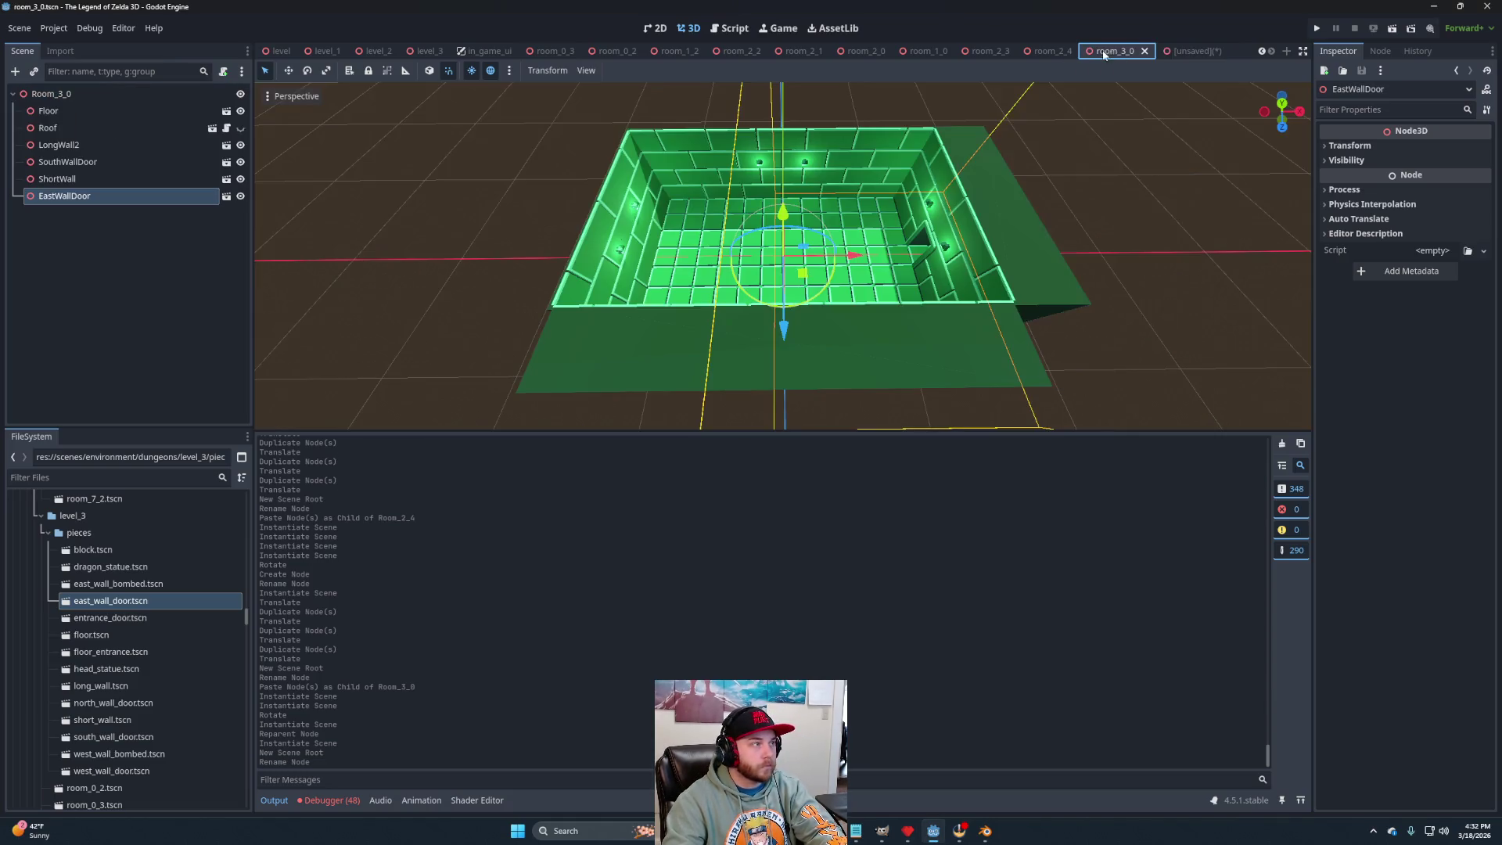
left_click(47, 110)
left_click(46, 128, "shift")
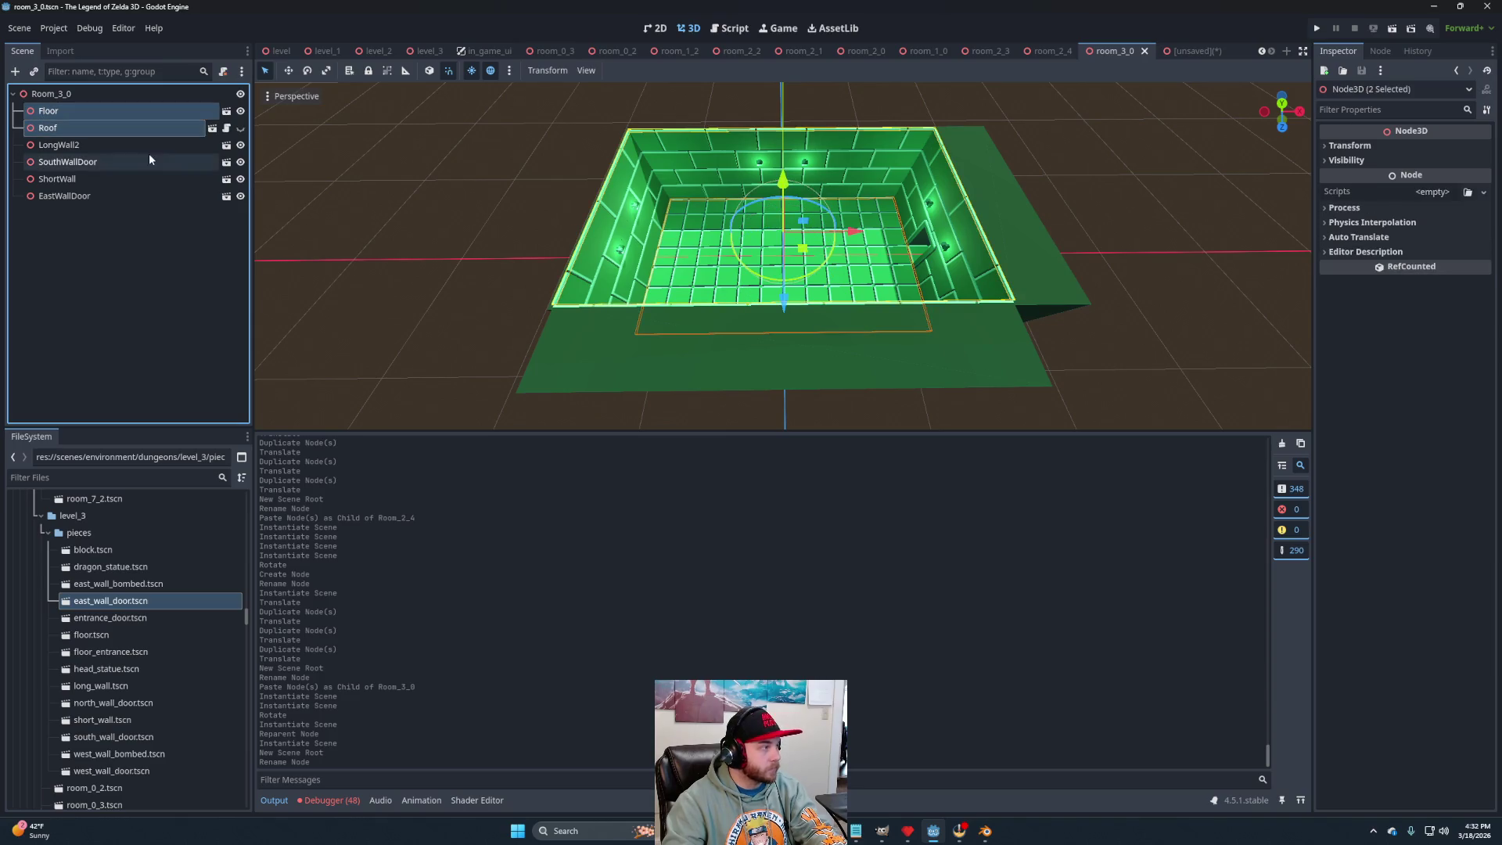
left_click(1185, 51)
key("ctrl+v")
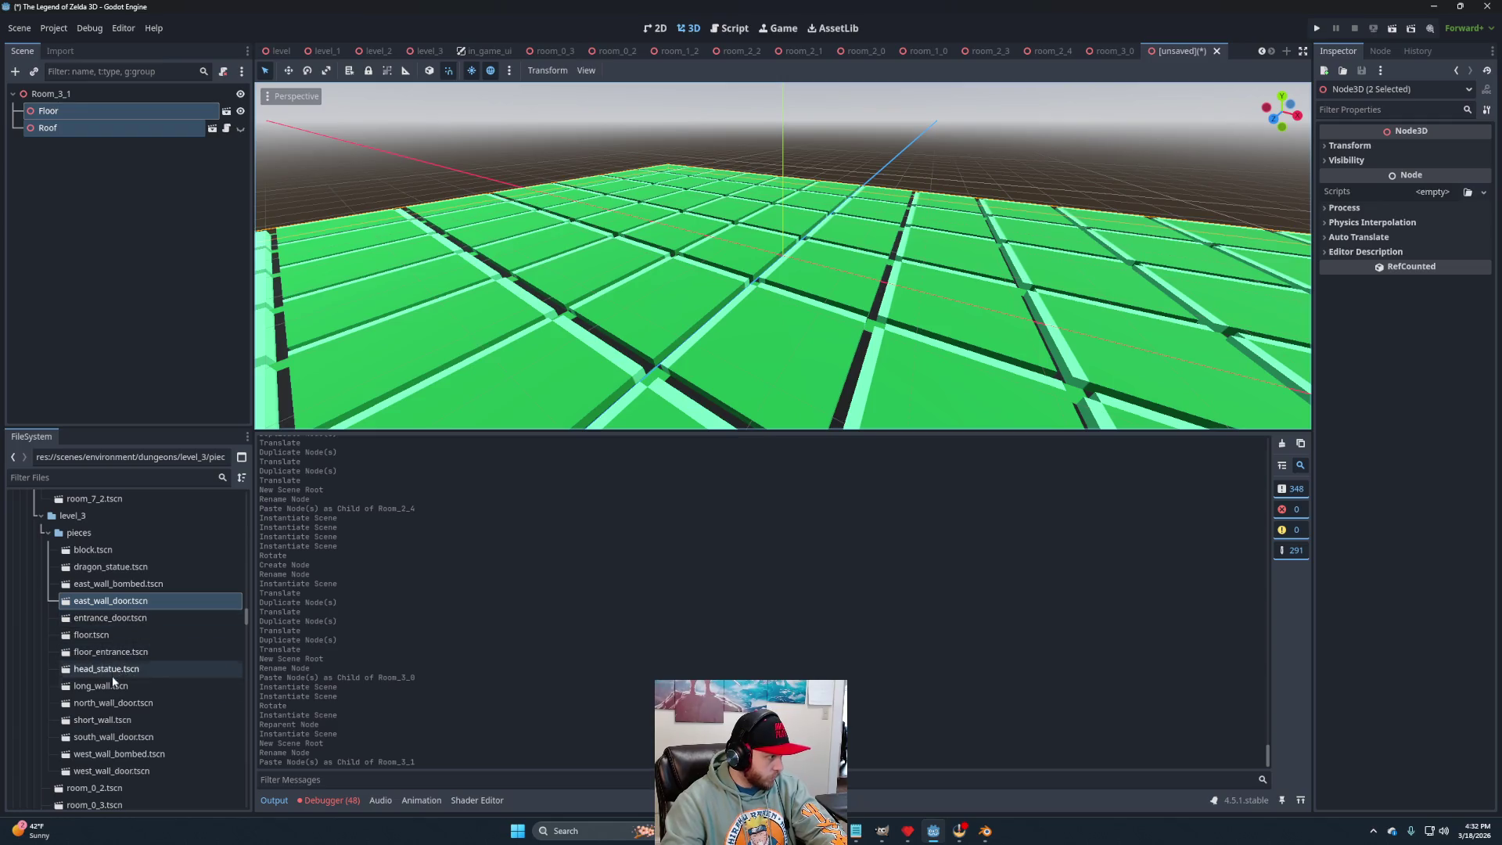
Add the long wall plus south, west and east door walls, then view the room from the top.
mouse_move(102, 687)
left_mouse_down()
mouse_move(87, 245)
mouse_move(67, 96)
left_mouse_up()
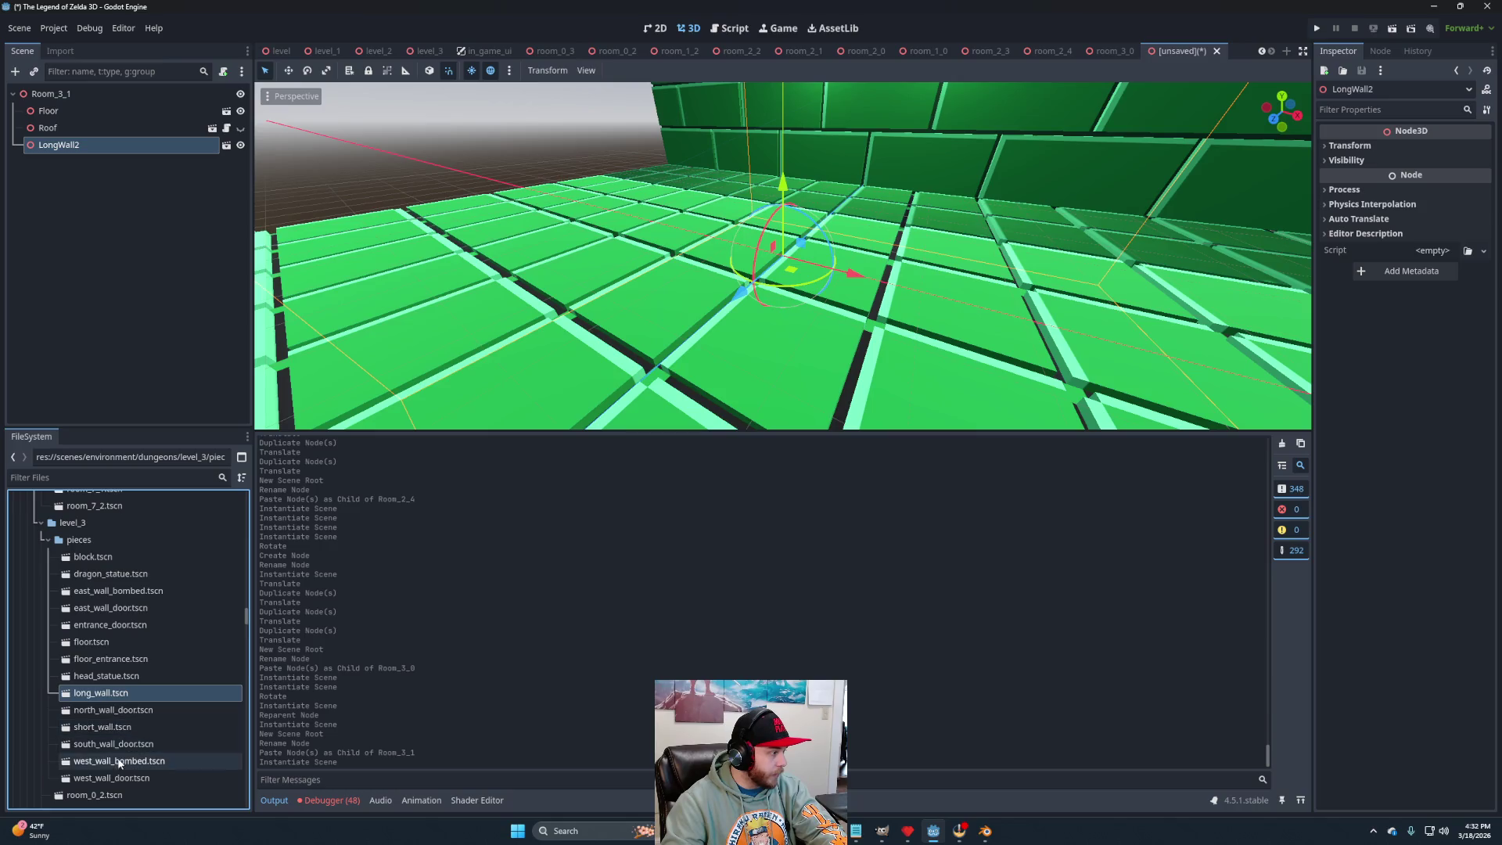
mouse_move(106, 744)
left_mouse_down()
mouse_move(100, 226)
mouse_move(72, 91)
left_mouse_up()
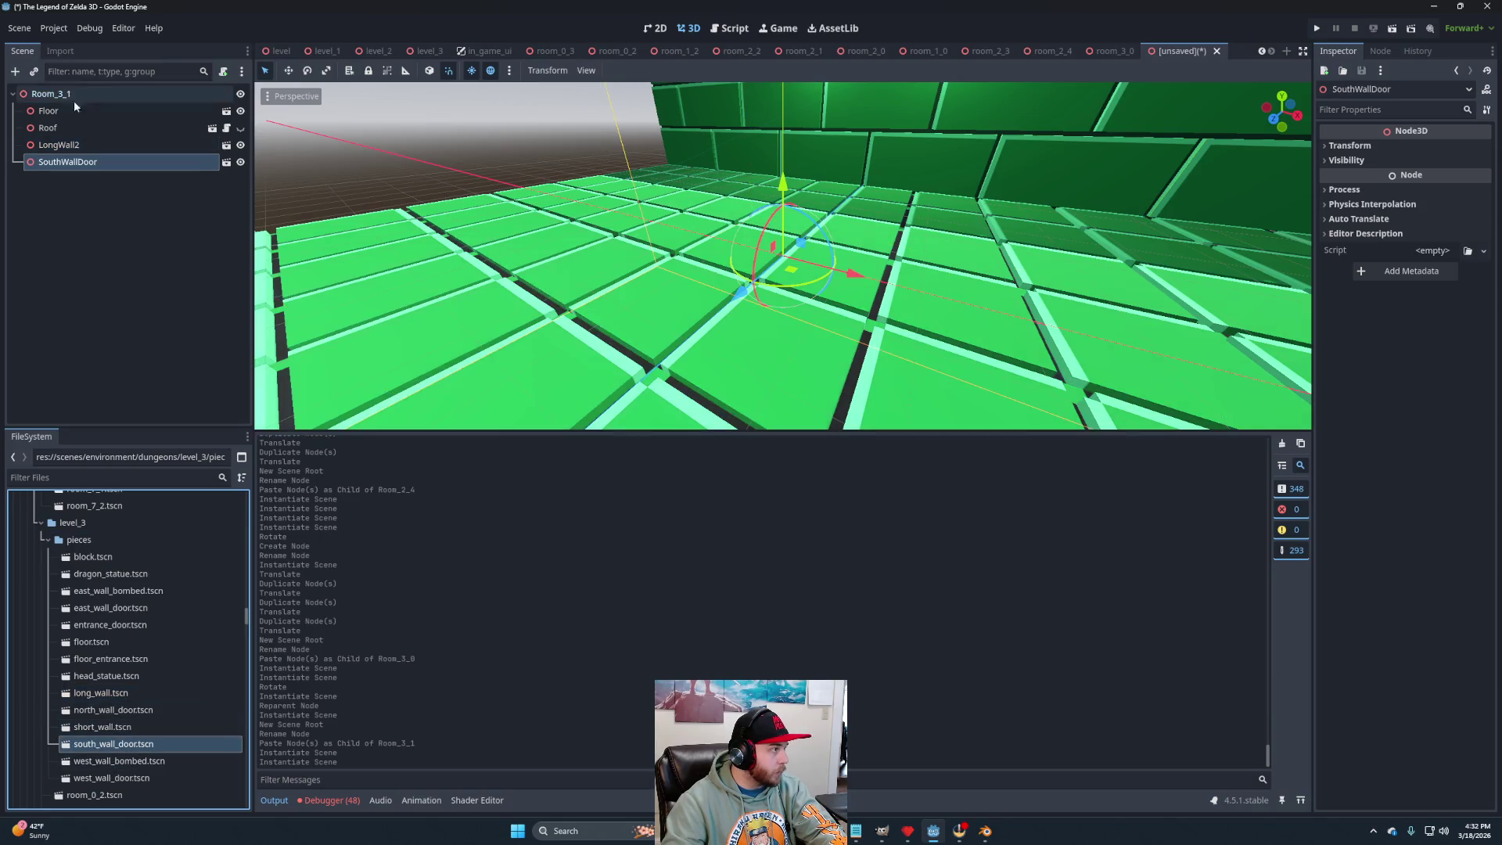
mouse_move(130, 779)
left_mouse_down()
mouse_move(86, 483)
mouse_move(62, 95)
left_mouse_up()
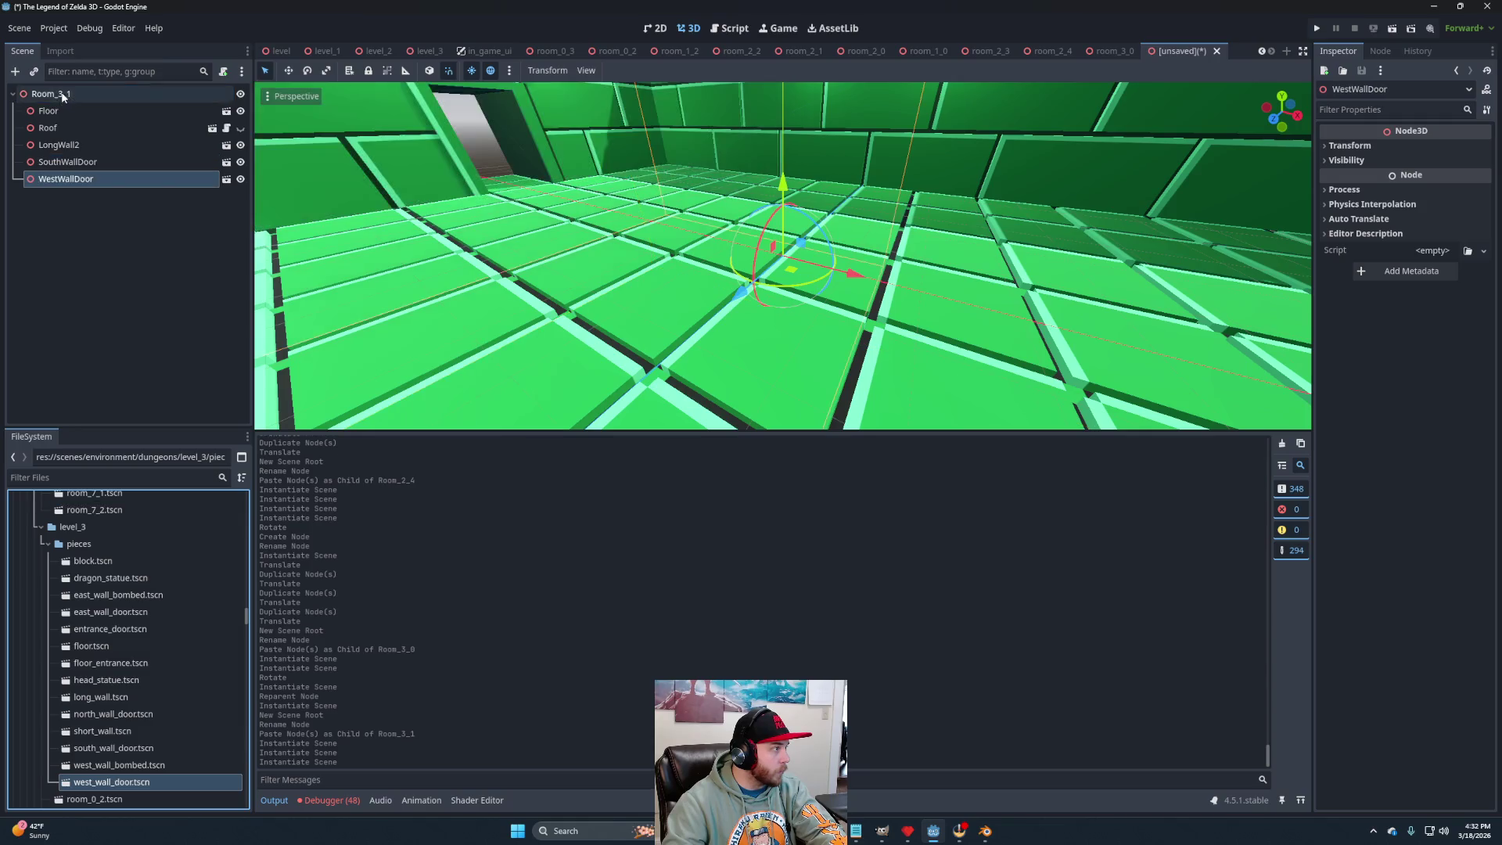
mouse_move(92, 612)
left_mouse_down()
mouse_move(94, 241)
mouse_move(64, 94)
left_mouse_up()
scroll(789, 234, "up", 5)
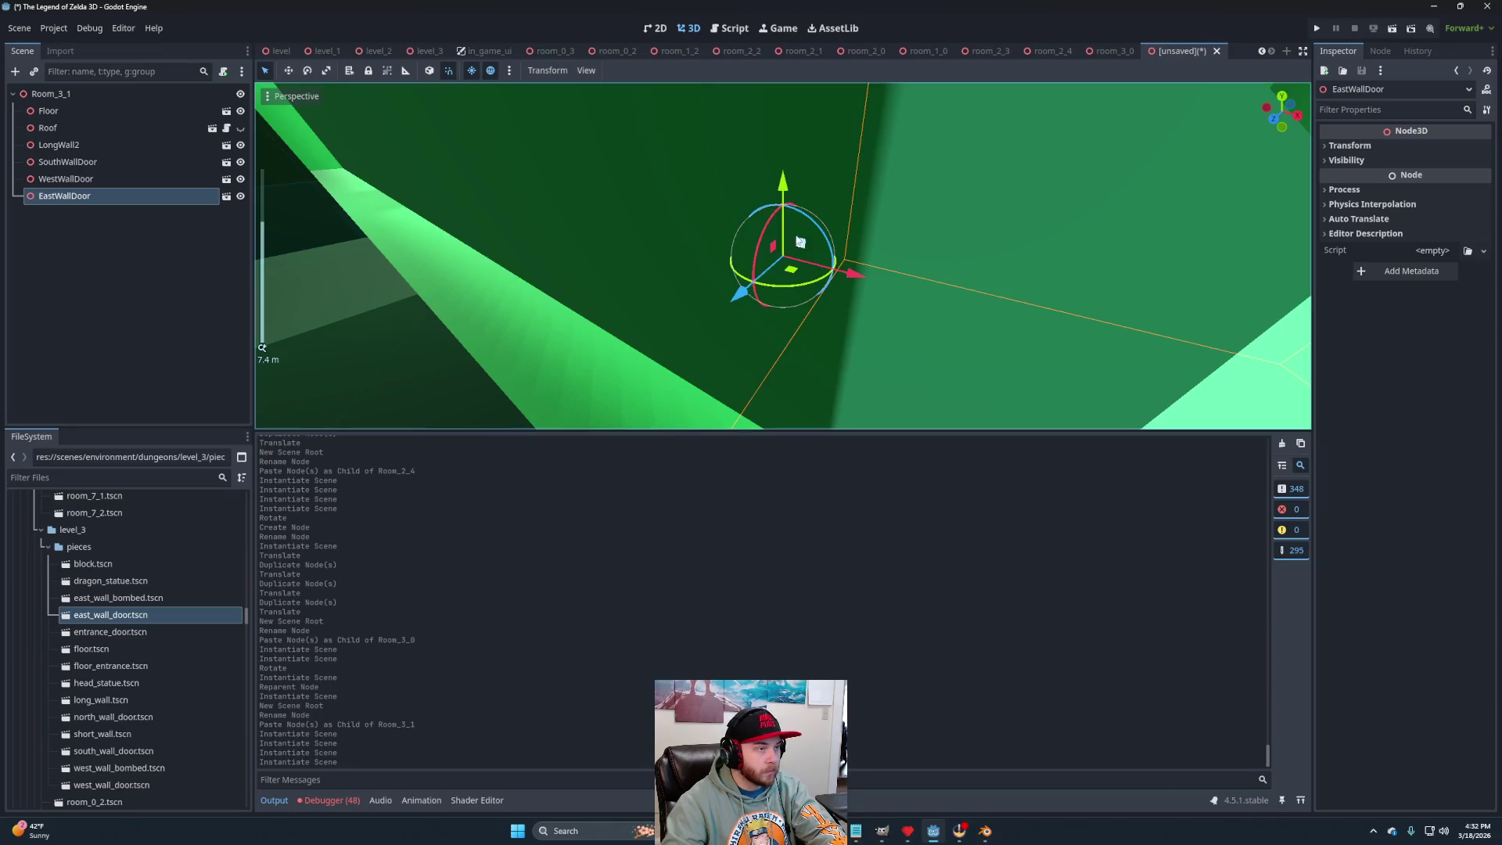
left_click(1284, 119)
scroll(825, 227, "down", 2)
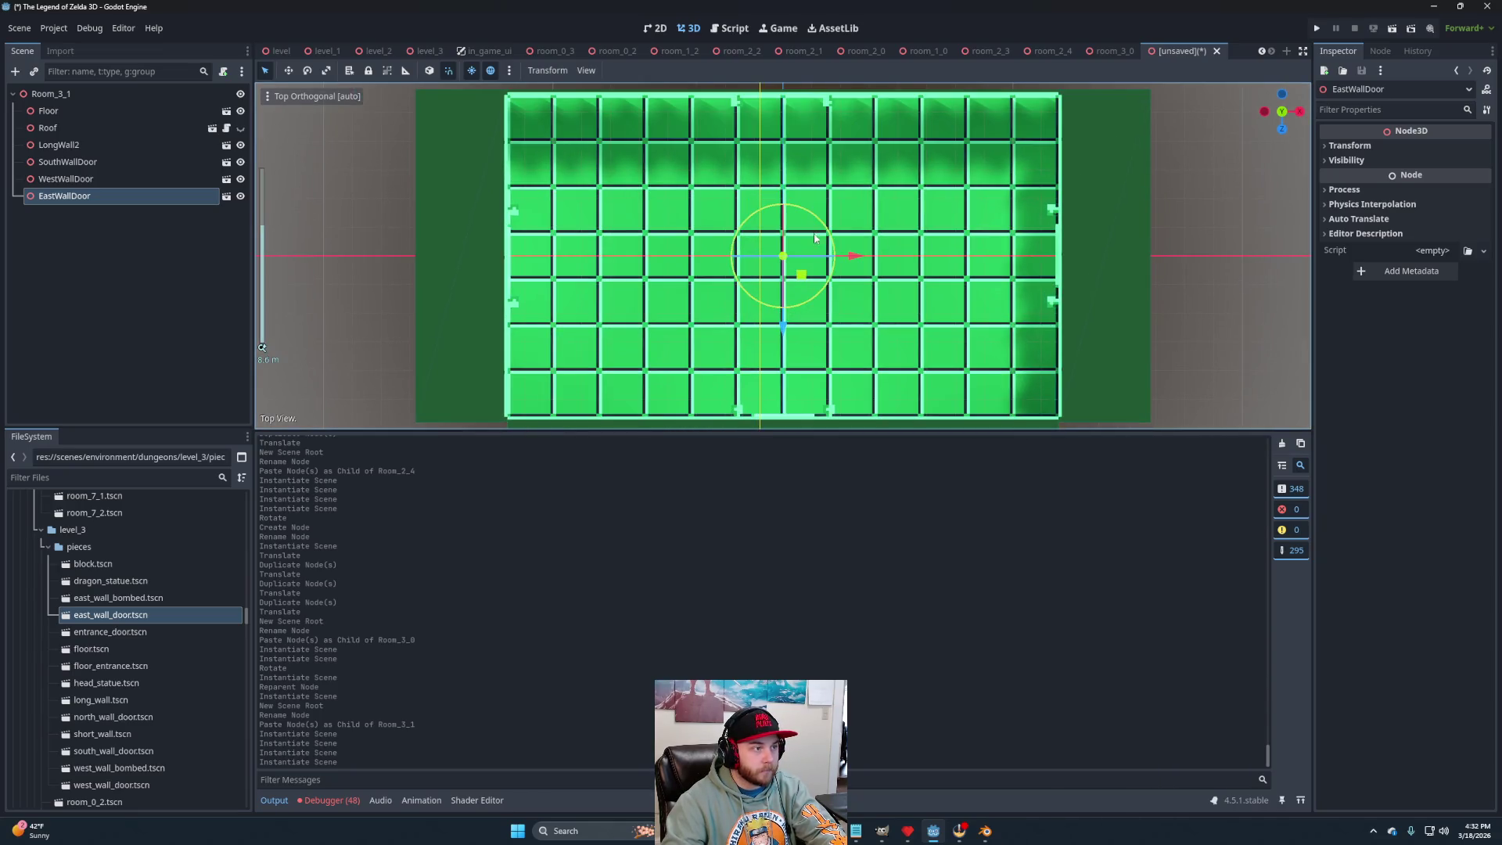
left_click(60, 96)
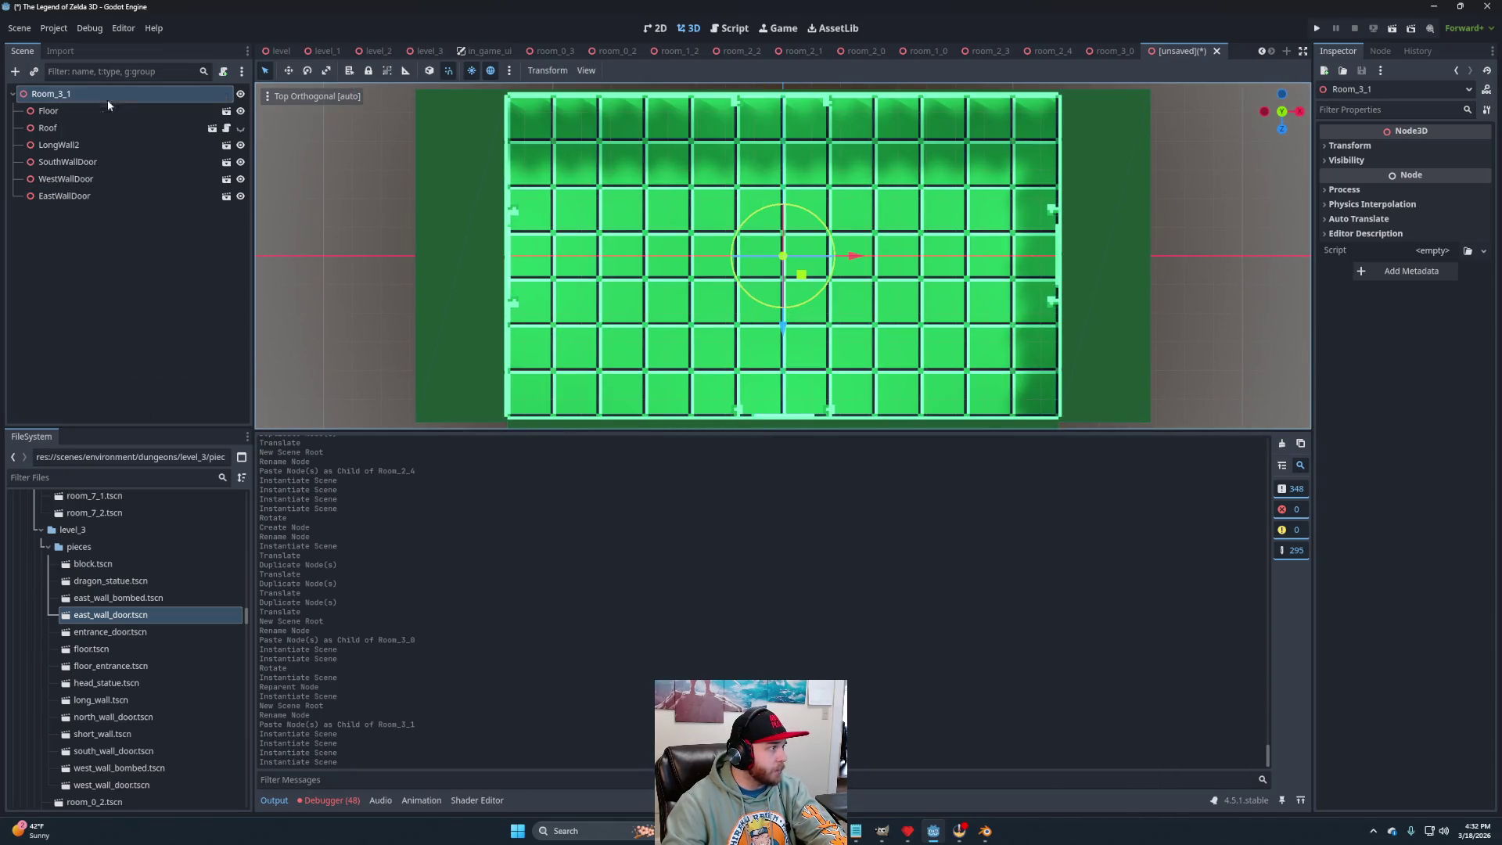
Add a Node3D group named Blocks and place a first block at the room's left edge.
key("ctrl+a")
left_click(644, 613)
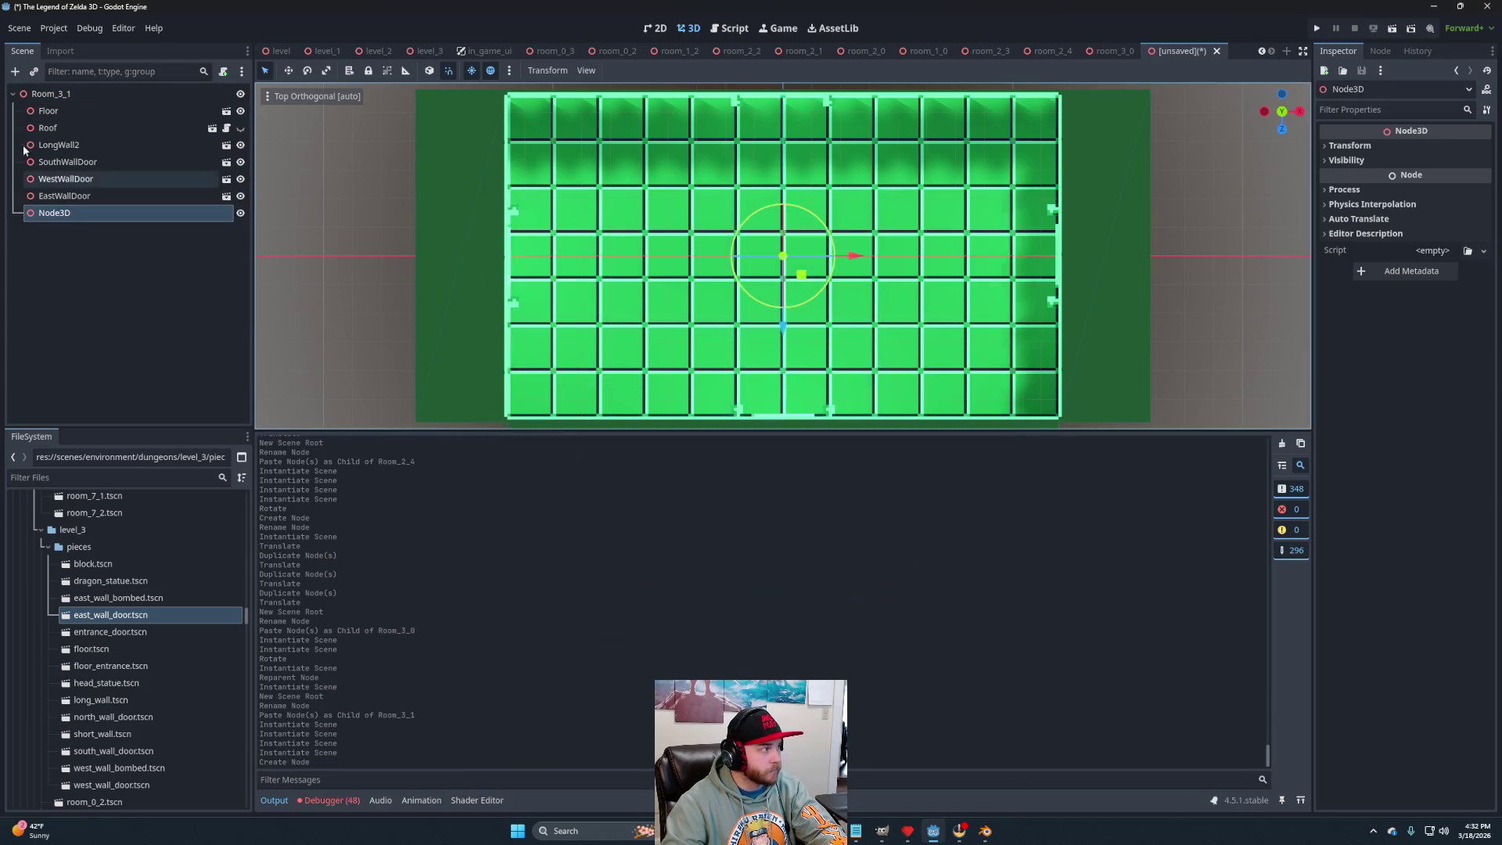
double_click(62, 212)
type("Blocks")
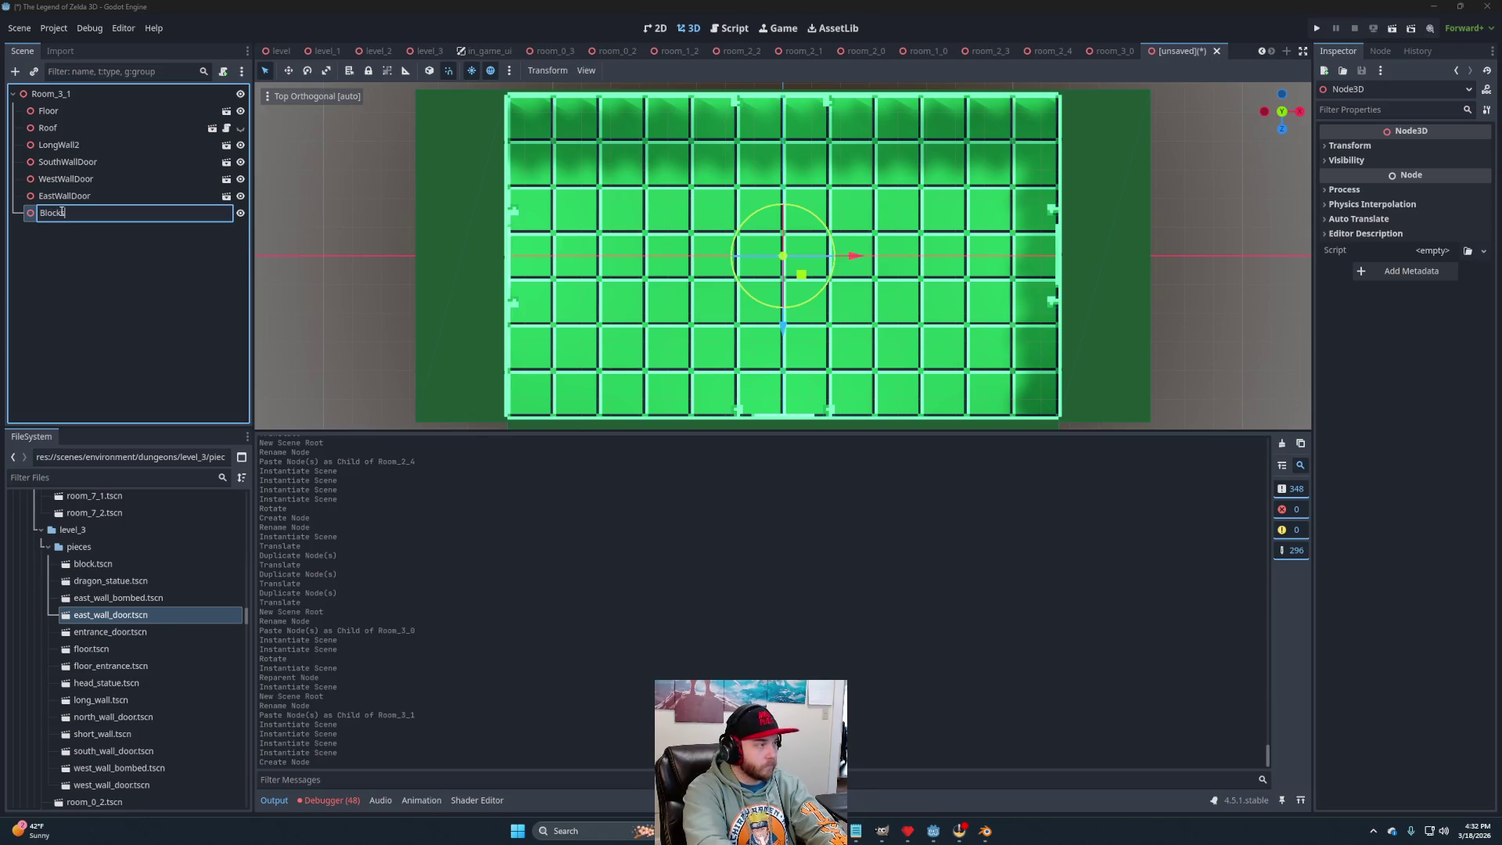
key("Return")
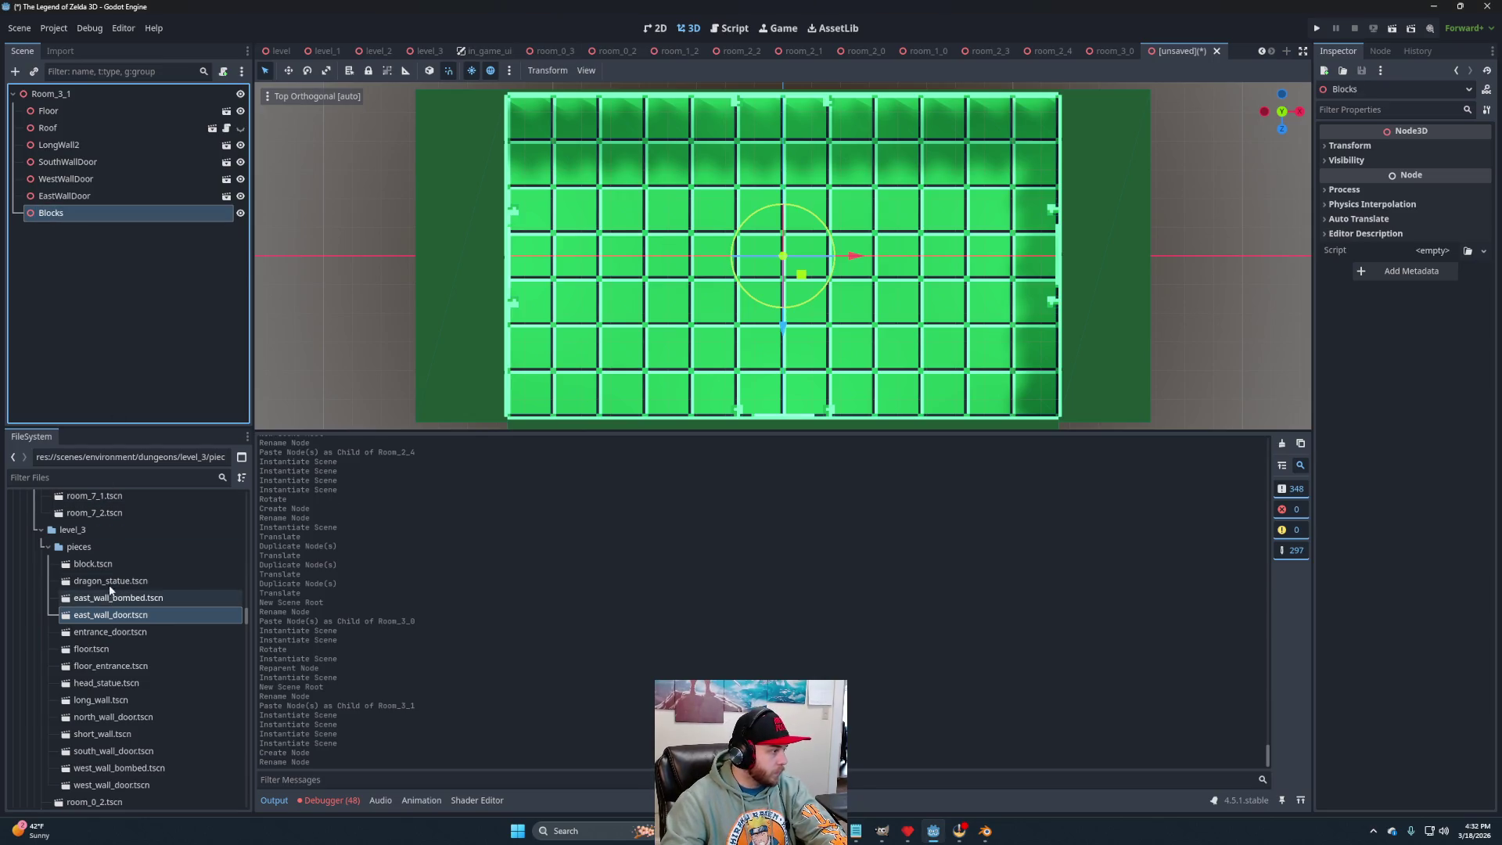
left_click(84, 565)
mouse_move(84, 565)
left_mouse_down()
mouse_move(68, 190)
mouse_move(55, 213)
left_mouse_up()
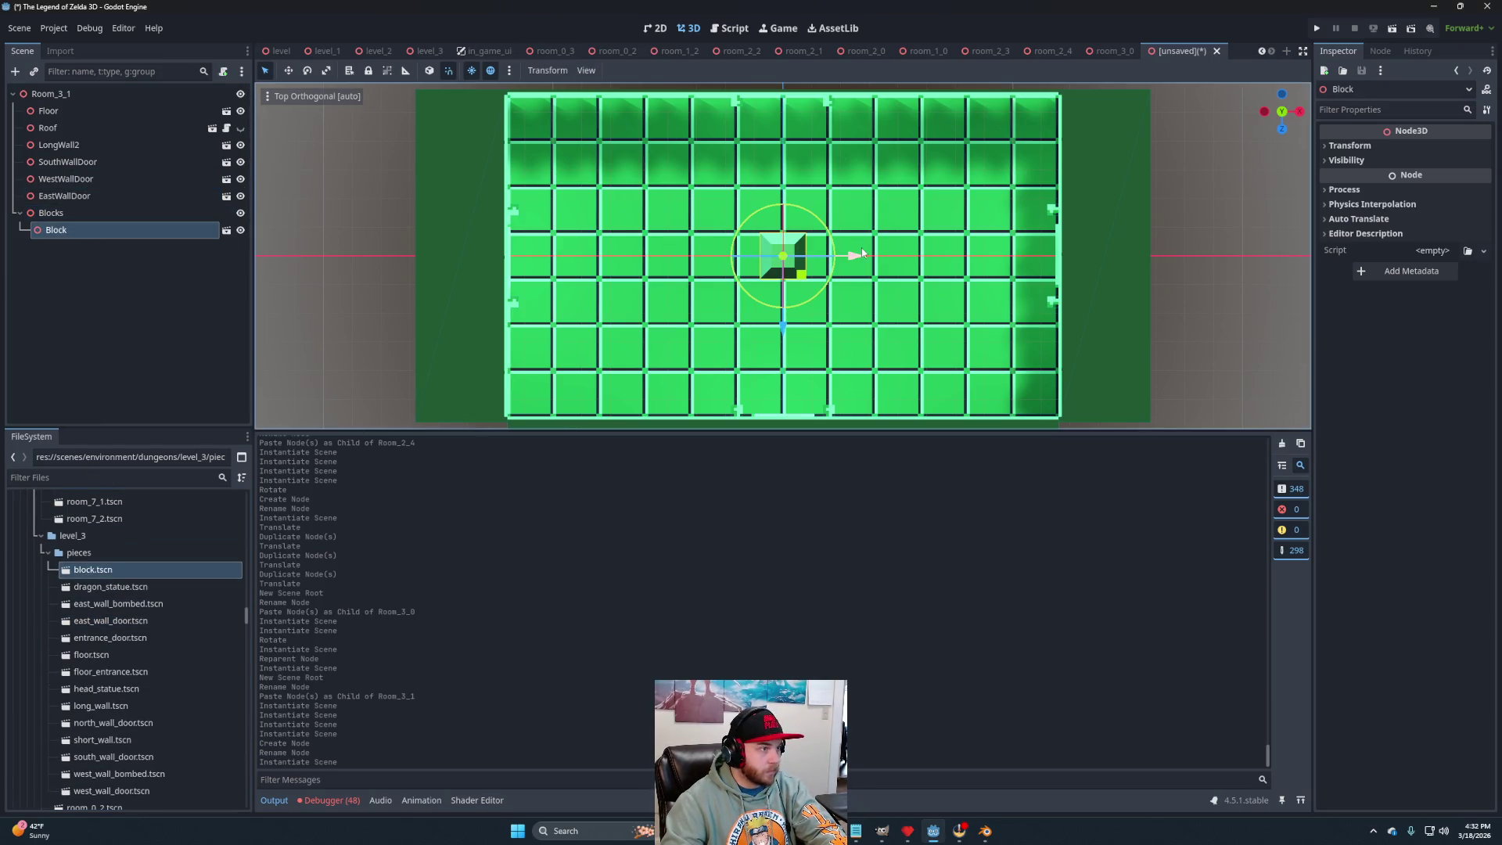
left_click_drag(850, 260, 599, 258)
left_click_drag(530, 332, 536, 289)
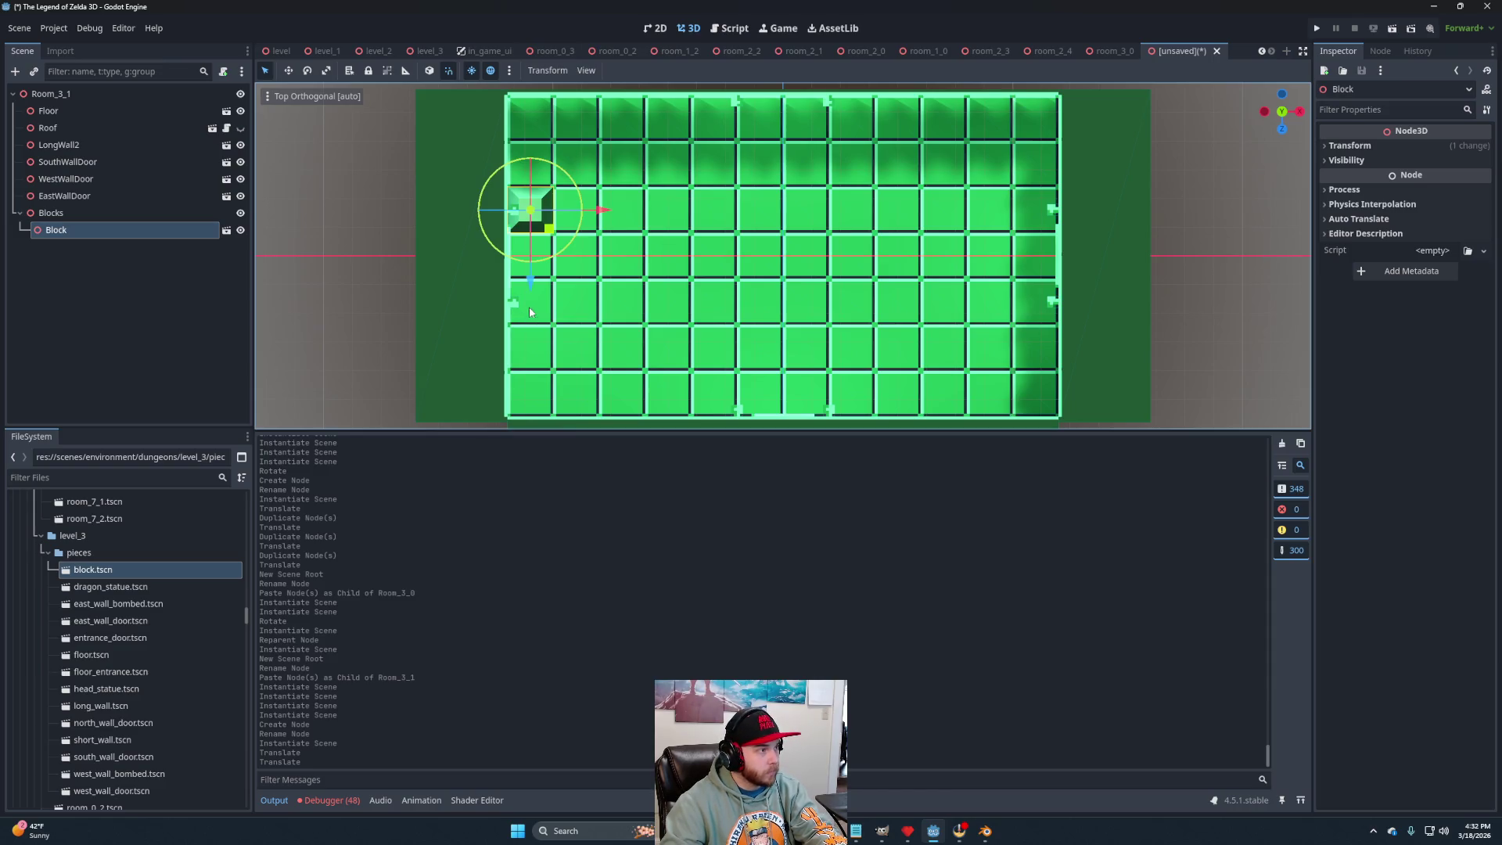
Duplicate the block into two rows, growing them to eight blocks stepping right.
key("ctrl+d")
left_click_drag(536, 290, 530, 374)
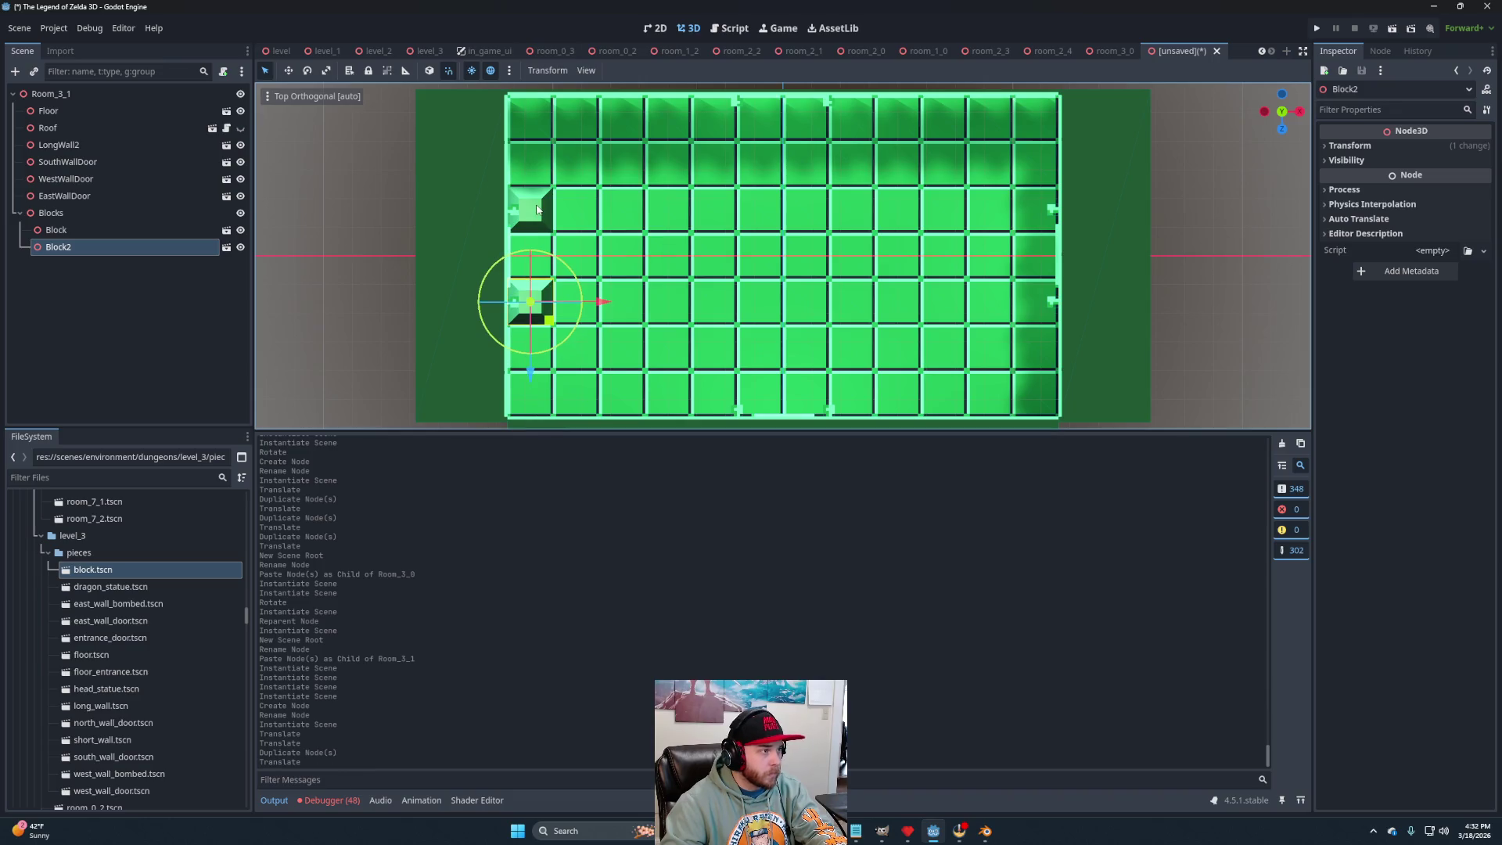
left_click(538, 210, "shift")
key("ctrl+d")
left_click_drag(607, 259, 653, 262)
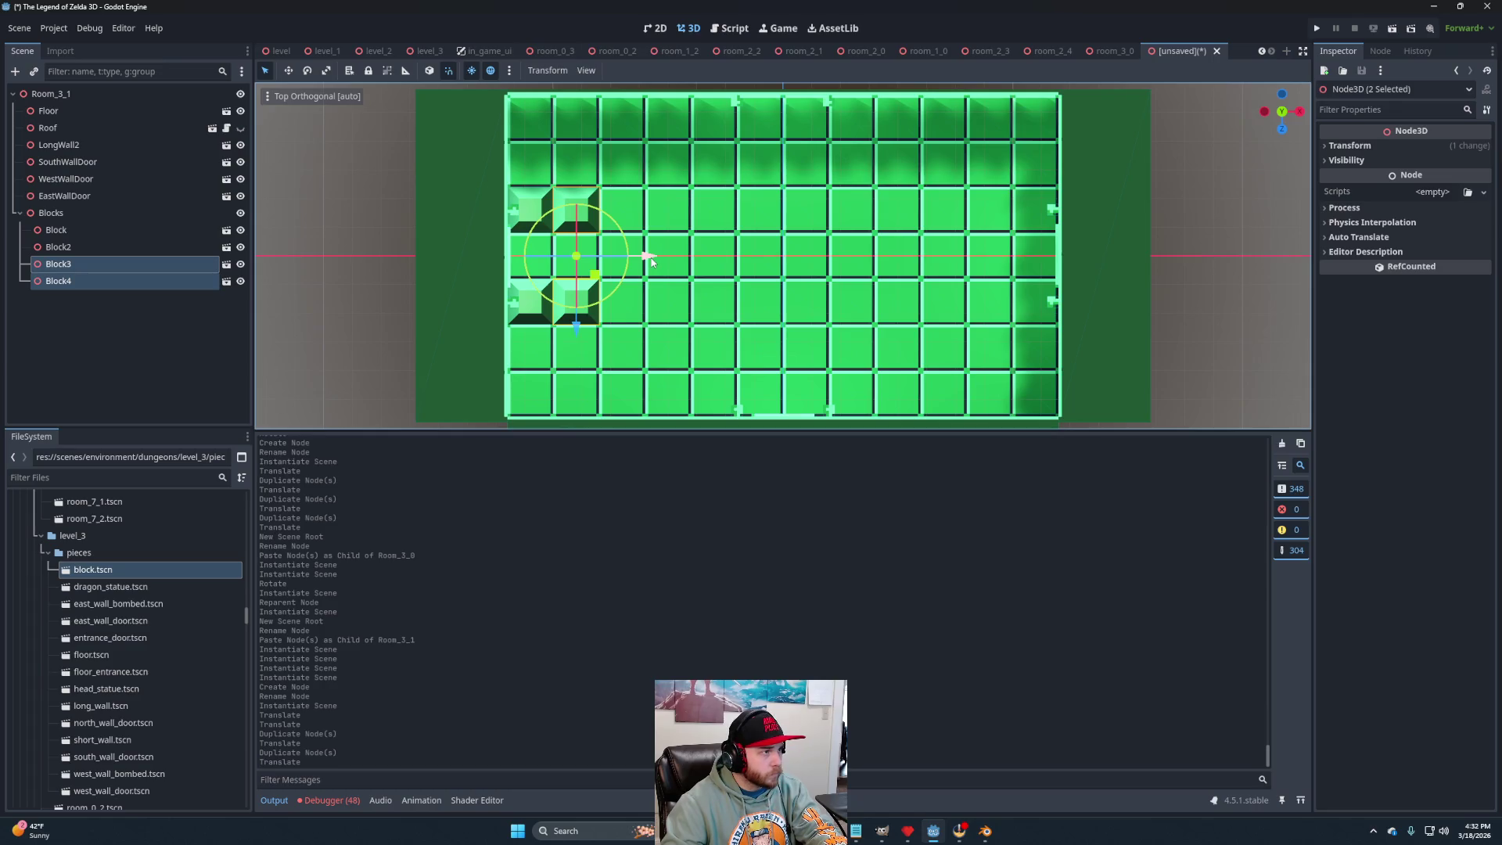
left_click(535, 201, "shift")
left_click(527, 314, "shift")
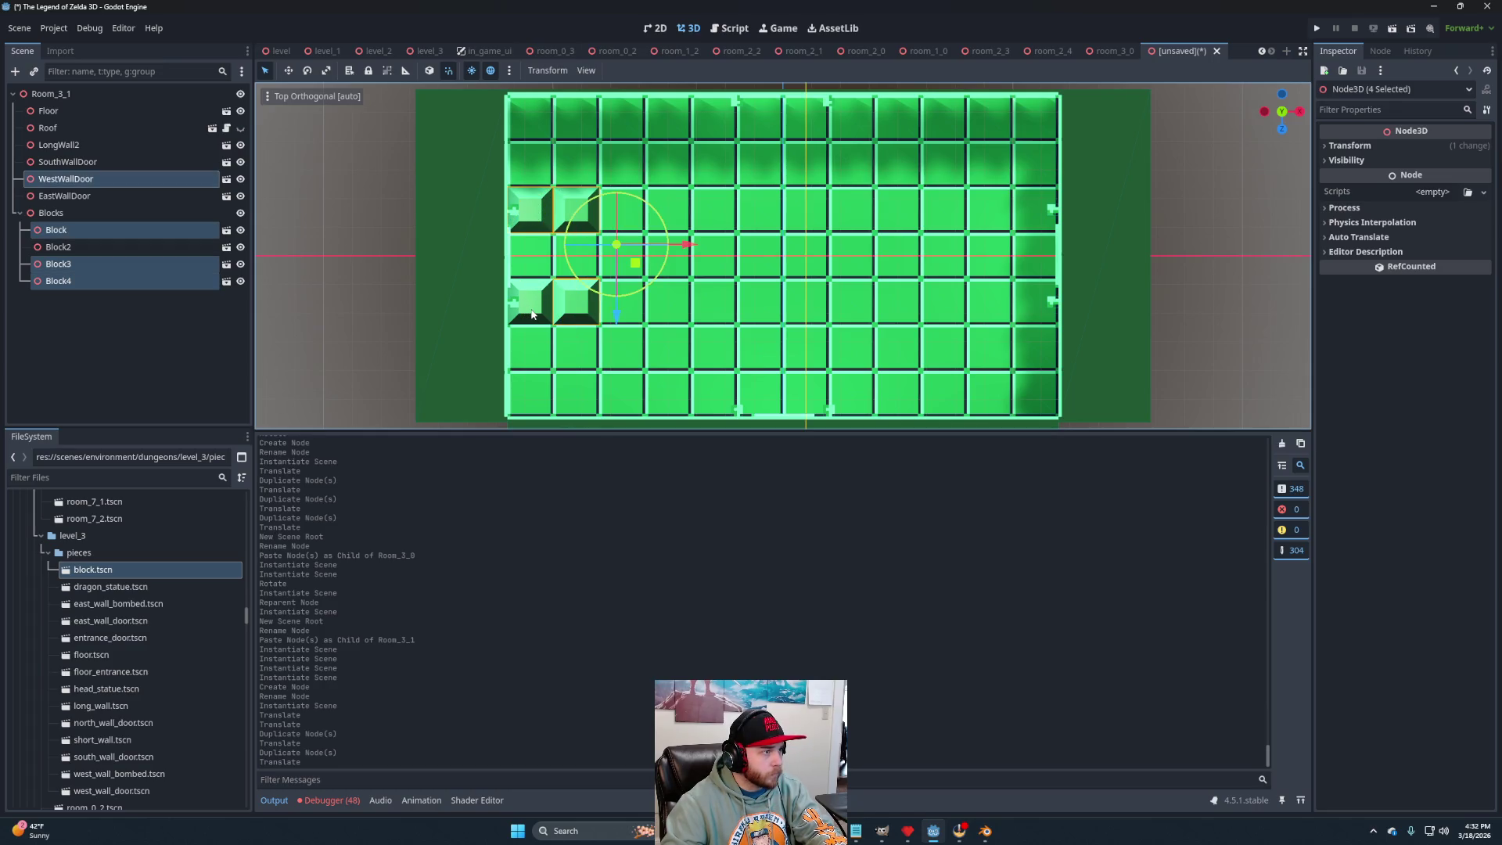
left_click(533, 314, "shift")
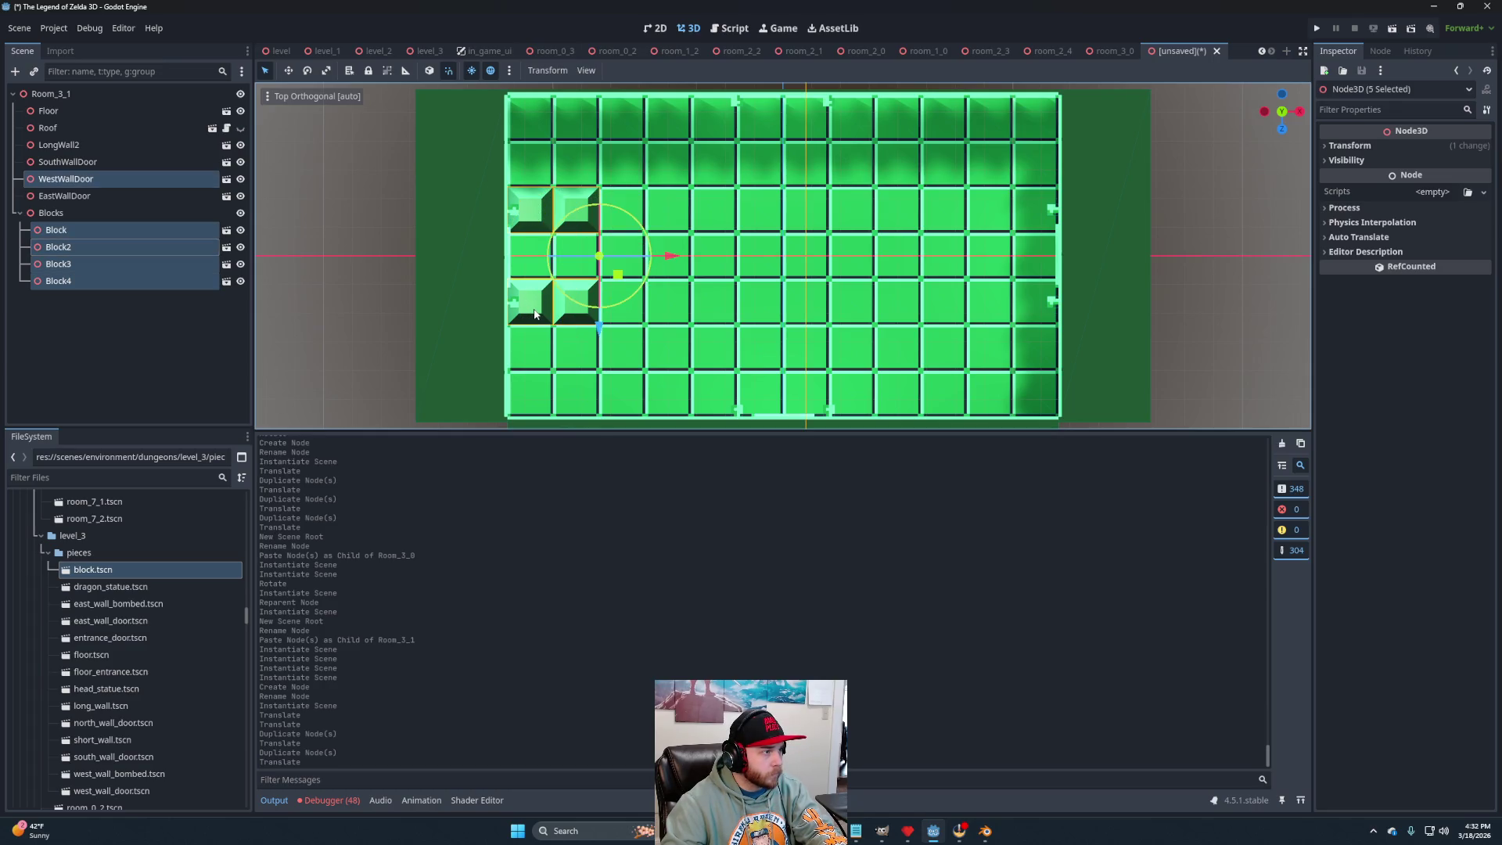
left_click(82, 180, "ctrl")
key("ctrl+d")
left_click_drag(625, 245, 717, 260)
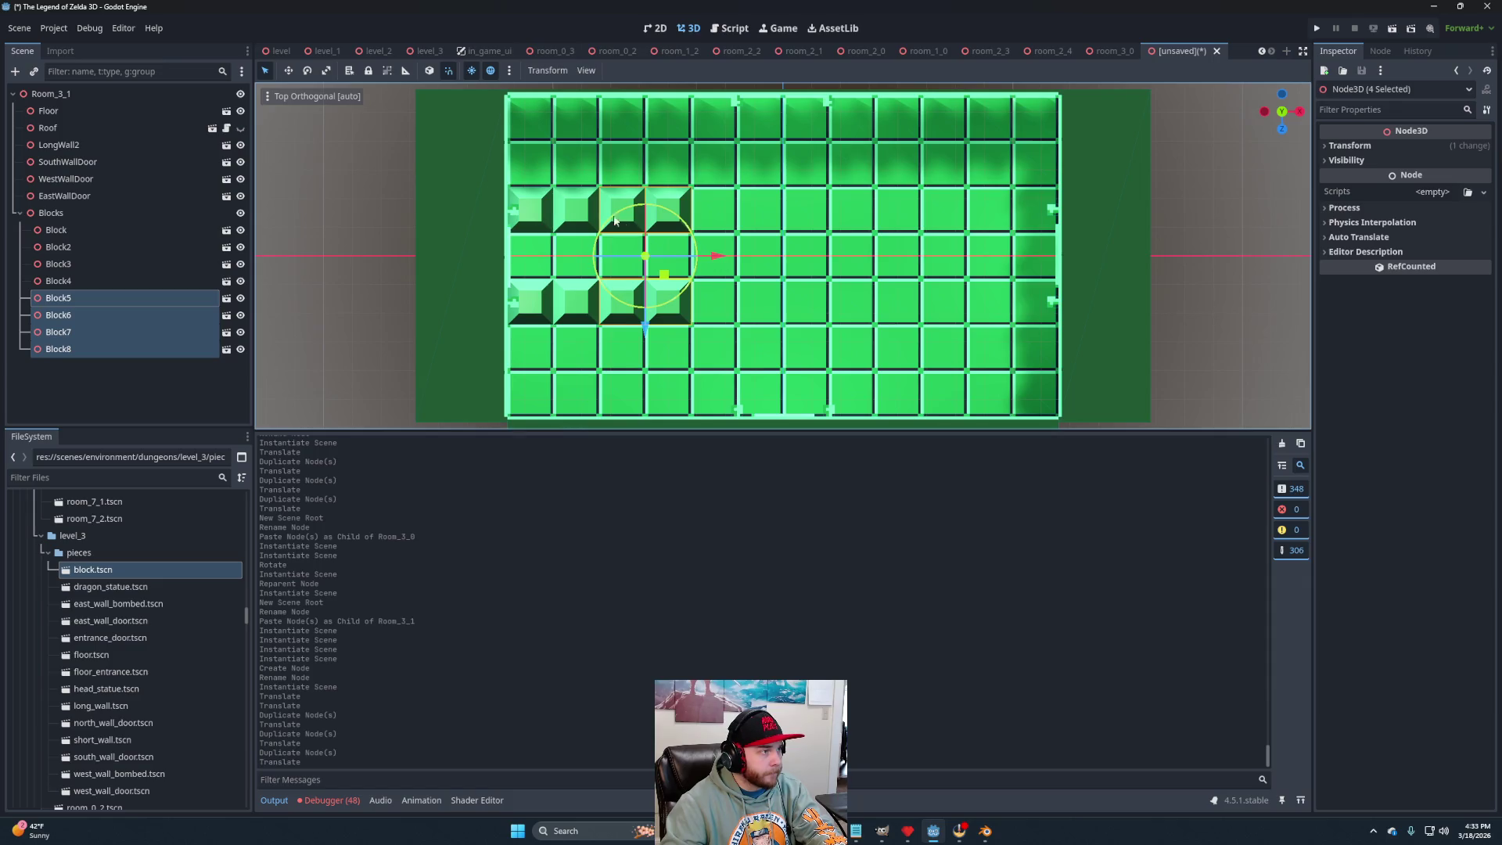
Extend both rows across the floor with more copies, reaching Block17 in total.
left_click(81, 233)
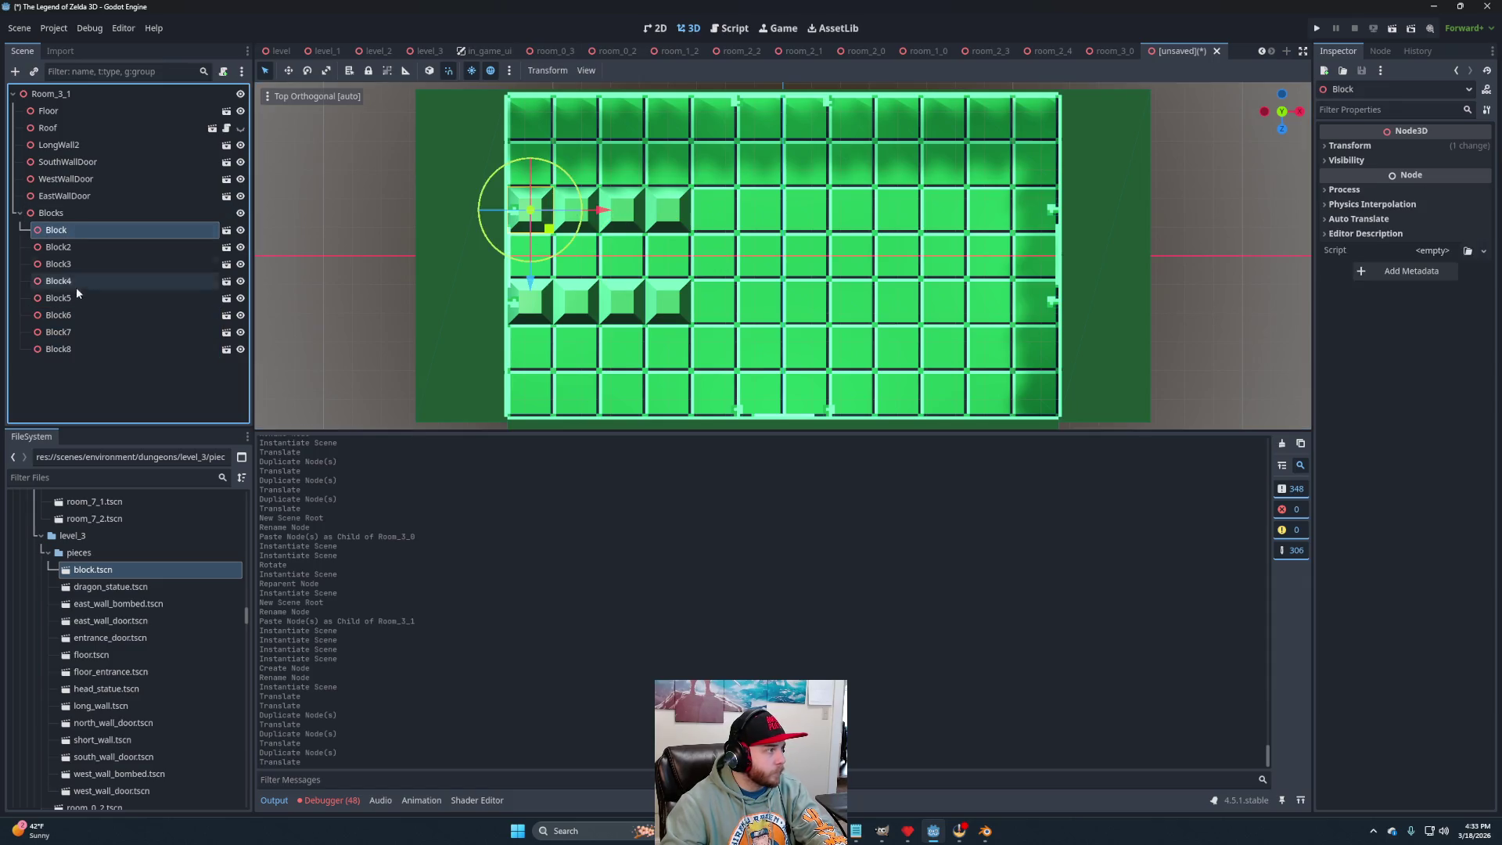
left_click(78, 348, "shift")
mouse_move(660, 252)
left_mouse_down()
mouse_move(853, 262)
mouse_move(853, 287)
mouse_move(978, 253)
mouse_move(1054, 256)
mouse_move(1038, 258)
left_mouse_up()
key("ctrl+d")
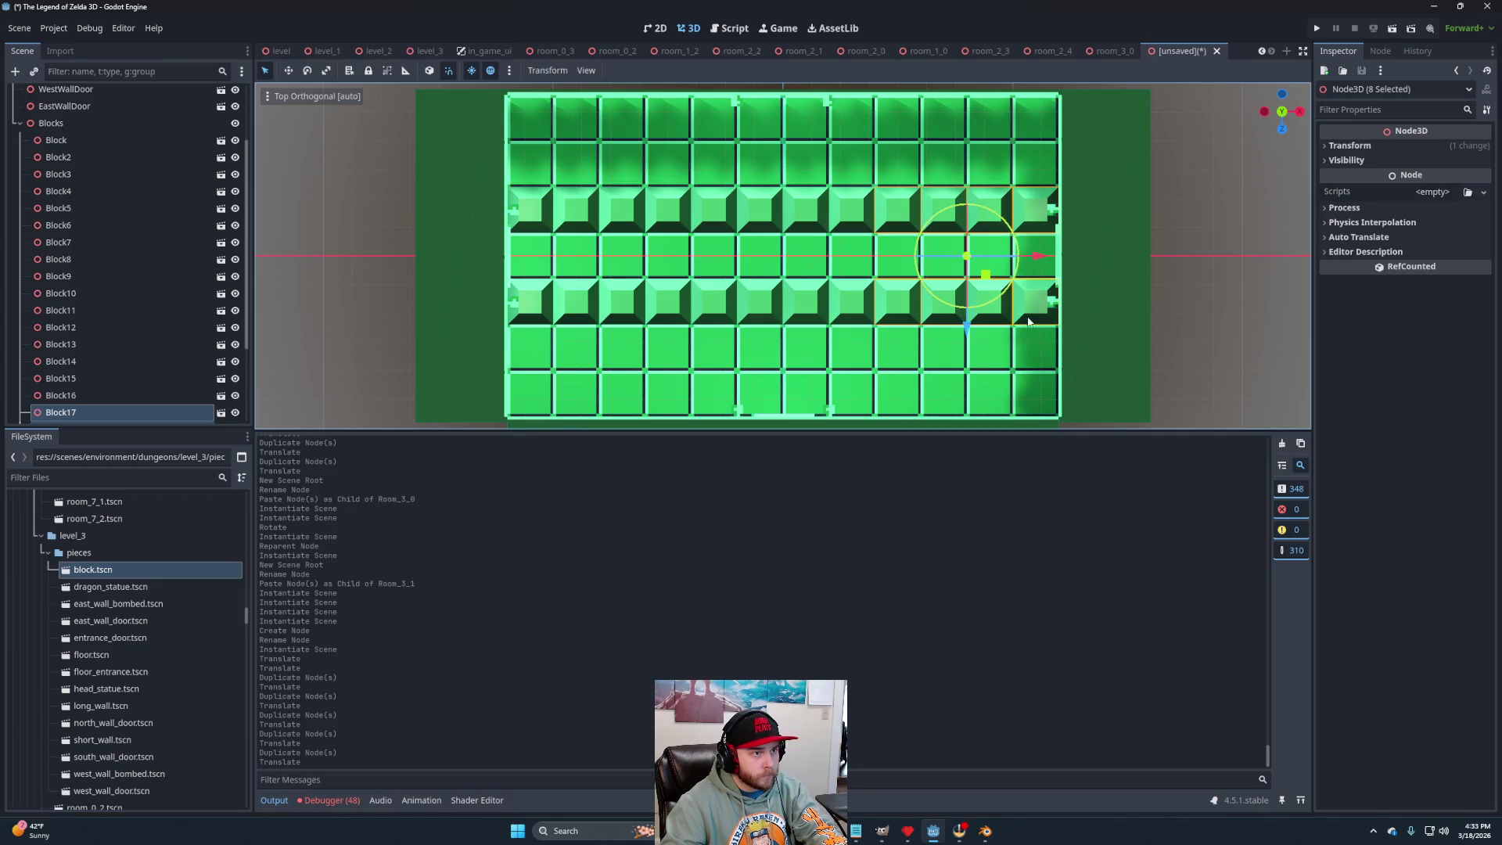
mouse_move(976, 346)
left_mouse_down()
mouse_move(980, 259)
mouse_move(939, 259)
mouse_move(923, 285)
mouse_move(848, 259)
mouse_move(777, 264)
left_mouse_up()
scroll(939, 258, "down", 3)
scroll(923, 285, "down", 2)
scroll(892, 258, "down", 2)
left_click(886, 256)
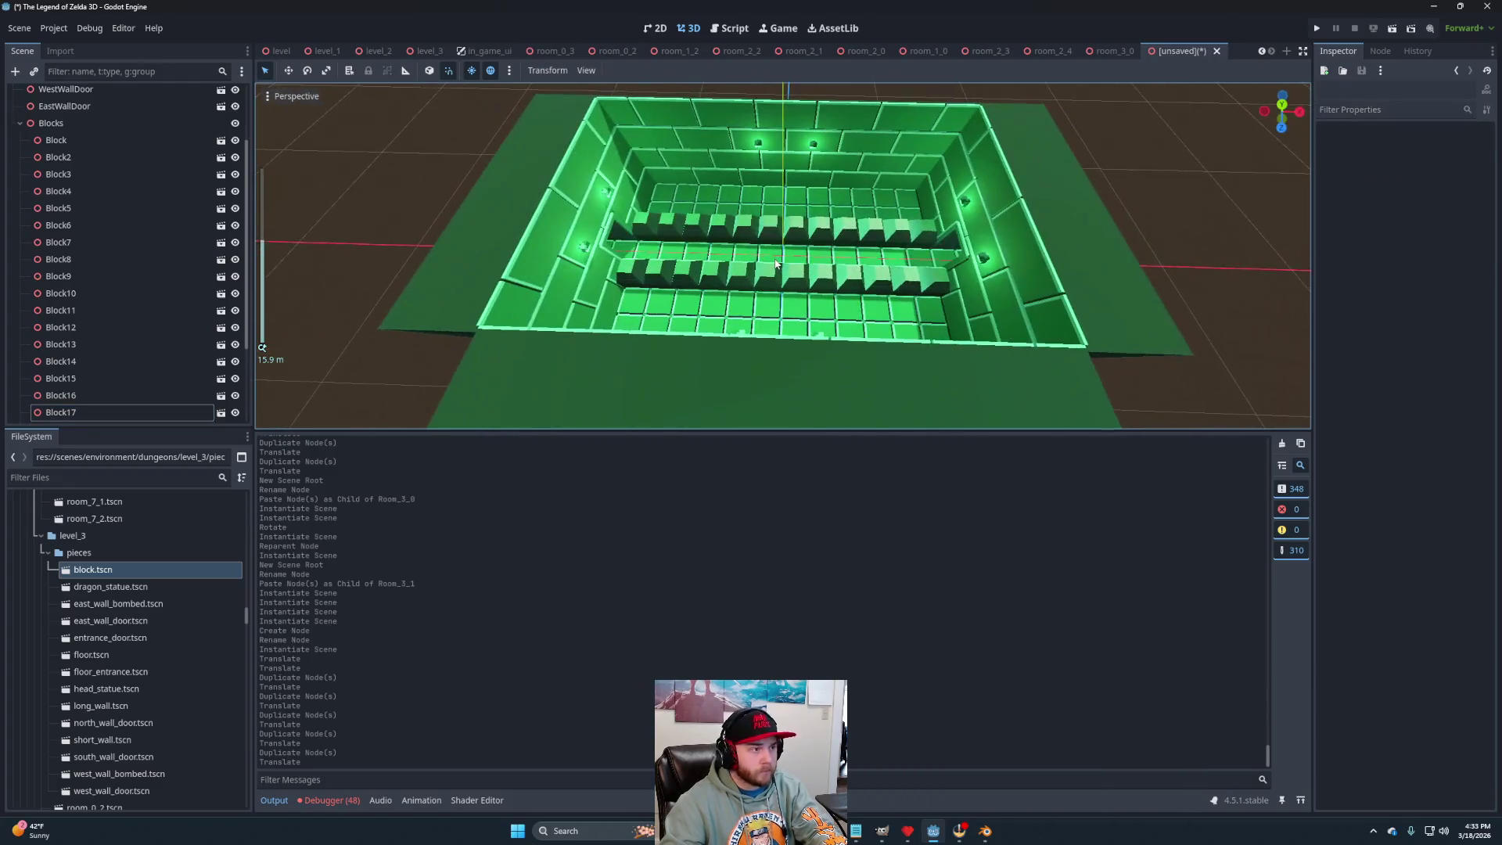
scroll(777, 265, "up", 2)
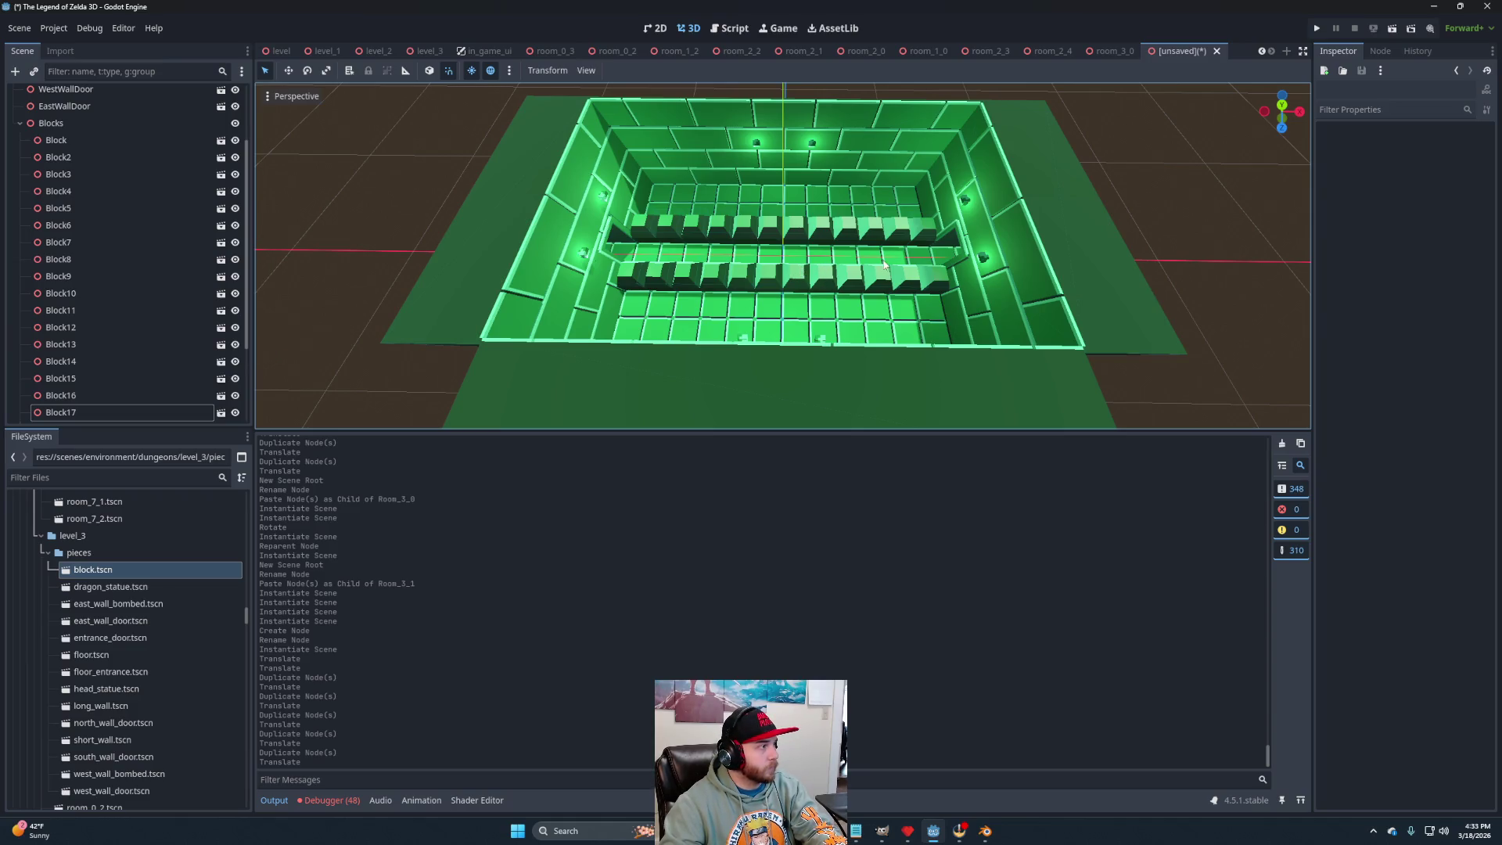
left_click(21, 124)
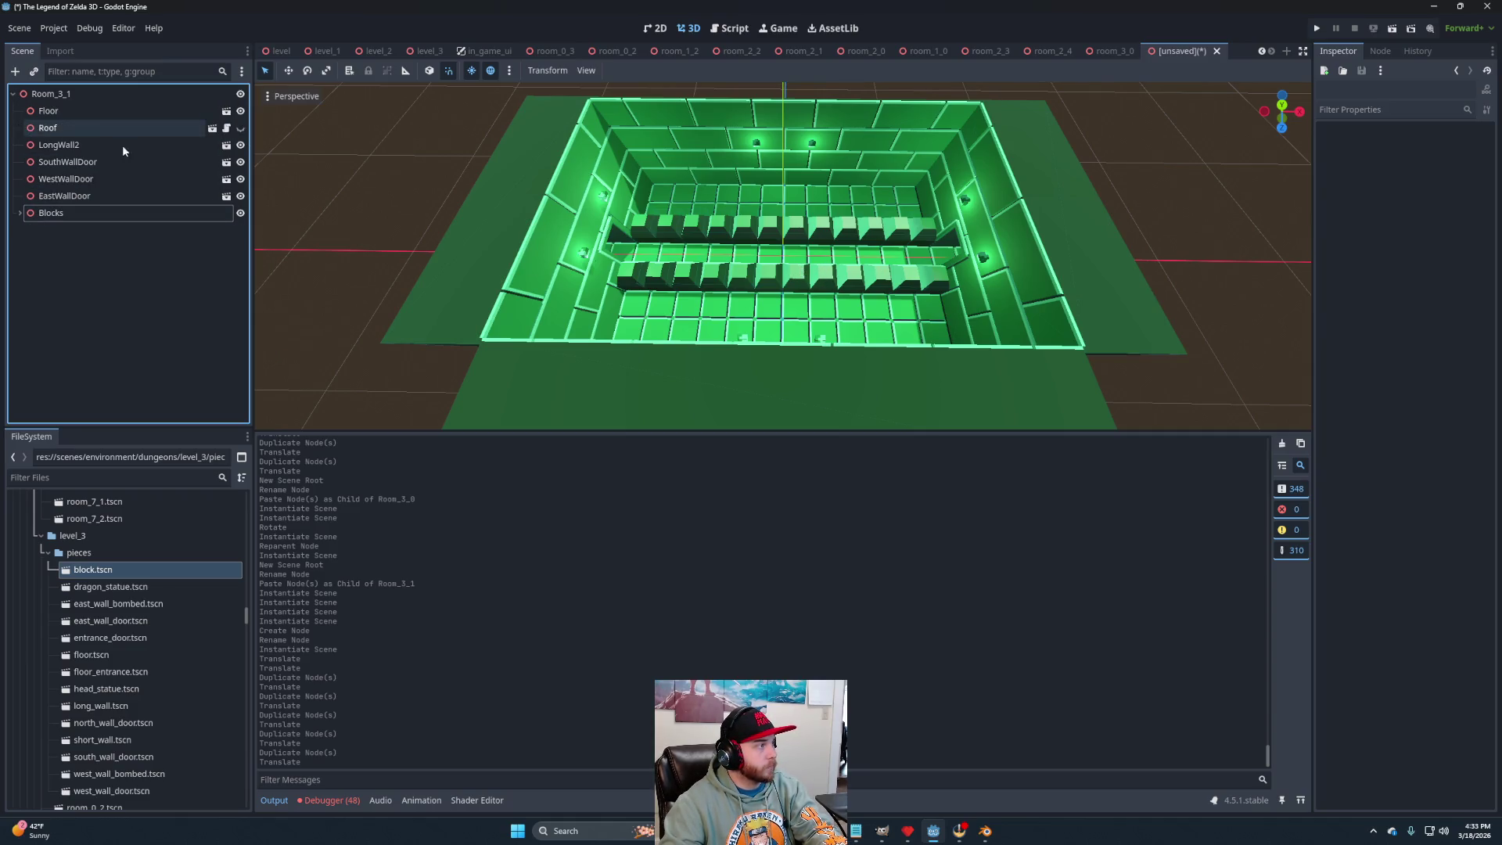
Save the scene as room_3_1.tscn in the level_3 dungeons folder.
key("ctrl+s")
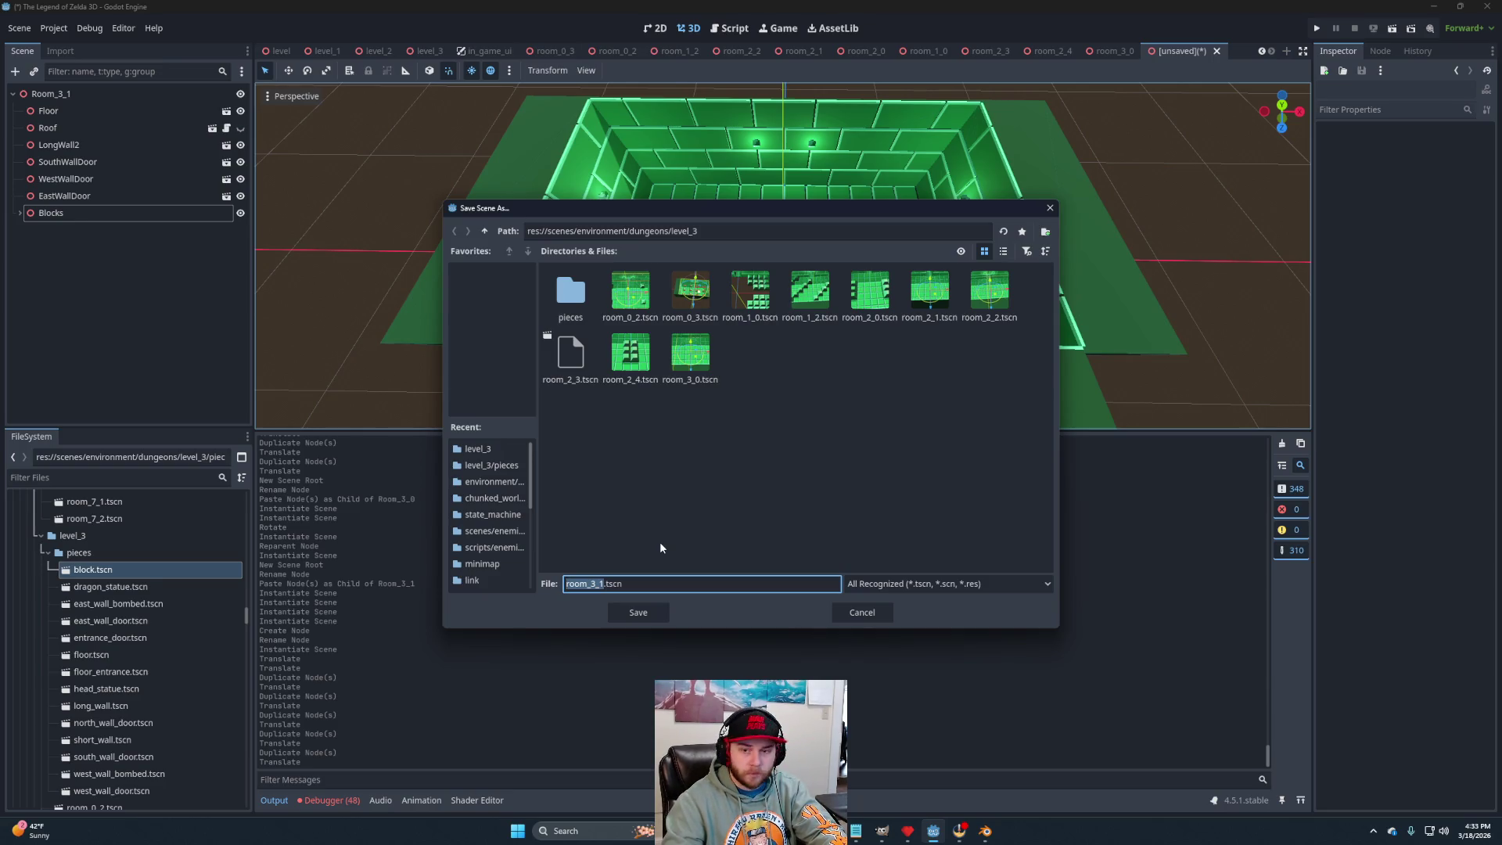
left_click(639, 613)
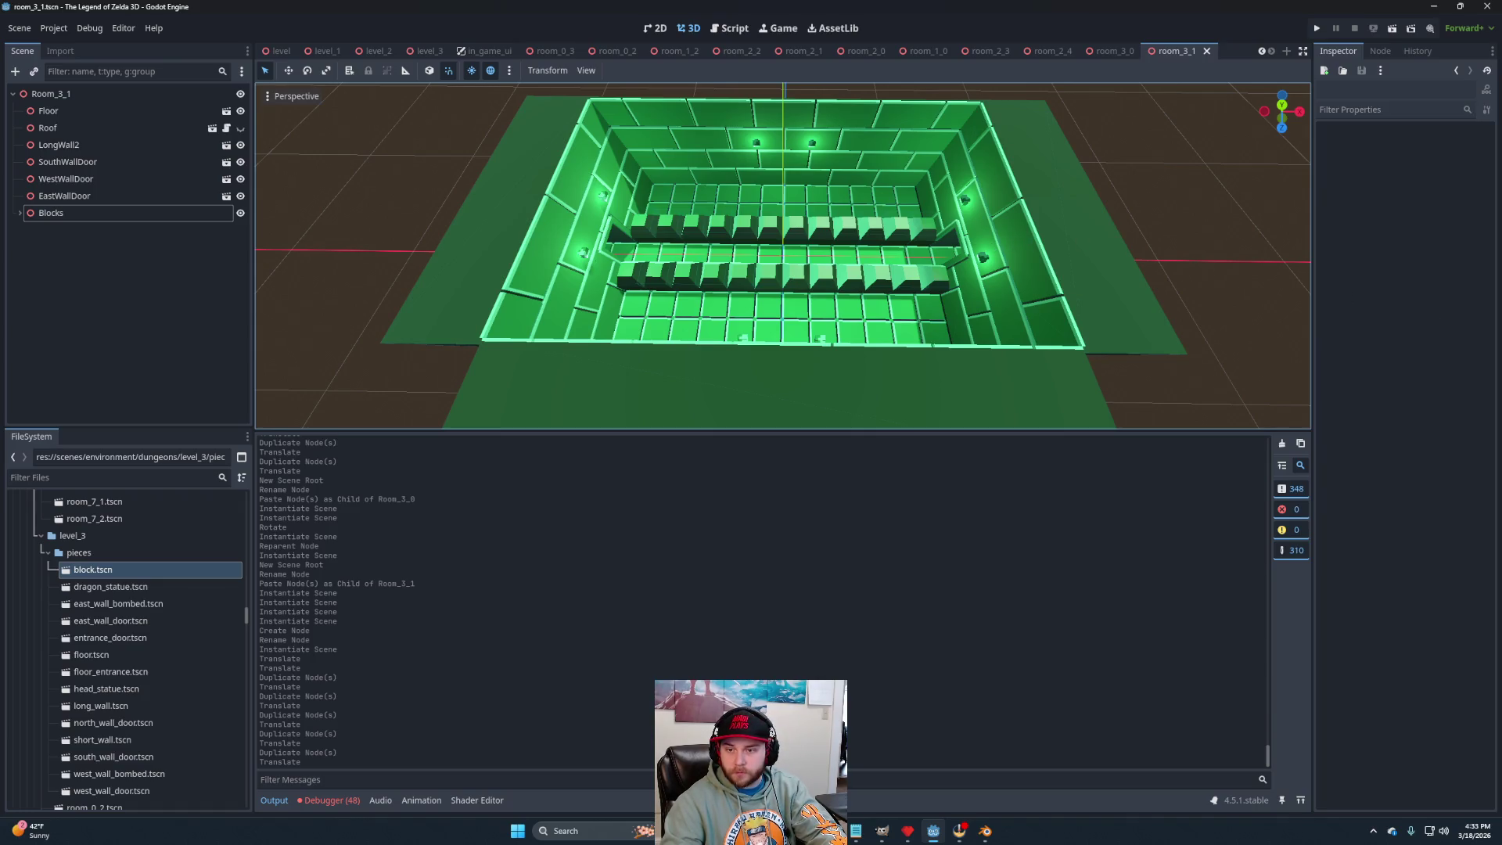
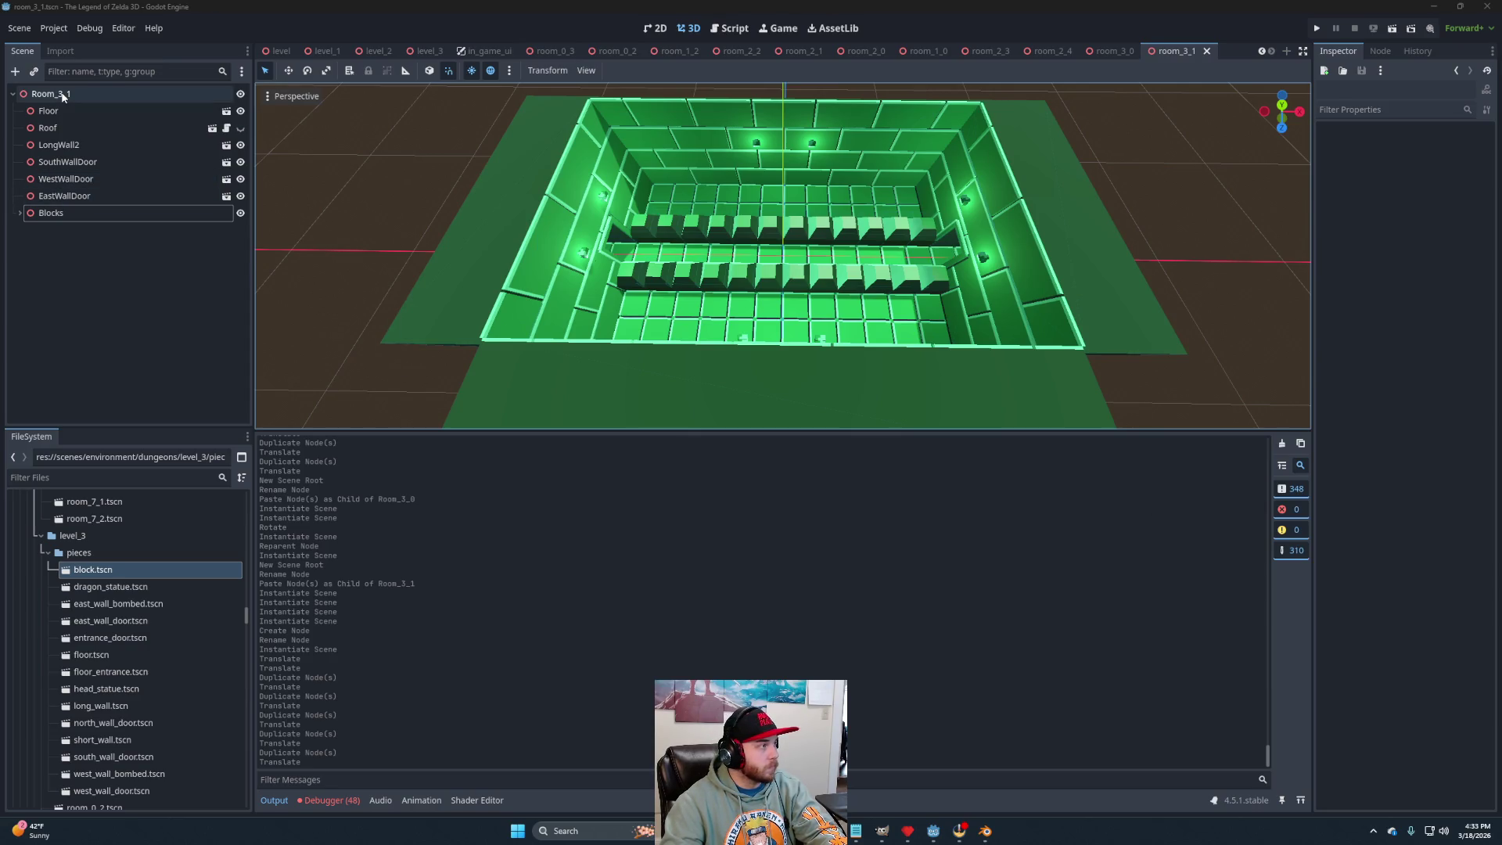
Create a new 3D scene with root Room_3_2 and paste in Floor and Roof.
left_click(1287, 52)
left_click(140, 131)
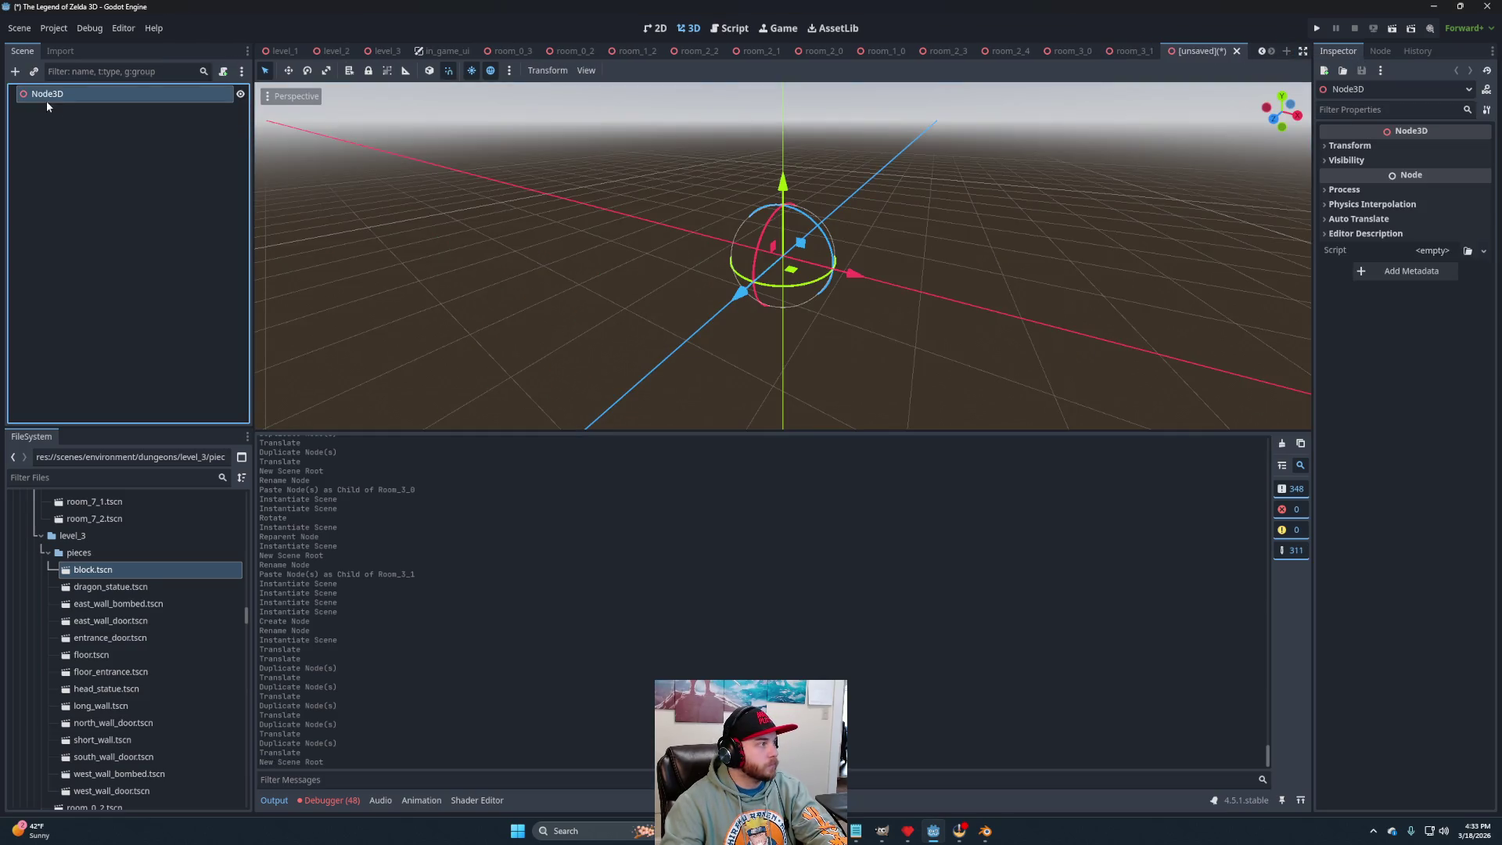
double_click(52, 100)
type("Room_3_2")
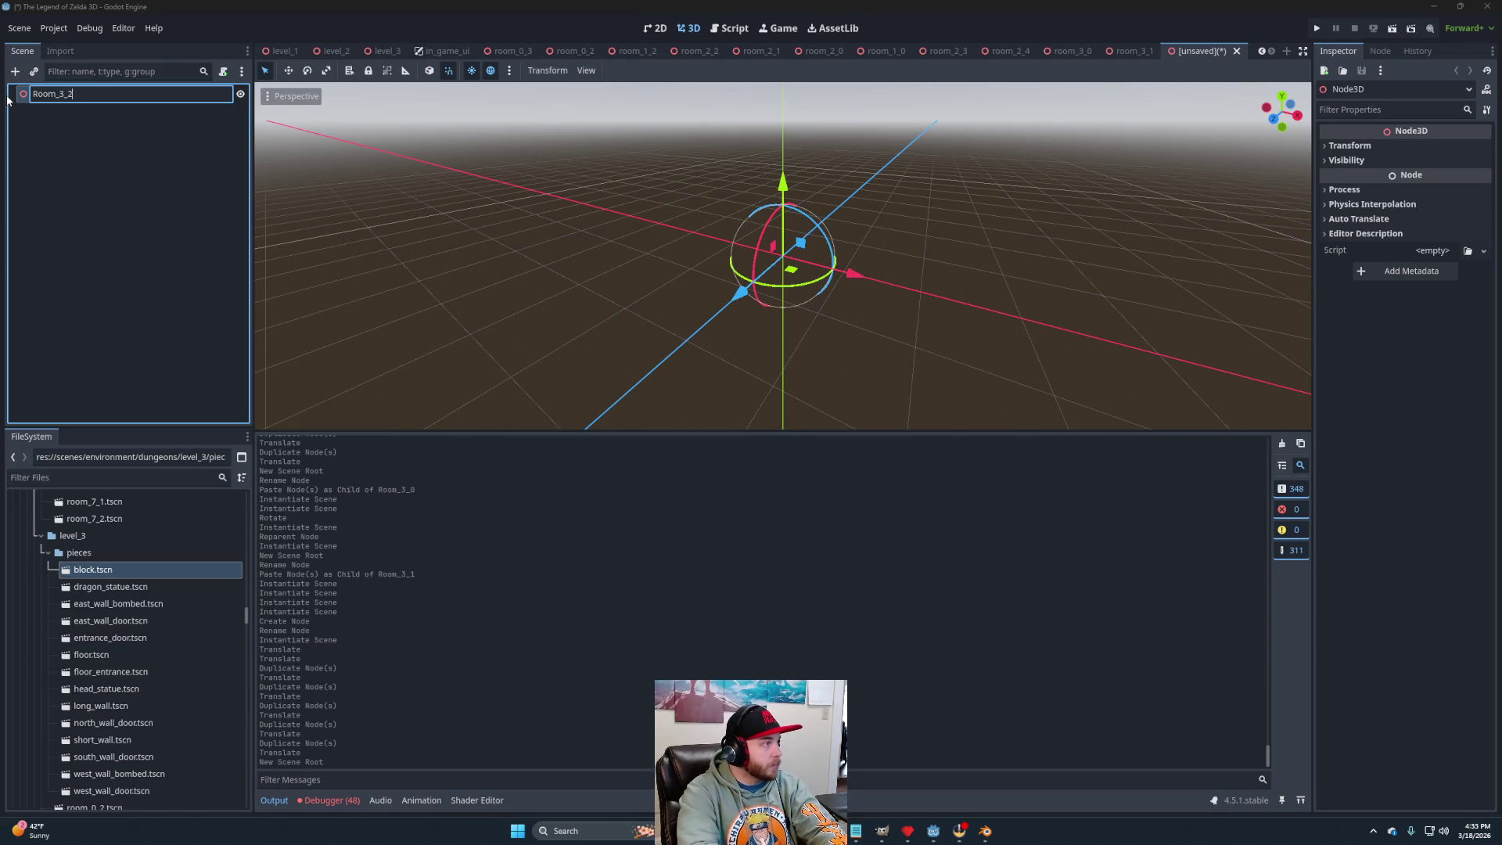
key("Return")
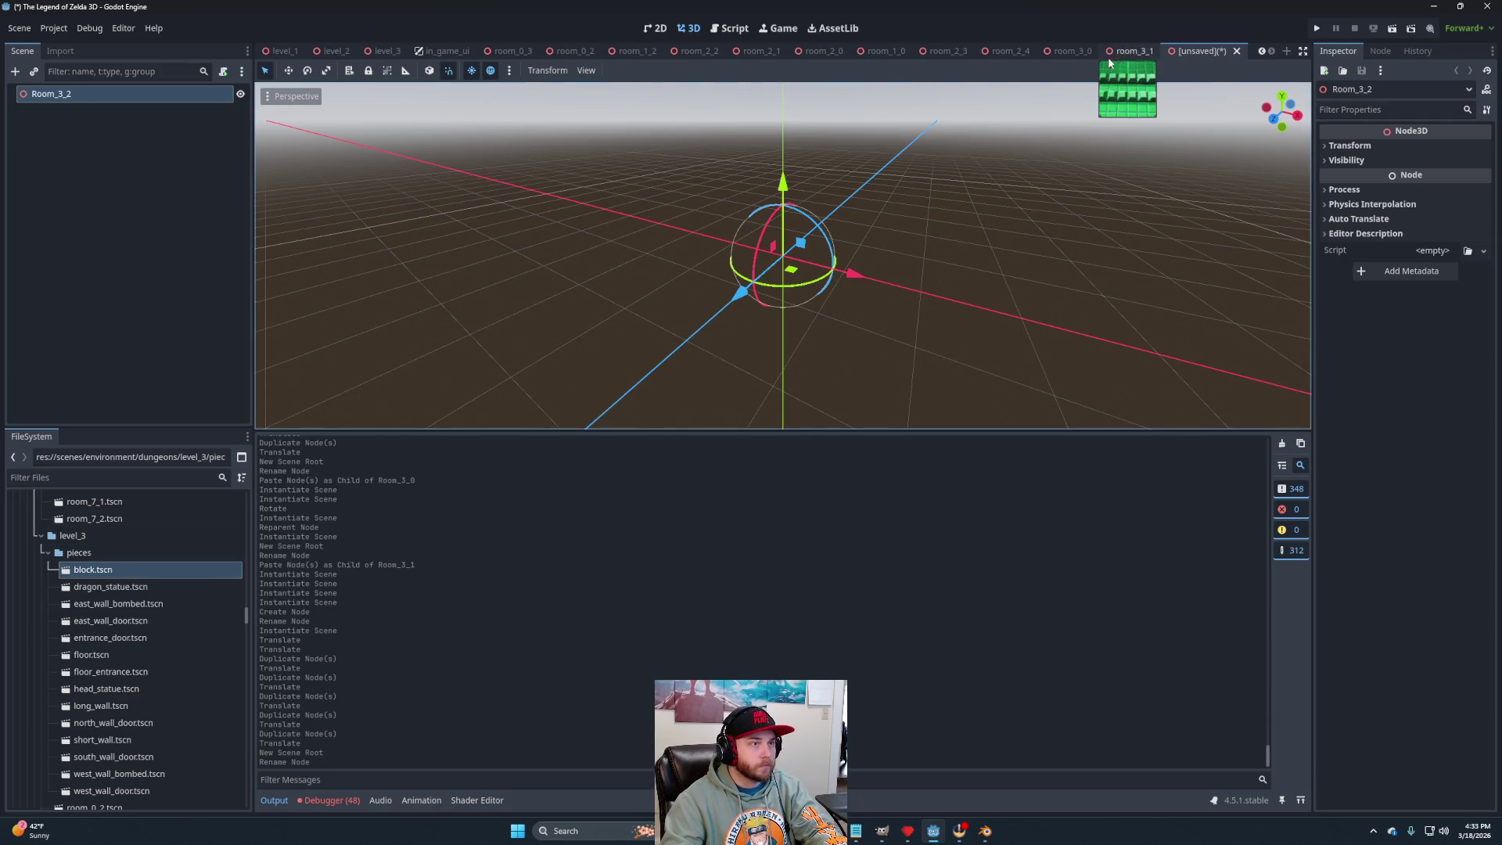
key("ctrl+v")
Add the east, north, south and west wall door pieces under Room_3_2.
left_click(96, 92)
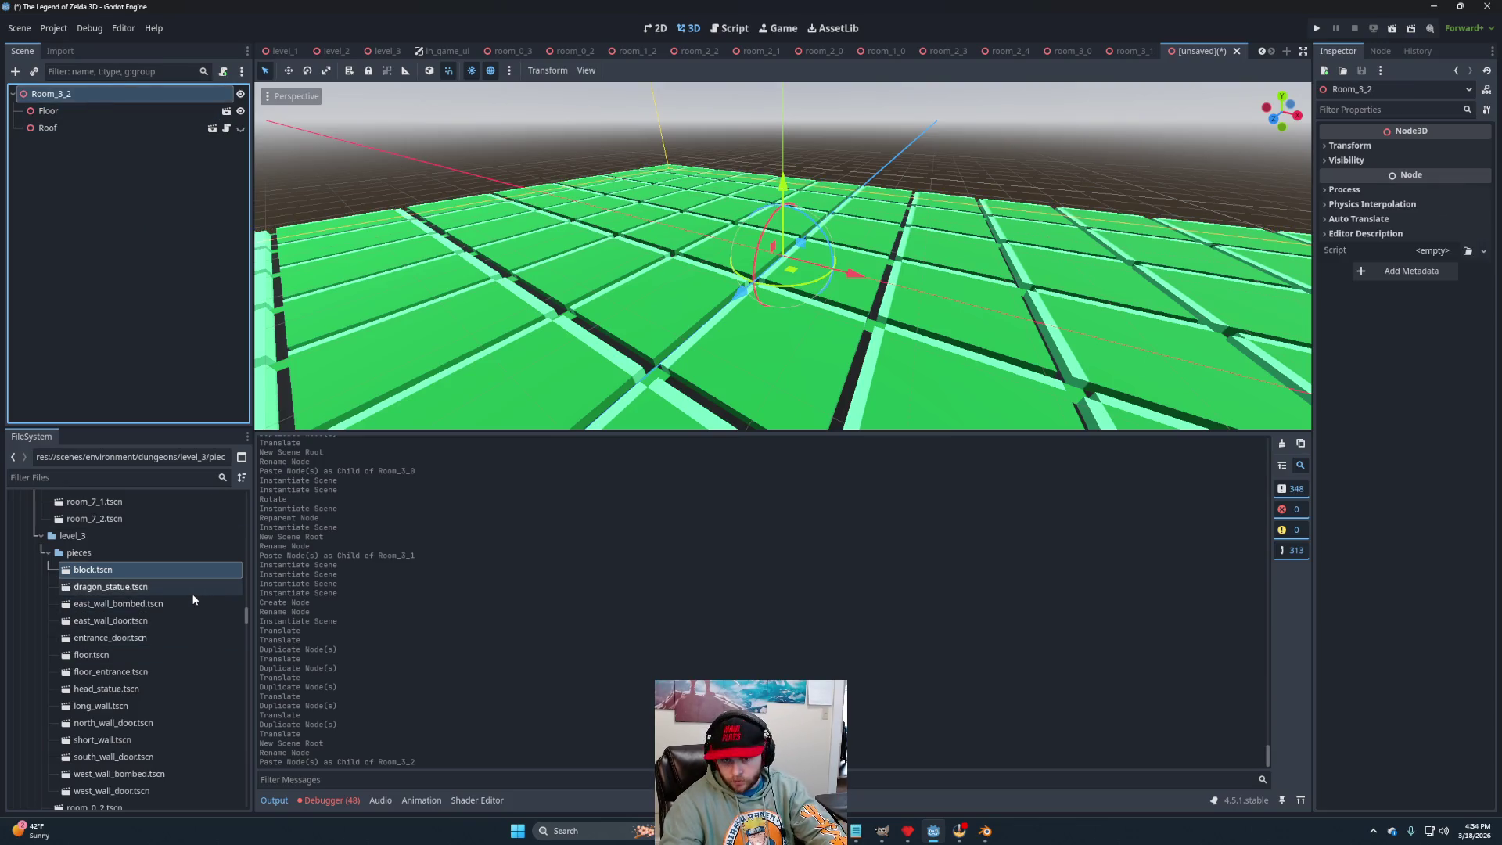
left_click_drag(119, 620, 63, 96)
left_click_drag(117, 727, 63, 95)
mouse_move(117, 760)
left_mouse_down()
mouse_move(62, 332)
mouse_move(66, 82)
mouse_move(62, 96)
left_mouse_up()
left_click_drag(115, 792, 62, 98)
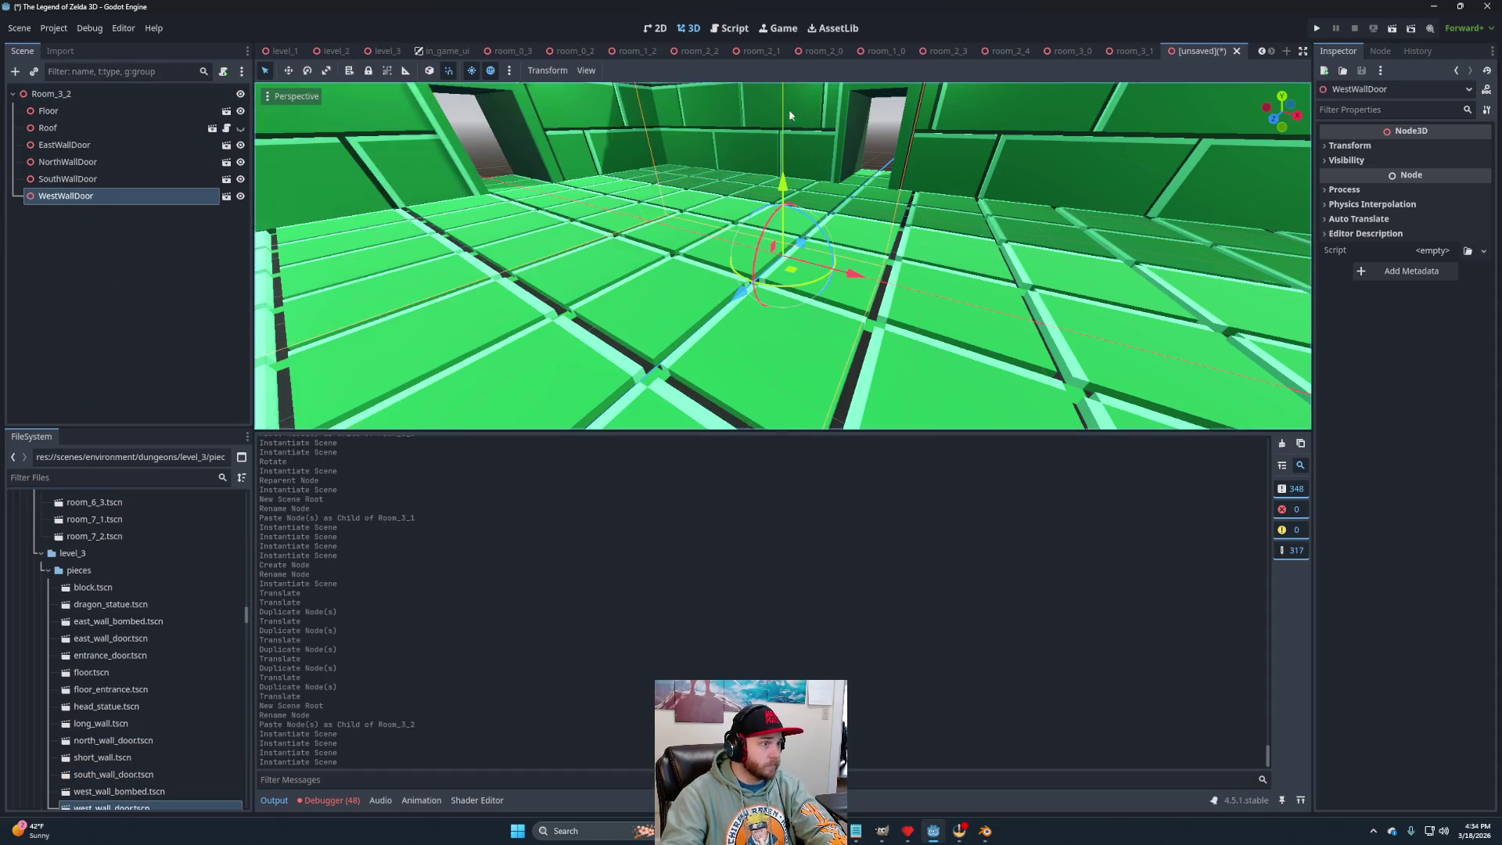
scroll(715, 100, "down", 10)
scroll(820, 340, "up", 2)
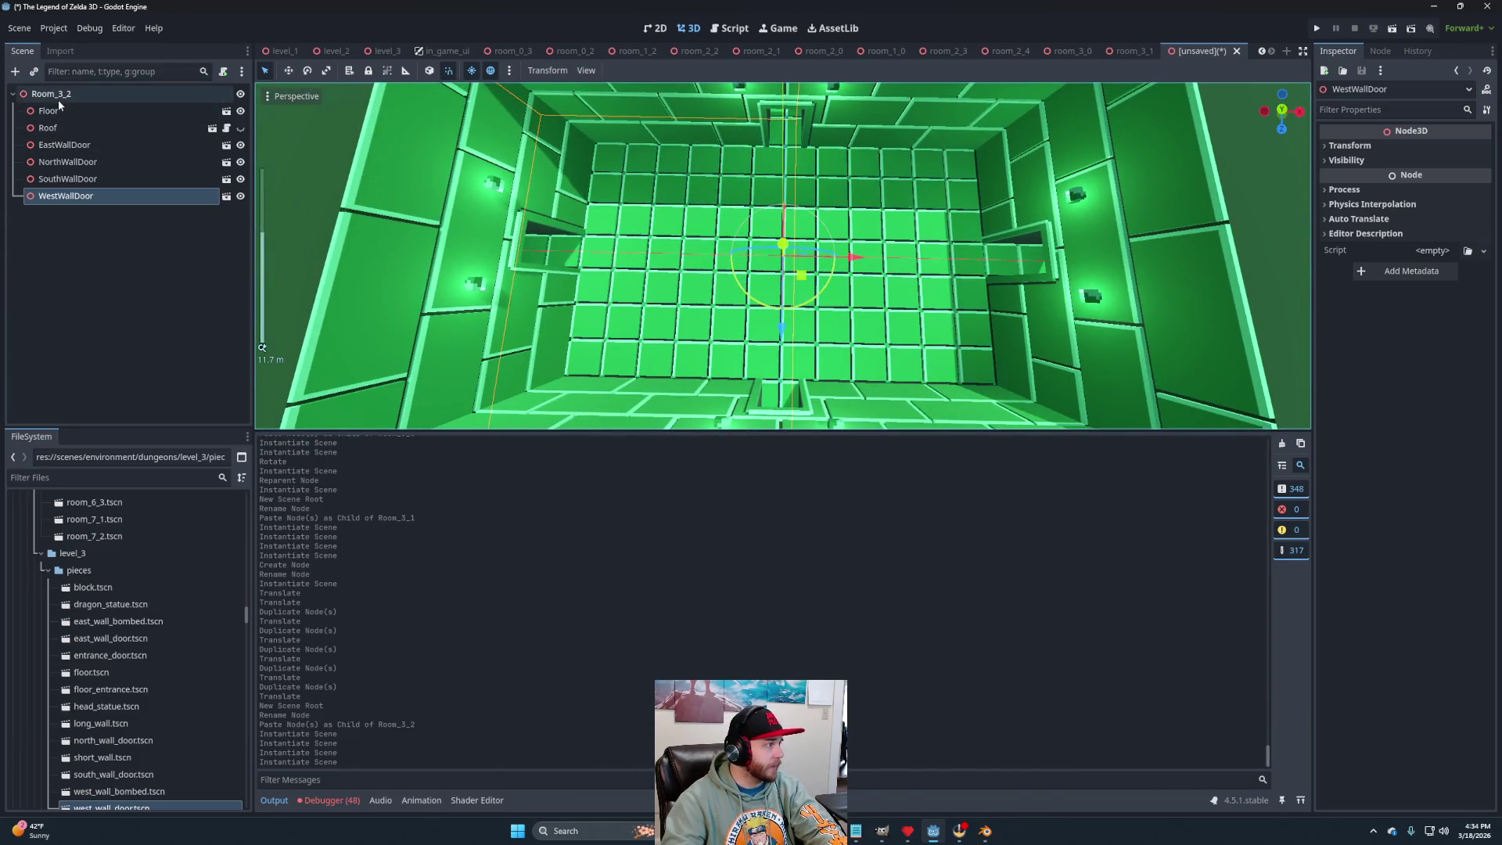
Add a Node3D child named Blocks holding a first block.tscn instance.
right_click(61, 98)
left_click(102, 104)
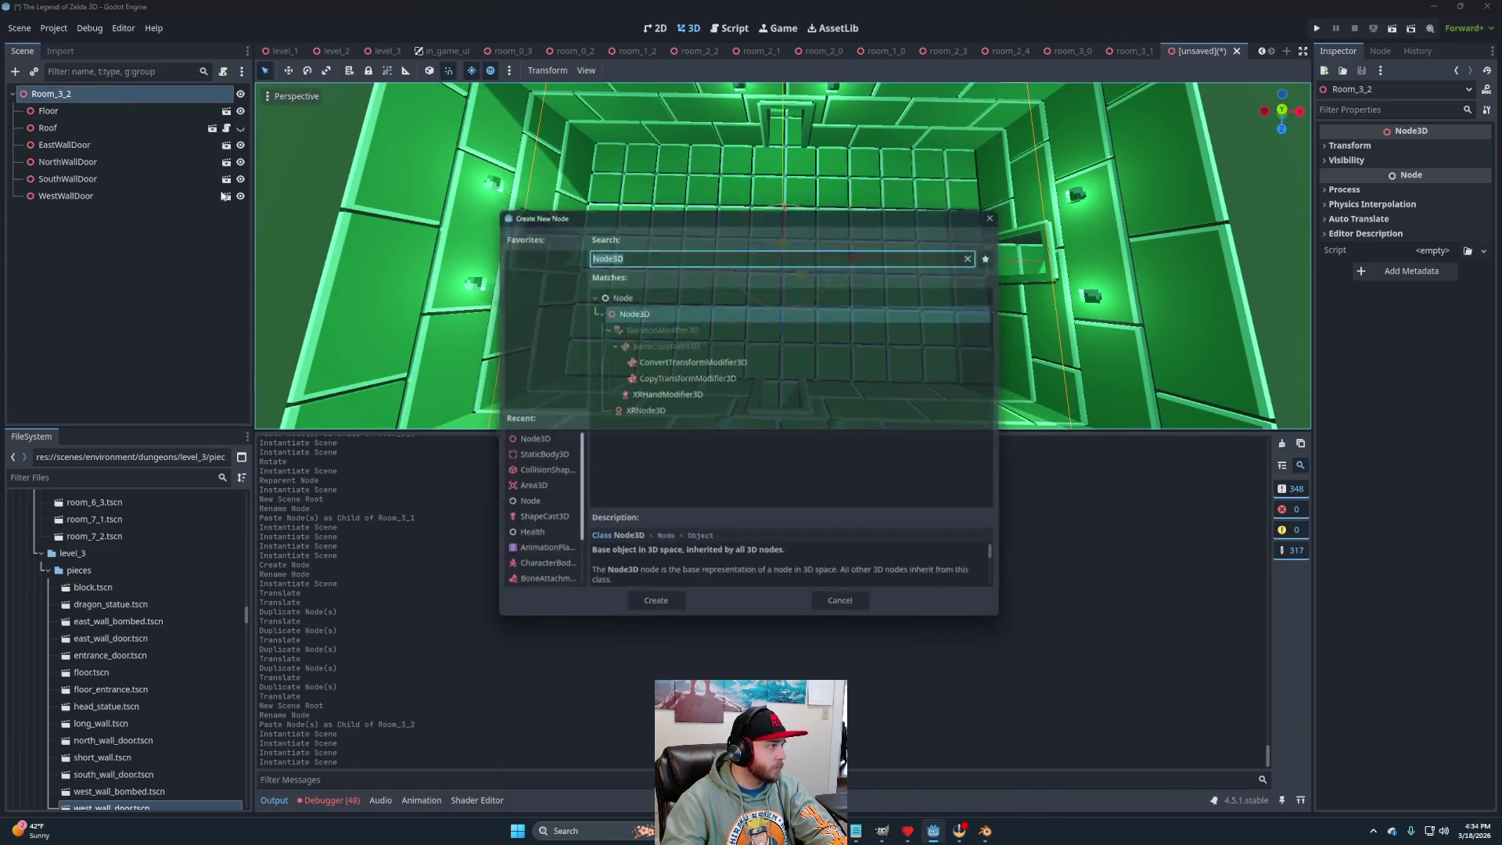
double_click(630, 311)
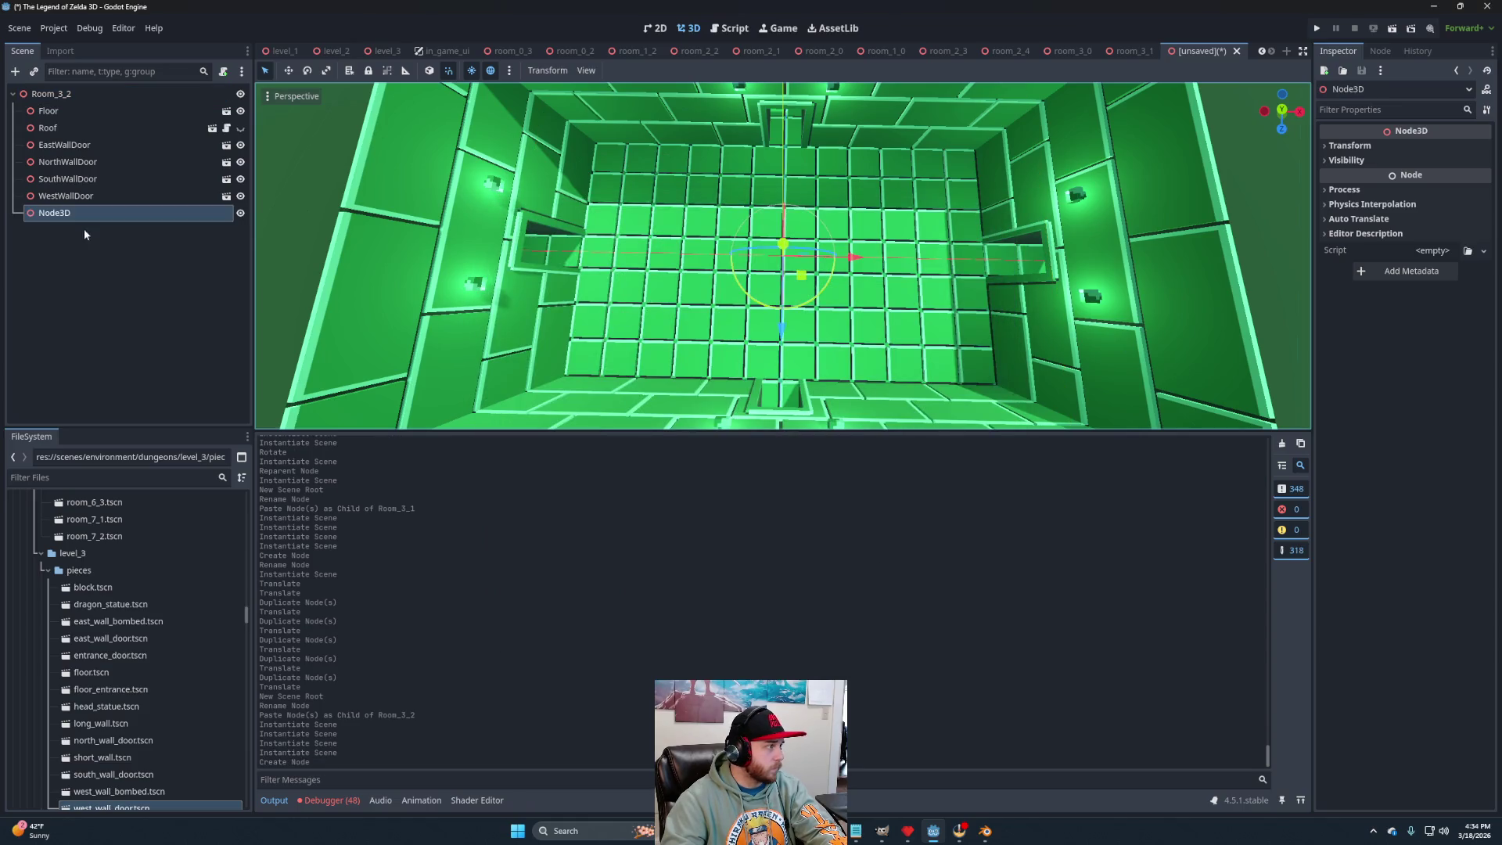
double_click(66, 215)
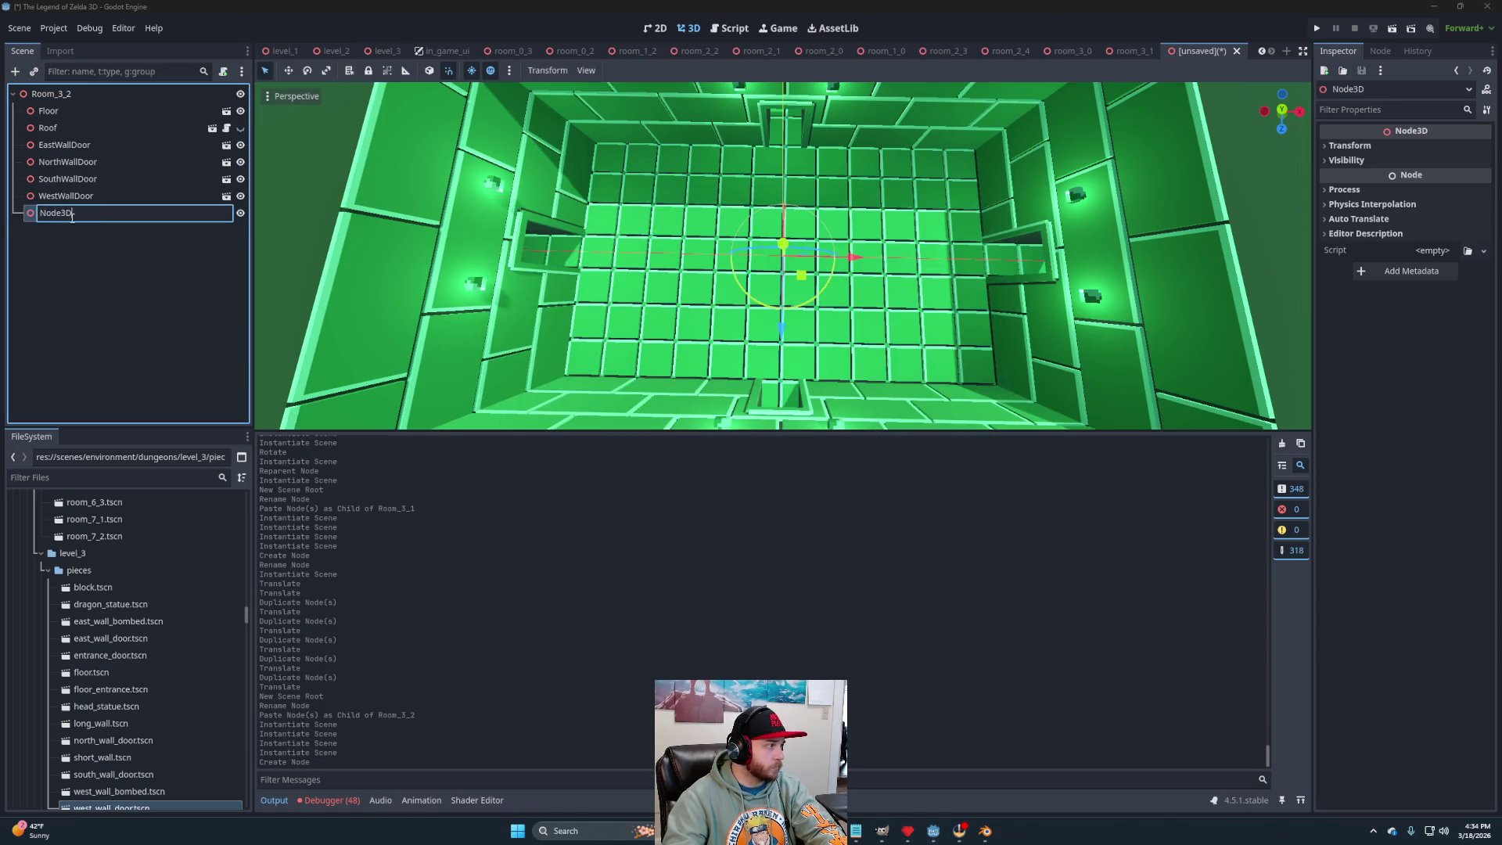
type("Blocxk")
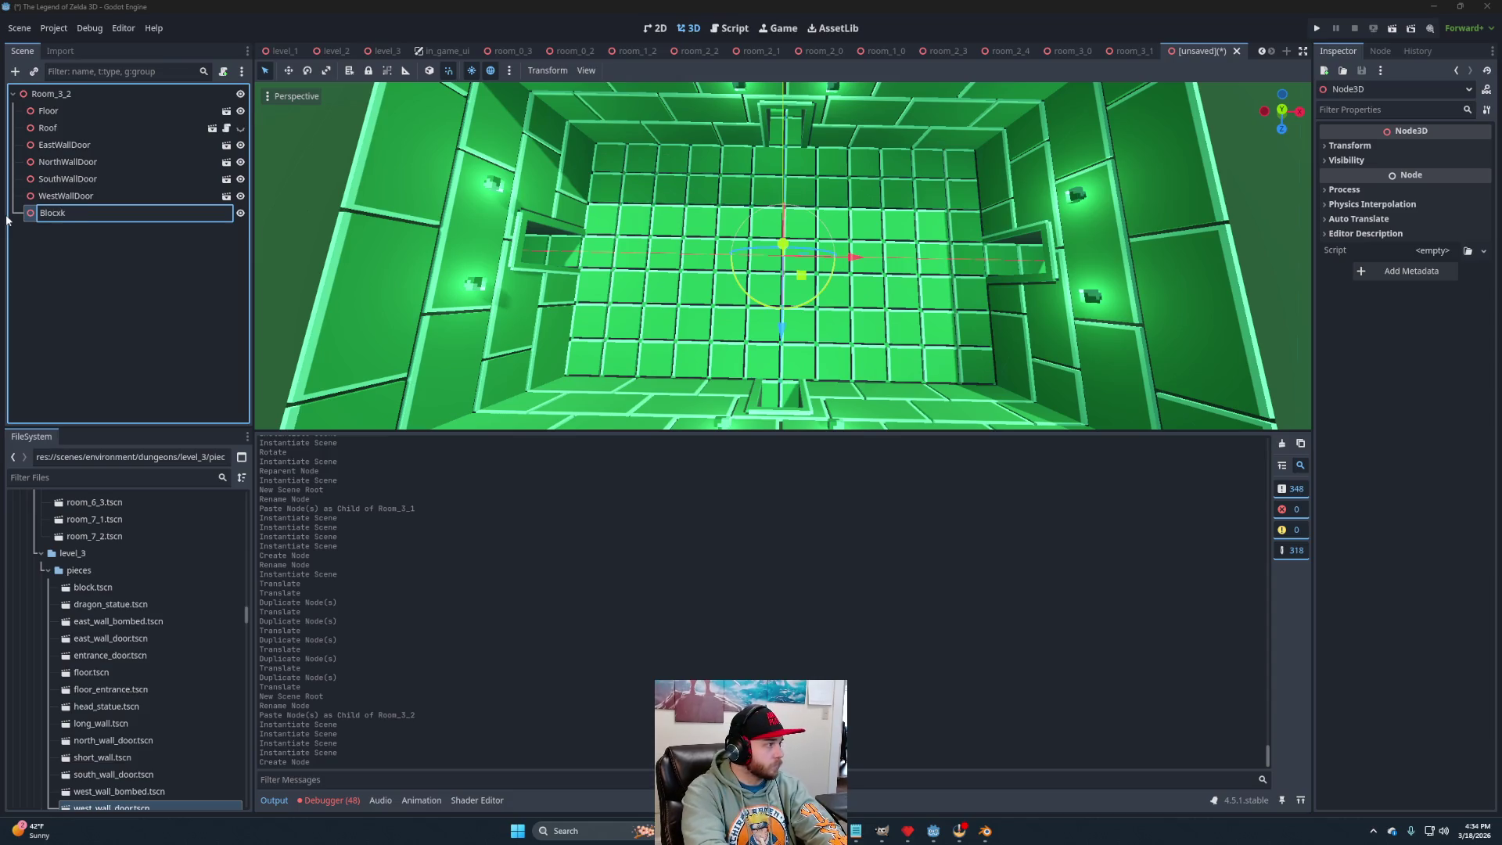
type("s")
key("Return")
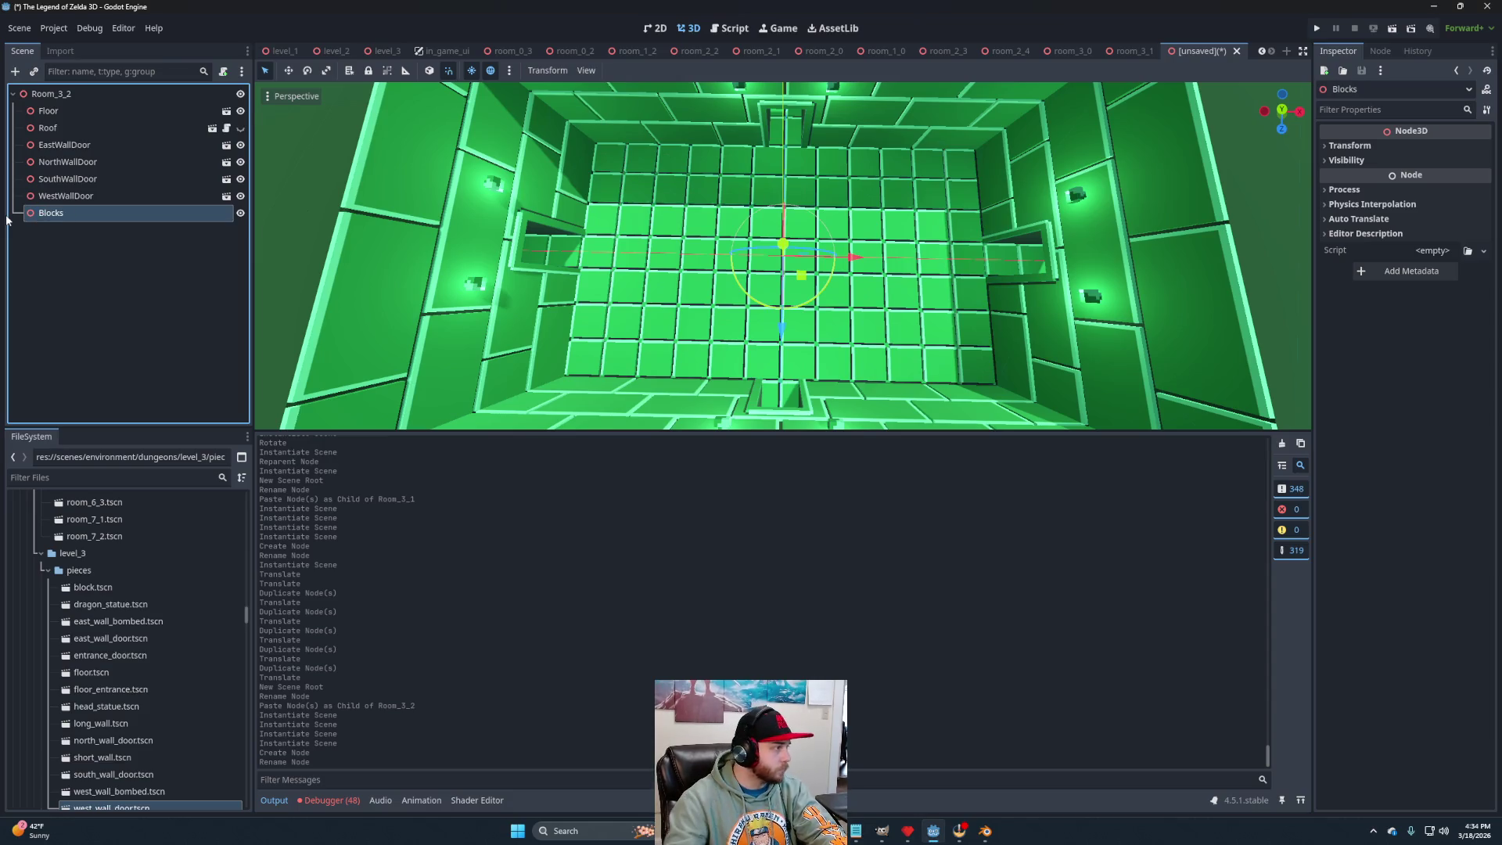
left_click_drag(101, 590, 74, 218)
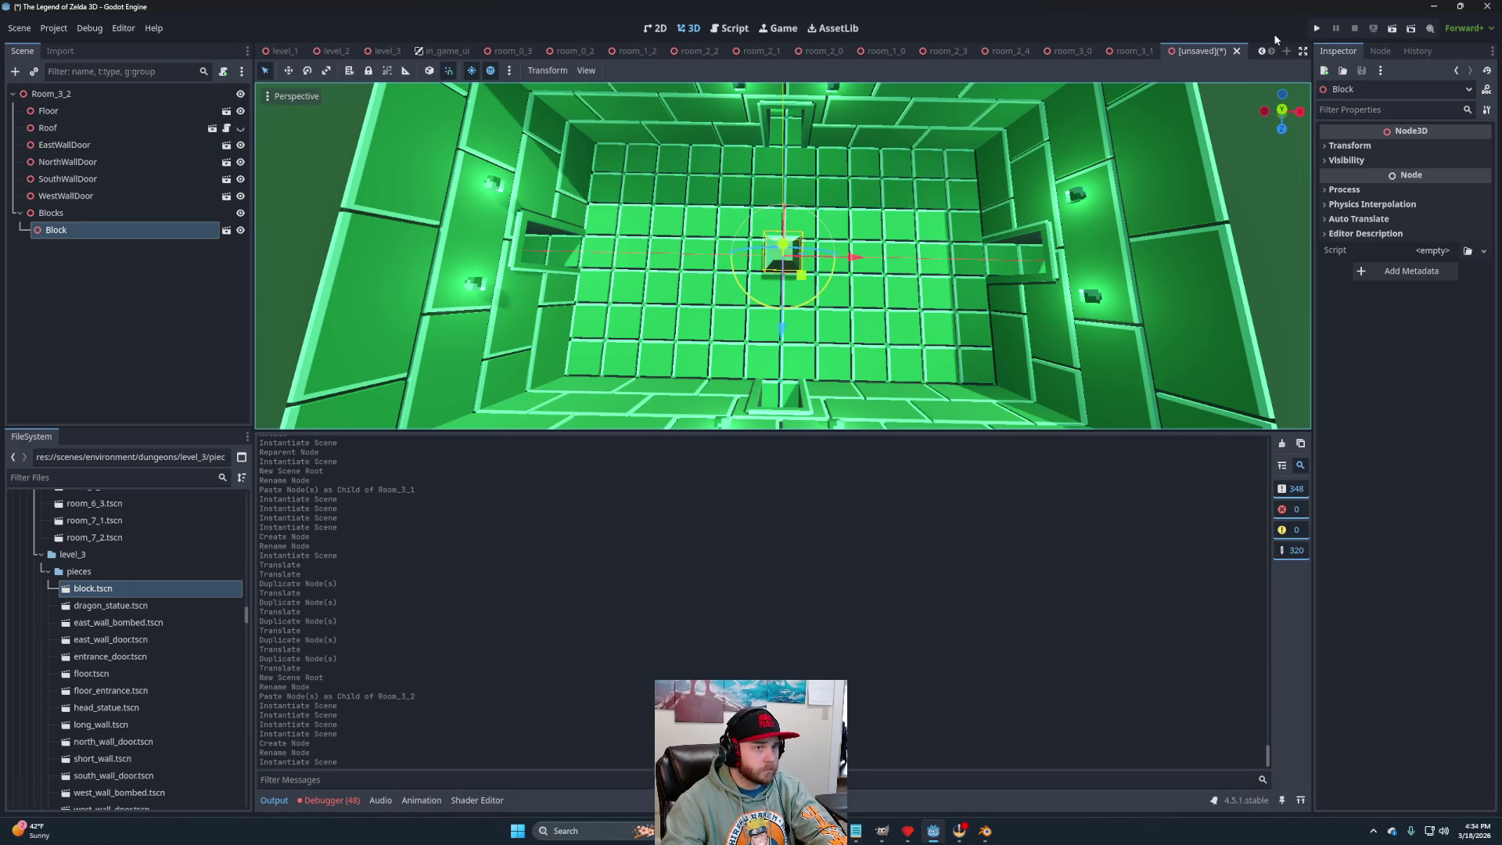
In Top view, duplicate blocks into two rows along the floor's upper and lower edges.
left_click(1282, 110)
mouse_move(801, 275)
left_mouse_down()
mouse_move(647, 208)
mouse_move(651, 244)
mouse_move(650, 211)
left_mouse_up()
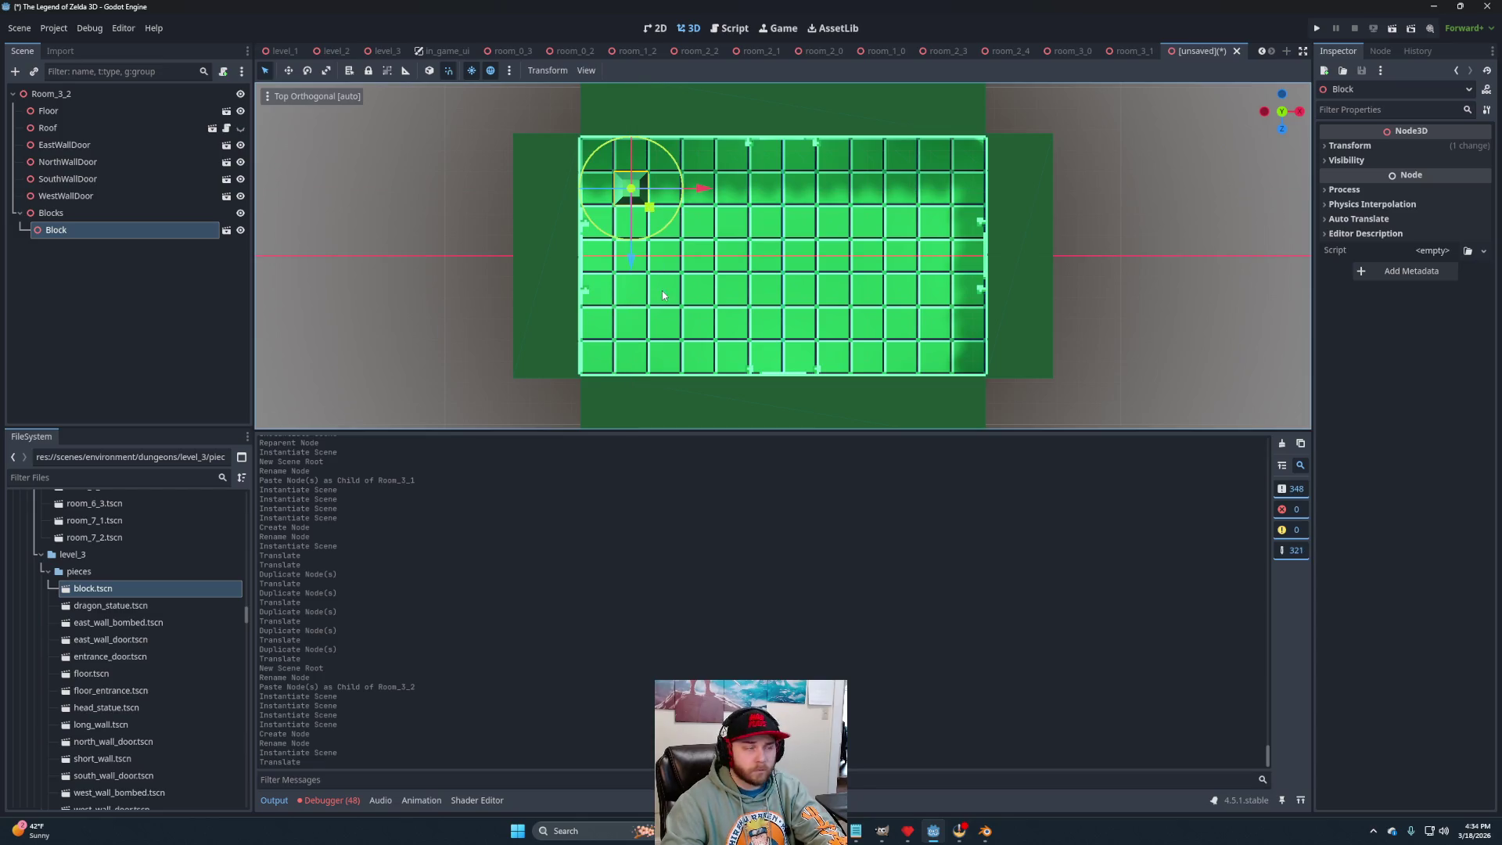
key("ctrl+d")
mouse_move(633, 266)
left_mouse_down()
mouse_move(640, 418)
mouse_move(642, 403)
left_mouse_up()
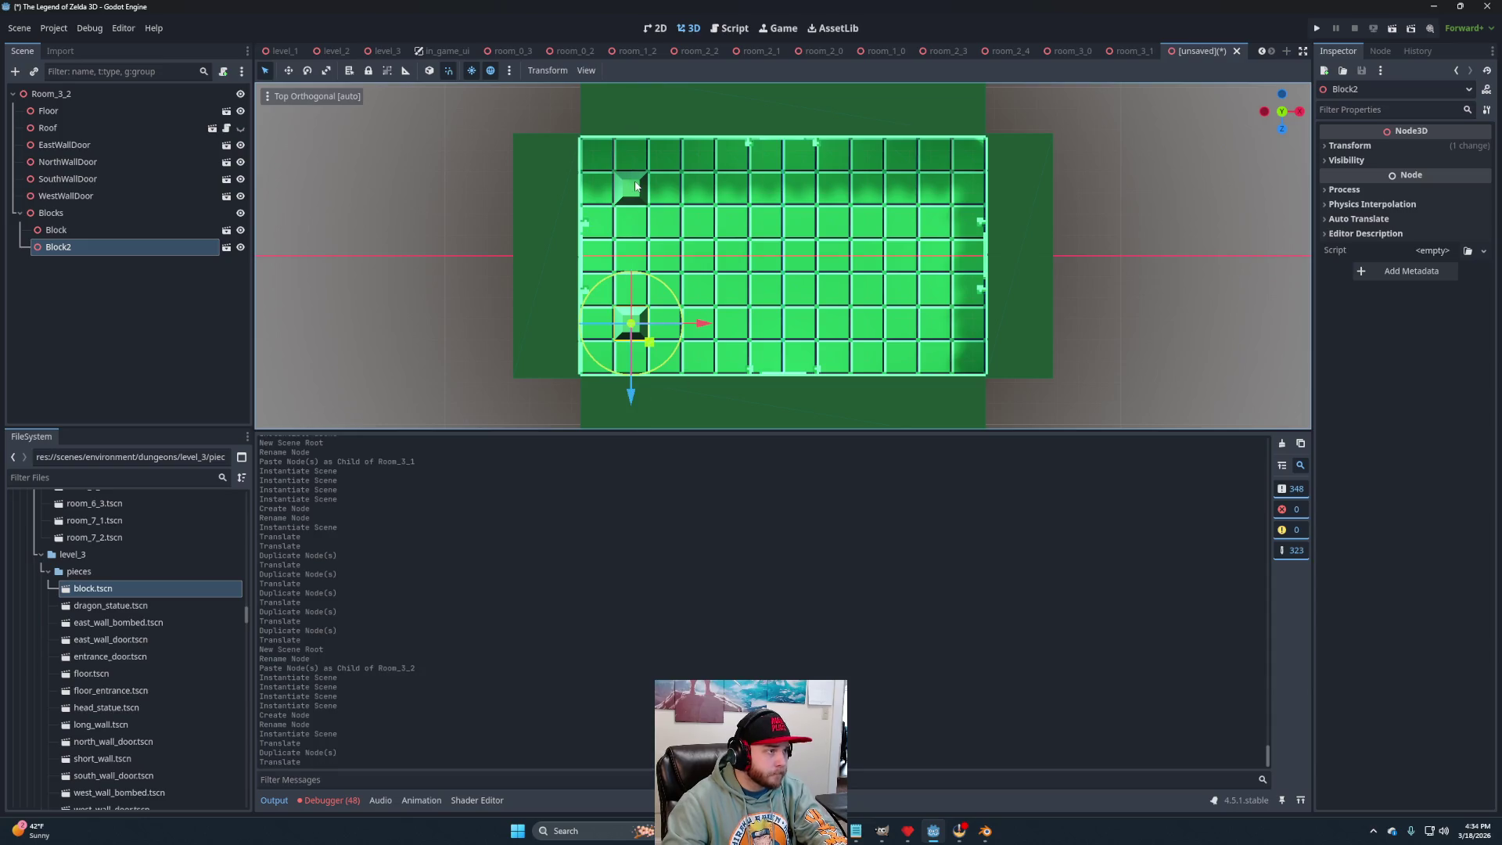
left_click(638, 186, "shift")
key("ctrl+d")
left_click_drag(709, 261, 743, 267)
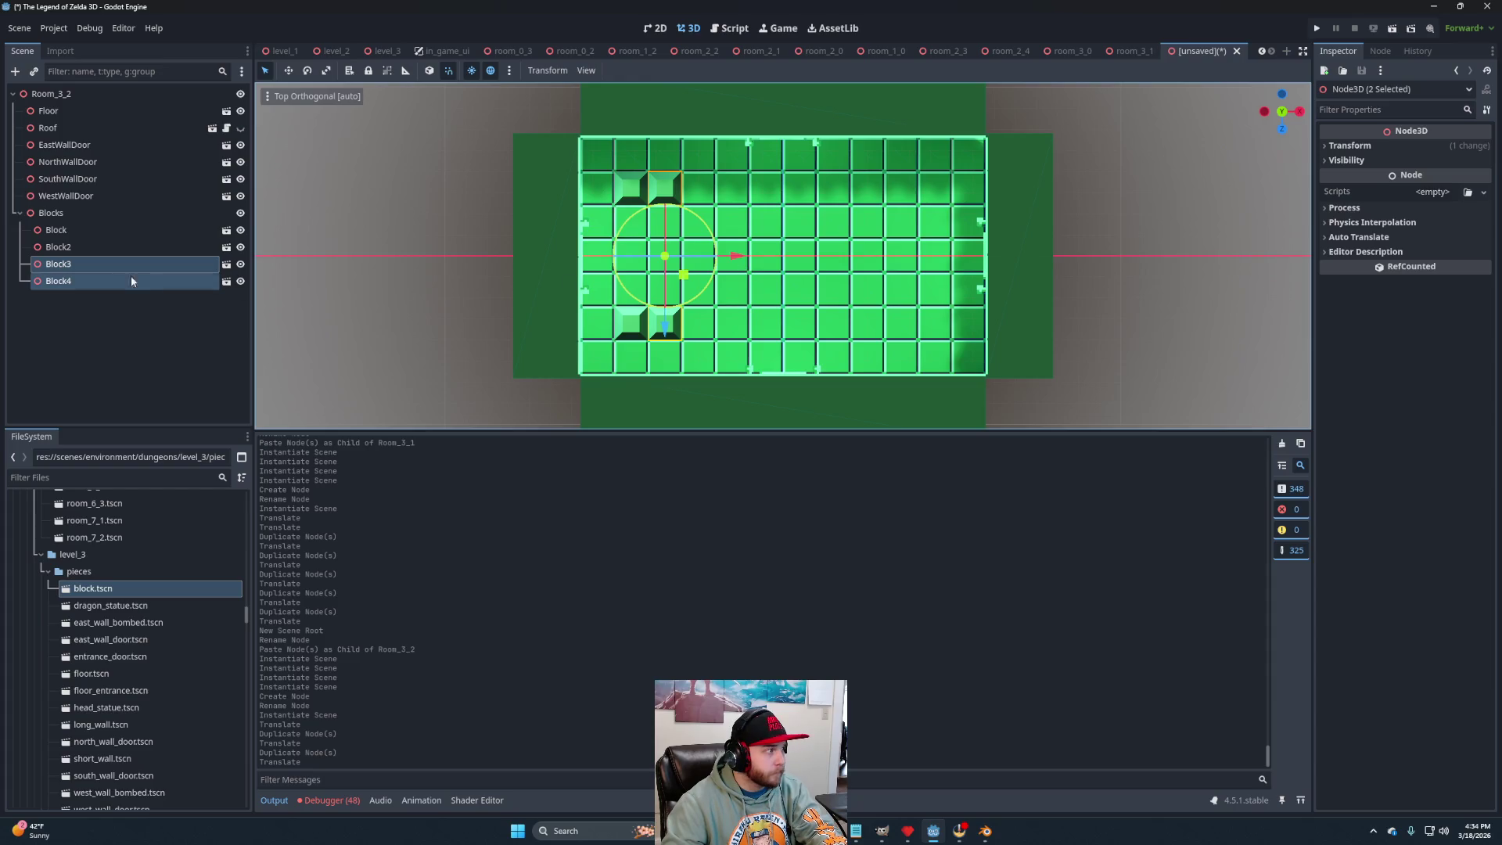
left_click(80, 231)
left_click(78, 282, "shift")
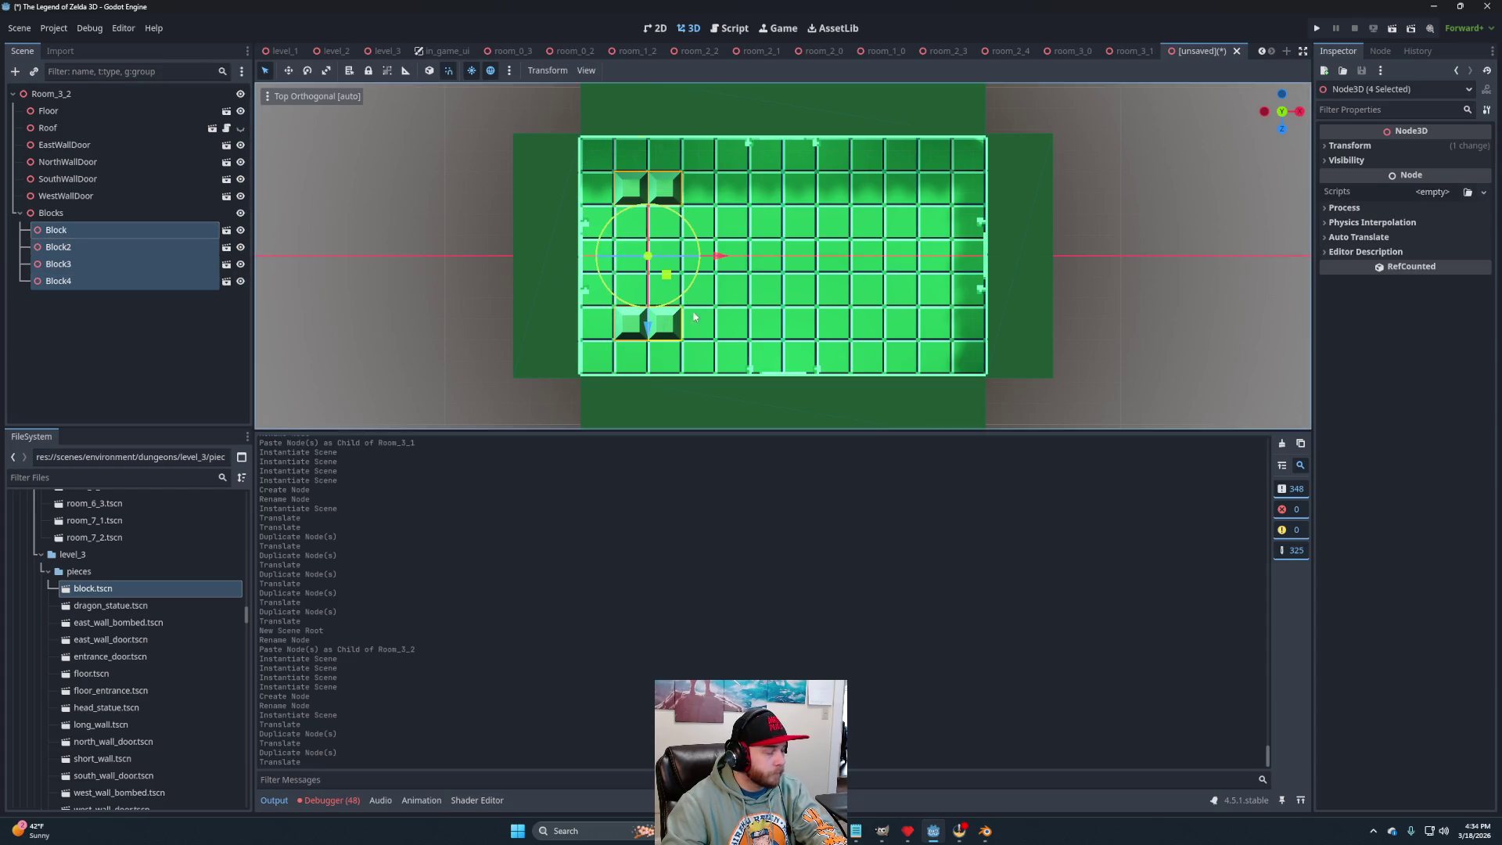
key("ctrl+d")
left_click_drag(716, 256, 788, 266)
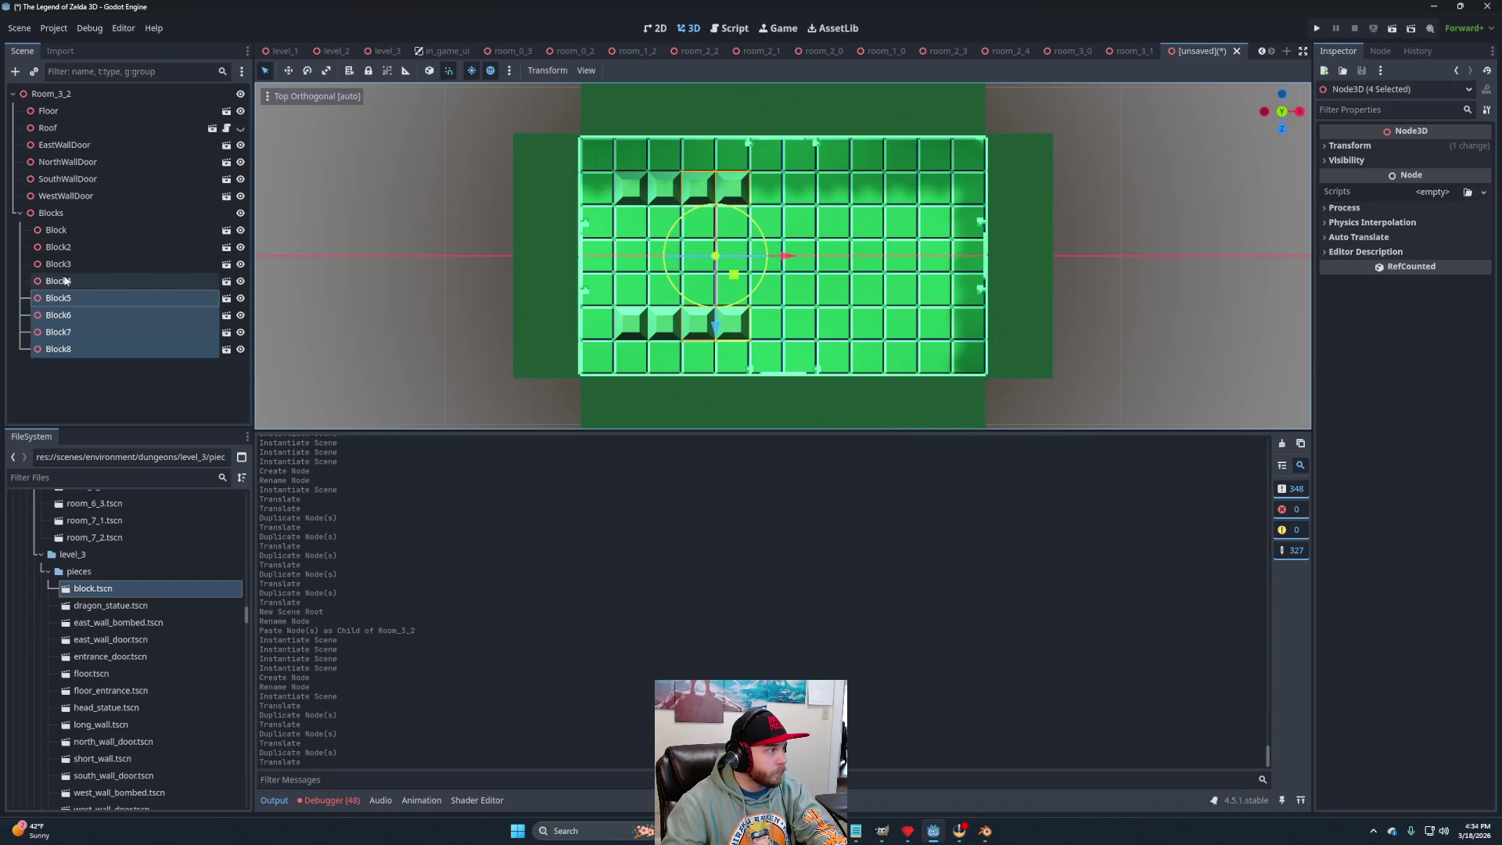
left_click(65, 232, "shift")
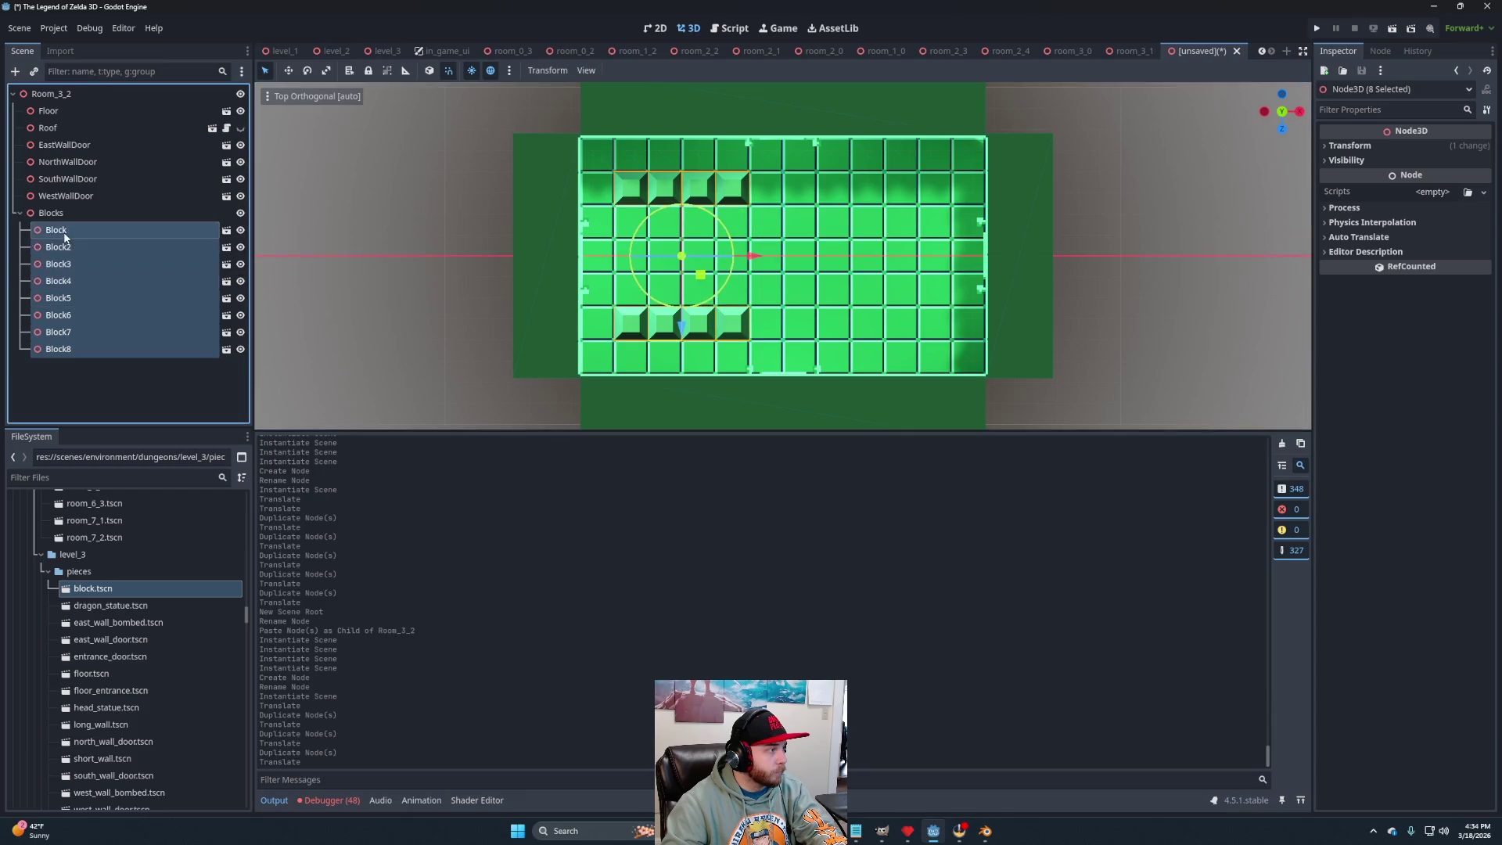
key("ctrl+d")
left_click_drag(752, 265, 890, 272)
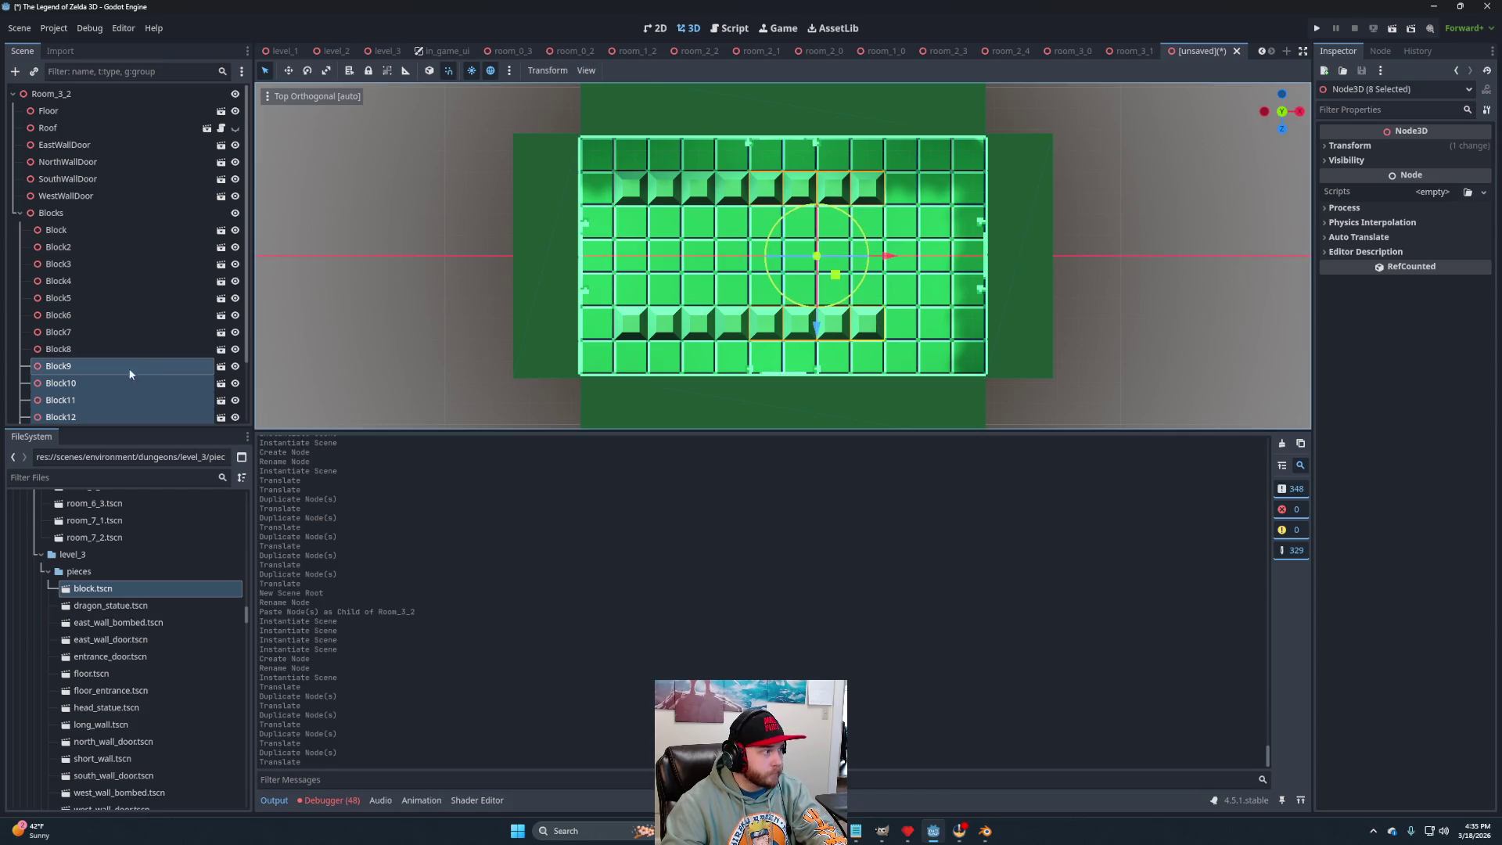
Duplicate the four end blocks to extend both rows to the floor's right edge.
scroll(134, 372, "down", 3)
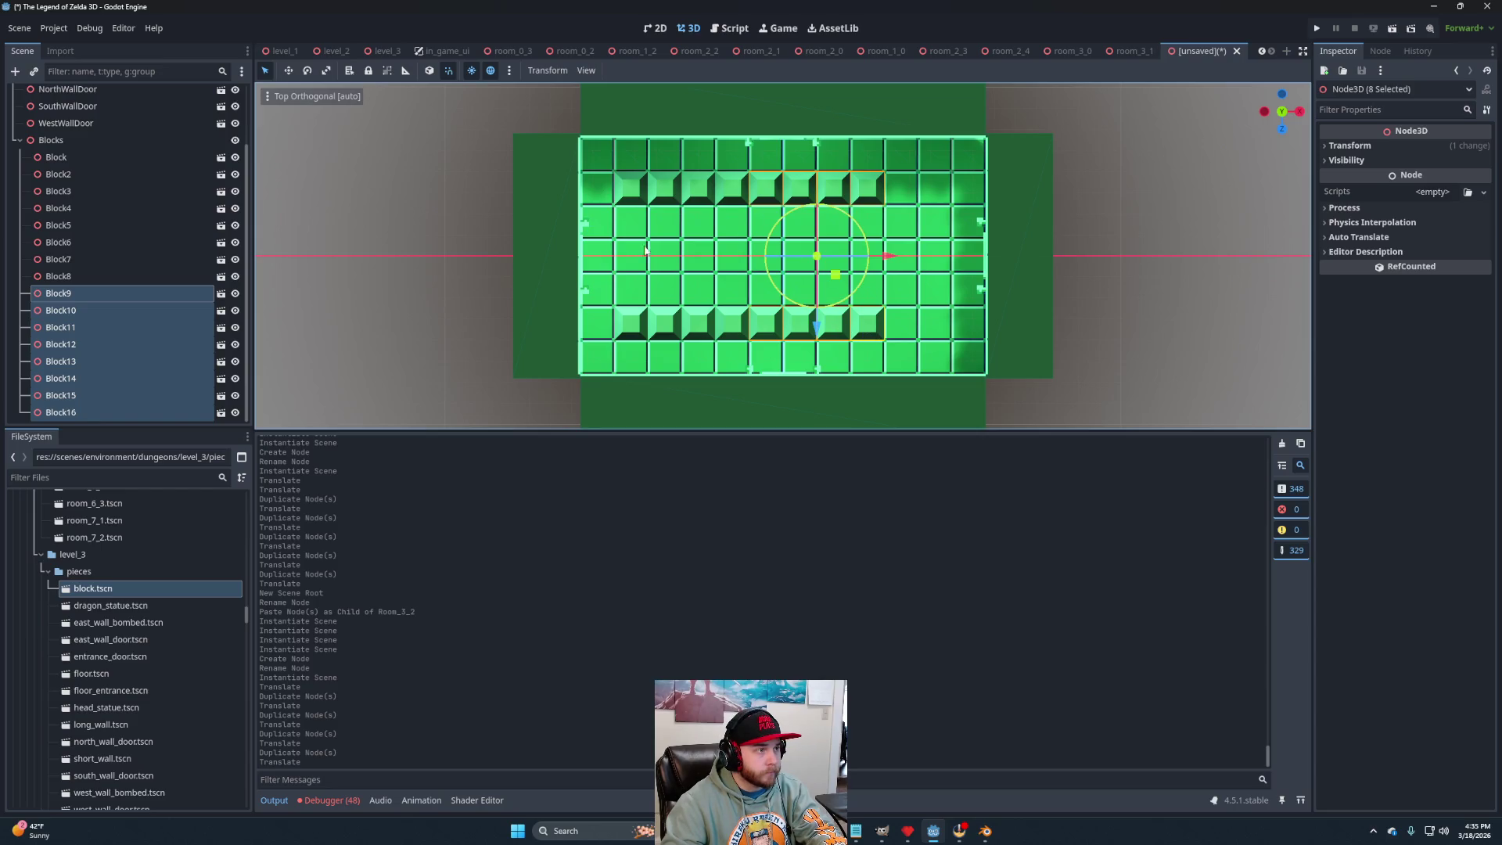
left_click(647, 332)
left_click(865, 323)
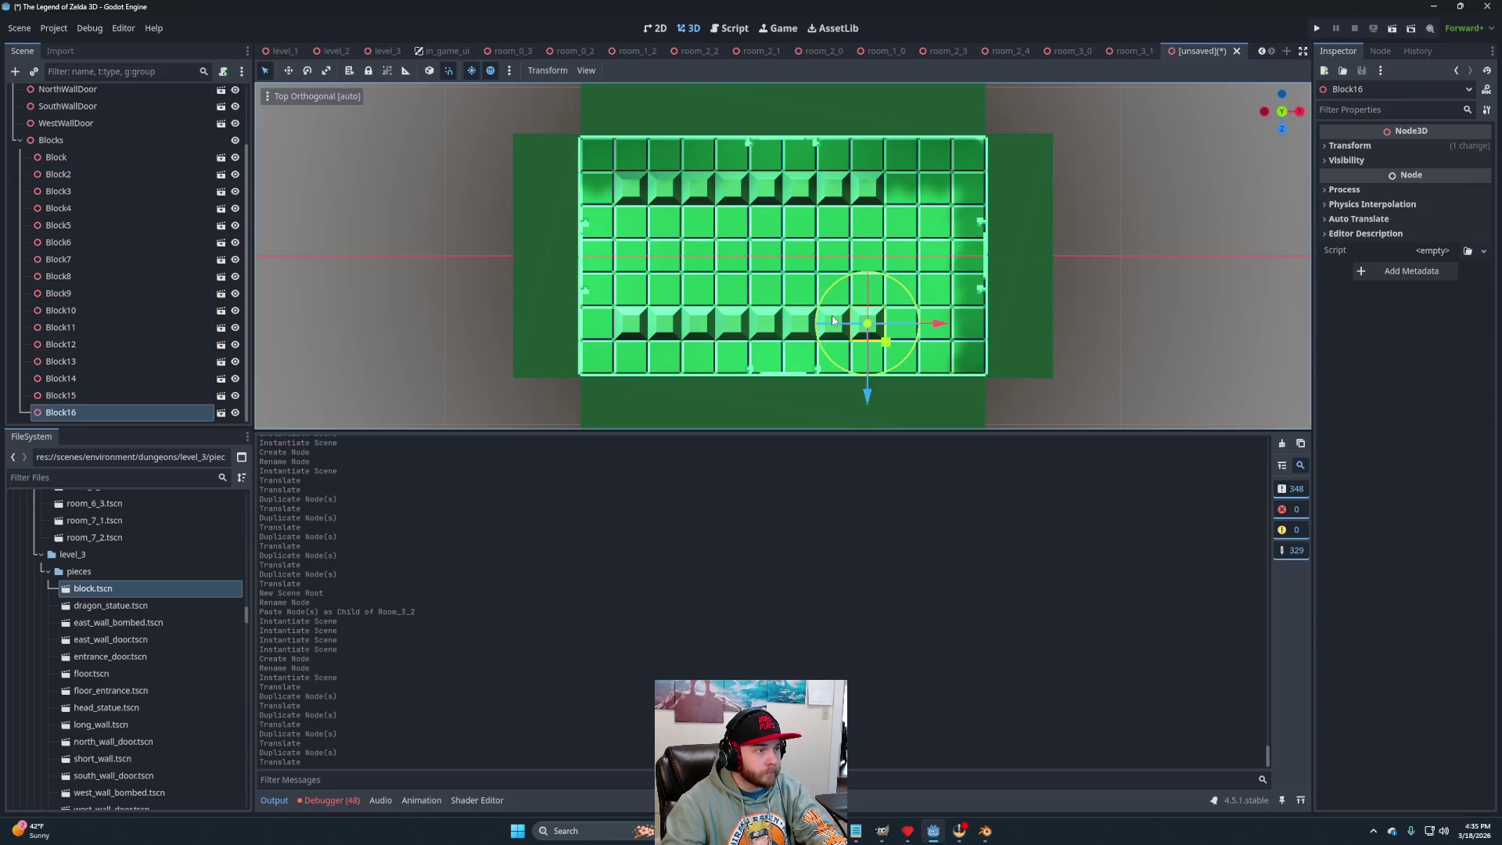
left_click(832, 323, "shift")
left_click(833, 187, "shift")
left_click(867, 186, "shift")
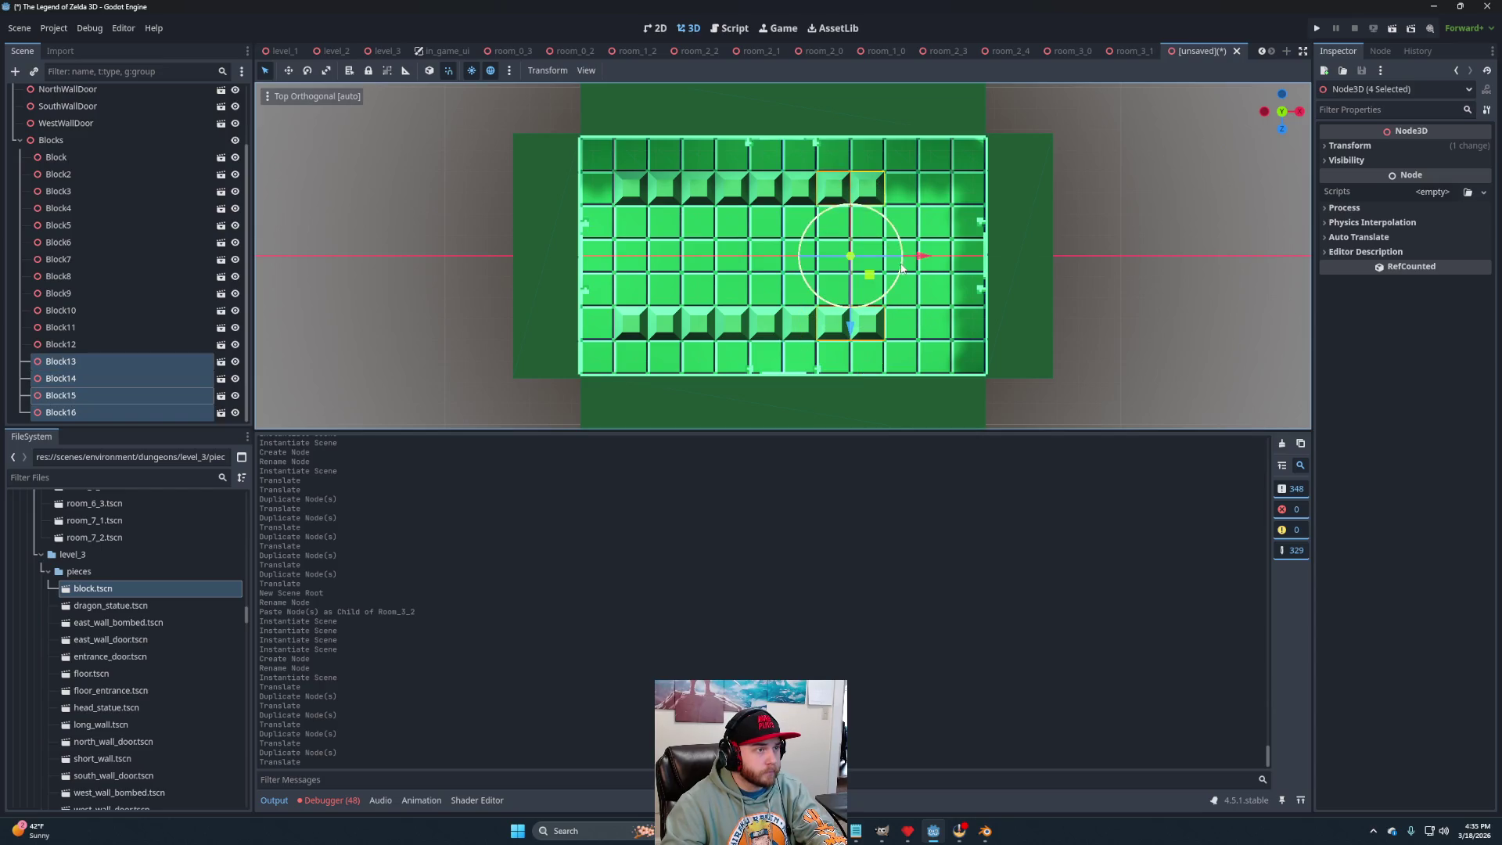
key("ctrl+d")
left_click_drag(932, 264, 994, 260)
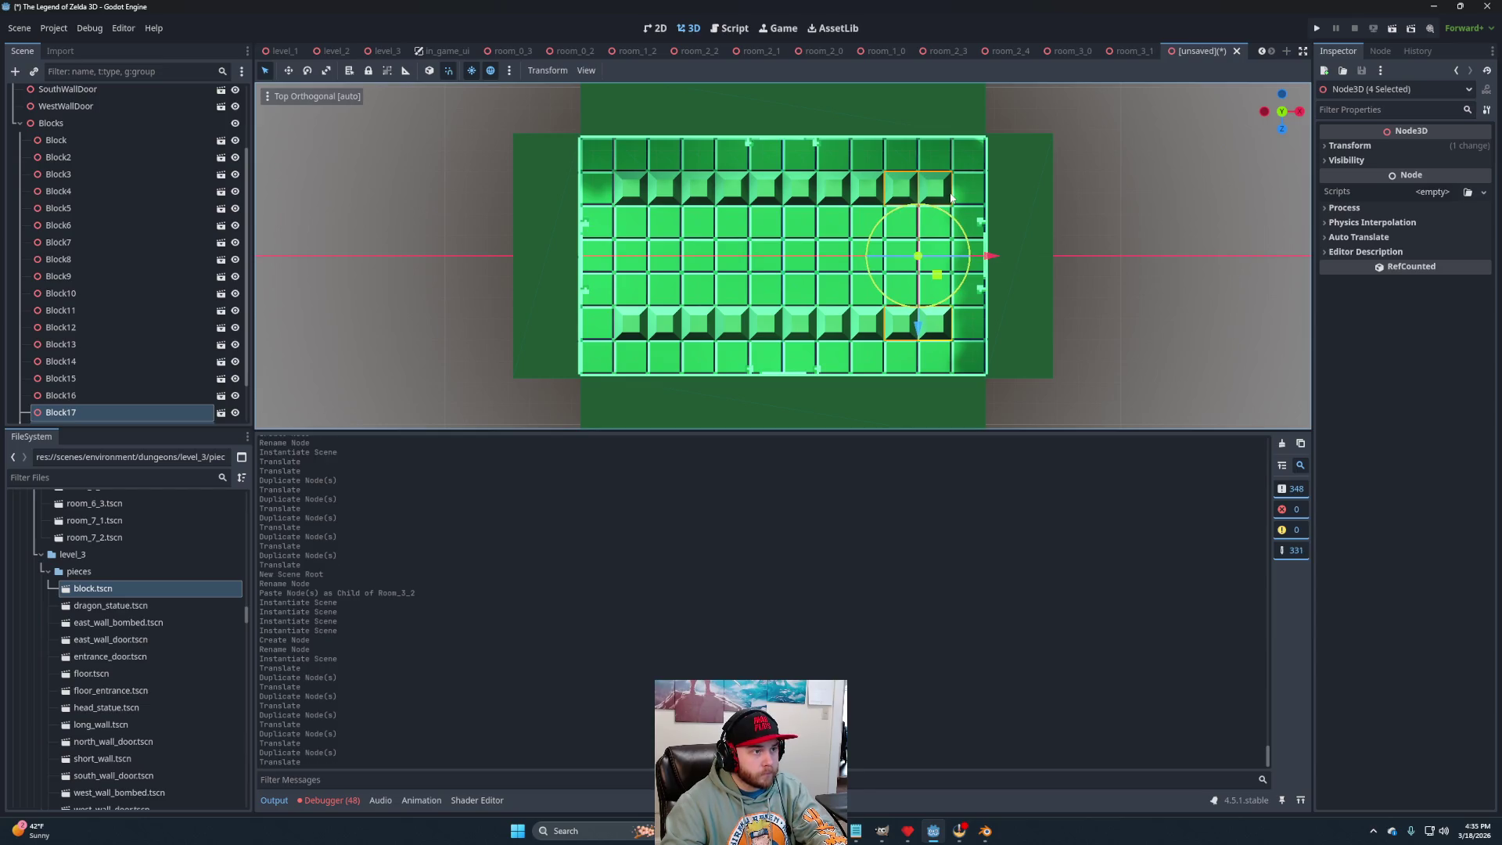
Duplicate the corner block down the right side, then view the finished room in perspective.
left_click(1052, 197)
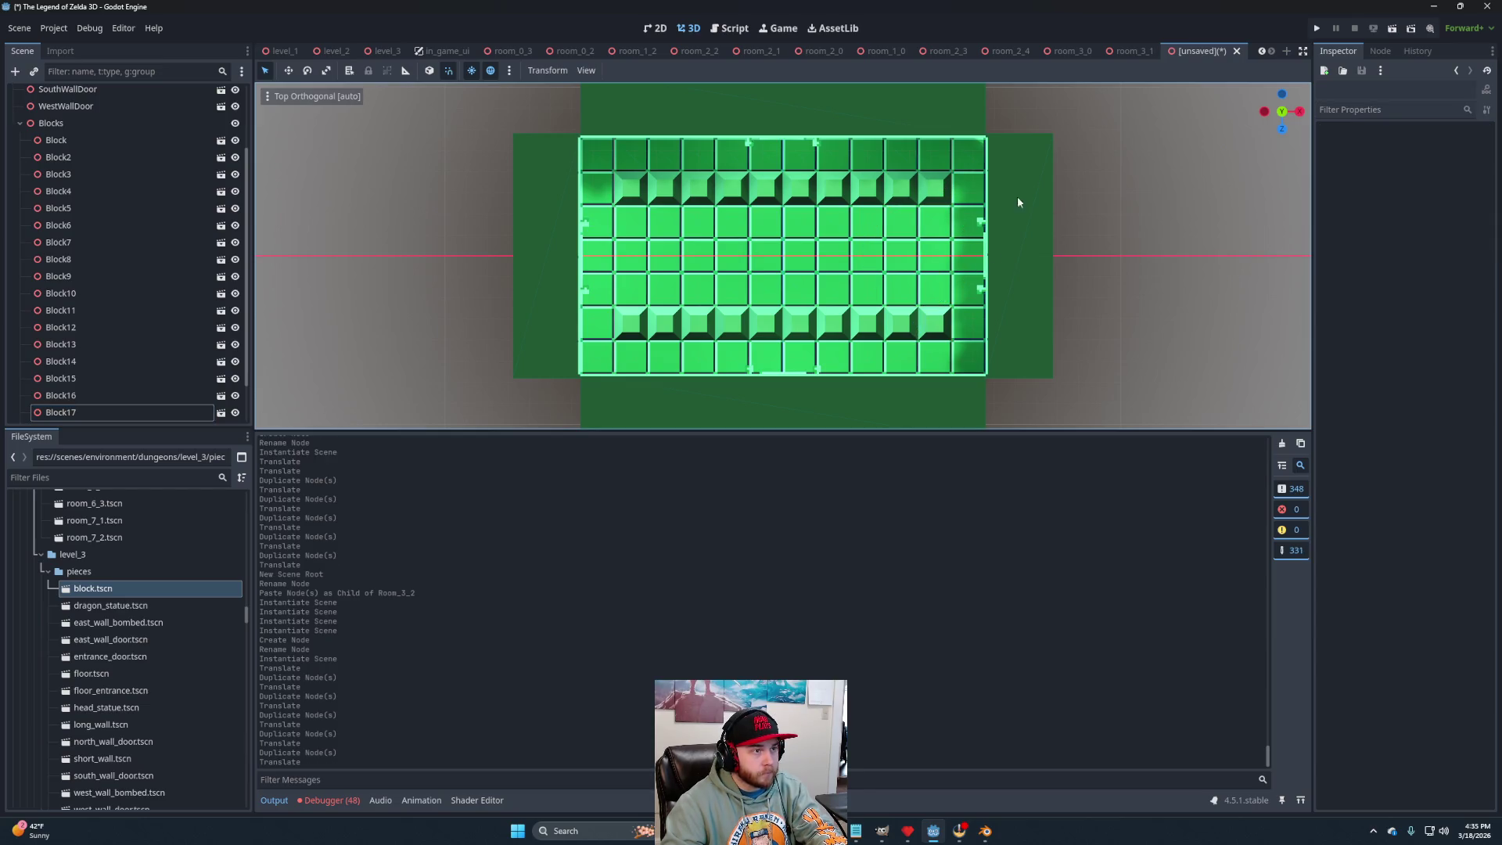
left_click(935, 188)
key("ctrl+d")
mouse_move(933, 263)
left_mouse_down()
mouse_move(943, 301)
mouse_move(1027, 332)
mouse_move(1029, 386)
left_mouse_up()
scroll(946, 269, "up", 5)
key("ctrl+d")
key("ctrl+d")
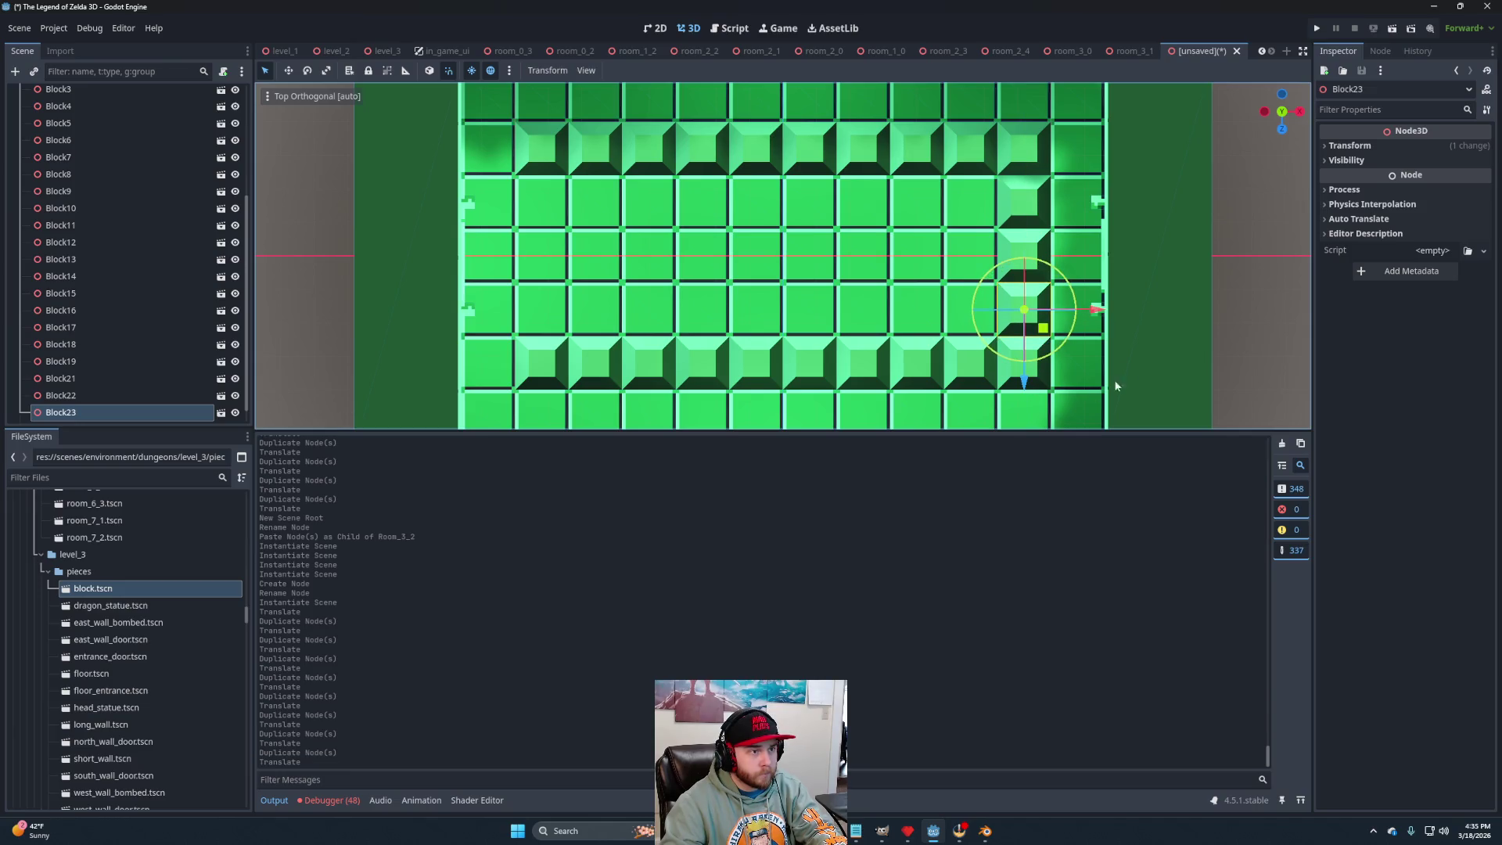
scroll(940, 338, "down", 5)
left_click(1077, 288)
left_click_drag(1077, 287, 898, 236)
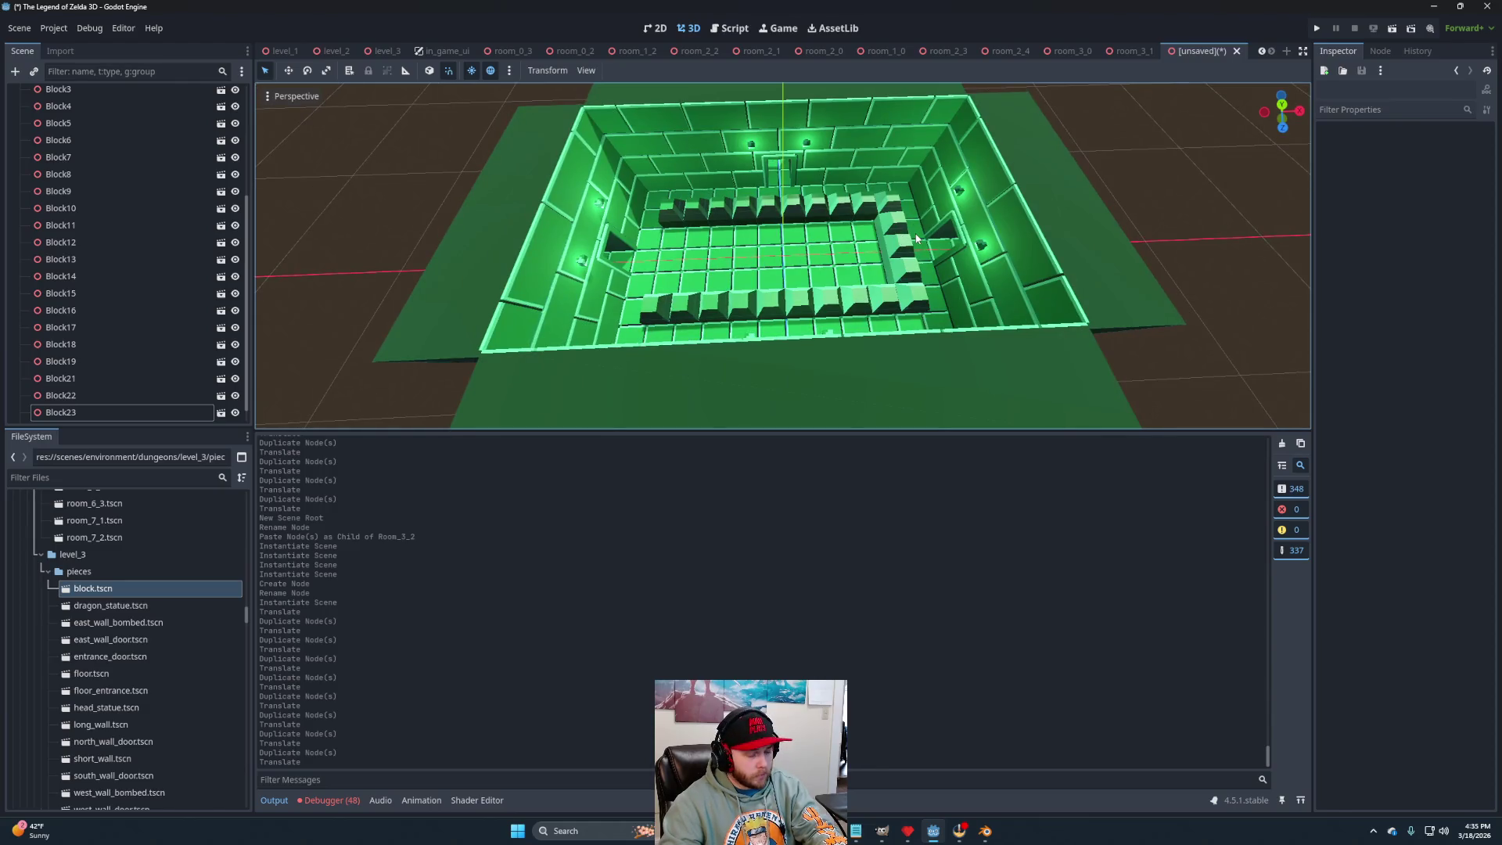
scroll(10, 217, "up", 5)
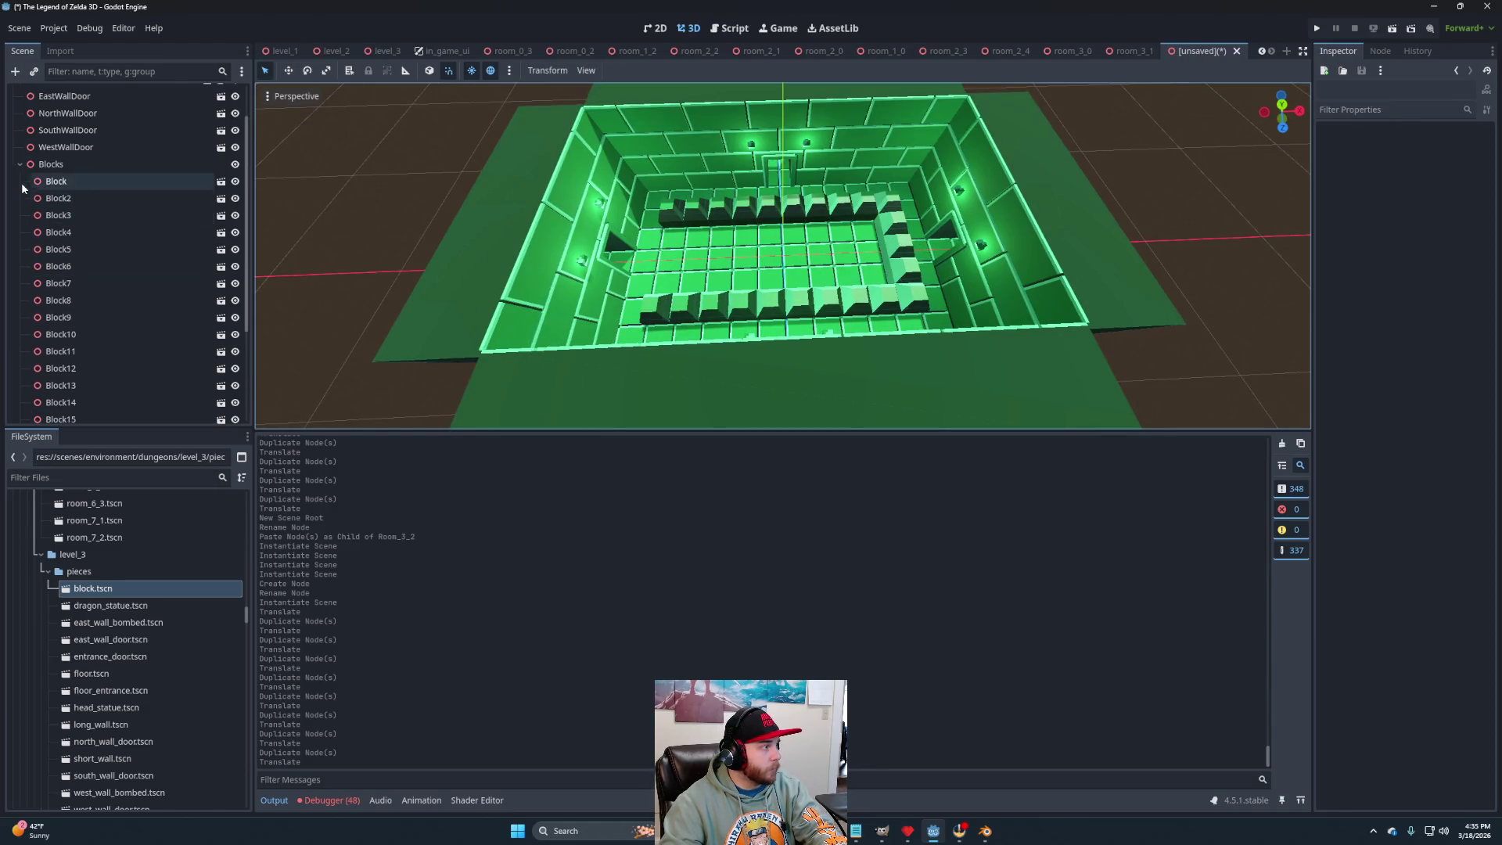
Save the room as room_3_2.tscn and start a new scene with a 3D root.
left_click(24, 193)
key("ctrl+s")
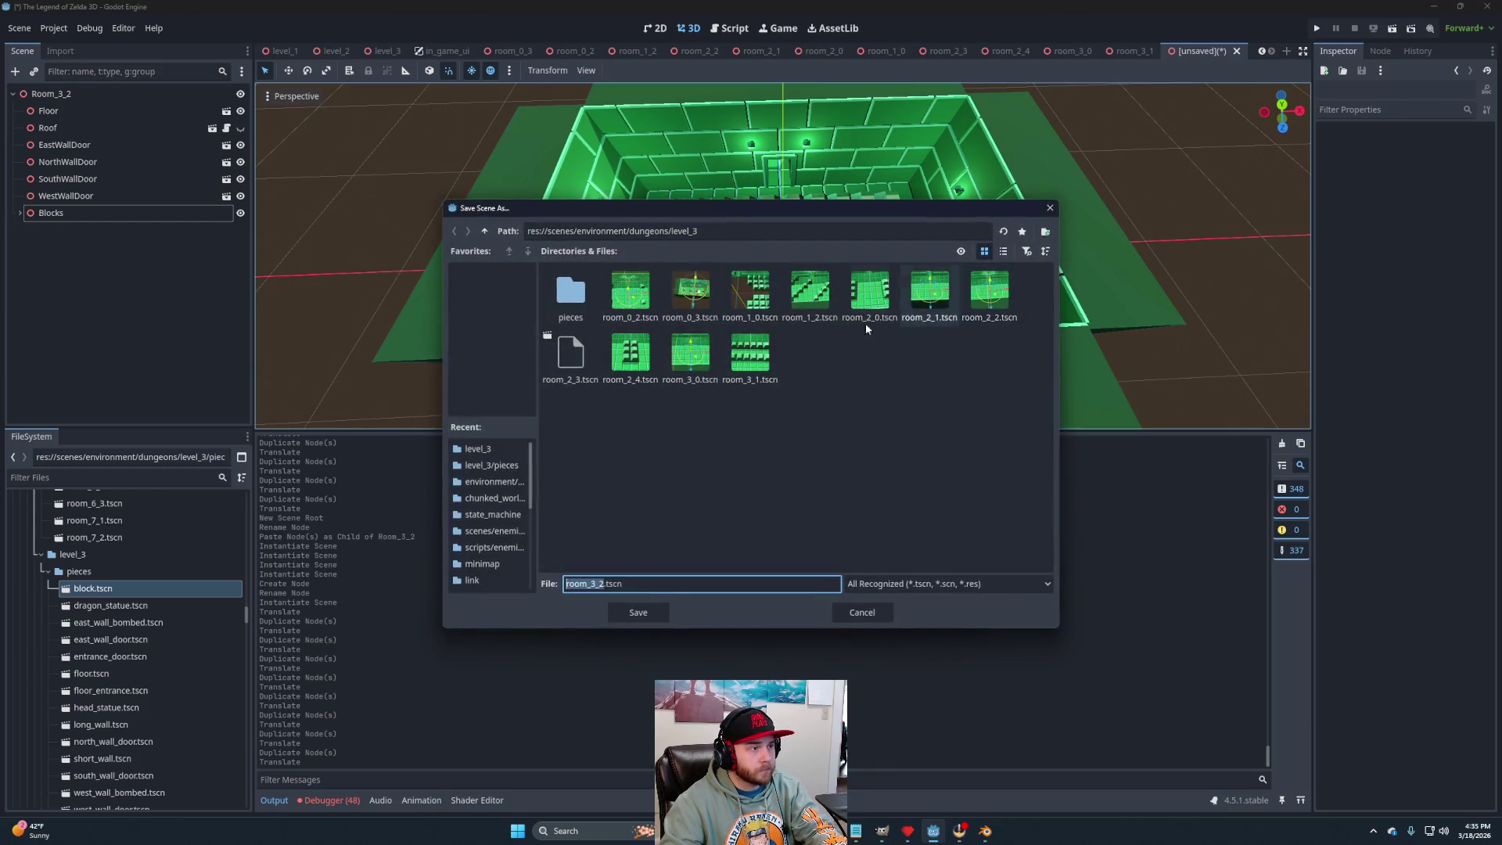
left_click(649, 613)
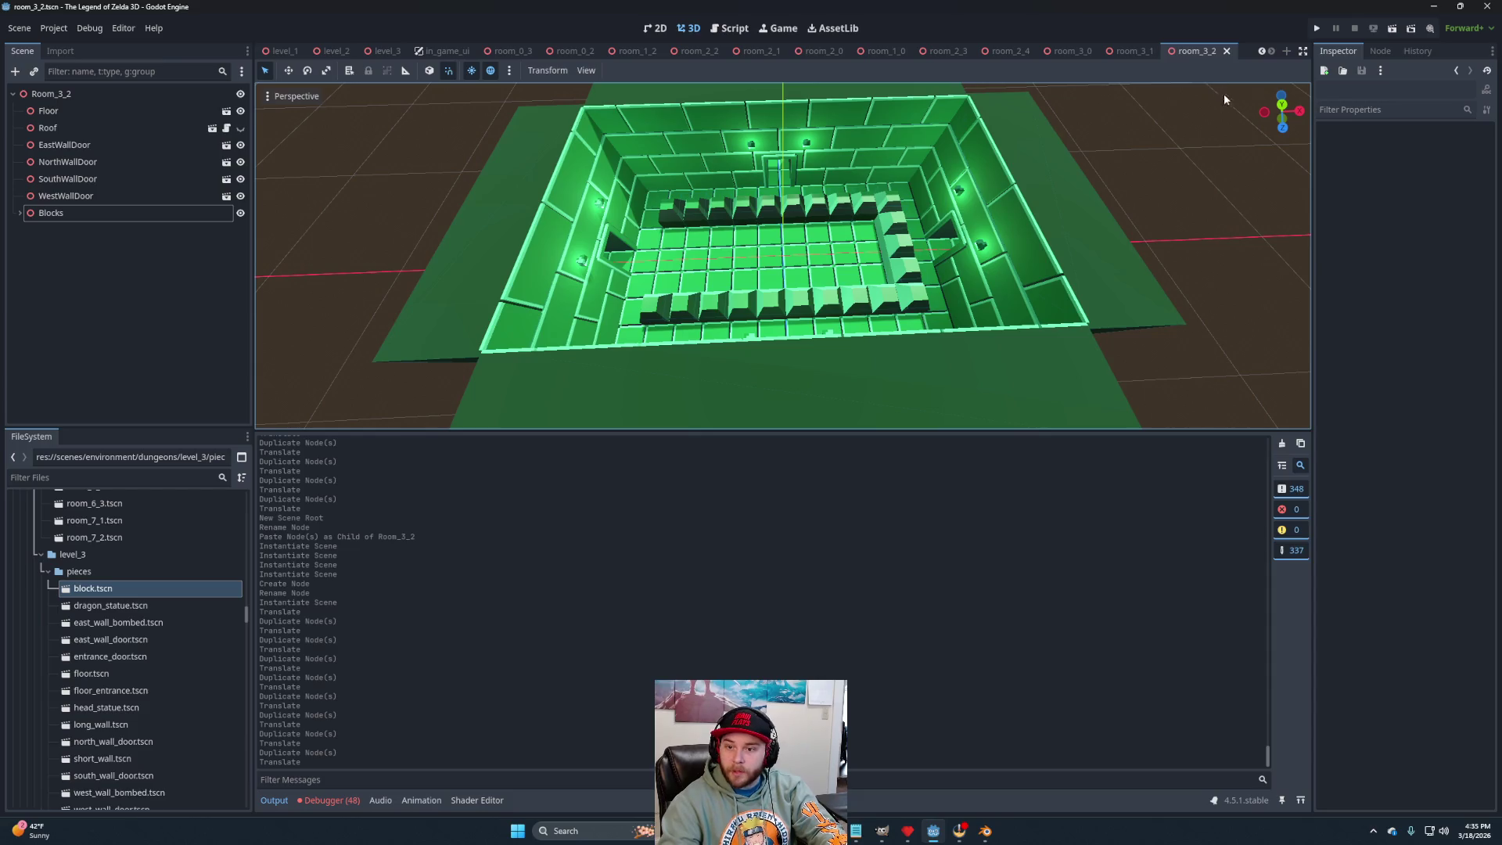
left_click(1285, 52)
left_click(107, 134)
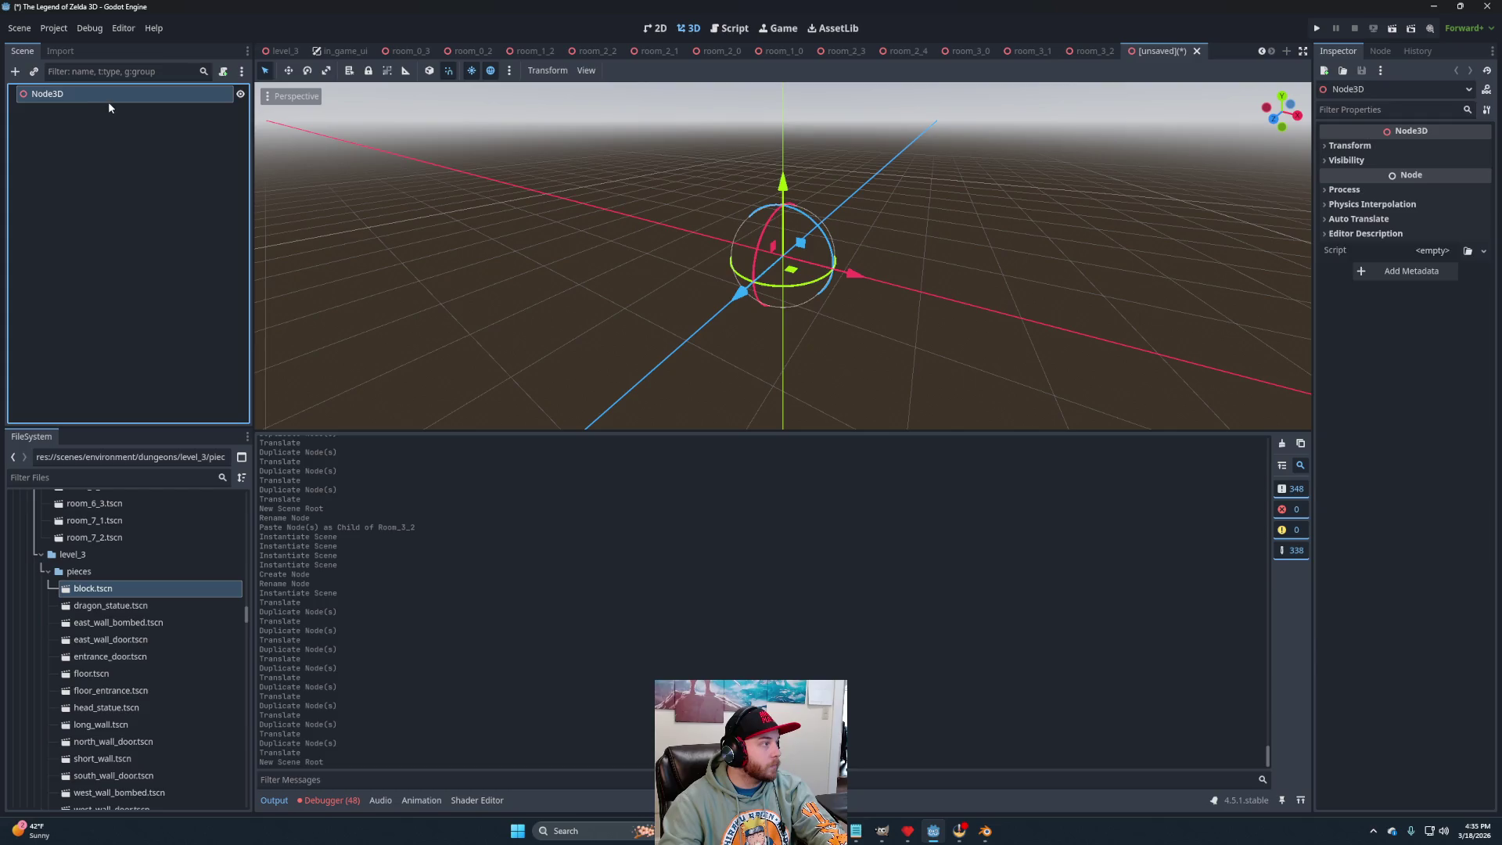
Rename the root to Room_3_3 and paste Floor and Roof into it.
double_click(109, 101)
type("Room_3_3")
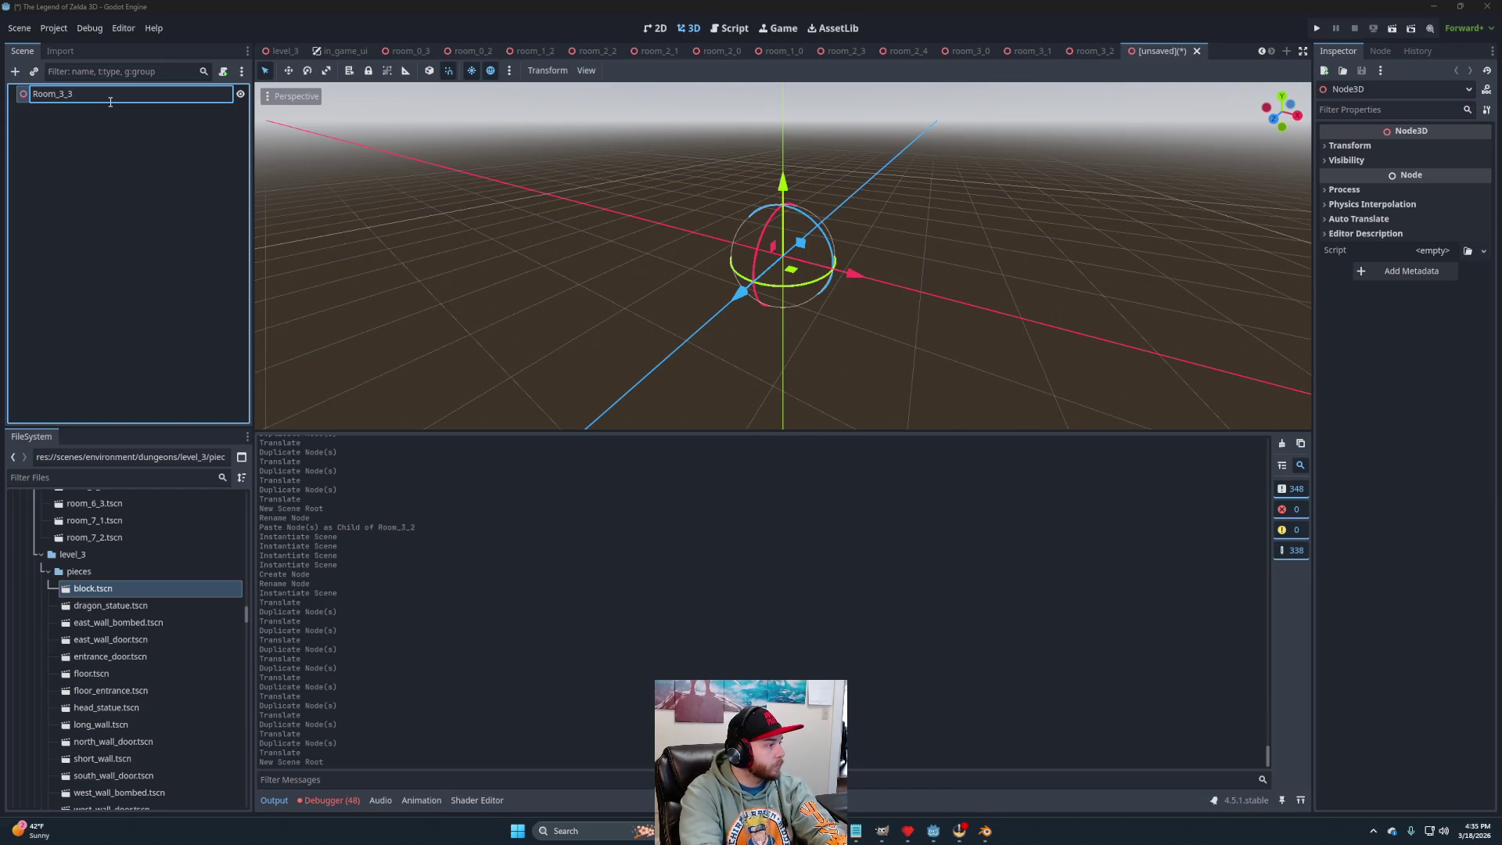
key("Return")
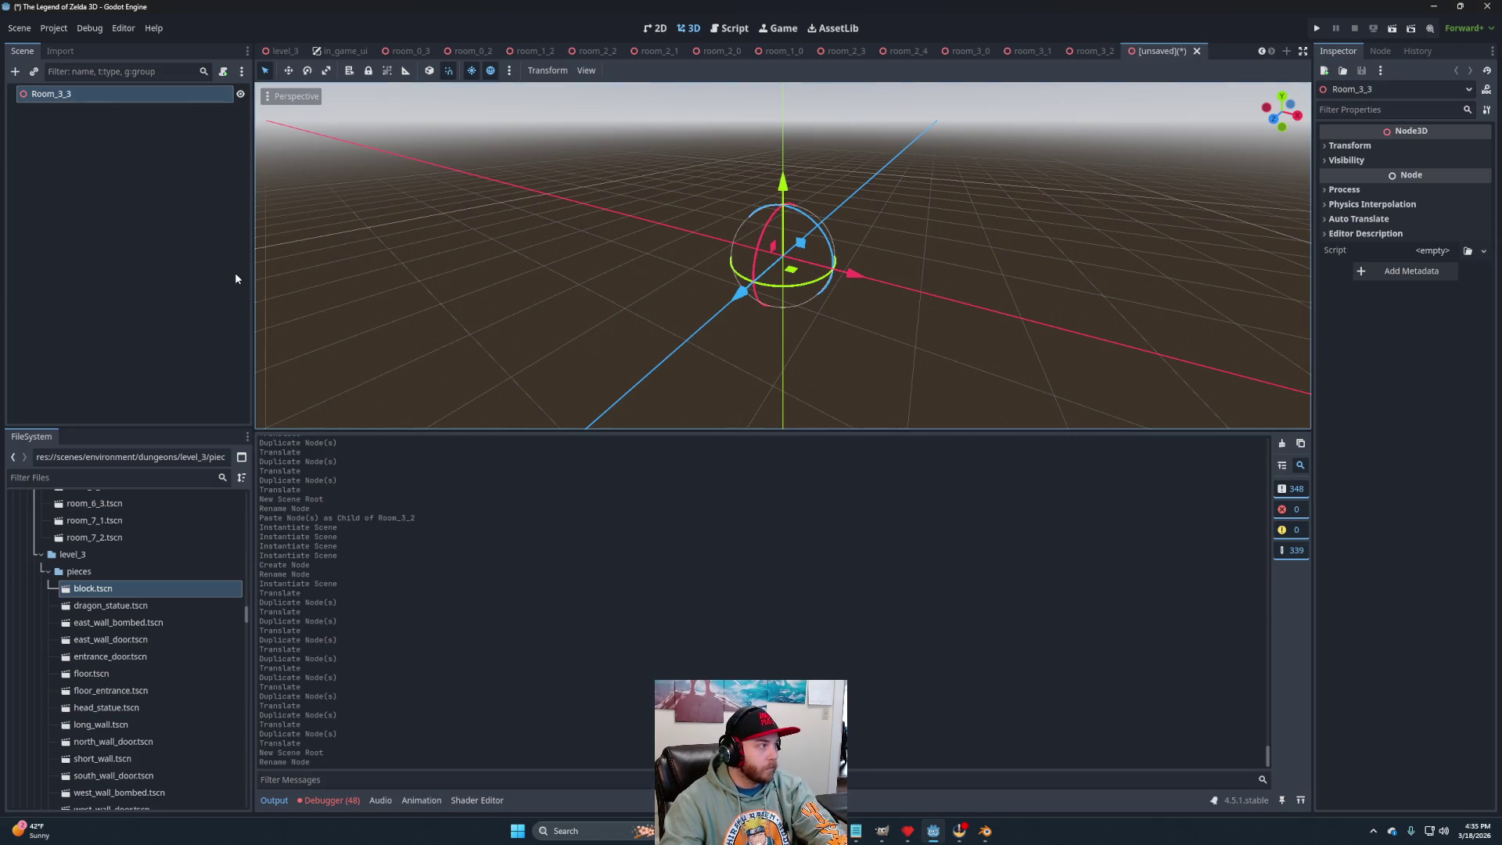
key("ctrl+v")
Add a long wall, west and south door walls, and the bombed east wall.
scroll(805, 255, "down", 5)
left_click_drag(806, 255, 774, 227)
scroll(775, 227, "down", 4)
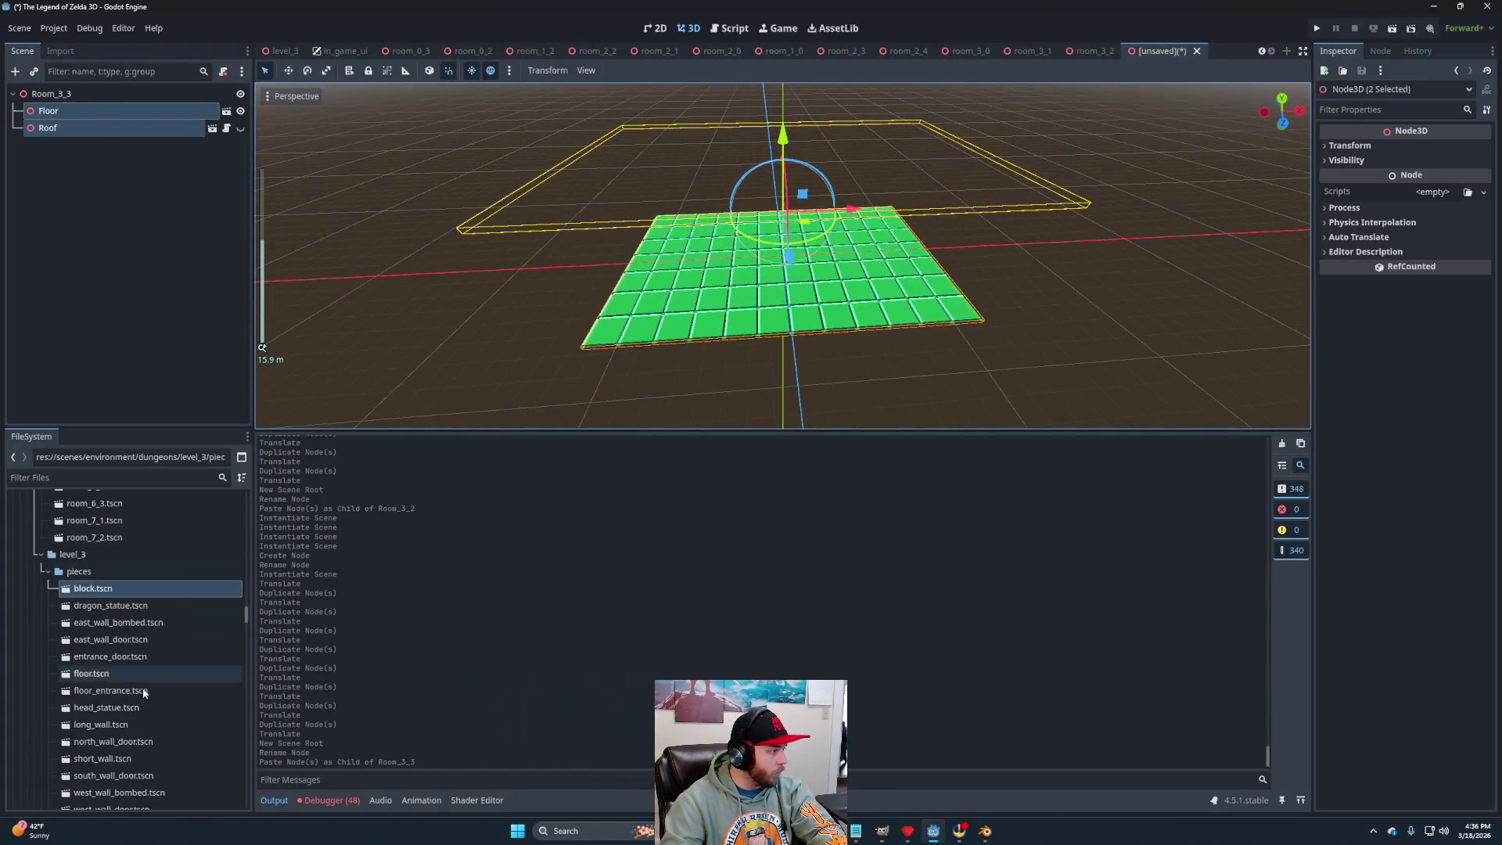
left_click_drag(100, 724, 61, 127)
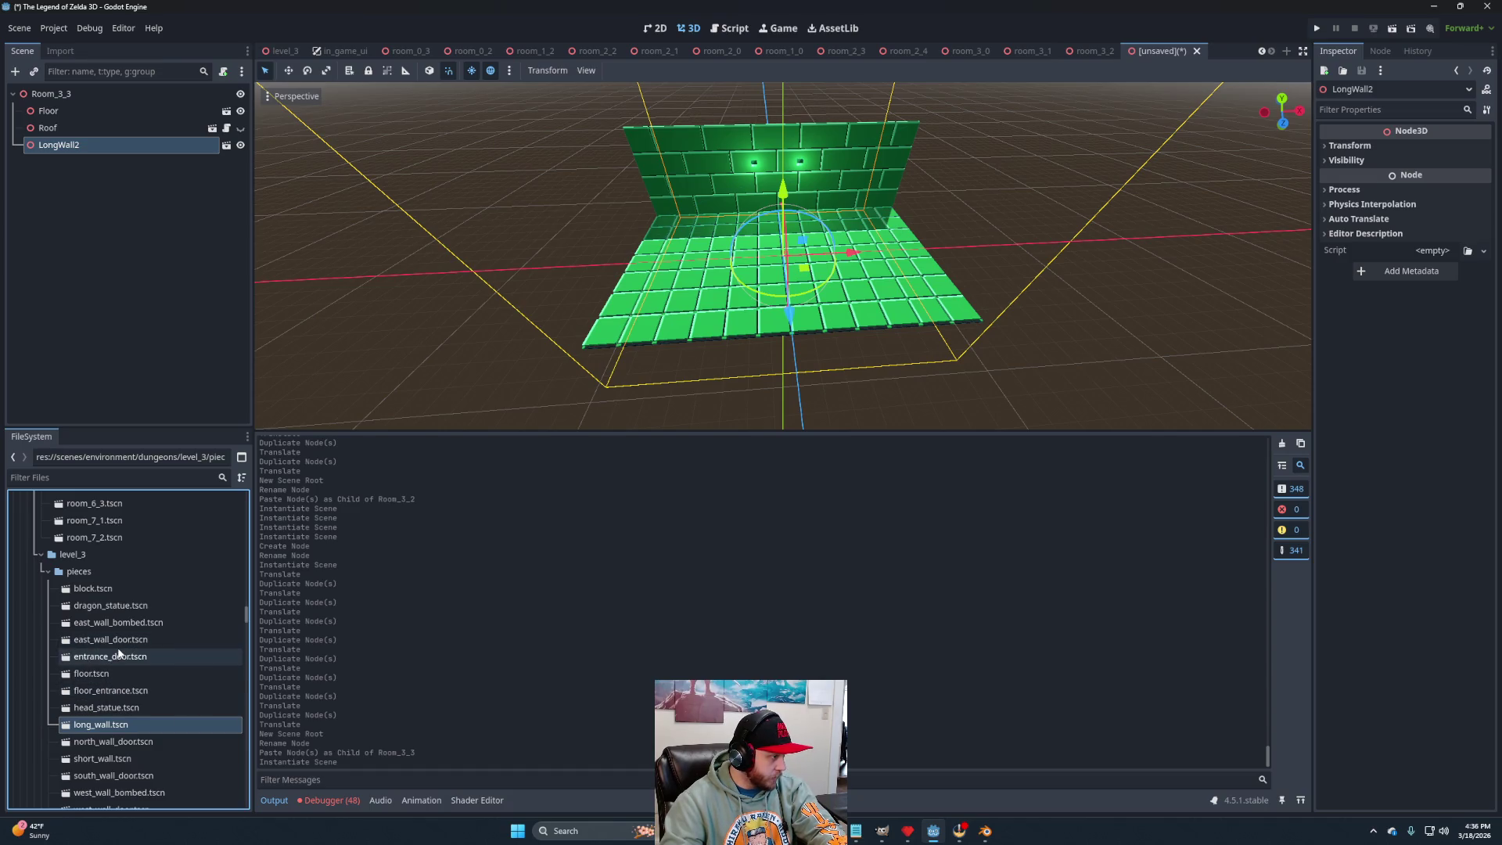
scroll(131, 744, "down", 5)
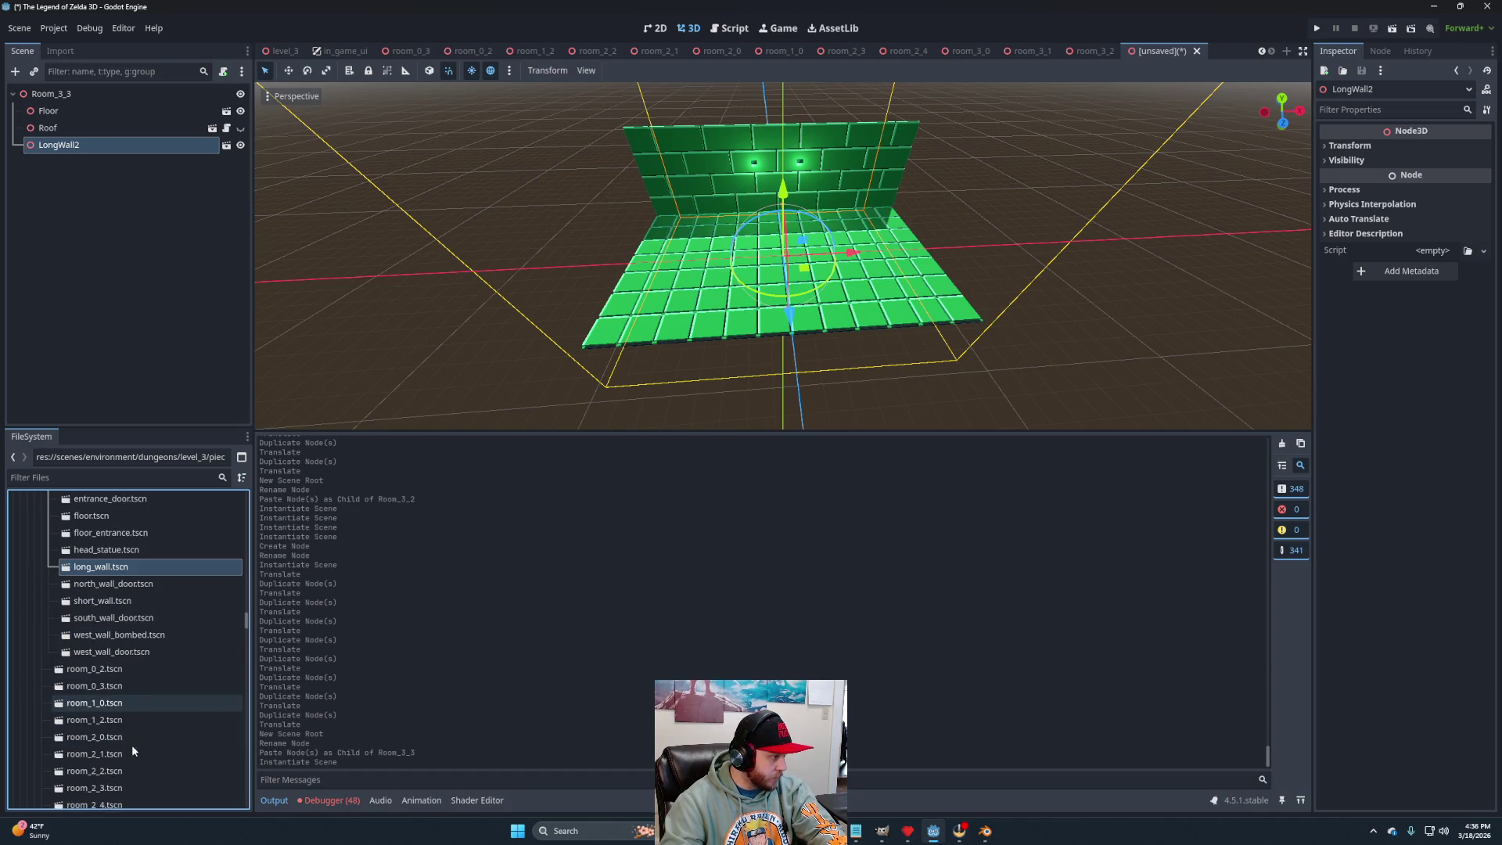
mouse_move(109, 652)
left_mouse_down()
mouse_move(89, 126)
mouse_move(74, 98)
left_mouse_up()
left_click_drag(111, 626, 74, 97)
scroll(131, 564, "up", 2)
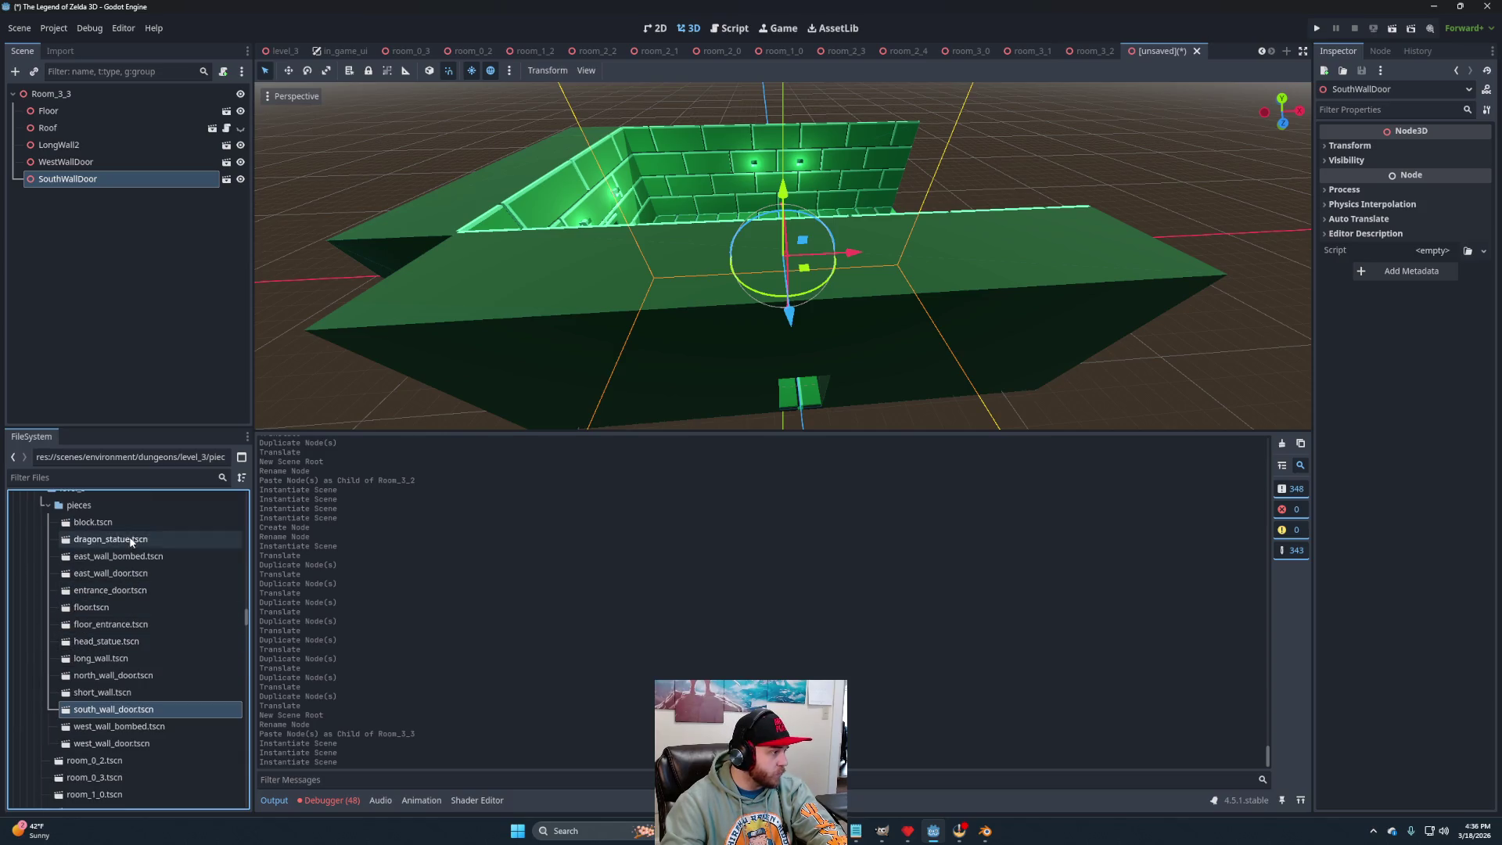
mouse_move(129, 557)
left_mouse_down()
mouse_move(96, 118)
mouse_move(77, 96)
left_mouse_up()
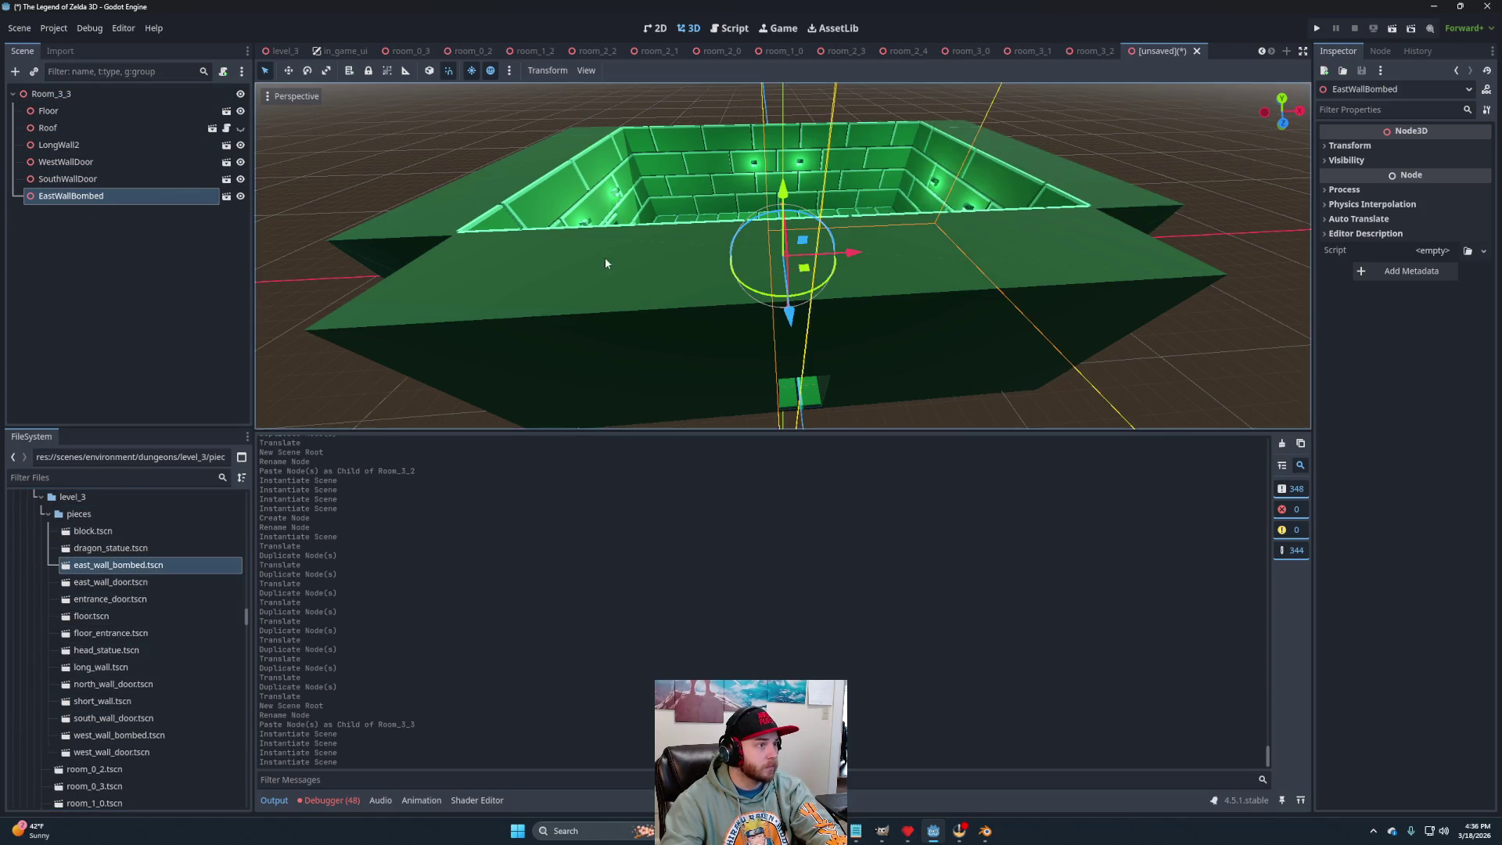
Check the room from above and save it as room_3_3.tscn.
scroll(604, 266, "down", 3)
left_click_drag(604, 273, 632, 313)
scroll(644, 364, "up", 3)
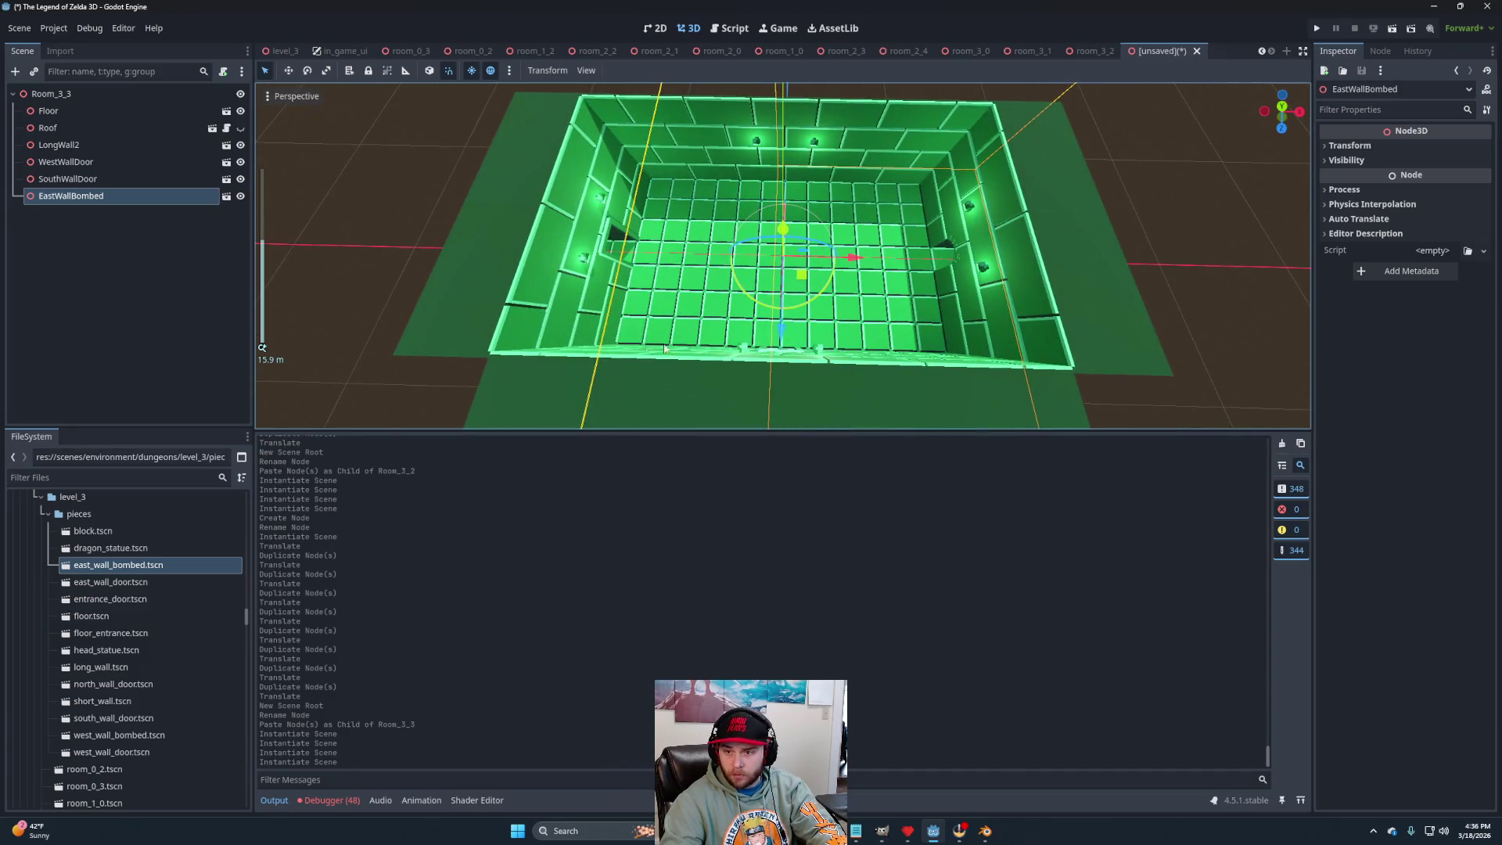
mouse_move(702, 348)
left_mouse_down()
mouse_move(694, 308)
mouse_move(733, 293)
left_mouse_up()
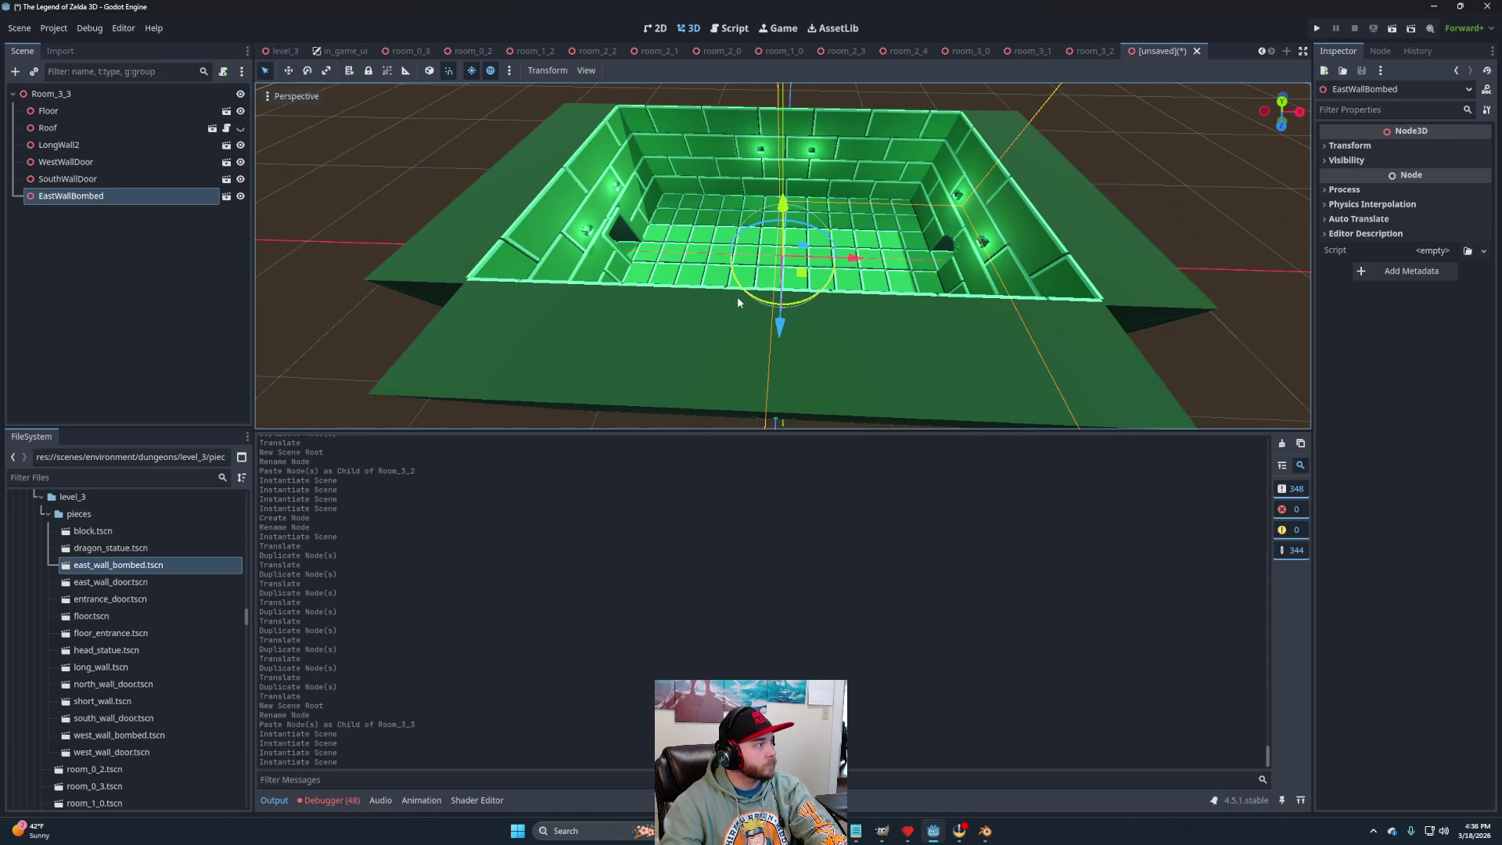
key("ctrl+s")
left_click(638, 612)
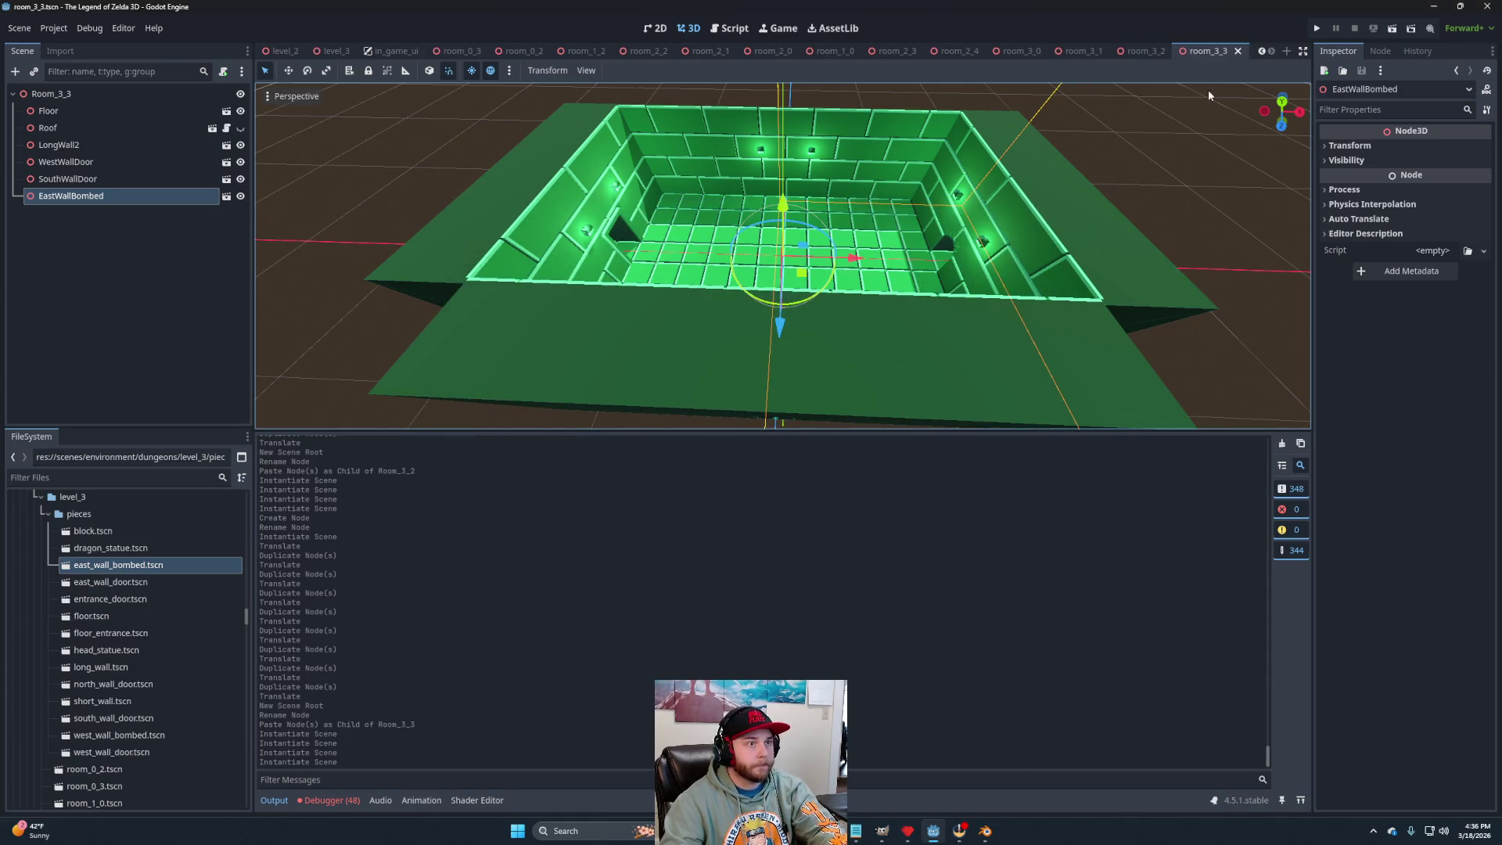
left_click(1286, 50)
Create a 3D scene with root Room_3_4 and paste Floor and Roof beneath it.
left_click(168, 135)
double_click(135, 97)
type("Room_3_4")
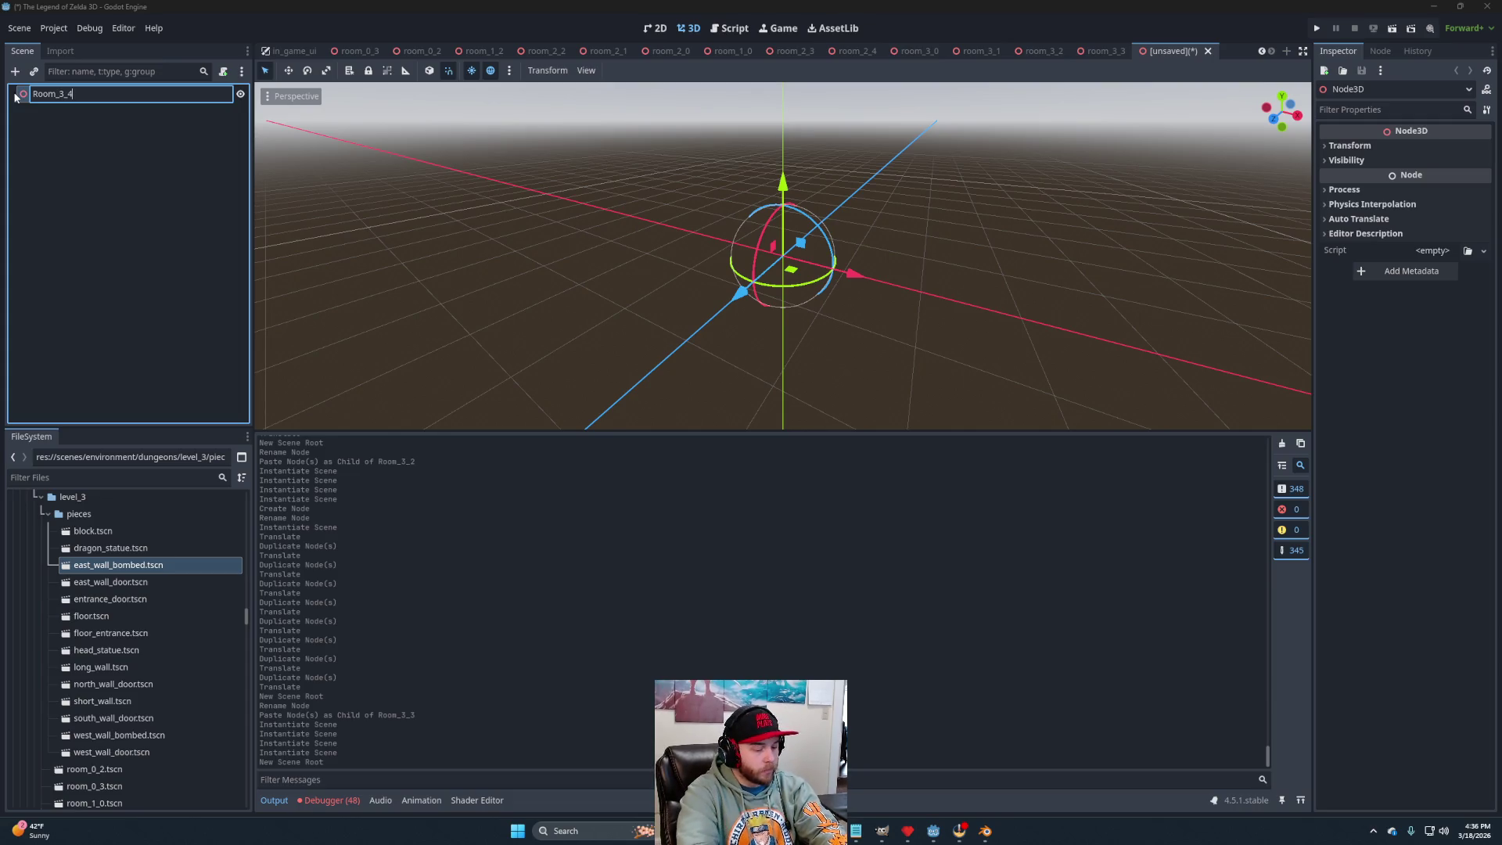
key("Return")
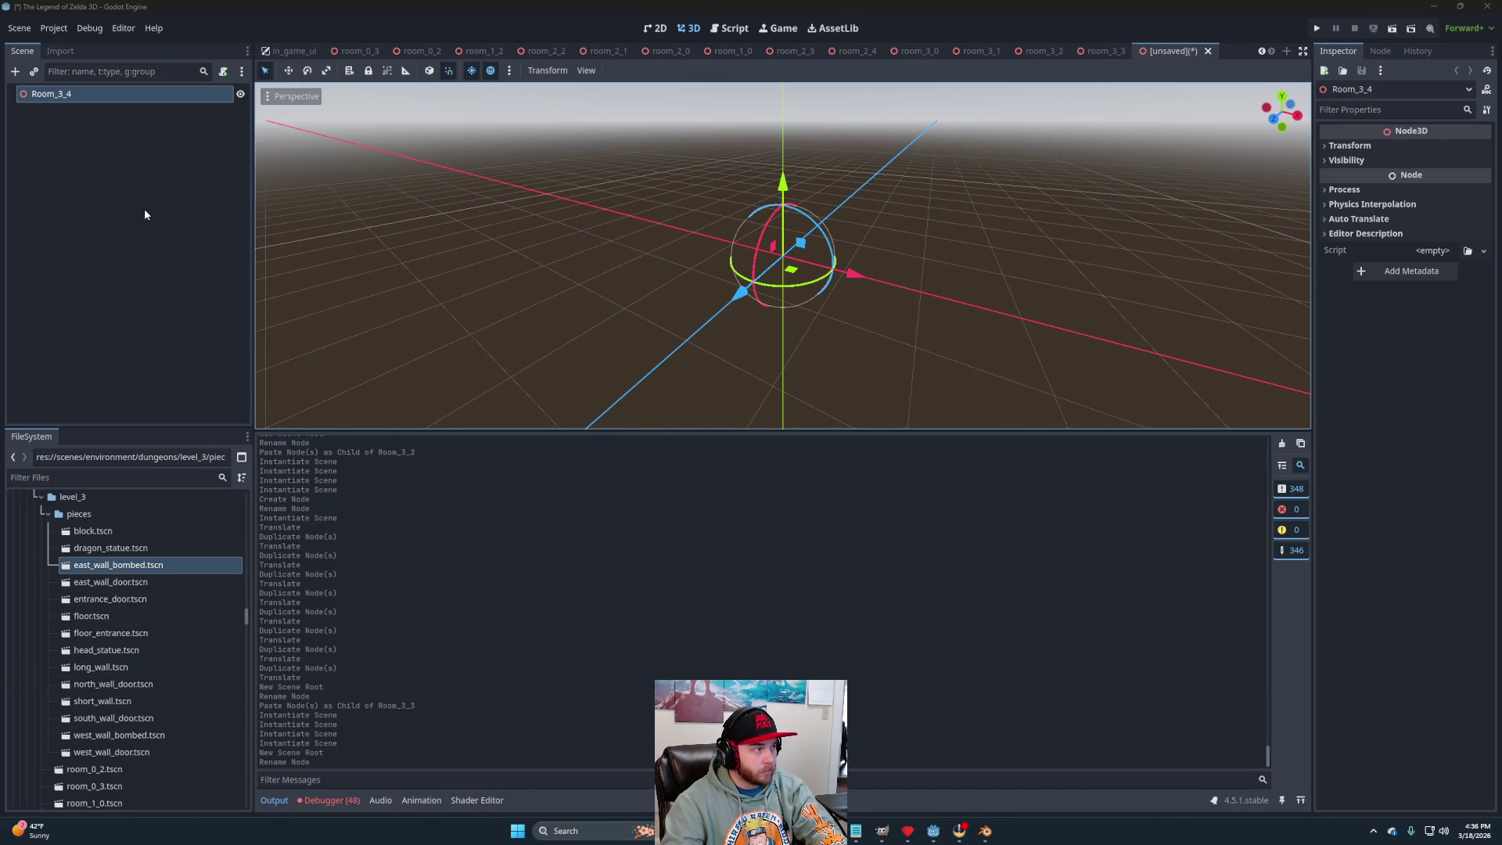
left_click(153, 185)
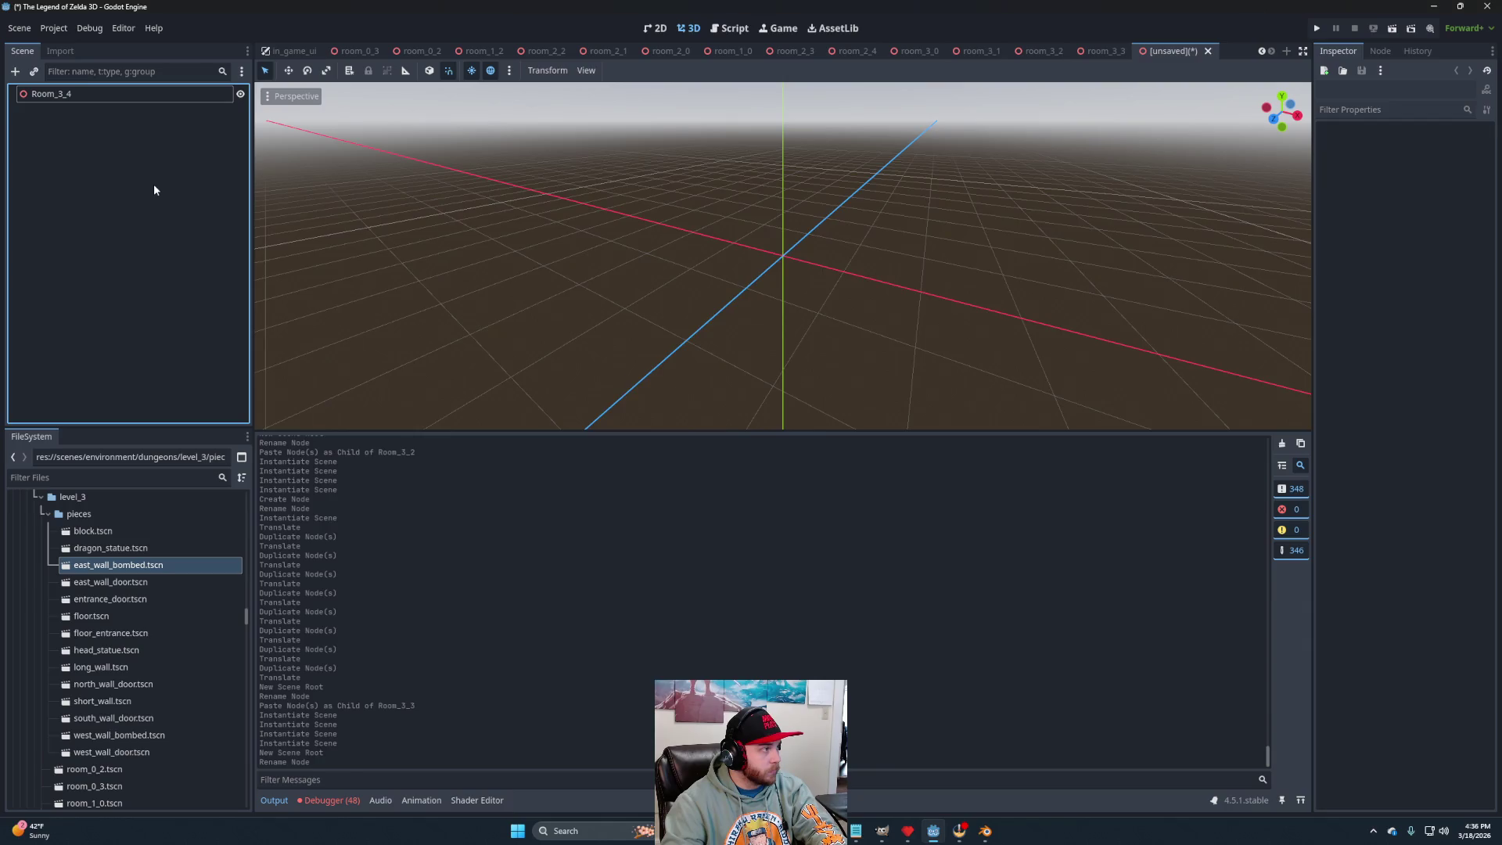
key("ctrl+v")
double_click(87, 112)
Delete the Floor node from Room_3_4.
key("Escape")
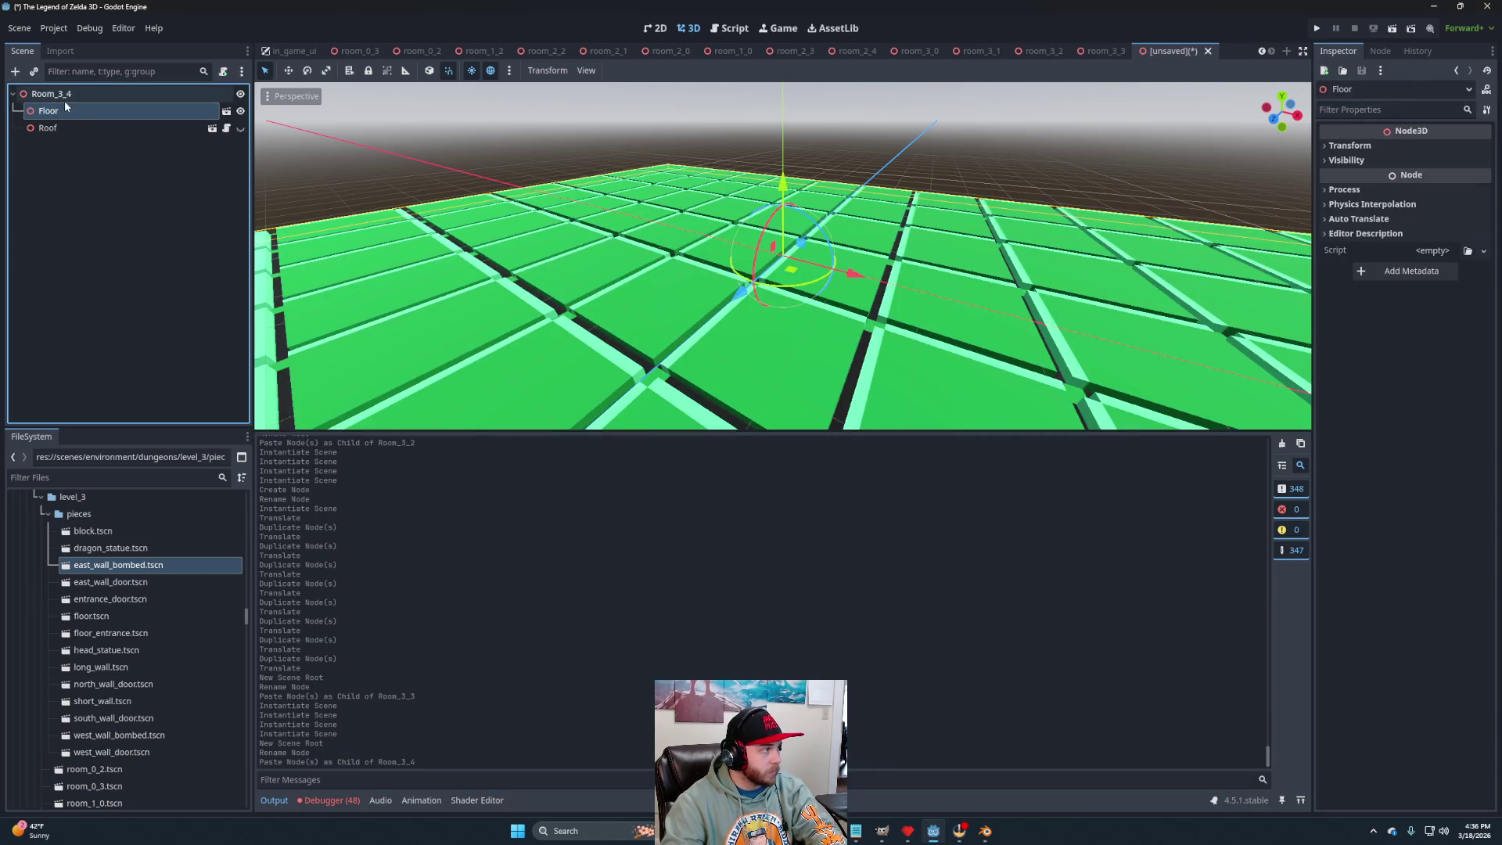
key("Delete")
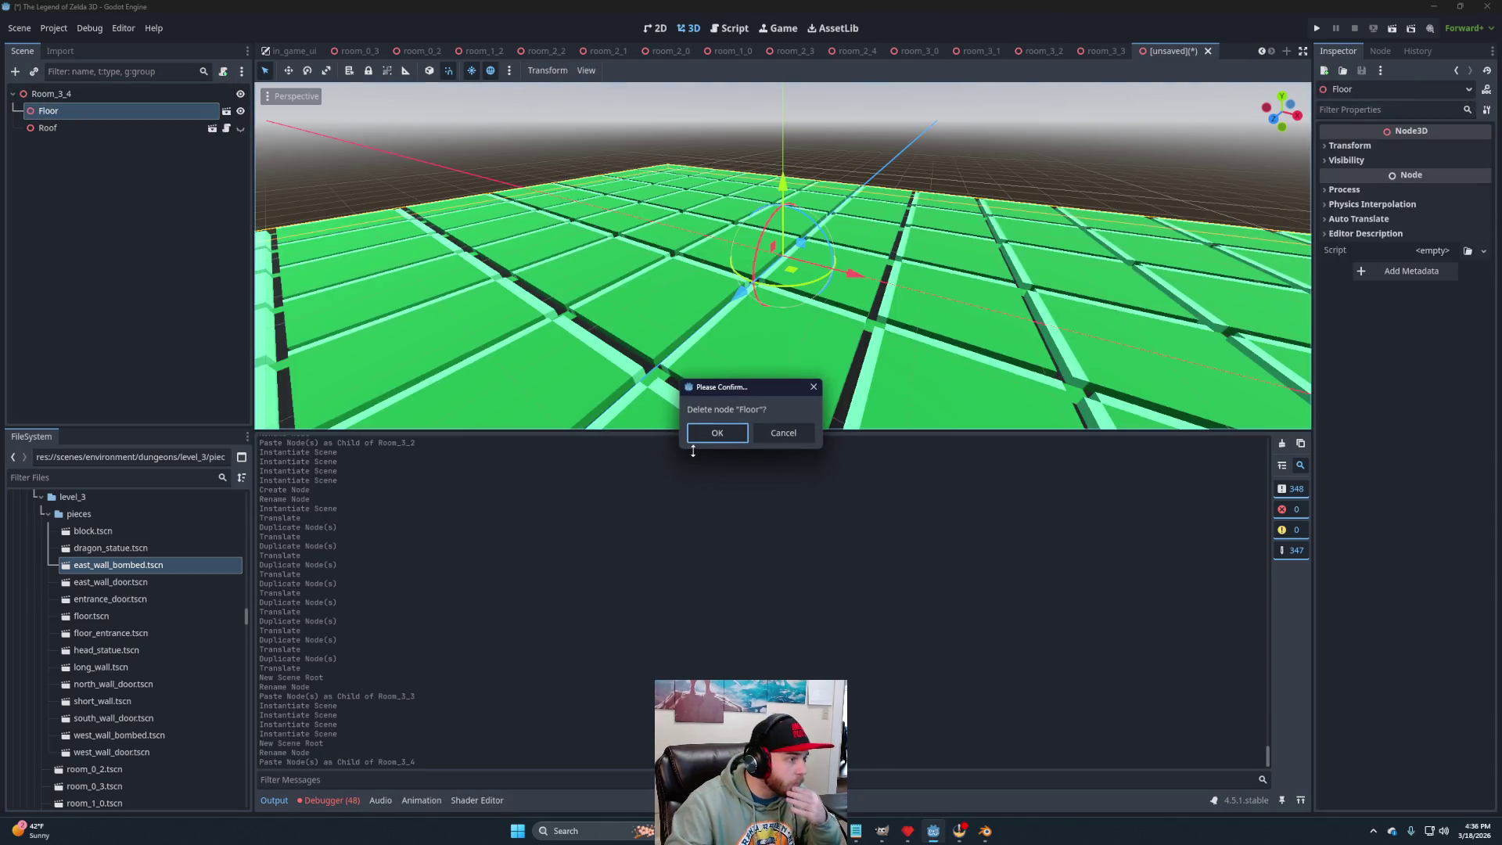
left_click(728, 438)
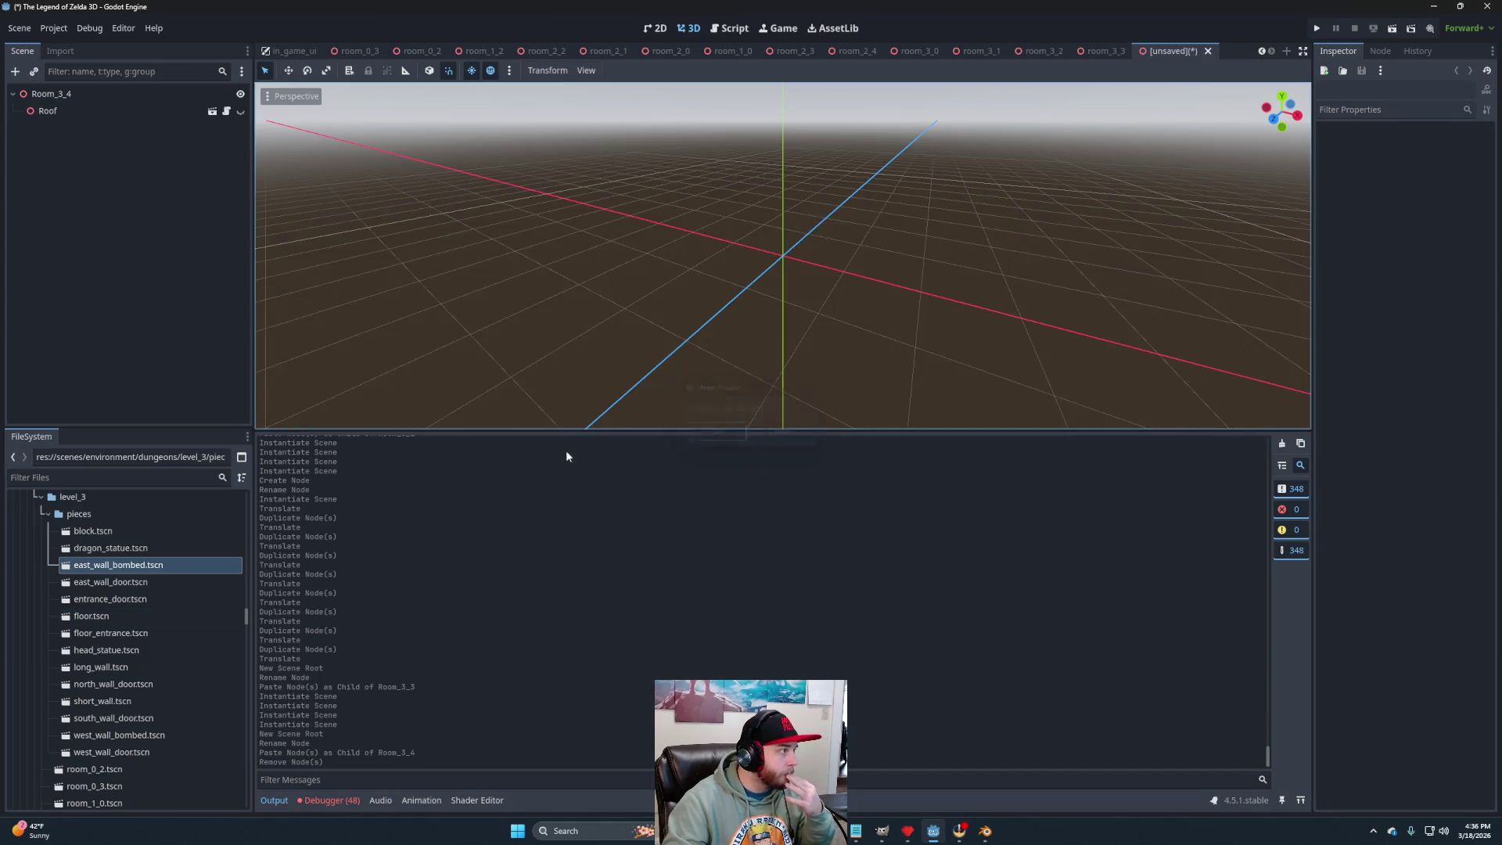
Find floor_sand.tscn in general_pieces and add it to Room_3_4.
scroll(123, 669, "down", 5)
scroll(124, 668, "up", 10)
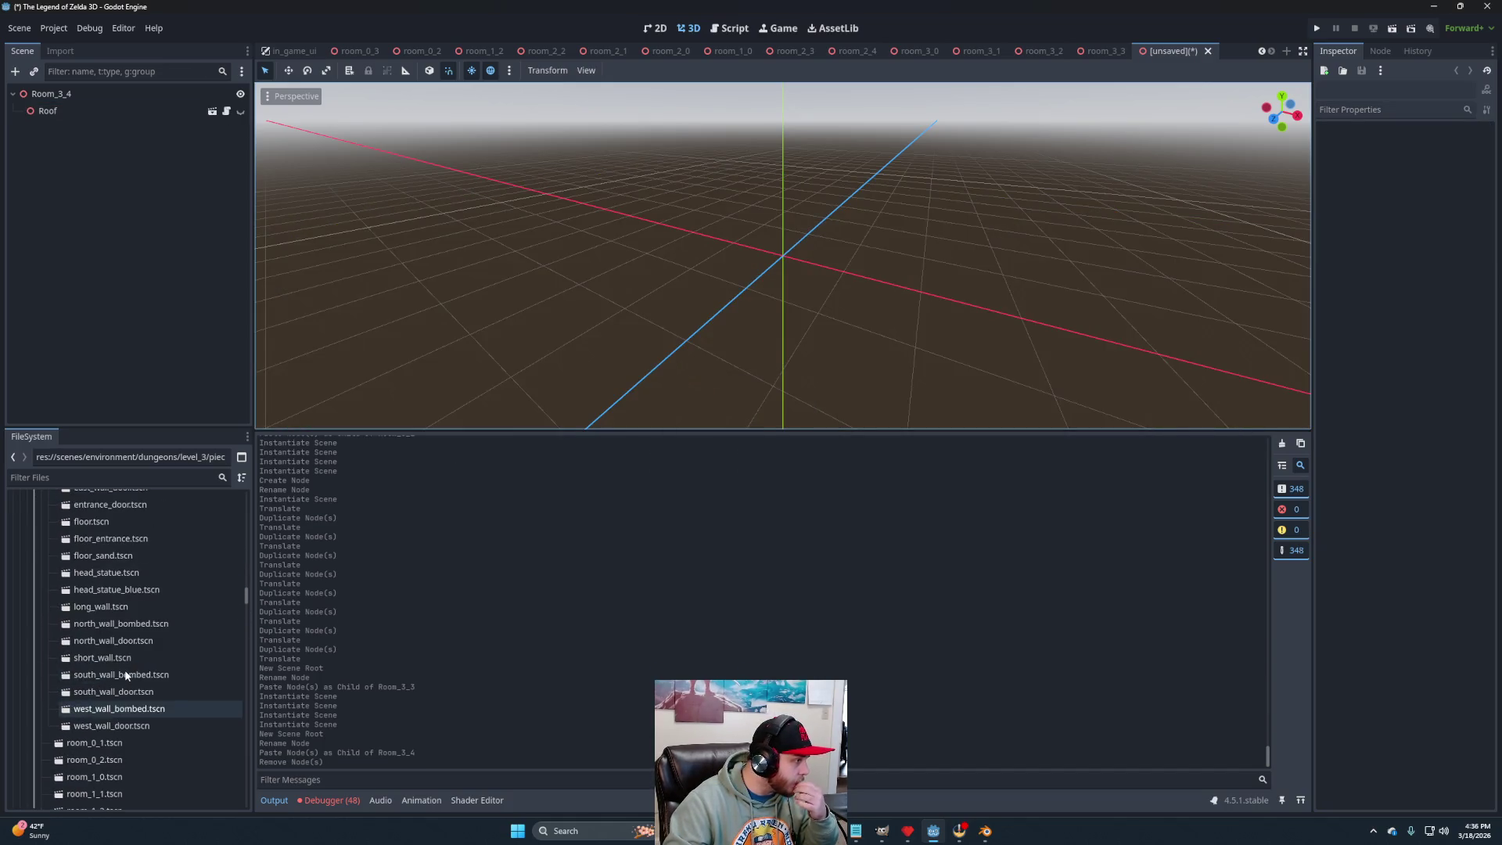
left_click(41, 537)
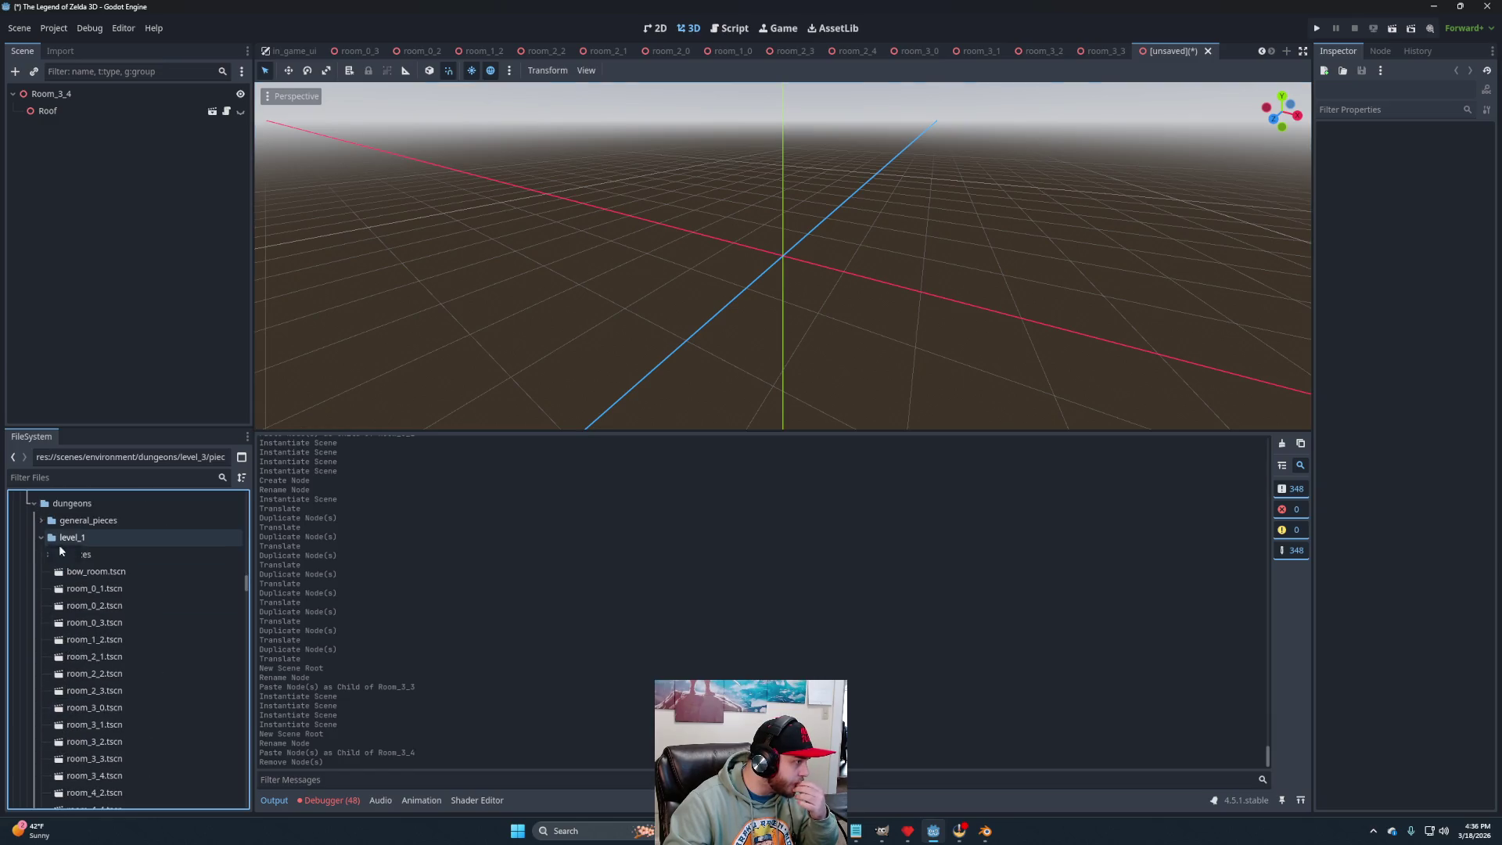
left_click(49, 553)
scroll(110, 583, "down", 5)
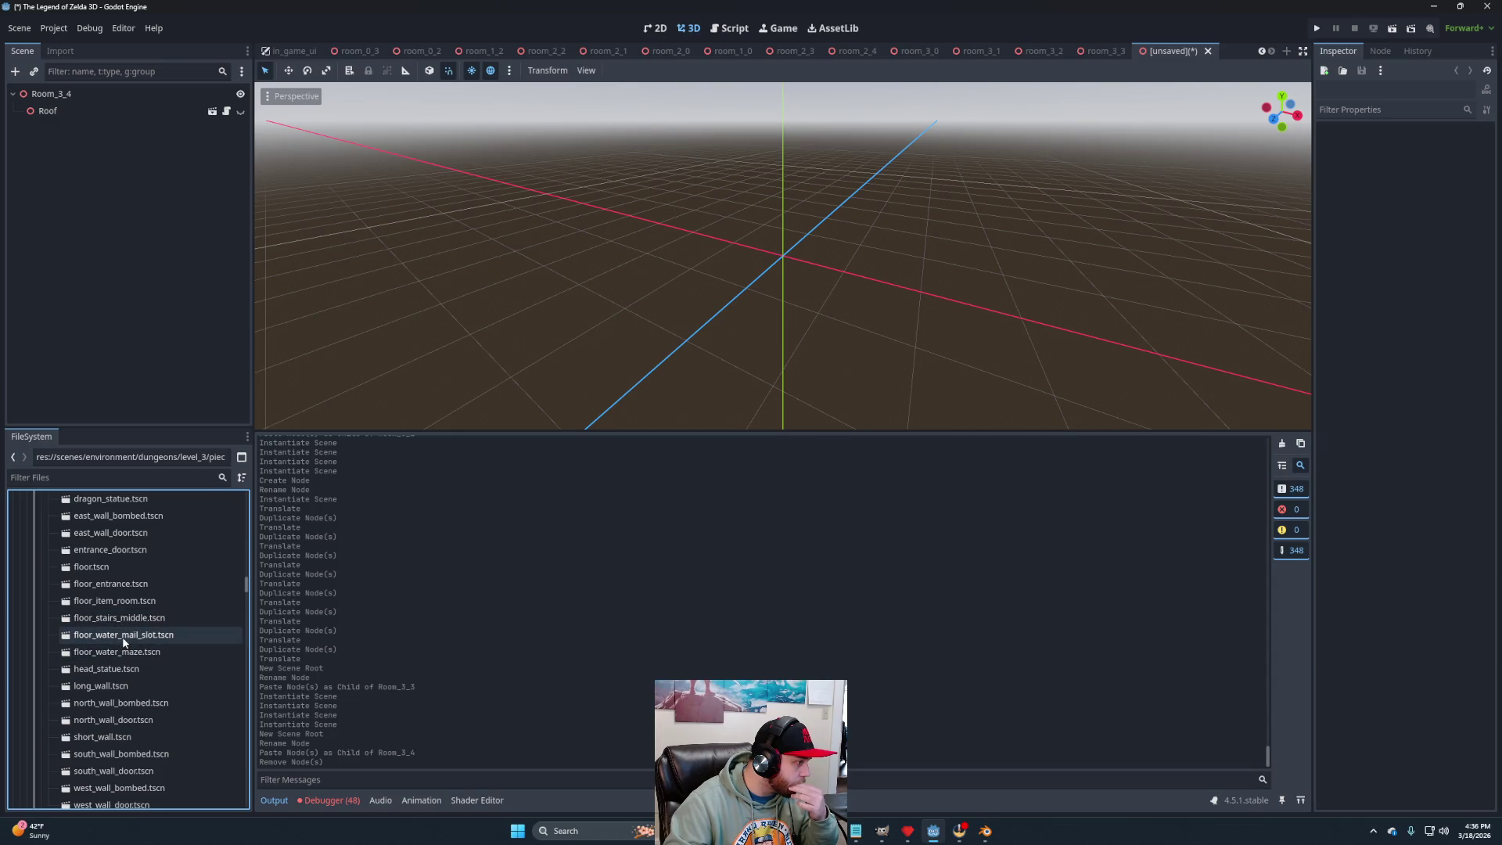
scroll(157, 622, "down", 1)
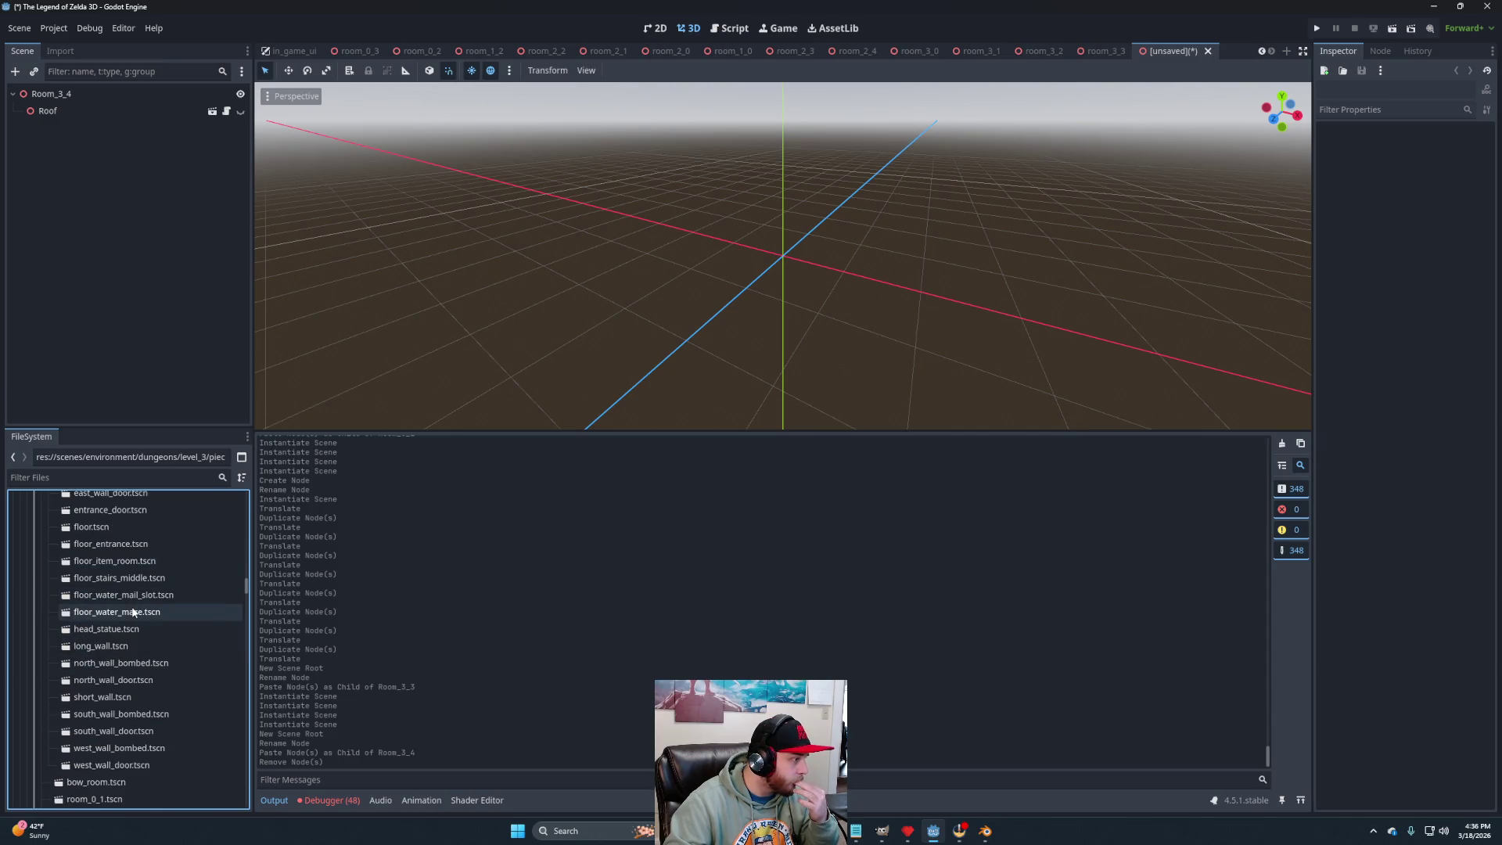
scroll(157, 634, "up", 1)
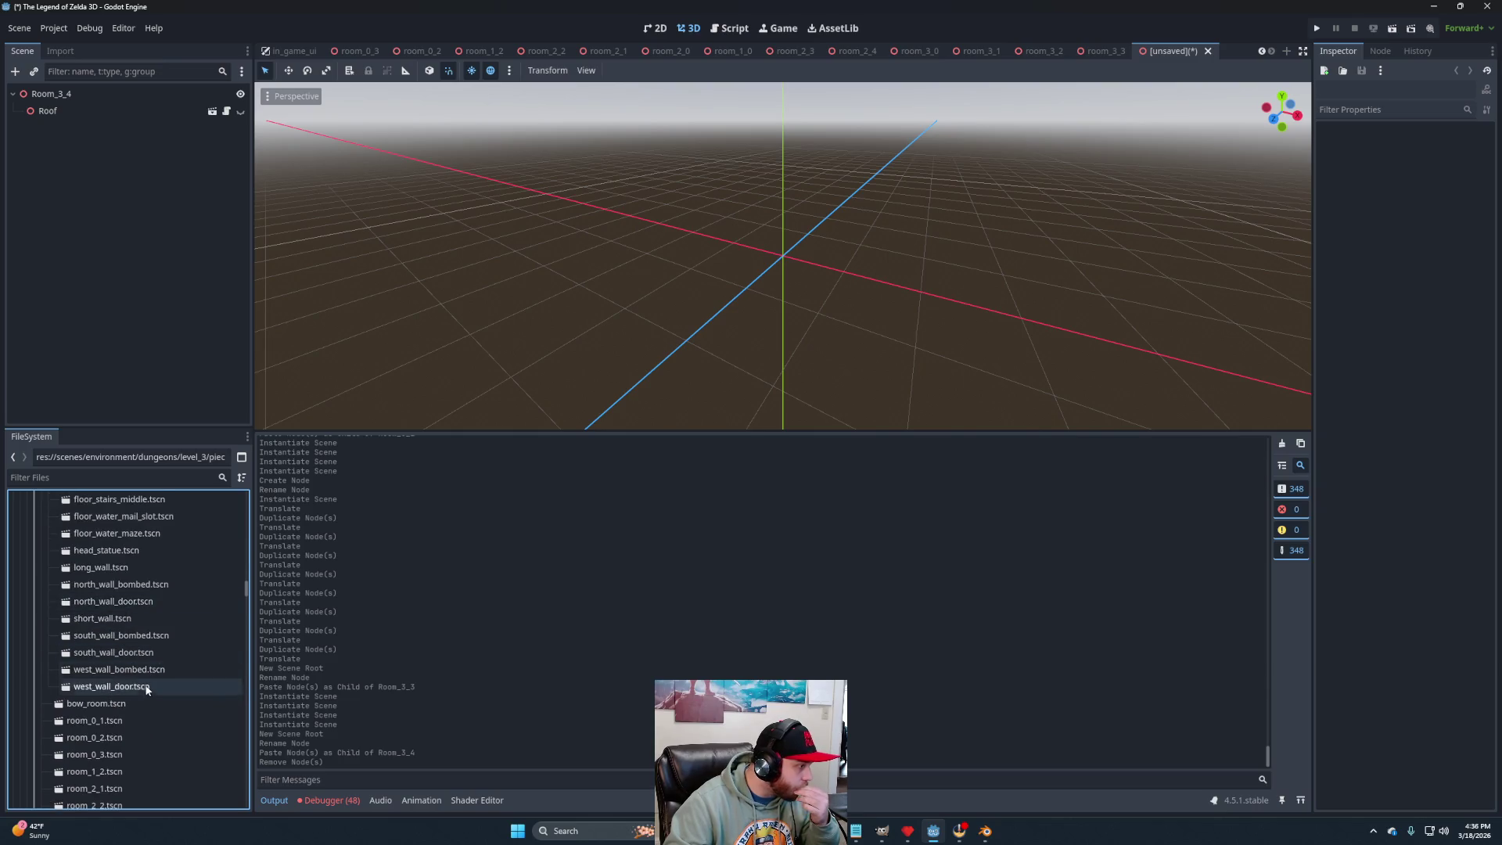
scroll(139, 681, "up", 4)
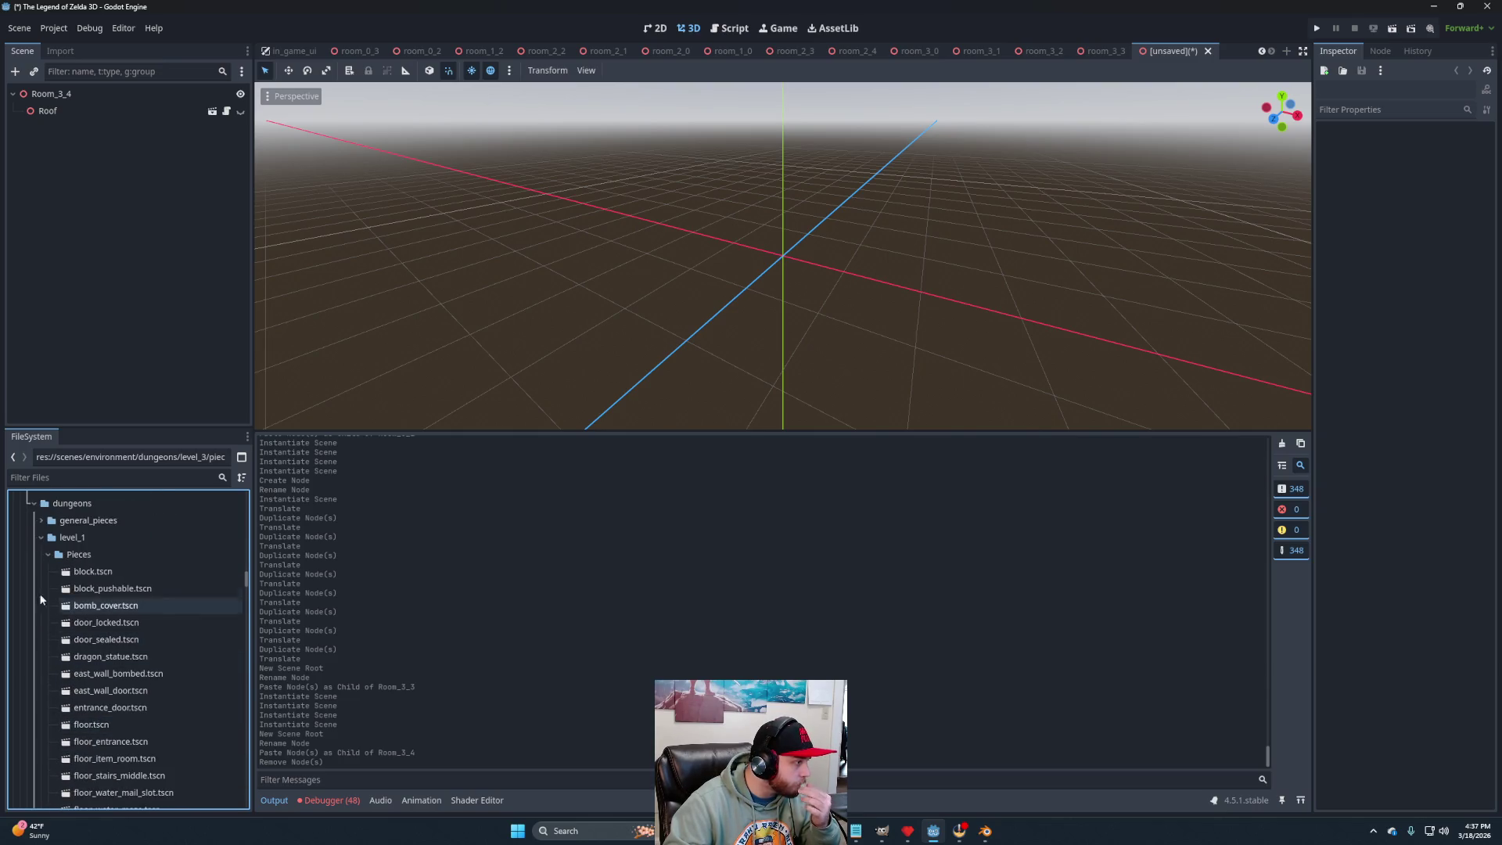
left_click(48, 554)
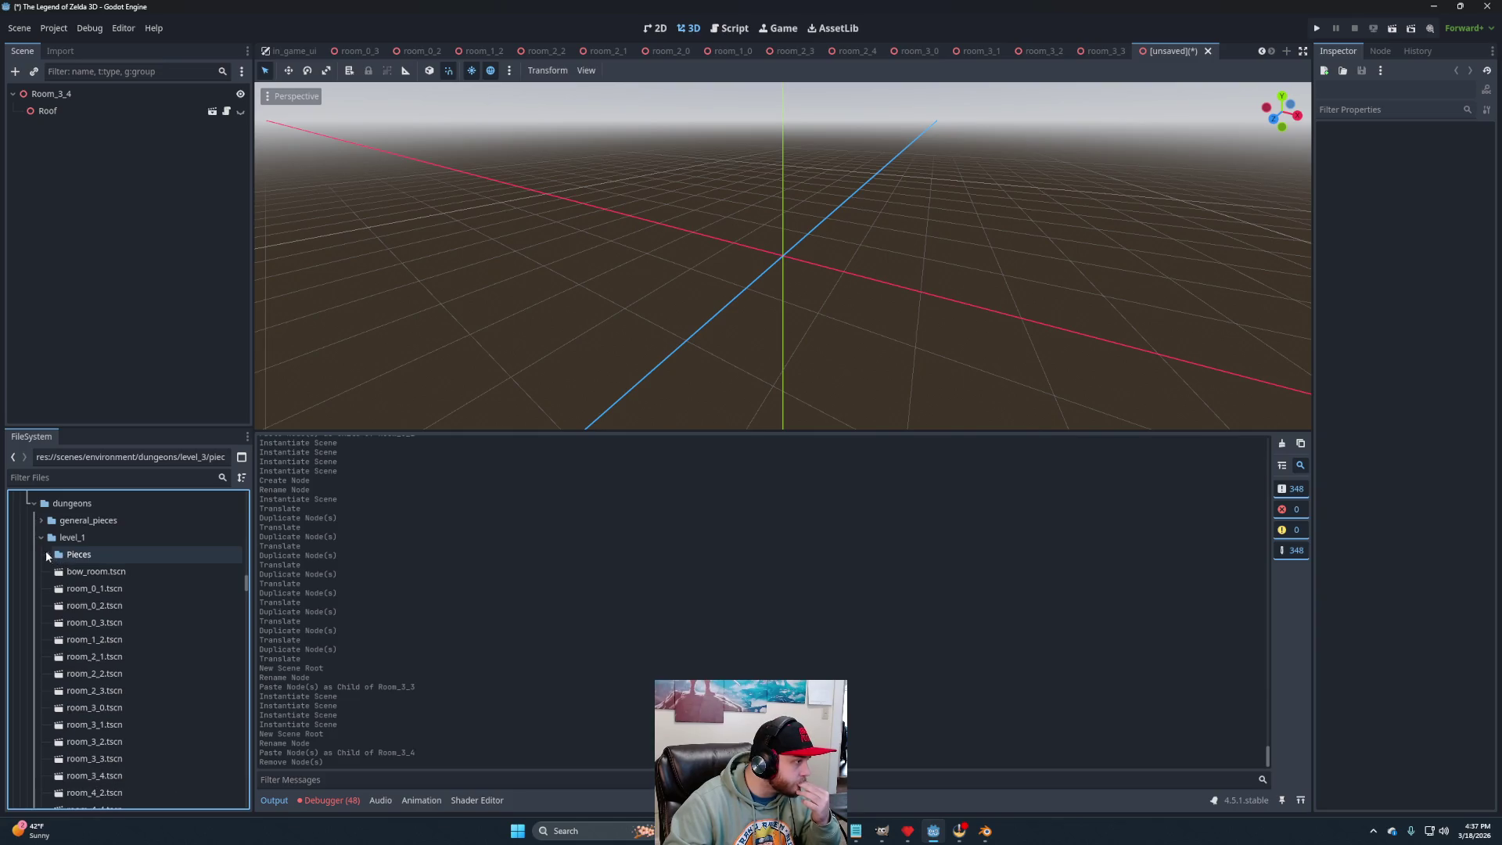
left_click(41, 521)
left_click(42, 569)
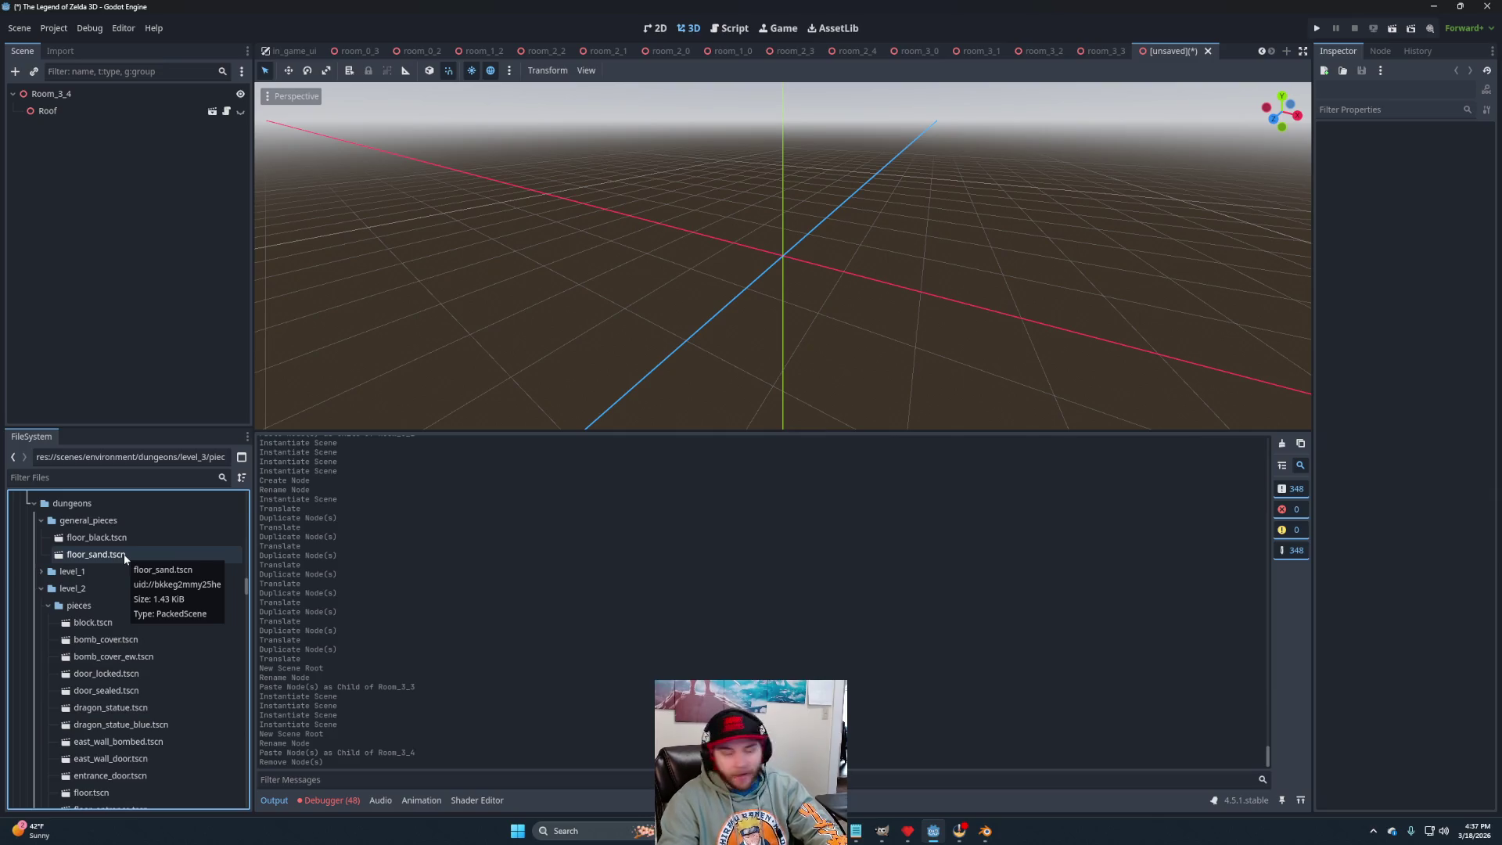
left_click_drag(124, 554, 65, 98)
Scroll the FileSystem dock and collapse level_2 to reach the level_3 pieces.
scroll(860, 273, "down", 6)
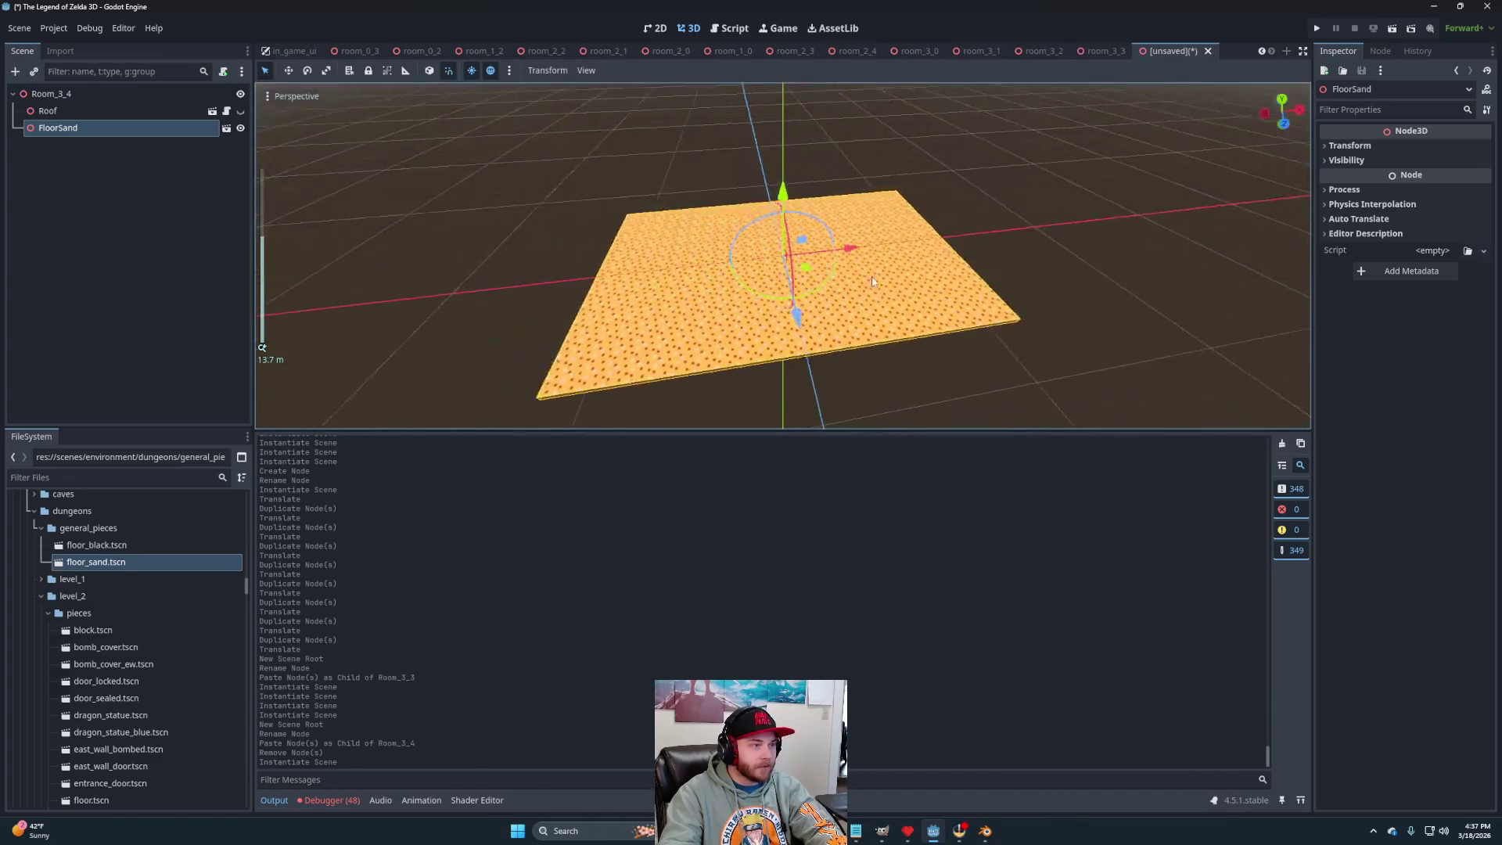
scroll(848, 279, "up", 4)
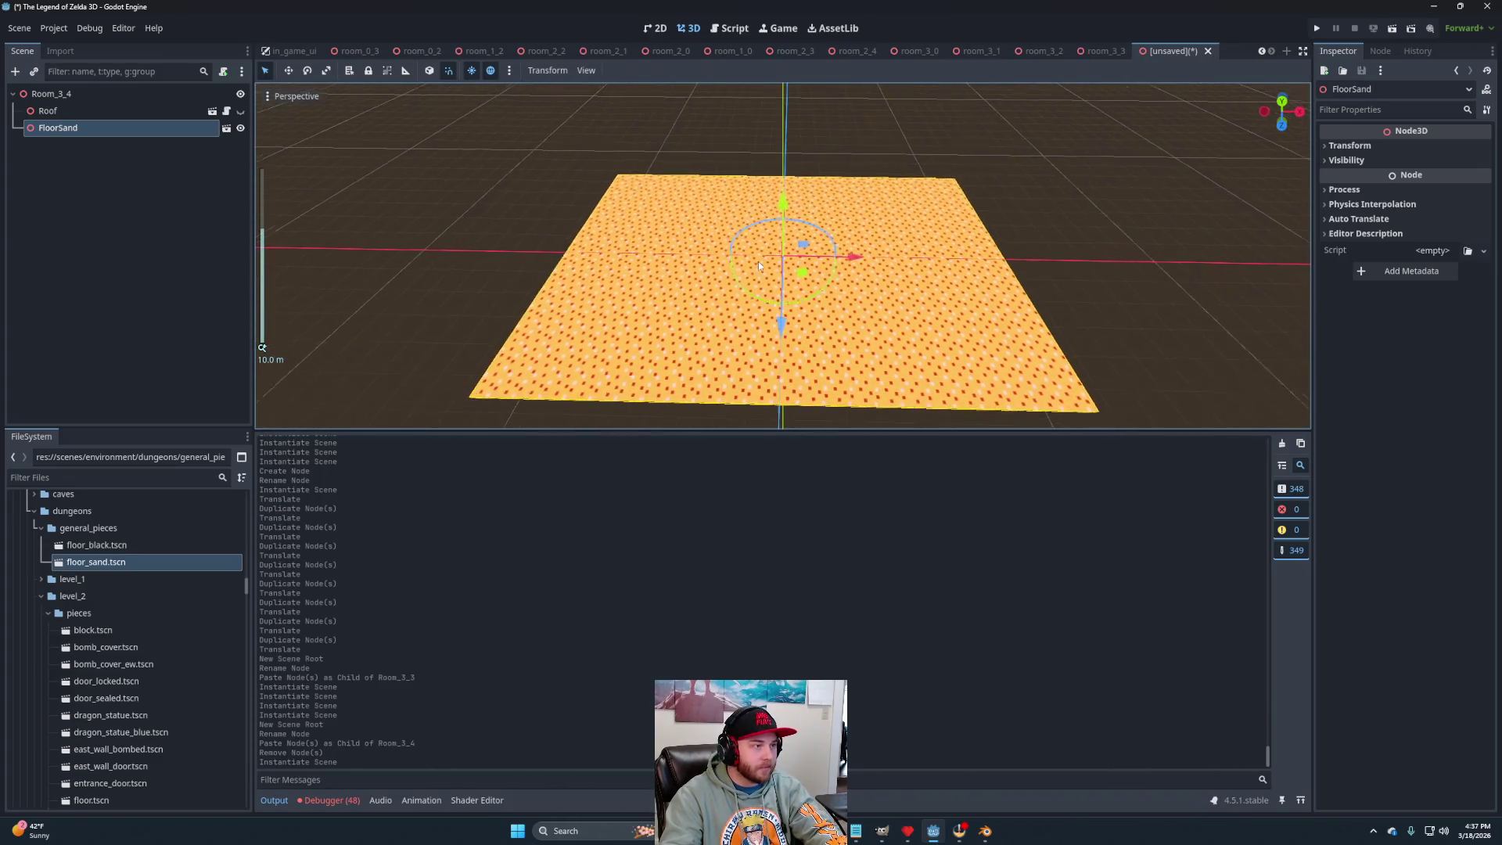
scroll(720, 345, "down", 3)
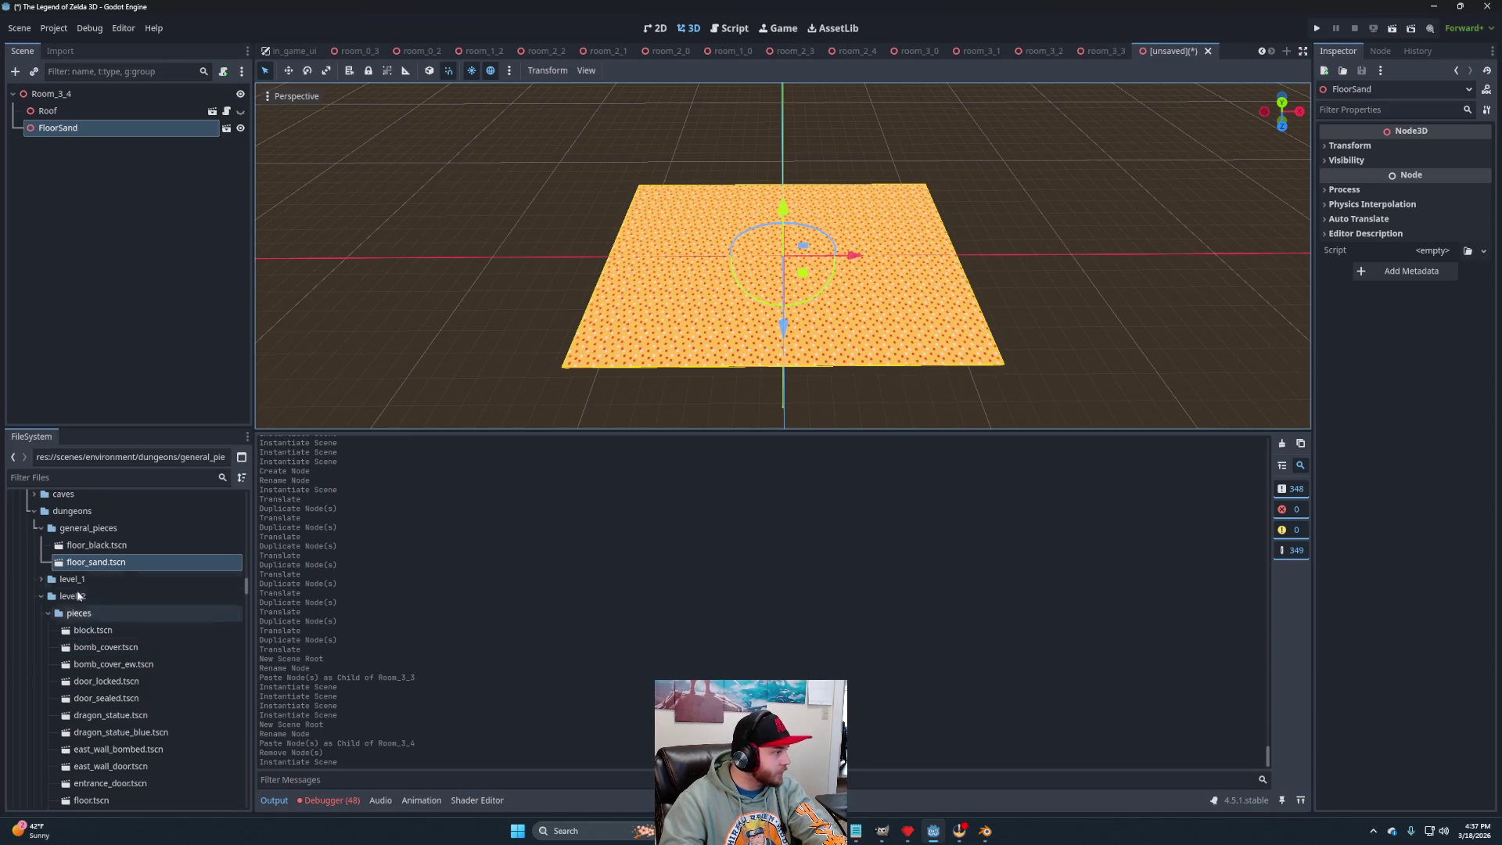
scroll(102, 664, "down", 5)
scroll(102, 664, "up", 3)
left_click(41, 516)
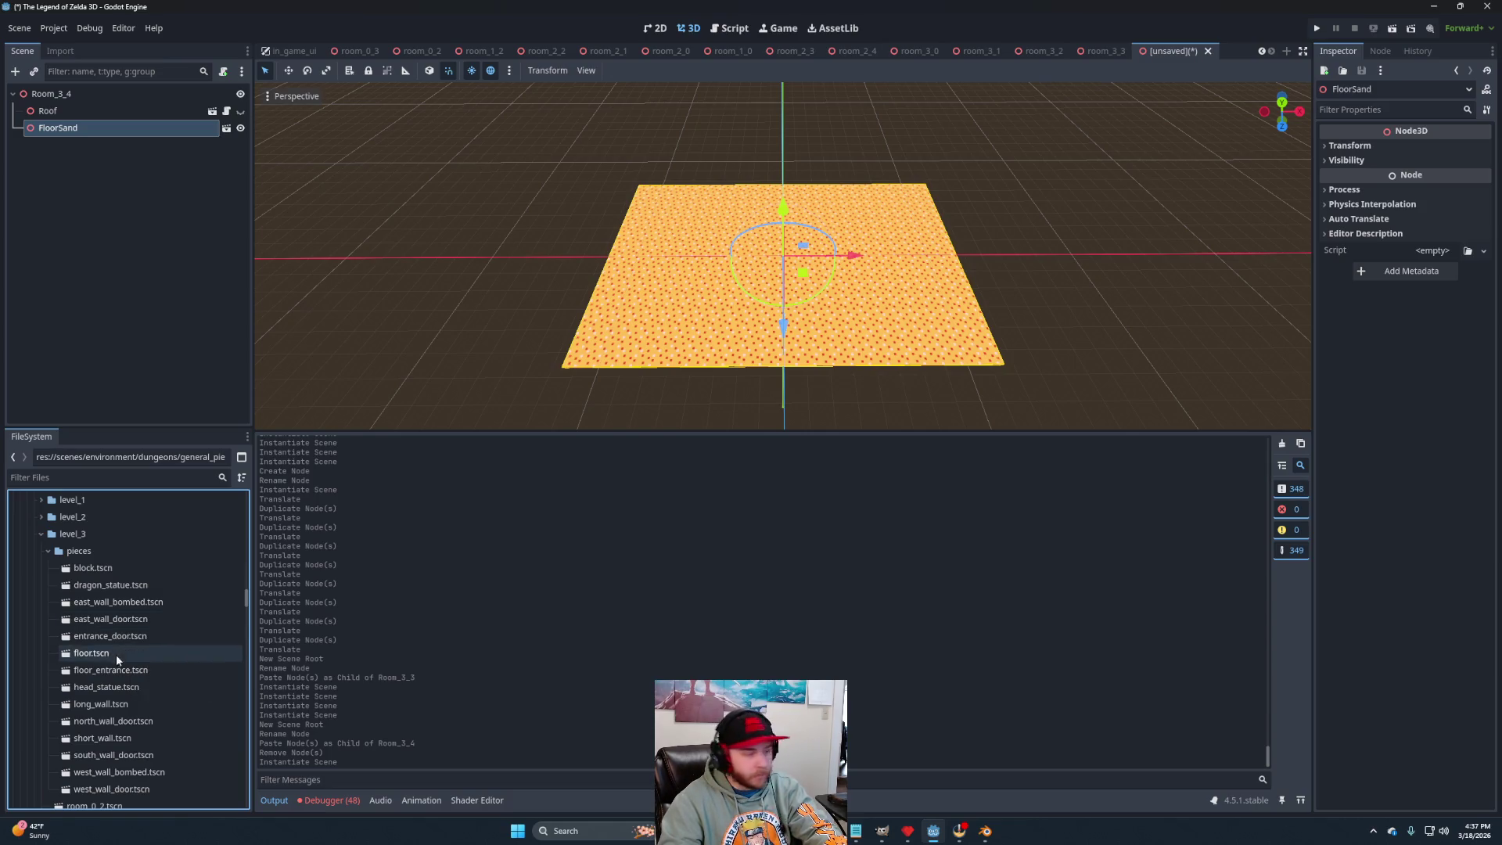
Add a short wall, bombed east wall, and north and south door walls to Room_3_4.
mouse_move(102, 738)
left_mouse_down()
mouse_move(65, 120)
mouse_move(48, 95)
left_mouse_up()
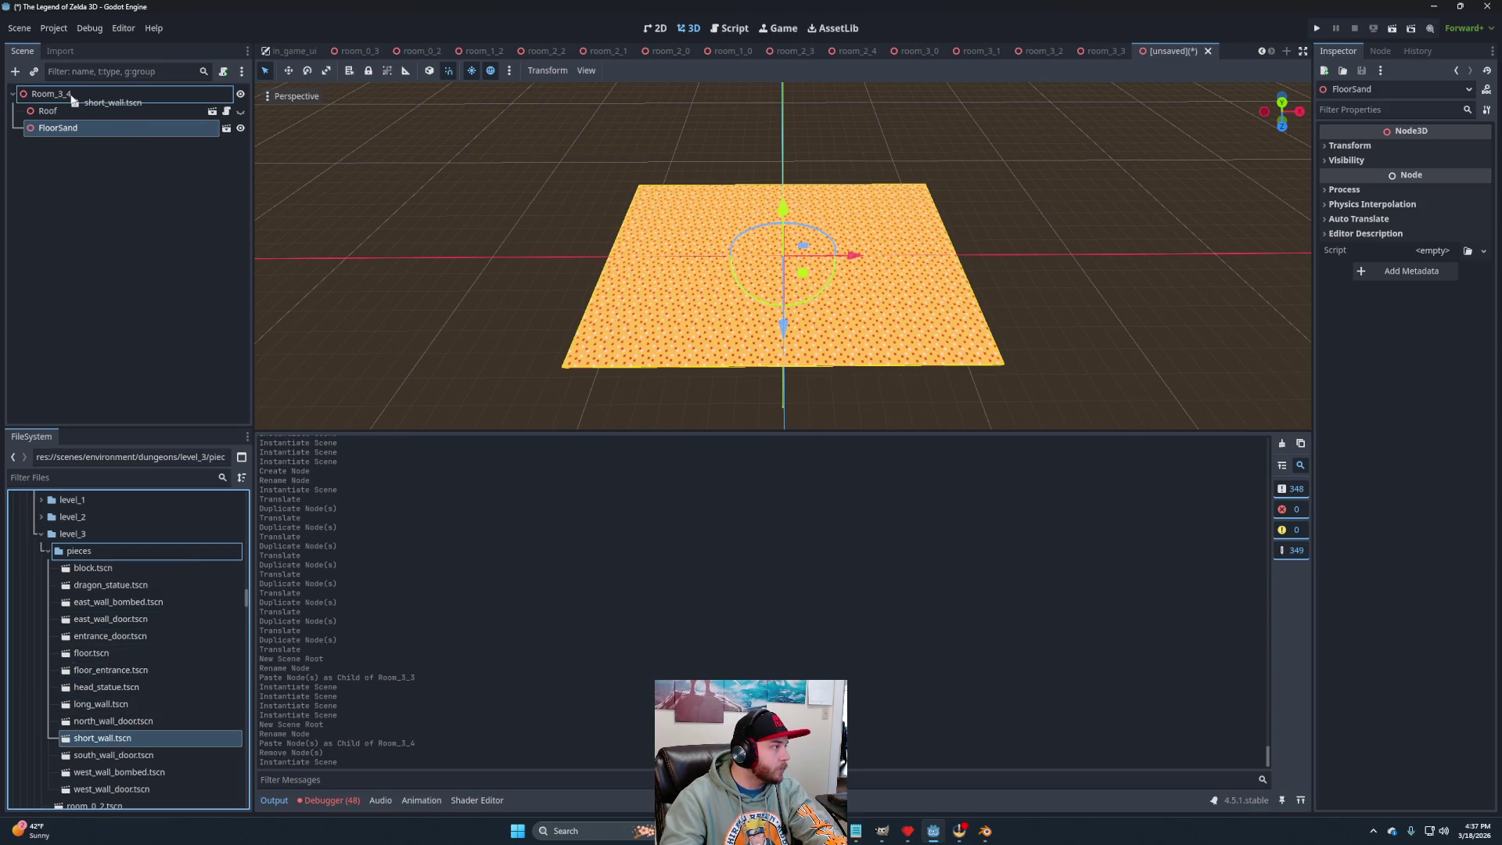
scroll(139, 649, "down", 2)
mouse_move(117, 562)
left_mouse_down()
mouse_move(89, 425)
mouse_move(100, 91)
mouse_move(68, 100)
left_mouse_up()
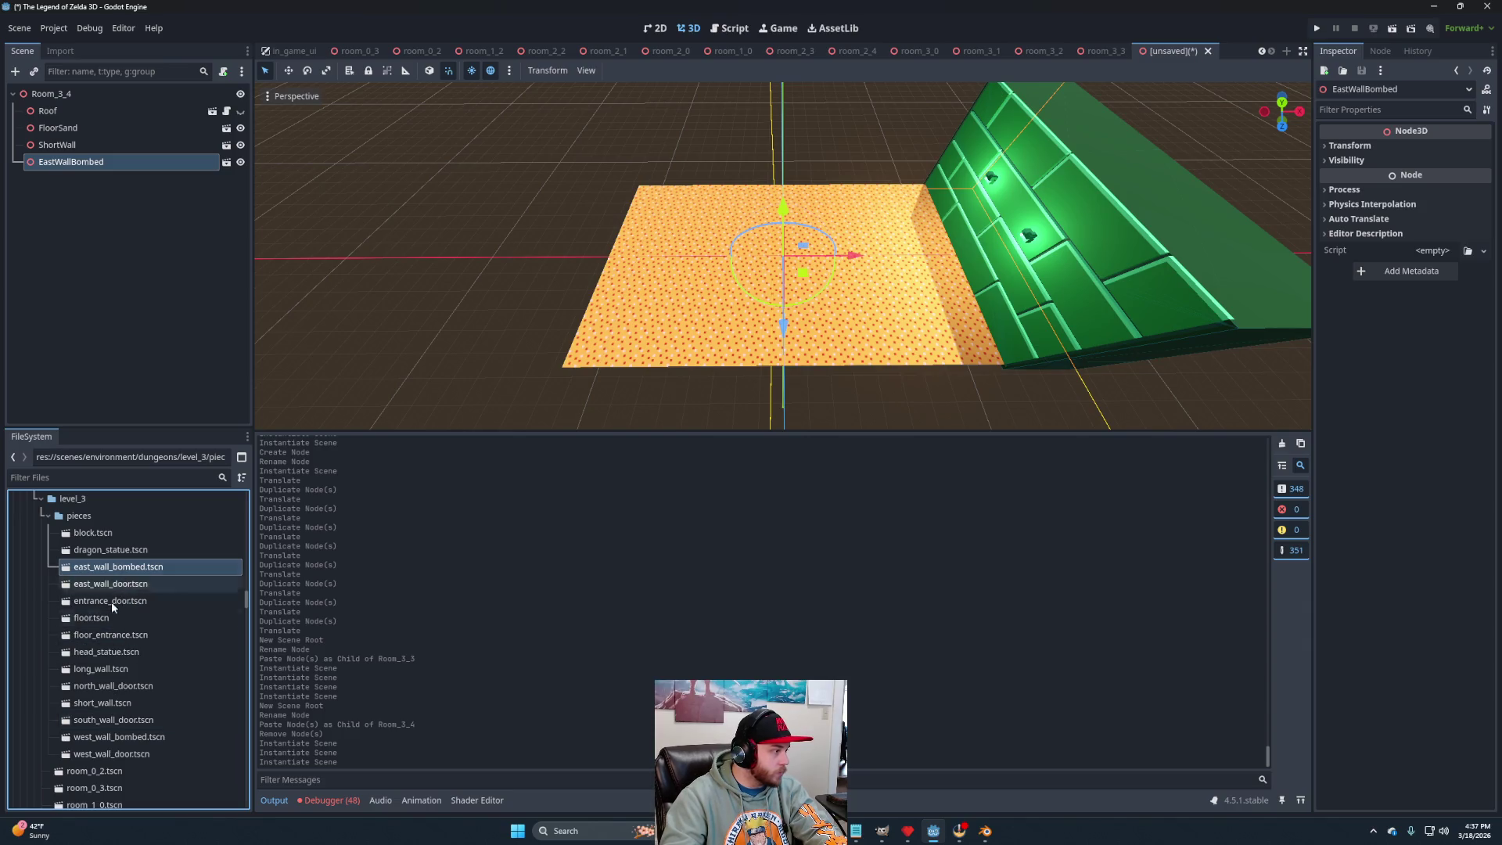
mouse_move(103, 687)
left_mouse_down()
mouse_move(102, 165)
mouse_move(71, 95)
left_mouse_up()
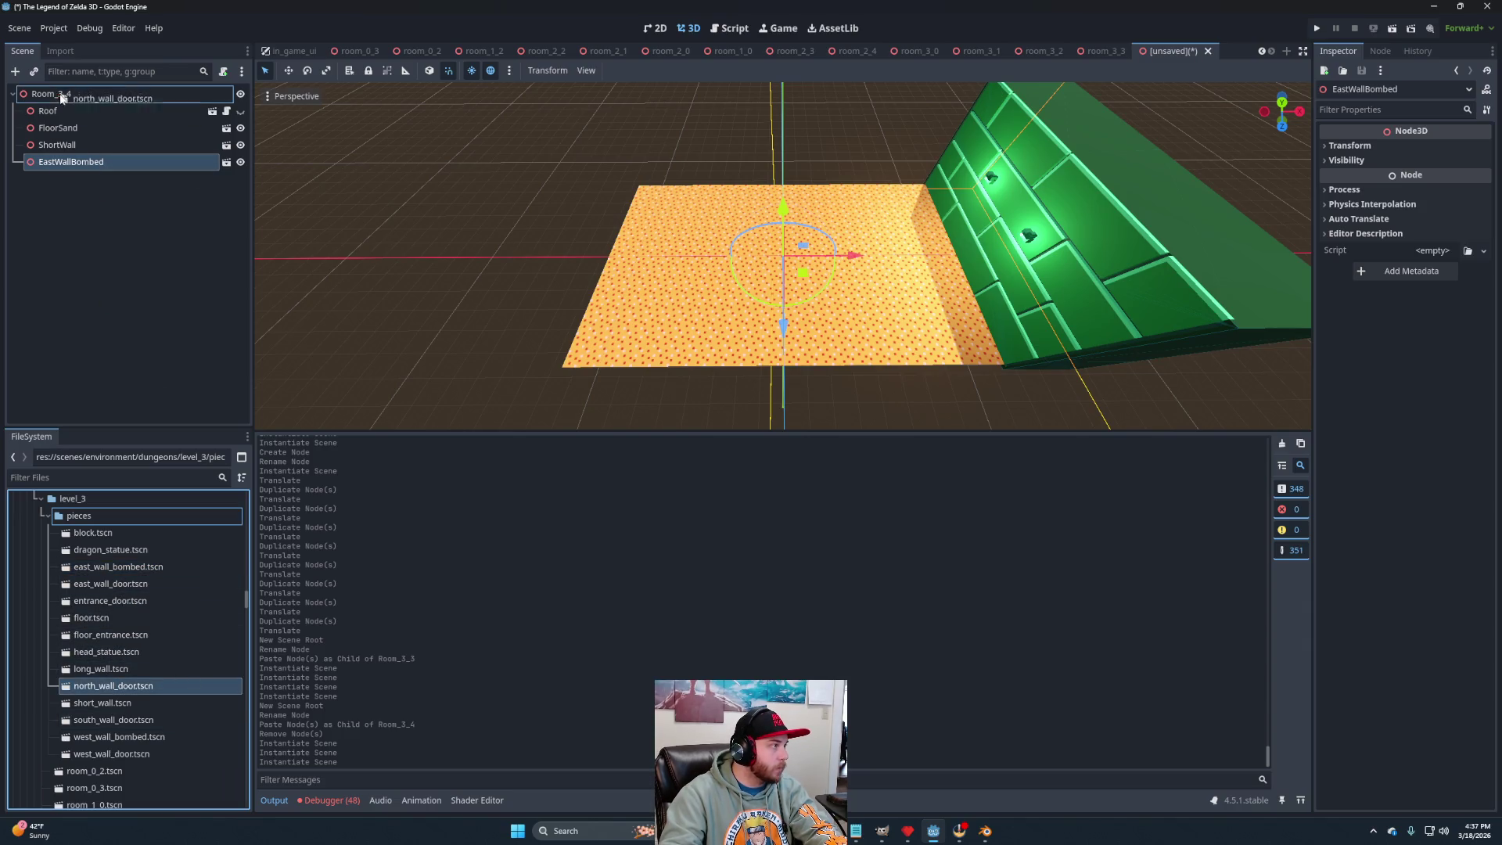
mouse_move(136, 716)
left_mouse_down()
mouse_move(115, 336)
mouse_move(86, 117)
mouse_move(68, 95)
left_mouse_up()
scroll(899, 328, "down", 3)
mouse_move(898, 329)
left_mouse_down()
mouse_move(870, 249)
mouse_move(776, 291)
left_mouse_up()
Replace the EastWallBombed node with a west_wall_bombed.tscn instance.
left_click(86, 166)
key("Delete")
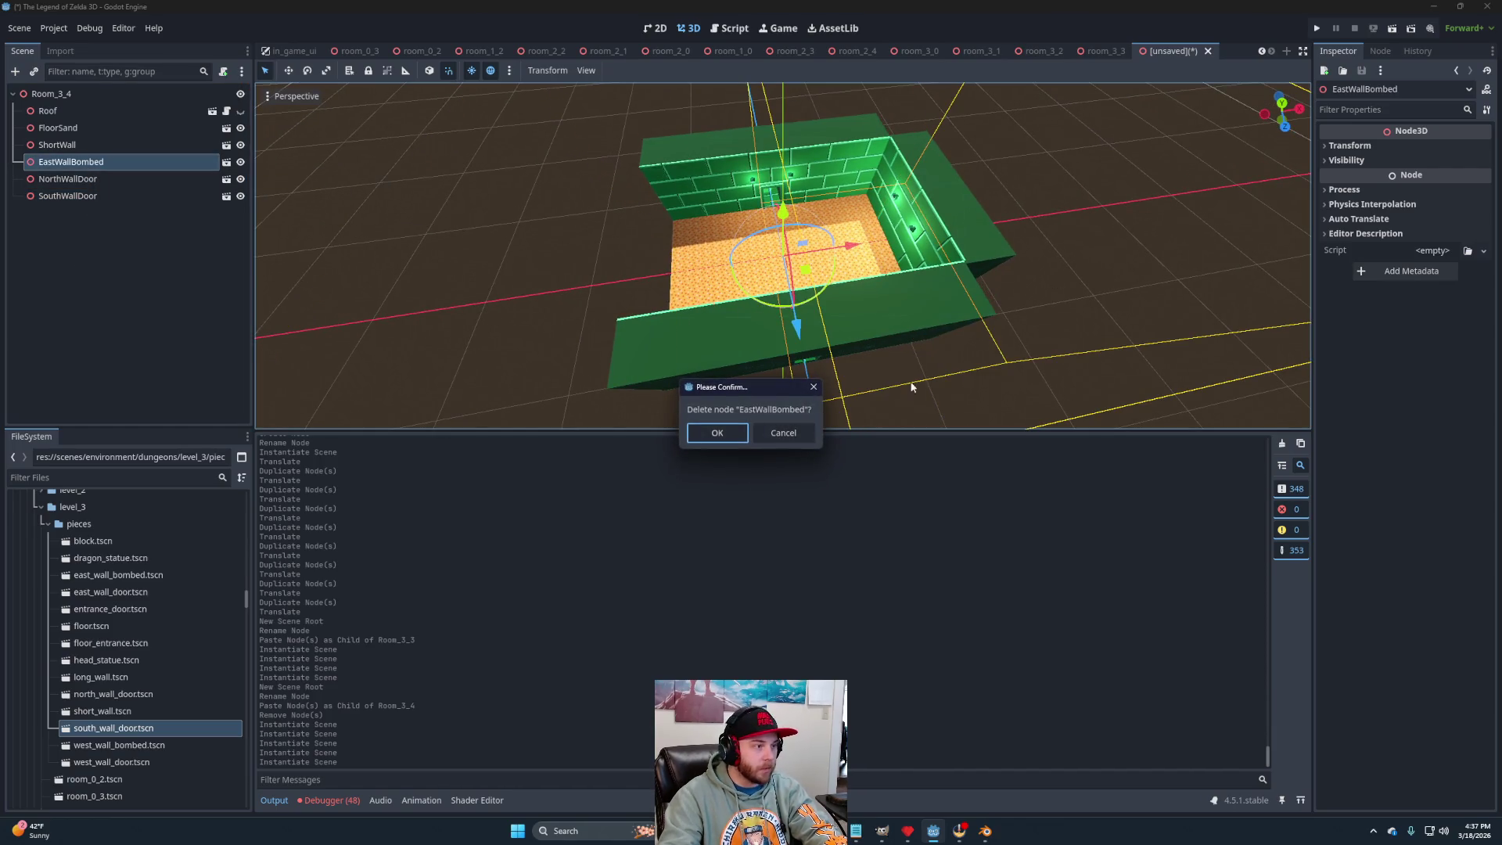
left_click(718, 432)
mouse_move(117, 745)
left_mouse_down()
mouse_move(71, 109)
mouse_move(55, 96)
left_mouse_up()
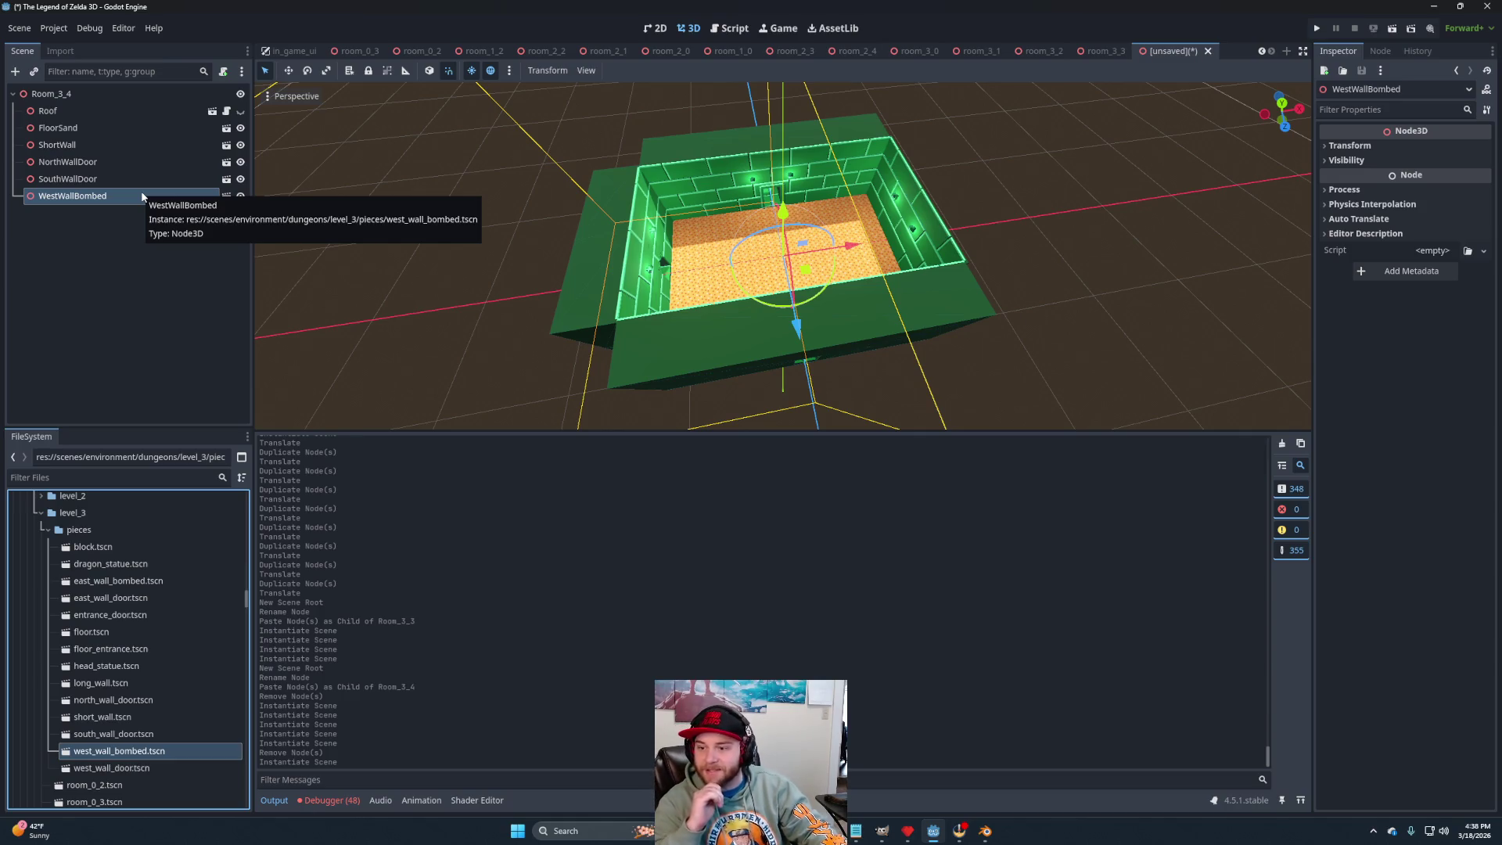
Orbit around Room_3_4 to inspect the walls, then begin saving the scene.
scroll(781, 245, "up", 5)
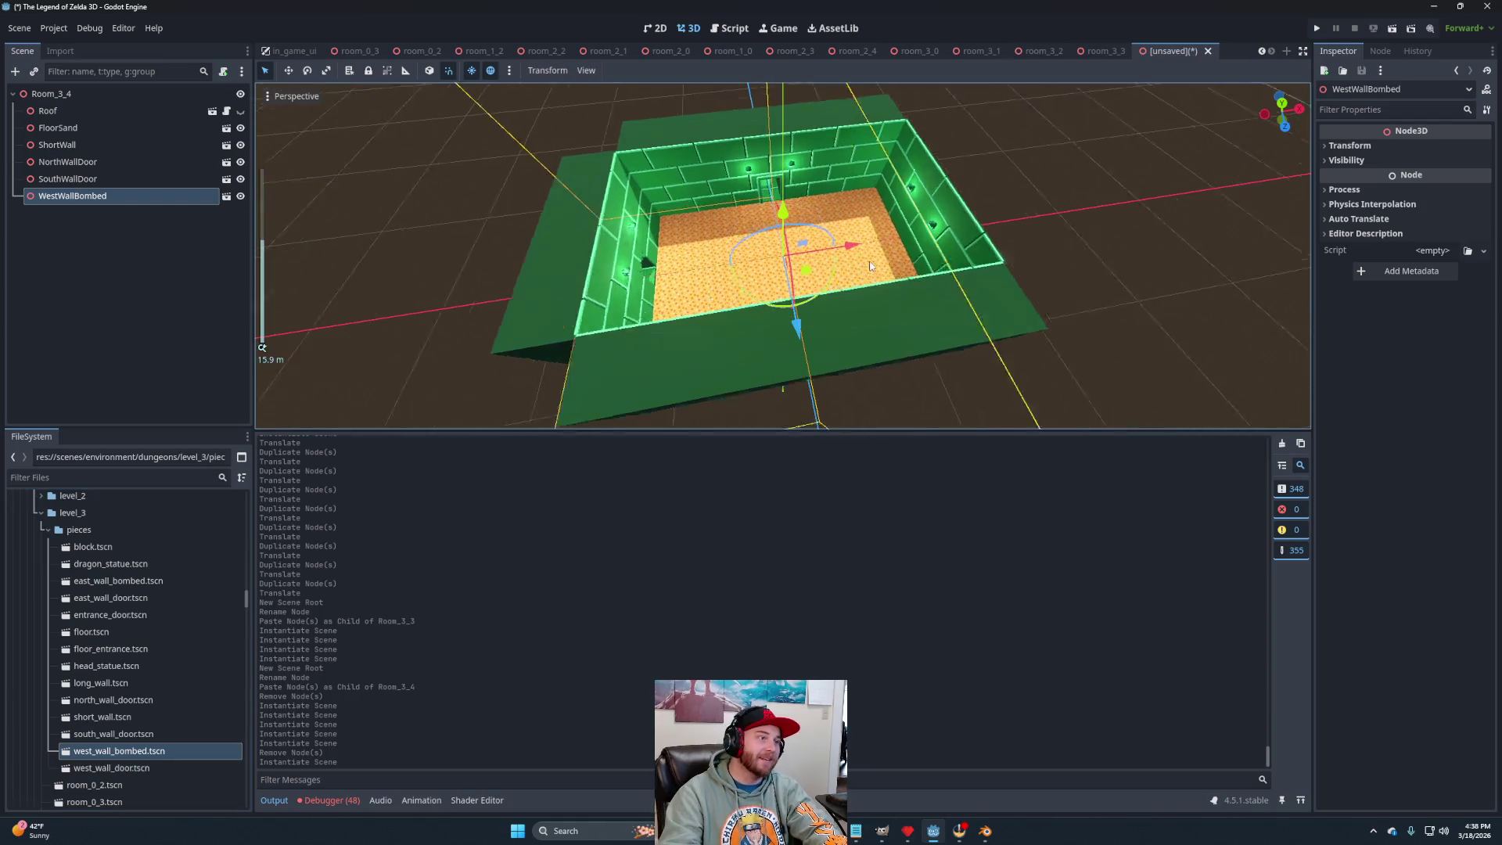
scroll(781, 244, "down", 3)
mouse_move(780, 245)
left_mouse_down()
mouse_move(653, 242)
mouse_move(672, 266)
mouse_move(733, 282)
left_mouse_up()
scroll(626, 243, "up", 2)
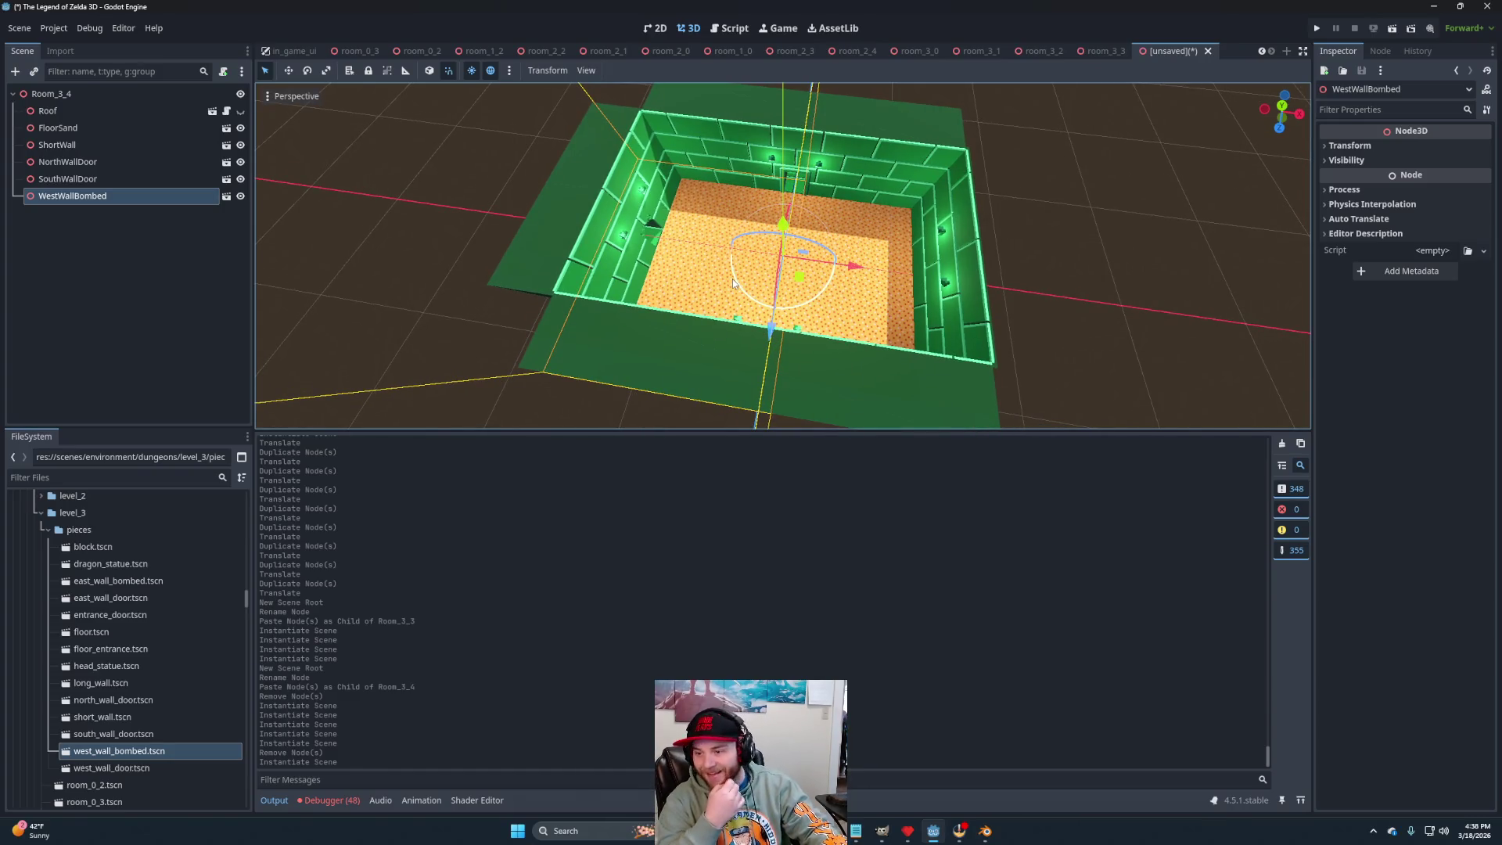
scroll(734, 283, "up", 4)
mouse_move(734, 283)
left_mouse_down()
mouse_move(713, 315)
mouse_move(693, 293)
mouse_move(1009, 309)
mouse_move(866, 223)
mouse_move(917, 235)
left_mouse_up()
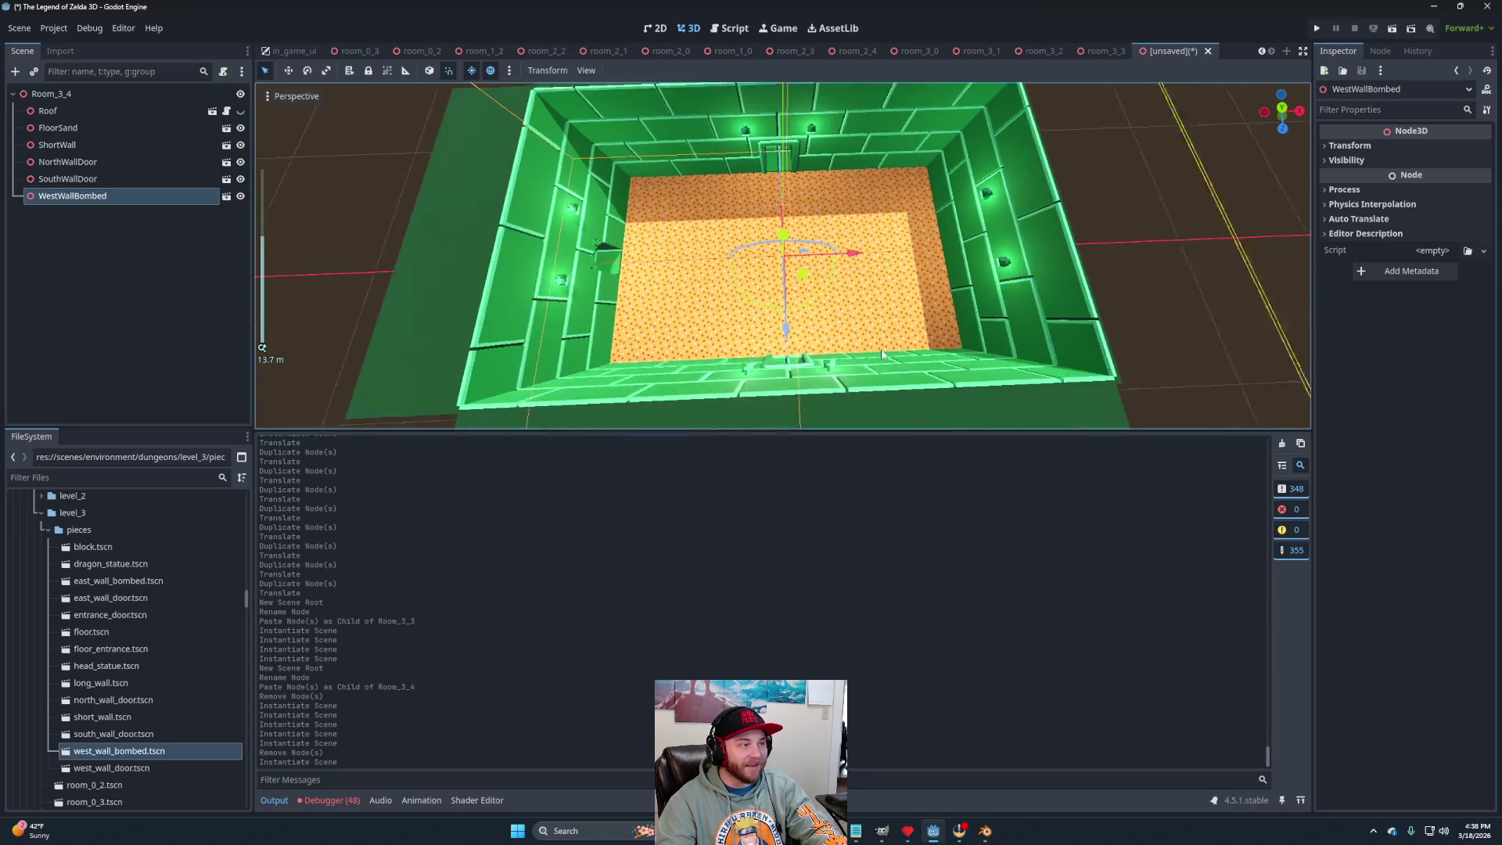
scroll(693, 292, "down", 3)
left_click(1009, 309)
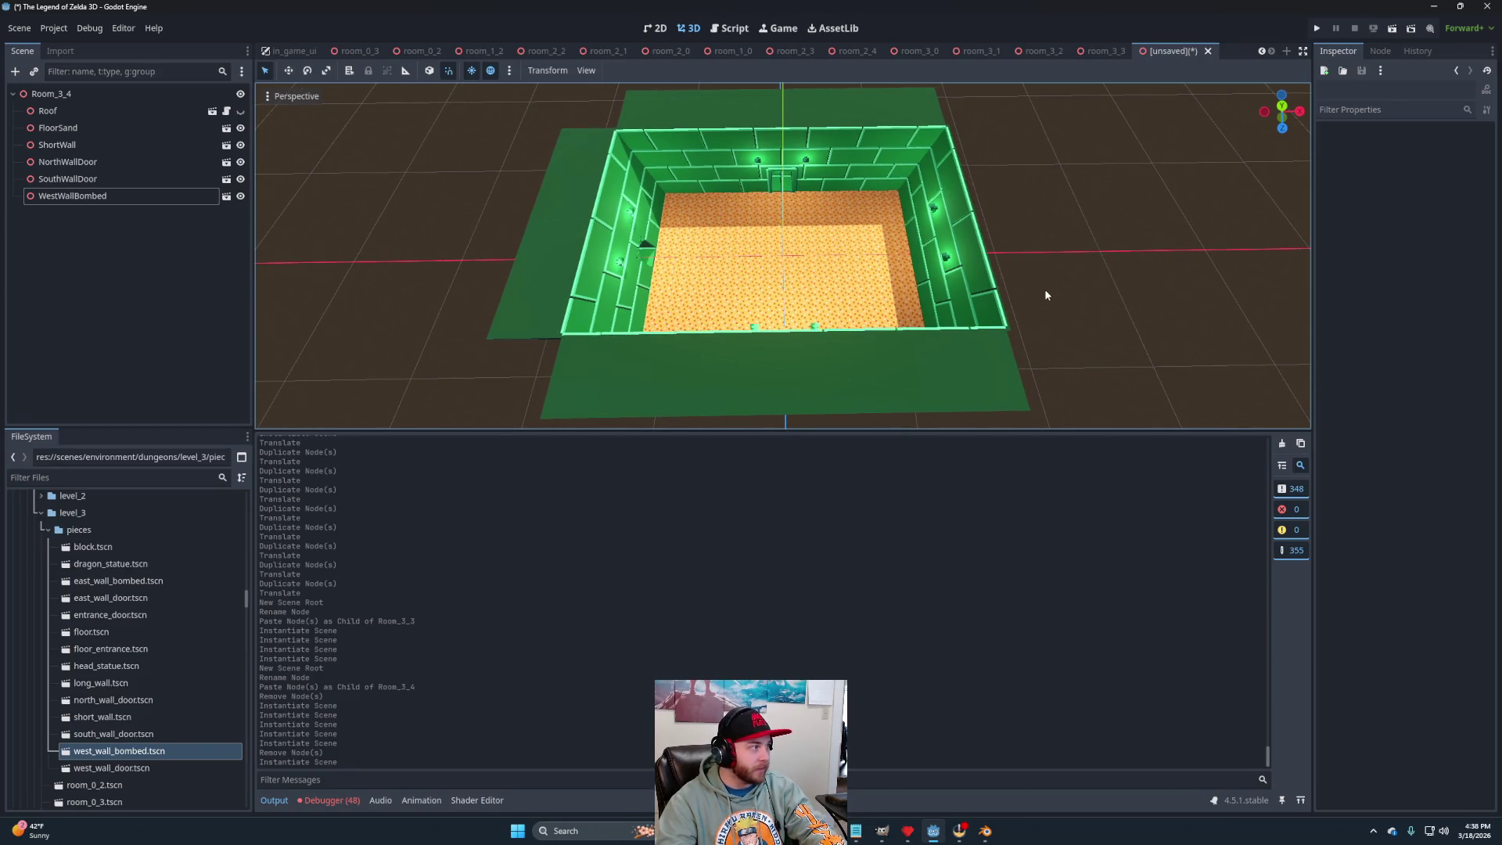
left_click_drag(1048, 292, 1031, 295)
key("ctrl+s")
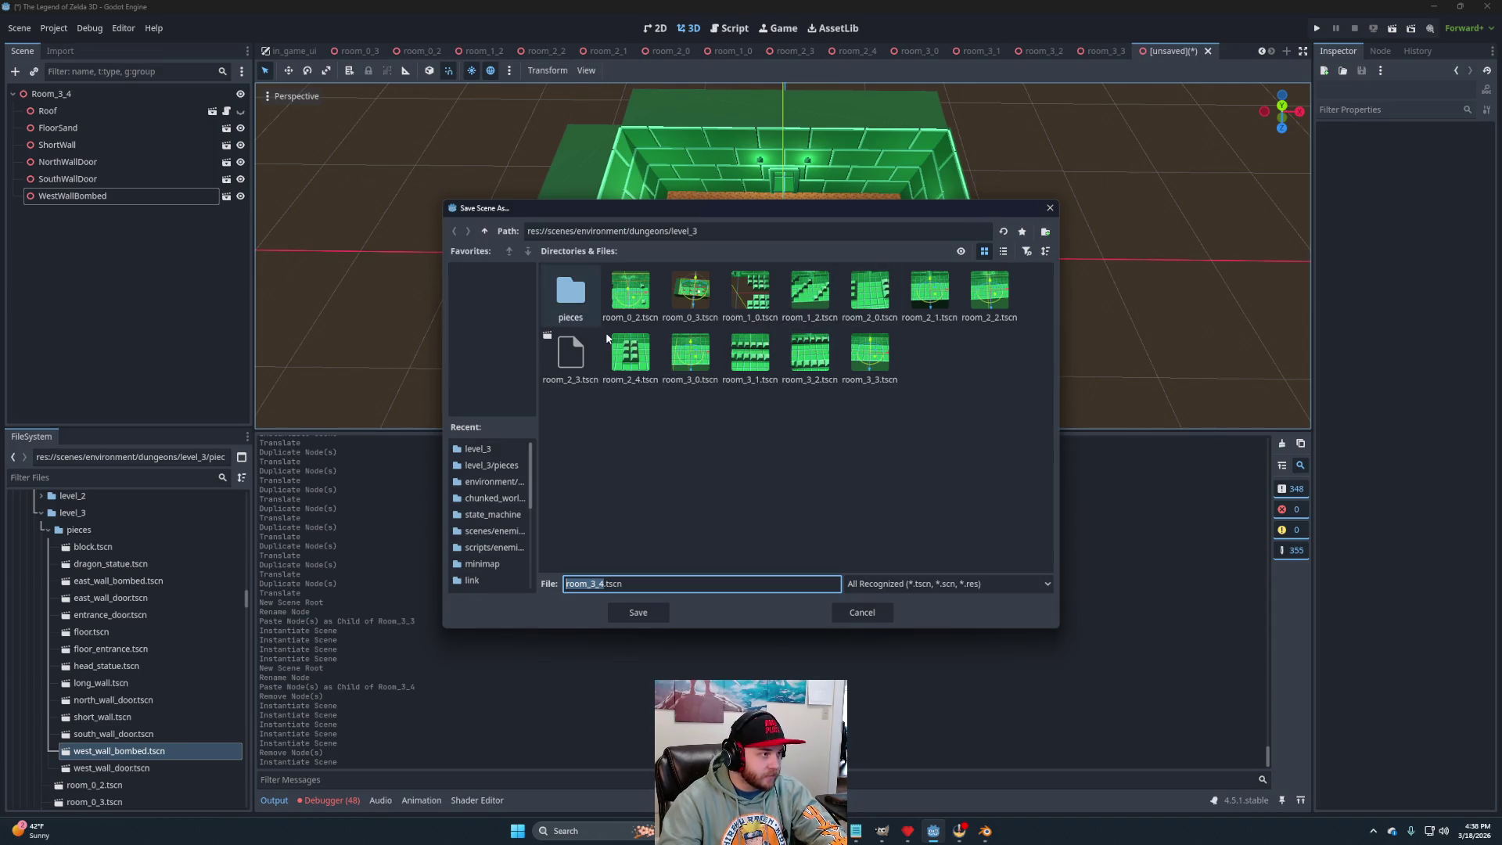
Save the room as room_3_4.tscn and open a fresh empty scene.
left_click(642, 612)
scroll(860, 297, "down", 4)
left_click_drag(890, 236, 869, 238)
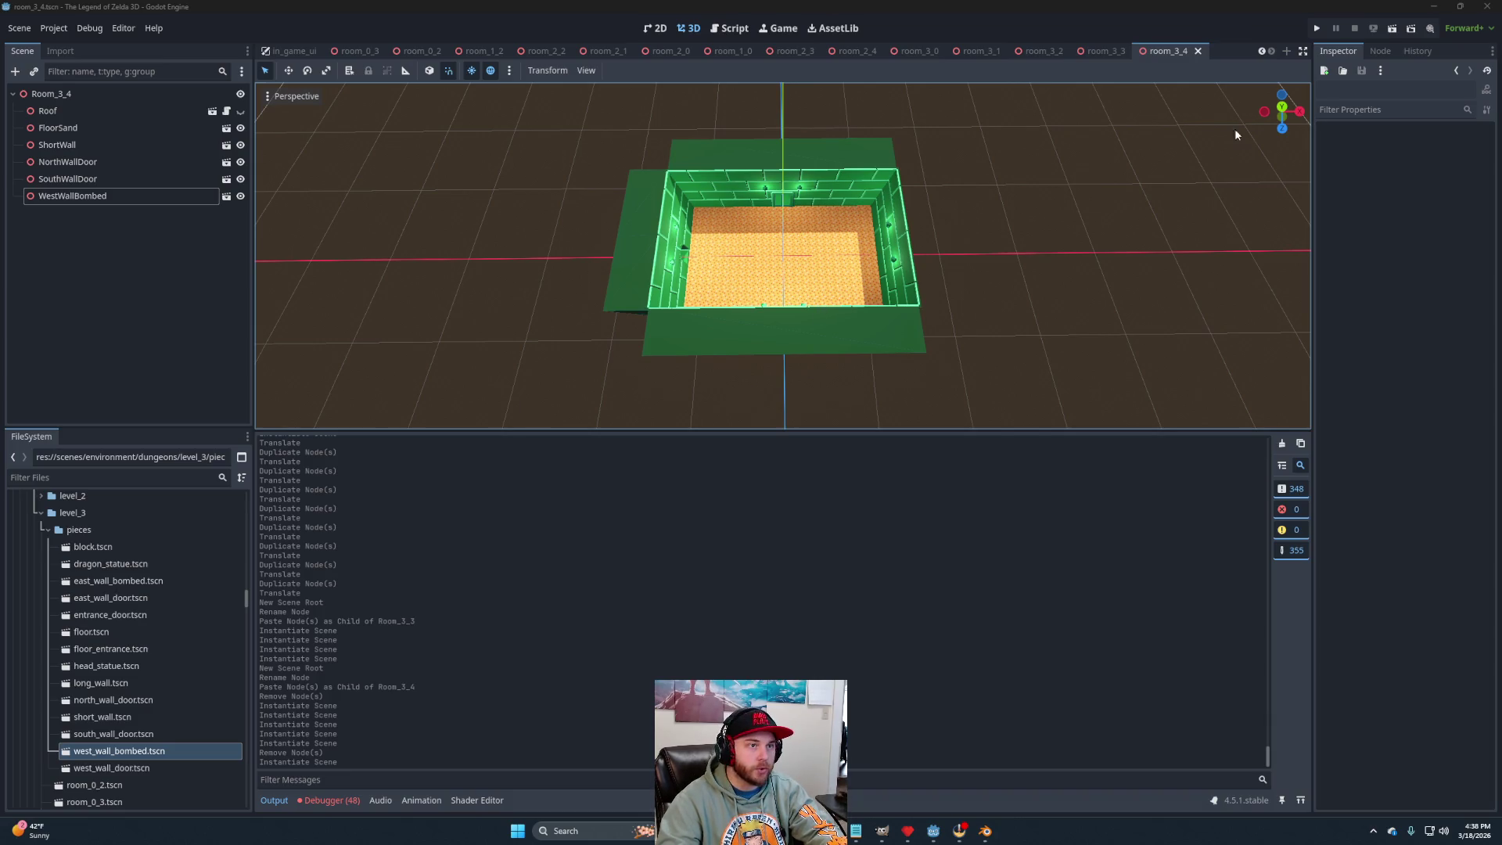
left_click(1287, 51)
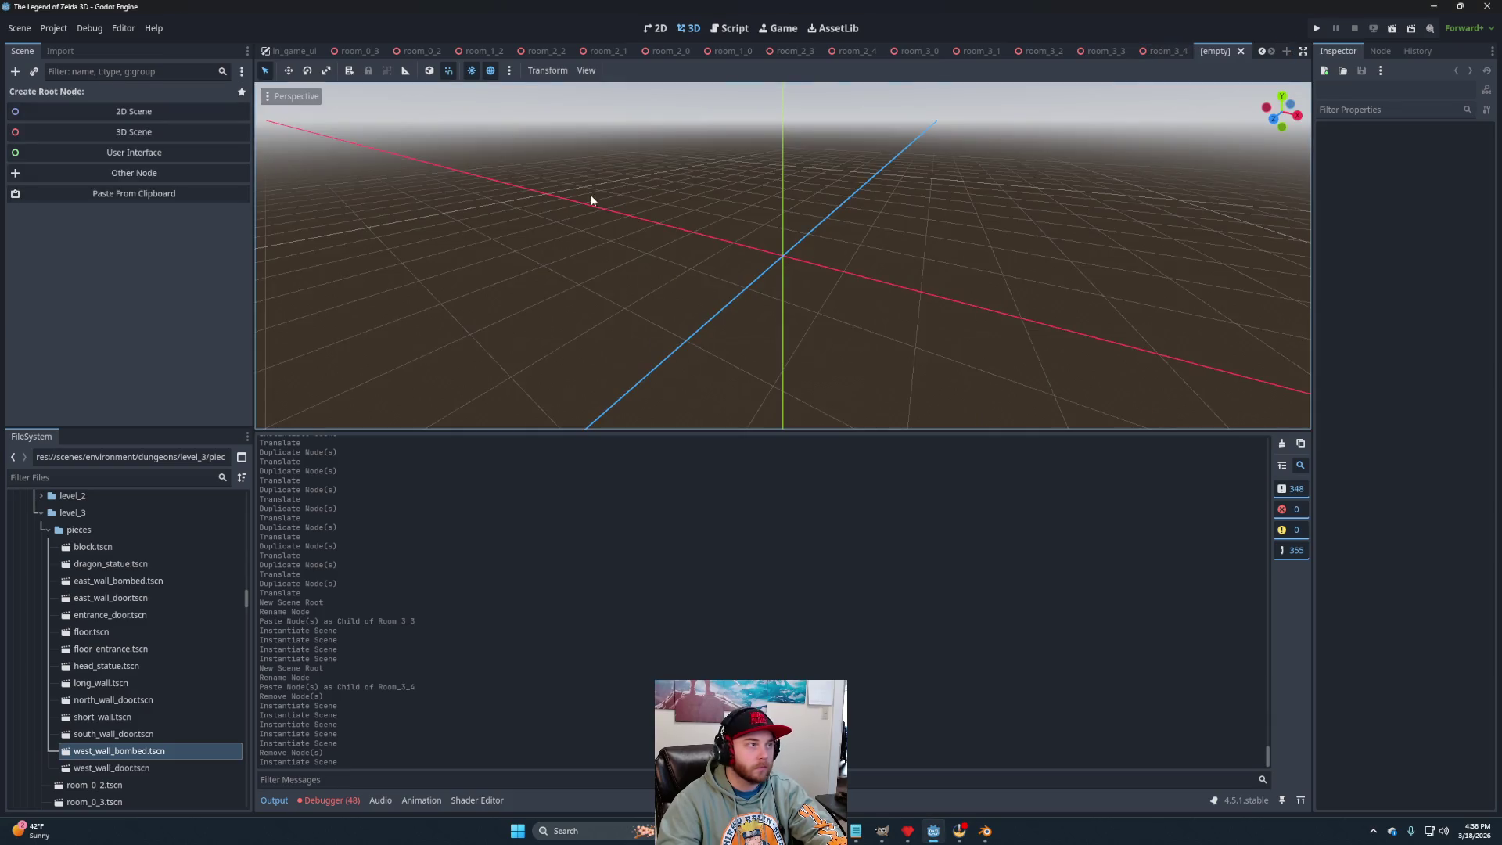
Make a 3D root named room_4_2, paste Floor and Roof, and add short_wall.tscn.
left_click(125, 133)
double_click(60, 97)
type("room_4_2")
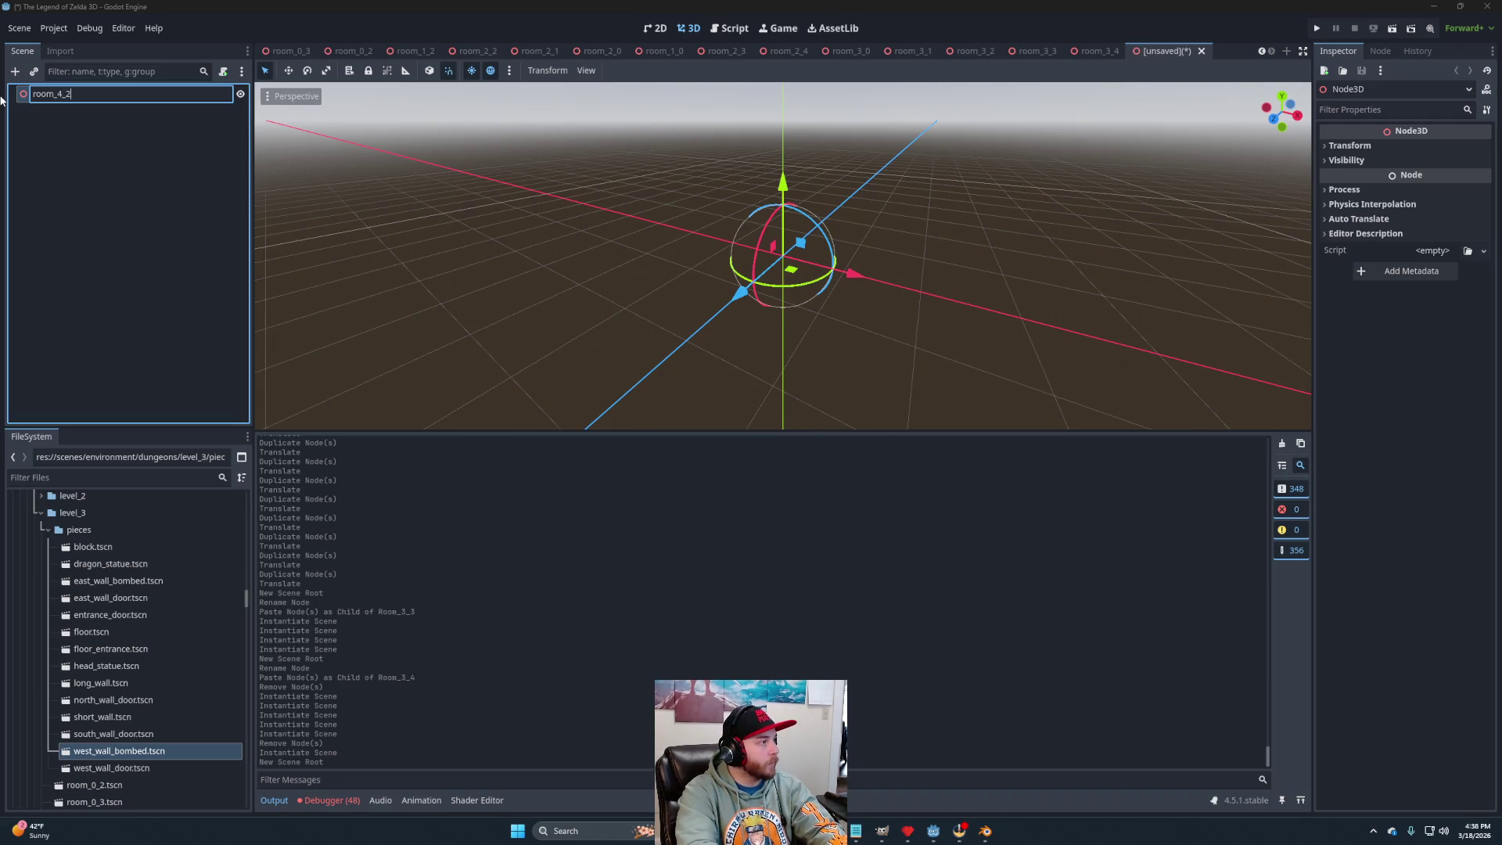
key("Return")
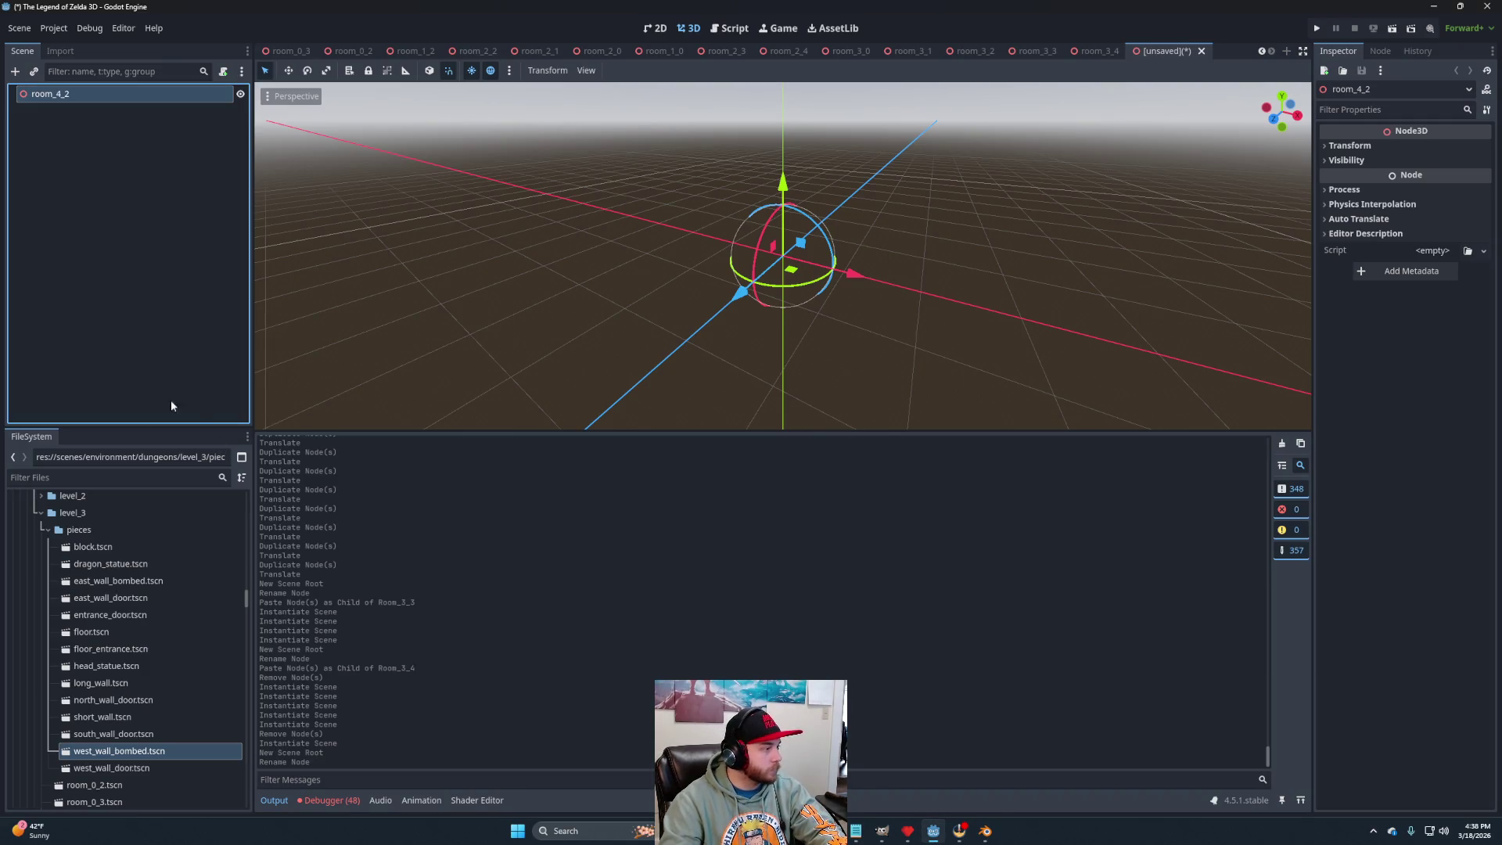
key("ctrl+v")
scroll(783, 258, "down", 5)
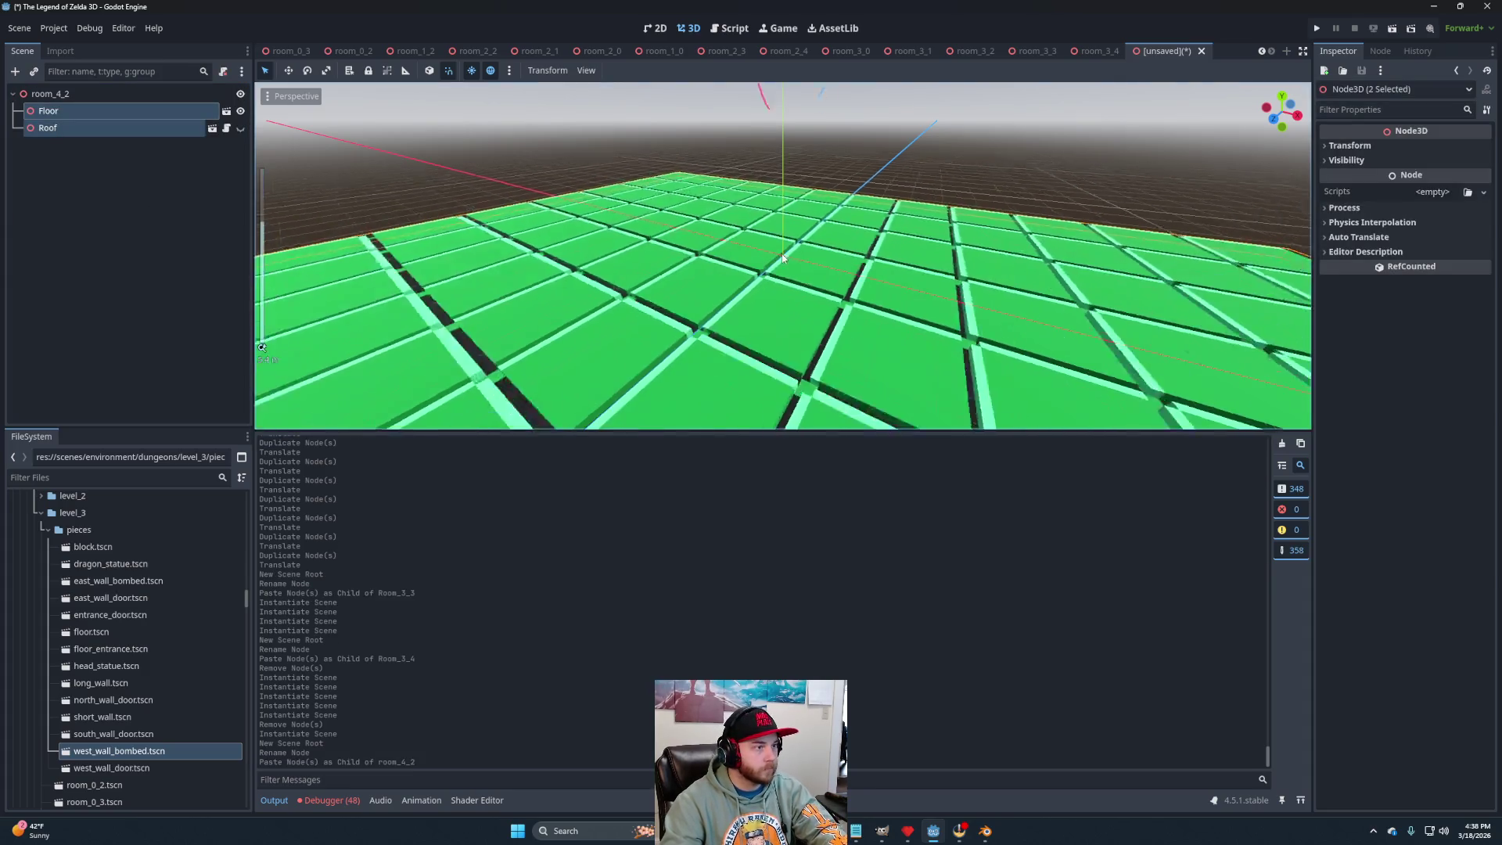
scroll(783, 258, "up", 3)
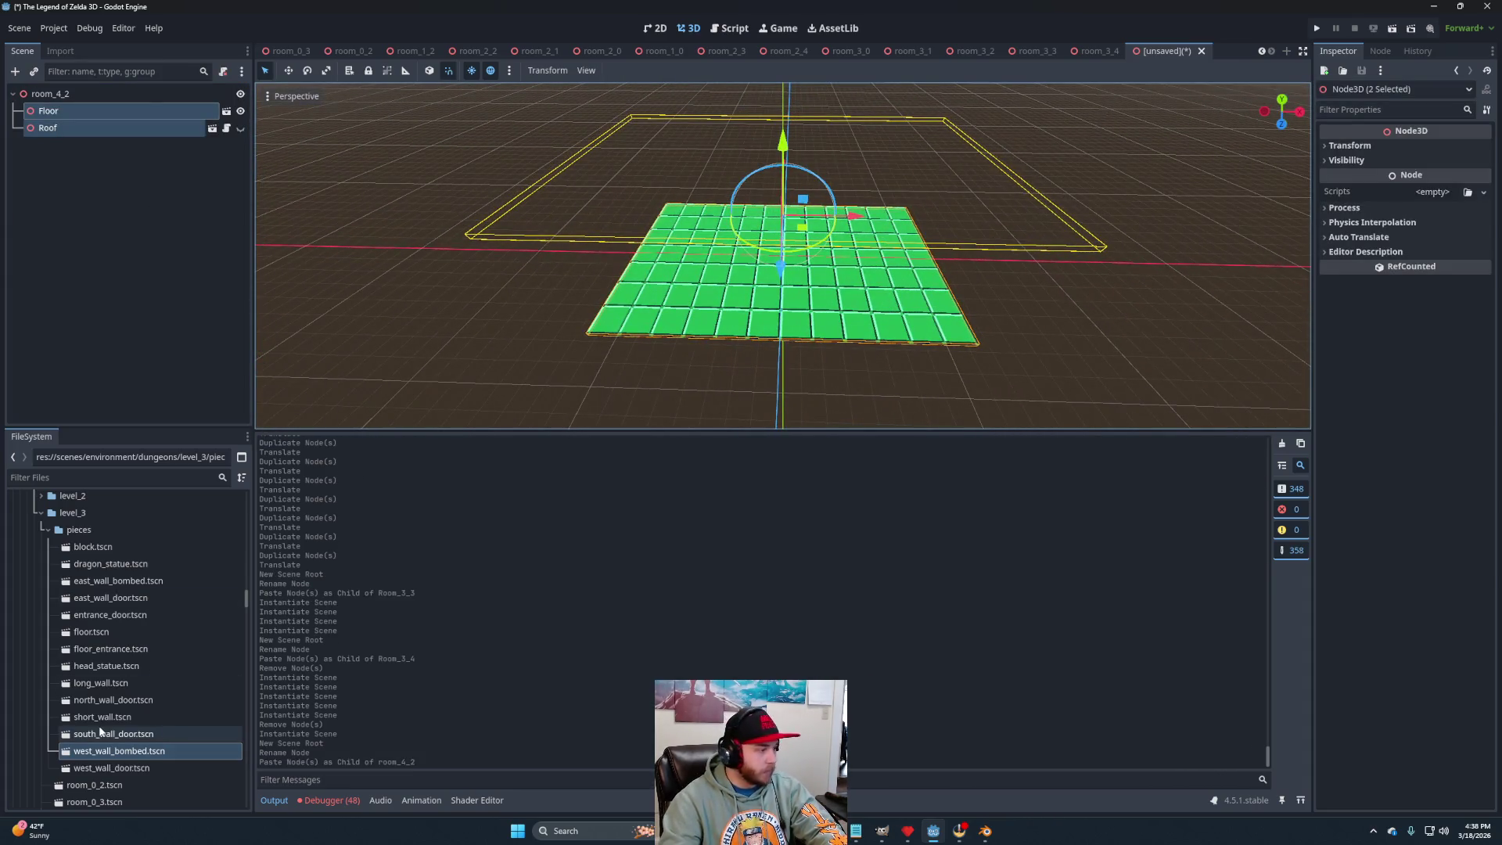
left_click_drag(113, 726, 75, 95)
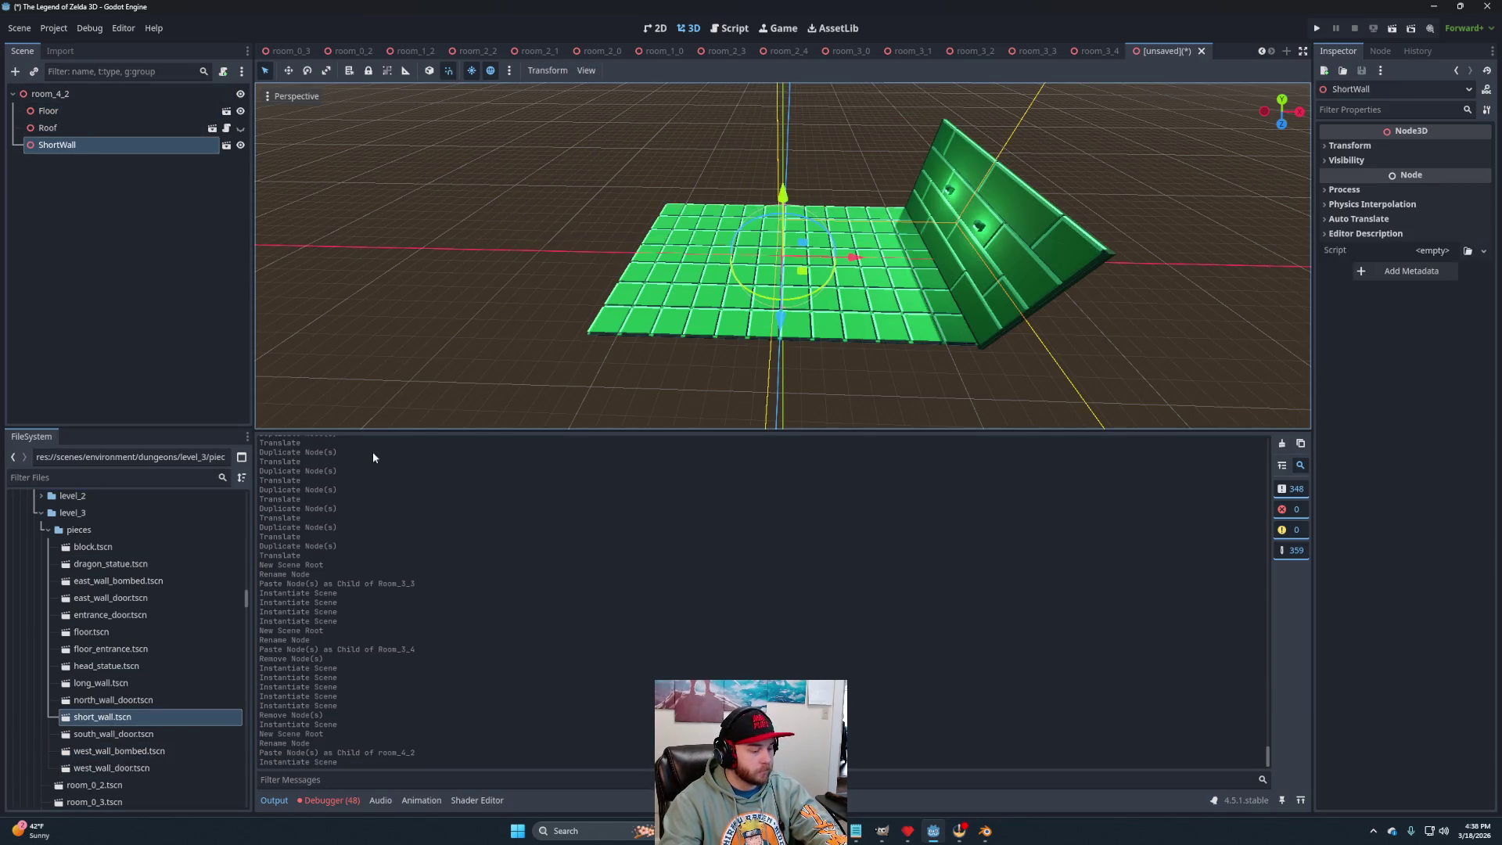
Duplicate ShortWall and rotate the copy to the opposite side of the floor.
key("ctrl+d")
left_click_drag(800, 302, 737, 183)
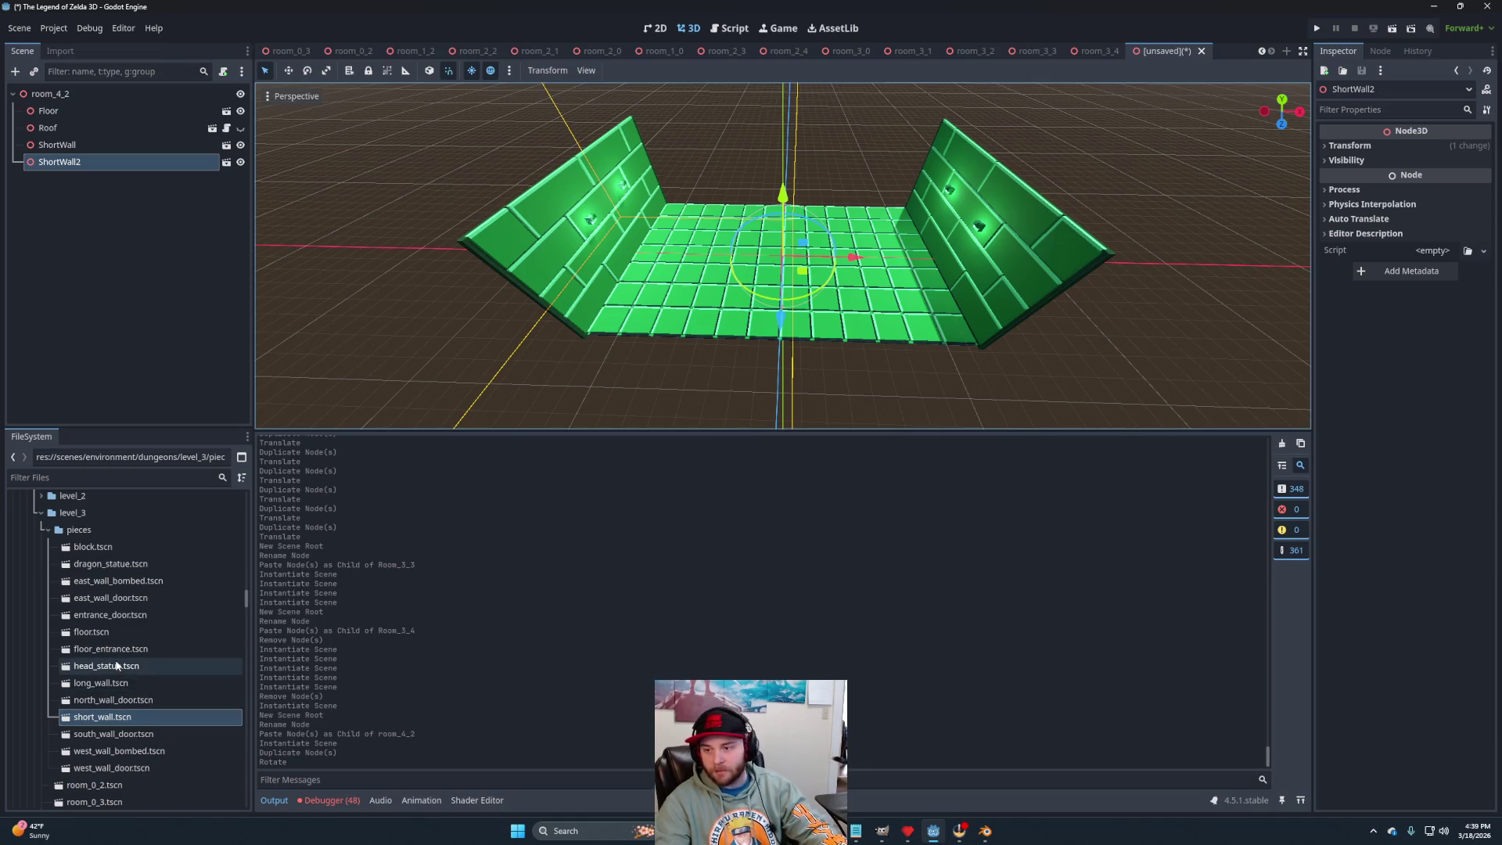
scroll(124, 621, "down", 3)
scroll(154, 715, "up", 2)
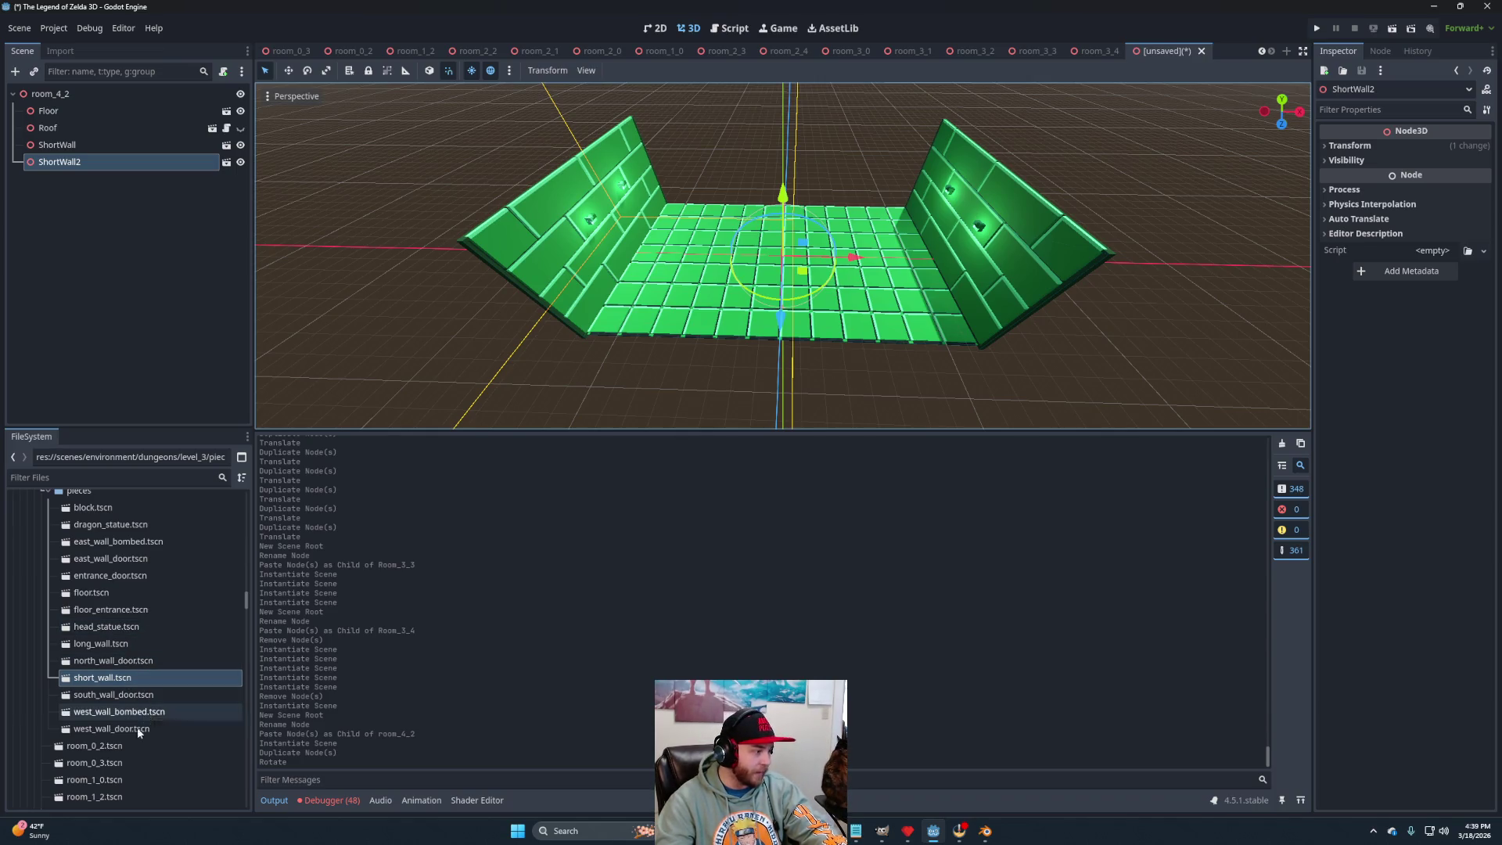
Add south_wall_door.tscn and north_wall_door.tscn to room_4_2 and start adding a child node.
mouse_move(134, 698)
left_mouse_down()
mouse_move(100, 510)
mouse_move(72, 97)
left_mouse_up()
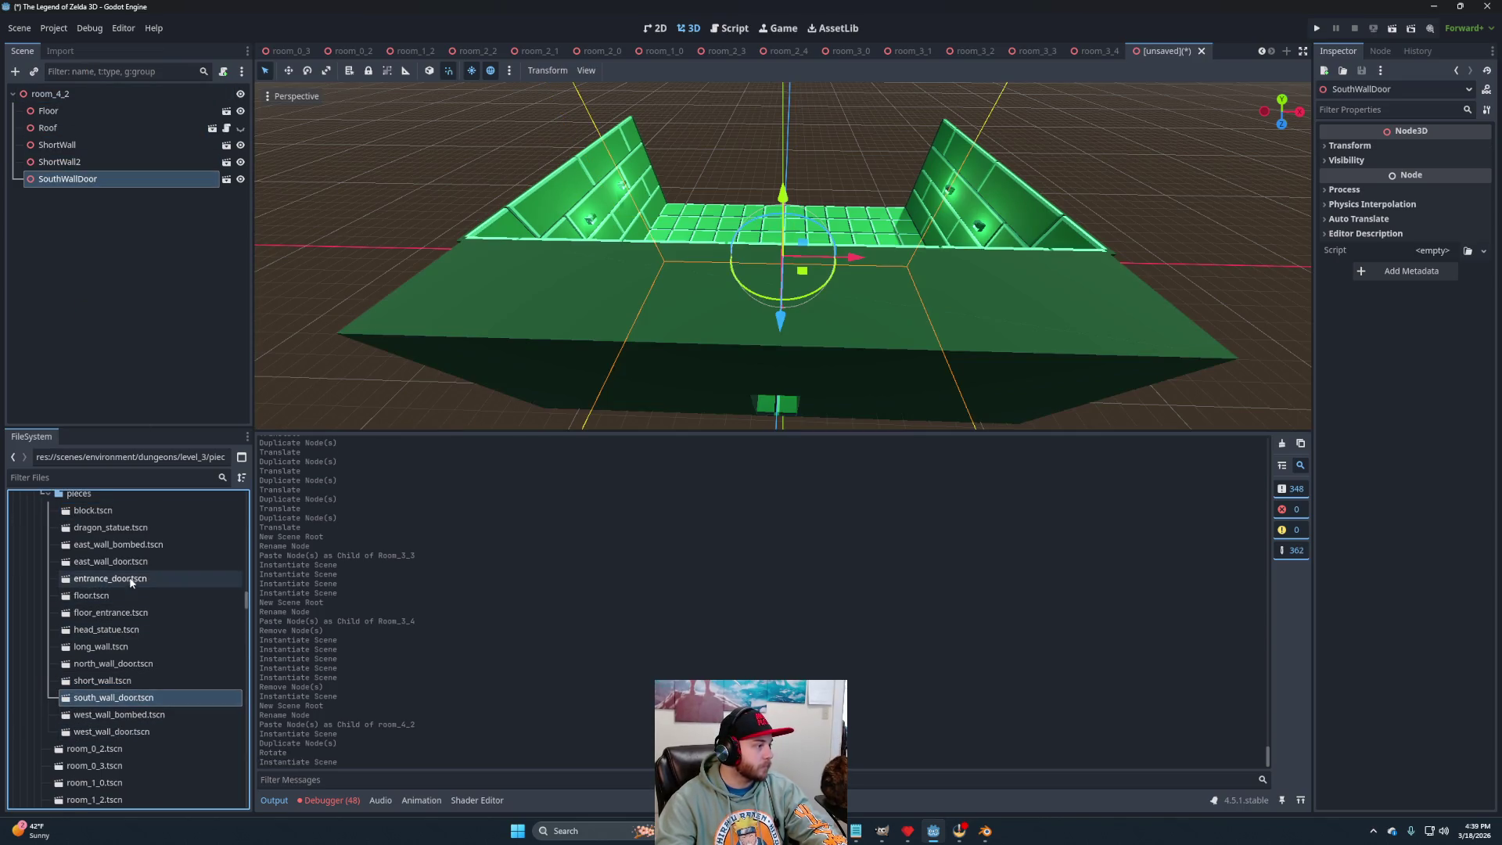
mouse_move(121, 670)
left_mouse_down()
mouse_move(71, 144)
mouse_move(86, 95)
left_mouse_up()
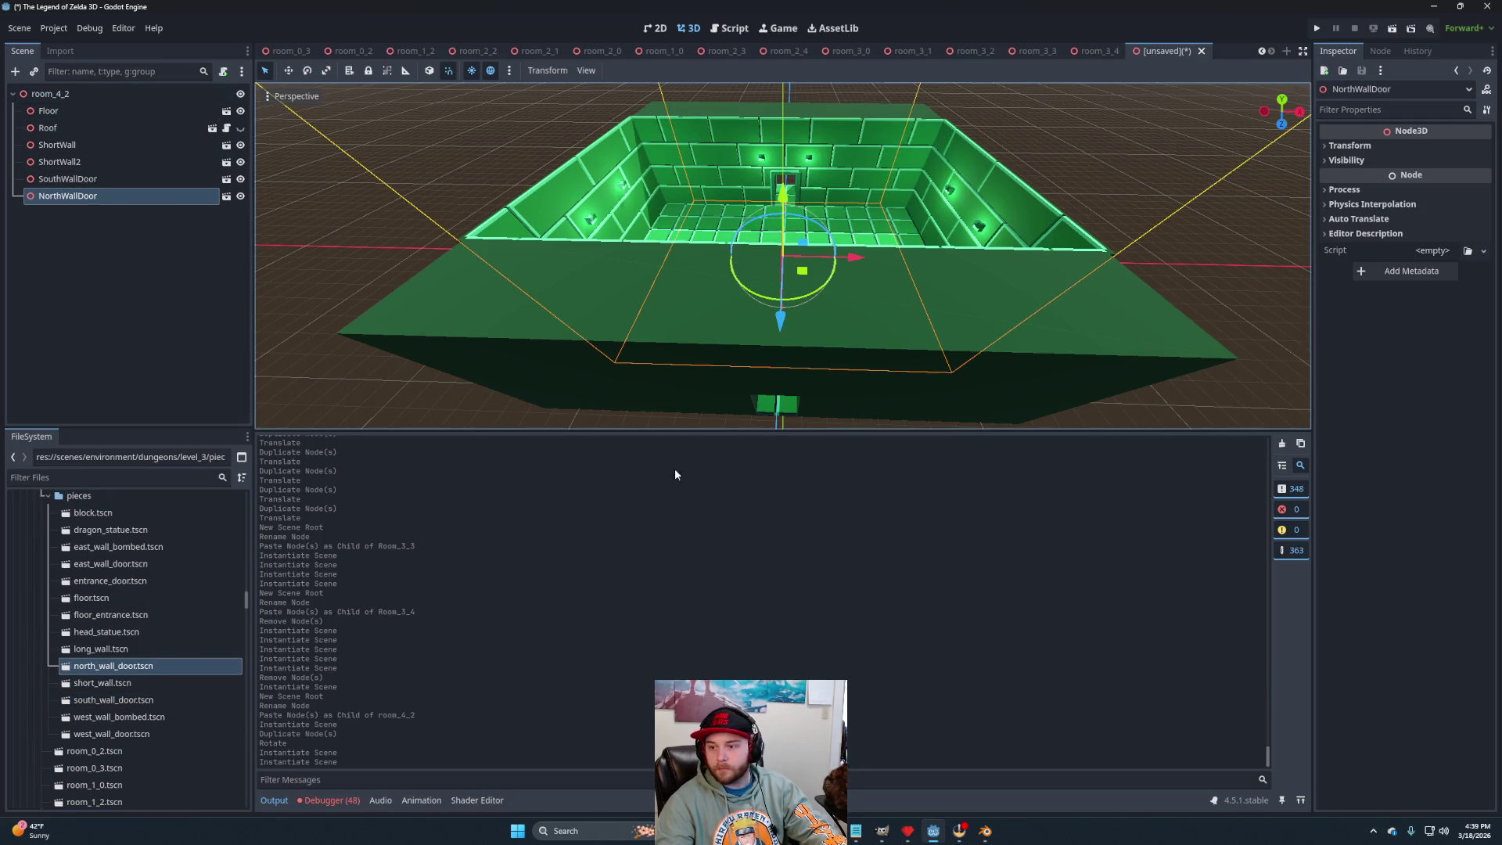
mouse_move(777, 420)
left_mouse_down()
mouse_move(816, 108)
mouse_move(805, 115)
left_mouse_up()
scroll(834, 336, "up", 5)
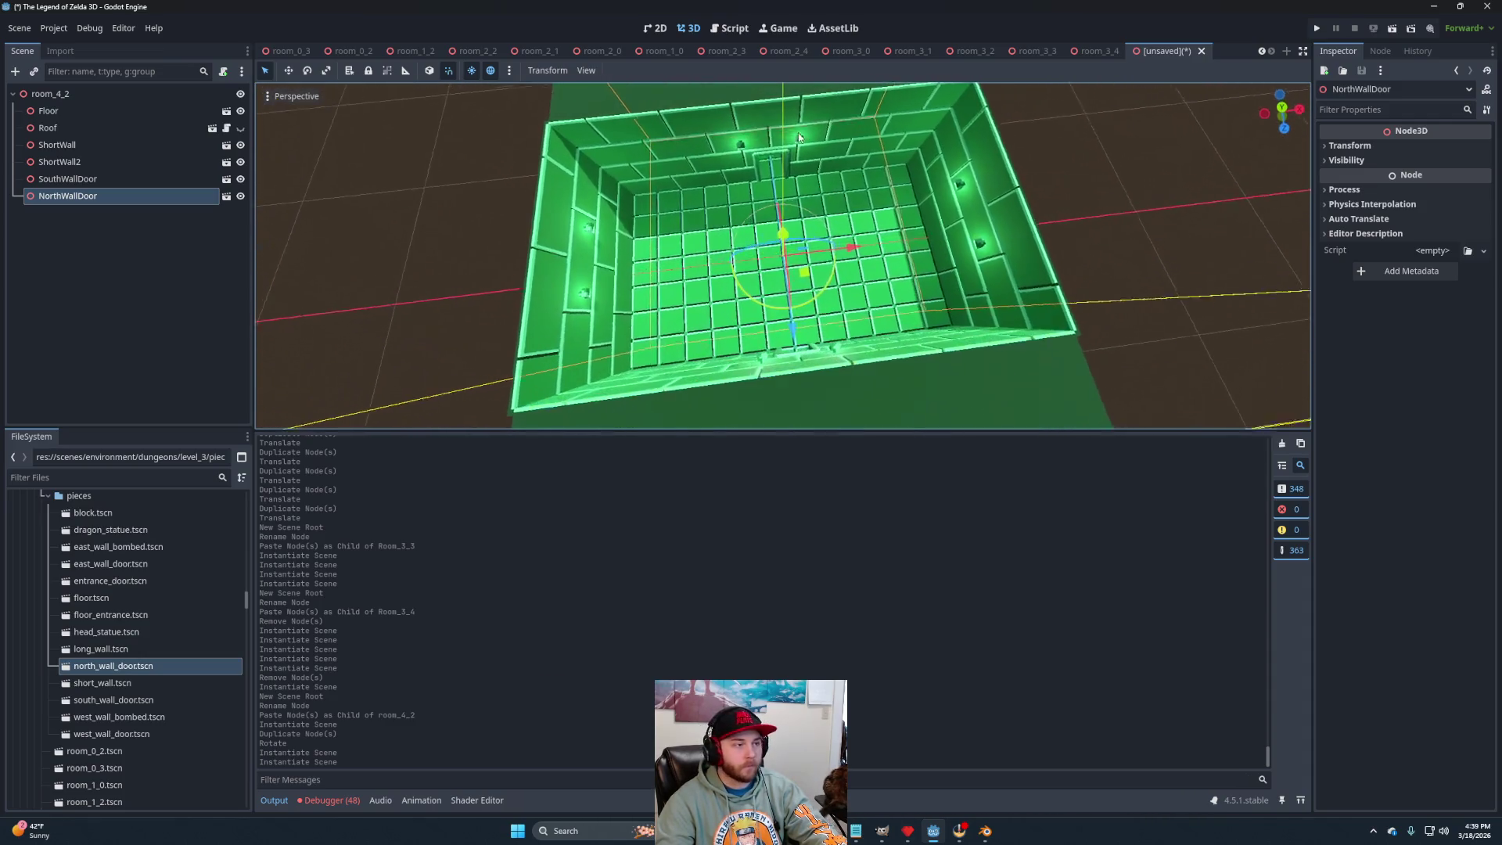
left_click_drag(834, 336, 806, 329)
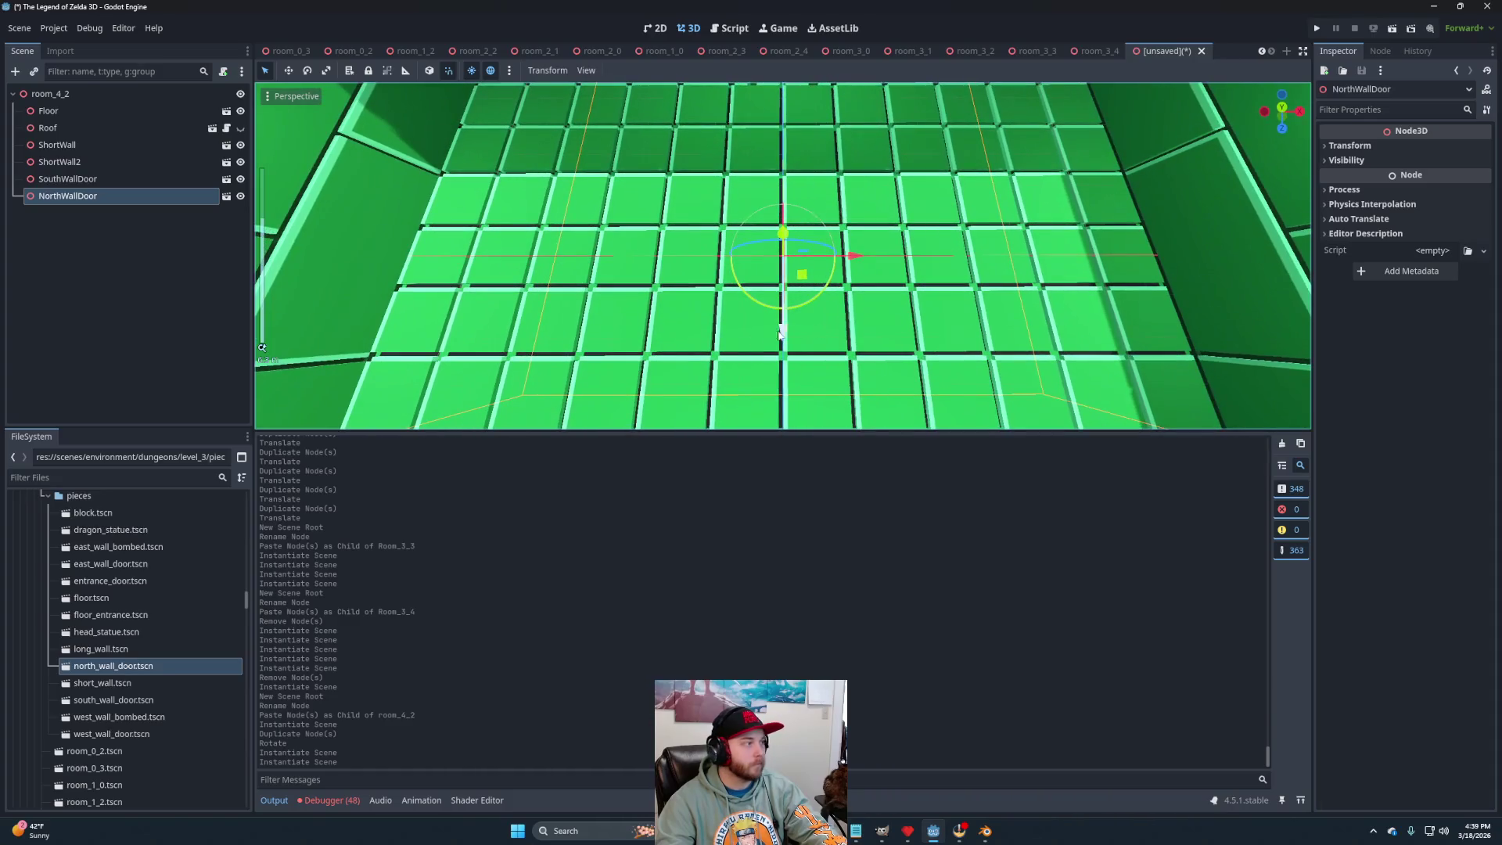
mouse_move(86, 513)
left_mouse_down()
mouse_move(118, 102)
mouse_move(68, 293)
mouse_move(117, 552)
mouse_move(86, 540)
mouse_move(65, 89)
mouse_move(172, 105)
left_mouse_up()
key("ctrl+a")
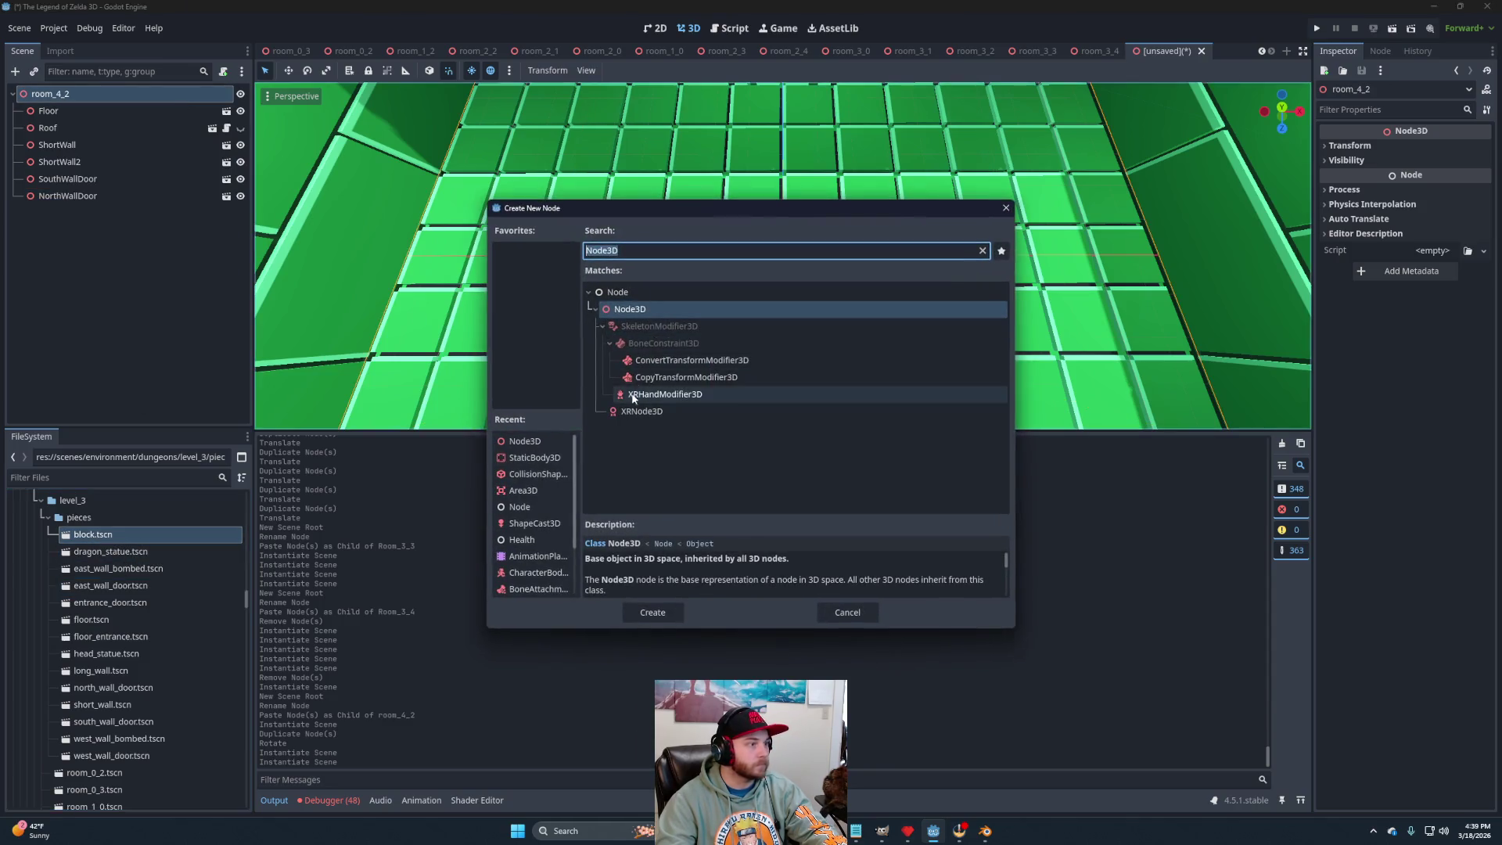
Add a plain Node3D child to room_4_2 and name it Blocks.
double_click(652, 304)
double_click(92, 217)
type("Blocks")
key("Return")
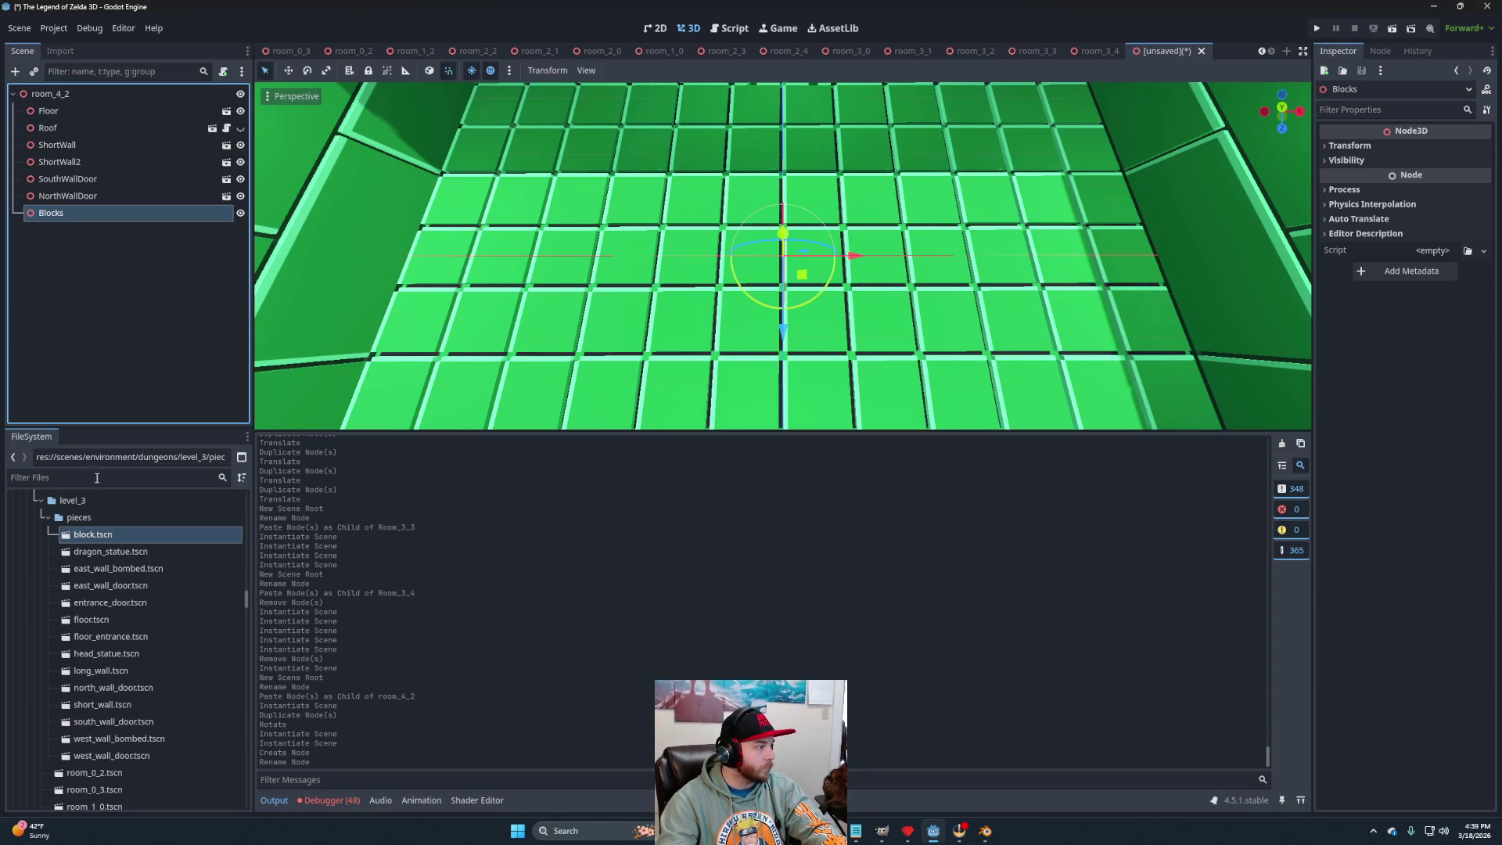
Place a block under Blocks, duplicate it to the right, and delete the original Block.
mouse_move(104, 536)
left_mouse_down()
mouse_move(60, 160)
mouse_move(56, 216)
left_mouse_up()
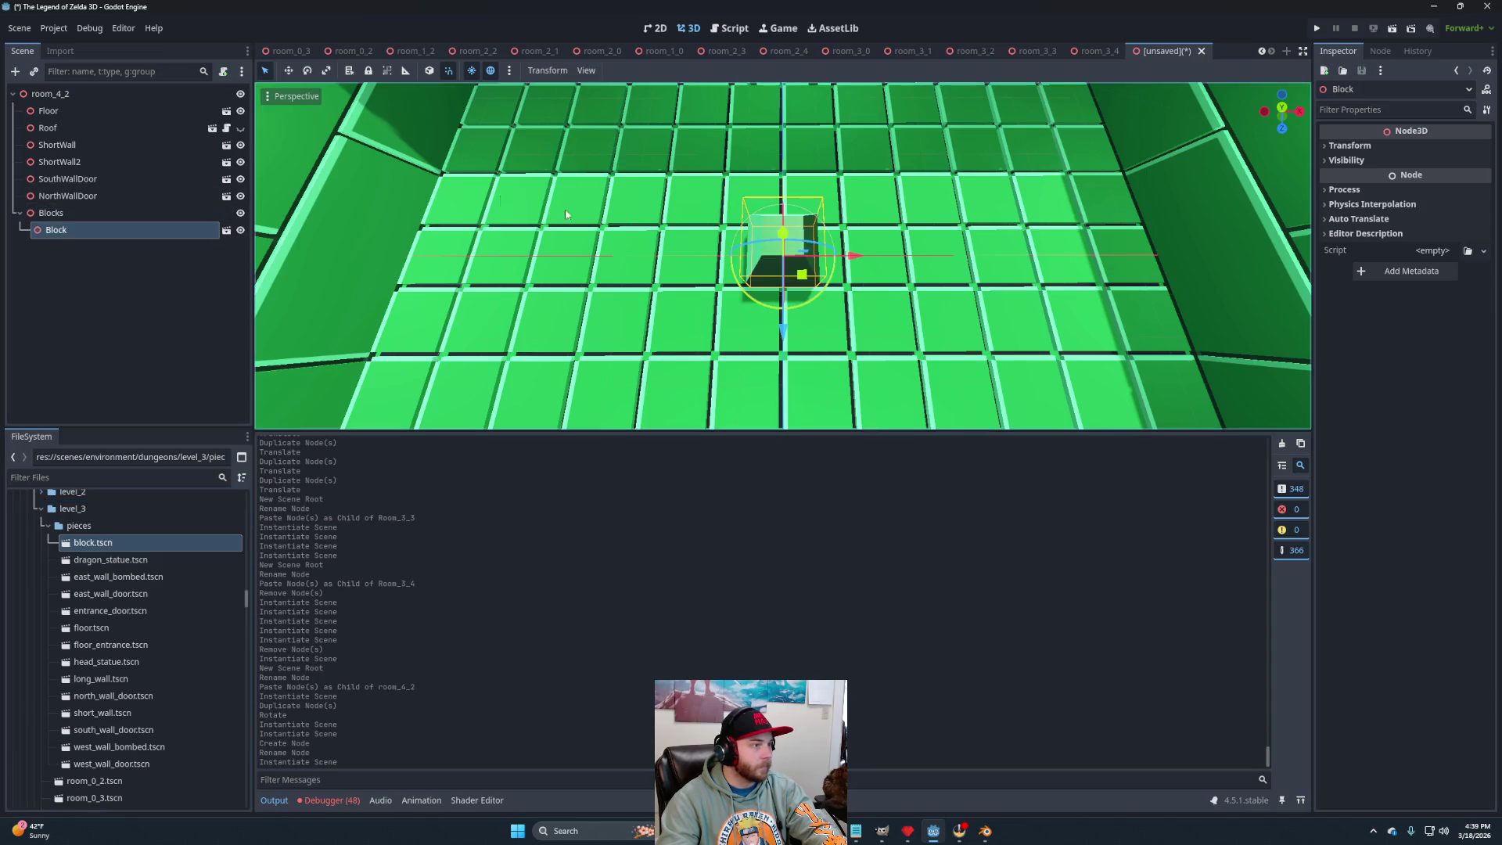
mouse_move(862, 254)
left_mouse_down()
mouse_move(769, 246)
mouse_move(771, 258)
mouse_move(953, 269)
left_mouse_up()
key("ctrl+d")
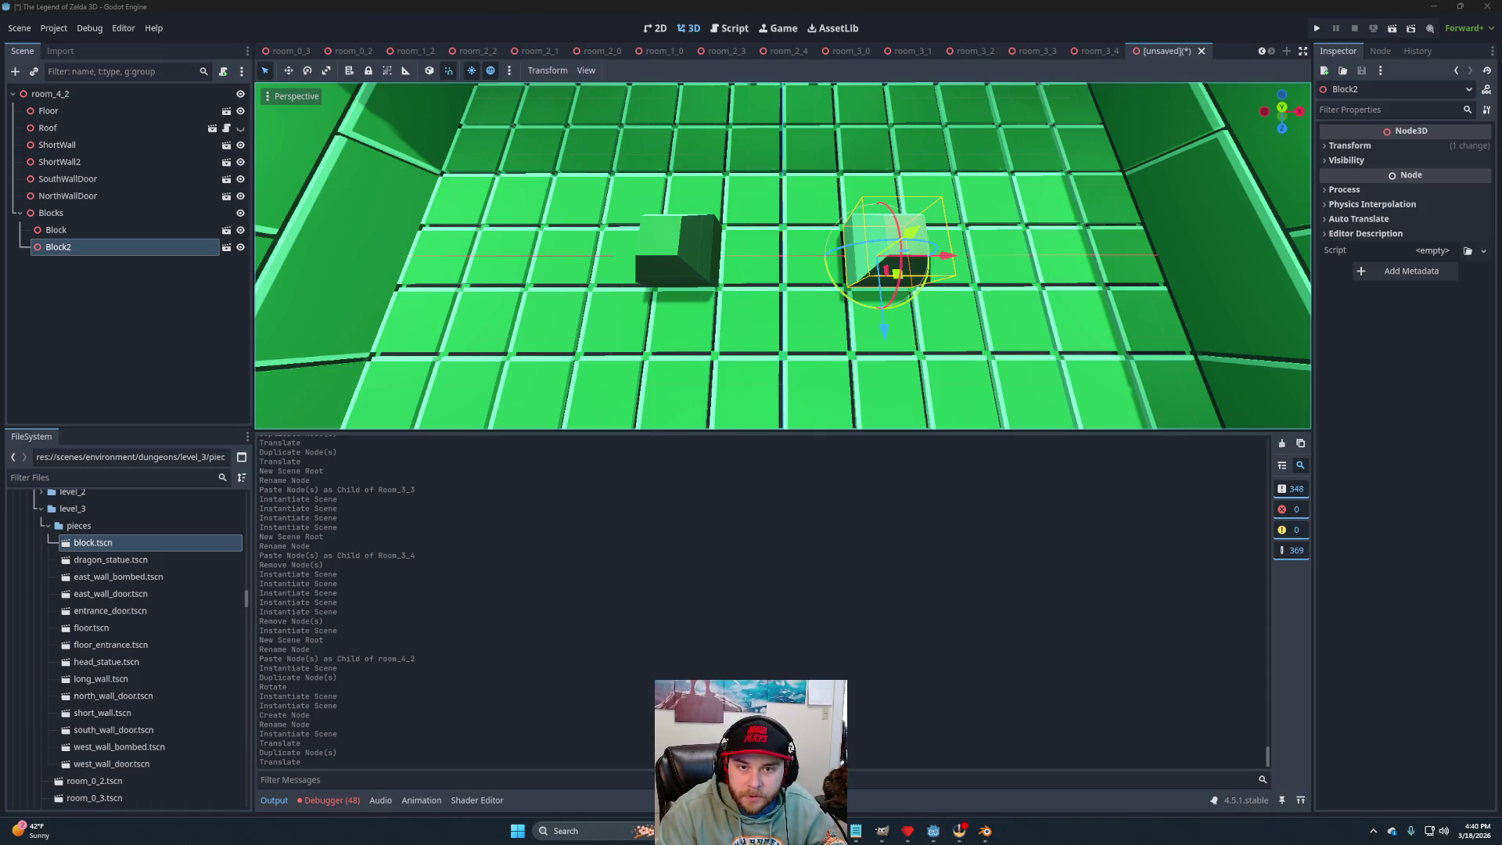
left_click(701, 247)
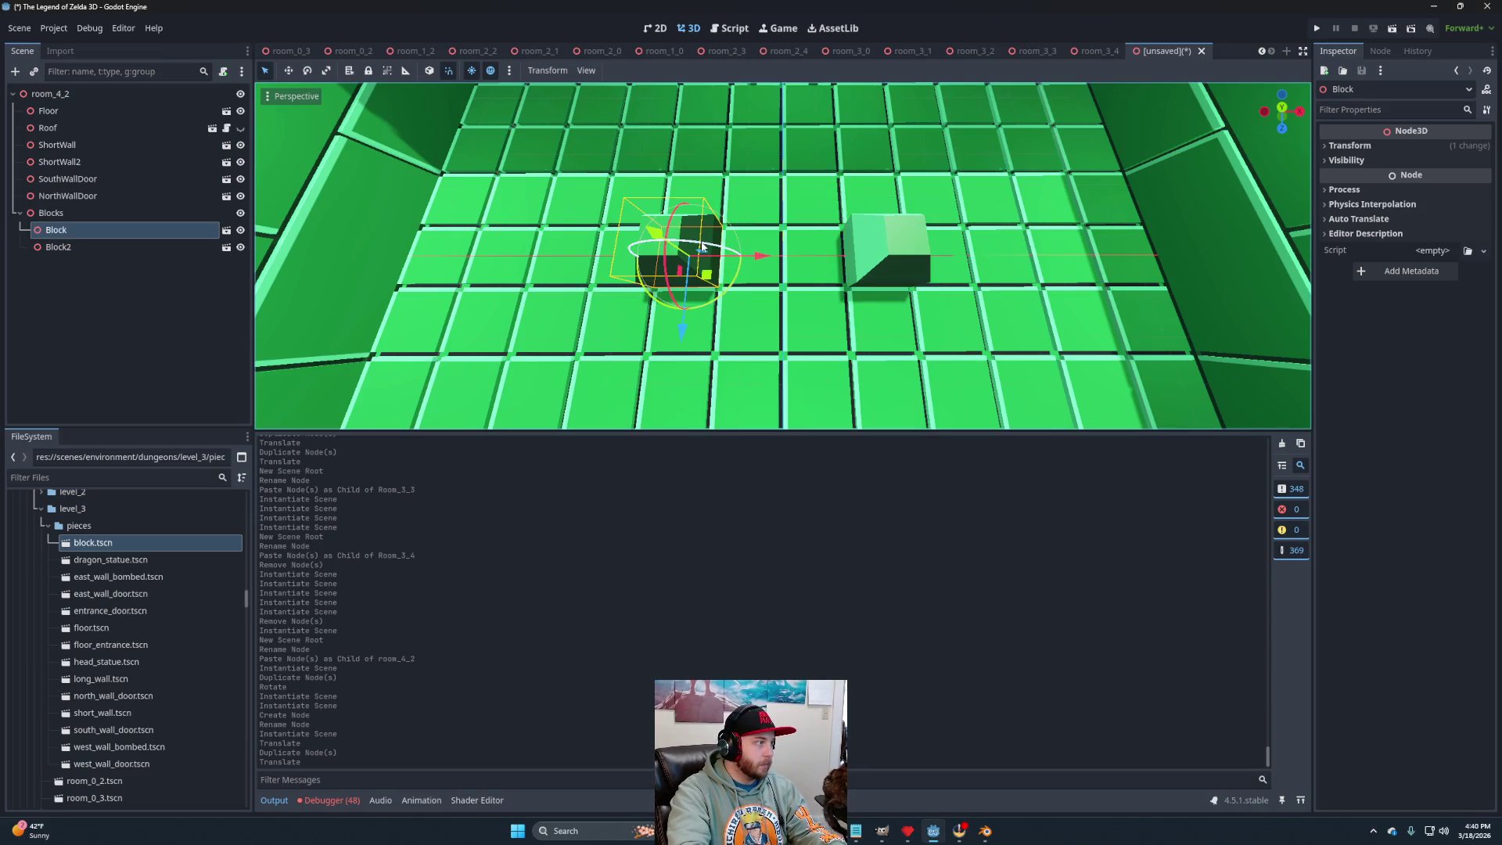
key("Delete")
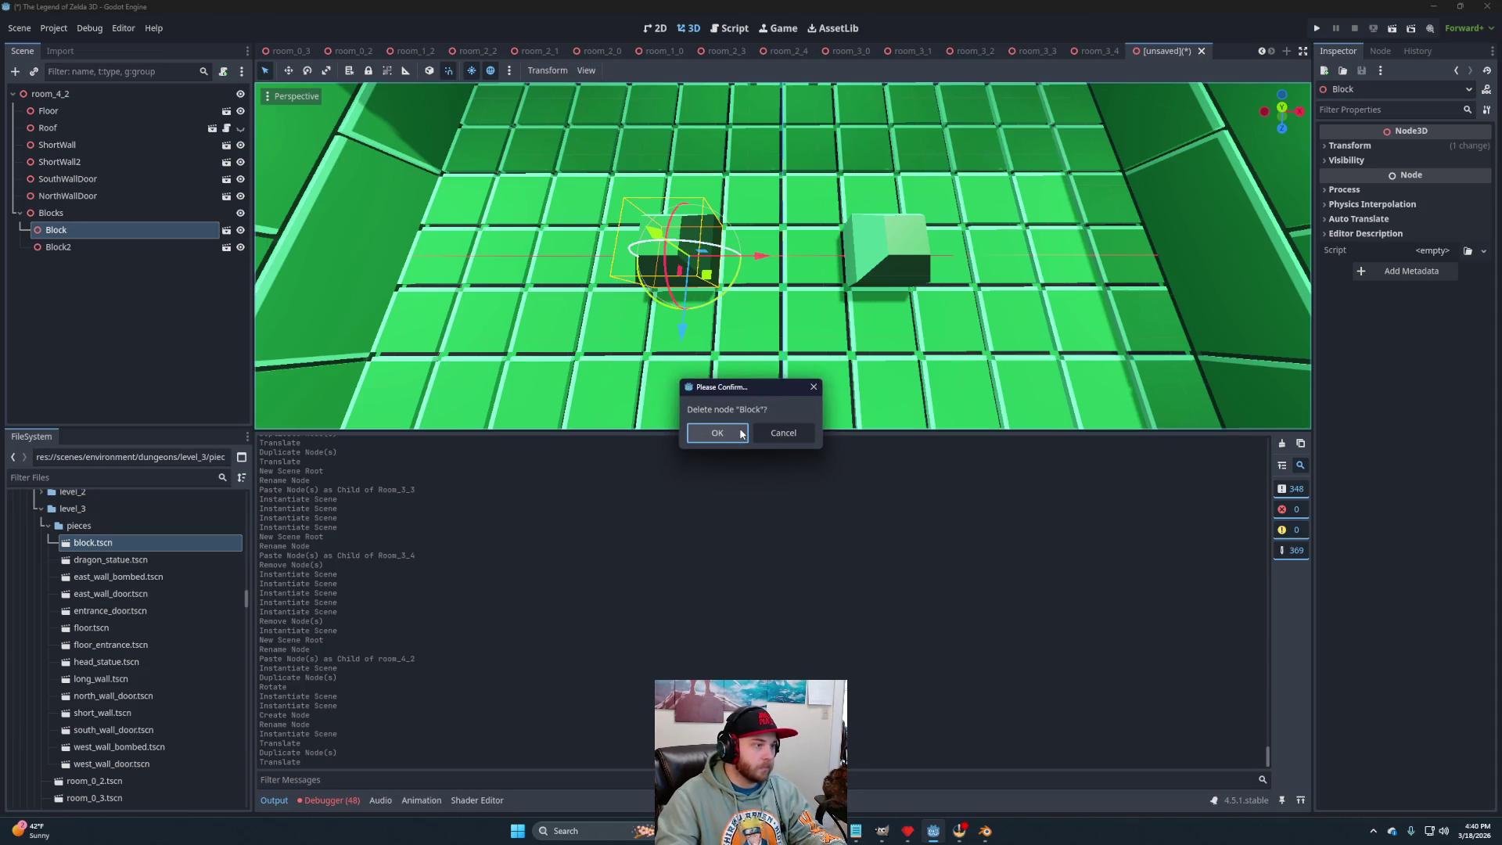
left_click(741, 435)
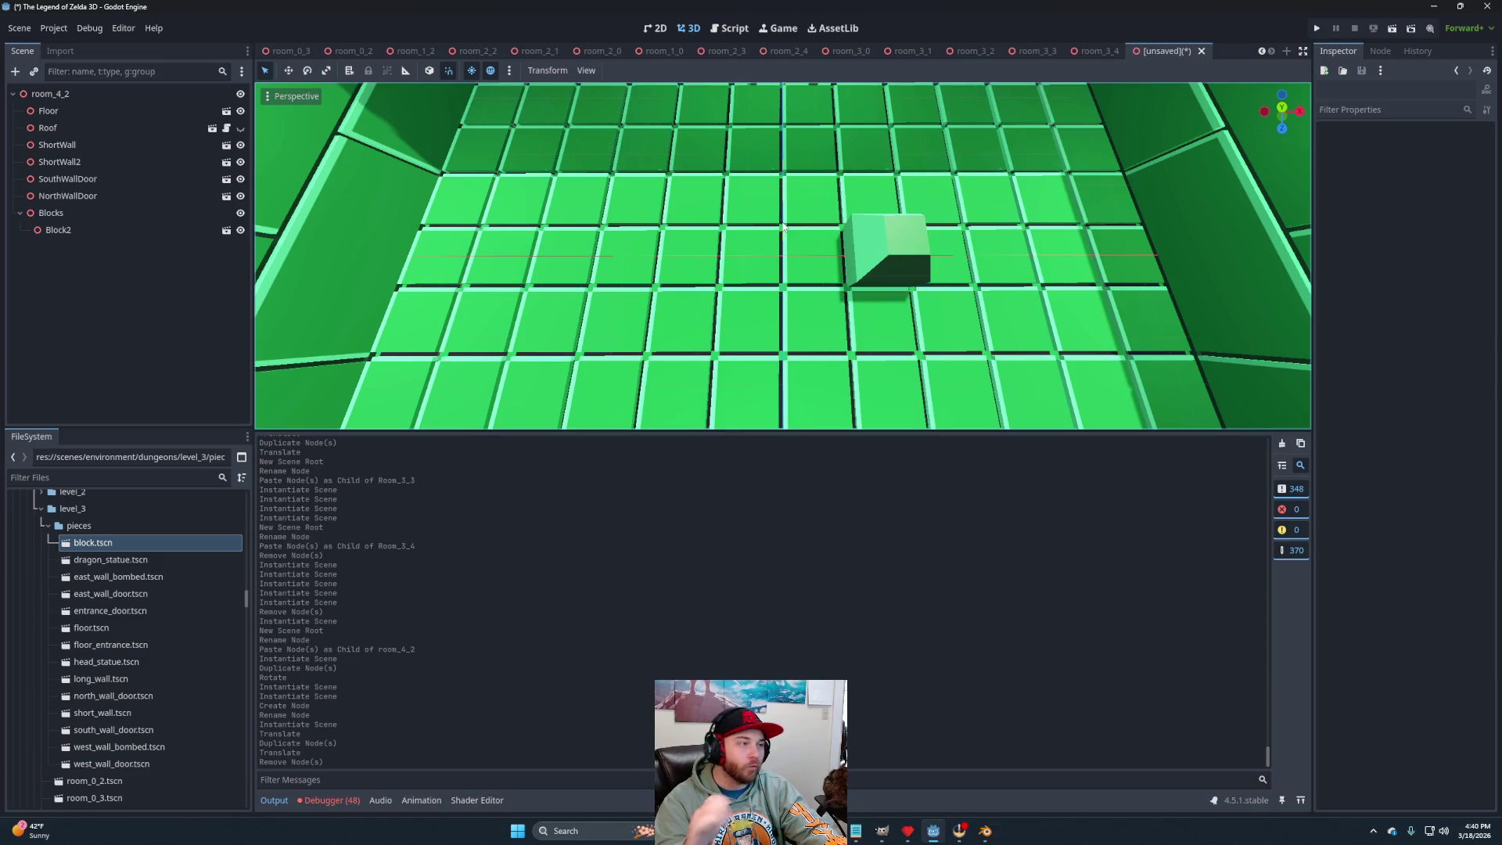
scroll(787, 280, "down", 5)
Save the room as room_4_2.tscn, then start a new empty scene.
scroll(786, 280, "down", 1)
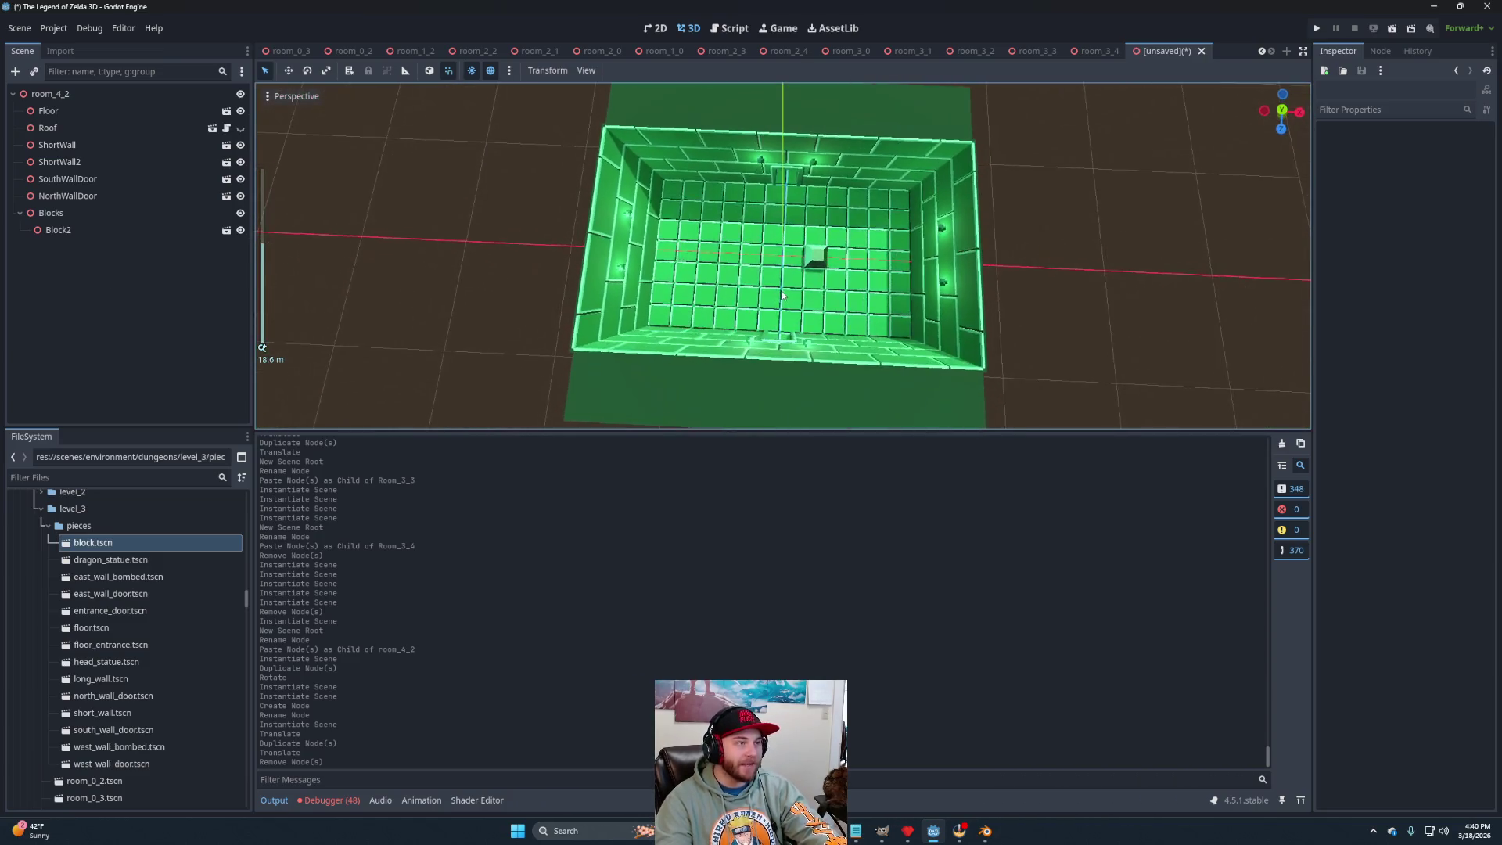
scroll(789, 283, "down", 1)
left_click_drag(791, 286, 658, 280)
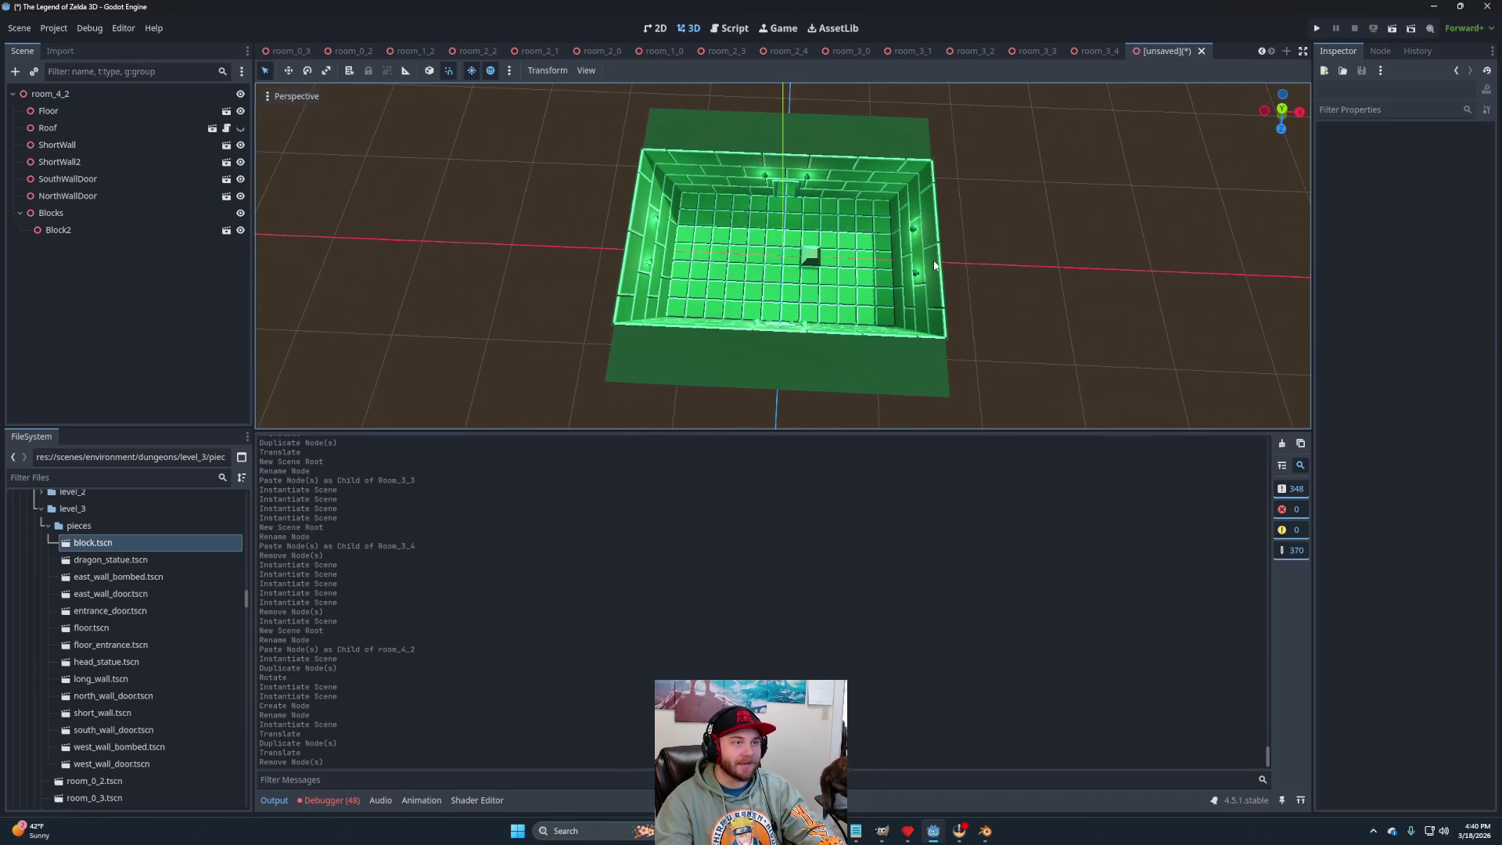
key("ctrl+s")
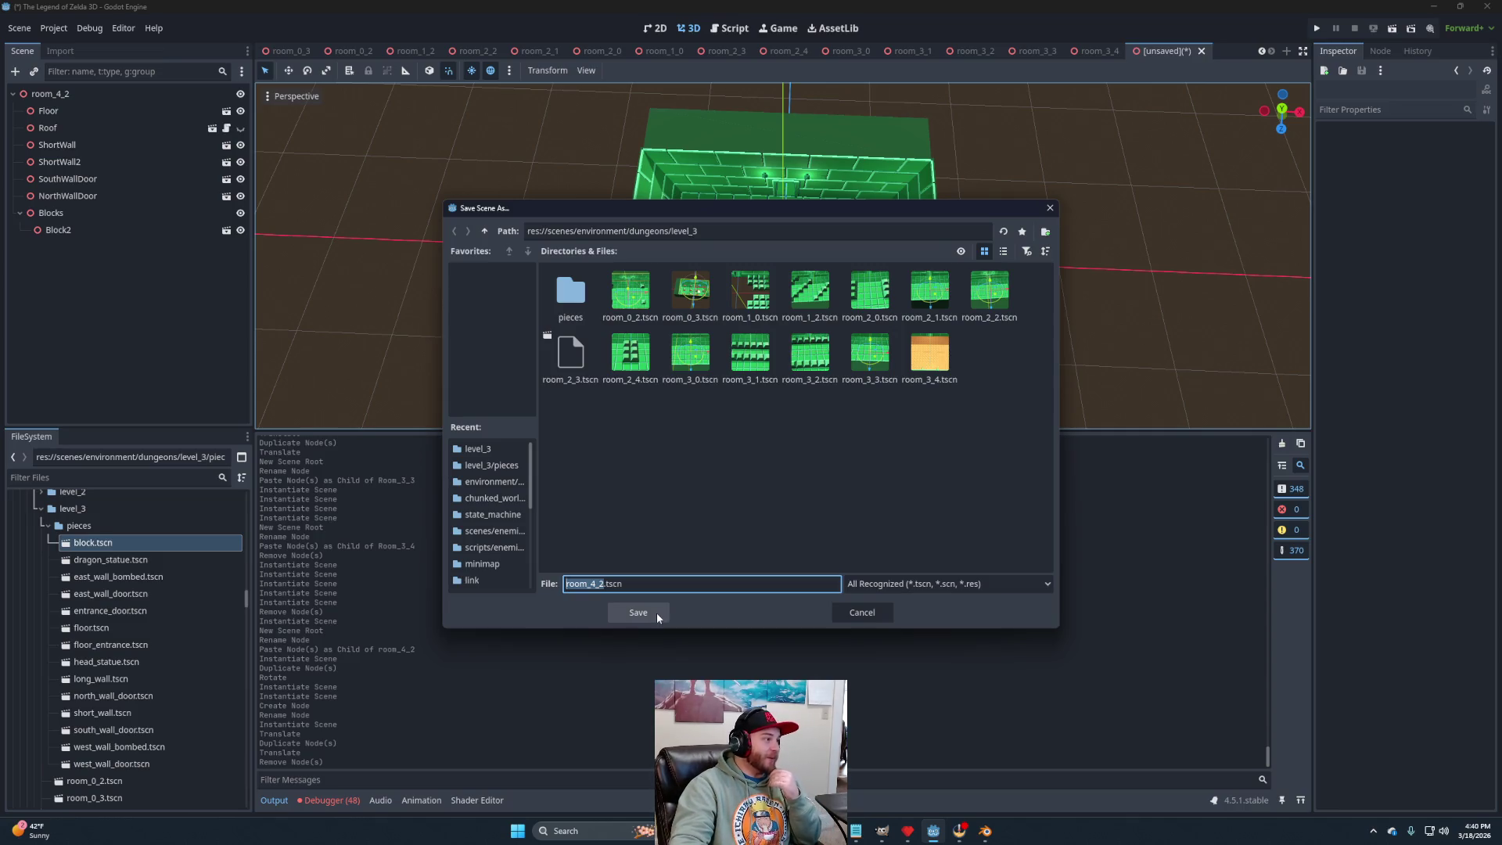
left_click(656, 613)
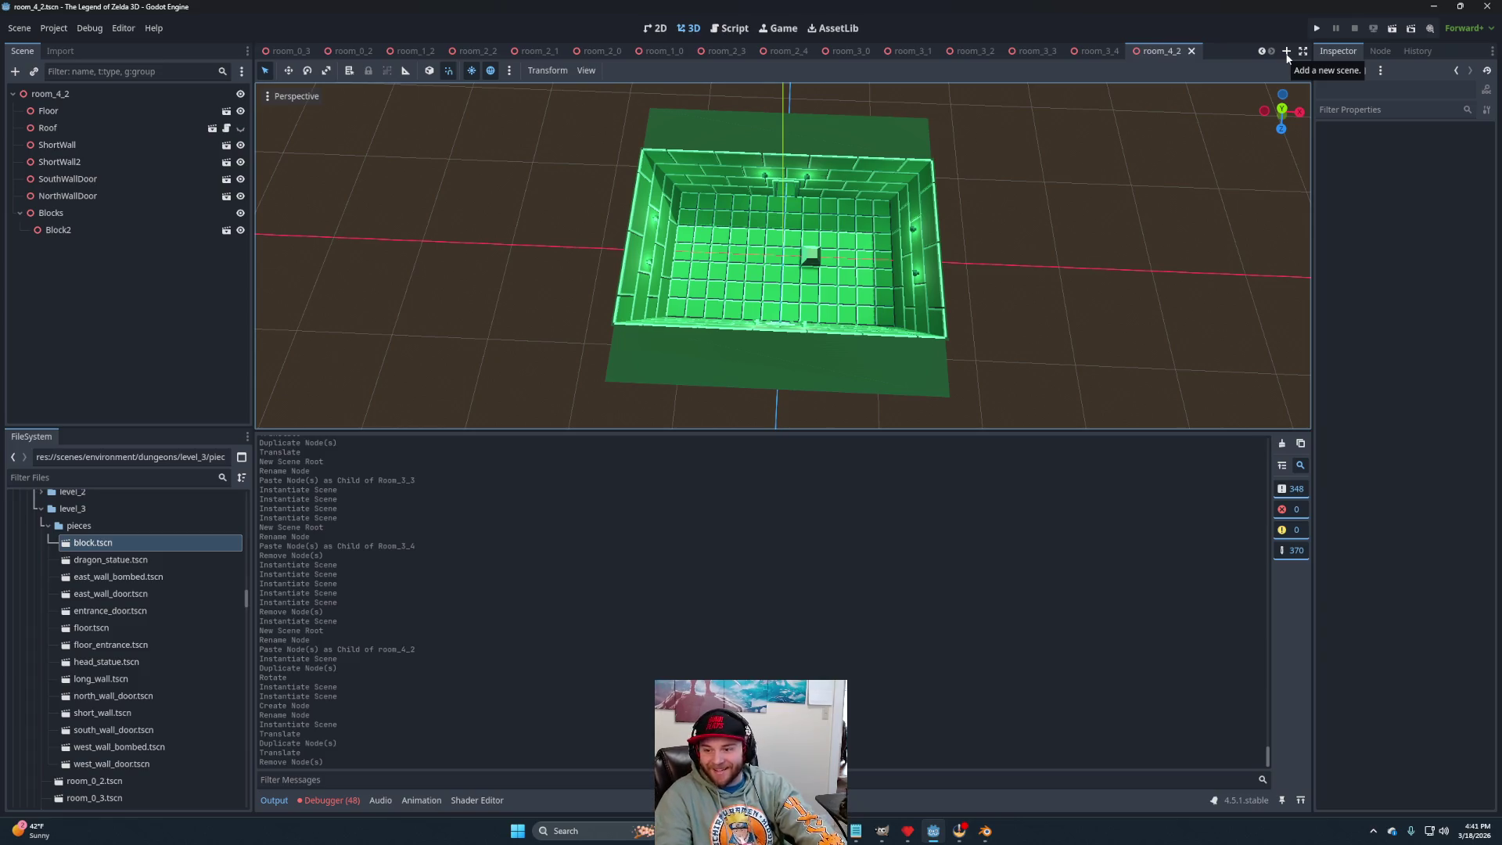
left_click(1287, 52)
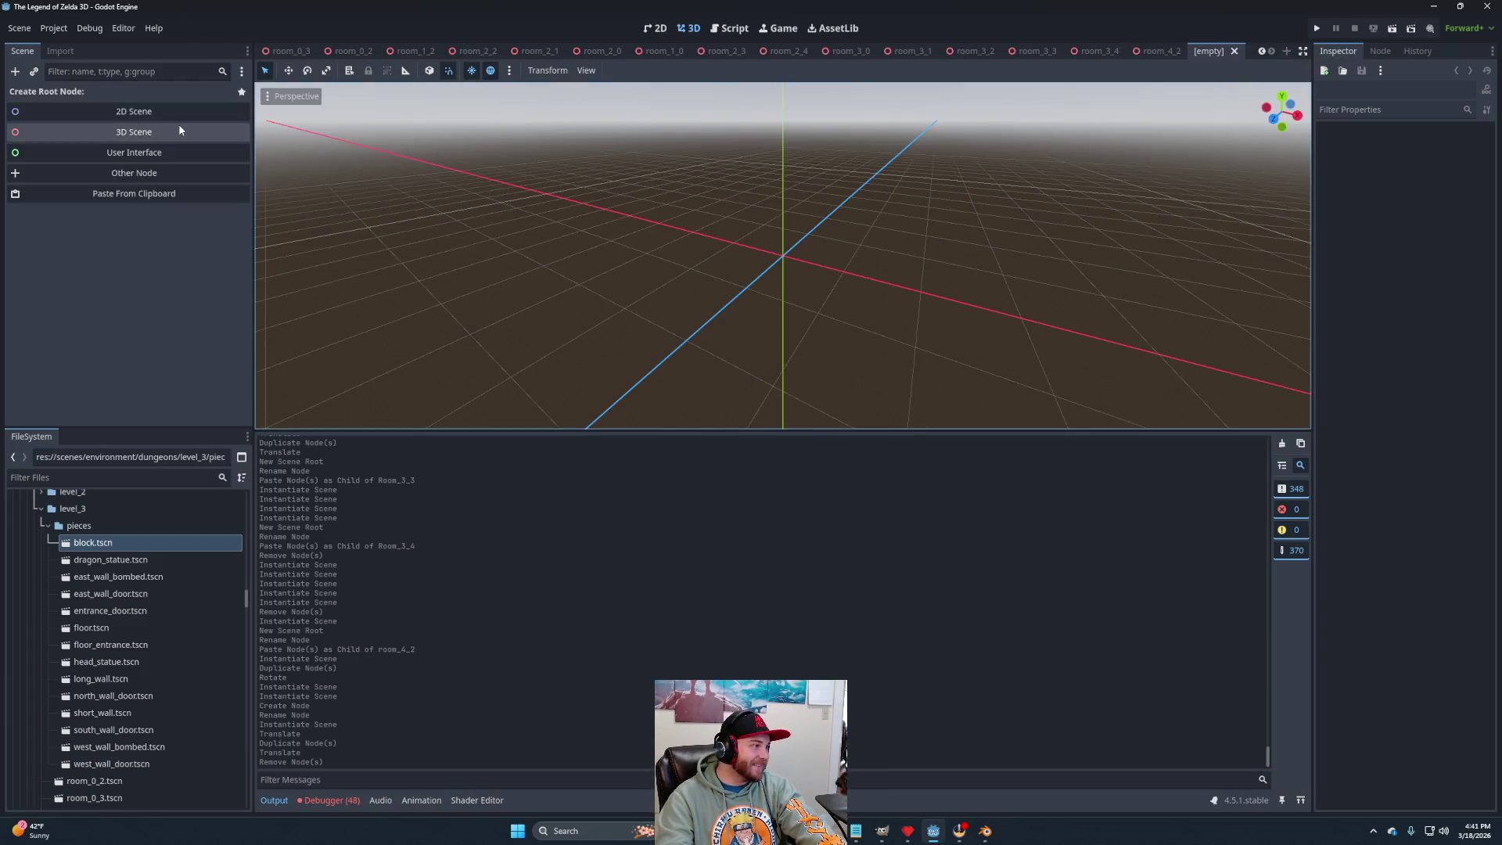
Create a 3D root named room_5_2 and paste the copied Floor and Roof under it.
left_click(179, 124)
double_click(60, 93)
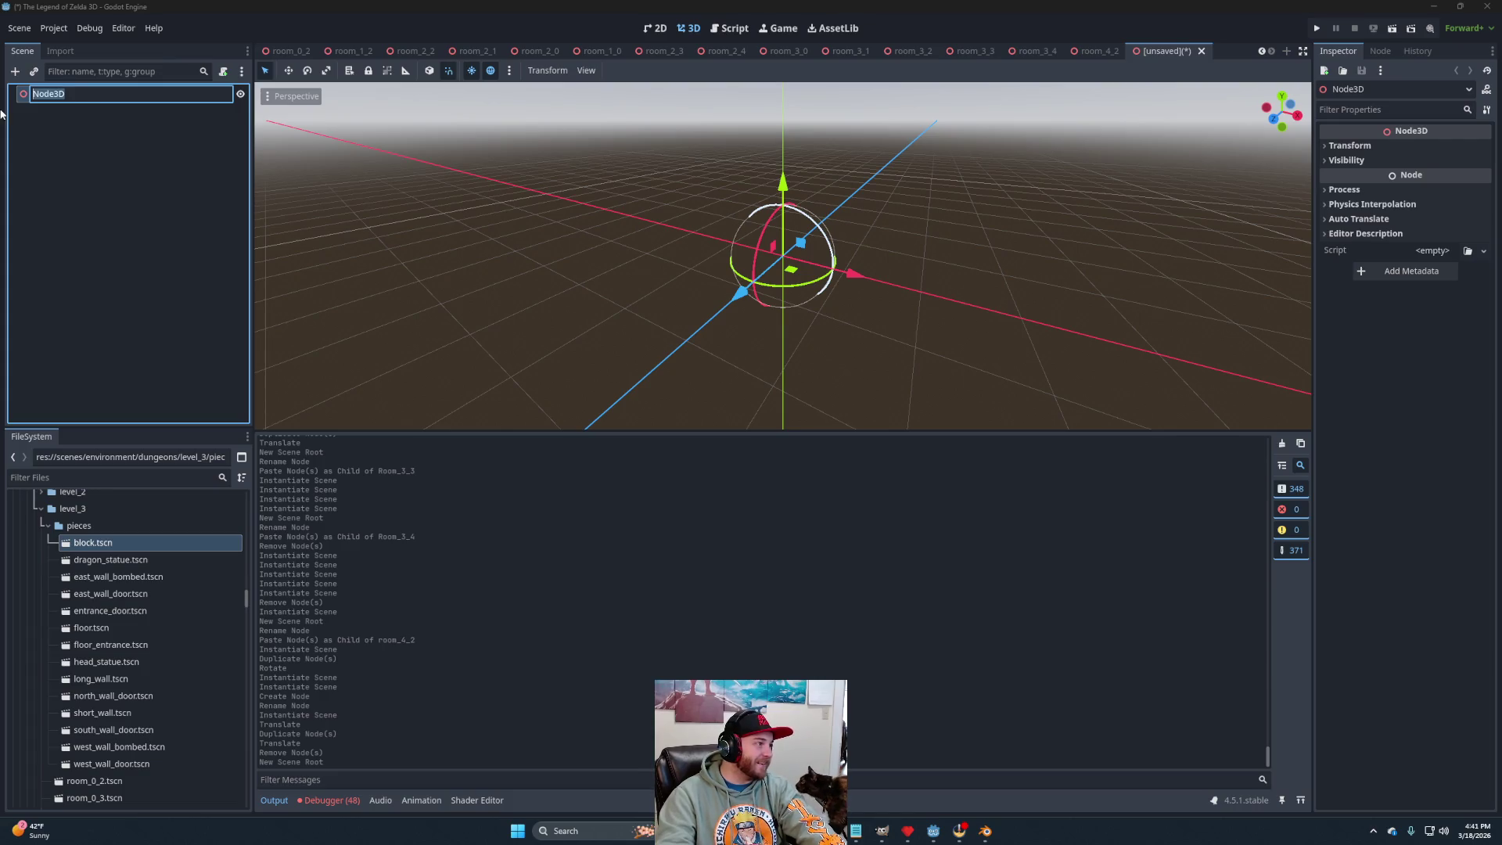
type("room")
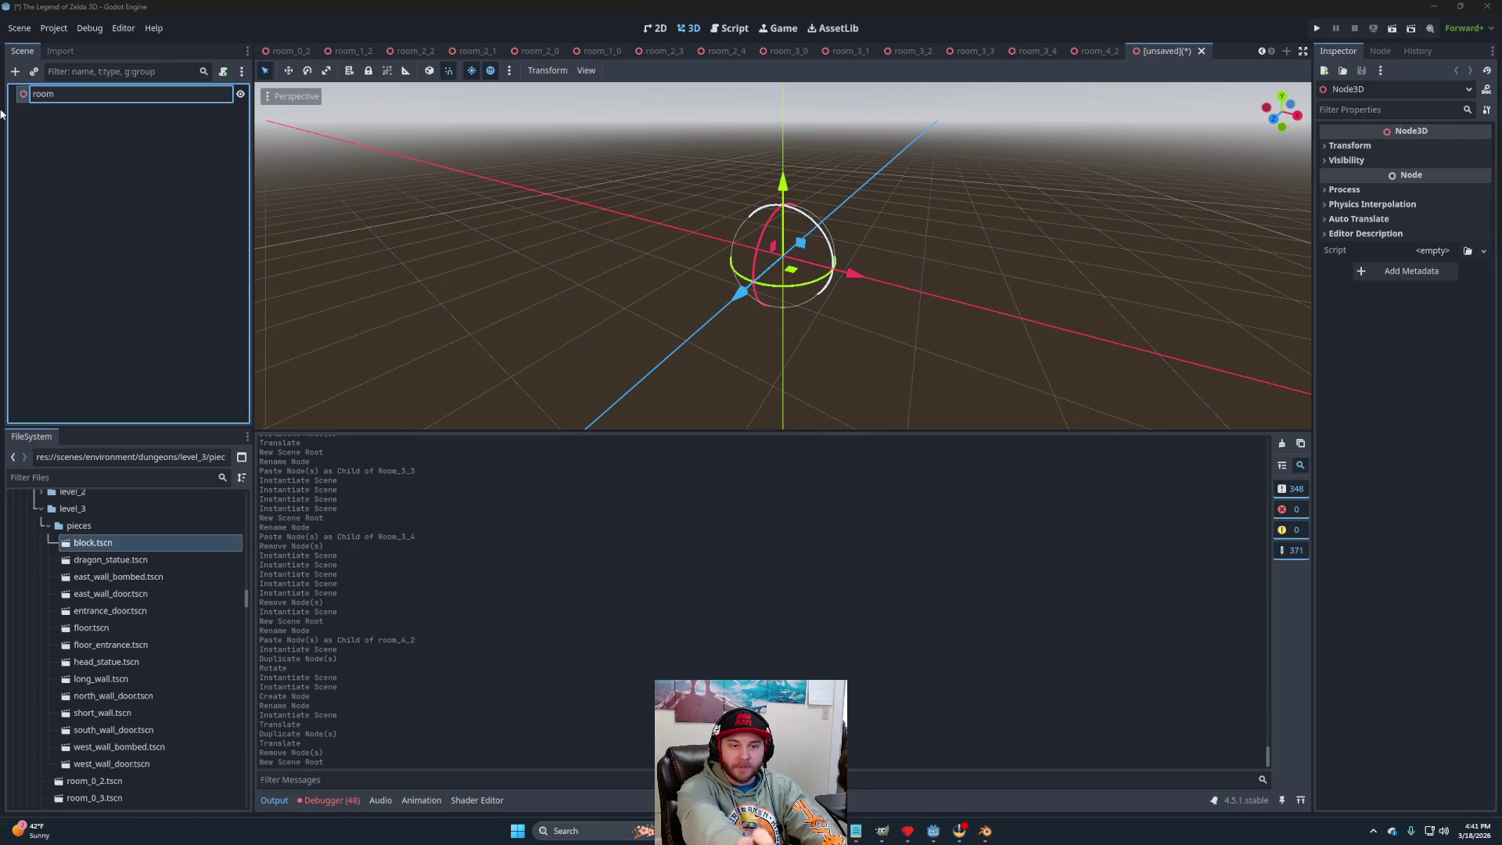
type("_5_2")
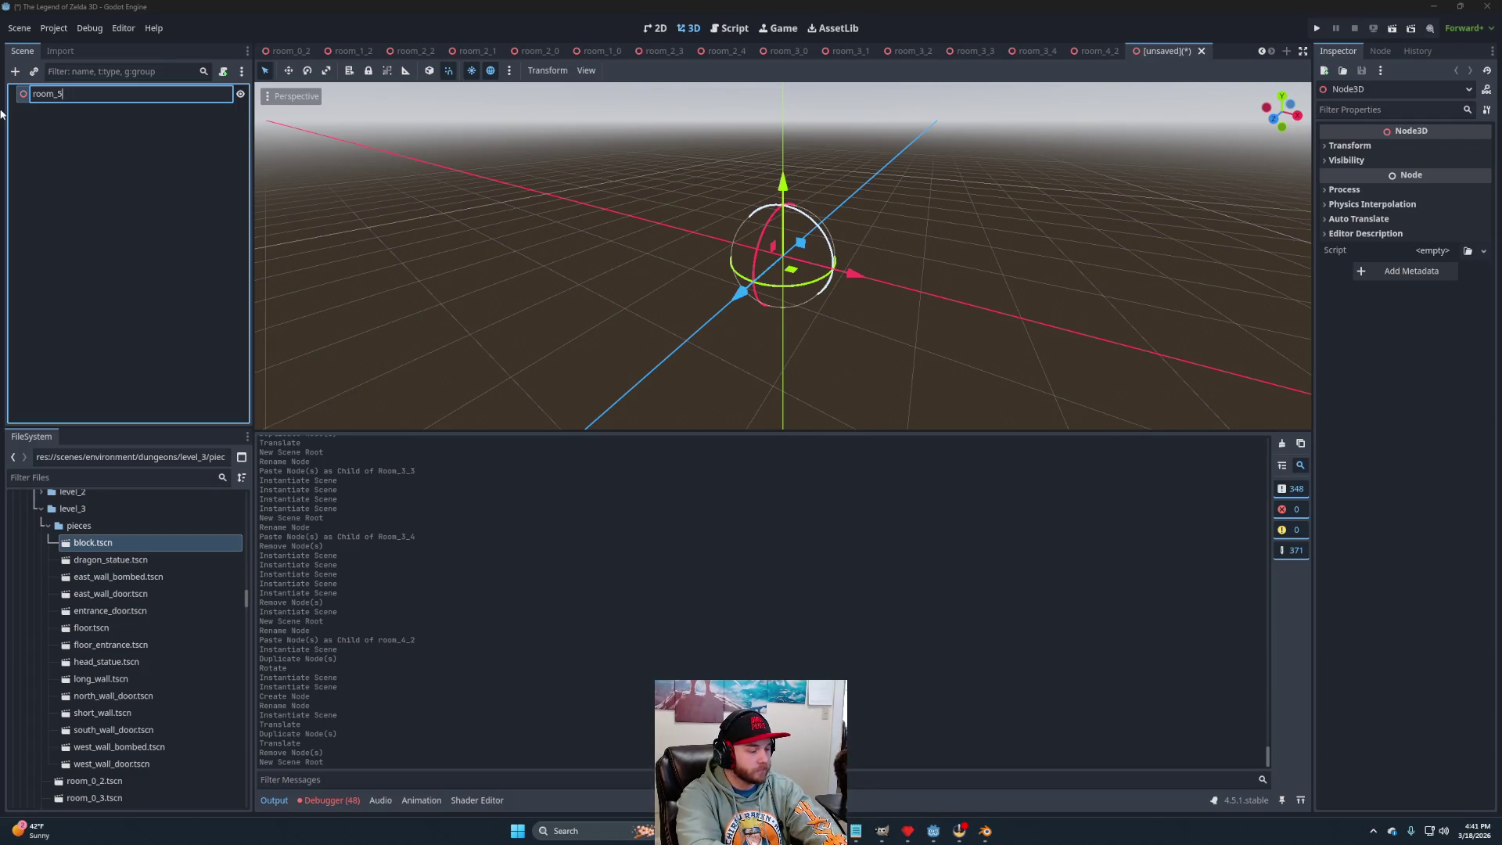
key("Return")
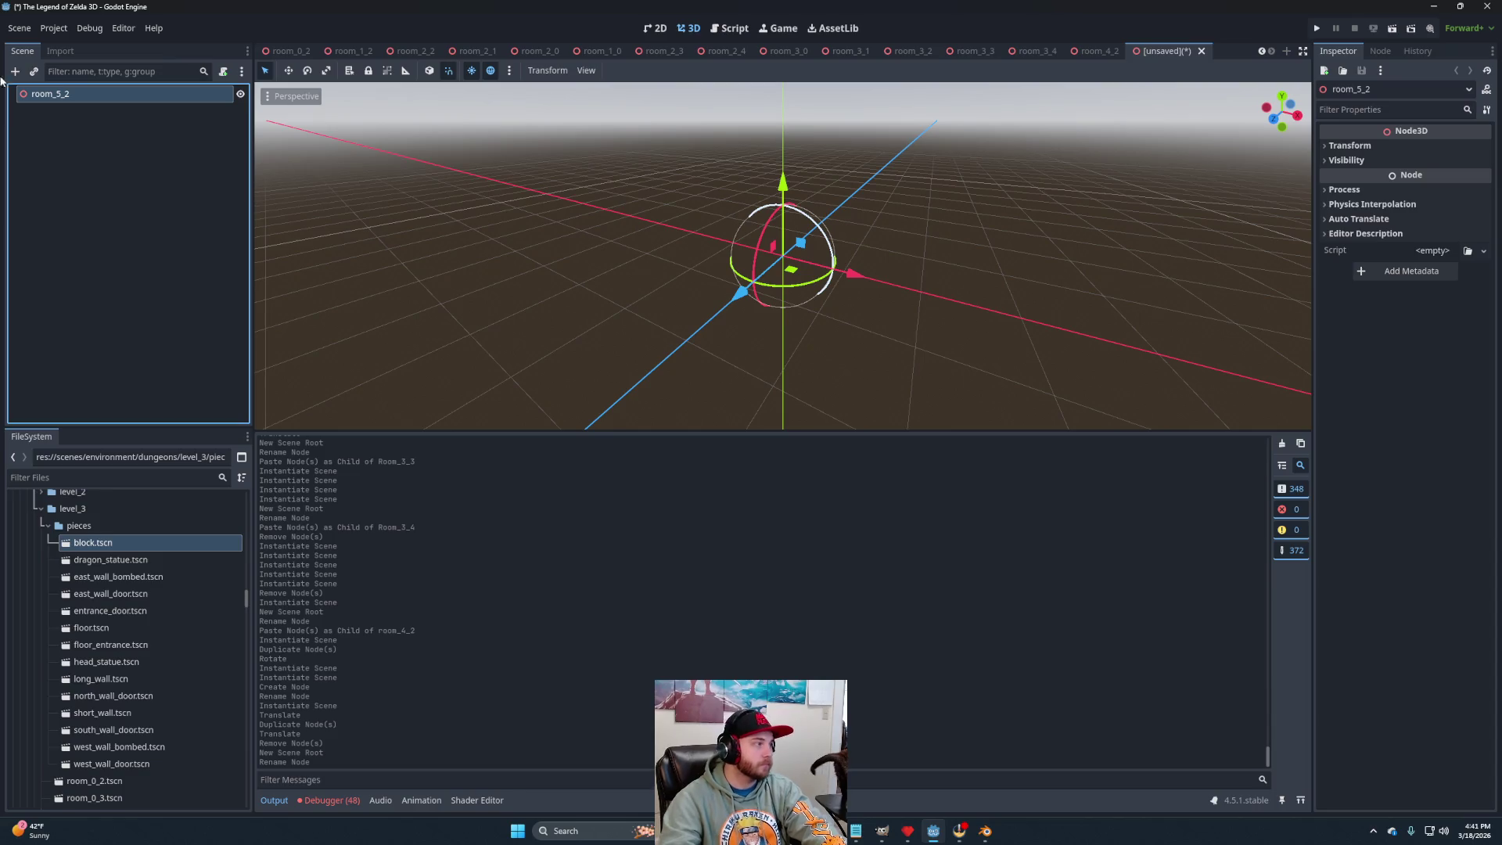
left_click(121, 302)
key("ctrl+v")
scroll(665, 299, "down", 5)
left_click_drag(636, 266, 721, 300)
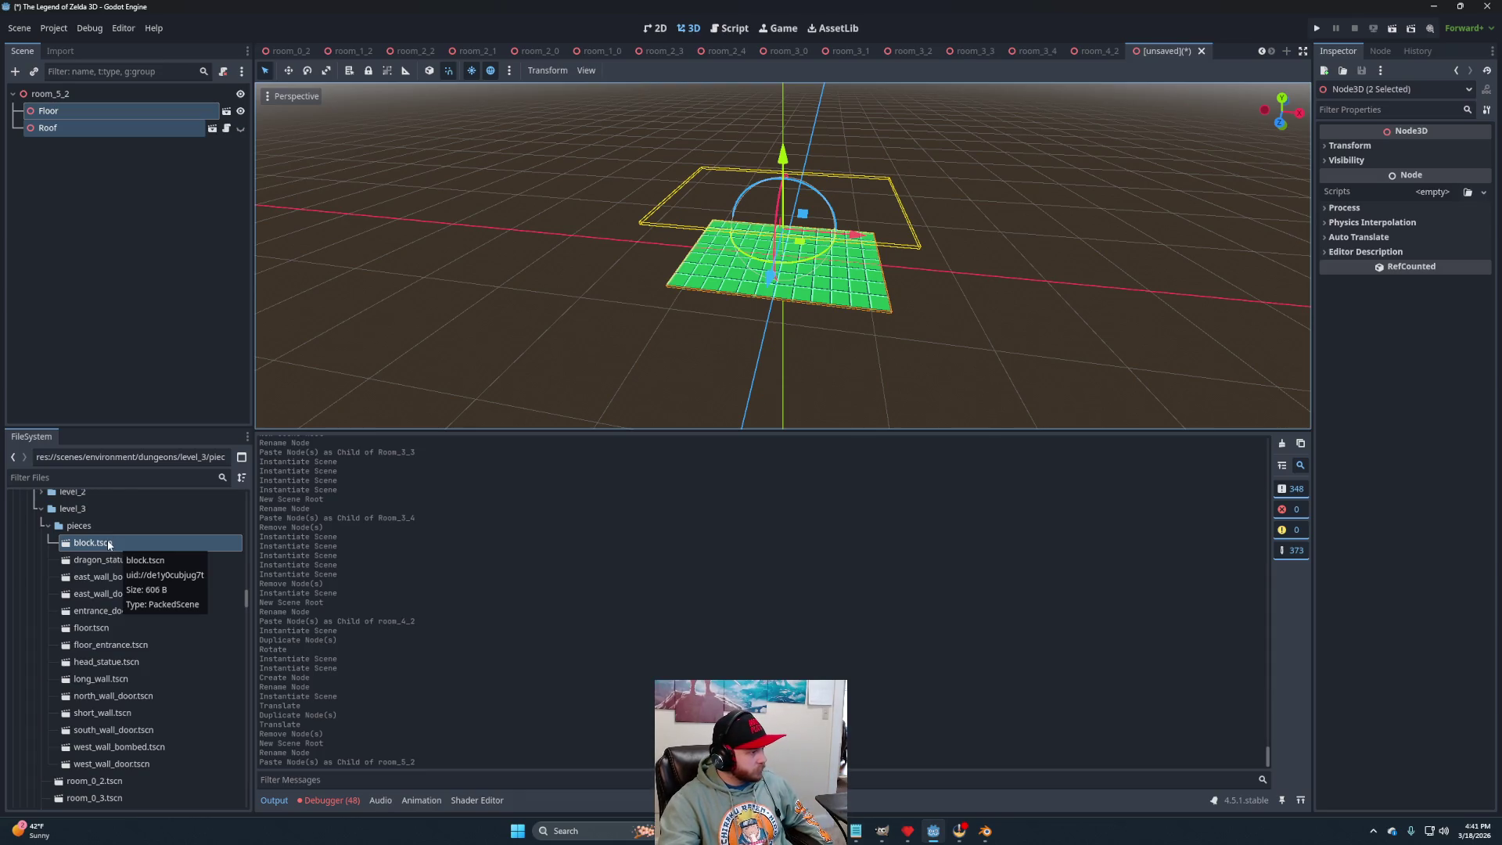
Replace the green Floor with floor_black.tscn and add a long wall to room_5_2.
scroll(134, 610, "up", 5)
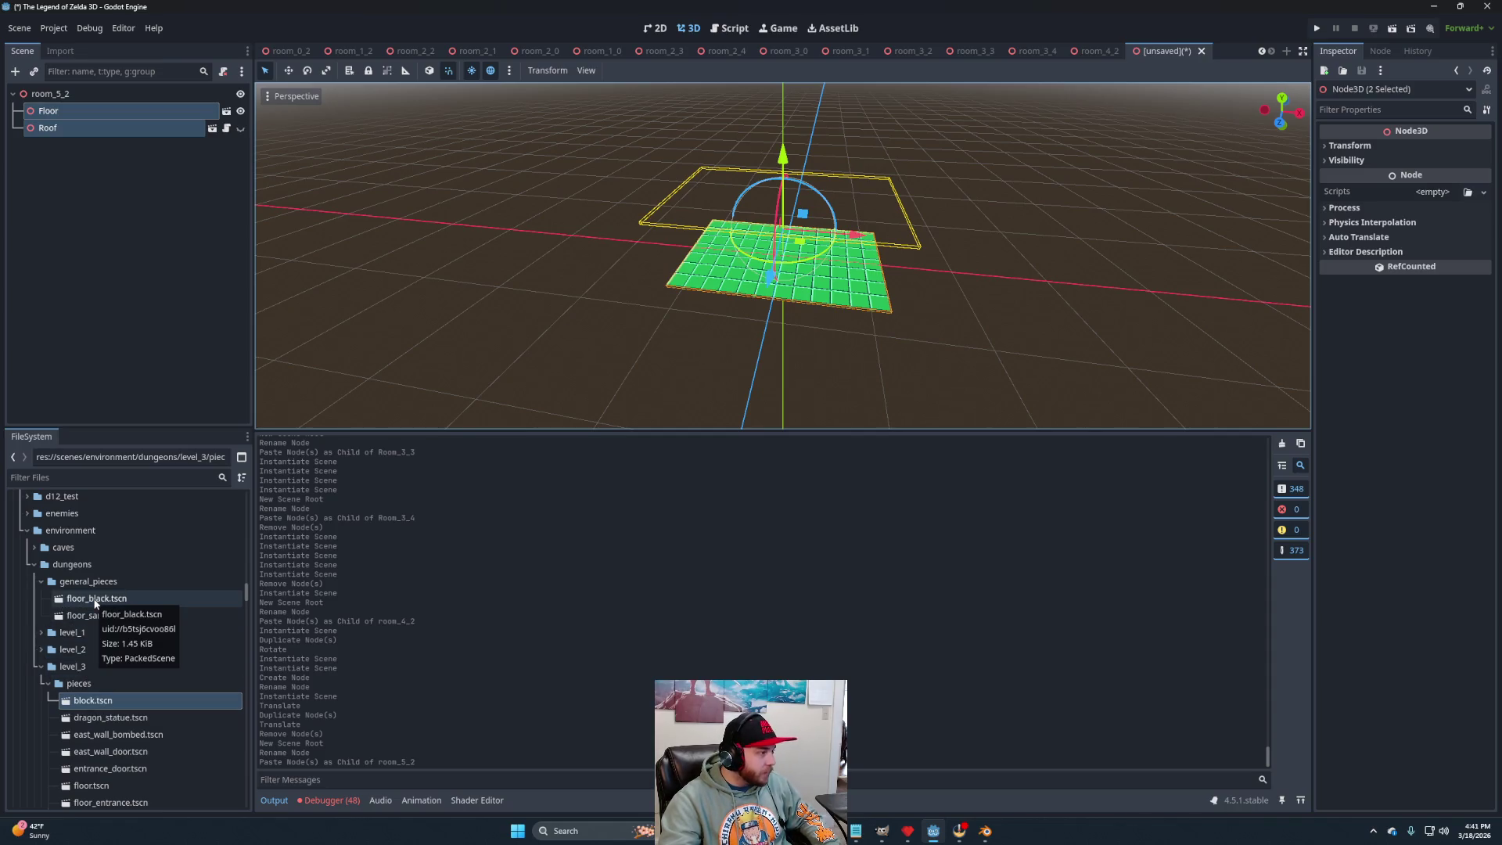
mouse_move(95, 602)
left_mouse_down()
mouse_move(94, 143)
mouse_move(67, 95)
left_mouse_up()
left_click(72, 115)
key("Delete")
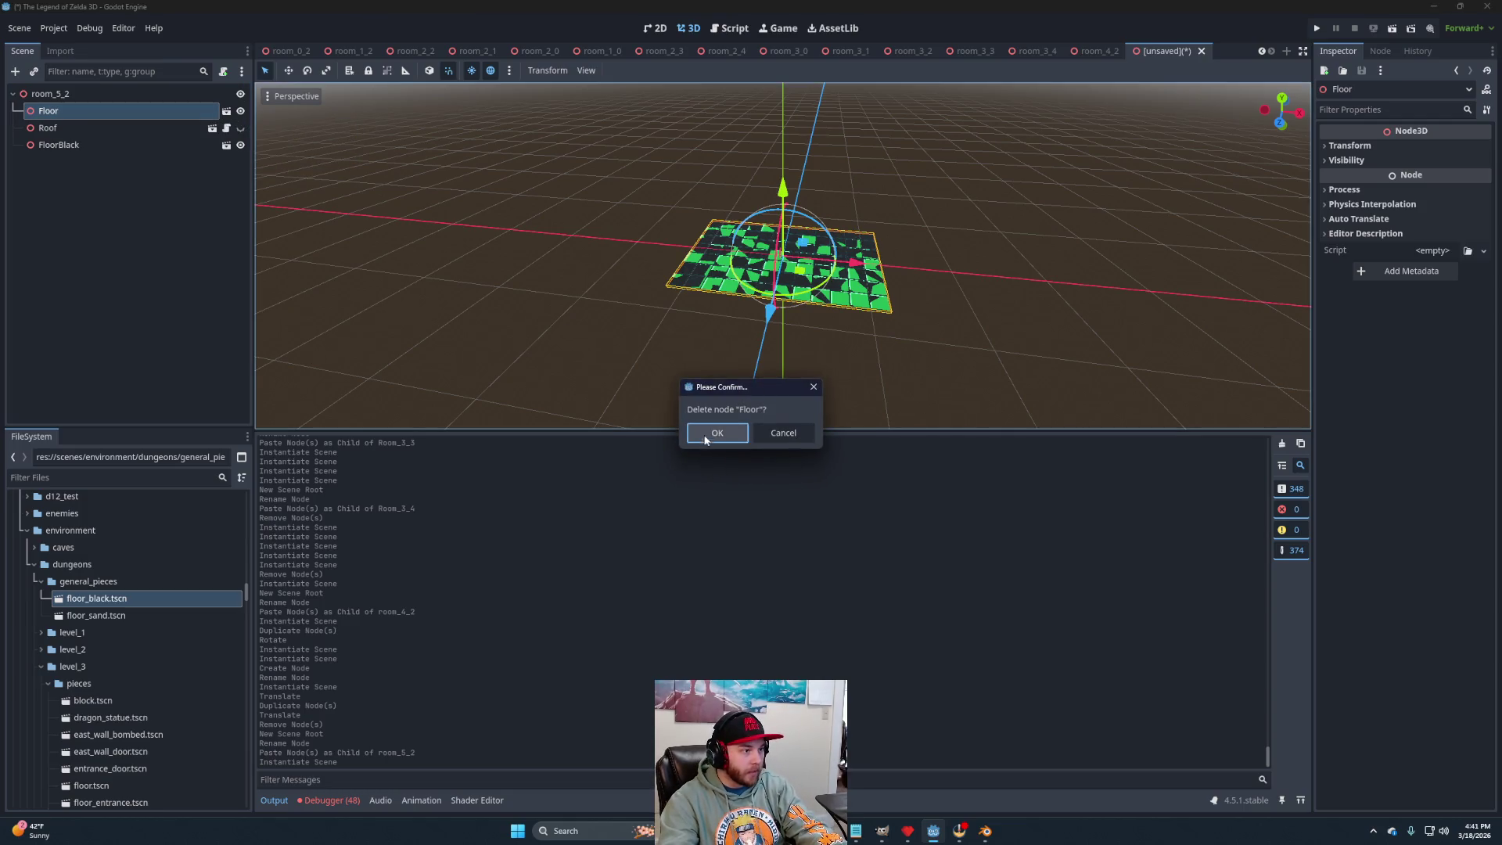
left_click(709, 430)
scroll(754, 349, "up", 5)
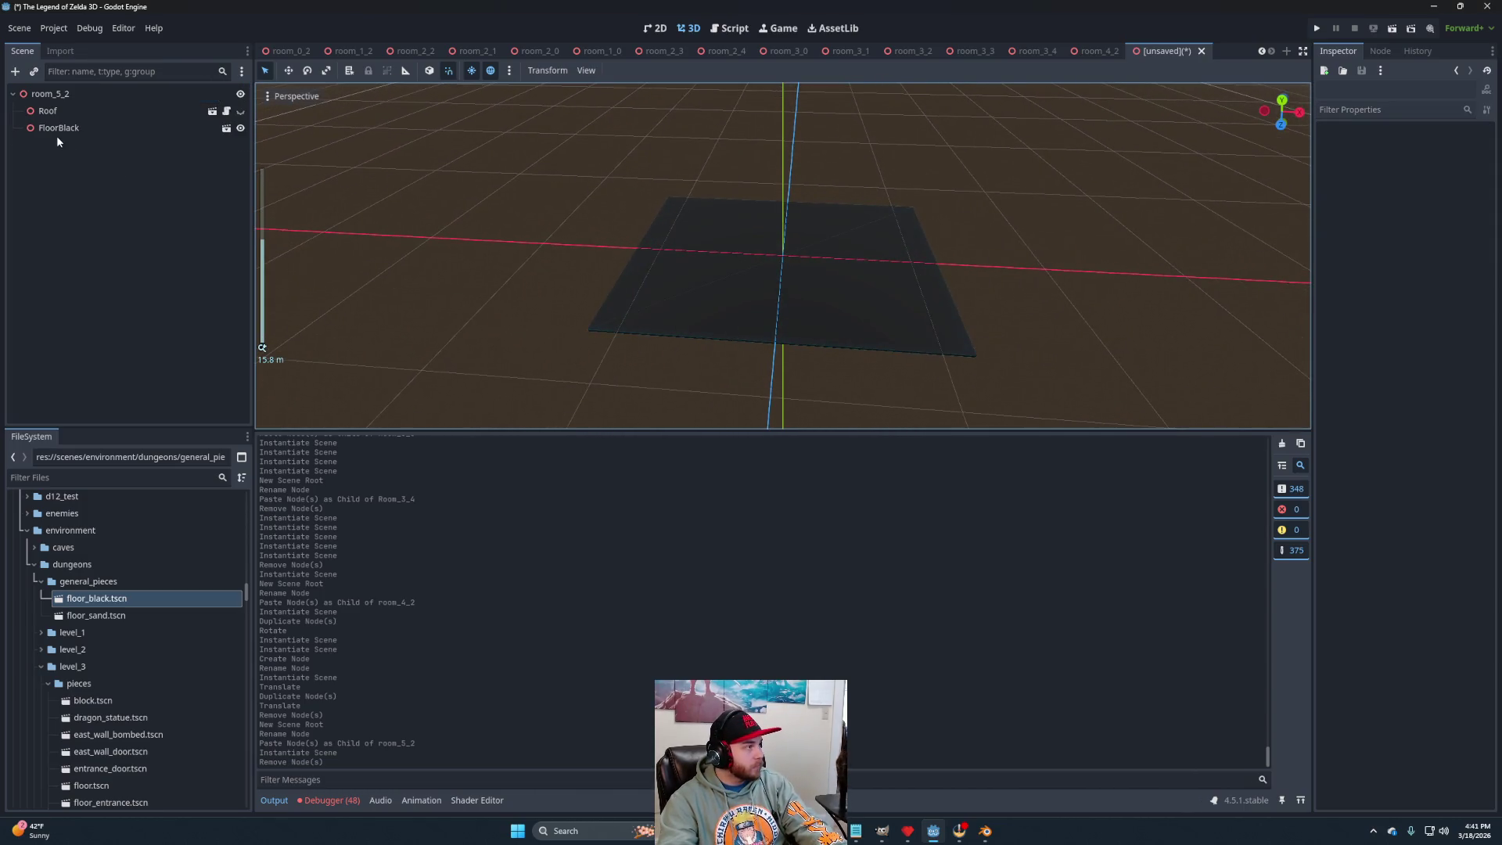
scroll(114, 641, "down", 3)
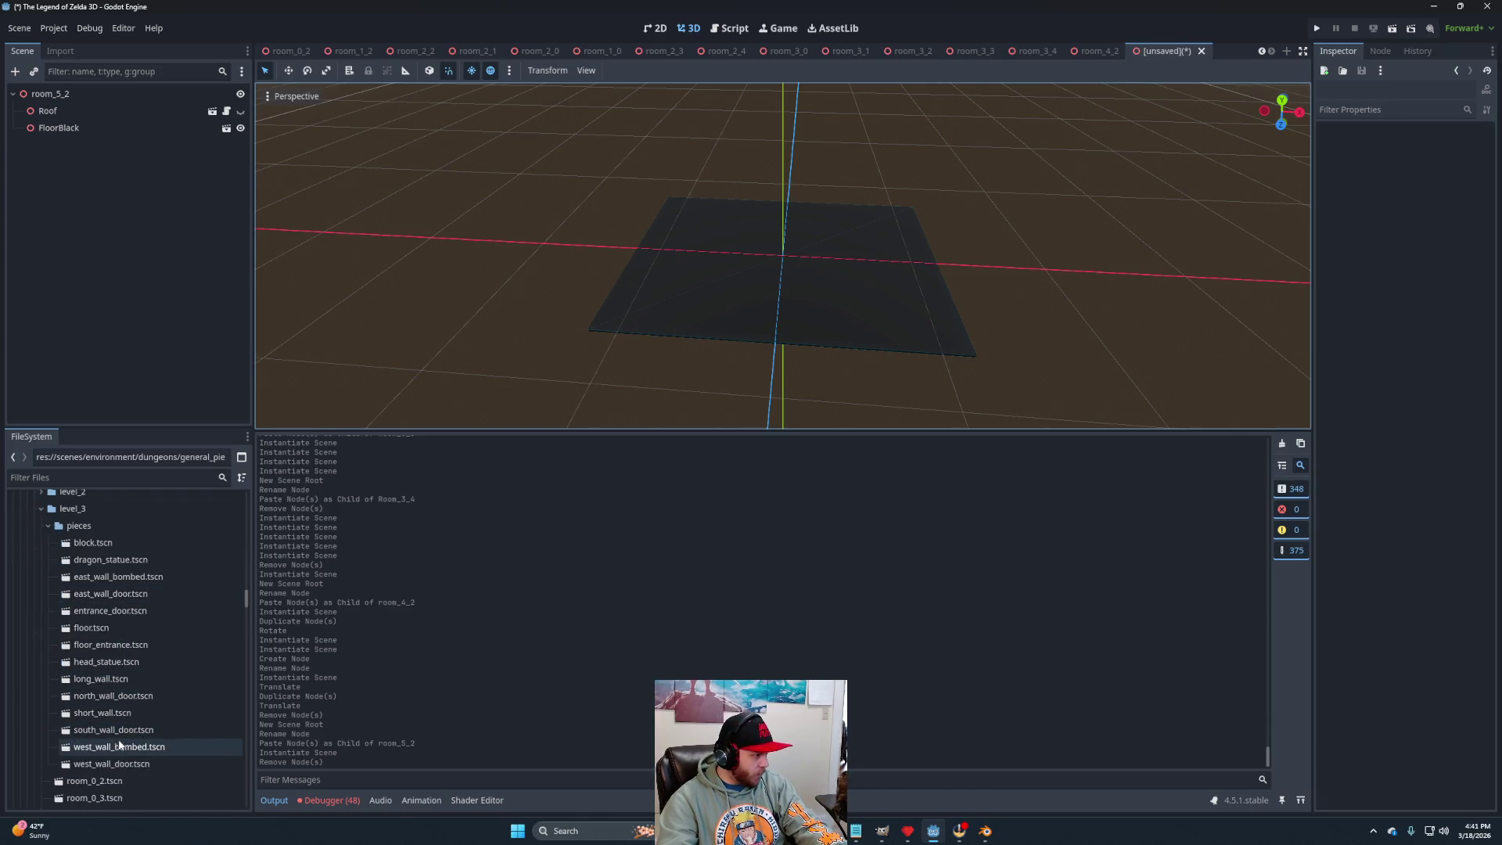
mouse_move(94, 686)
left_mouse_down()
mouse_move(86, 562)
mouse_move(112, 210)
mouse_move(49, 108)
mouse_move(59, 99)
left_mouse_up()
Add ShortWall, SouthWallDoor and WestWallDoor pieces to room_5_2 and check each node.
left_click_drag(102, 716, 75, 95)
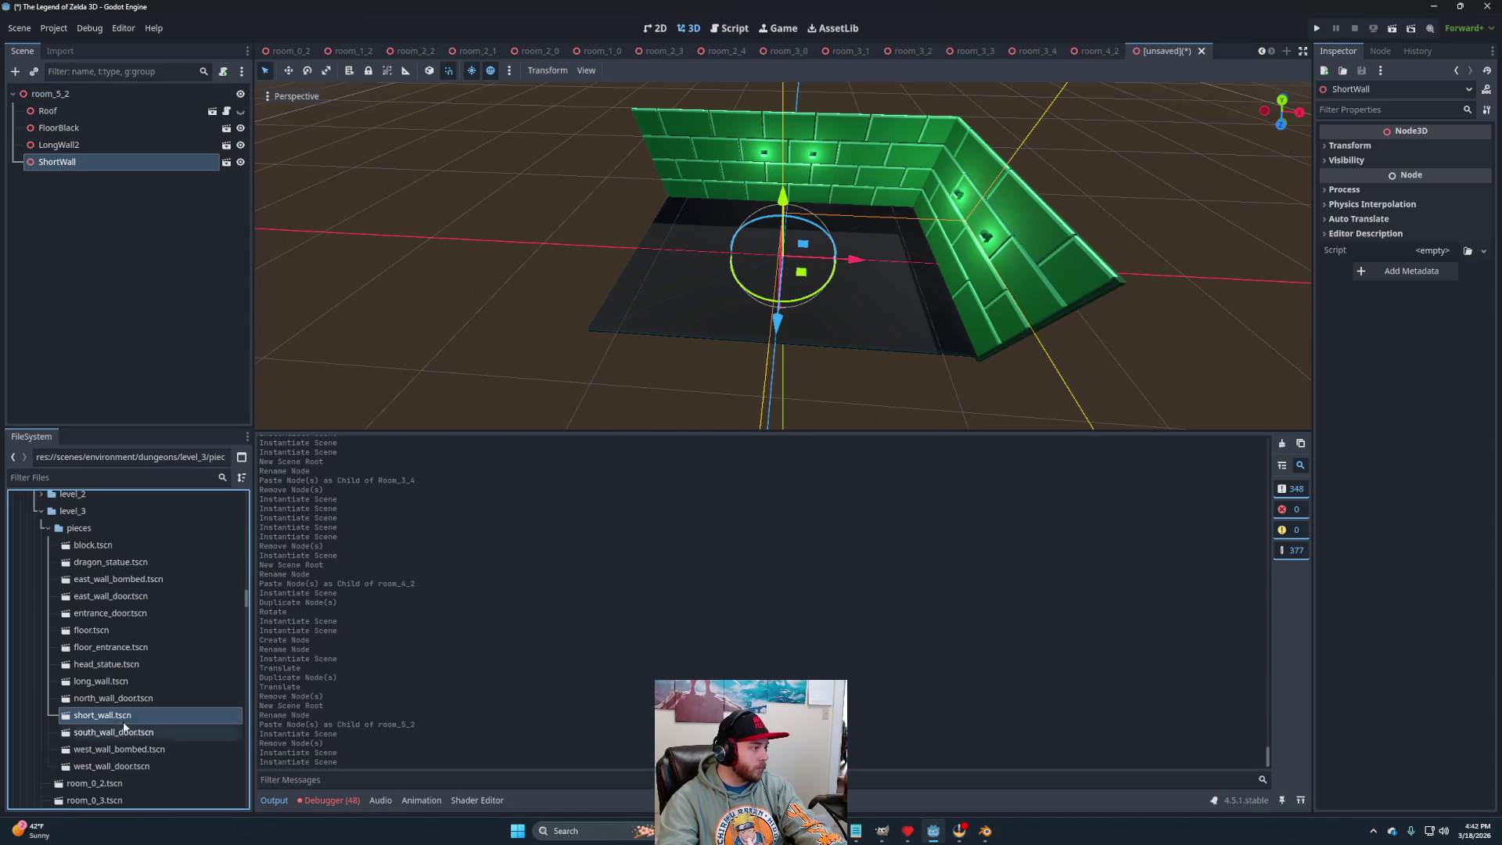
left_click_drag(110, 732, 55, 95)
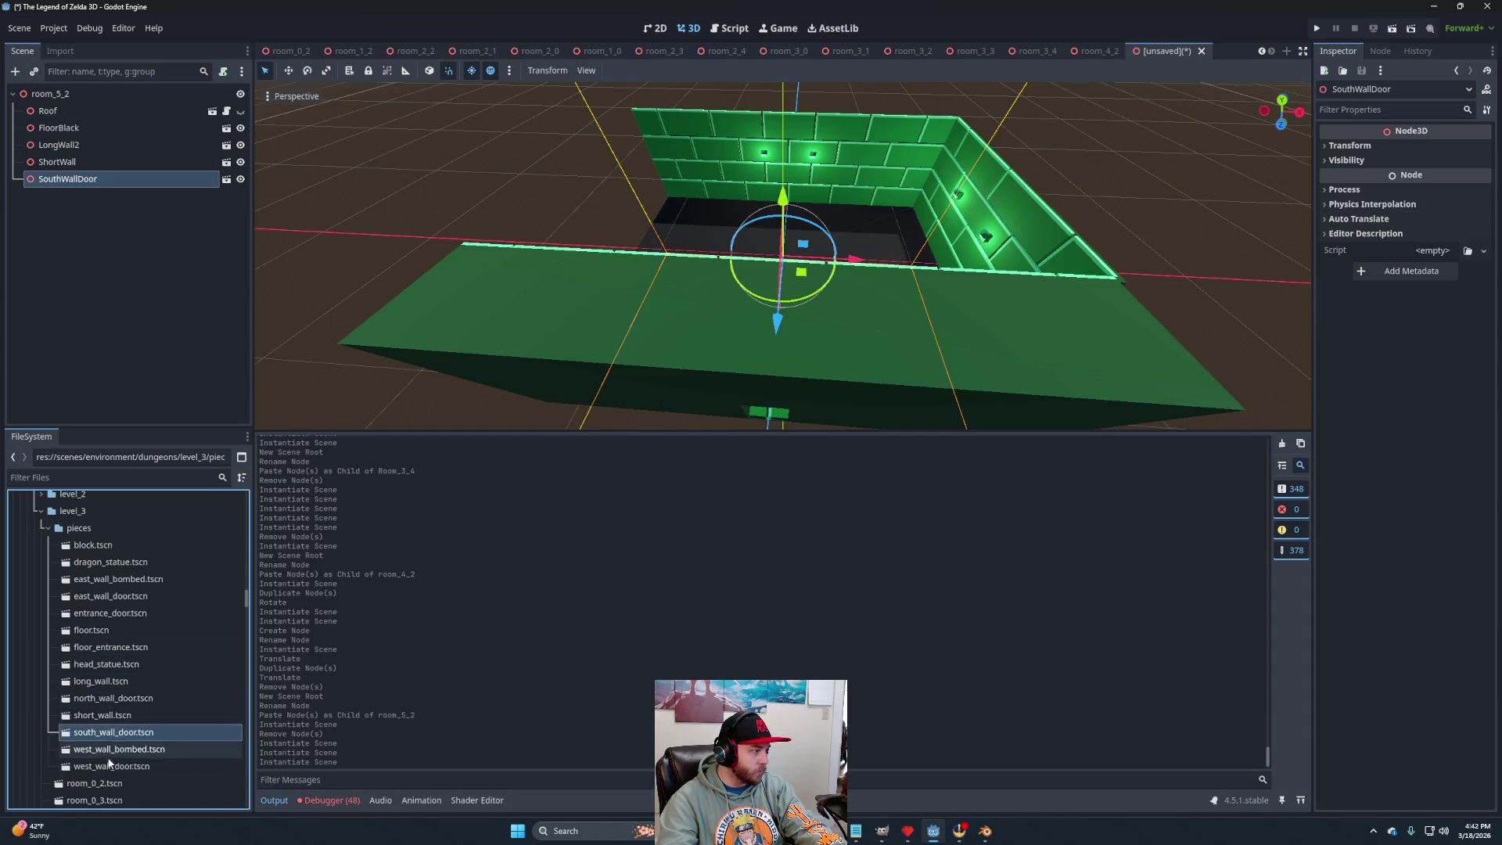
left_click_drag(110, 767, 54, 95)
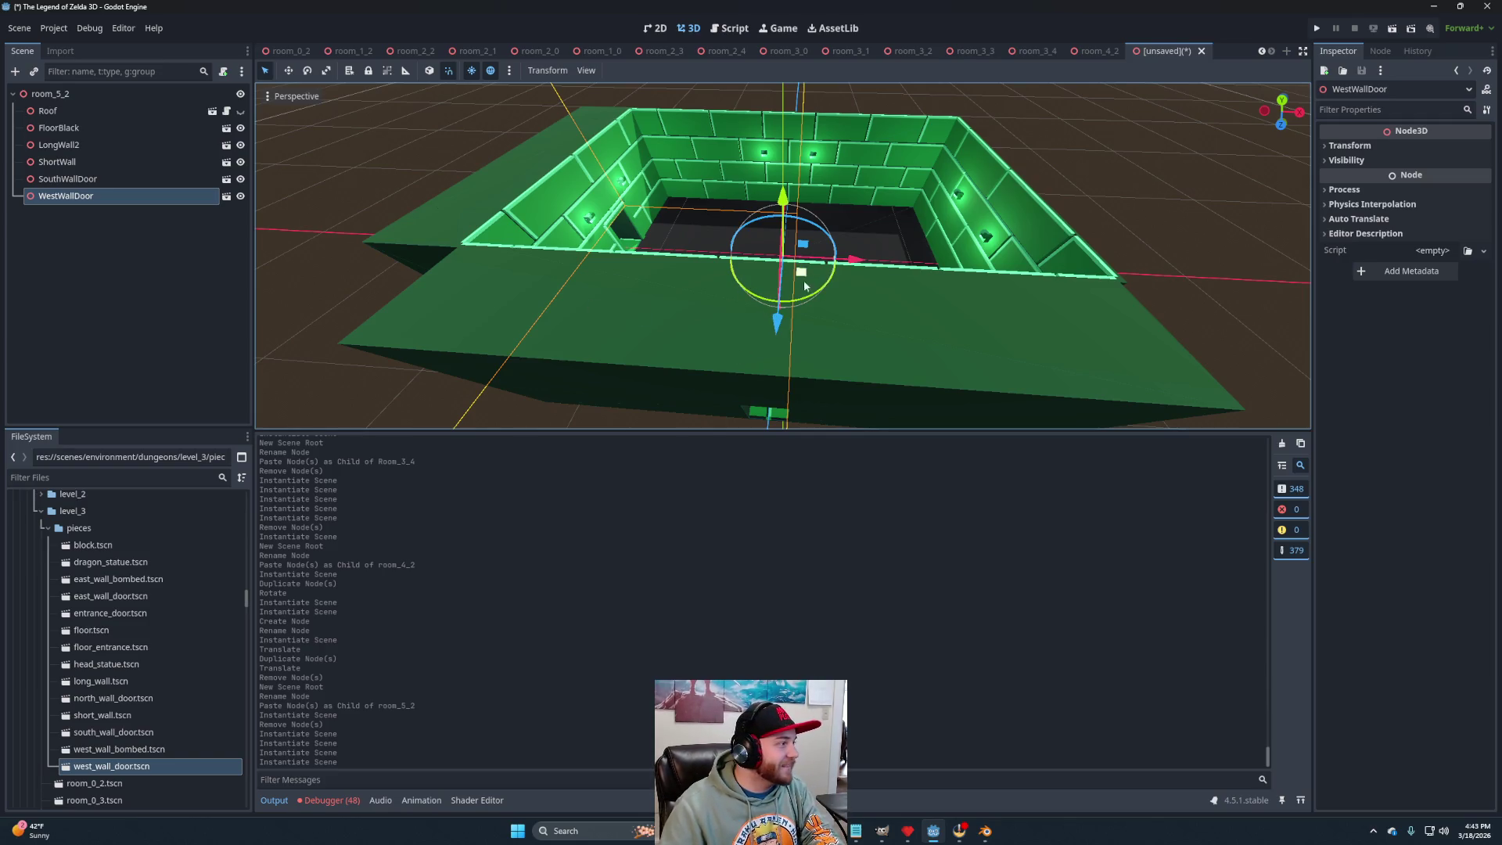
left_click(68, 178)
left_click(66, 164)
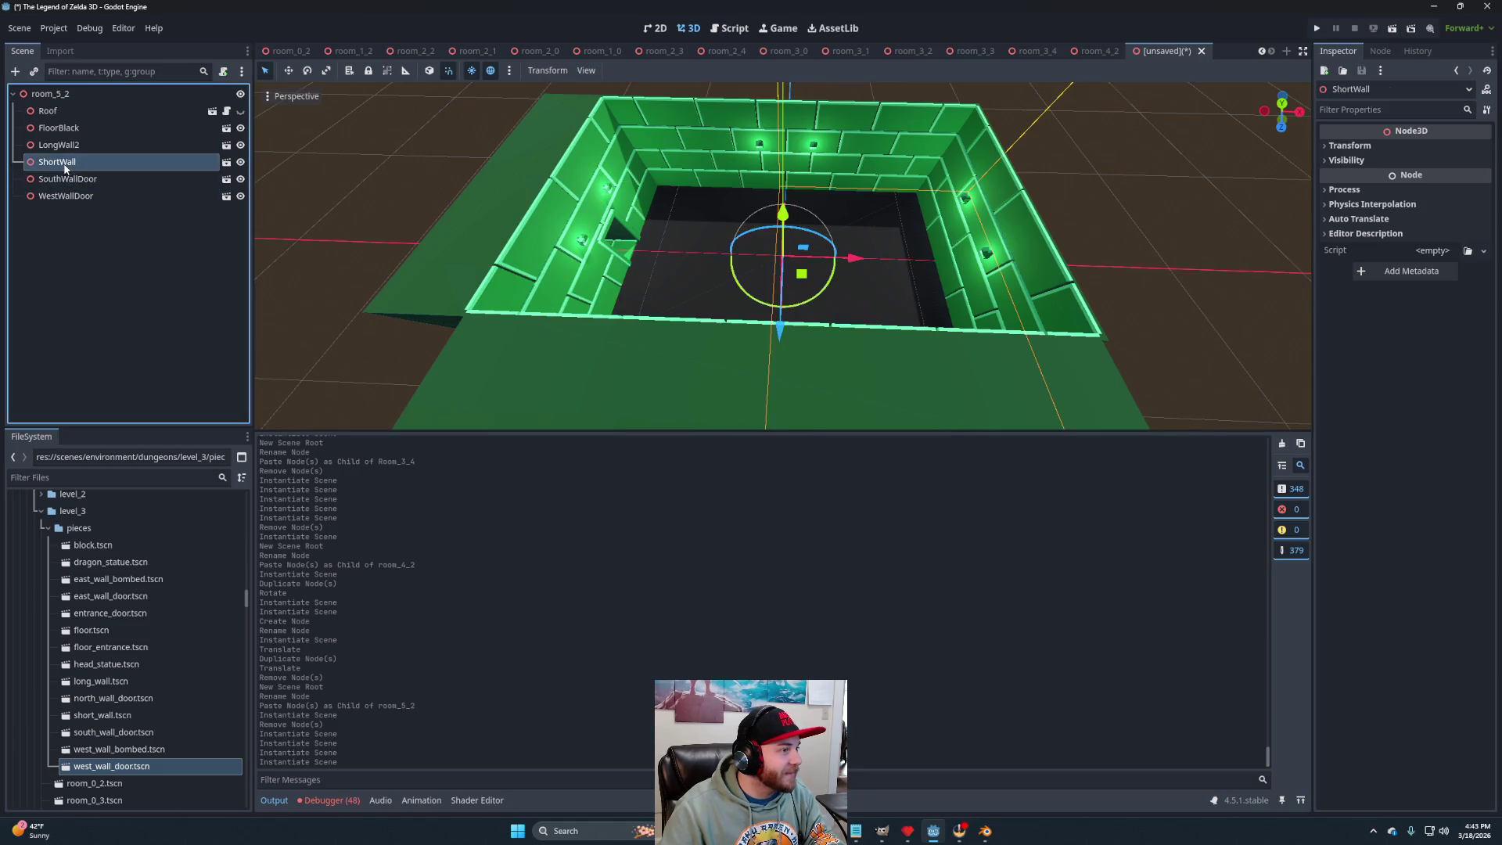
left_click(80, 195)
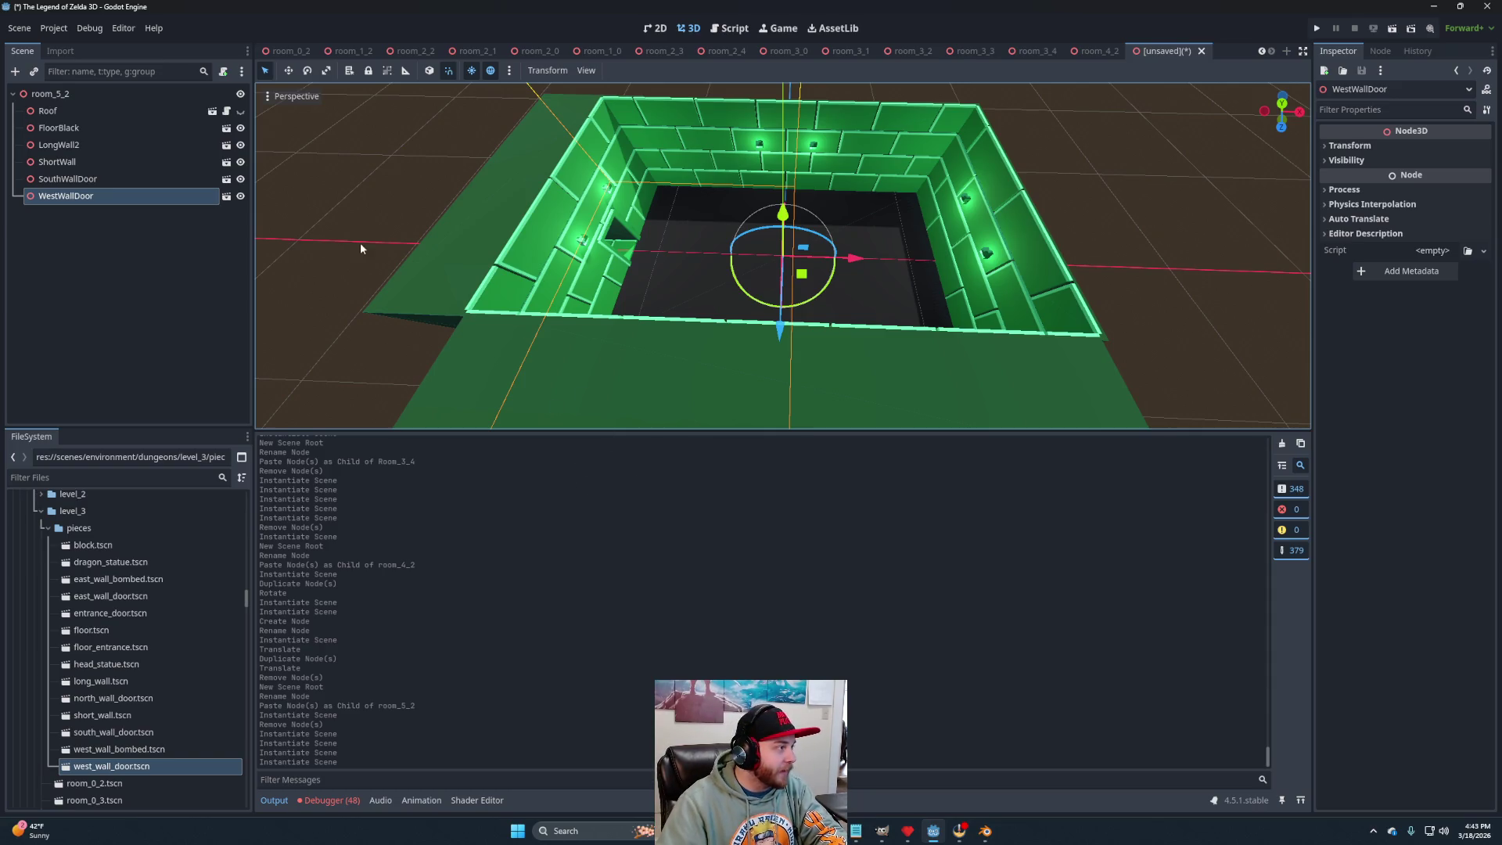
scroll(674, 293, "up", 2)
Save the room as room_5_2.tscn and open a new empty scene.
mouse_move(674, 294)
left_mouse_down()
mouse_move(725, 302)
mouse_move(719, 317)
left_mouse_up()
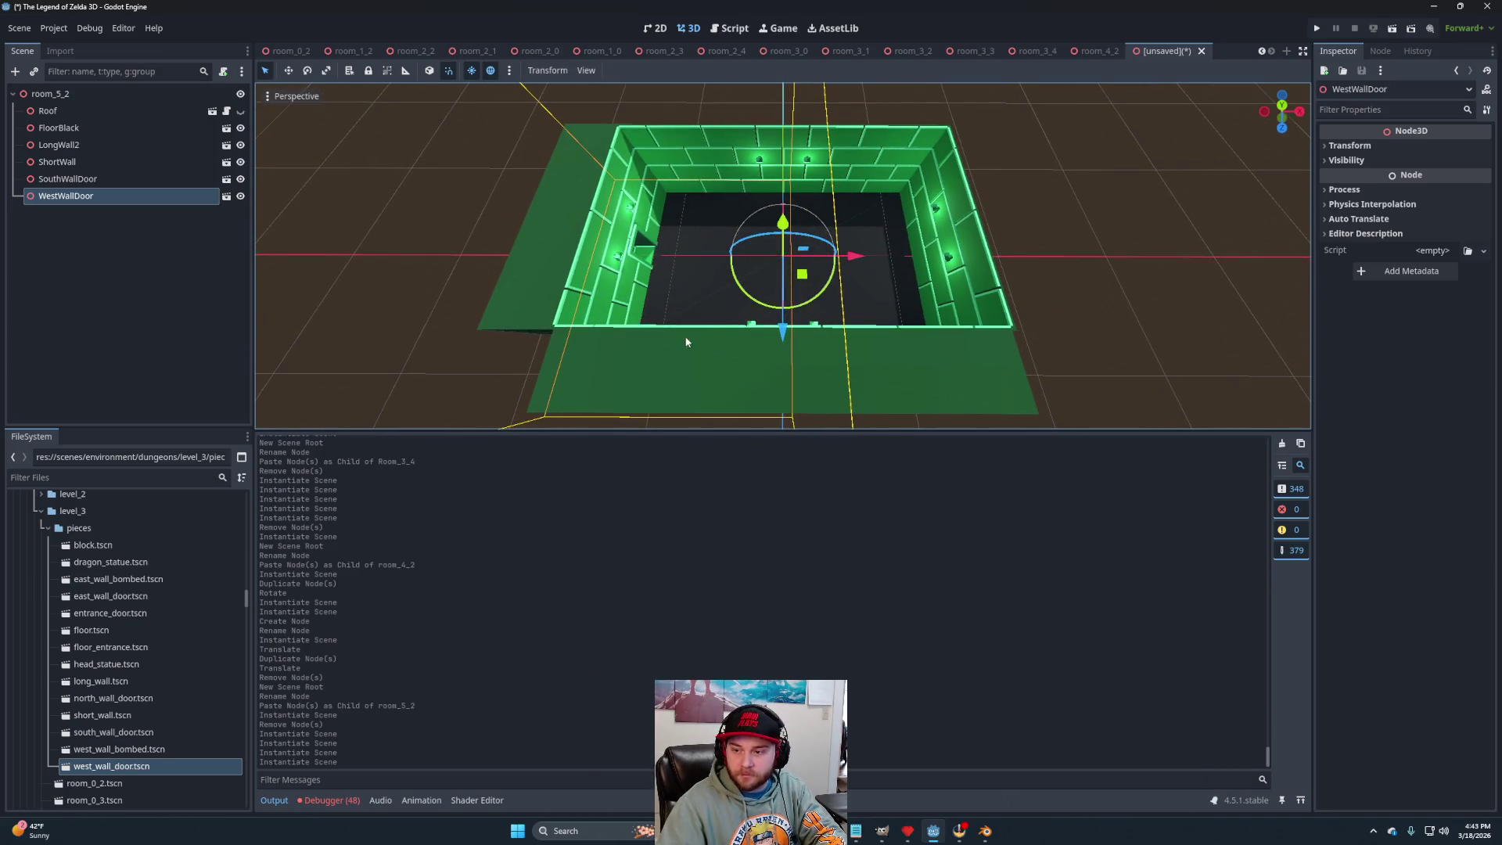
left_click_drag(965, 356, 884, 327)
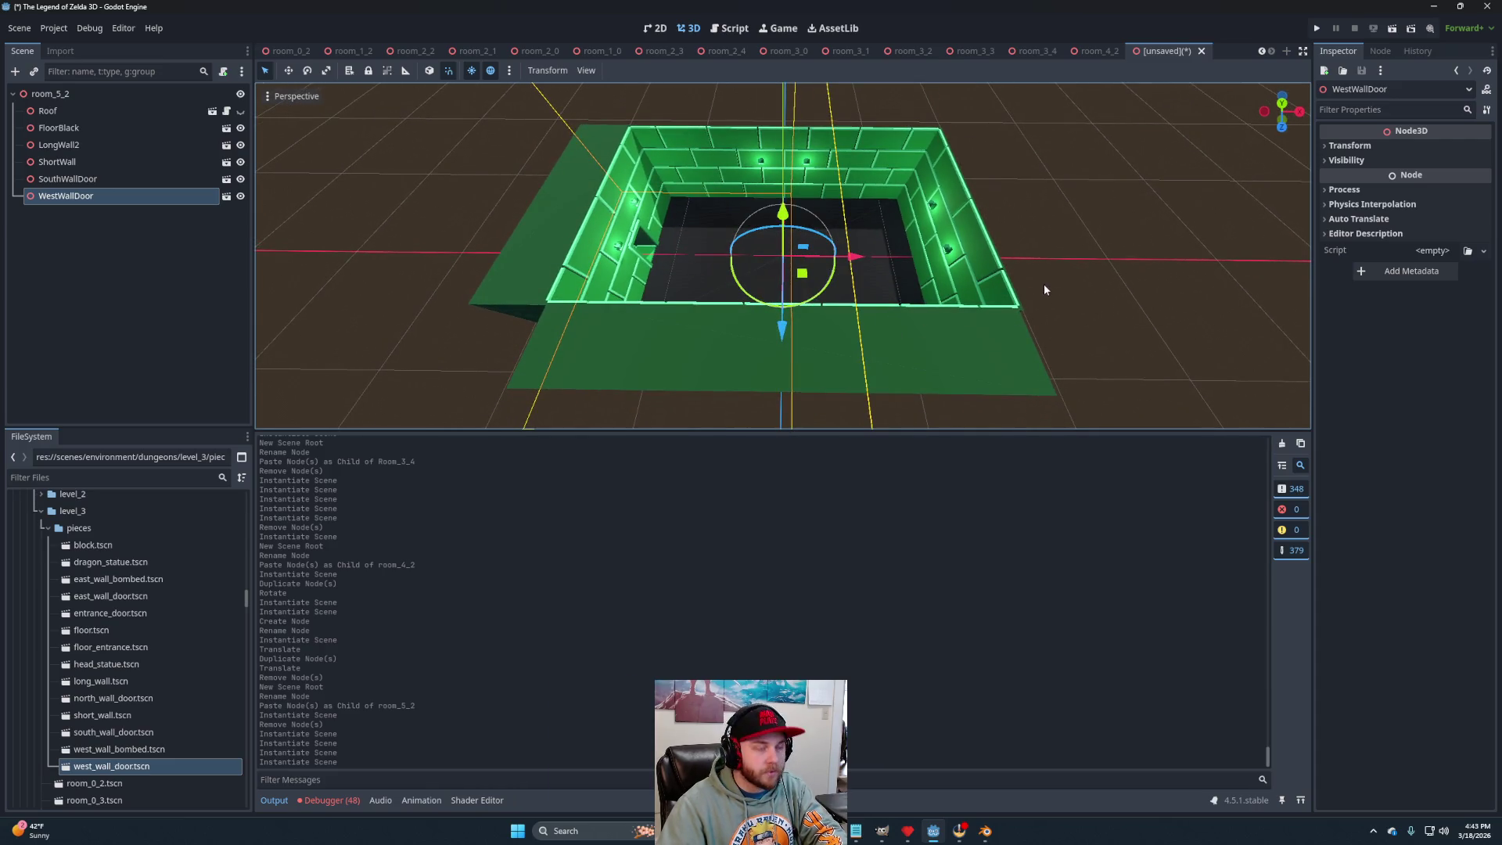
key("ctrl+s")
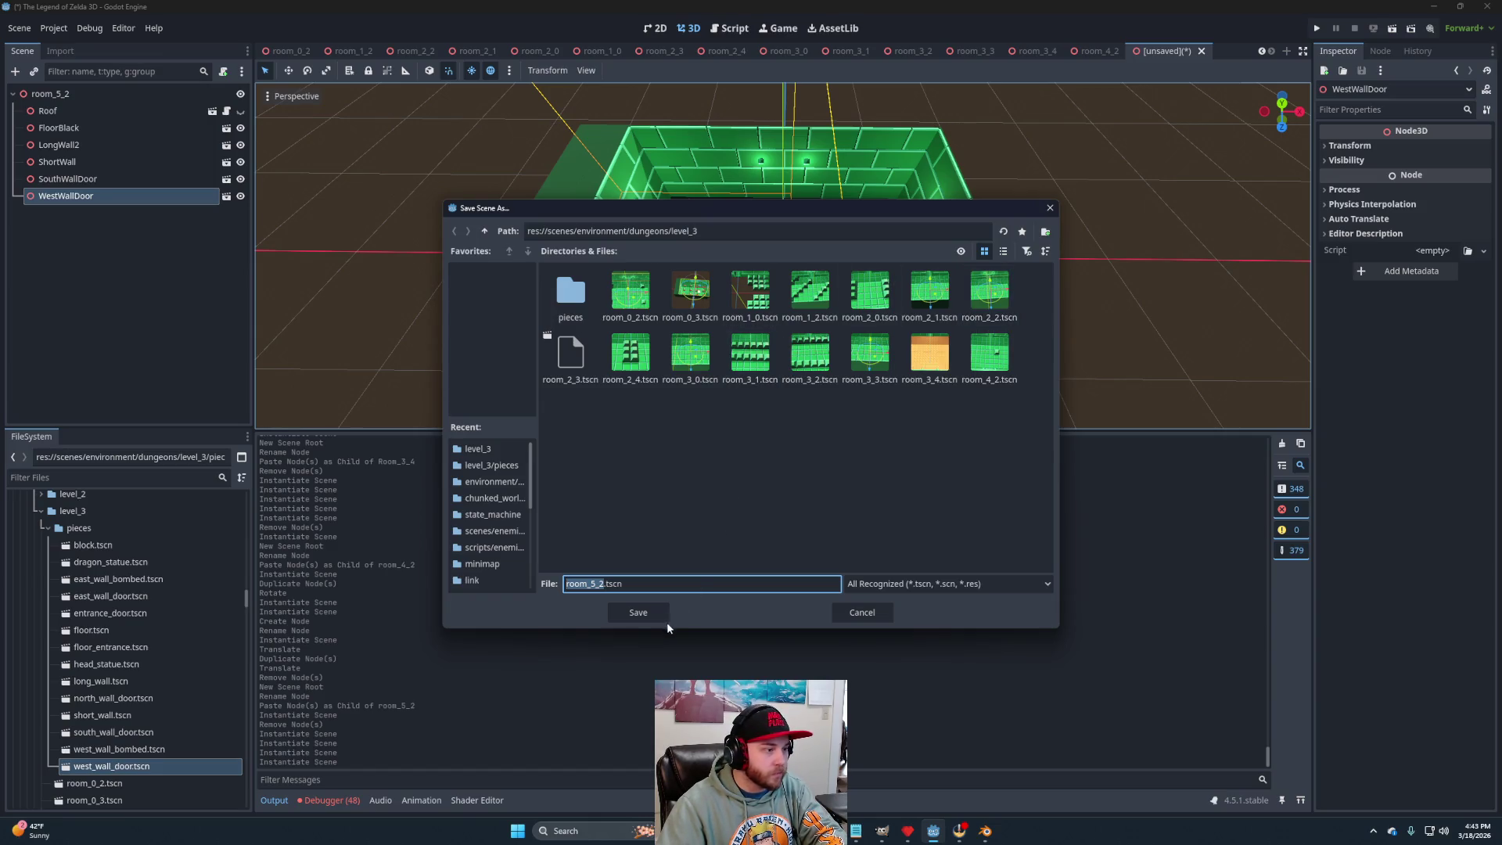
left_click(639, 613)
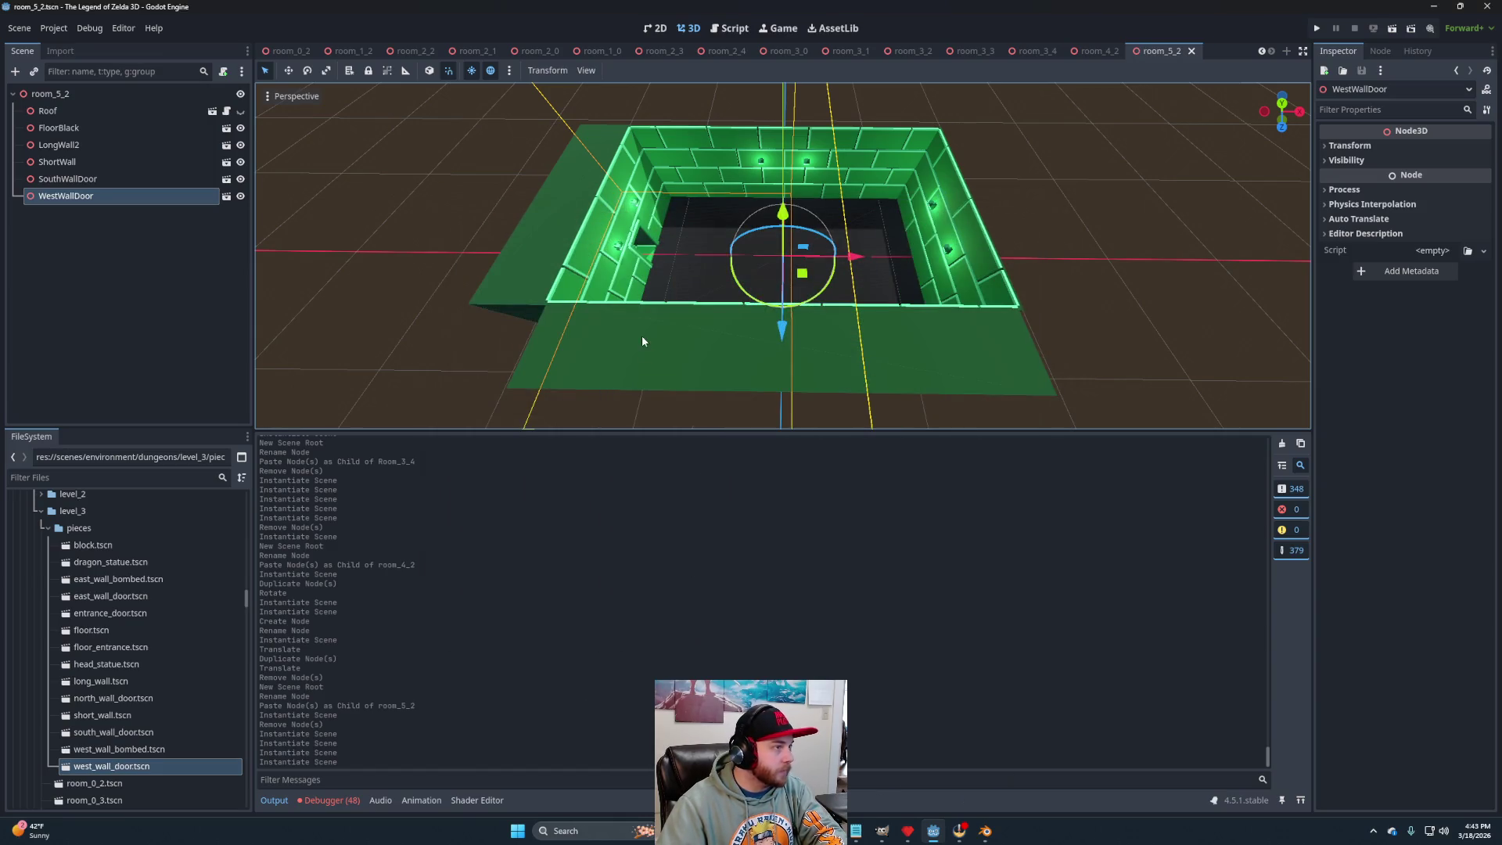
left_click(1287, 51)
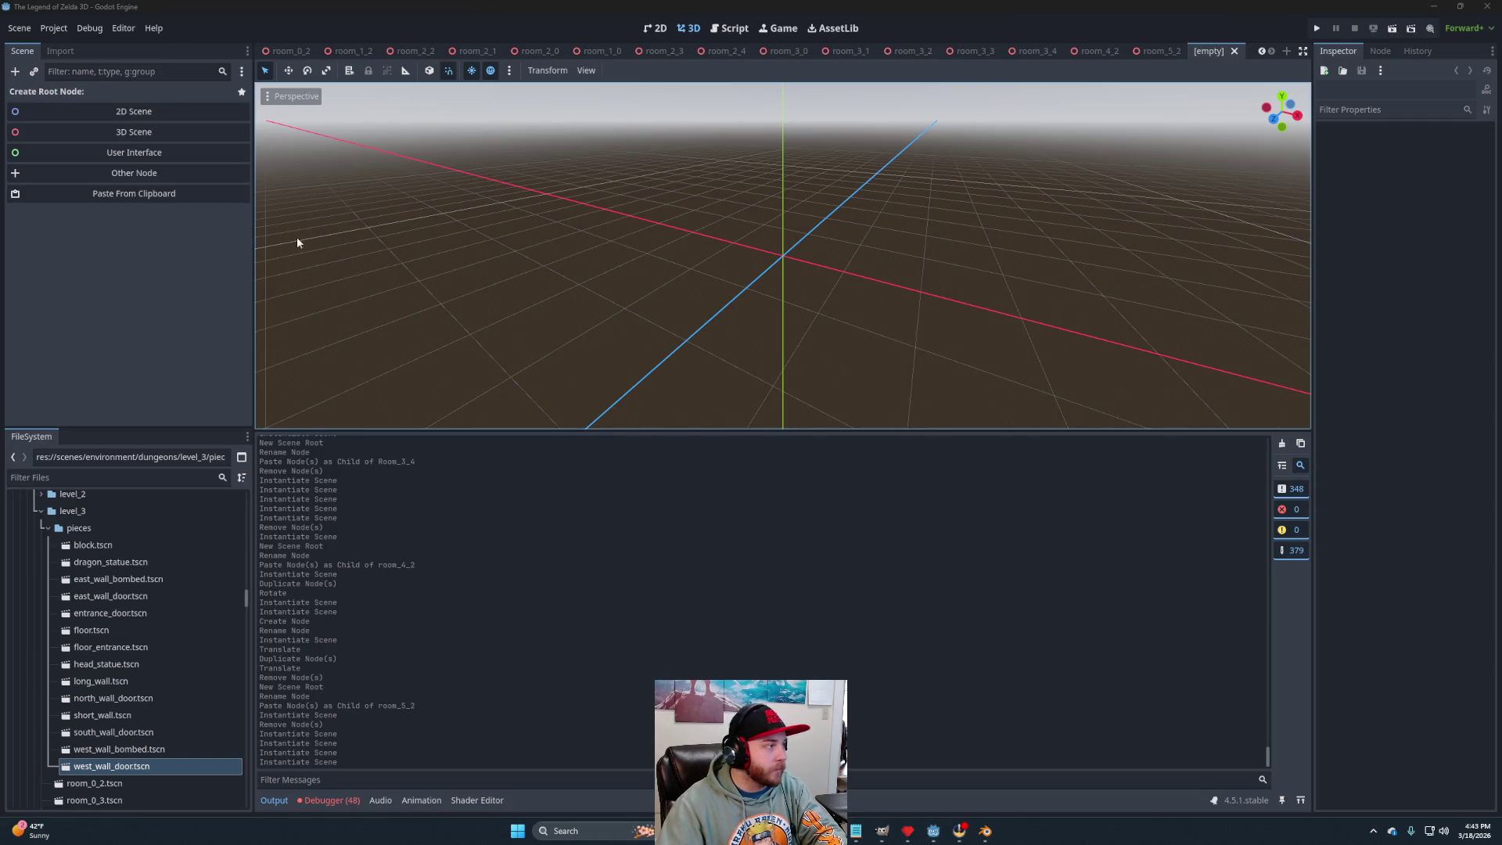
Create a 3D root named Room_5_1, paste Floor and Roof into it, and frame them.
left_click(100, 134)
double_click(87, 98)
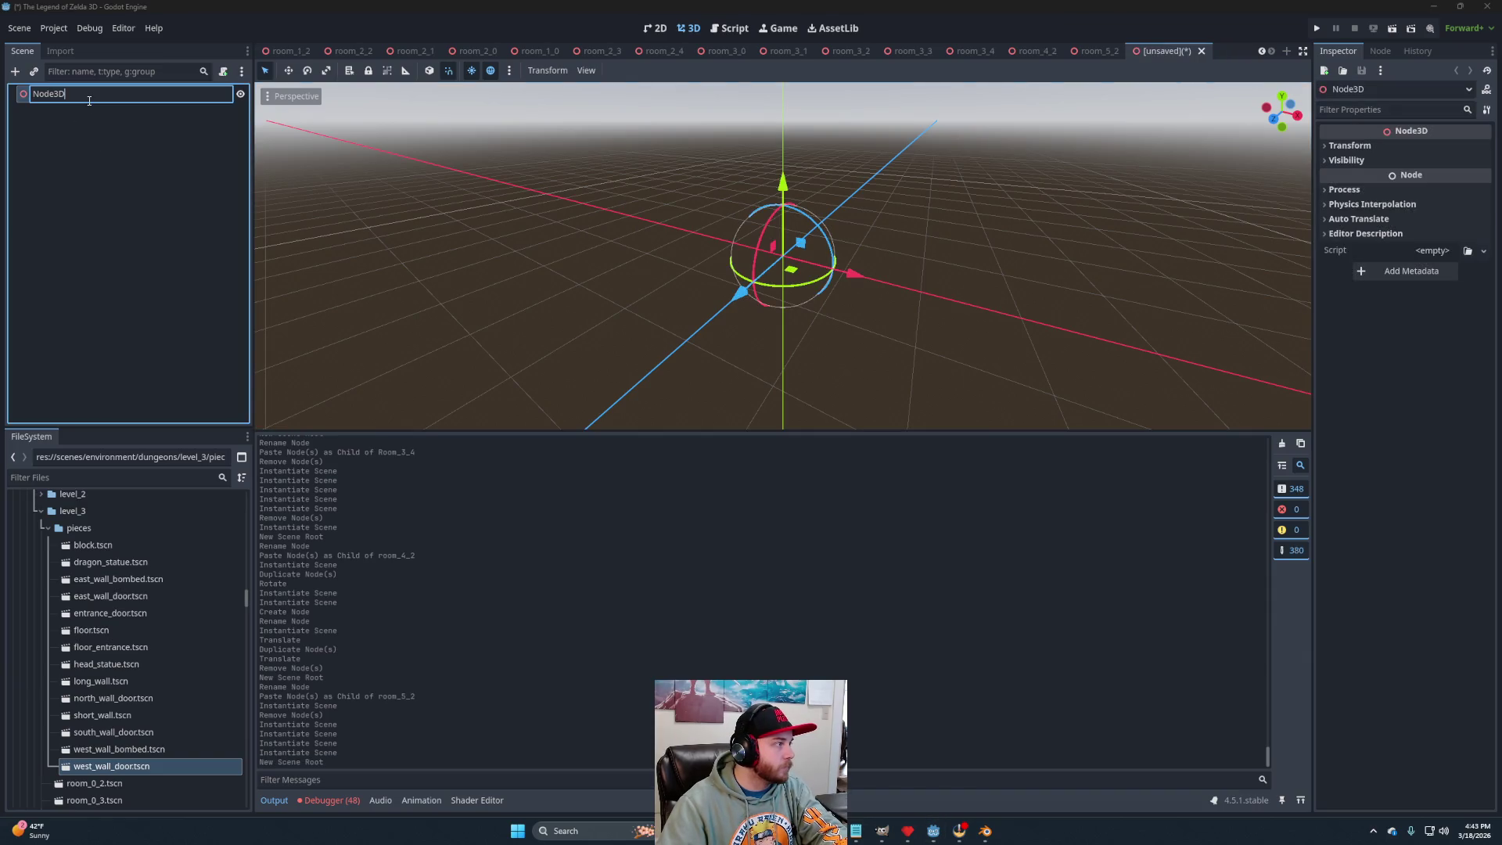
left_click(21, 94)
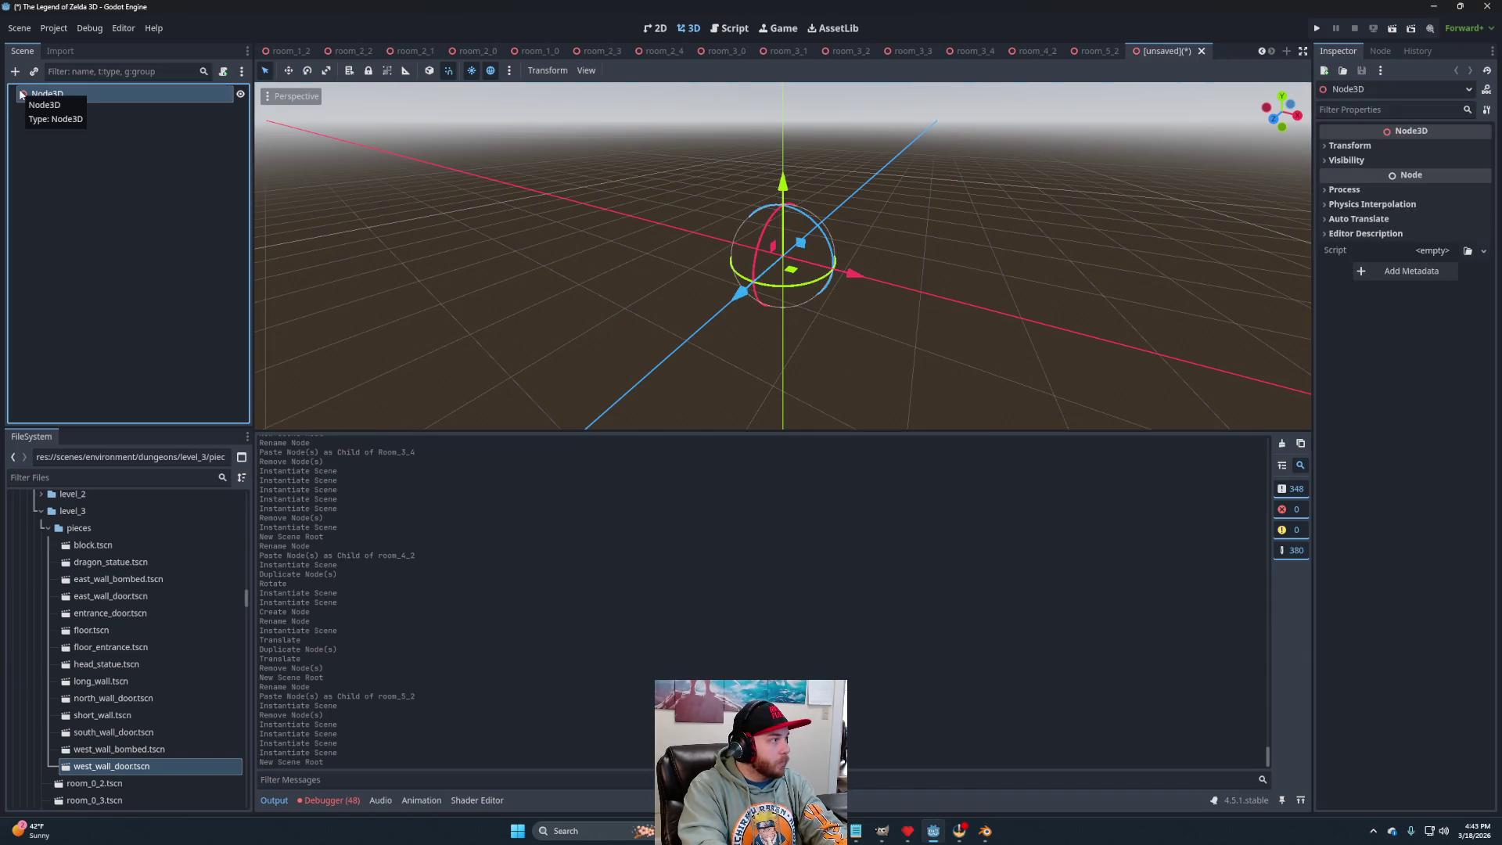
double_click(145, 91)
type("Room_5_1")
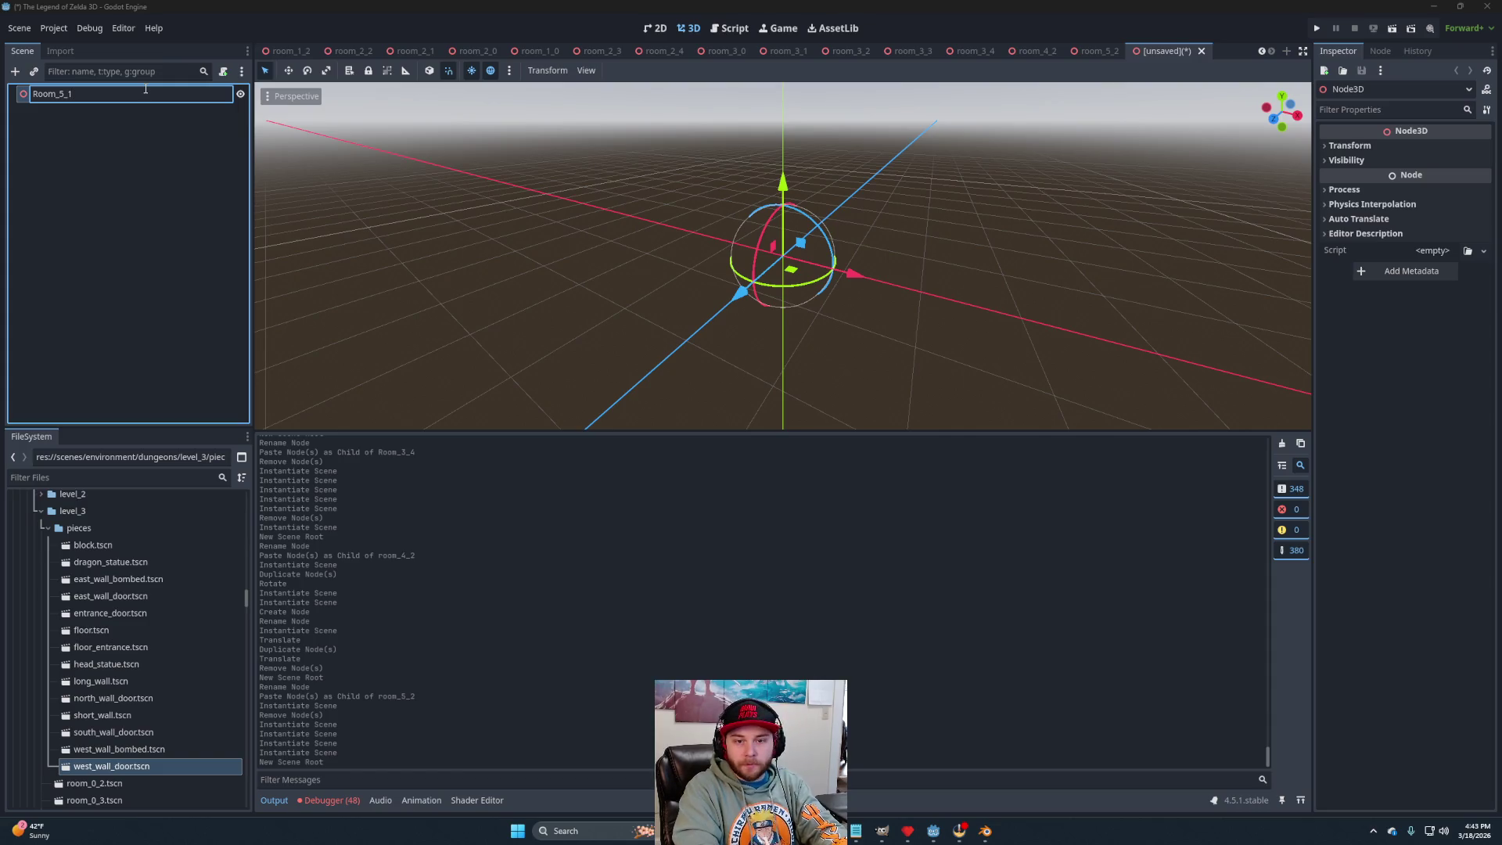
key("Return")
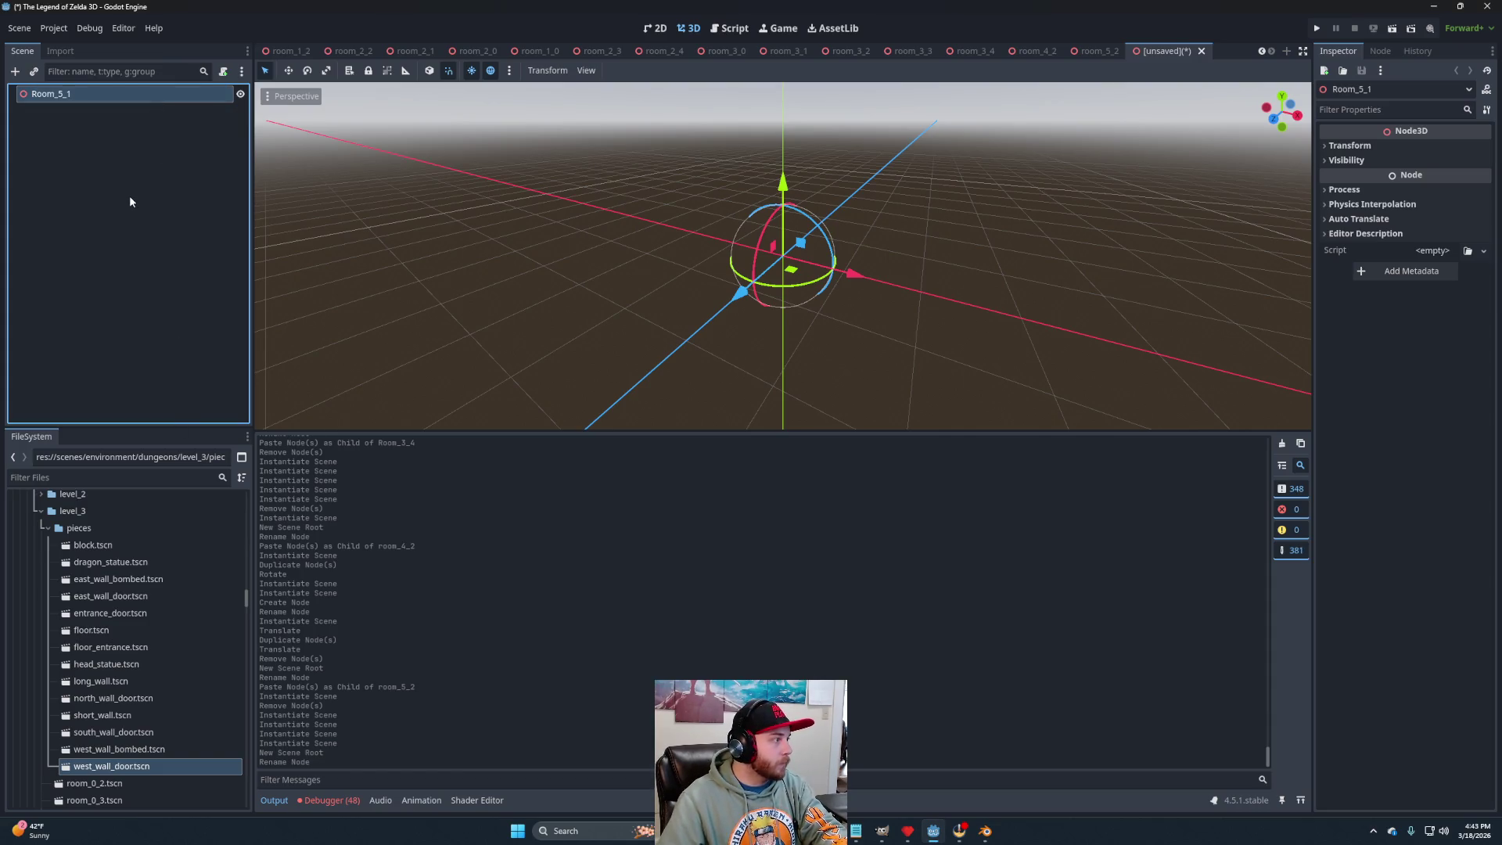
key("ctrl+v")
key("f")
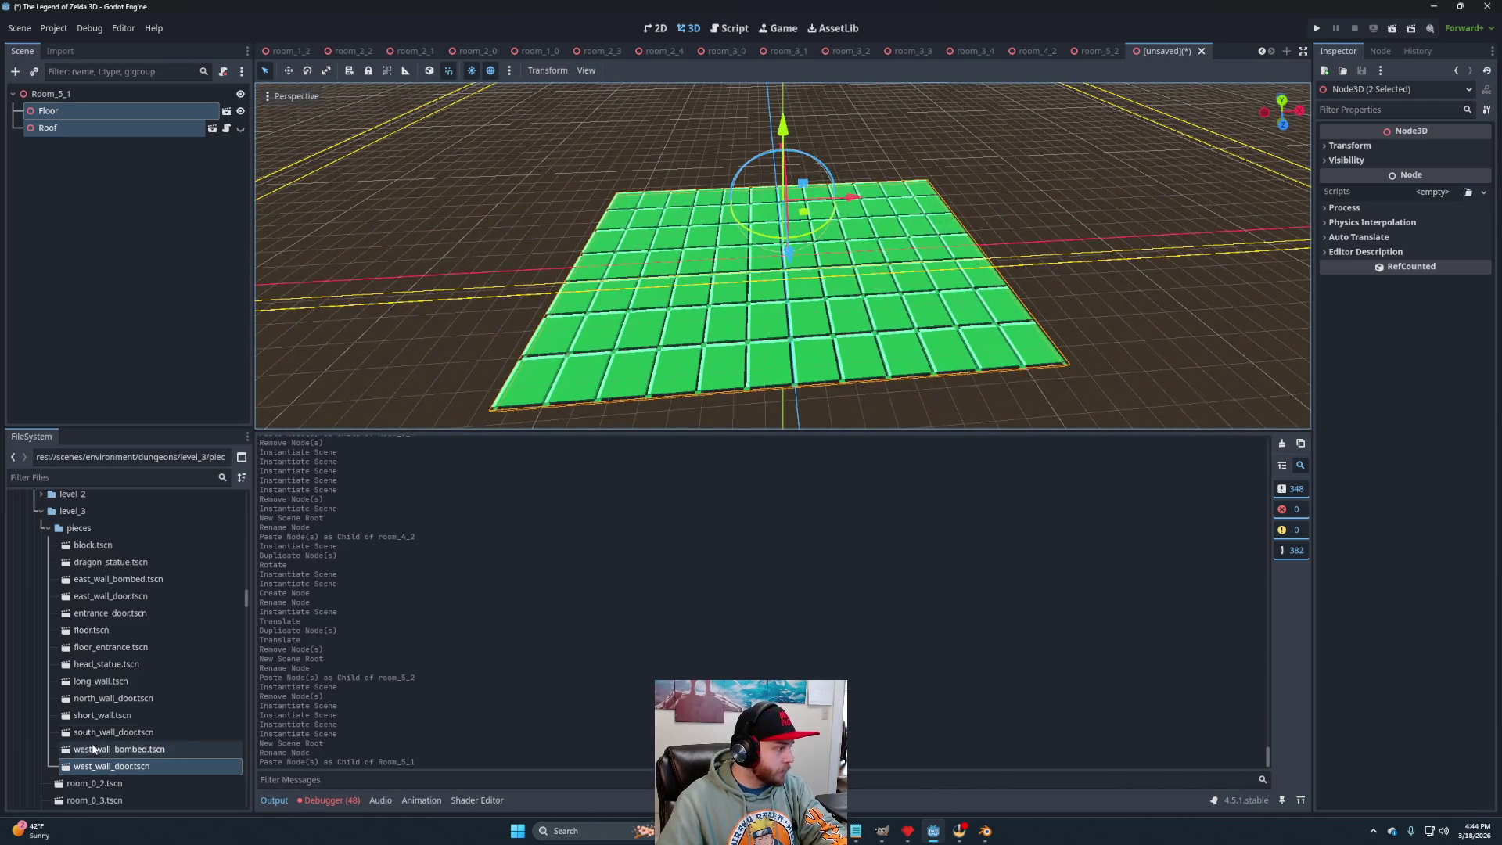
Add two long walls to Room_5_1, turning the second to the opposite side.
left_click_drag(102, 681, 123, 208)
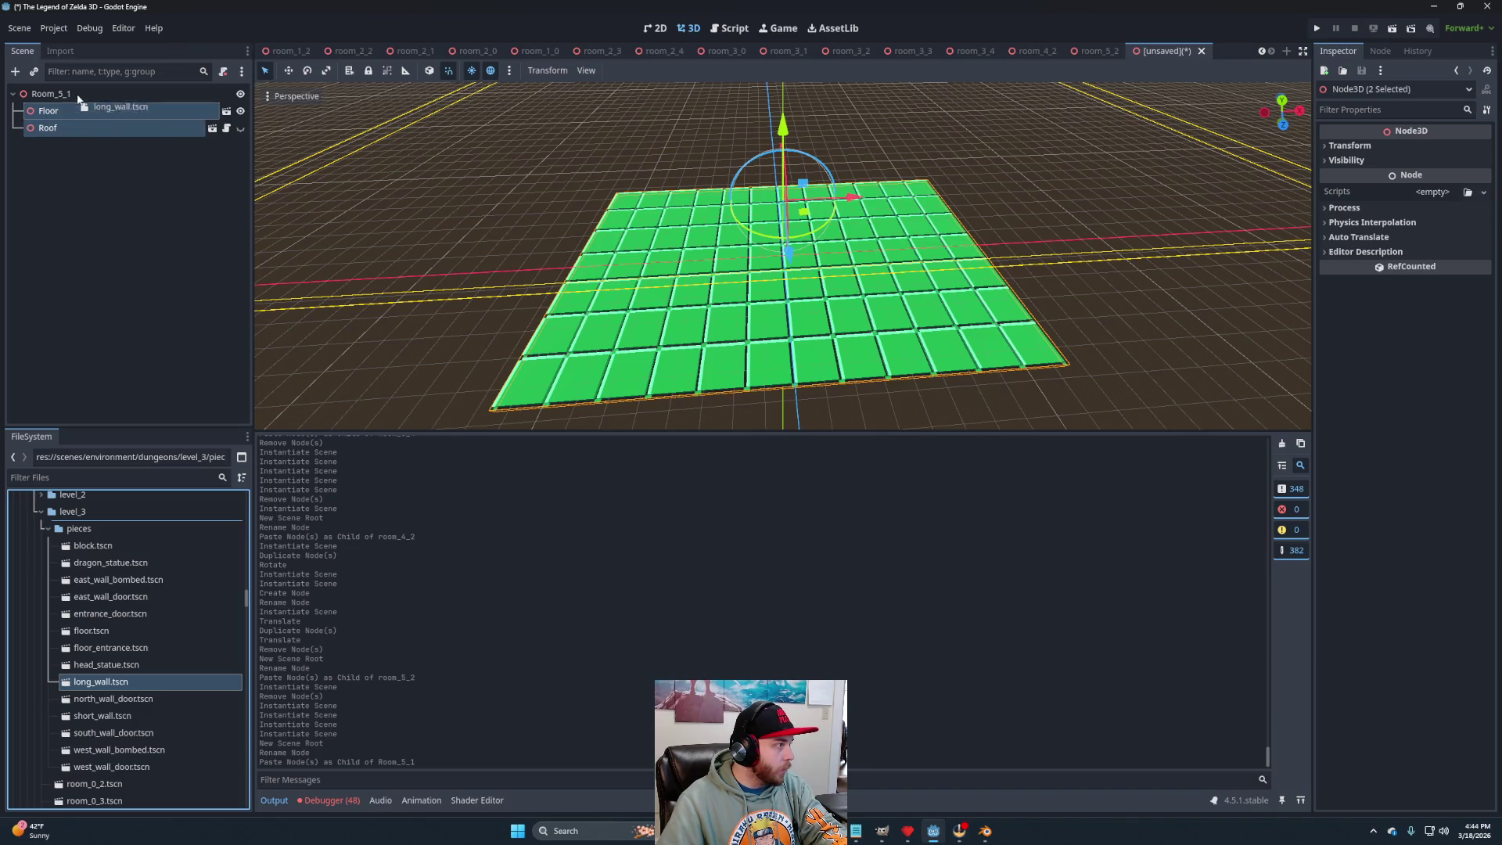
left_click_drag(78, 99, 78, 102)
left_click_drag(101, 682, 77, 110)
mouse_move(782, 304)
left_mouse_down()
mouse_move(710, 212)
mouse_move(633, 292)
left_mouse_up()
Add a ShortWall rotated about 175 degrees and an EastWallDoor, then view the room top-down.
mouse_move(110, 725)
left_mouse_down()
mouse_move(87, 166)
mouse_move(106, 98)
left_mouse_up()
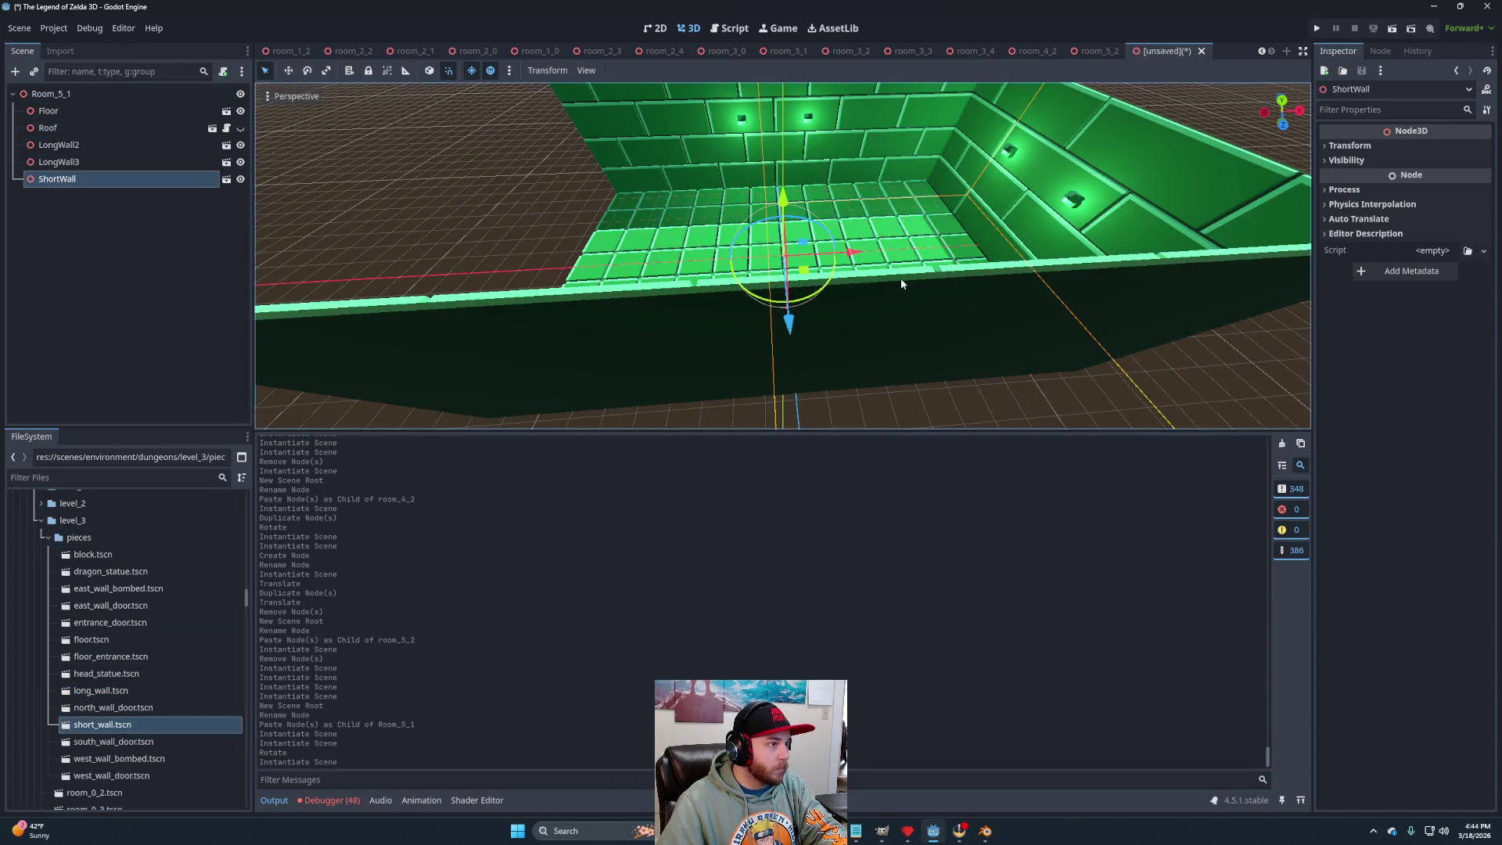
mouse_move(832, 286)
left_mouse_down()
mouse_move(740, 309)
mouse_move(680, 188)
mouse_move(682, 220)
left_mouse_up()
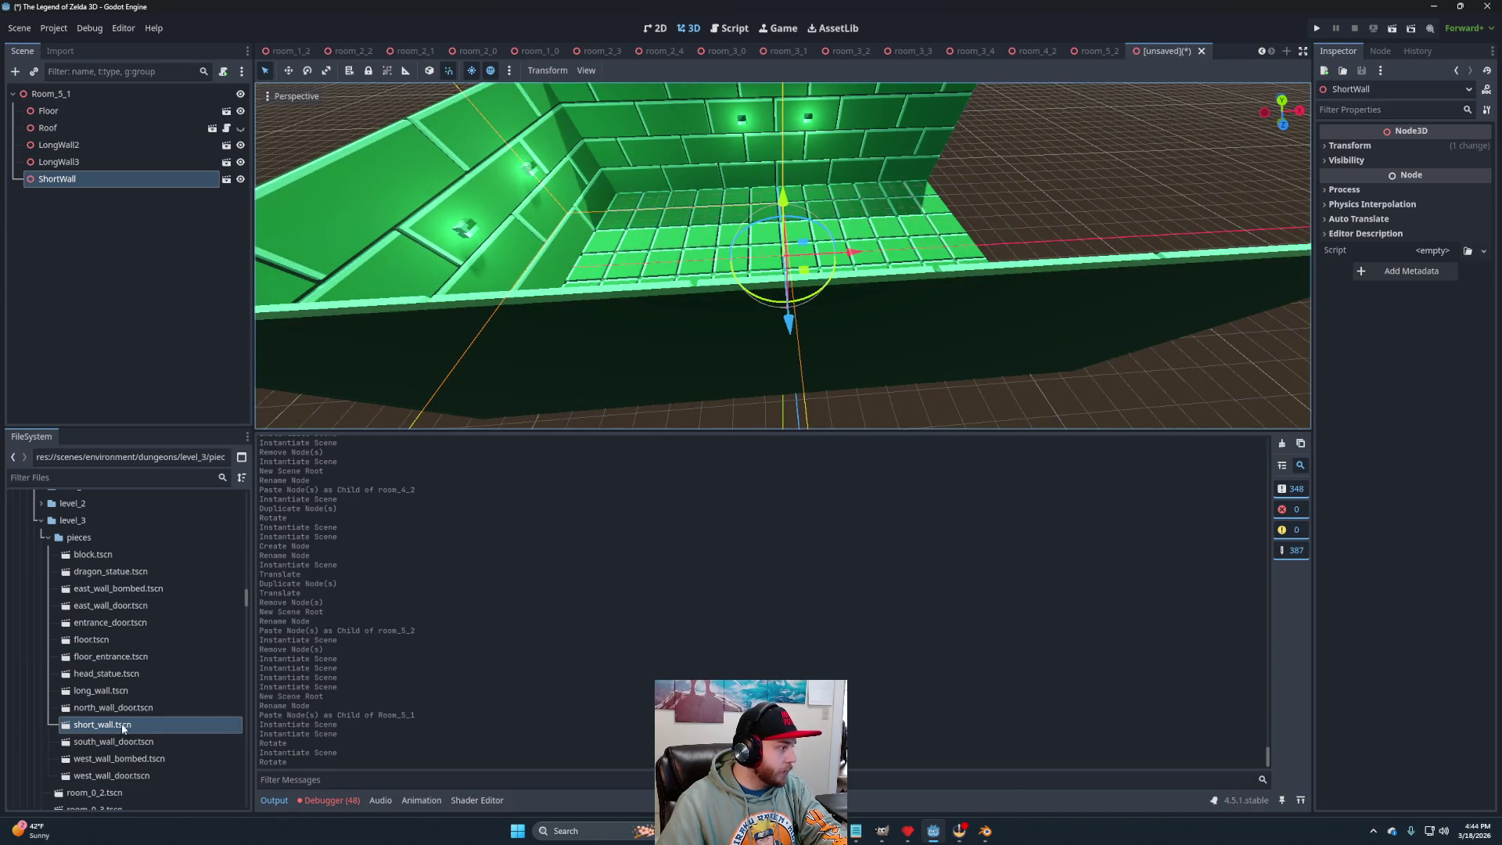
left_click_drag(109, 606, 81, 106)
key("f")
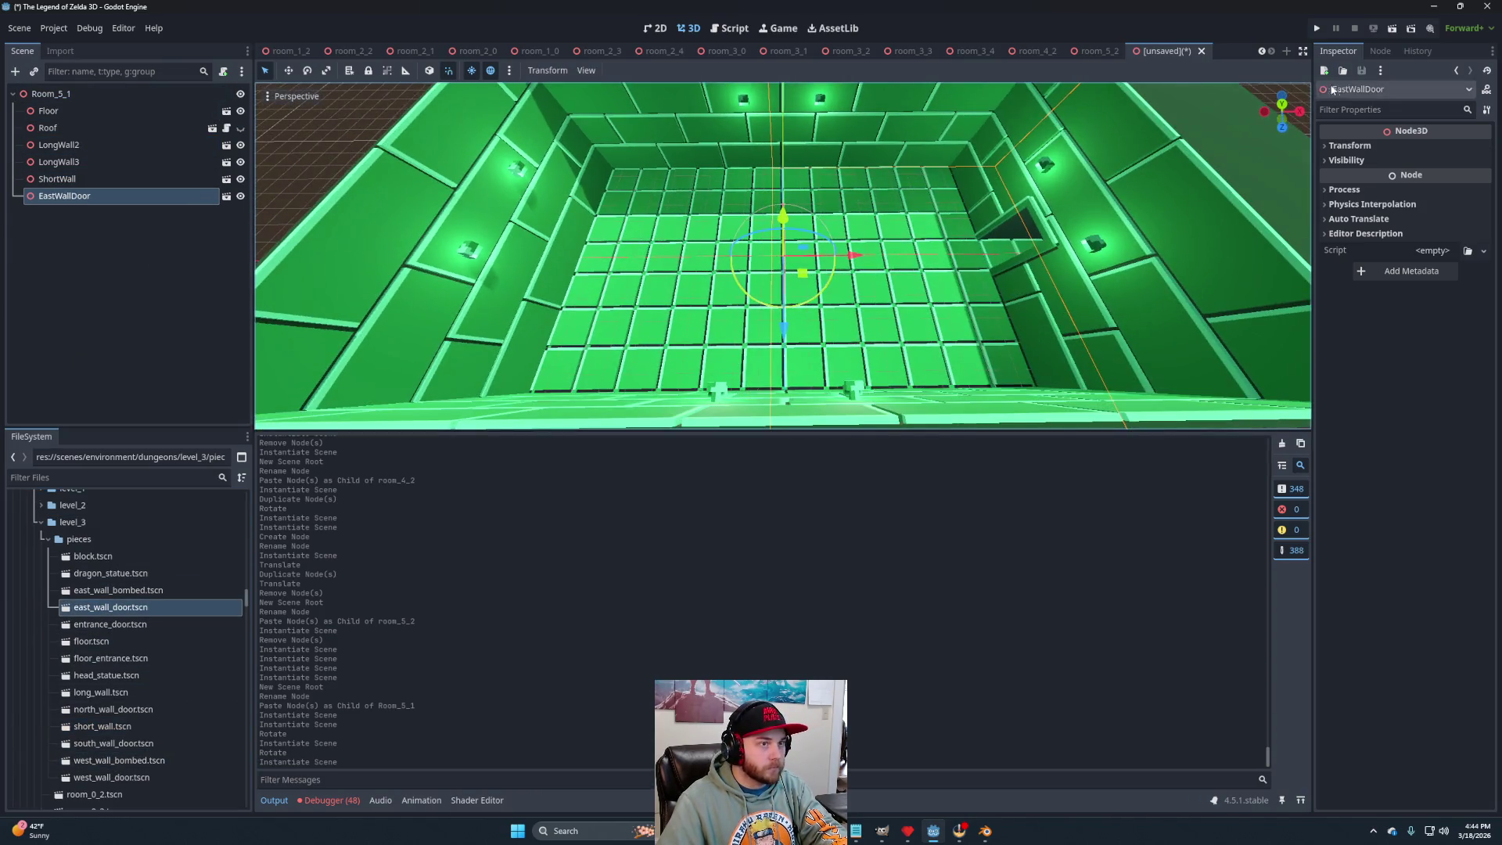
left_click(1282, 106)
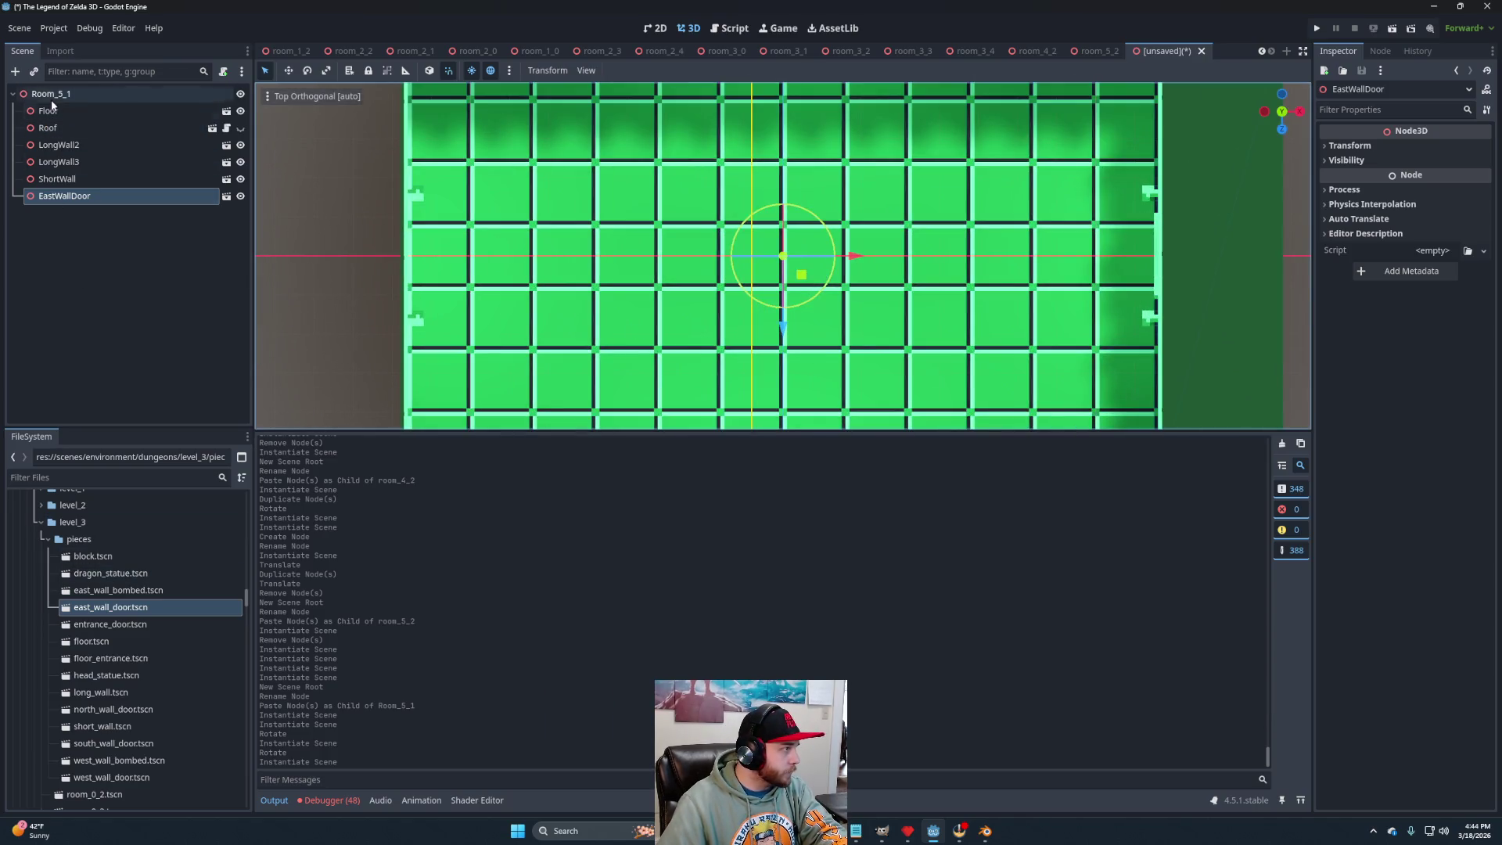
right_click(75, 92)
left_click(110, 99)
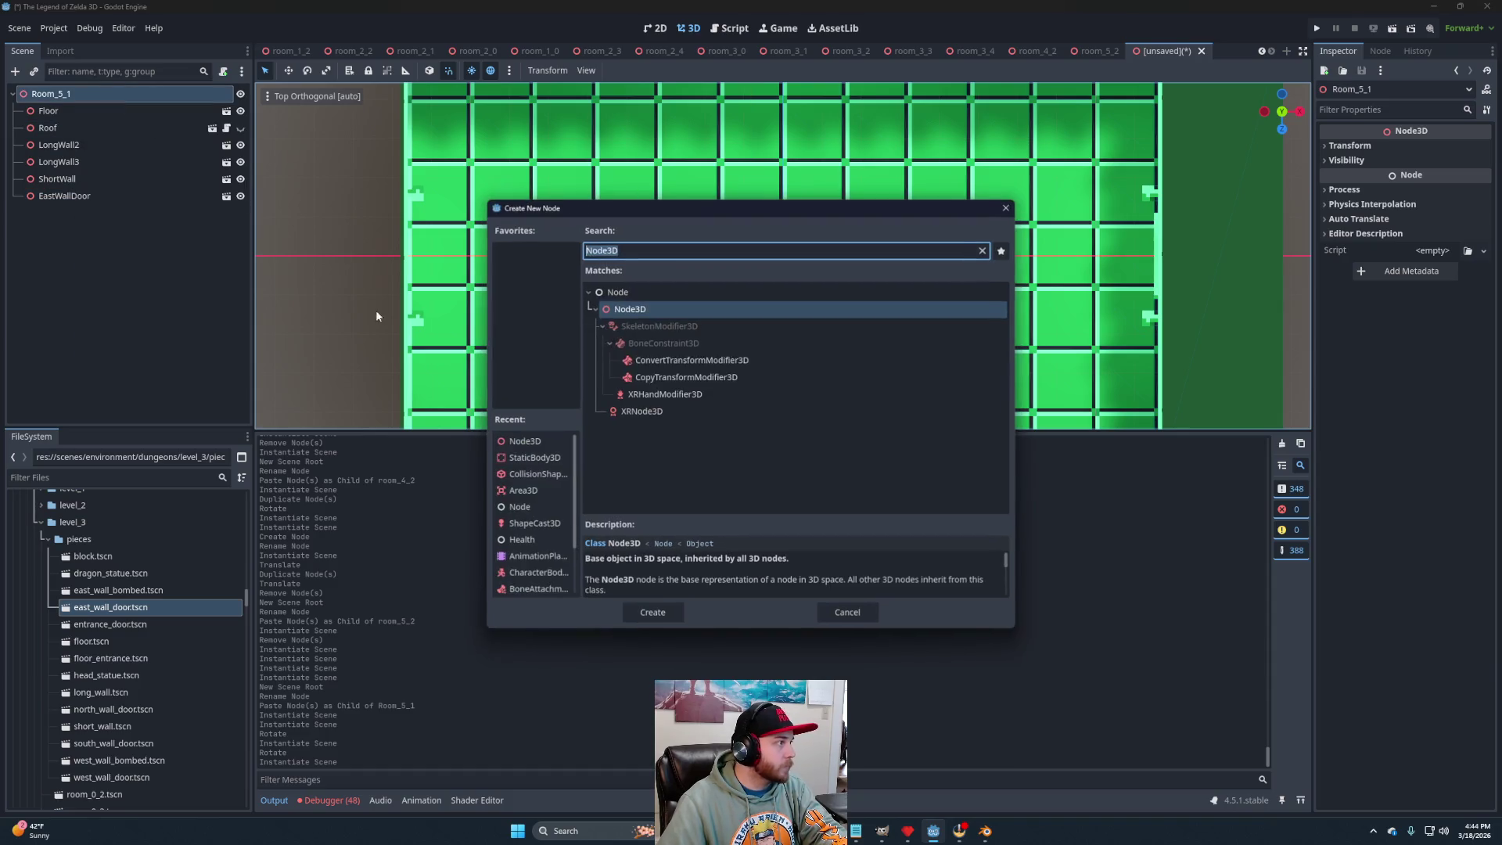
Add a Node3D child under Room_5_1 named Blocks.
left_click(652, 612)
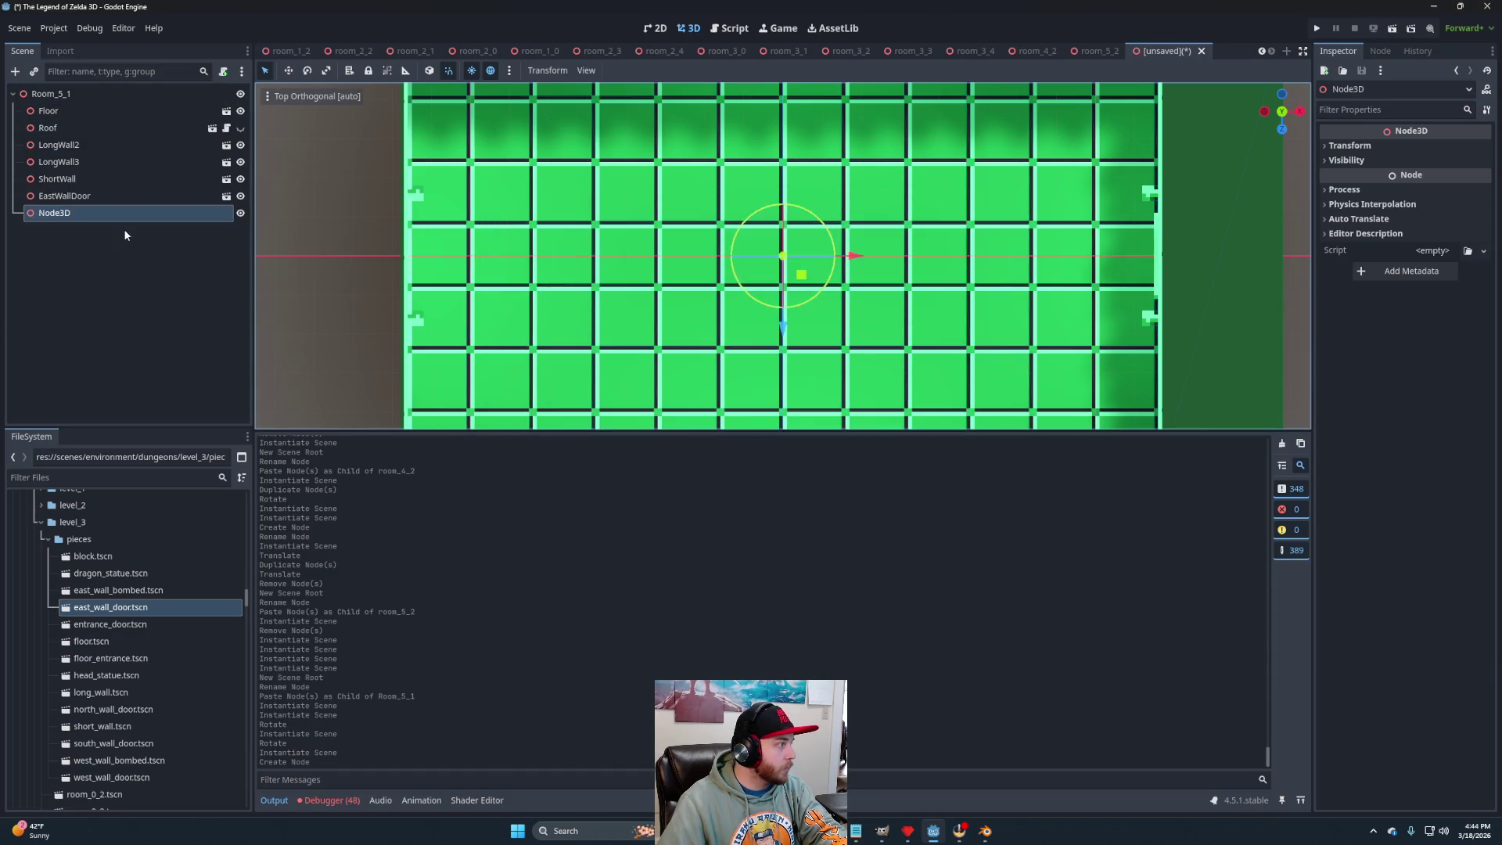
left_click(108, 218)
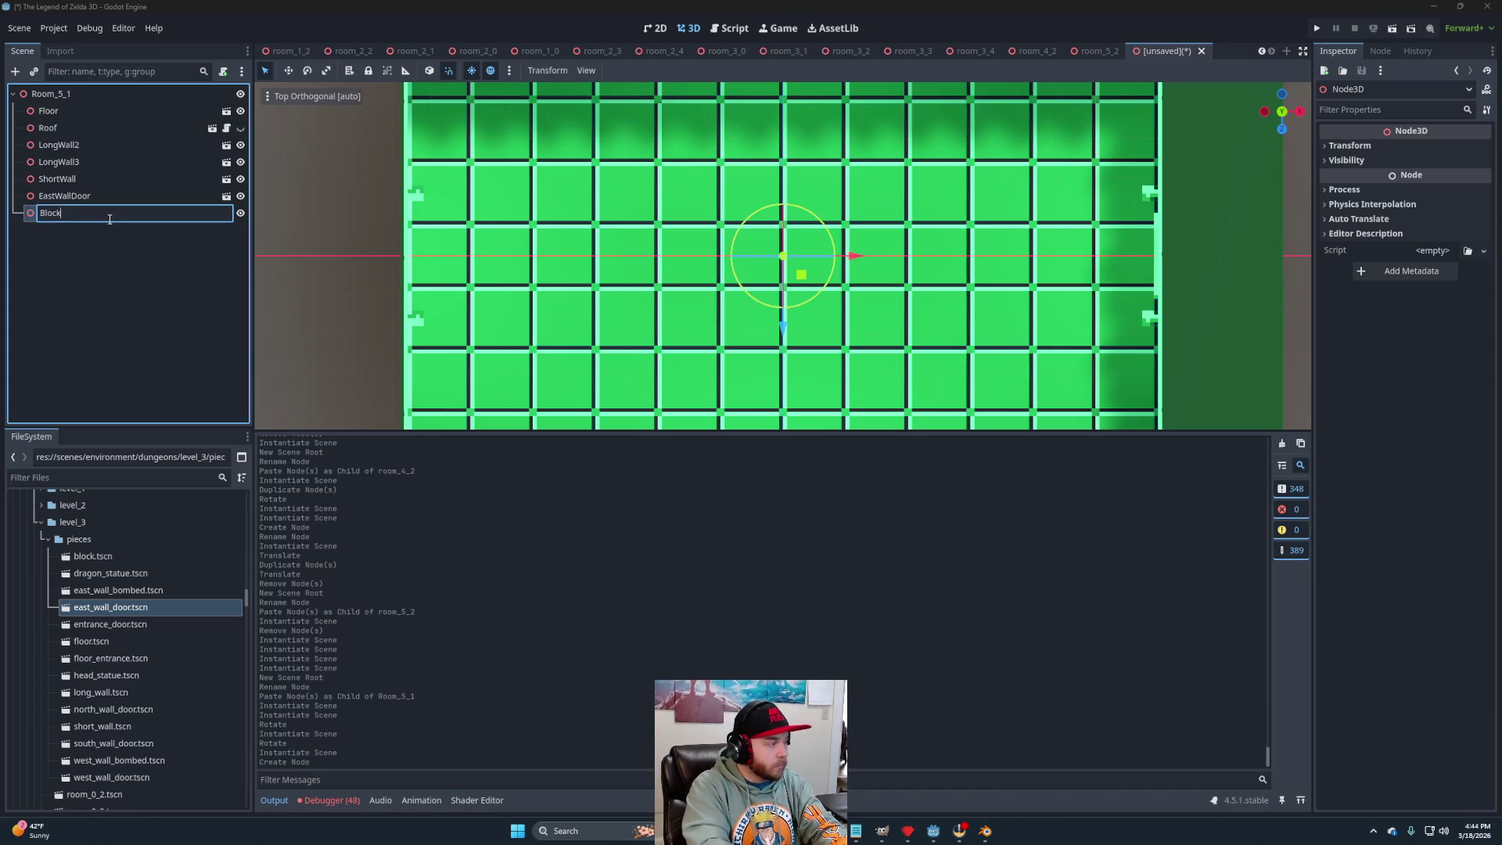
type("ks")
key("Return")
Place a block and duplicate it into two clusters of blocks across the floor.
mouse_move(94, 556)
left_mouse_down()
mouse_move(87, 183)
mouse_move(78, 213)
left_mouse_up()
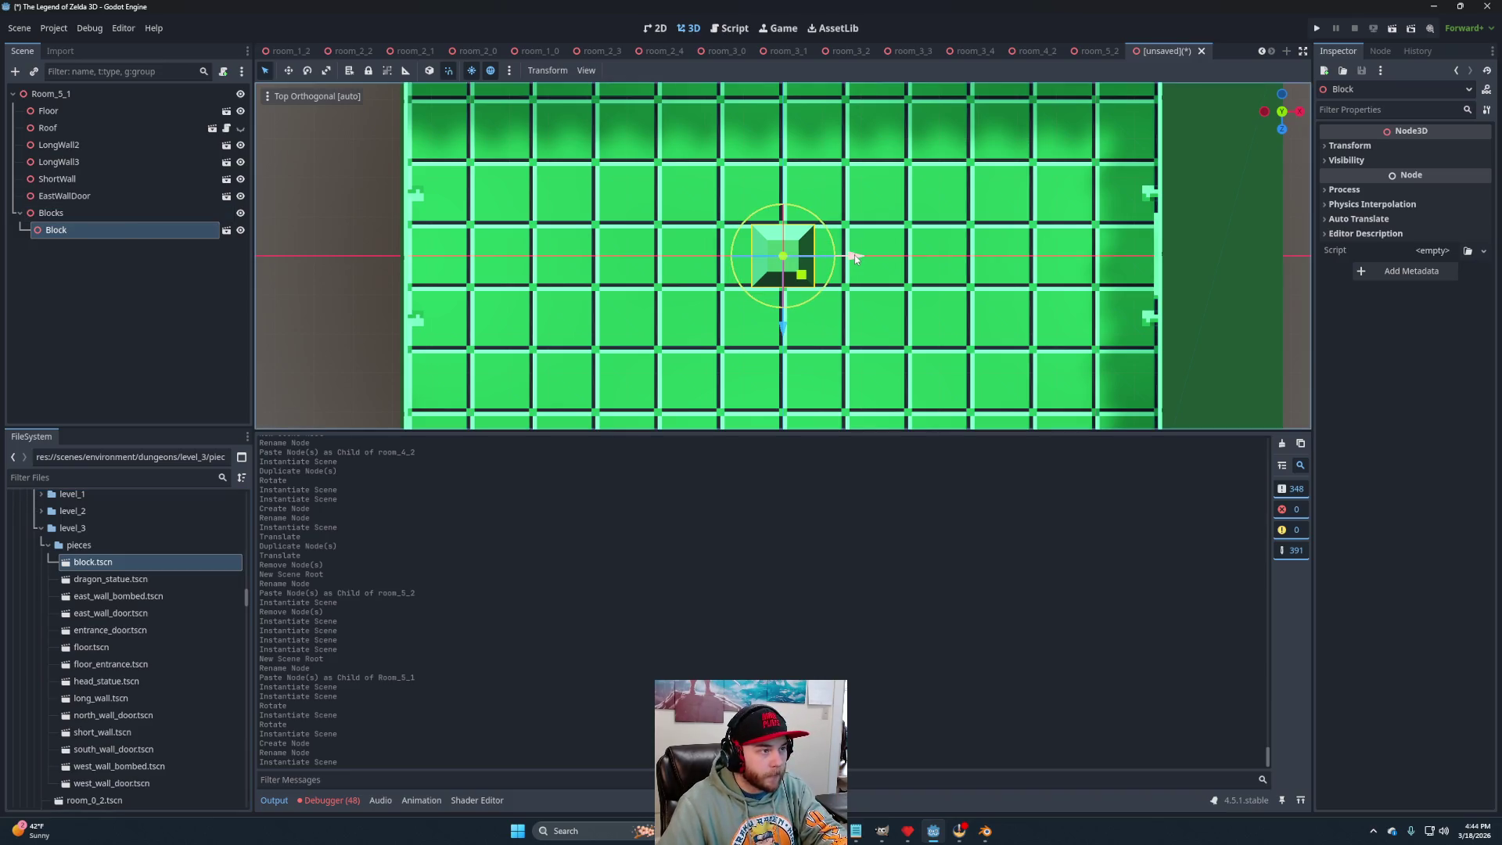
left_click_drag(855, 255, 1072, 269)
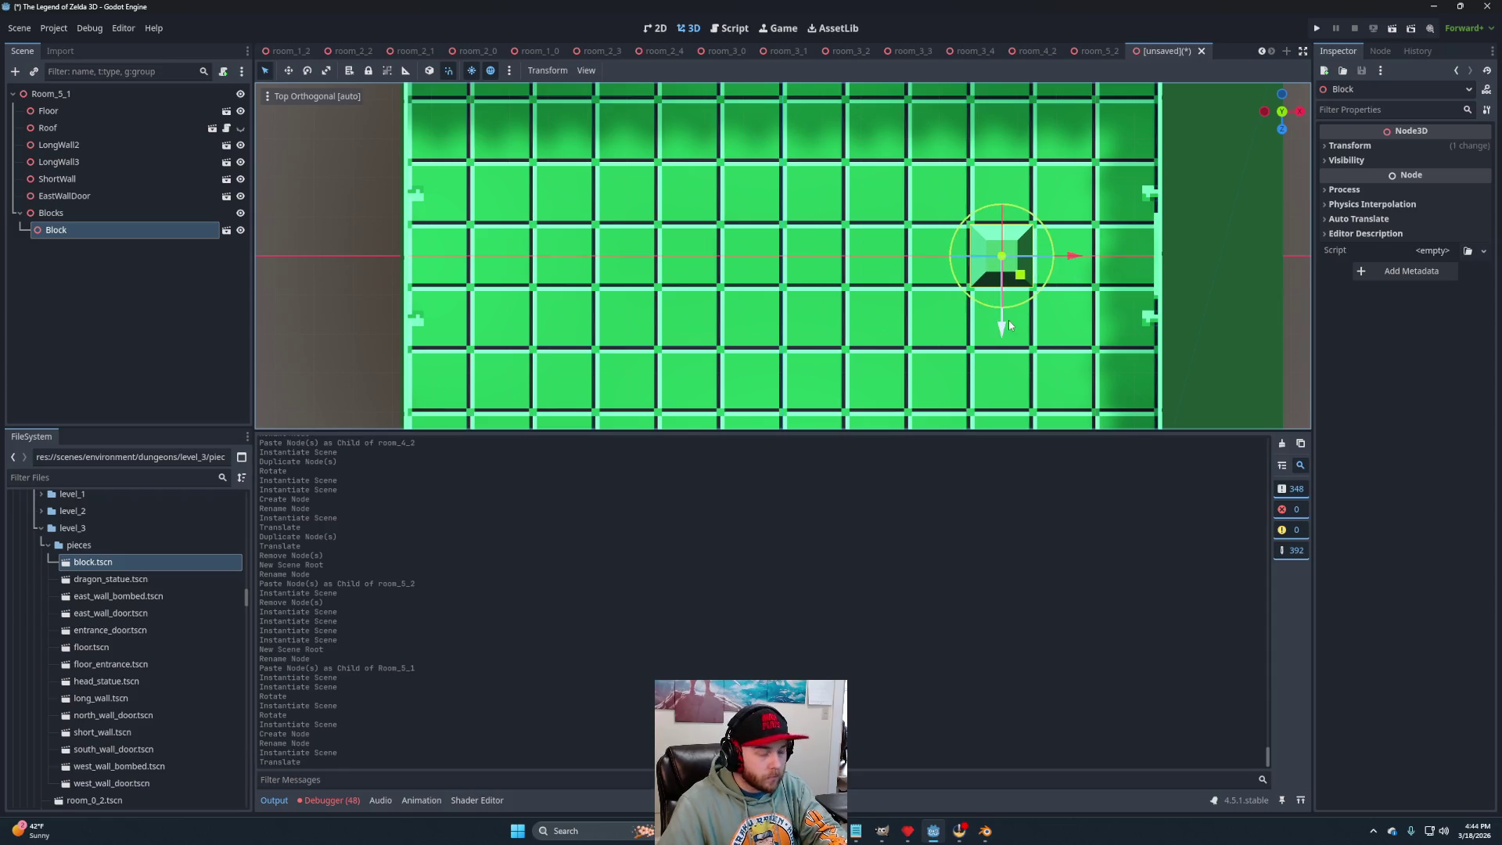
key("ctrl+d")
mouse_move(1007, 320)
left_mouse_down()
mouse_move(1008, 270)
mouse_move(1015, 361)
left_mouse_up()
key("ctrl+d")
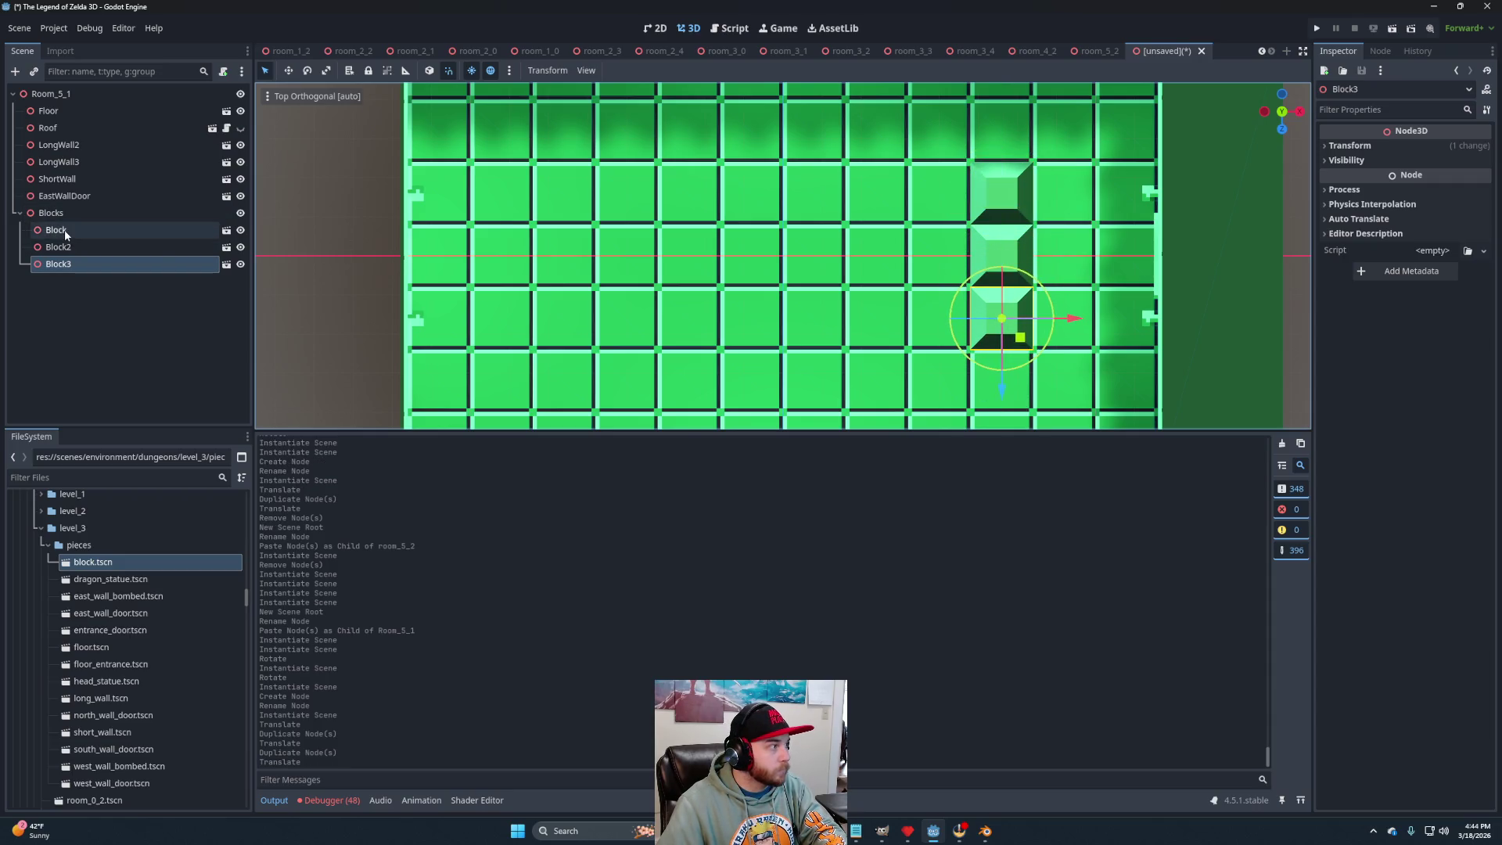
left_click(56, 229, "shift")
key("ctrl+d")
mouse_move(1066, 264)
left_mouse_down()
mouse_move(638, 268)
mouse_move(728, 282)
left_mouse_up()
key("ctrl+d")
key("ctrl+d")
Collapse the Blocks group and save the scene as room_5_1.tscn.
scroll(706, 284, "down", 6)
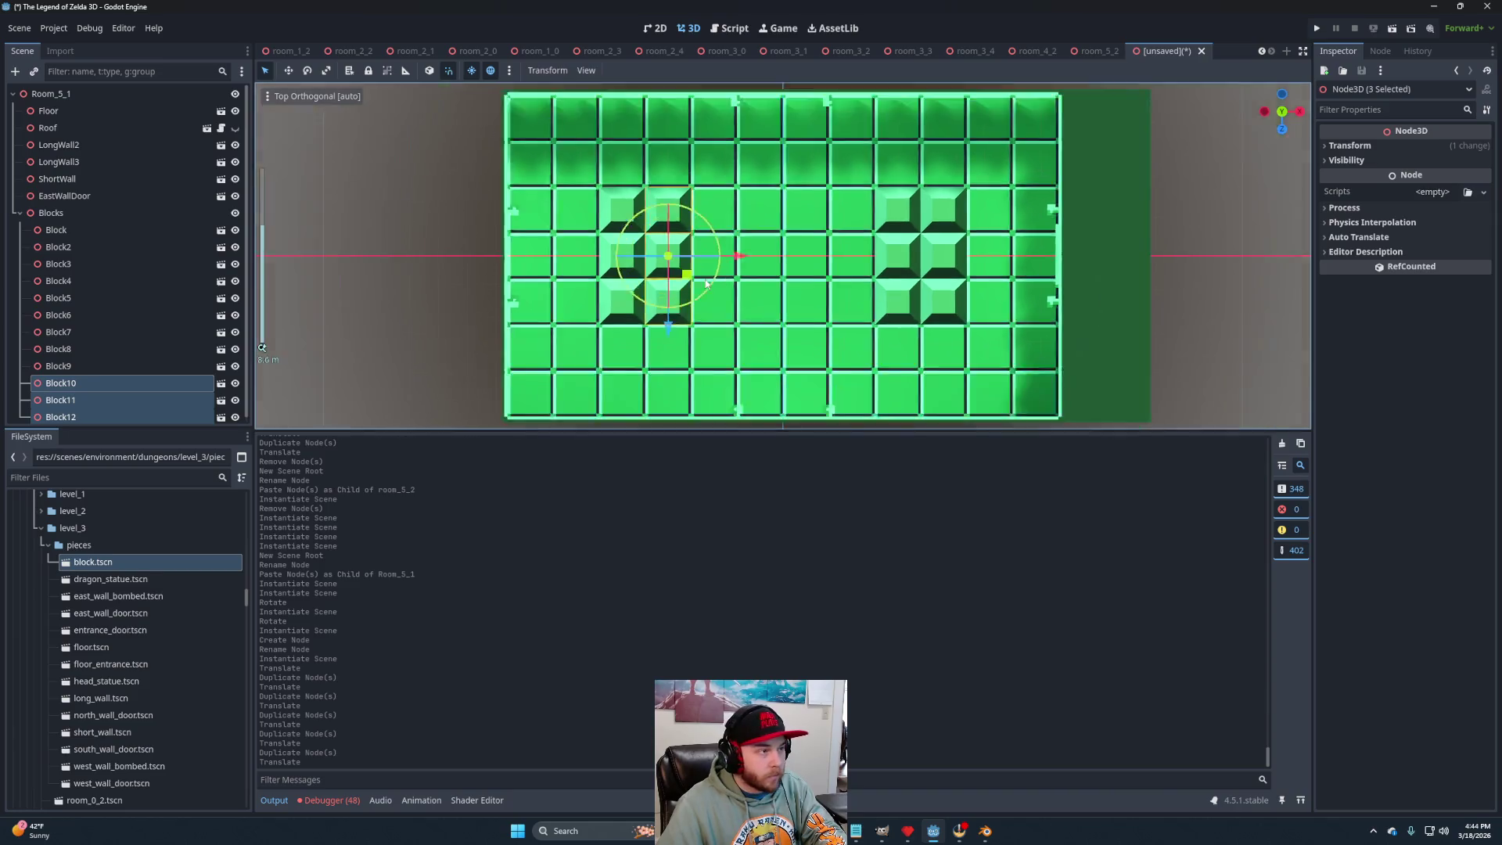
left_click(1013, 285)
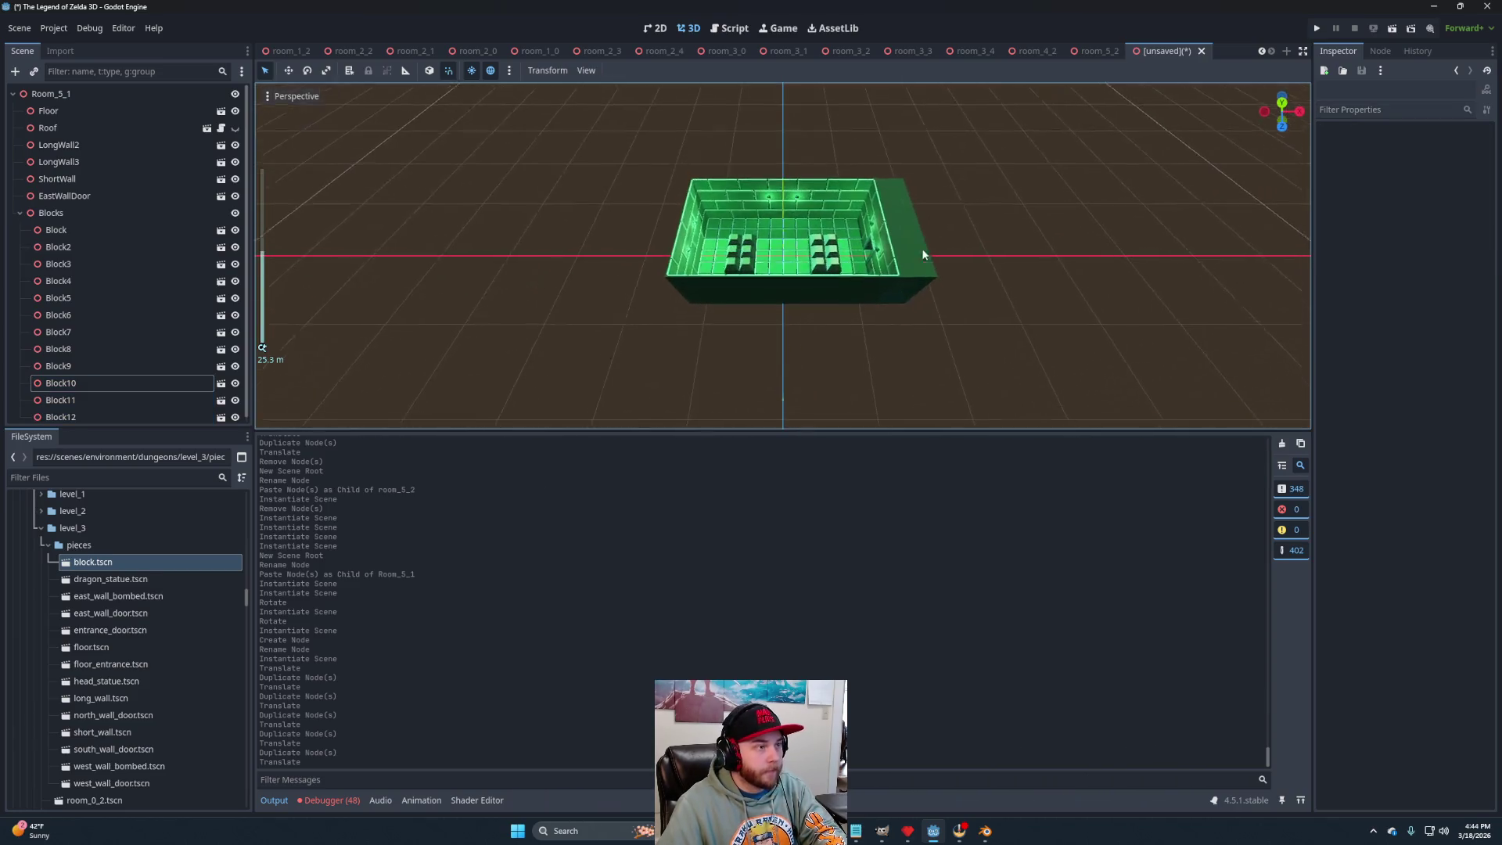
scroll(924, 242, "up", 3)
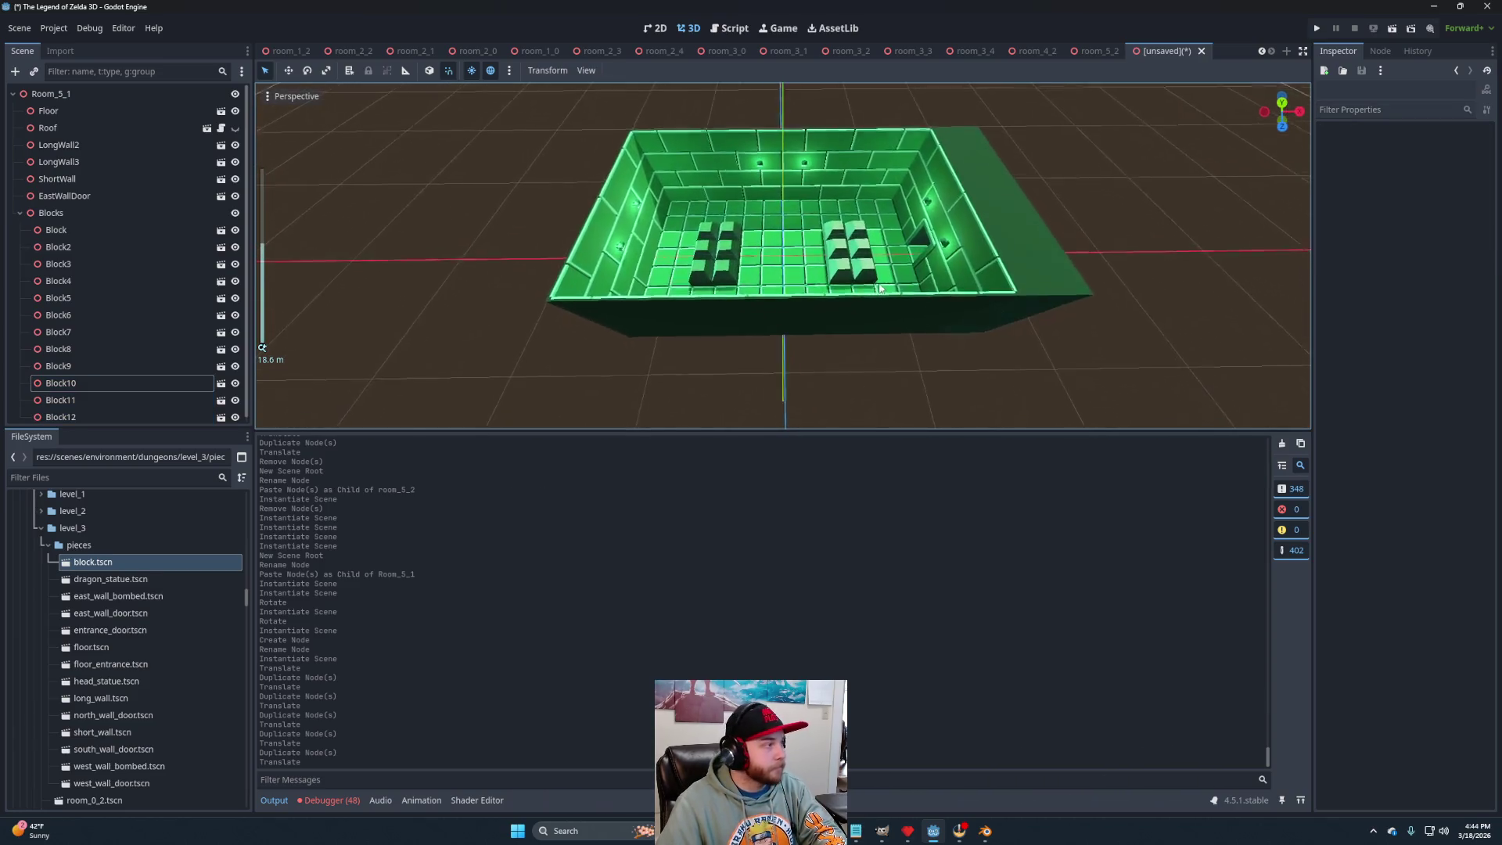
left_click(20, 213)
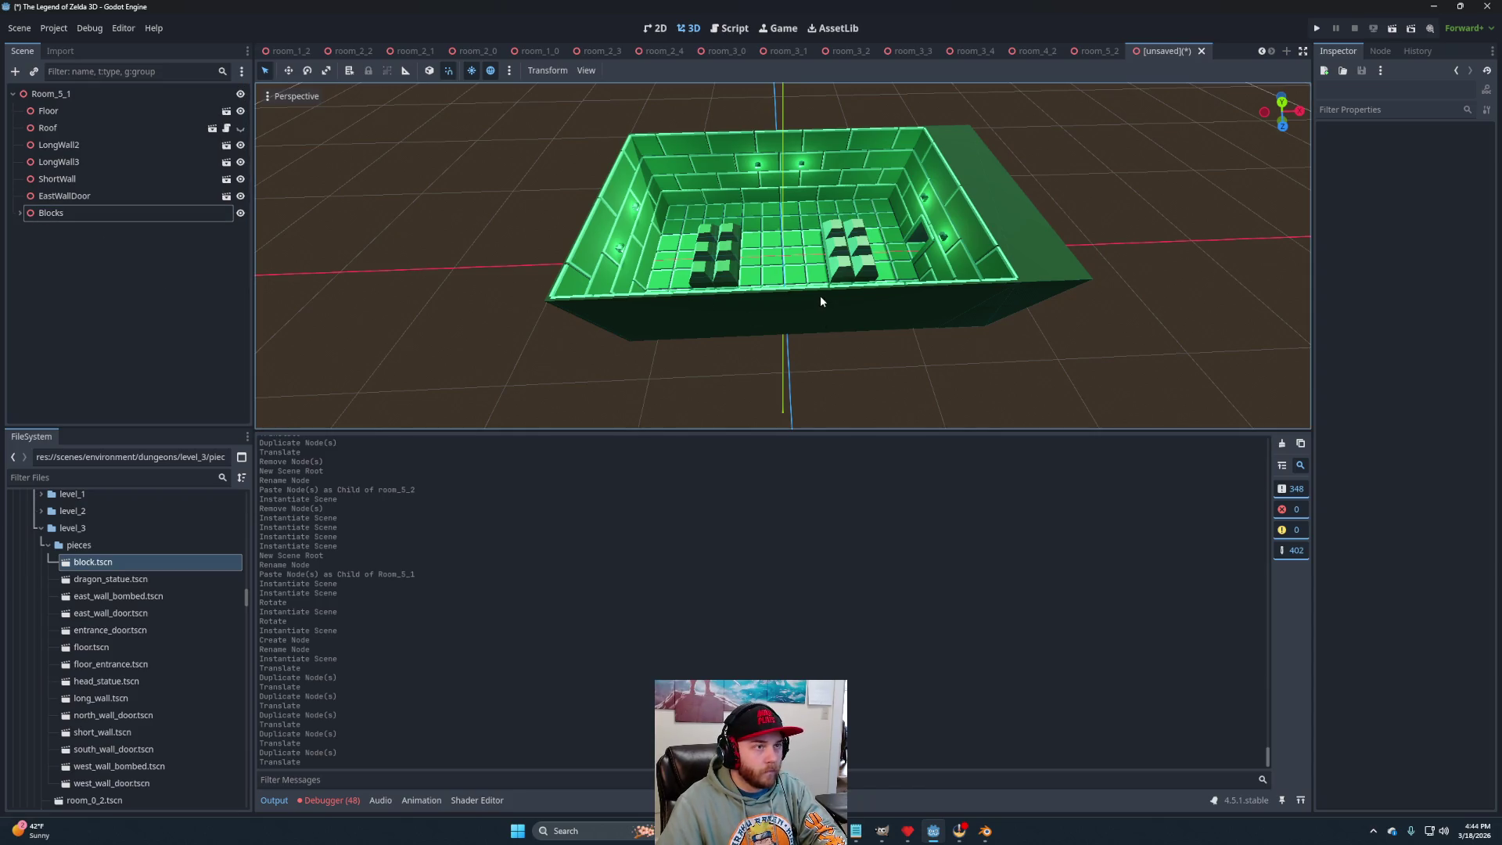
key("ctrl+s")
left_click(638, 612)
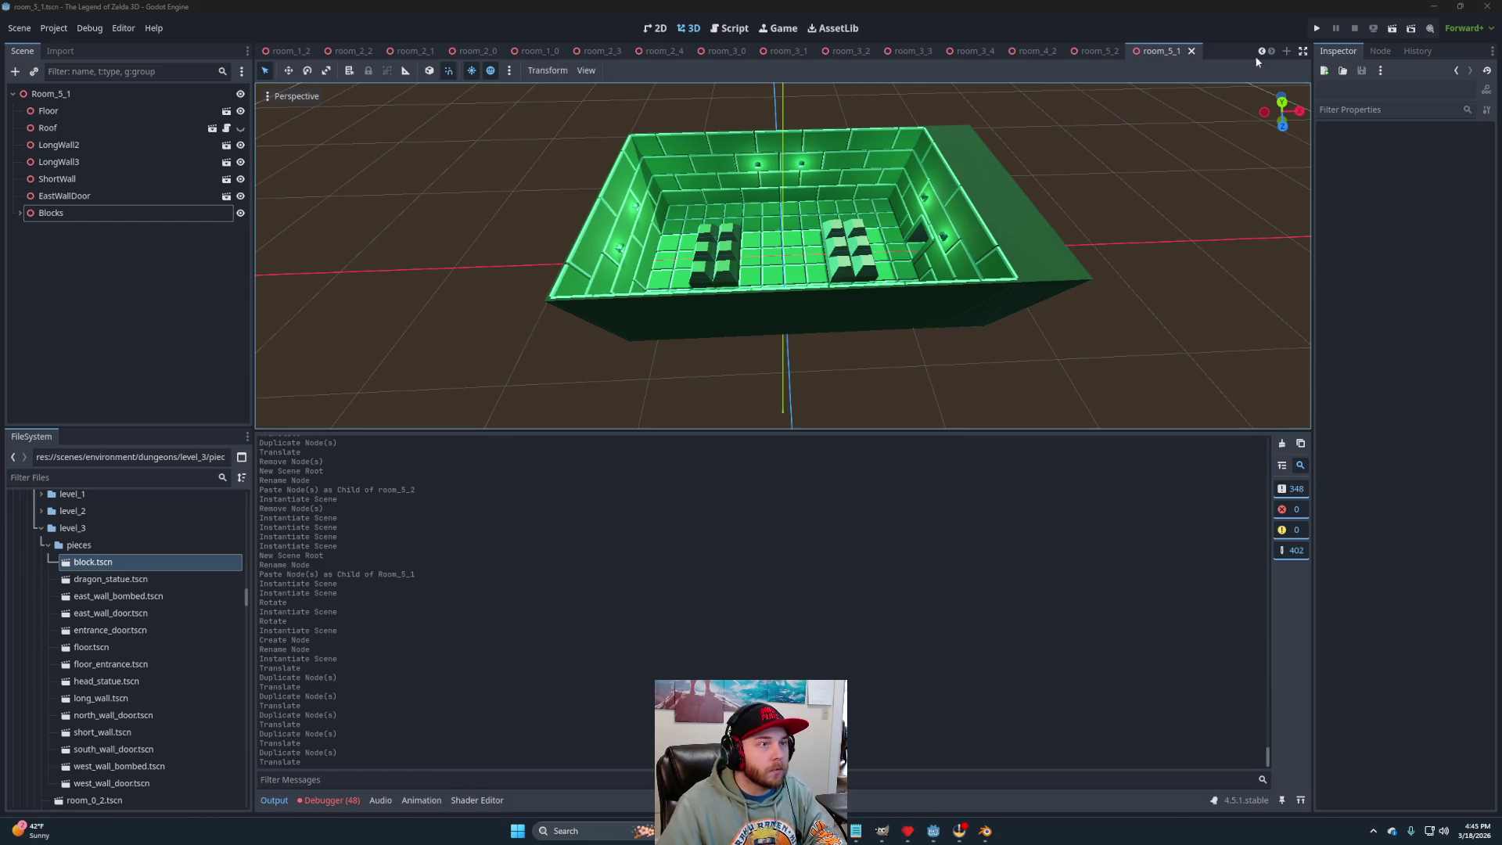
left_click(1287, 50)
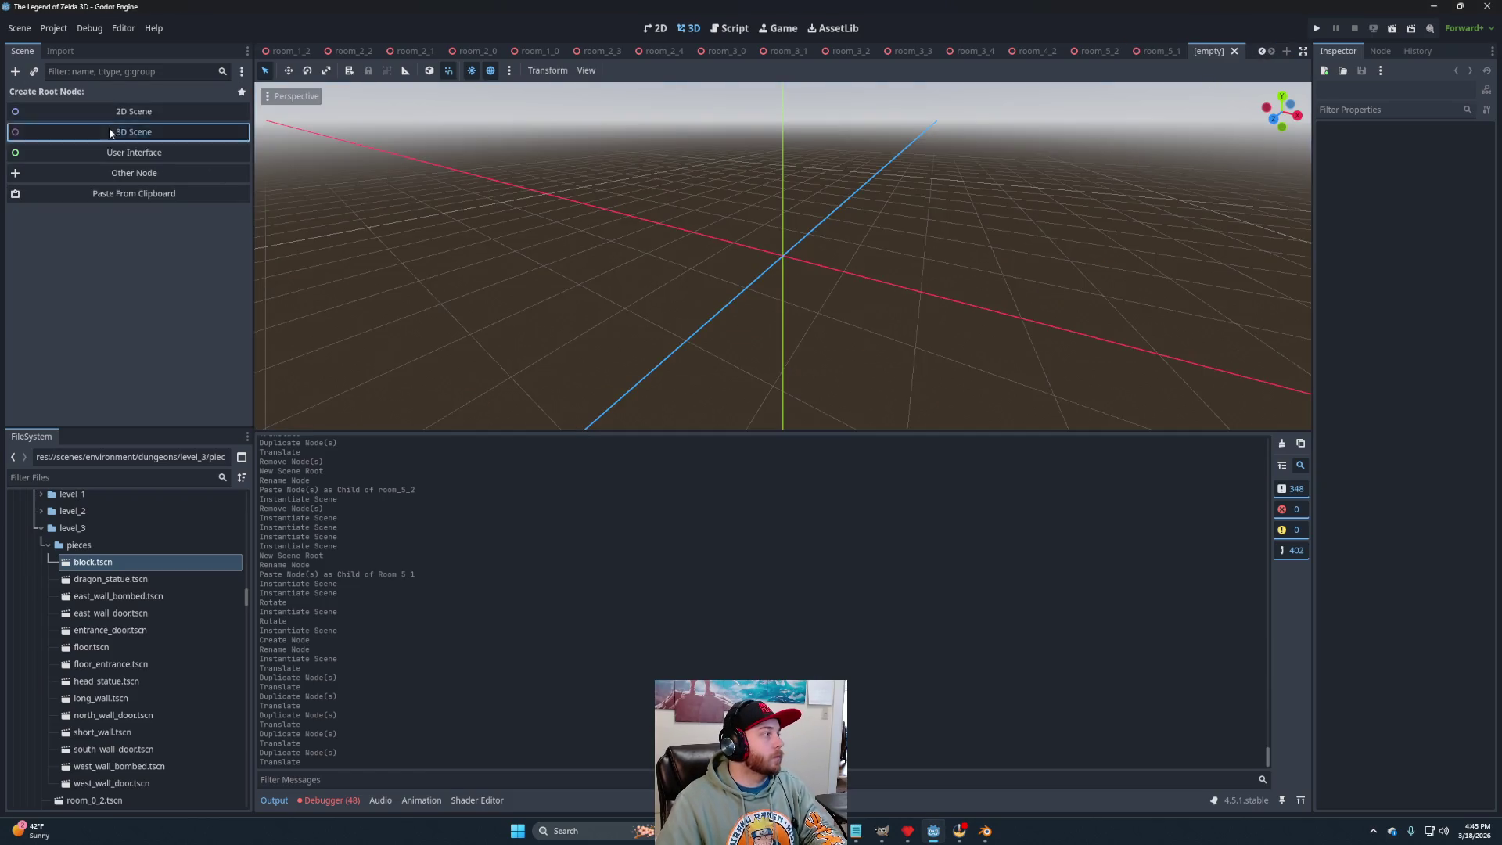
Give the new scene a 3D root node named Room_4_4.
left_click(186, 122)
left_click(188, 117)
double_click(148, 97)
type("Room_")
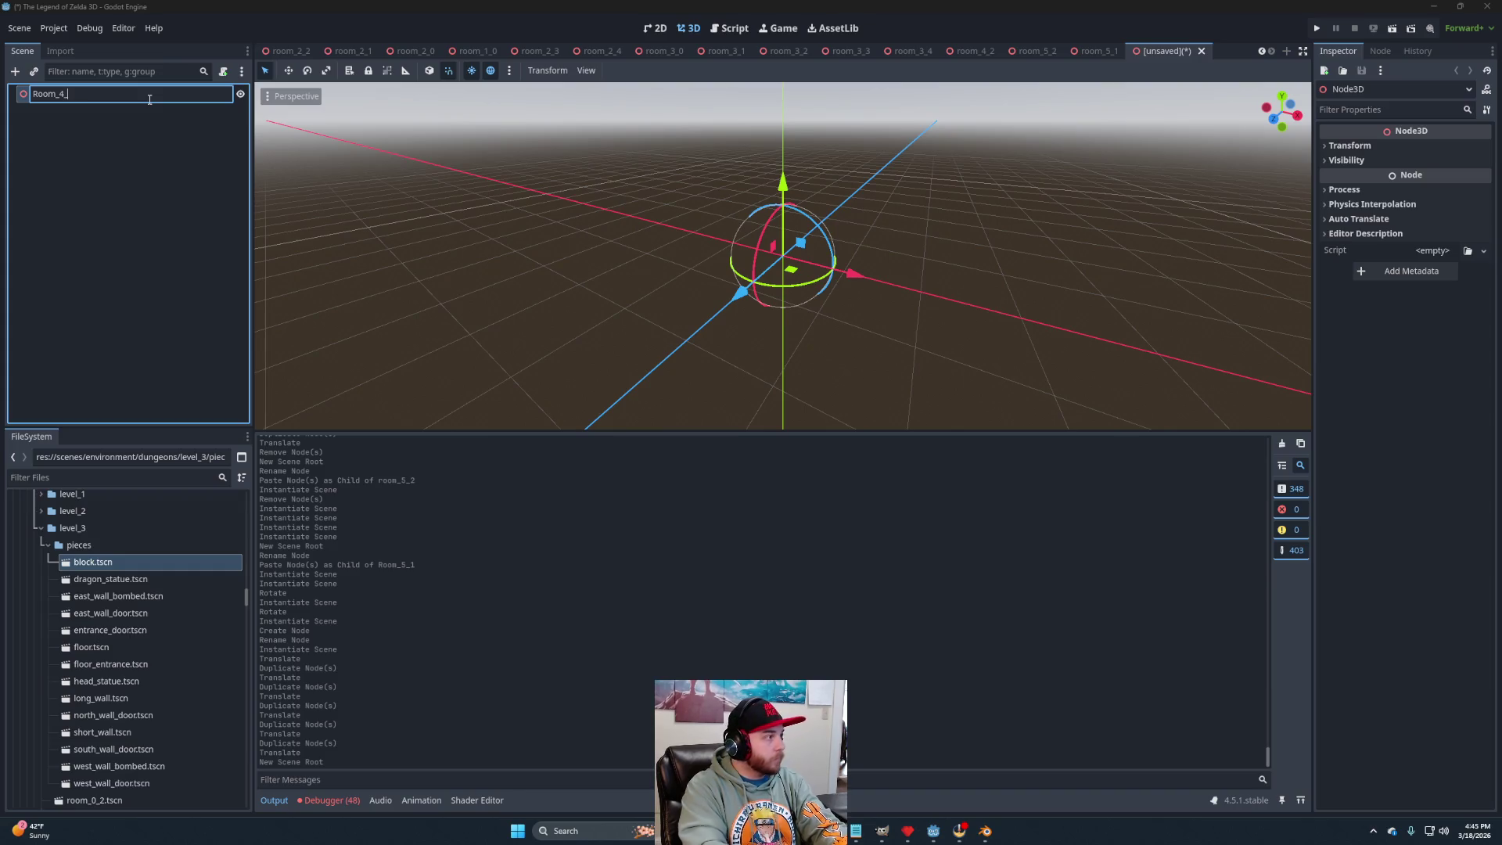
type("4_")
key("Return")
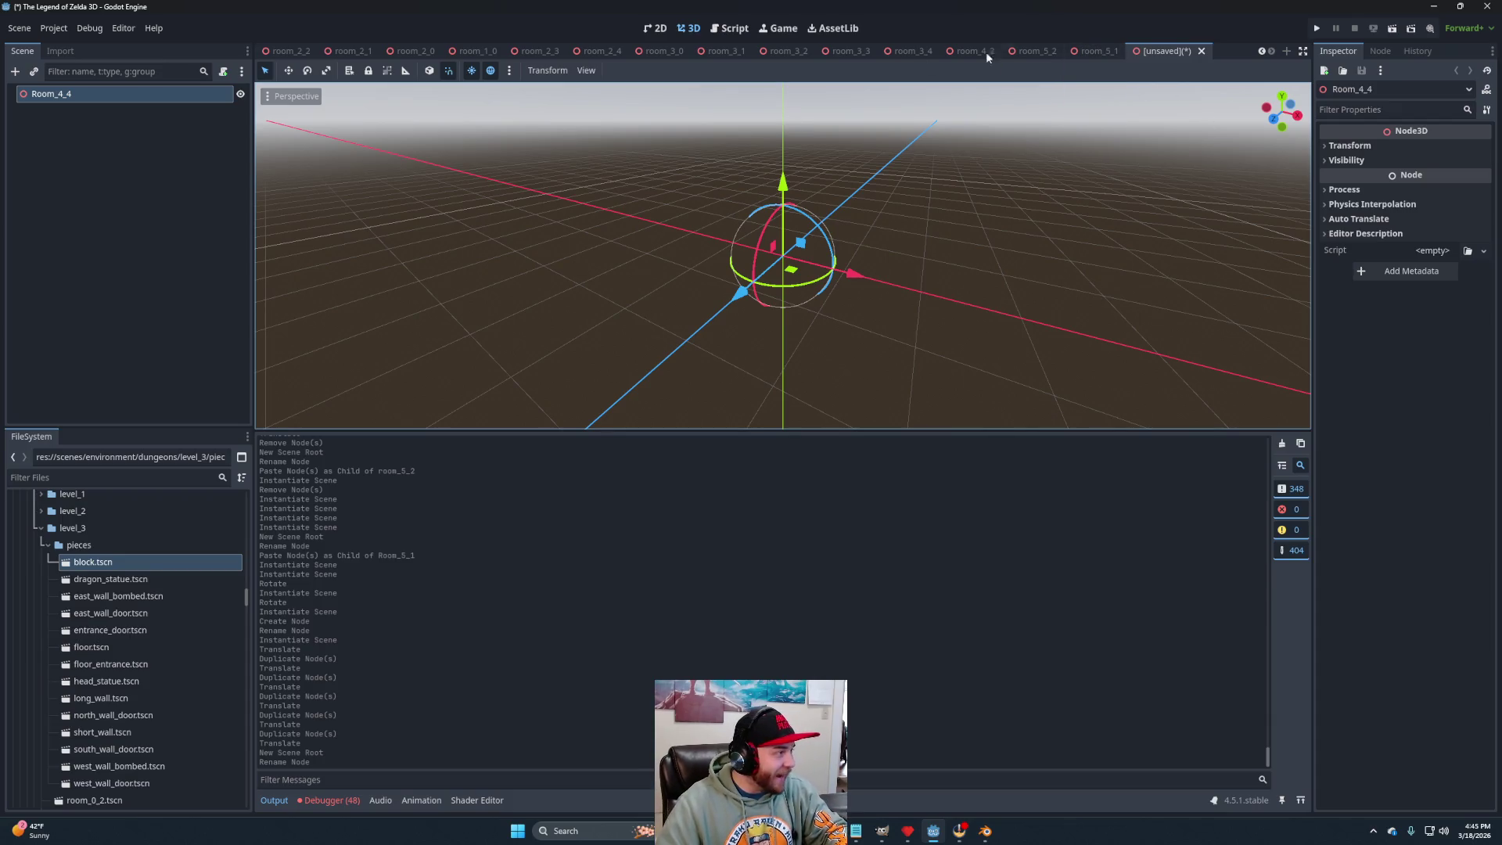
Paste the copied Floor and Roof into Room_4_4.
scroll(882, 242, "down", 5)
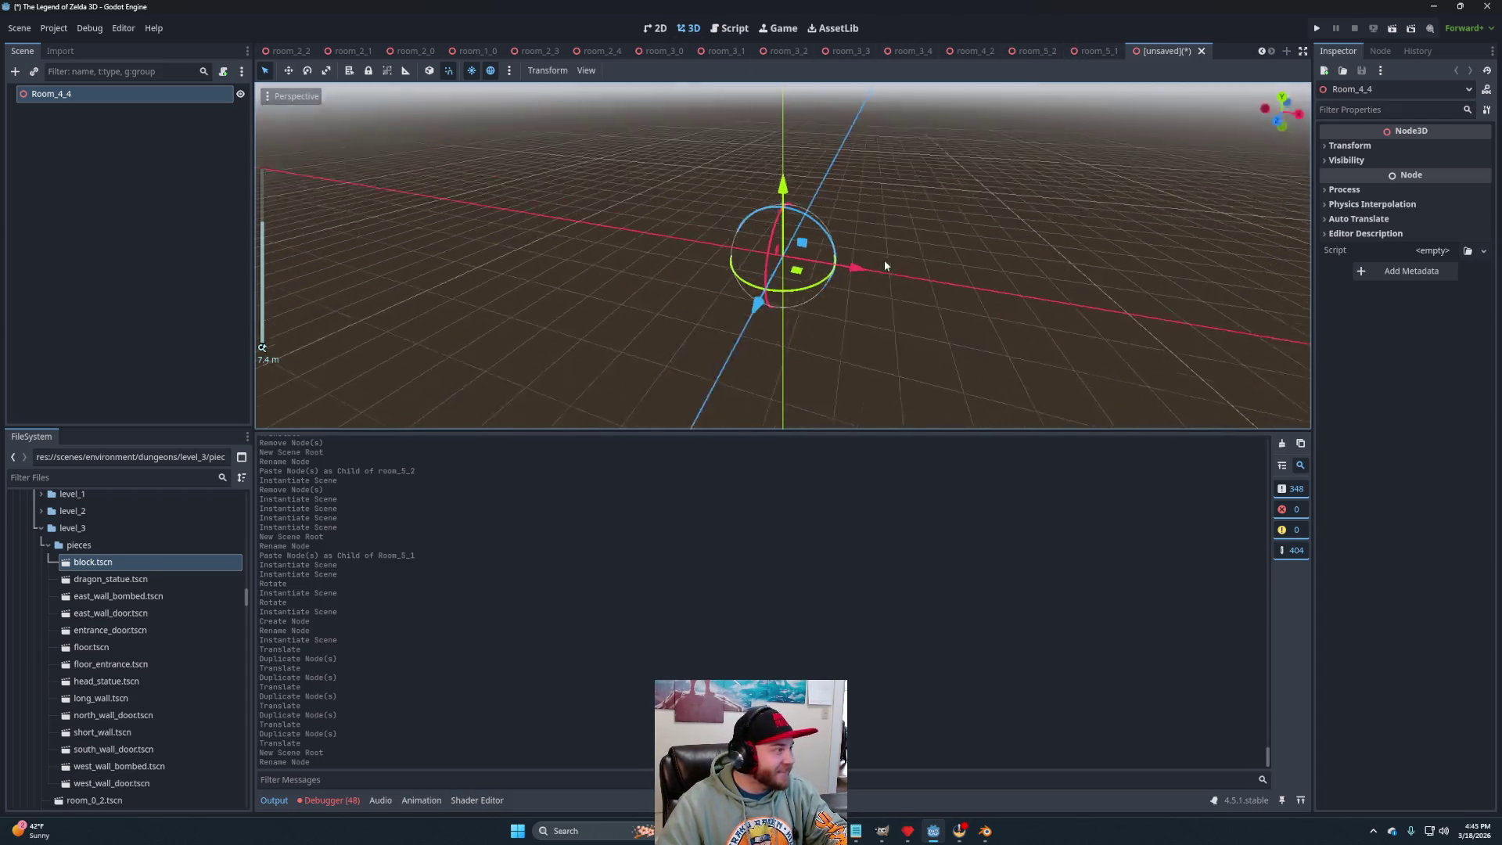
left_click(178, 229)
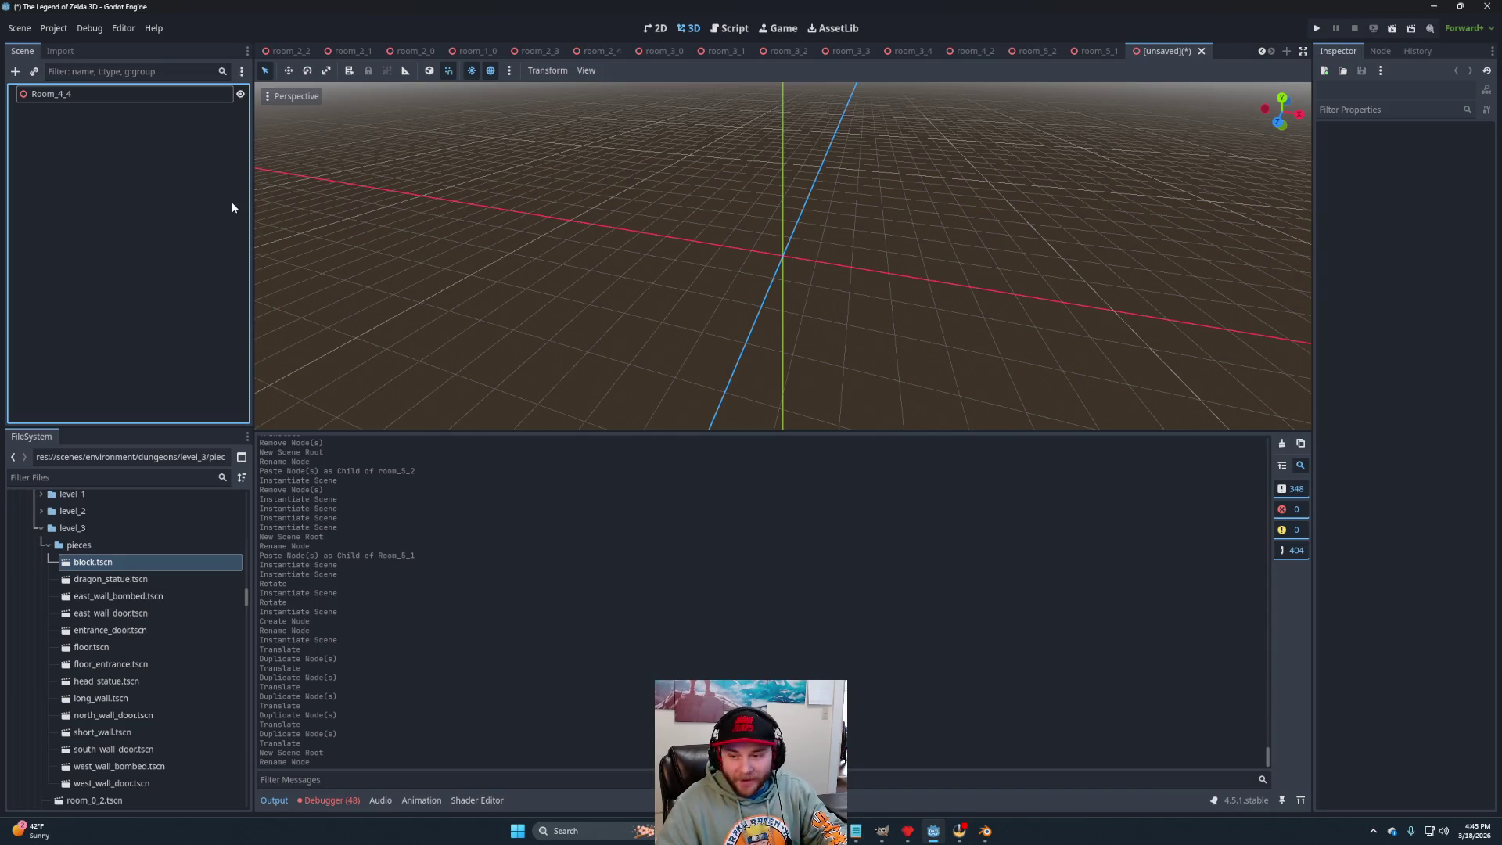
key("ctrl+v")
scroll(841, 276, "down", 5)
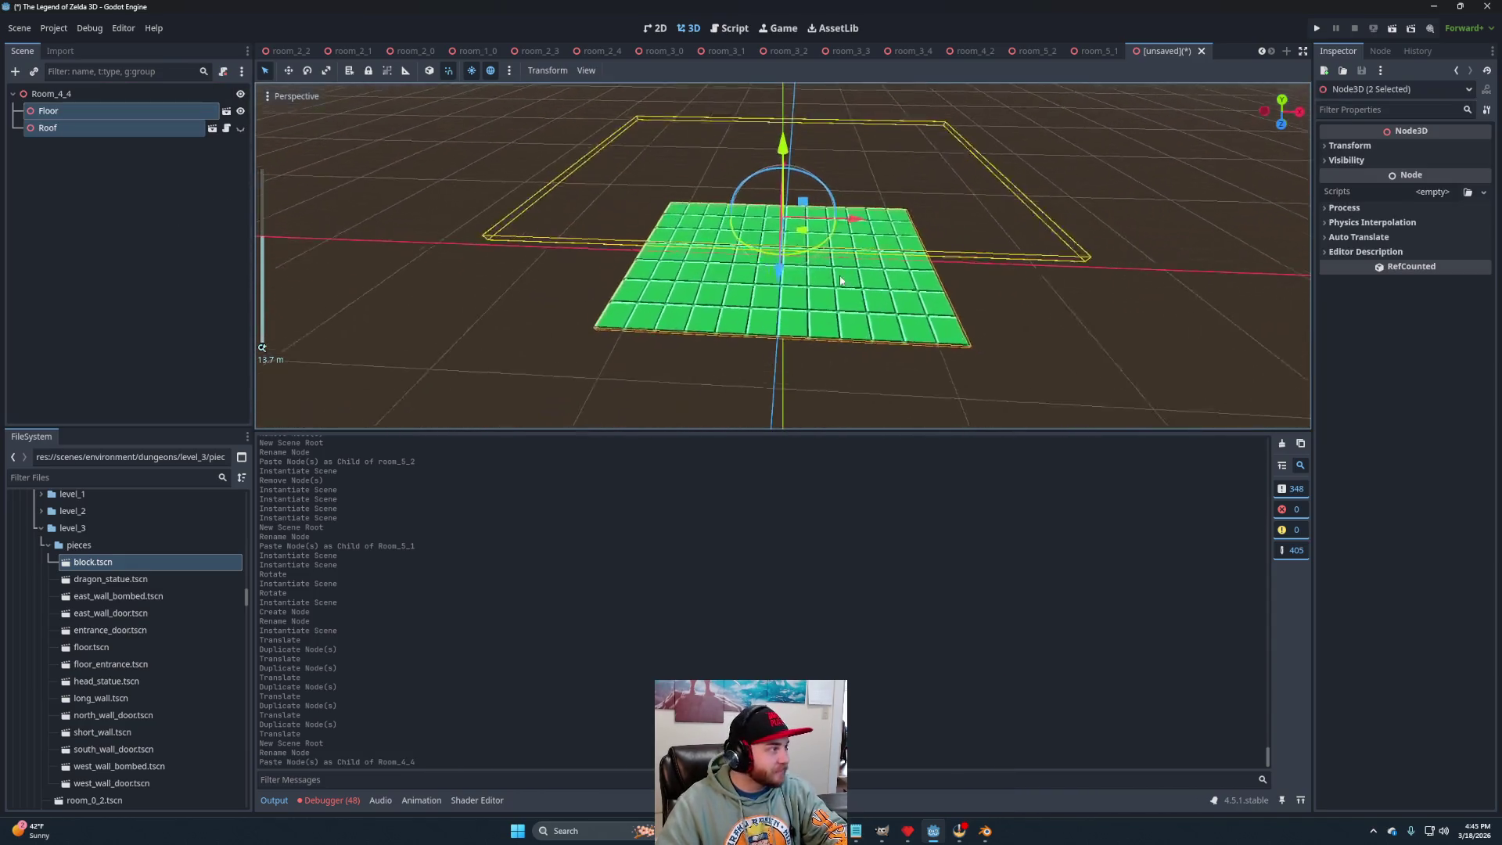
Add a long wall, a short wall, a rotated short-wall copy and a south door wall.
scroll(841, 277, "up", 2)
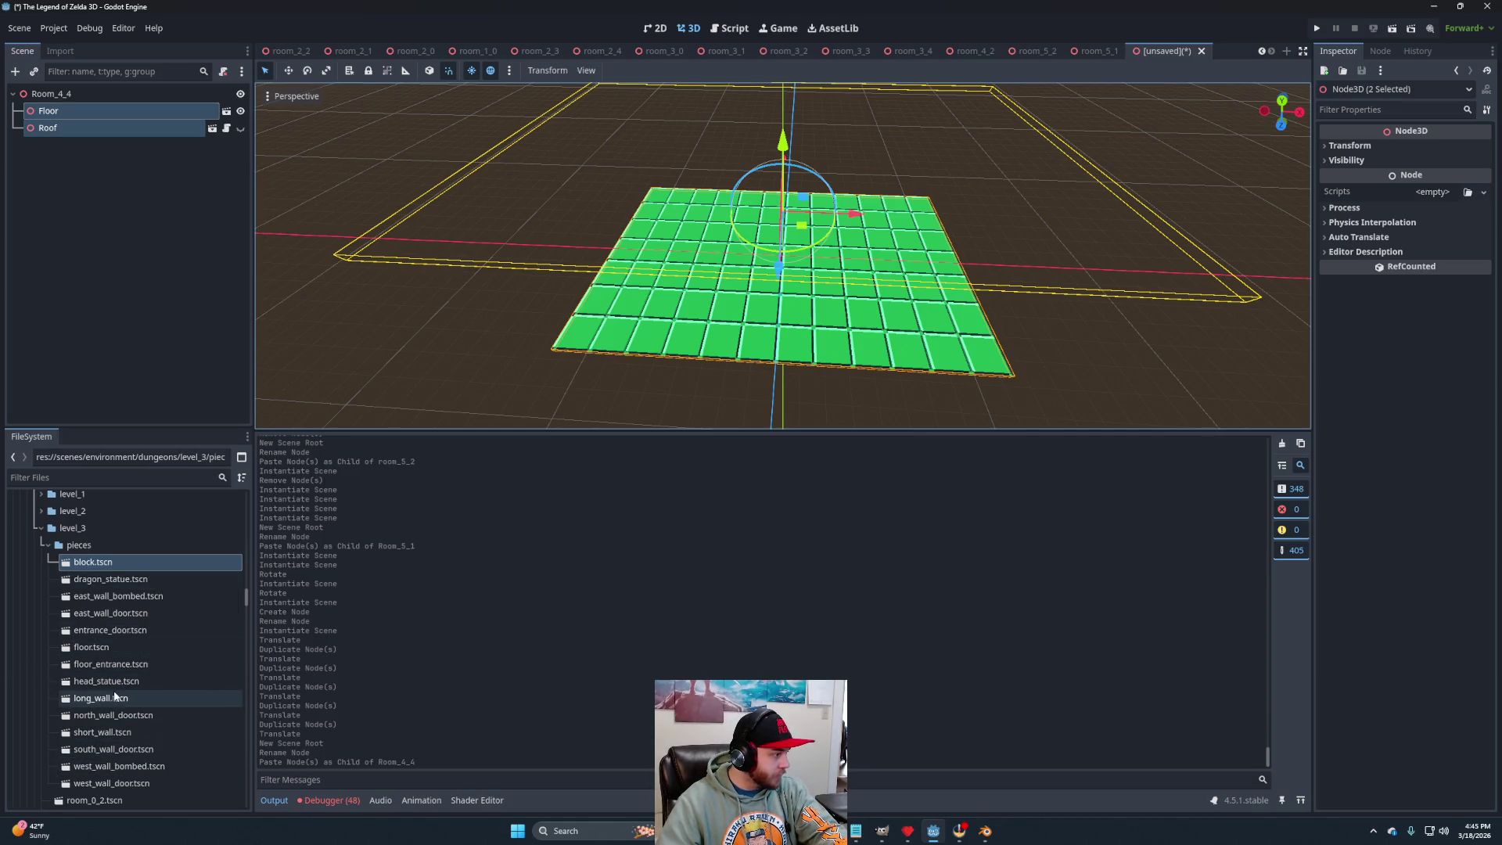
mouse_move(109, 697)
left_mouse_down()
mouse_move(60, 142)
mouse_move(83, 97)
left_mouse_up()
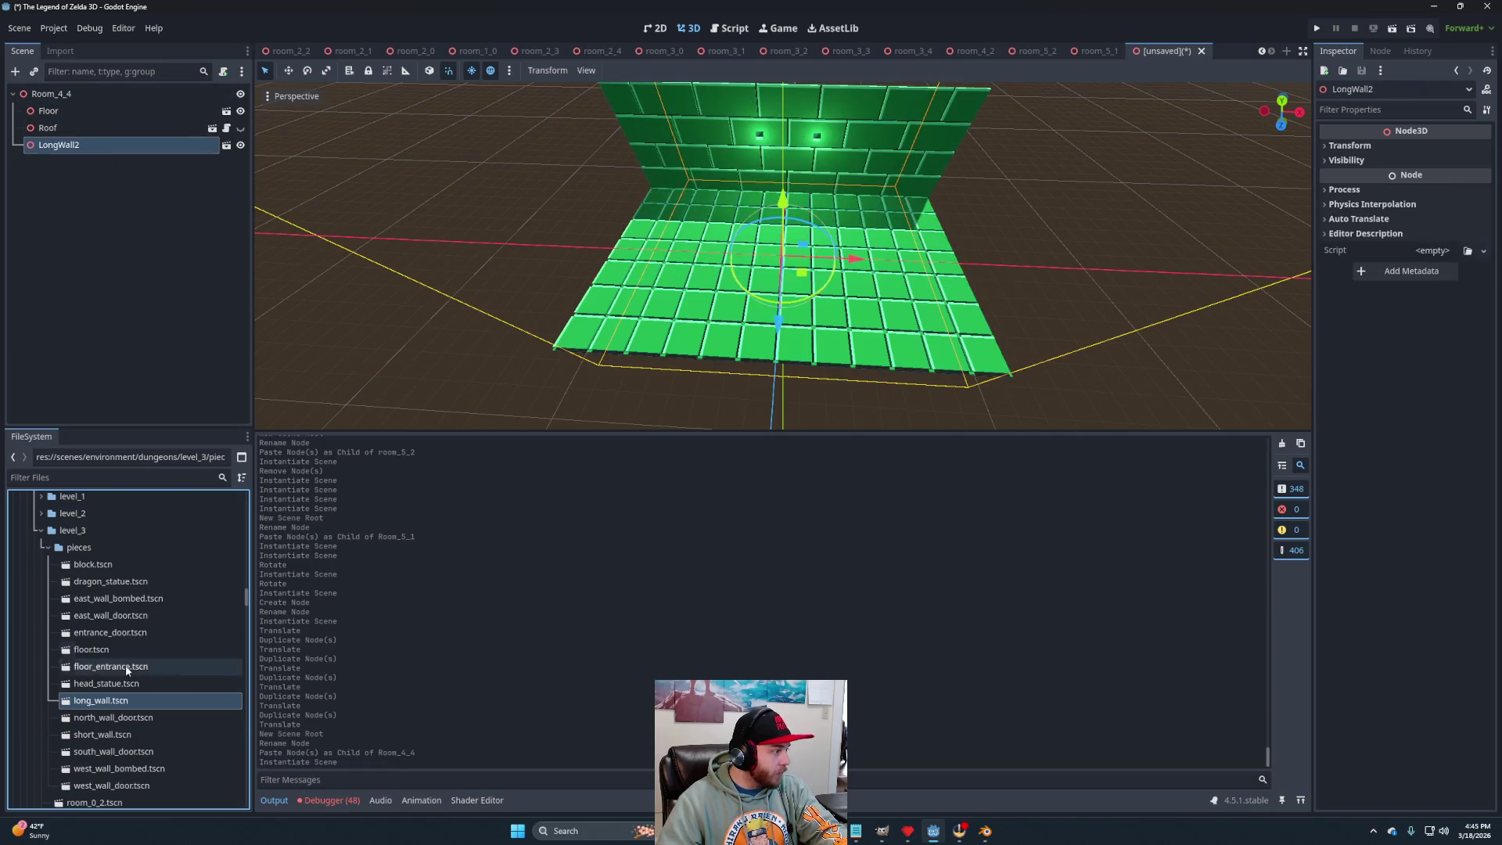
mouse_move(108, 737)
left_mouse_down()
mouse_move(117, 363)
mouse_move(94, 100)
left_mouse_up()
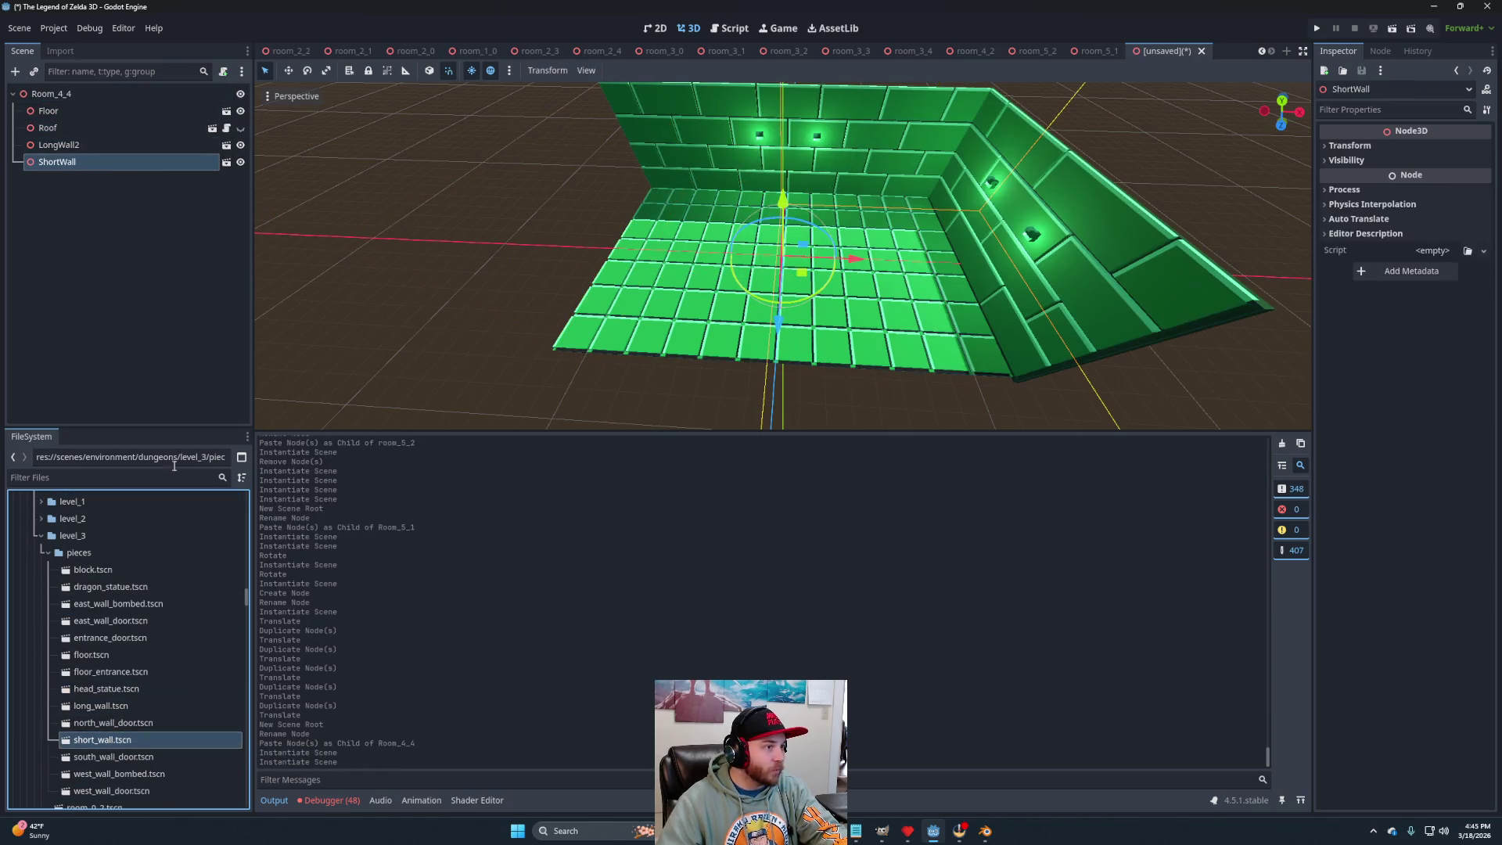
key("ctrl+d")
mouse_move(797, 303)
left_mouse_down()
mouse_move(563, 368)
mouse_move(331, 289)
left_mouse_up()
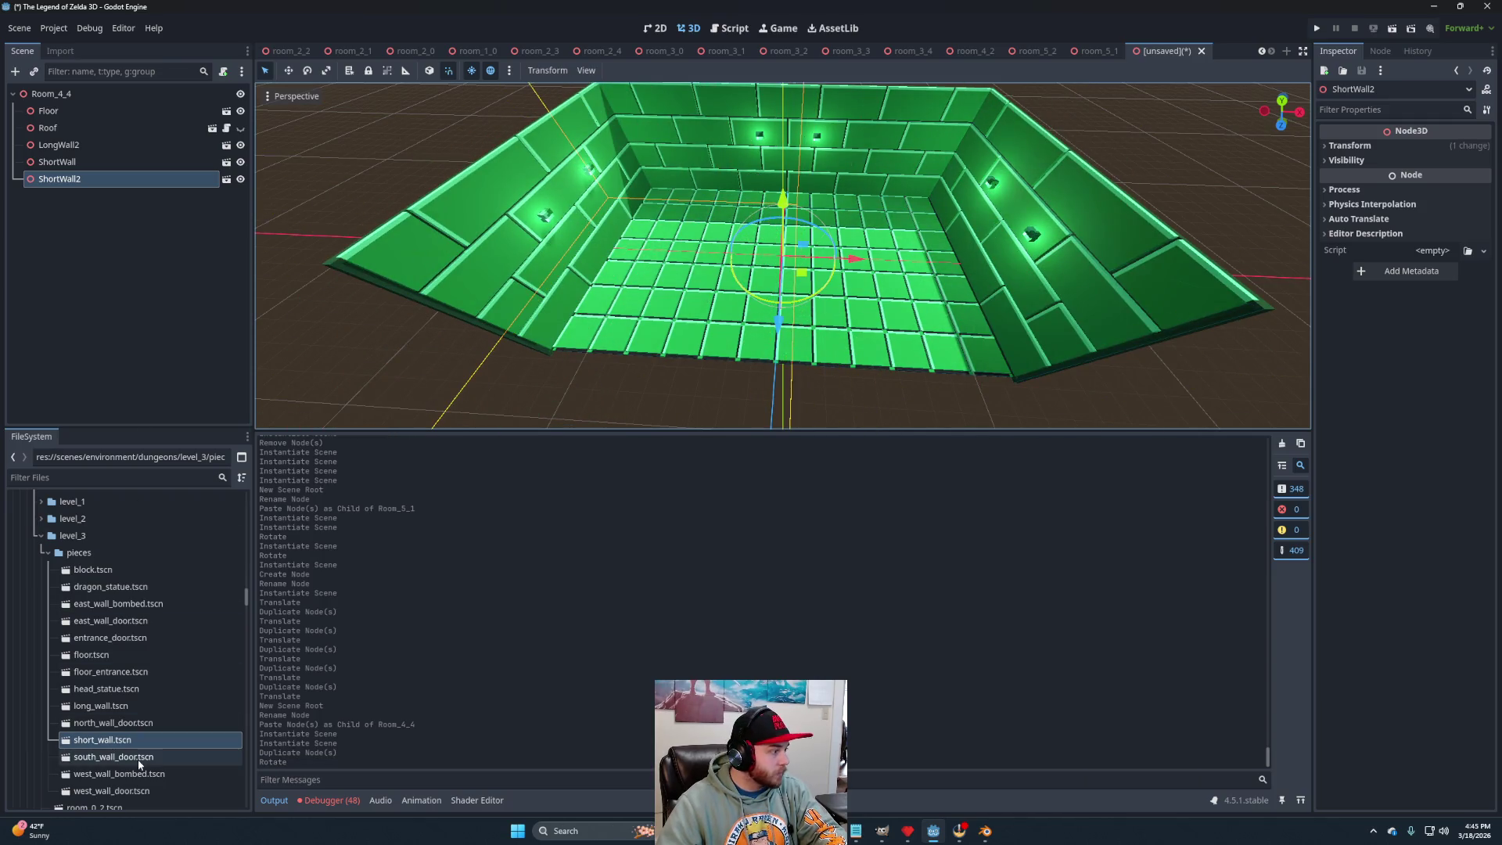
left_click_drag(130, 762, 75, 95)
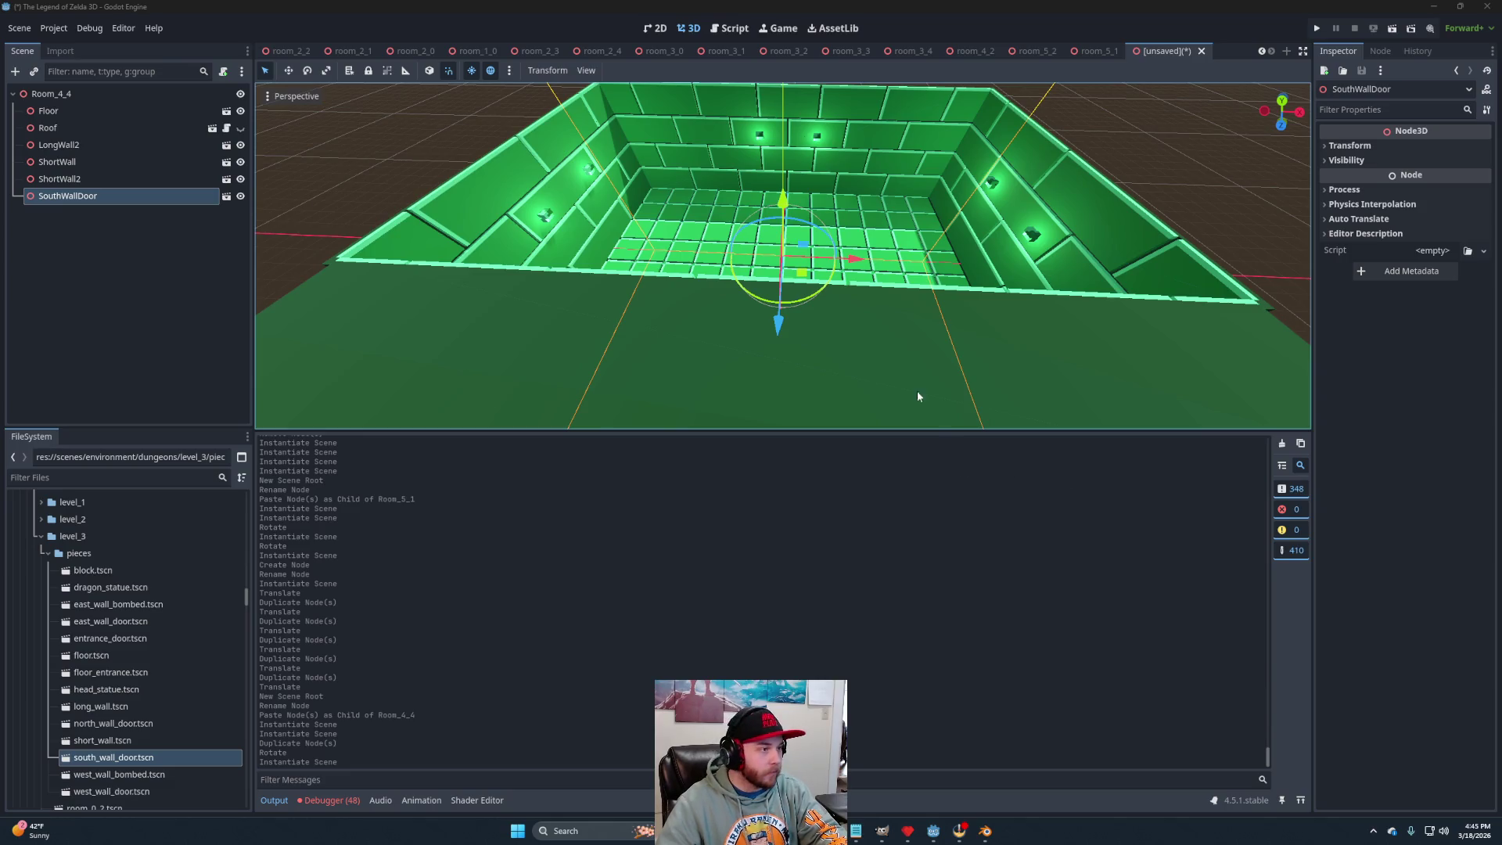
left_click_drag(878, 251, 899, 428)
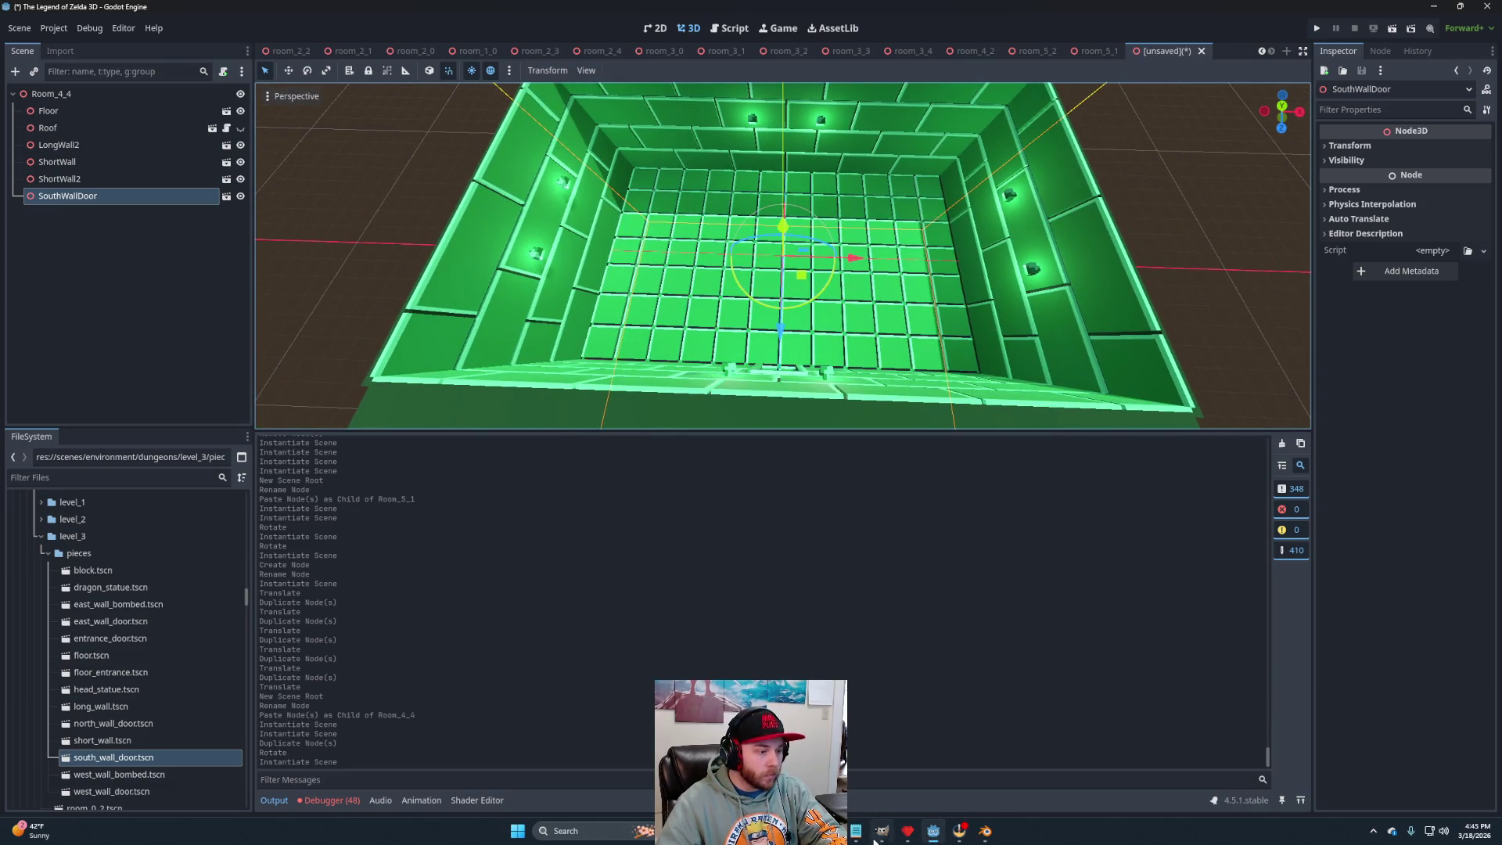
left_click(876, 837)
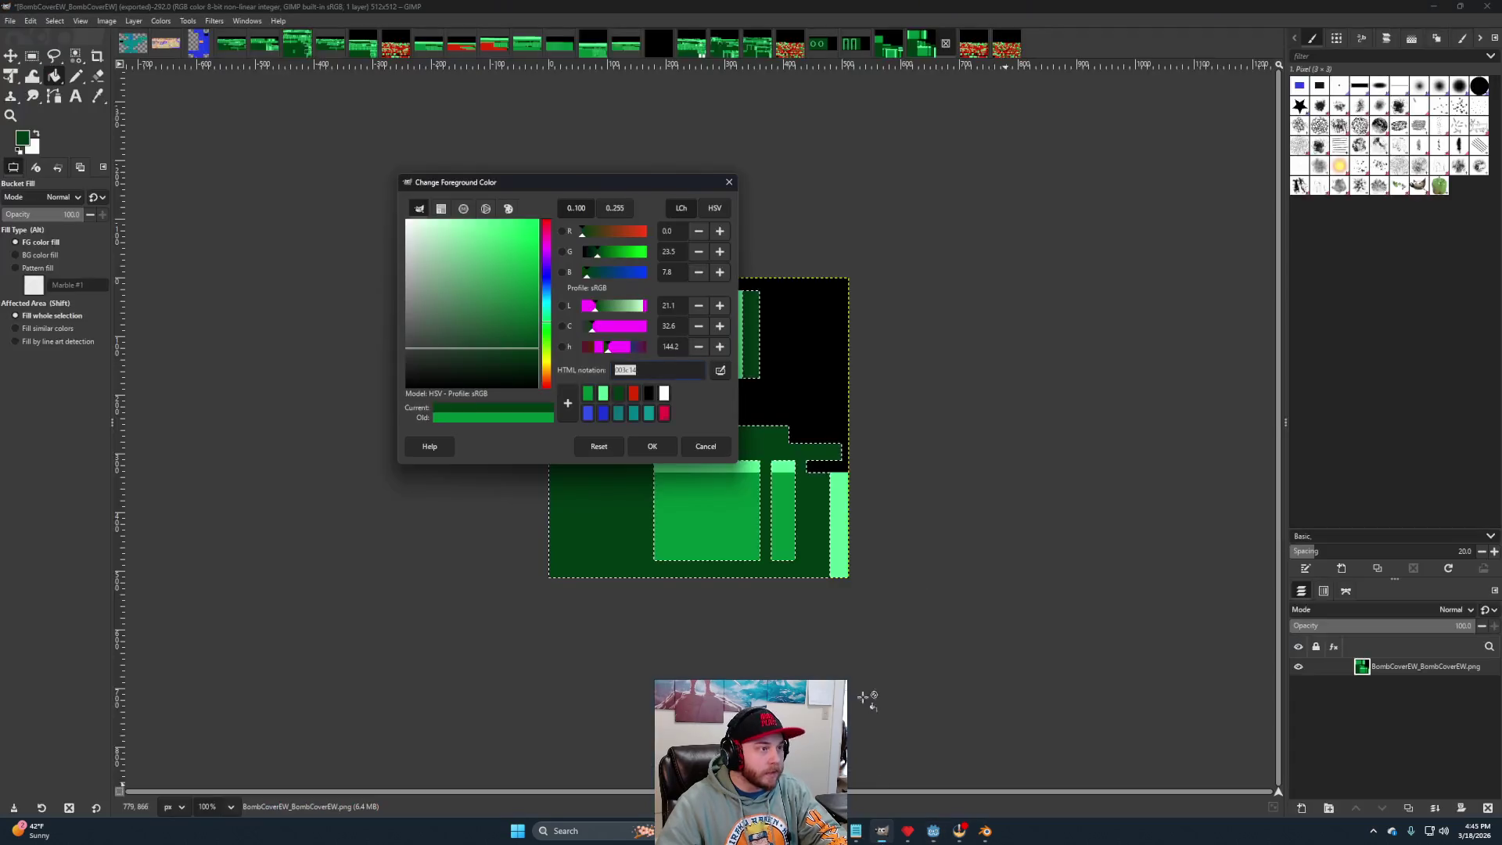
Select the head statue texture's red areas by colour and fill them dark green.
left_click(713, 443)
left_click(393, 48)
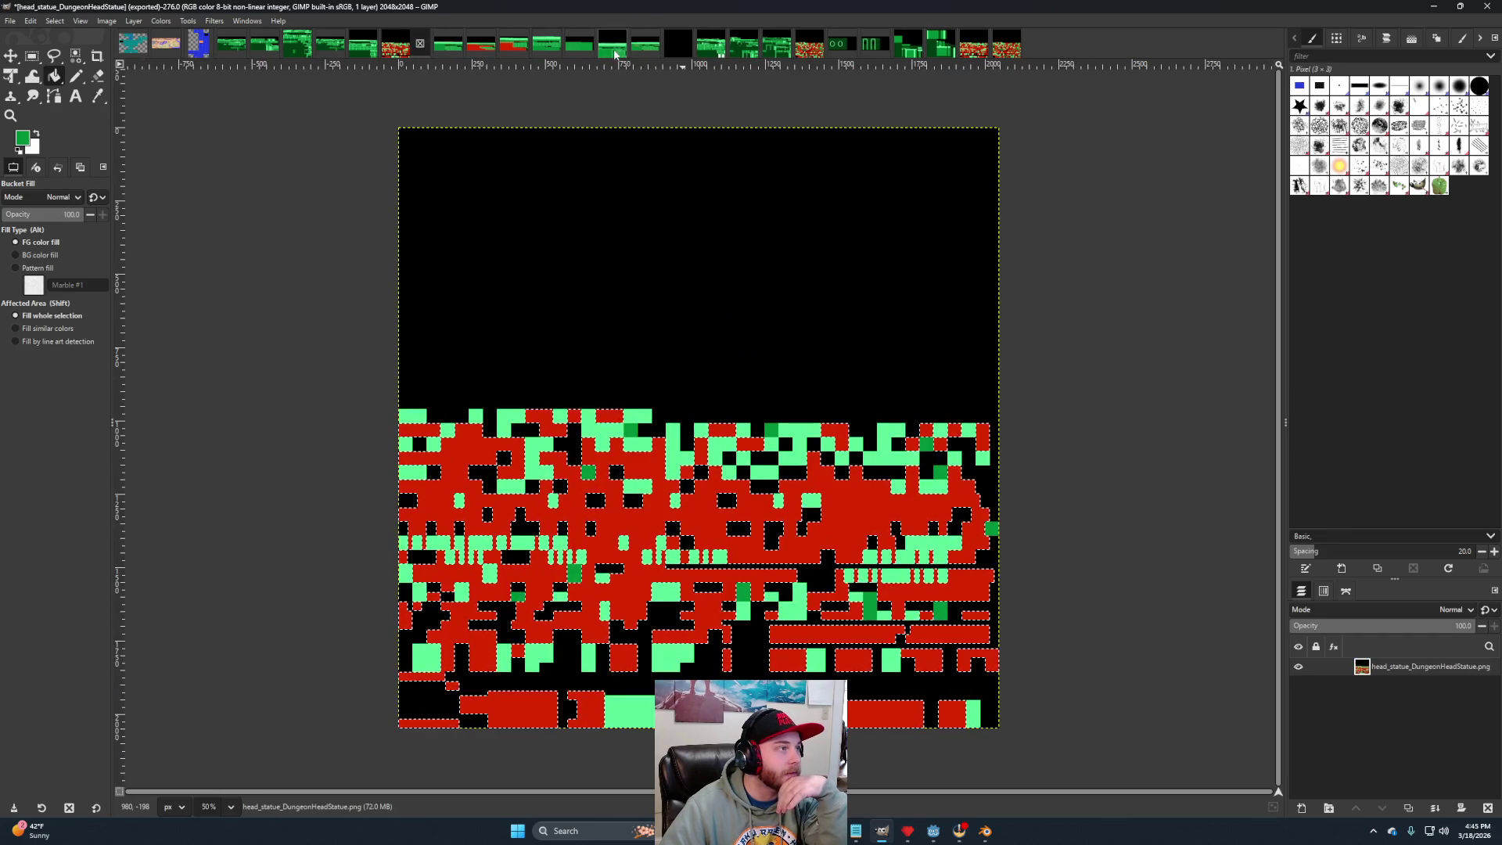
left_click(614, 52)
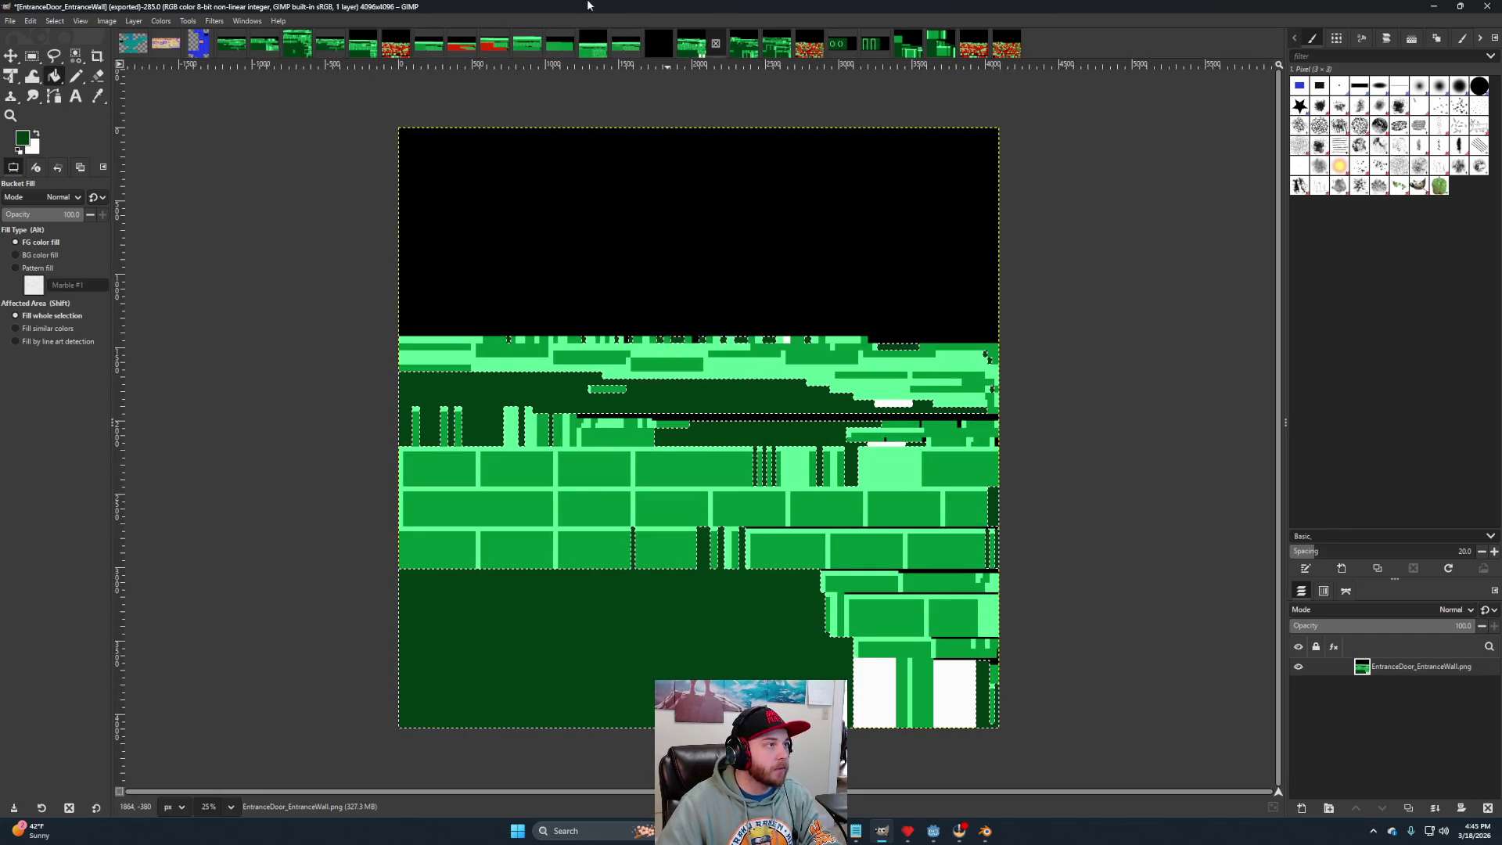
left_click(395, 48)
left_click(76, 56)
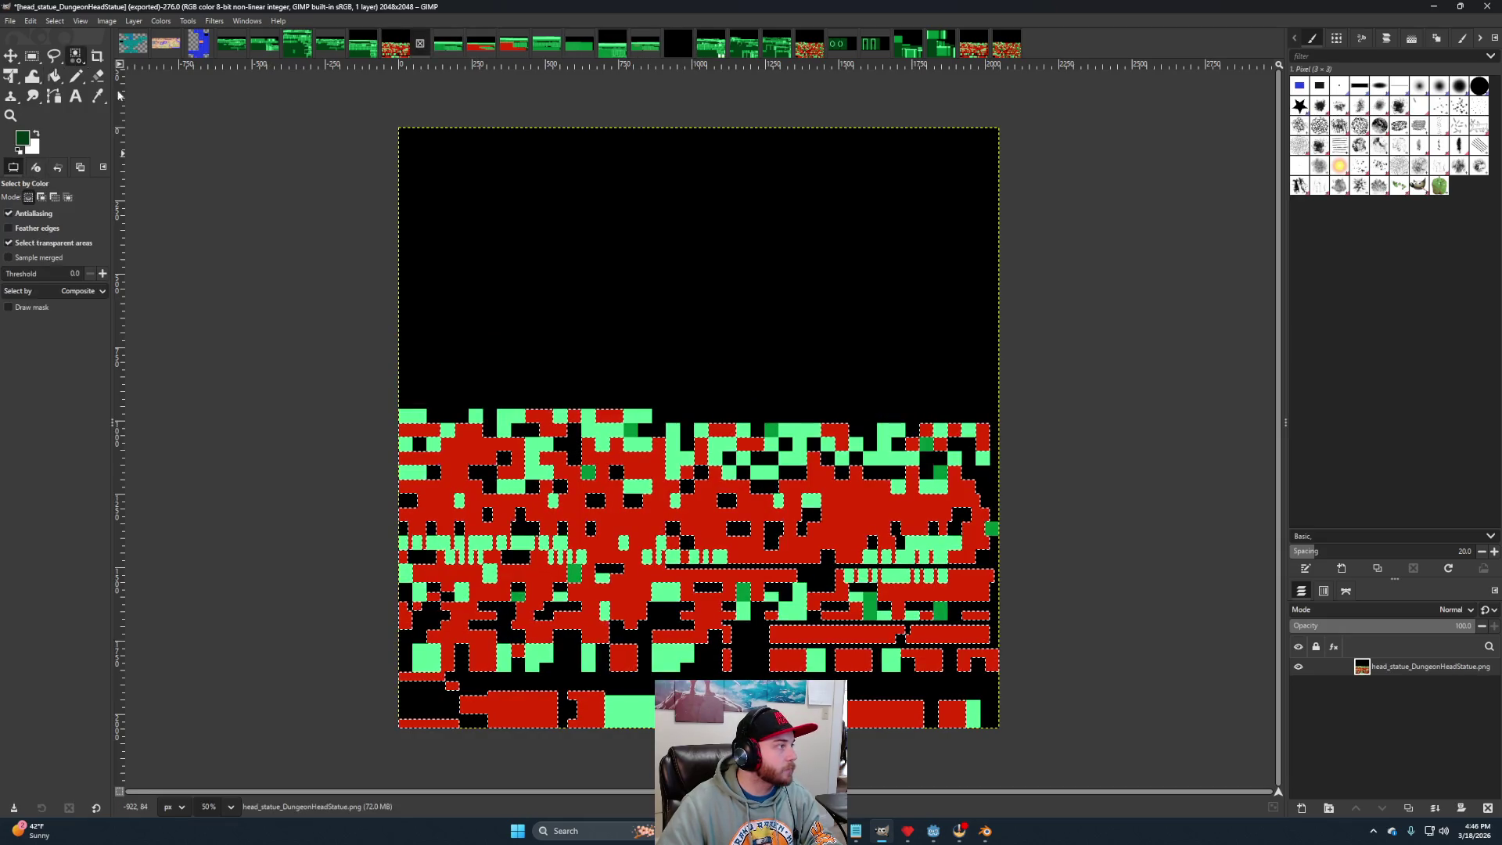
left_click(54, 77)
left_click(860, 477)
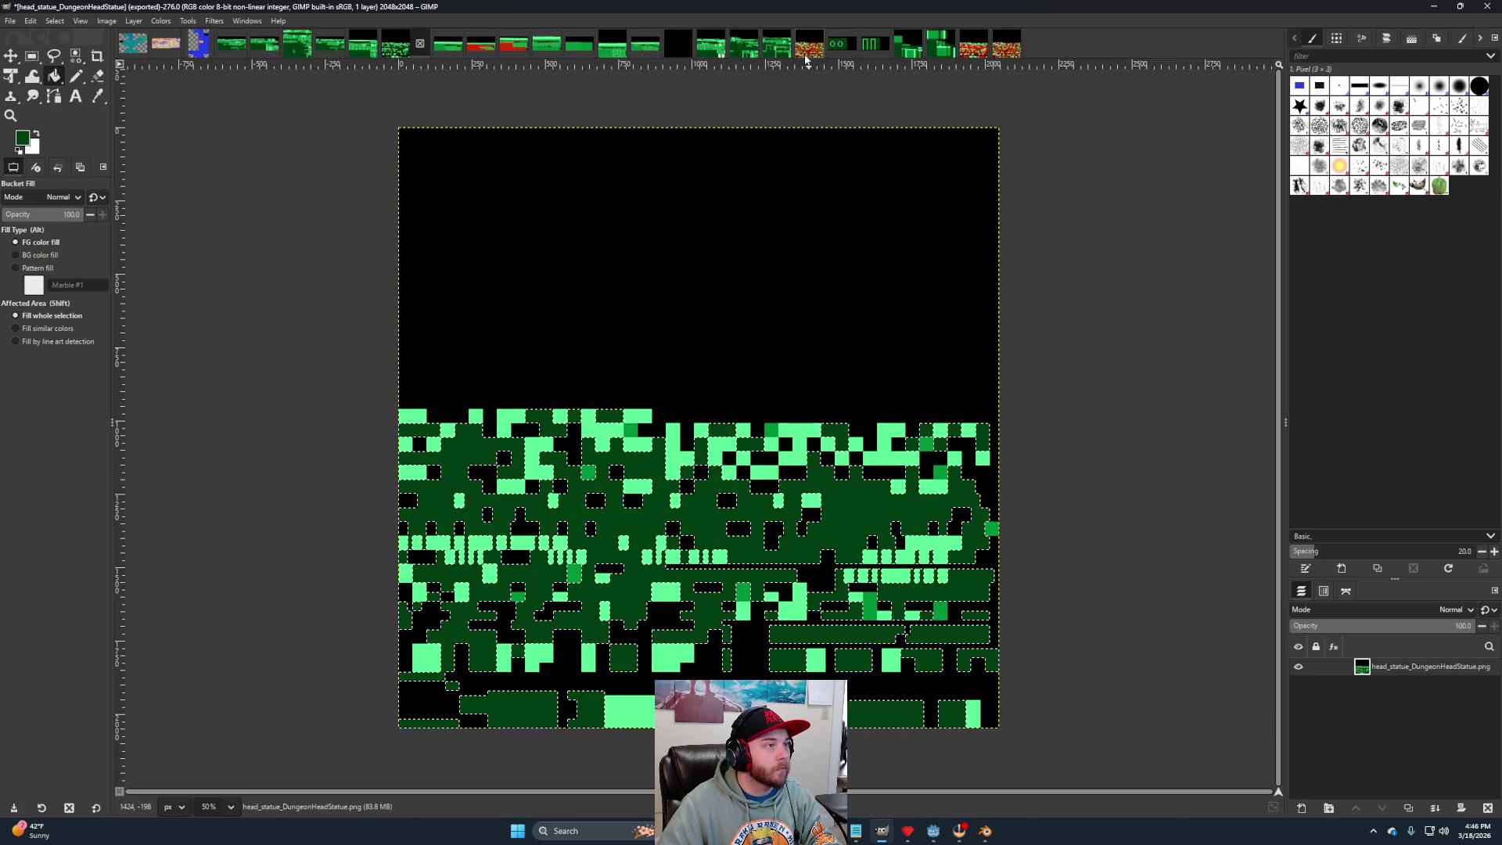
Export the recoloured head statue texture over its existing PNG file.
left_click(10, 20)
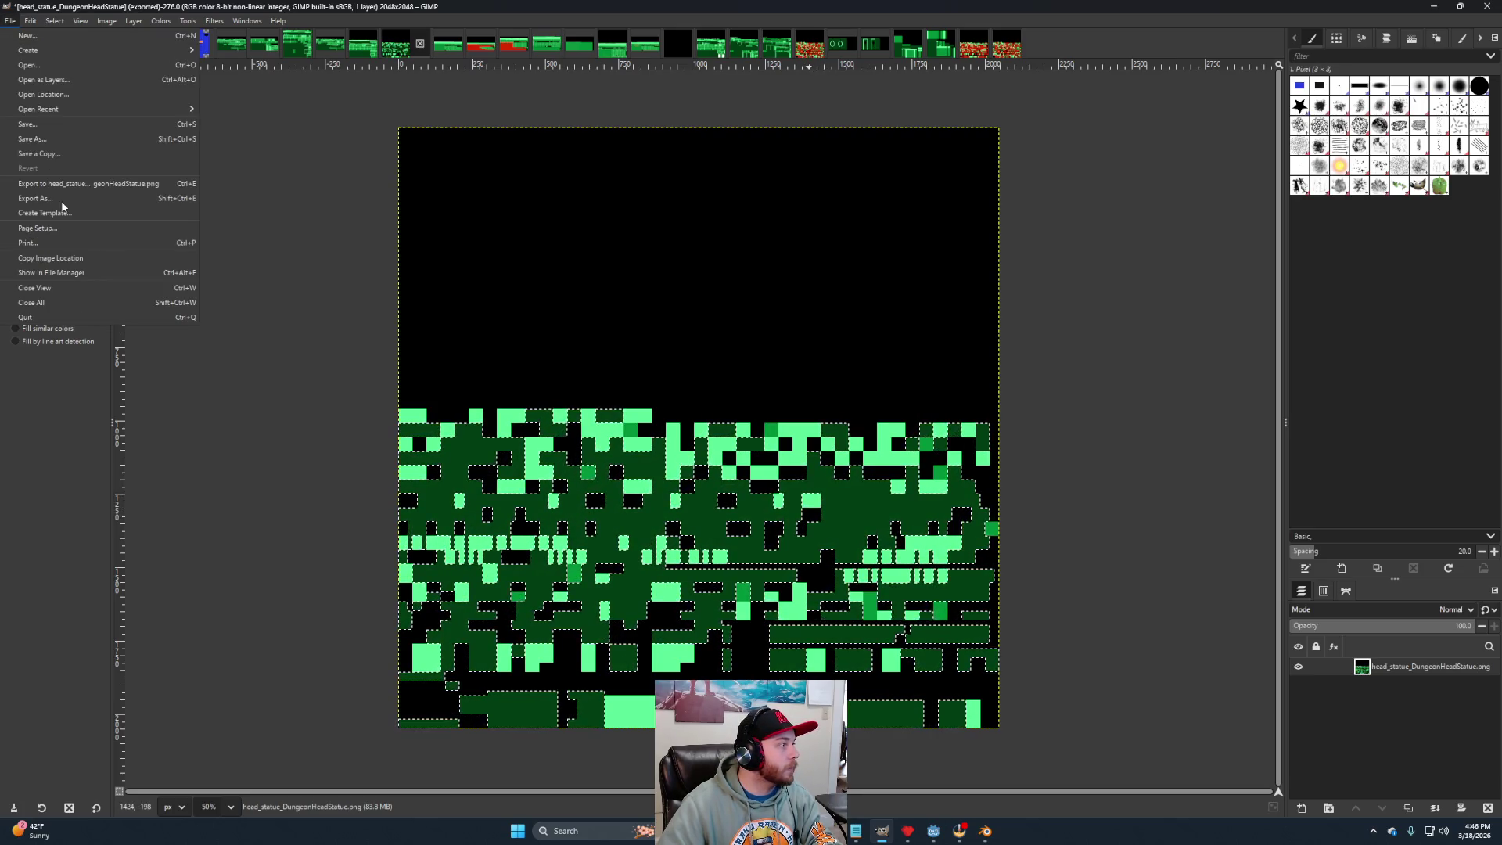
left_click(62, 200)
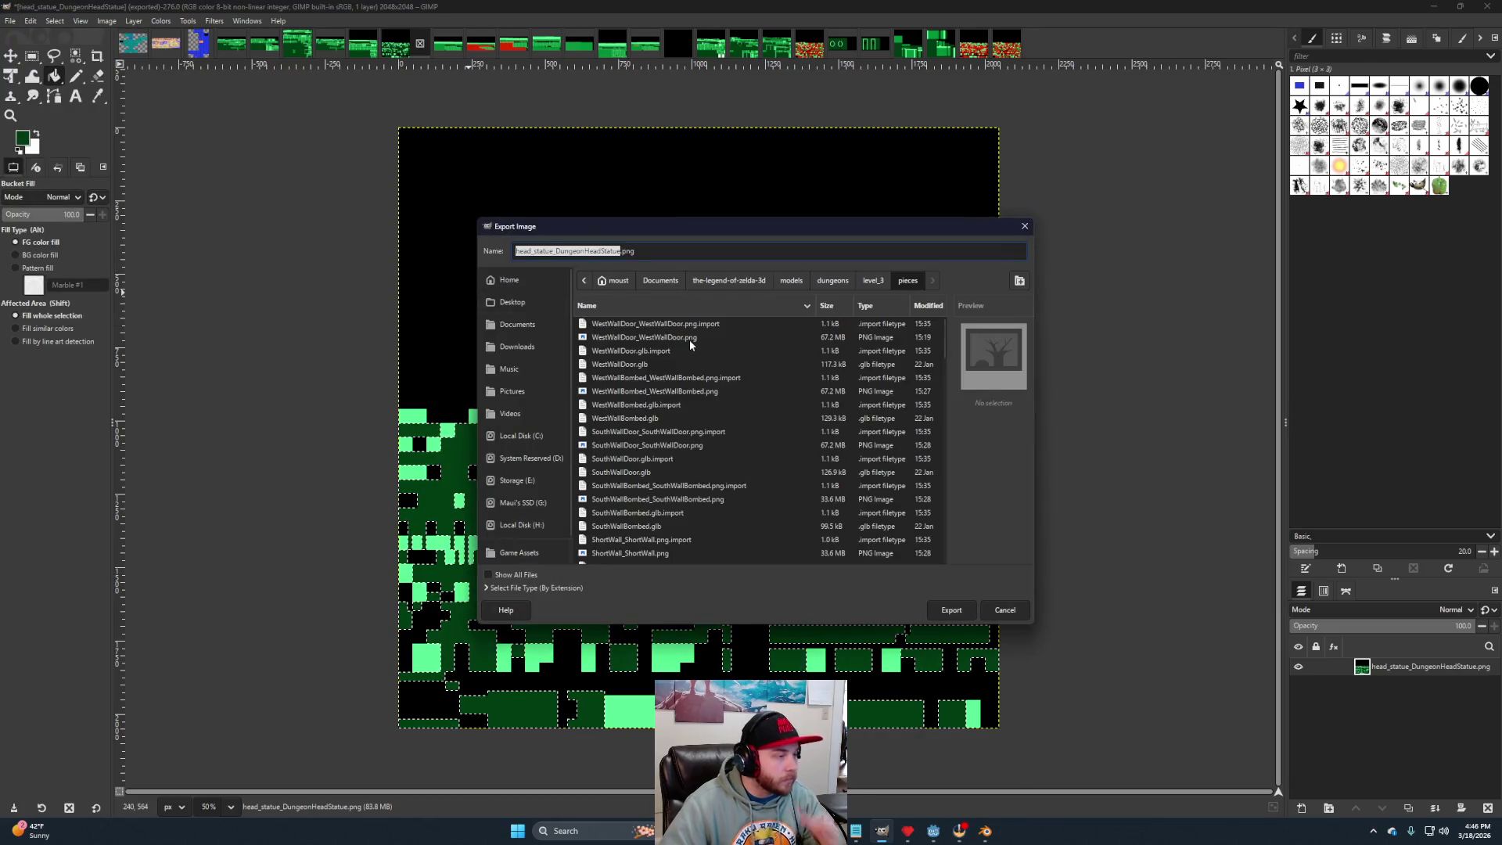
left_click(949, 618)
left_click(739, 489)
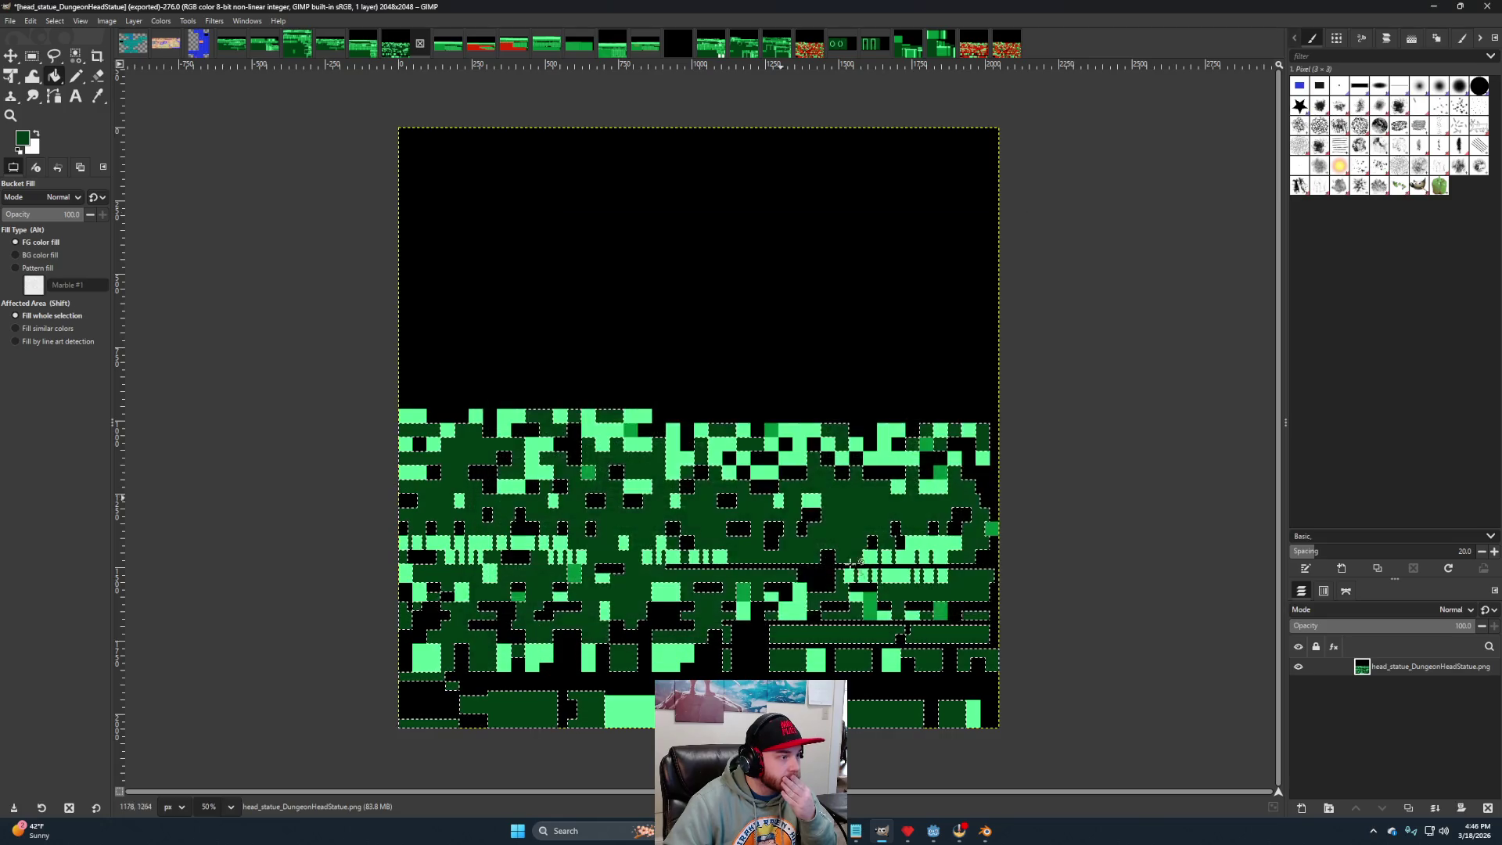
left_click(322, 424)
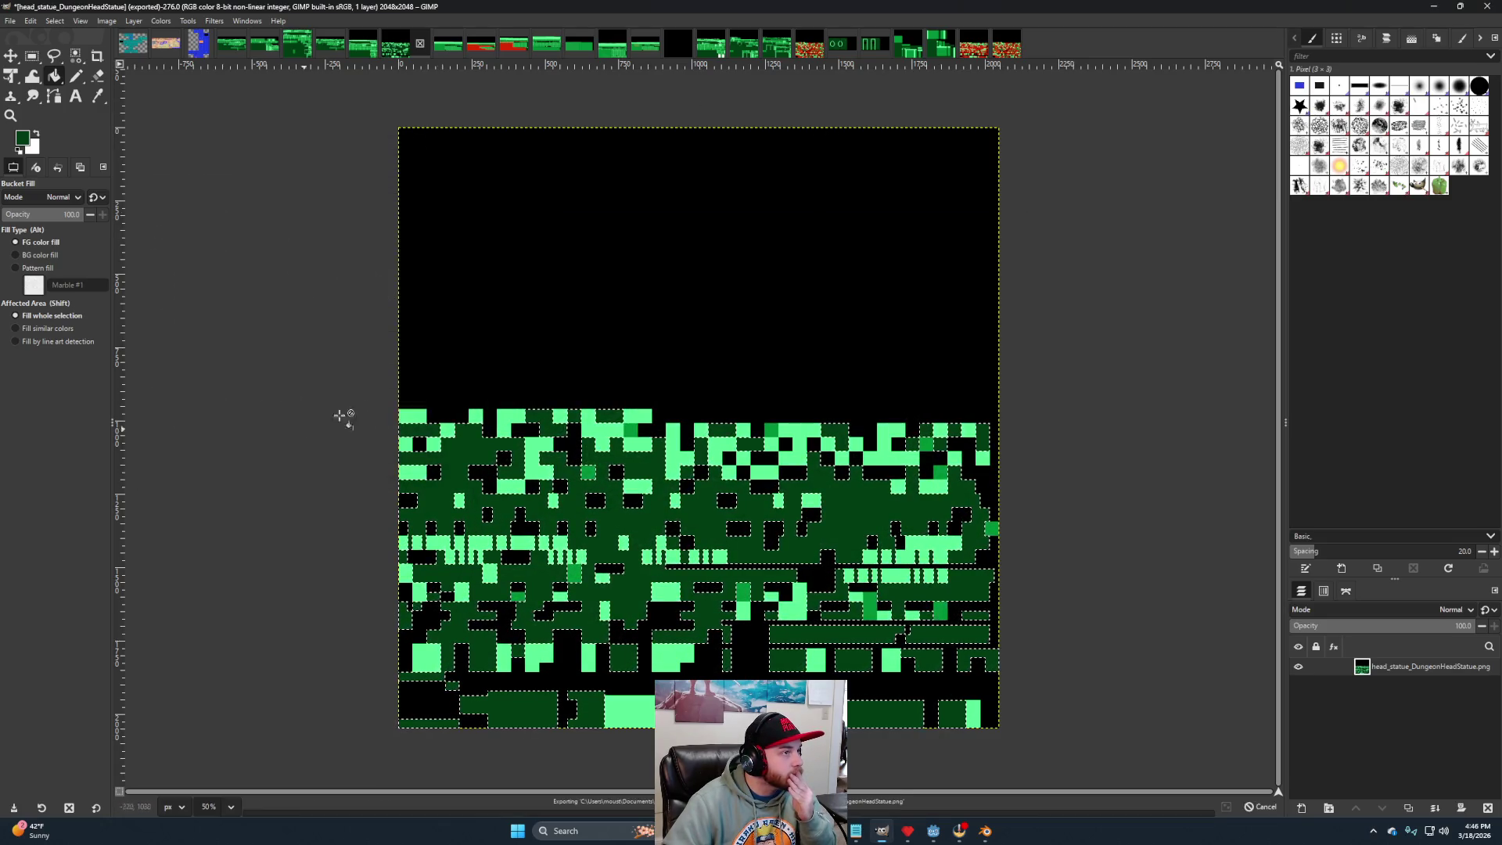
Fill the dragon statue texture's red areas dark green and export over its PNG.
left_click(798, 44)
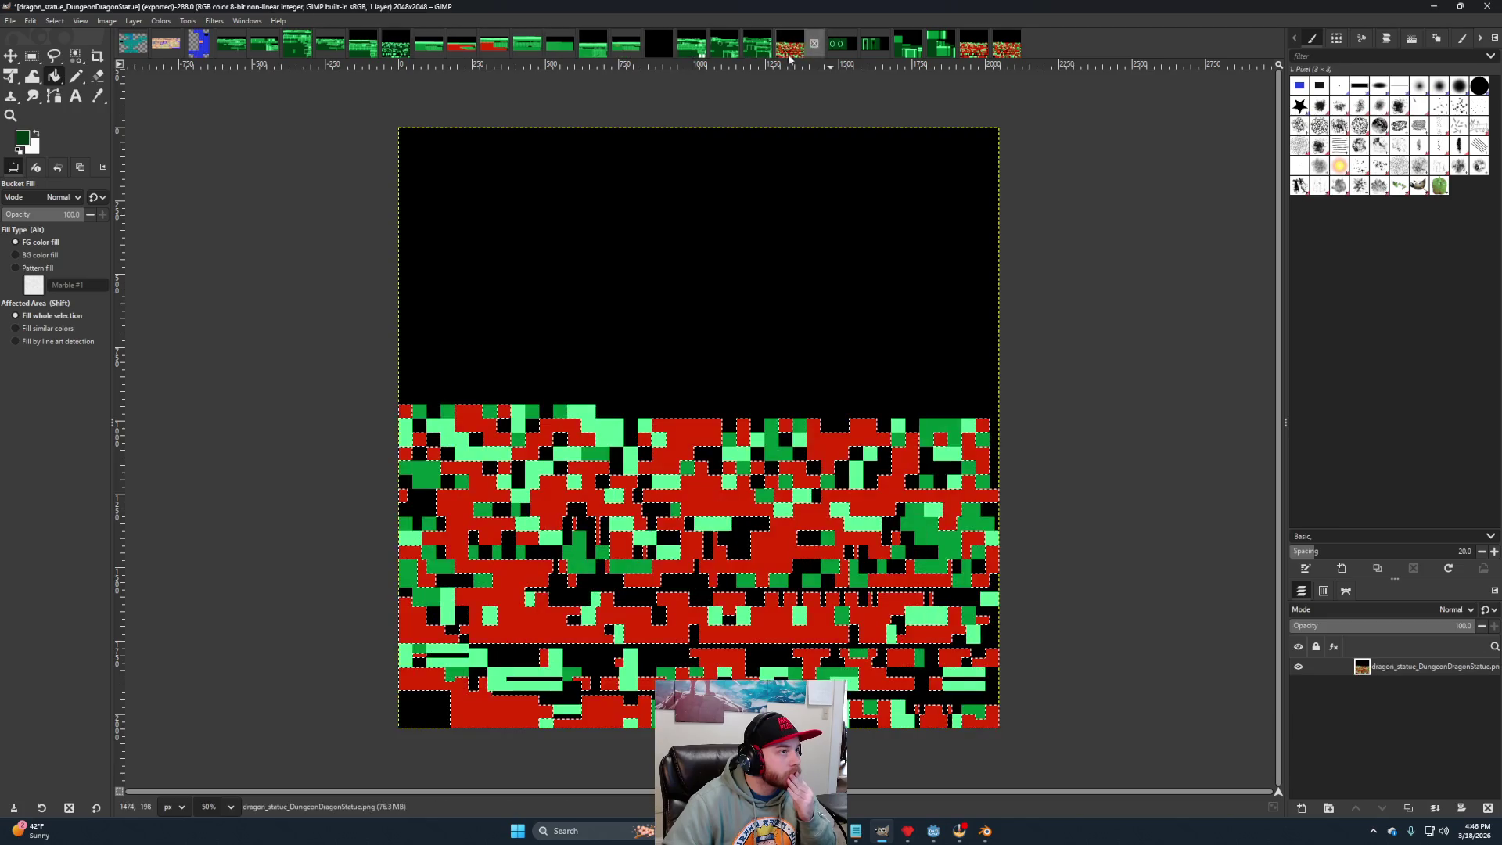
left_click(579, 481)
left_click(11, 21)
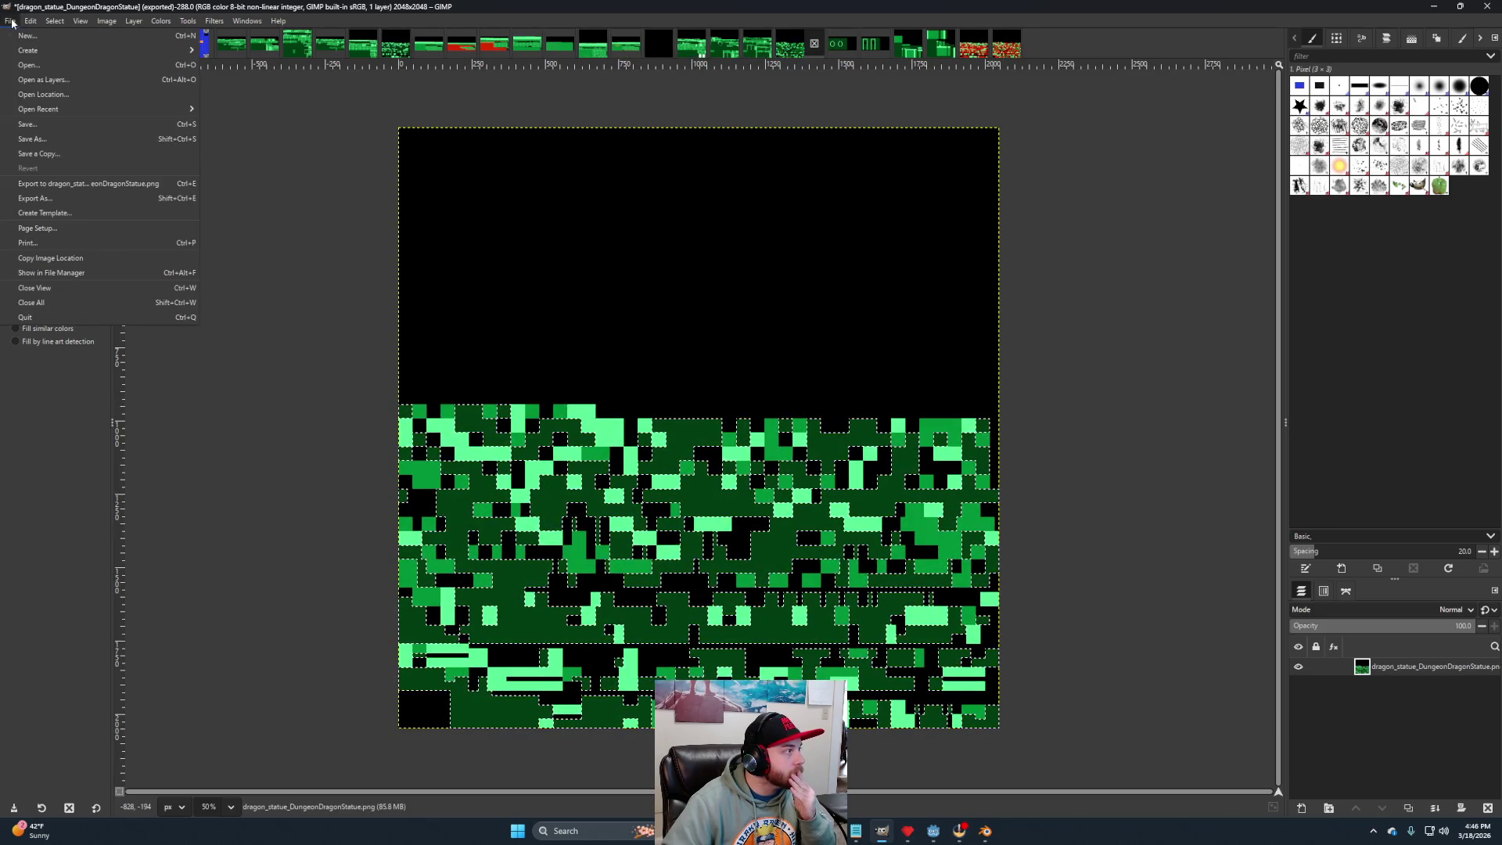
left_click(39, 198)
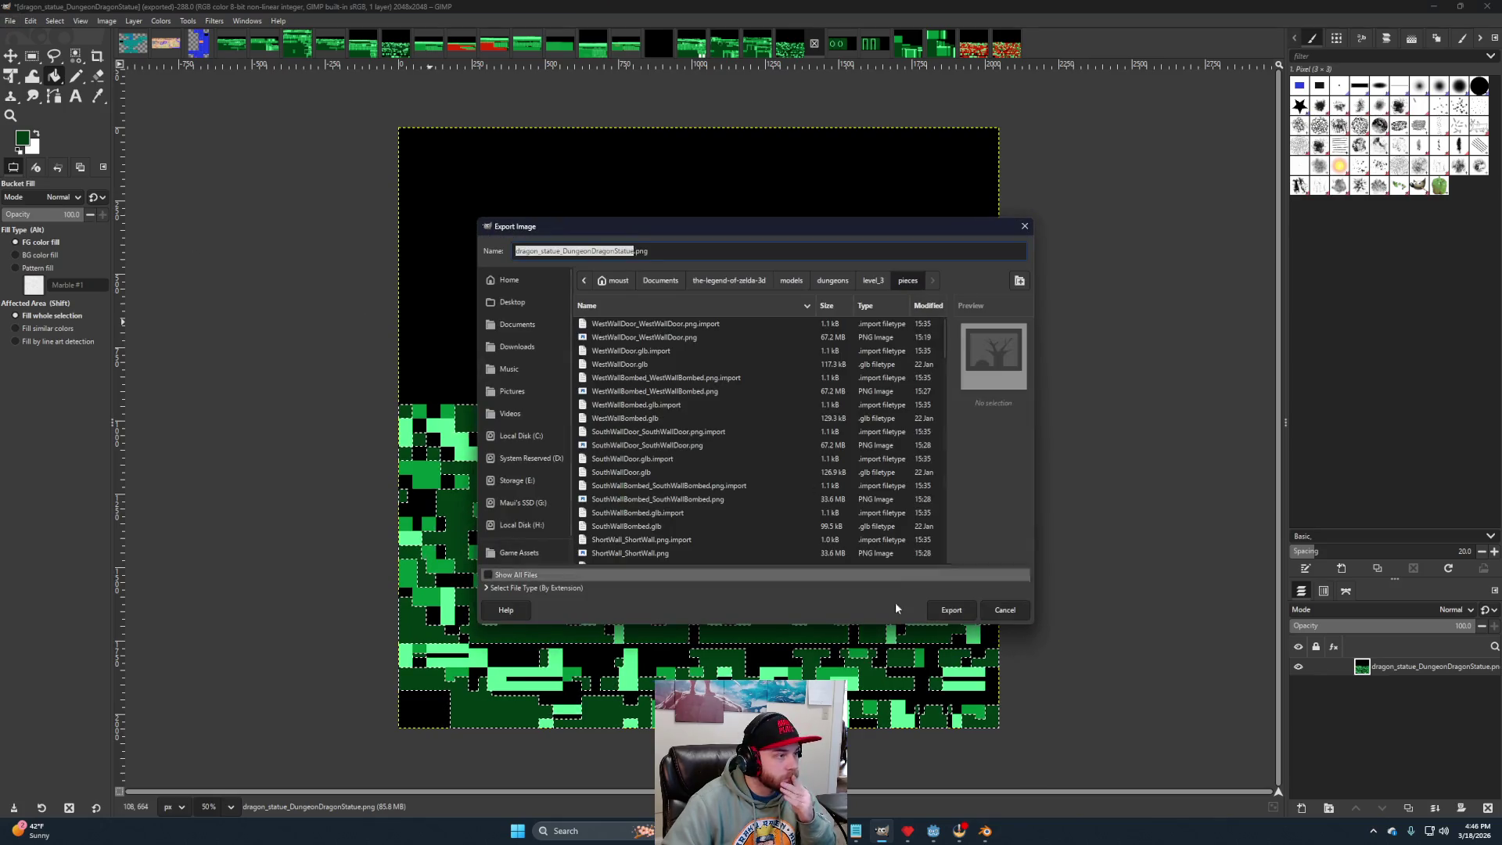
left_click(965, 610)
left_click(718, 493)
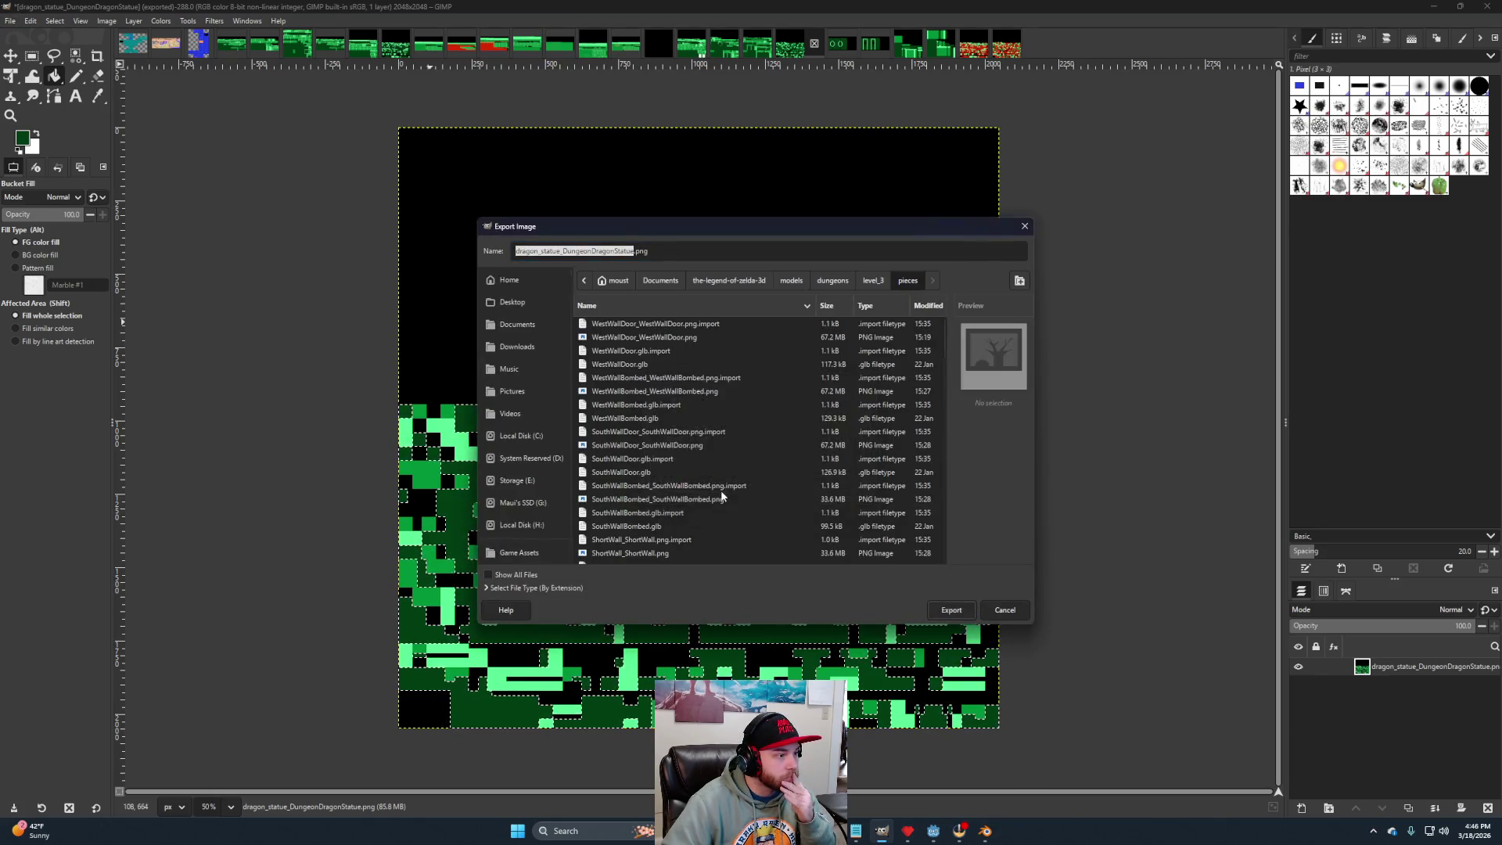
left_click(336, 474)
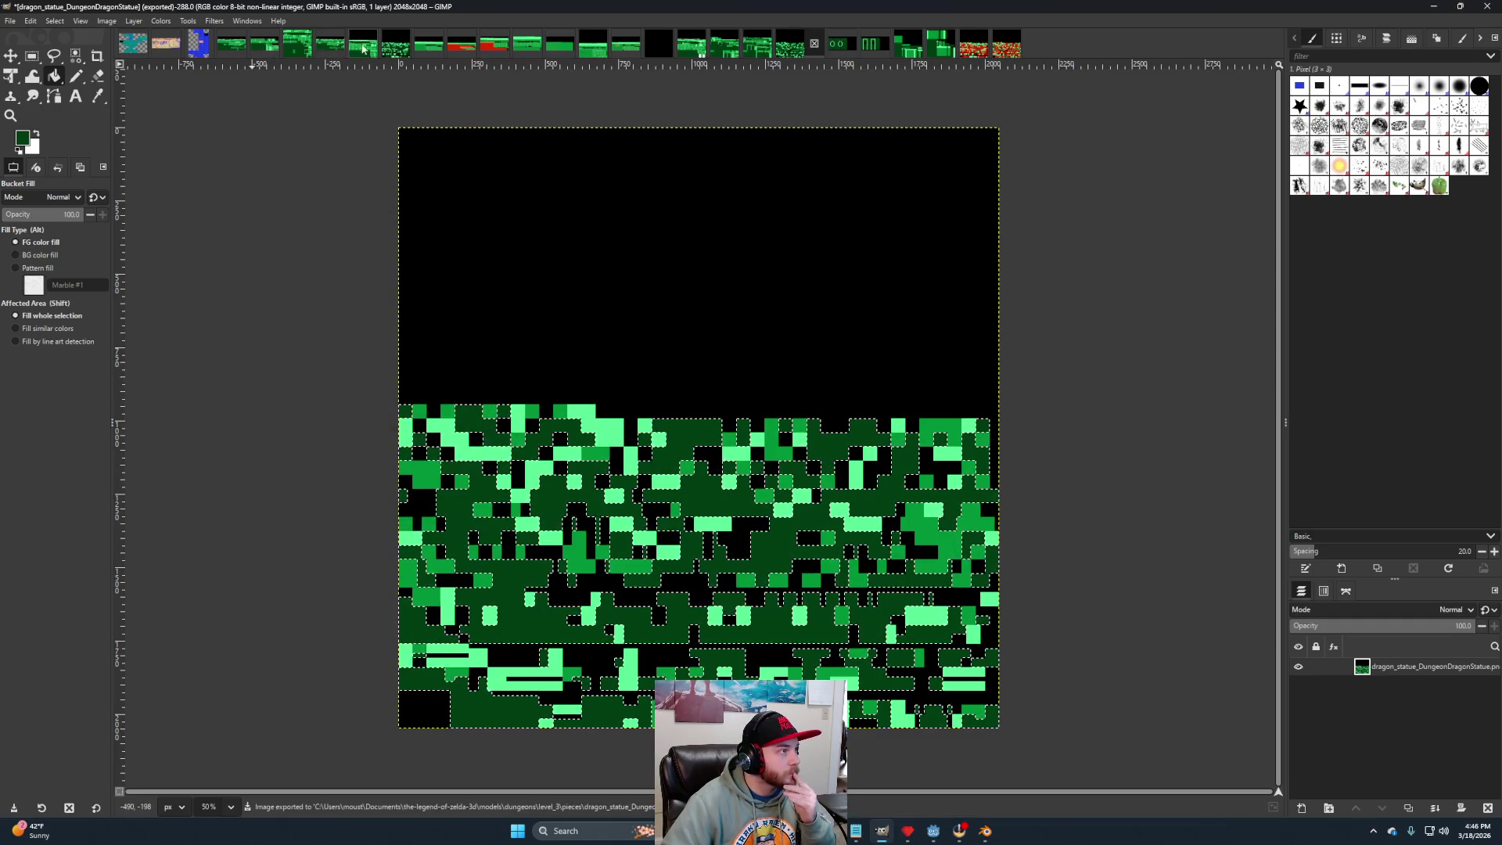
left_click(399, 52)
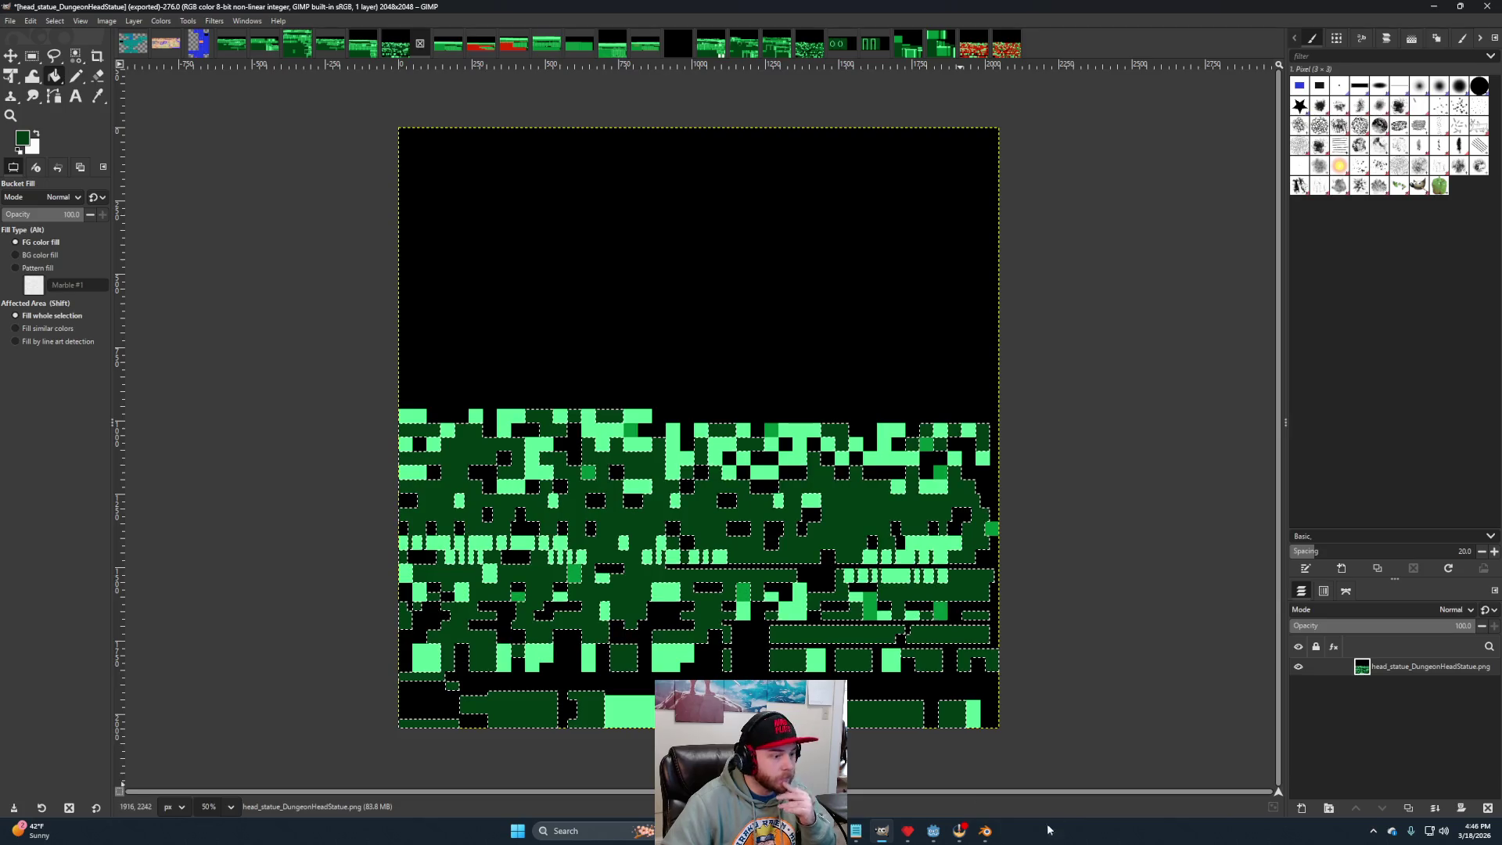
left_click(933, 831)
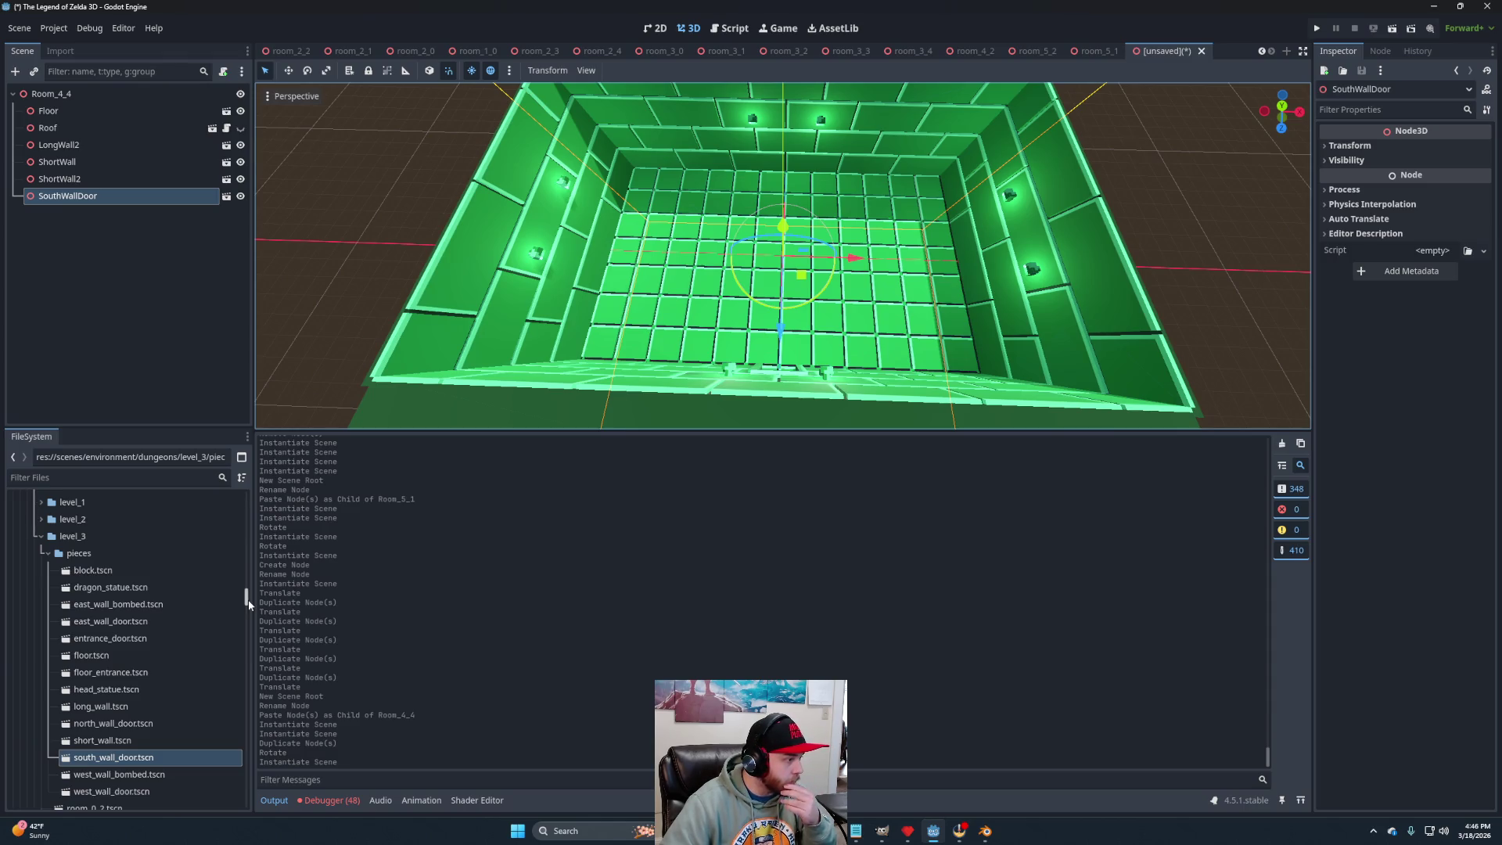
Add a Node3D child named Blocks under Room_4_4.
right_click(82, 95)
left_click(109, 107)
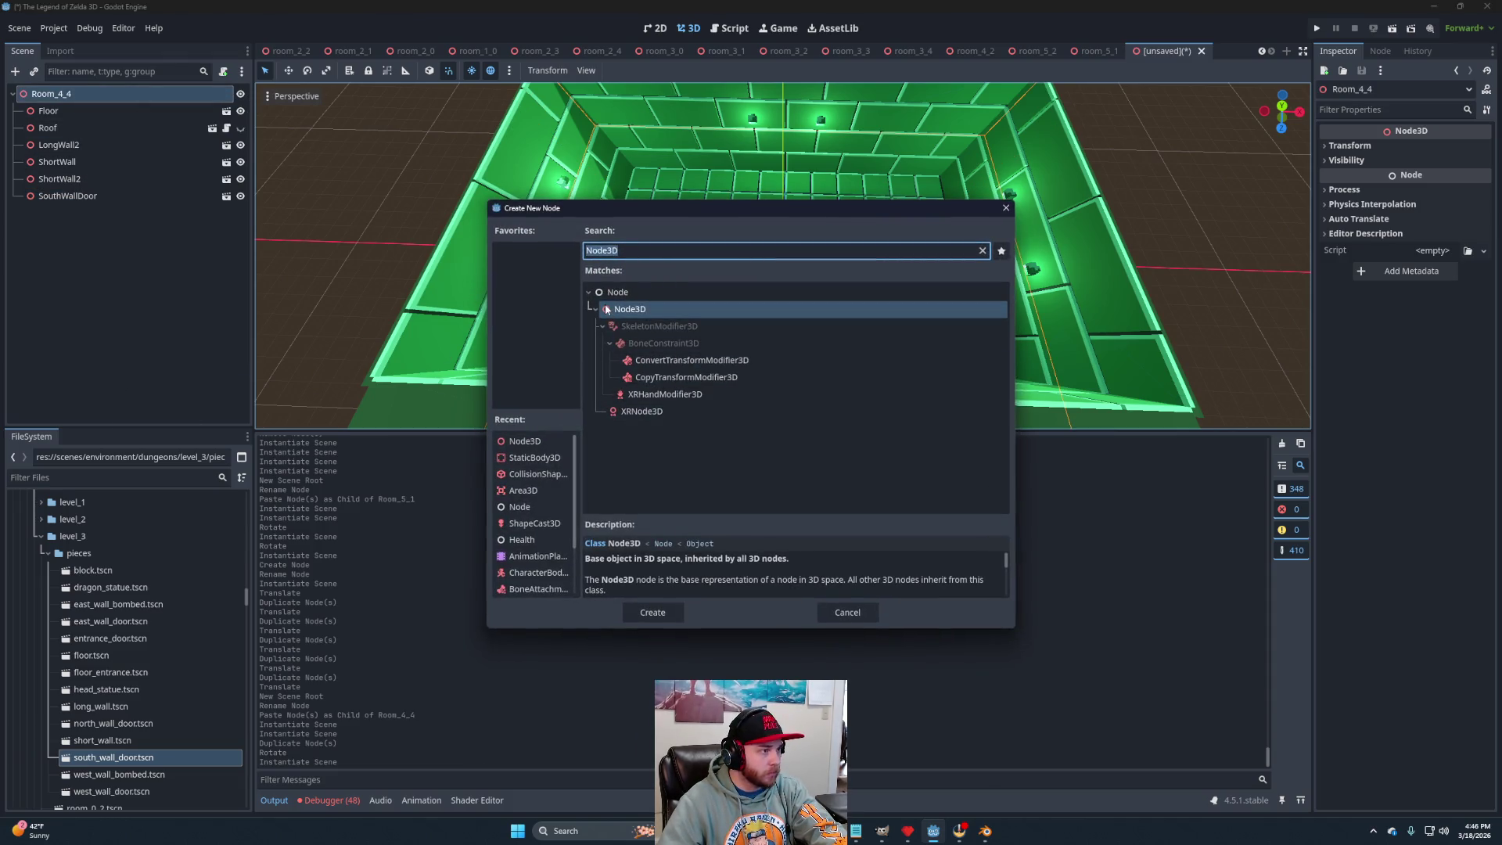
left_click(650, 610)
left_click(60, 210)
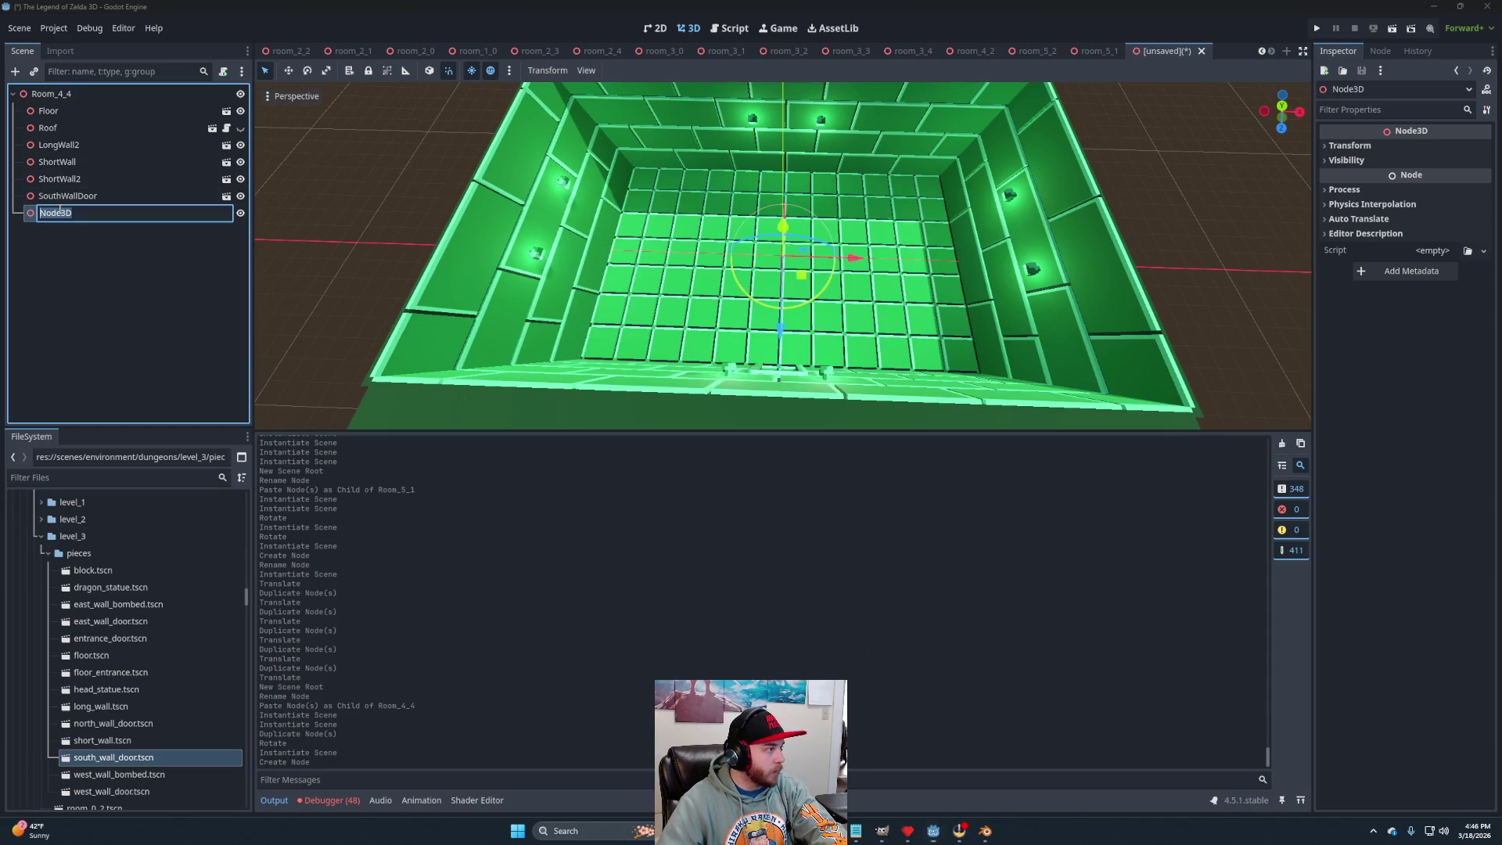
type("Blocks")
key("Return")
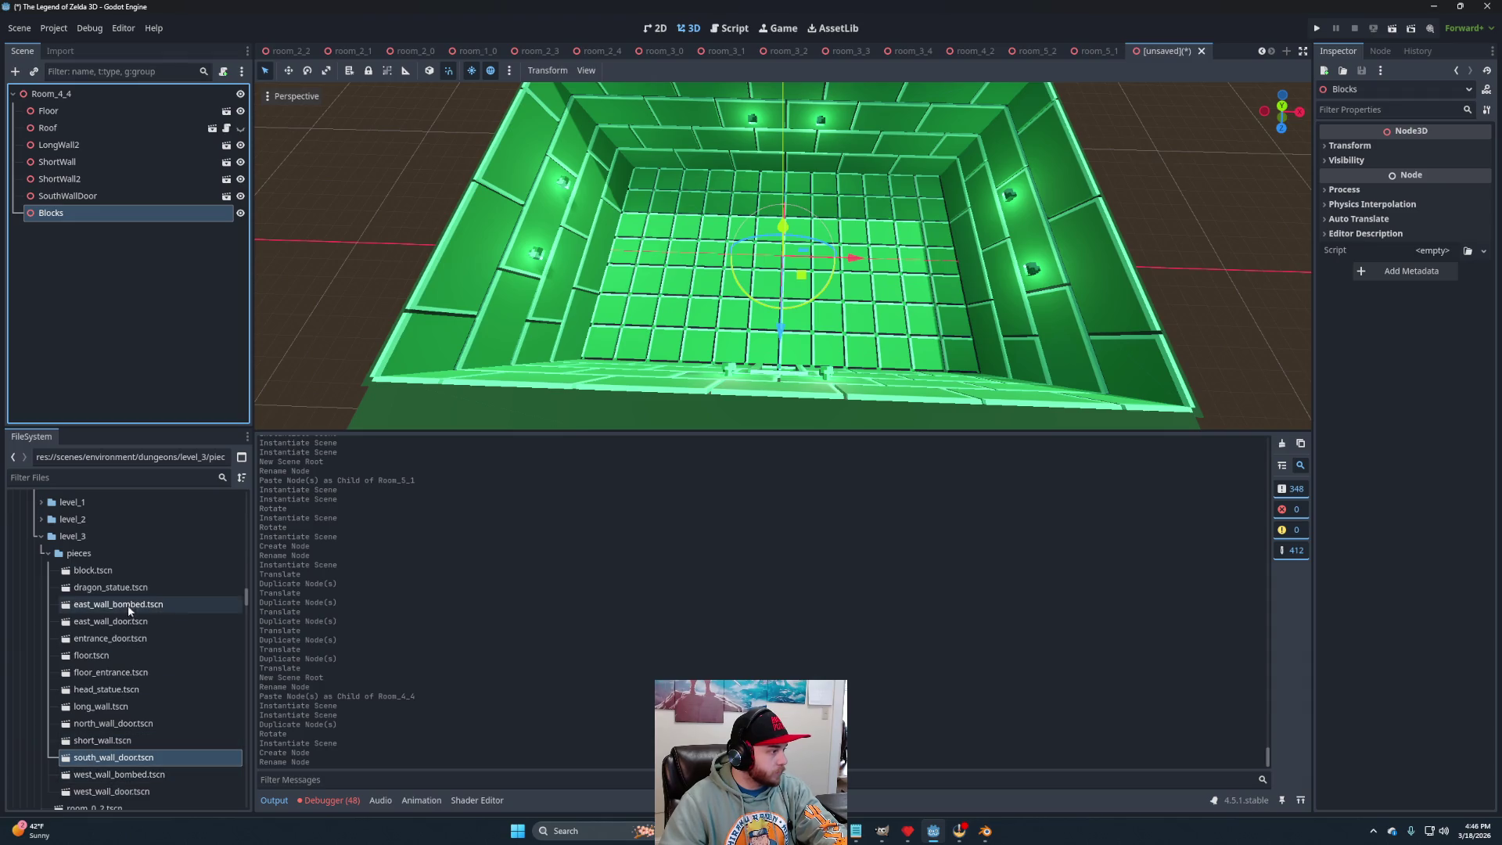
Place a block instance in top view and duplicate it into two rows of four.
left_click_drag(100, 577, 86, 213)
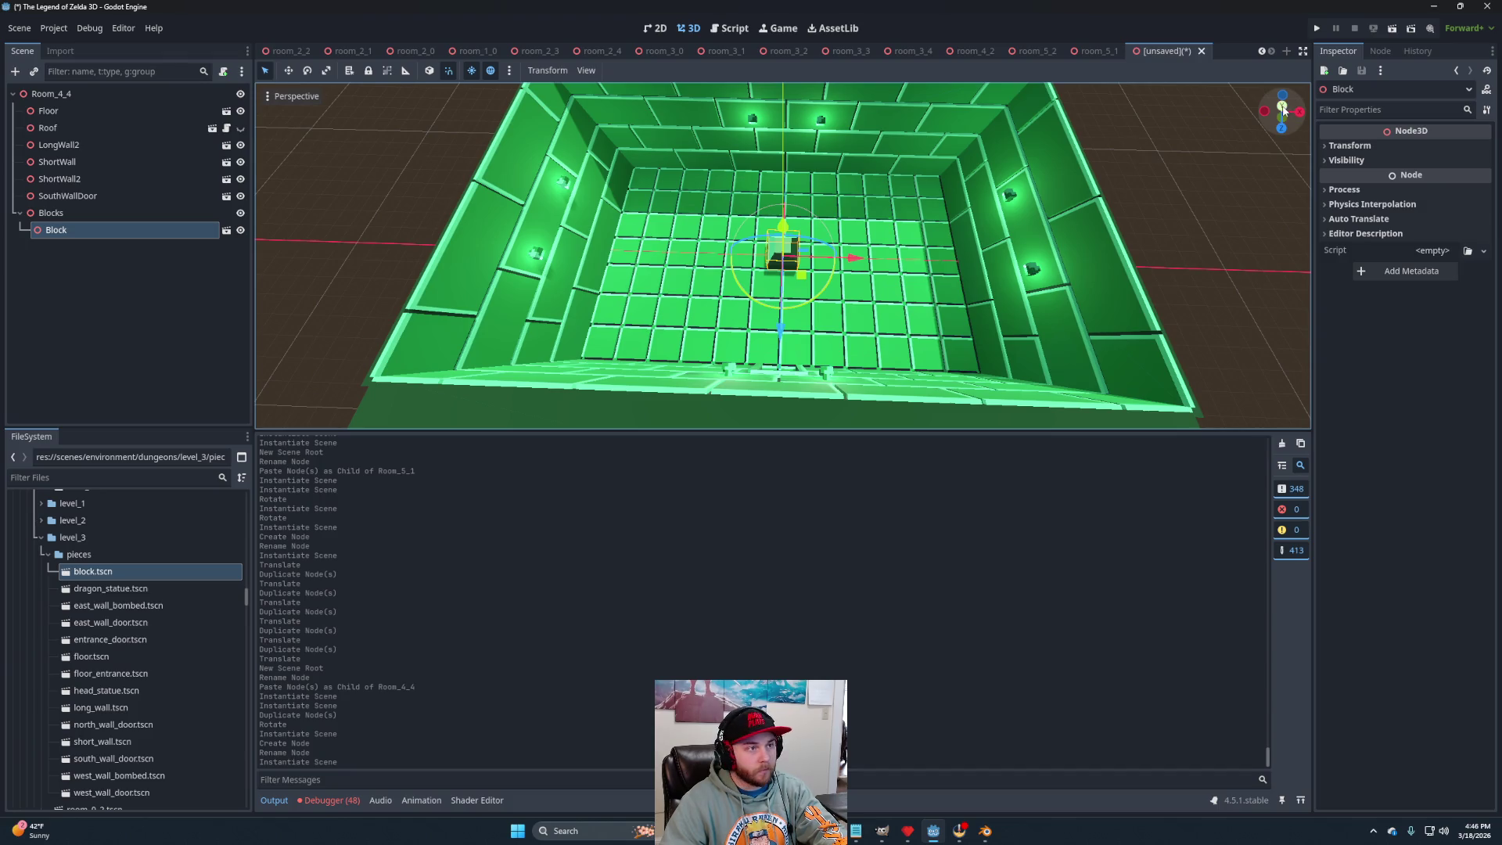
left_click(1282, 108)
mouse_move(803, 275)
left_mouse_down()
mouse_move(879, 380)
mouse_move(974, 350)
mouse_move(1068, 350)
left_mouse_up()
key("ctrl+d")
key("ctrl+d")
key("ctrl+d")
left_click(919, 342, "shift")
left_click(894, 344, "shift")
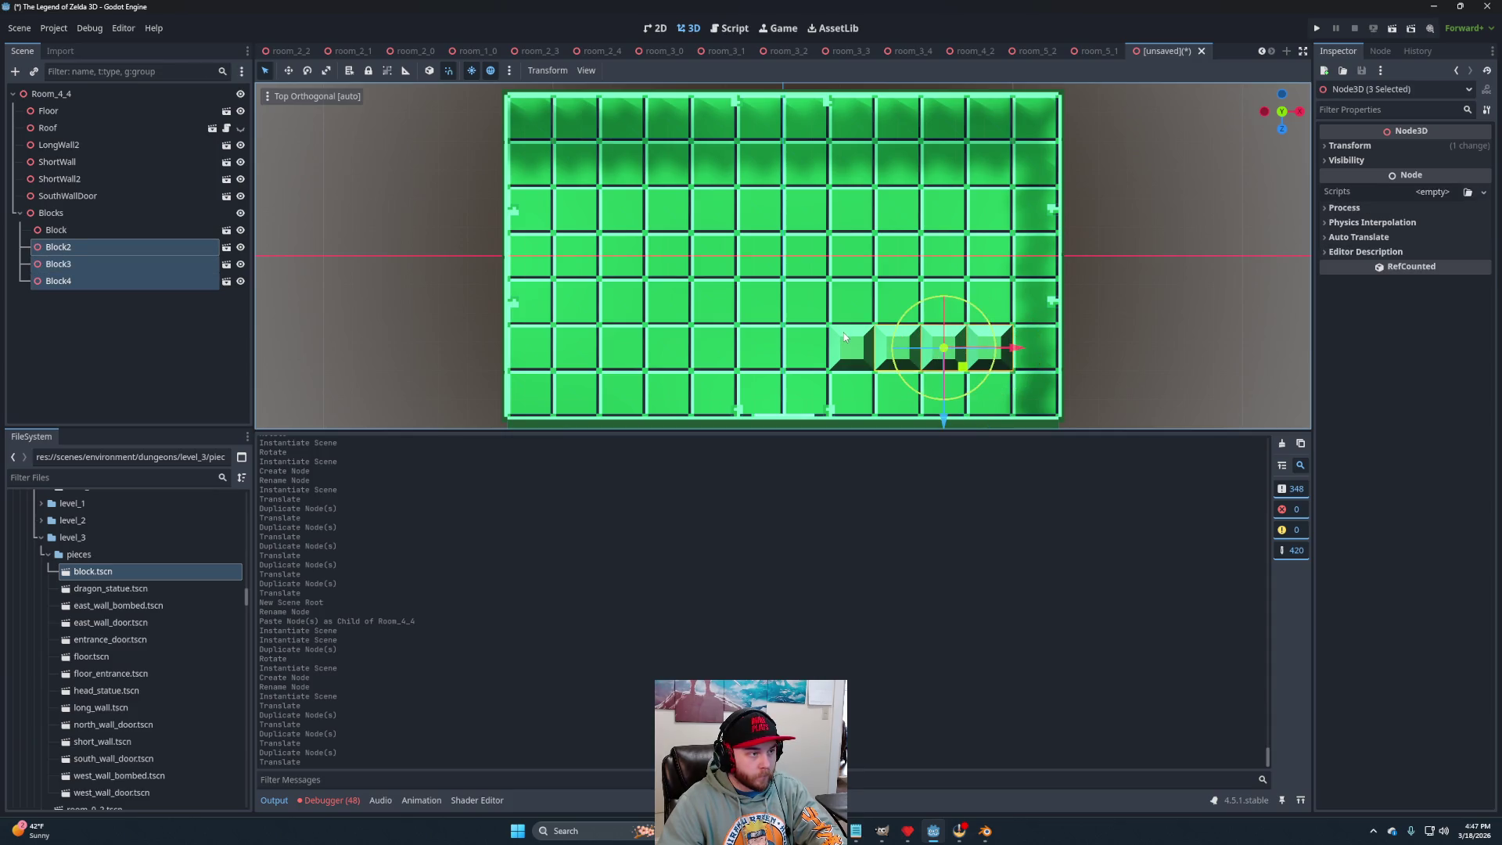
left_click(844, 332, "shift")
key("ctrl+d")
left_click_drag(929, 420, 941, 234)
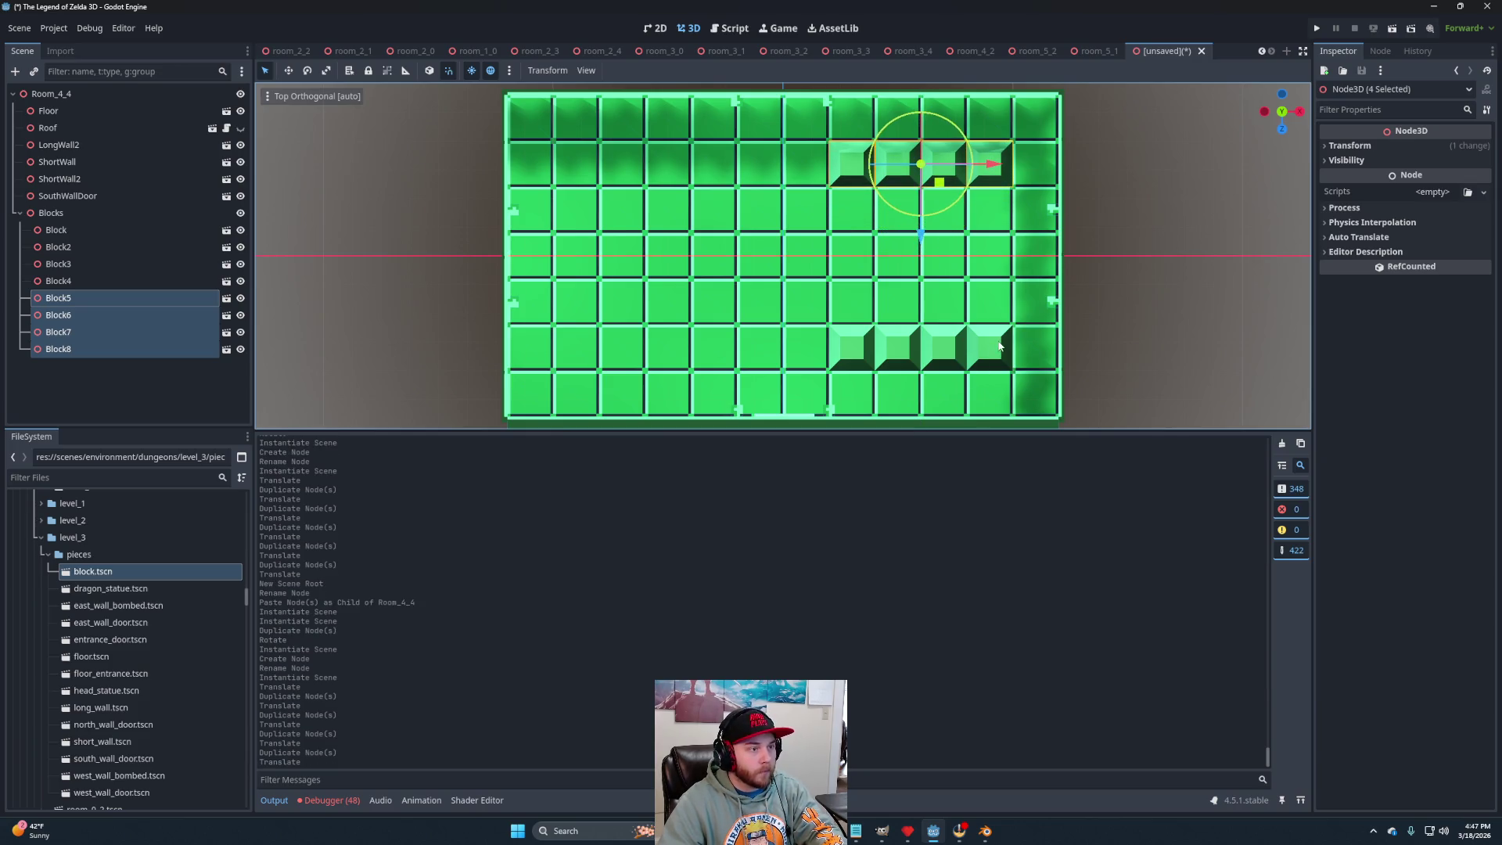
Duplicate the eight blocks into the left half and fill the remaining gap.
left_click(117, 230, "shift")
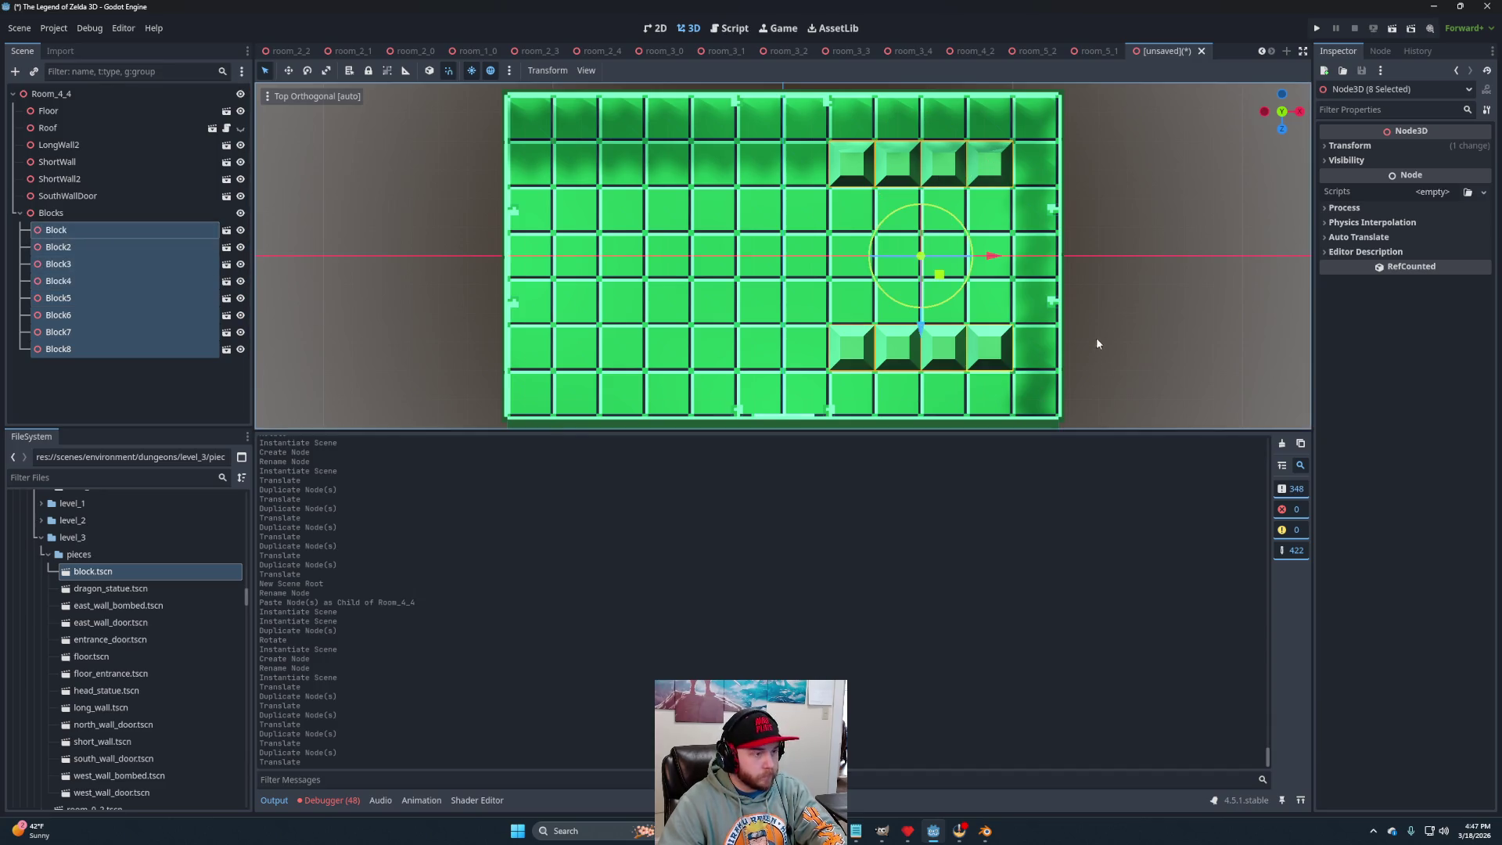
key("ctrl+d")
left_click_drag(994, 255, 722, 281)
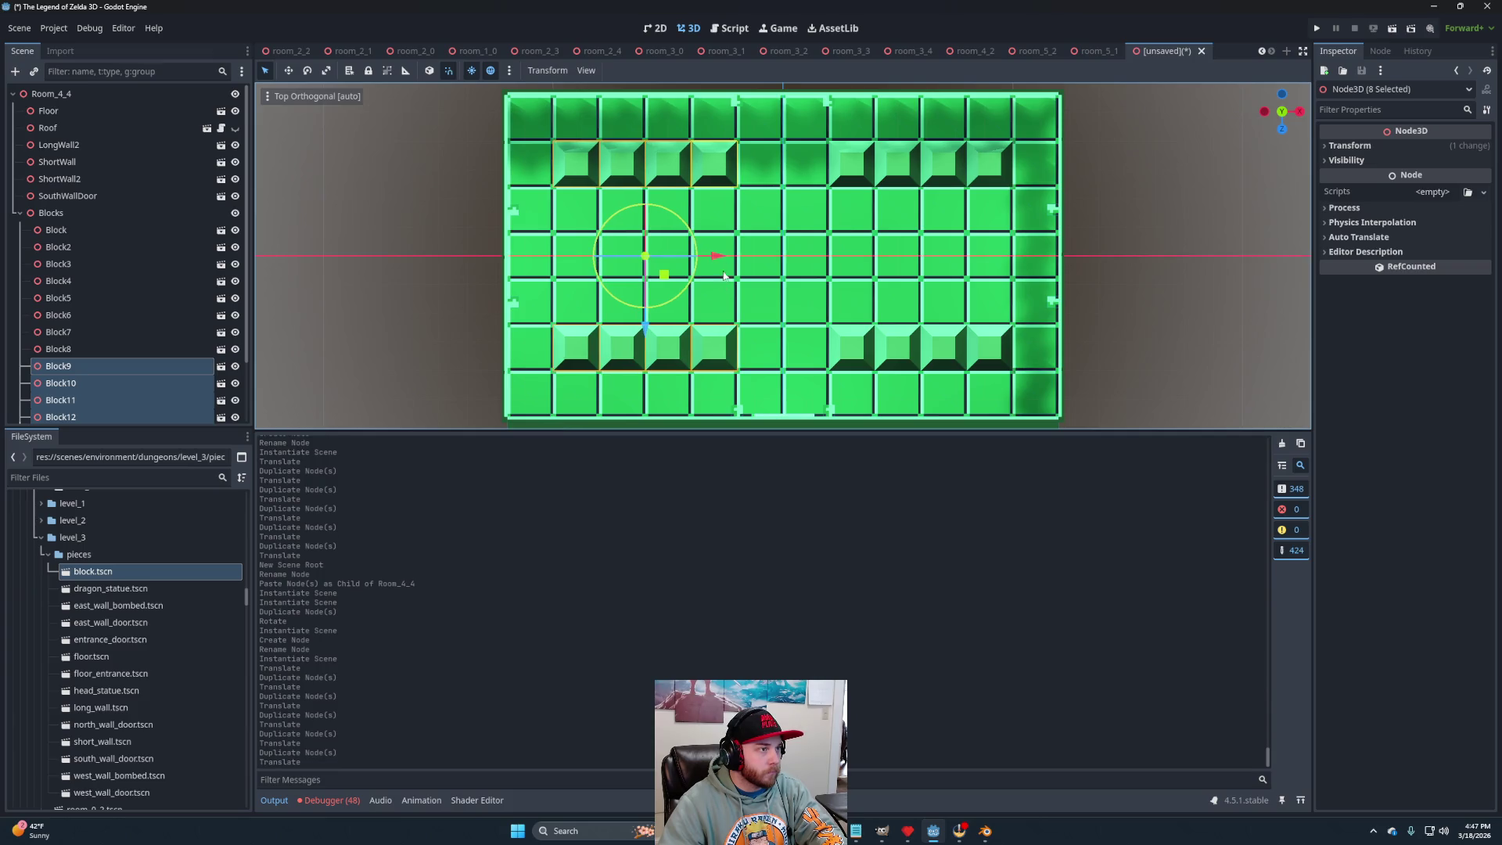
left_click(852, 165)
left_click(887, 160, "shift")
key("ctrl+d")
left_click_drag(923, 166, 849, 179)
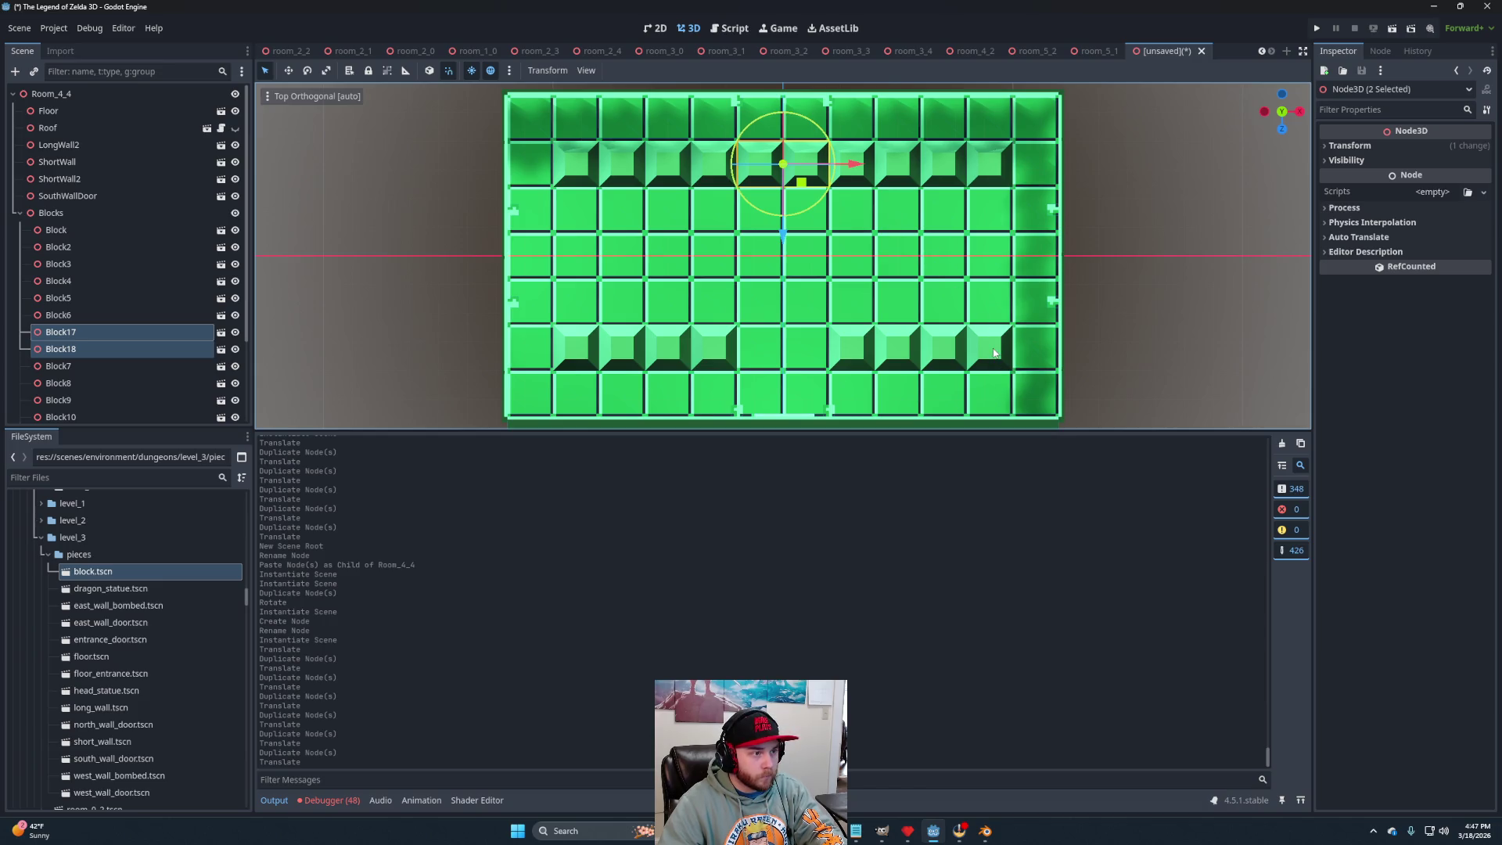
Duplicate blocks down the right side and copy them to the left side.
left_click(1000, 172)
key("ctrl+d")
mouse_move(998, 239)
left_mouse_down()
mouse_move(998, 377)
mouse_move(997, 352)
left_mouse_up()
key("ctrl+d")
key("ctrl+d")
left_click(997, 202, "shift")
left_click(1005, 210, "shift")
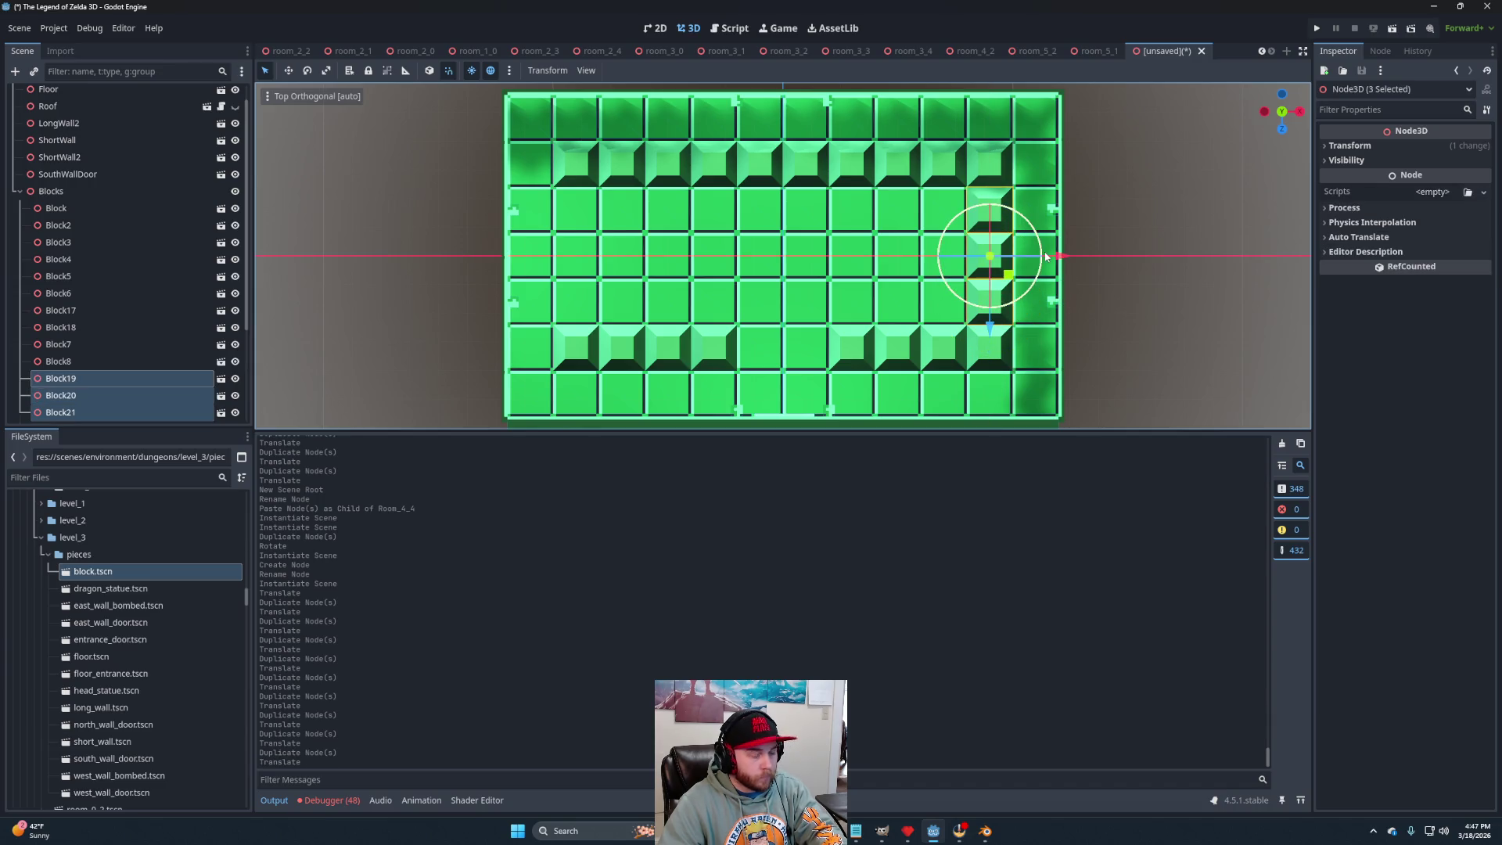
key("ctrl+d")
left_click_drag(1008, 294, 650, 310)
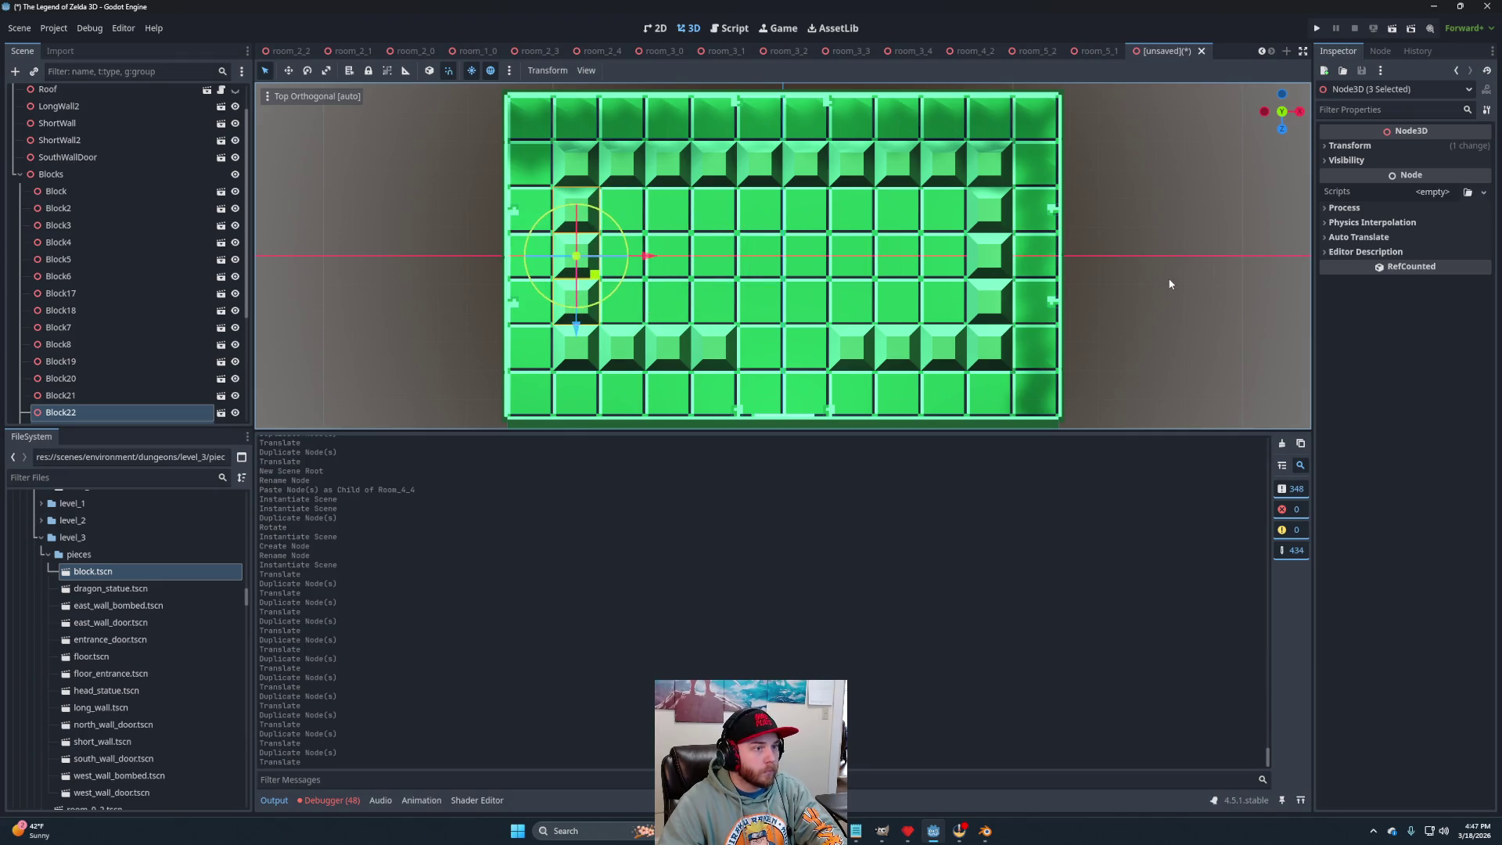
Check the block ring and save the scene as room_4_4.tscn.
left_click(1125, 340)
mouse_move(1125, 340)
left_mouse_down()
mouse_move(1124, 261)
mouse_move(879, 265)
mouse_move(887, 279)
left_mouse_up()
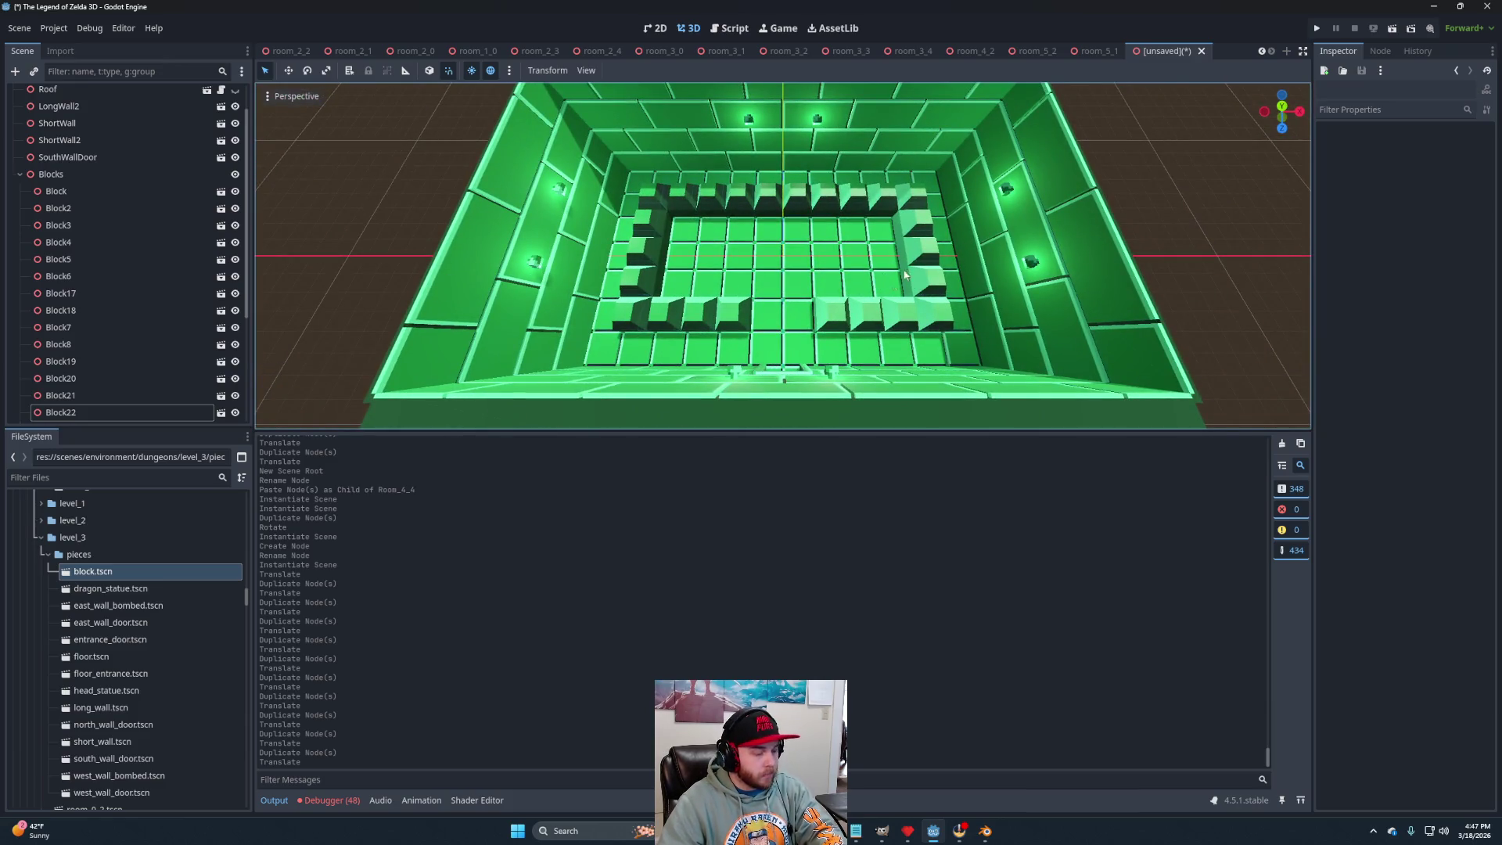
key("ctrl+s")
left_click(639, 618)
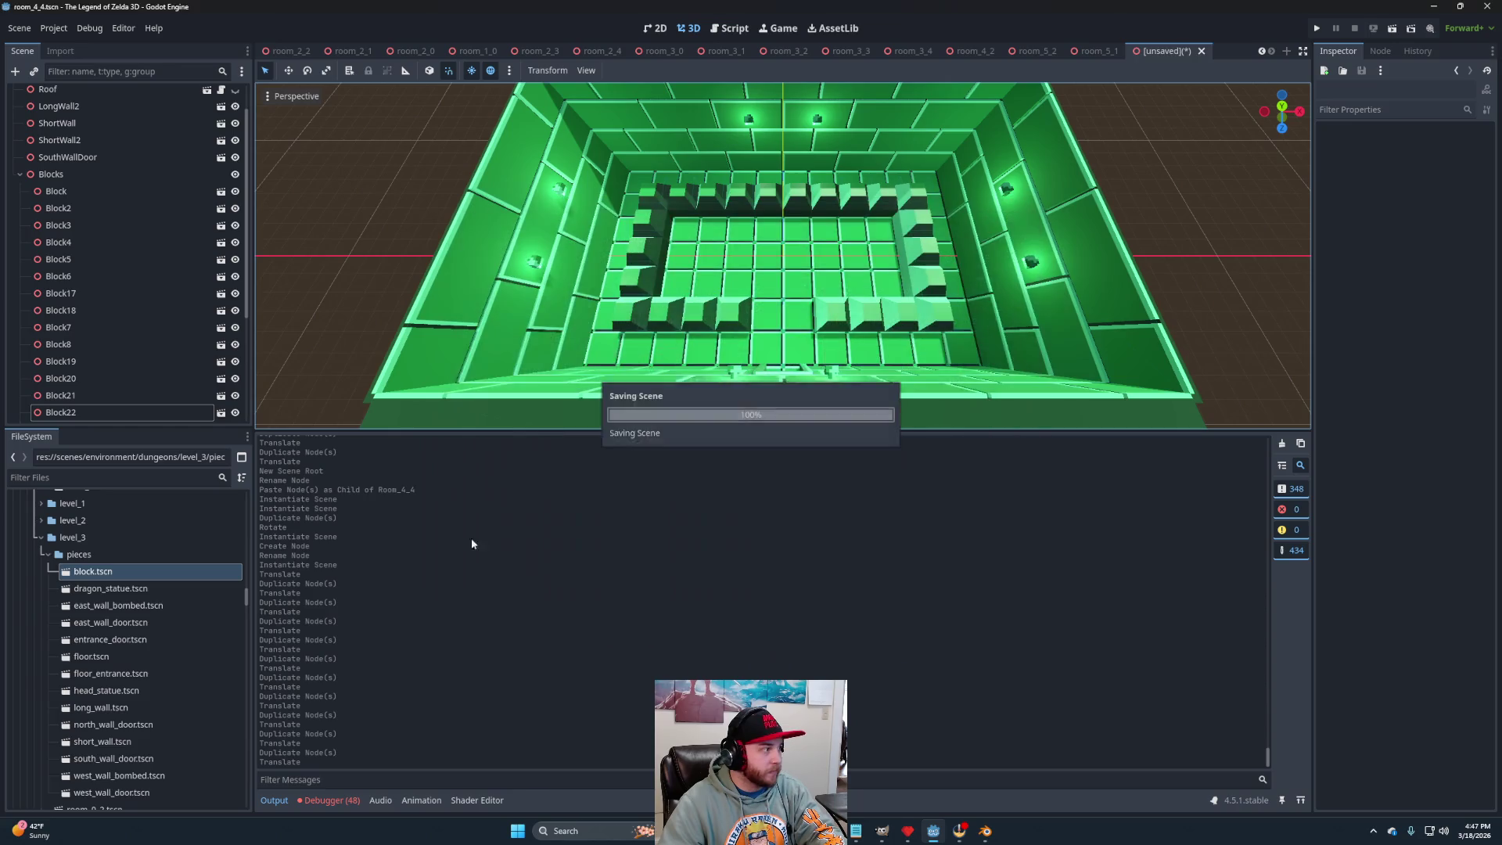
scroll(116, 632, "down", 15)
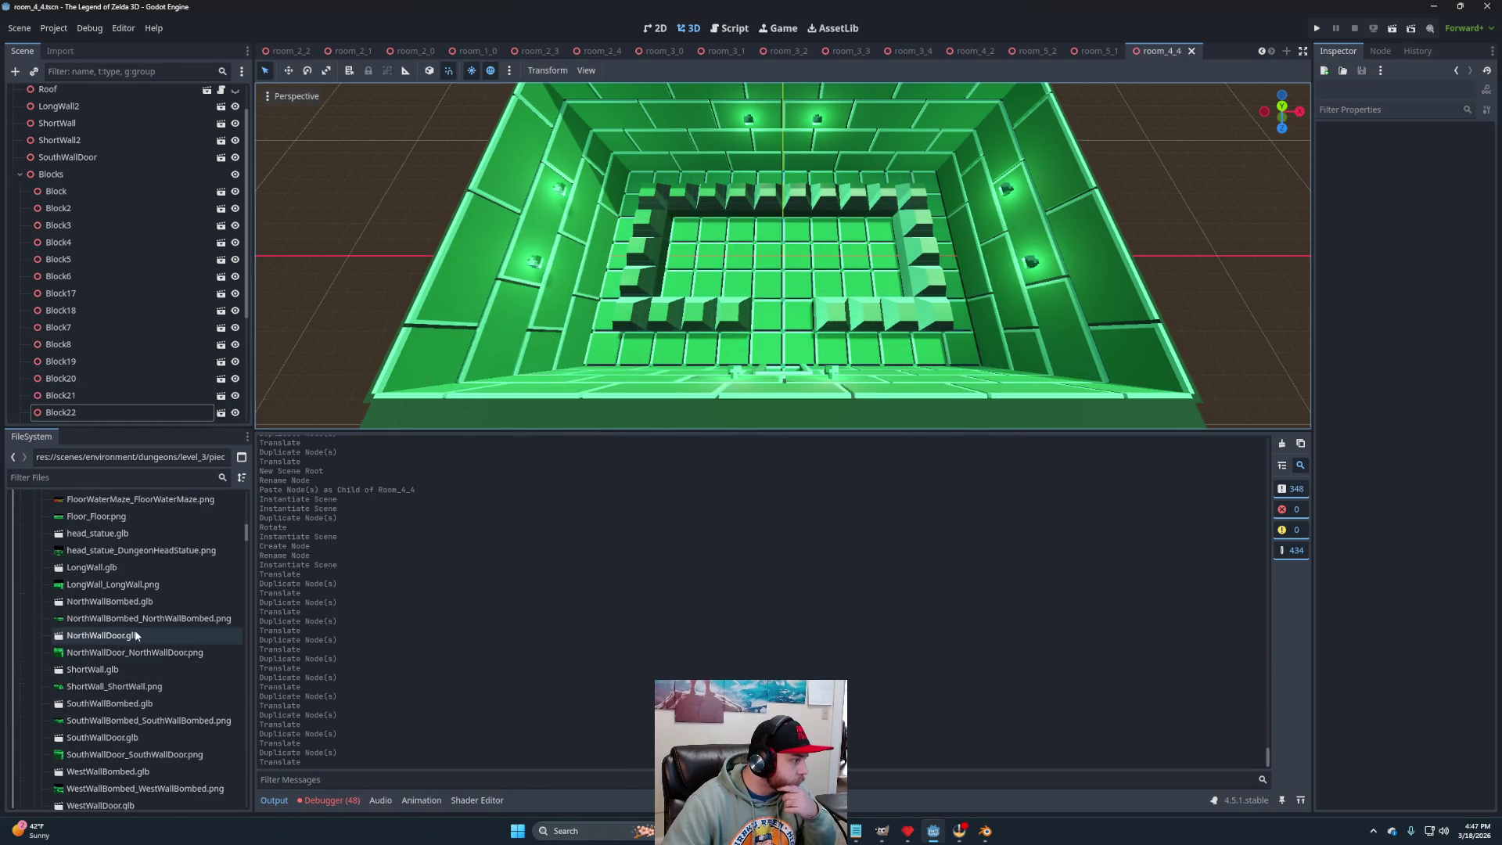
scroll(135, 630, "down", 5)
scroll(147, 684, "up", 10)
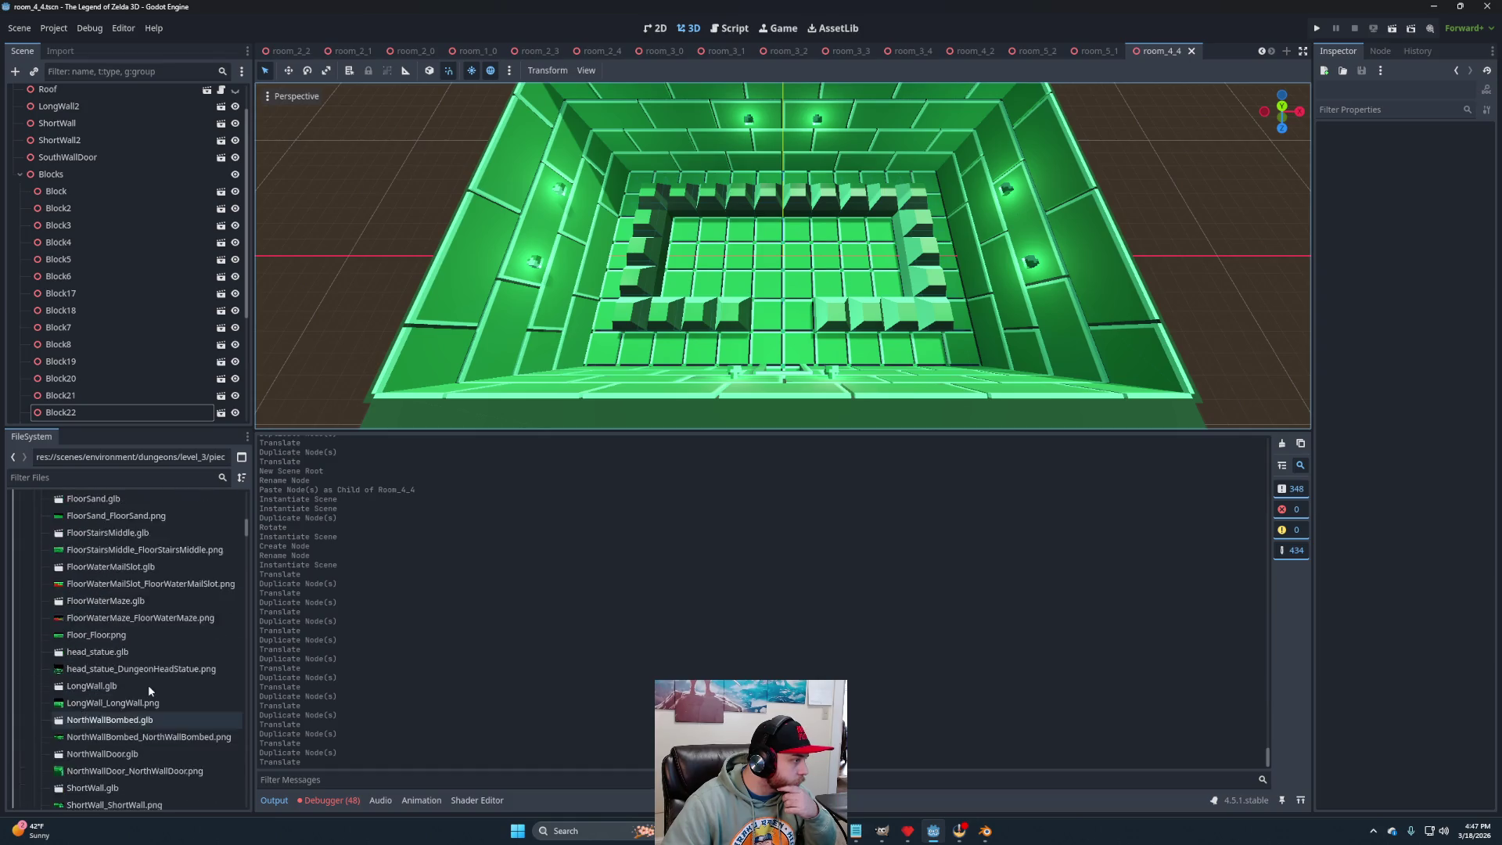
scroll(134, 677, "up", 3)
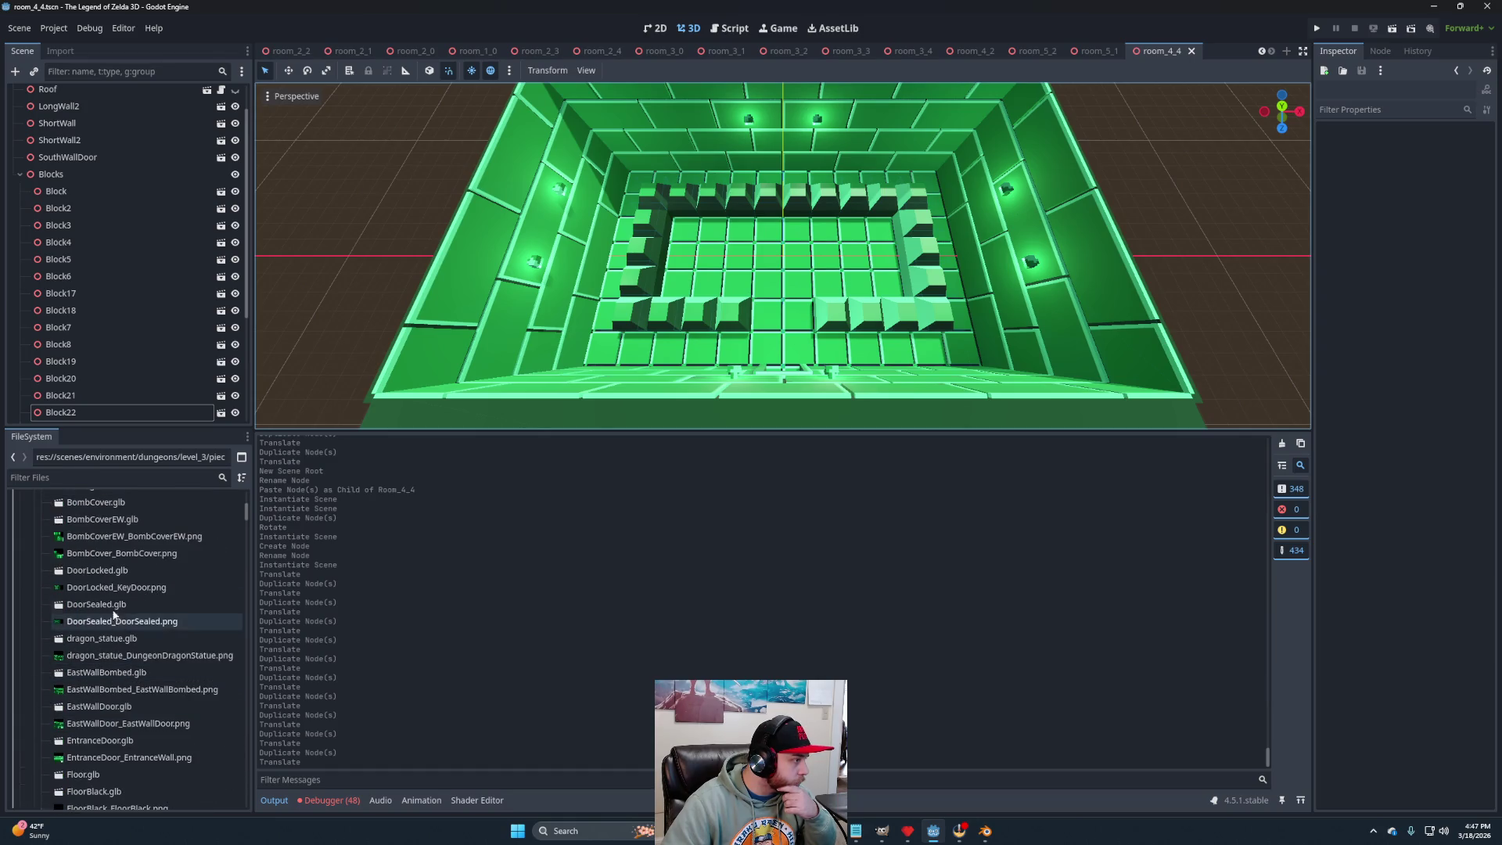
left_click(105, 640)
right_click(105, 640)
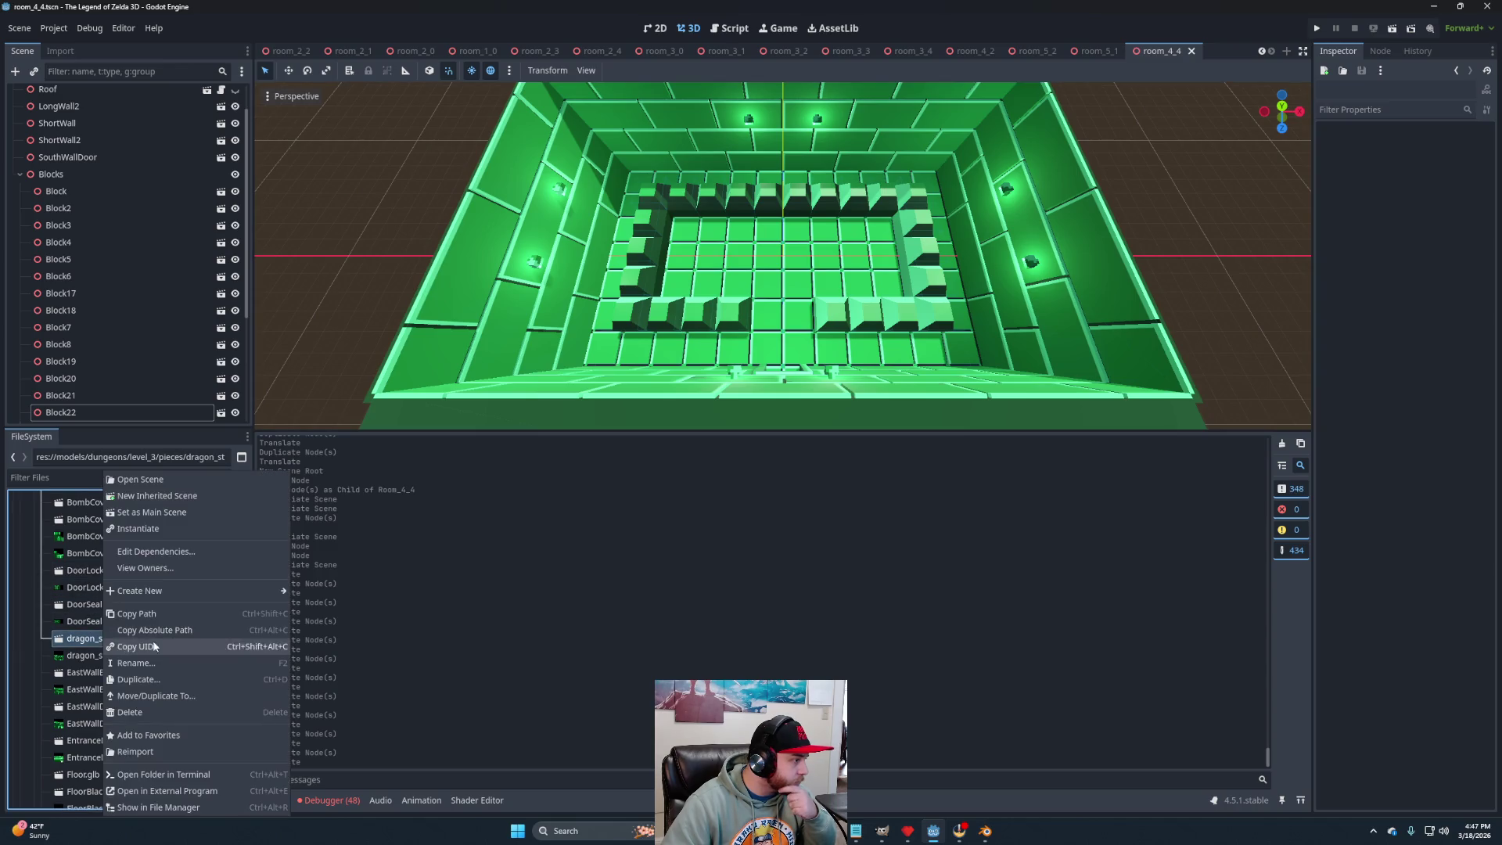
left_click(171, 493)
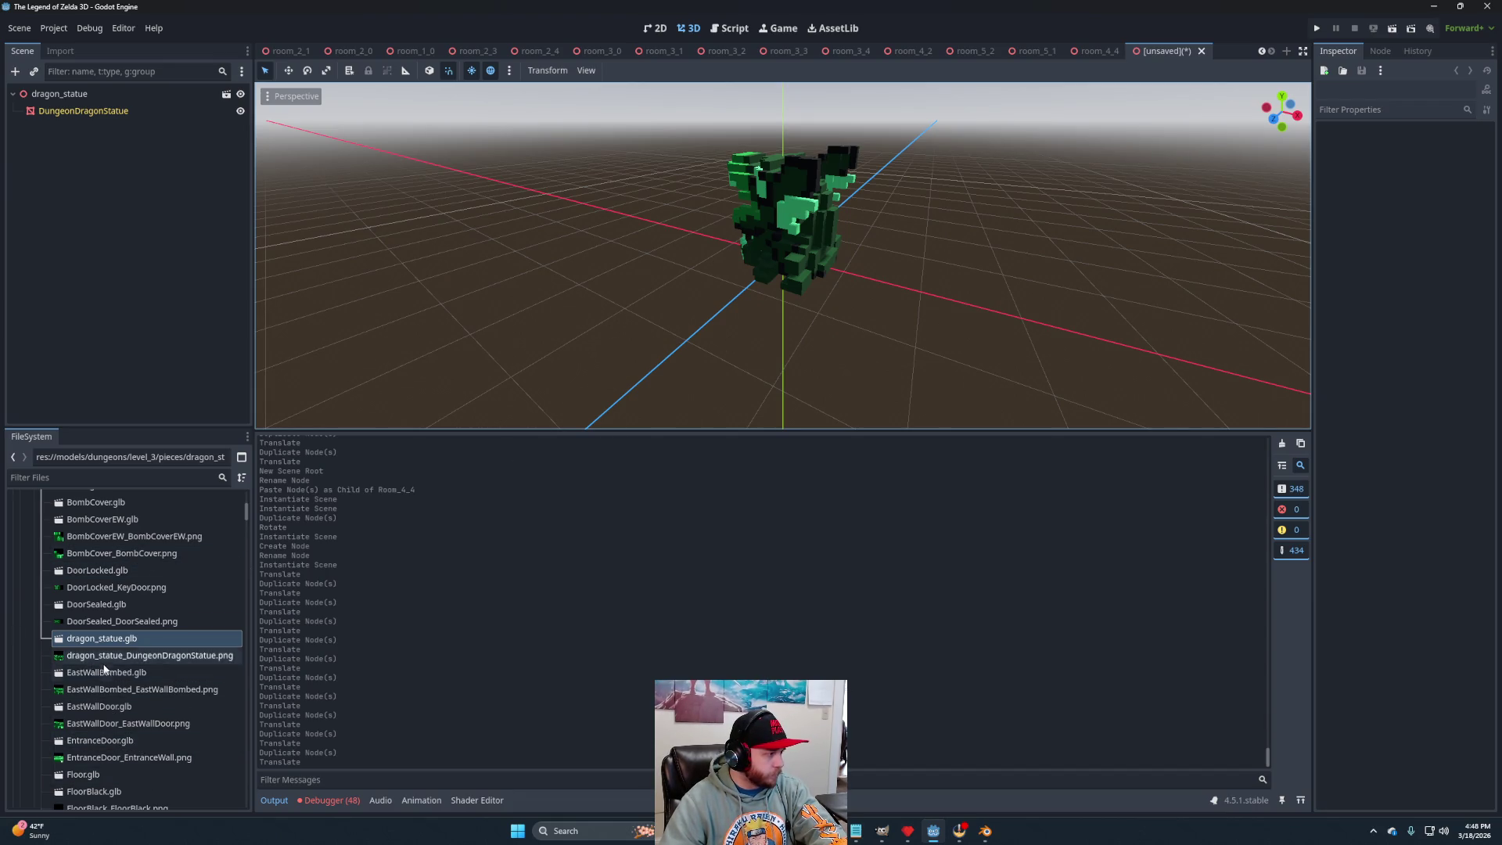
scroll(129, 547, "down", 4)
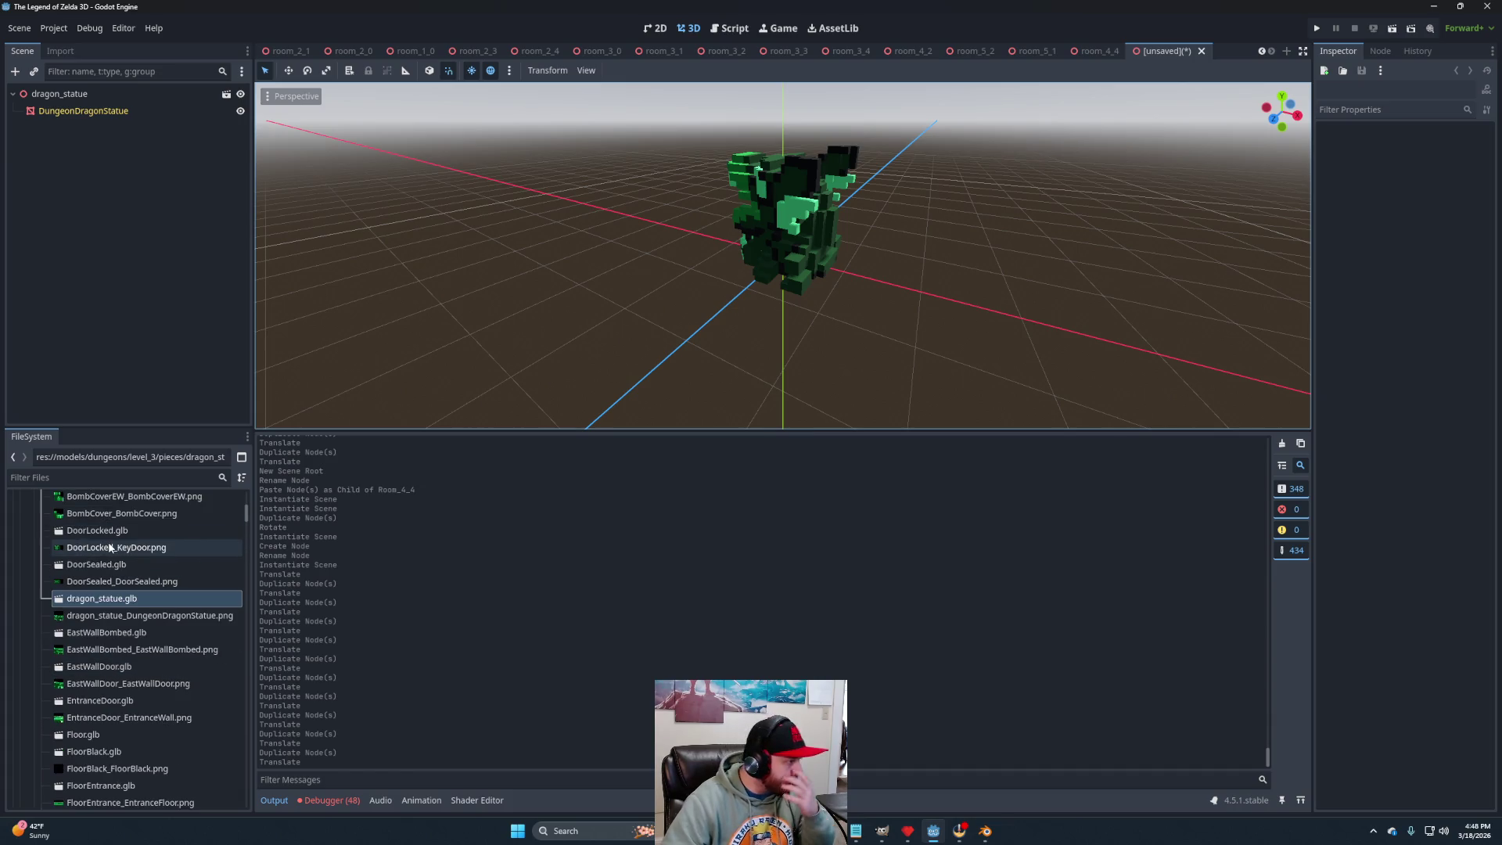
scroll(133, 575, "down", 1)
scroll(117, 629, "down", 3)
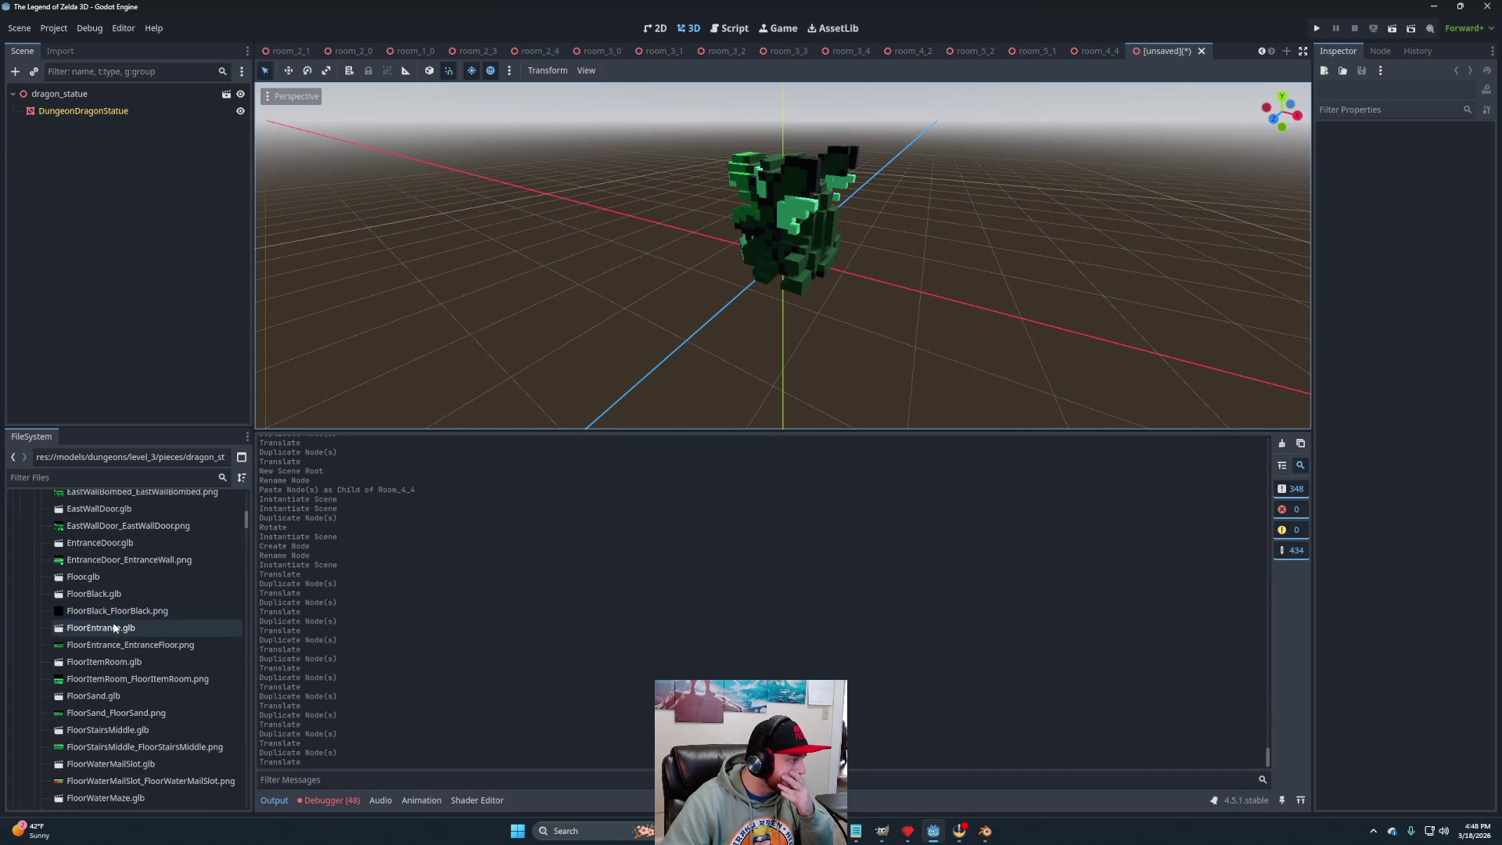
scroll(115, 635, "down", 3)
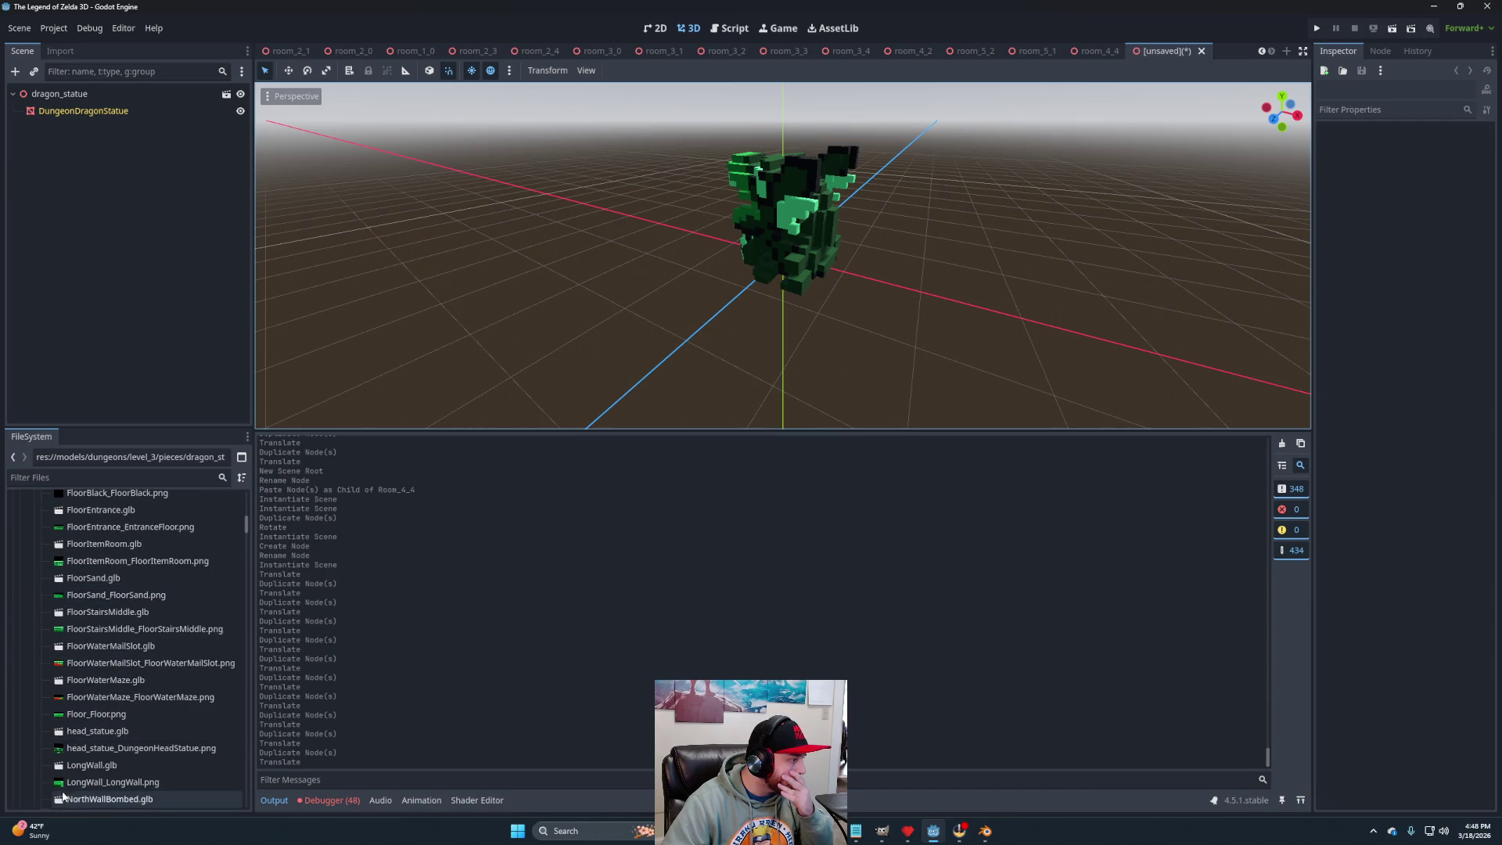
right_click(83, 735)
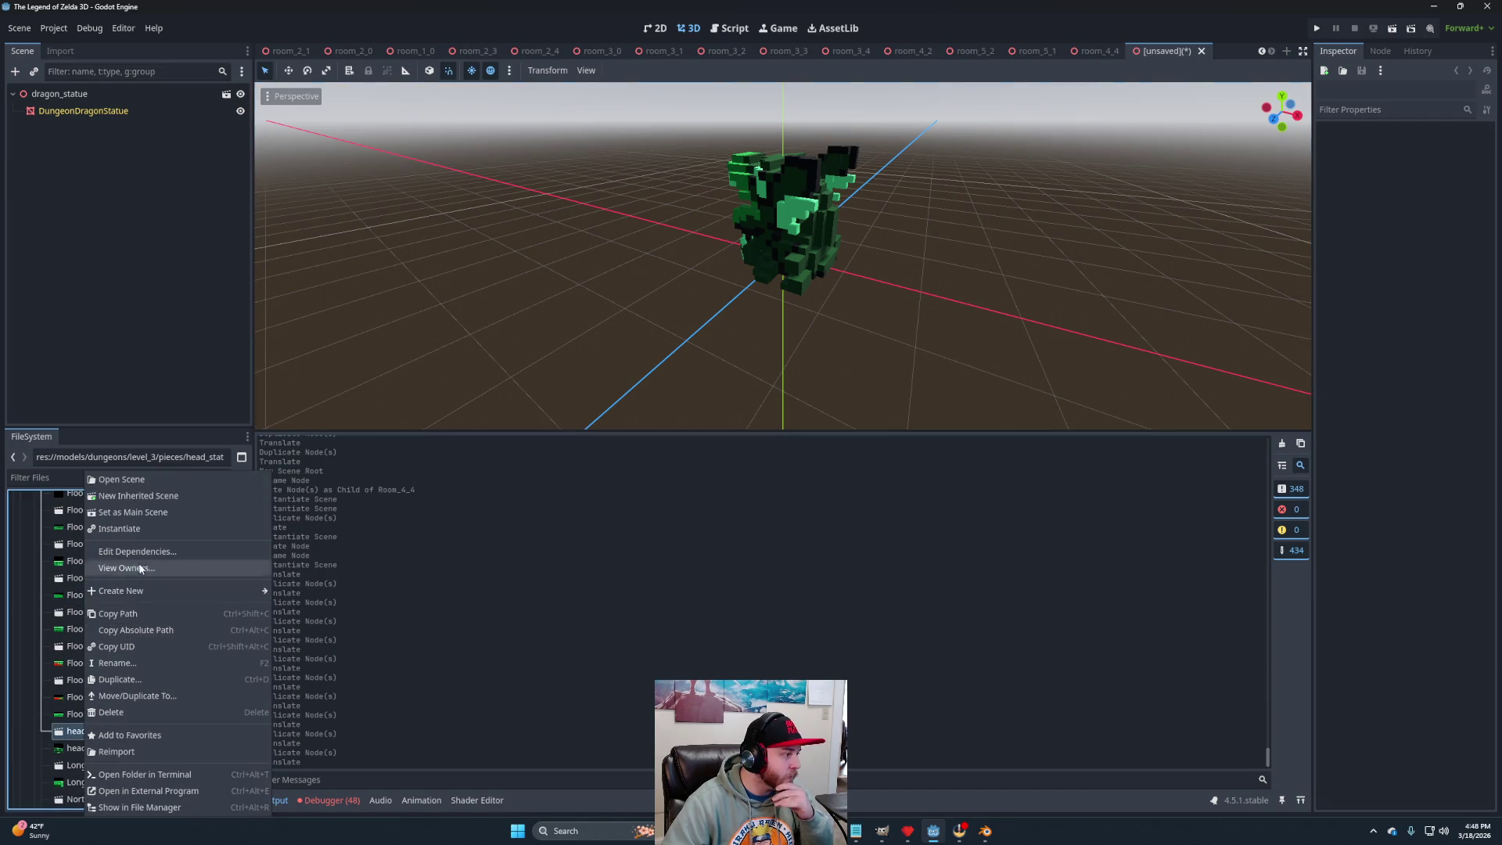
left_click(135, 496)
scroll(63, 615, "down", 4)
scroll(129, 618, "down", 10)
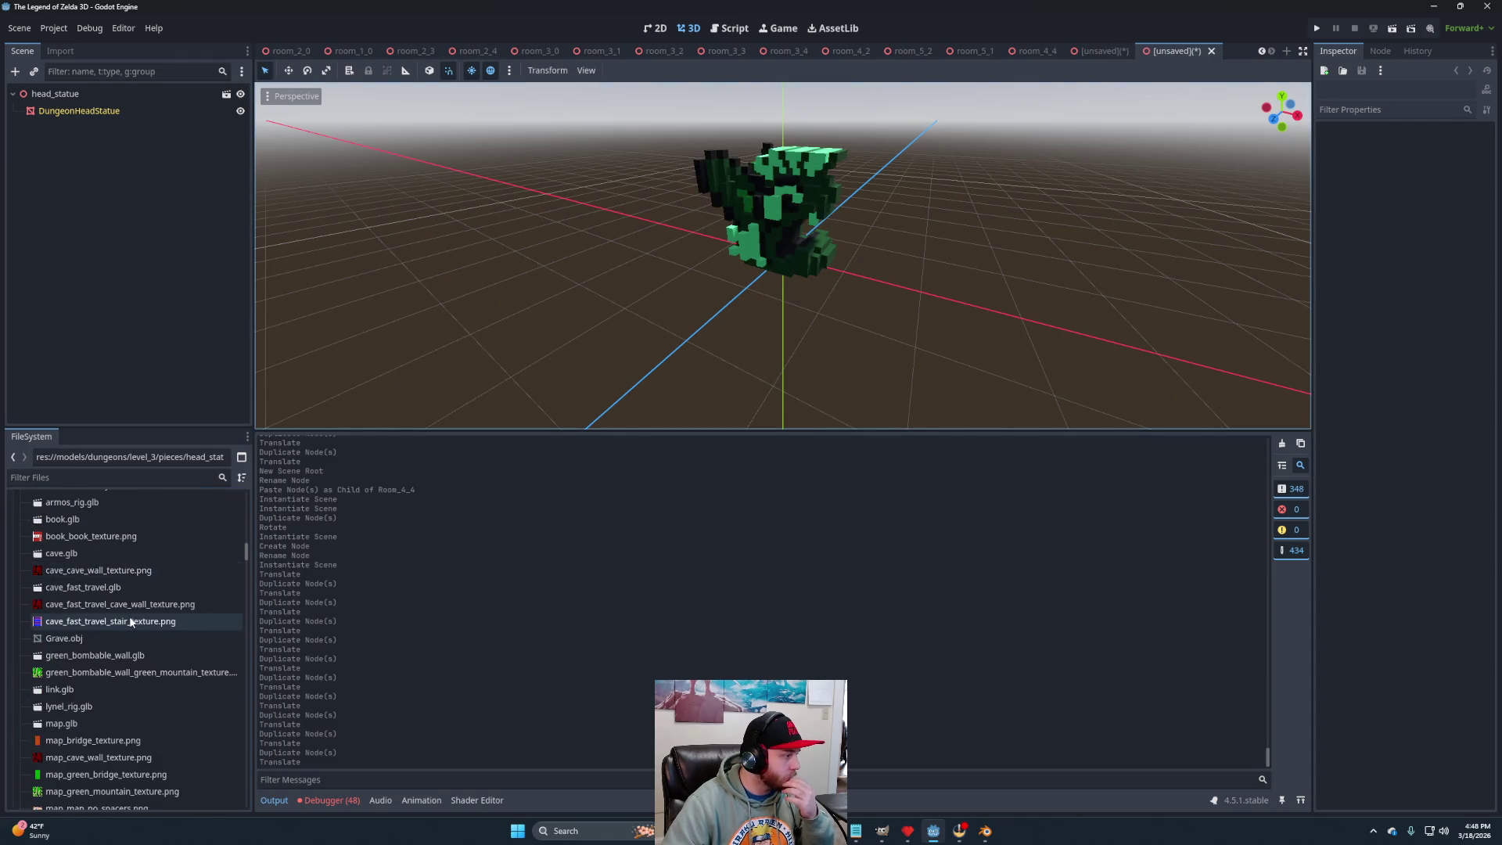
scroll(129, 617, "down", 15)
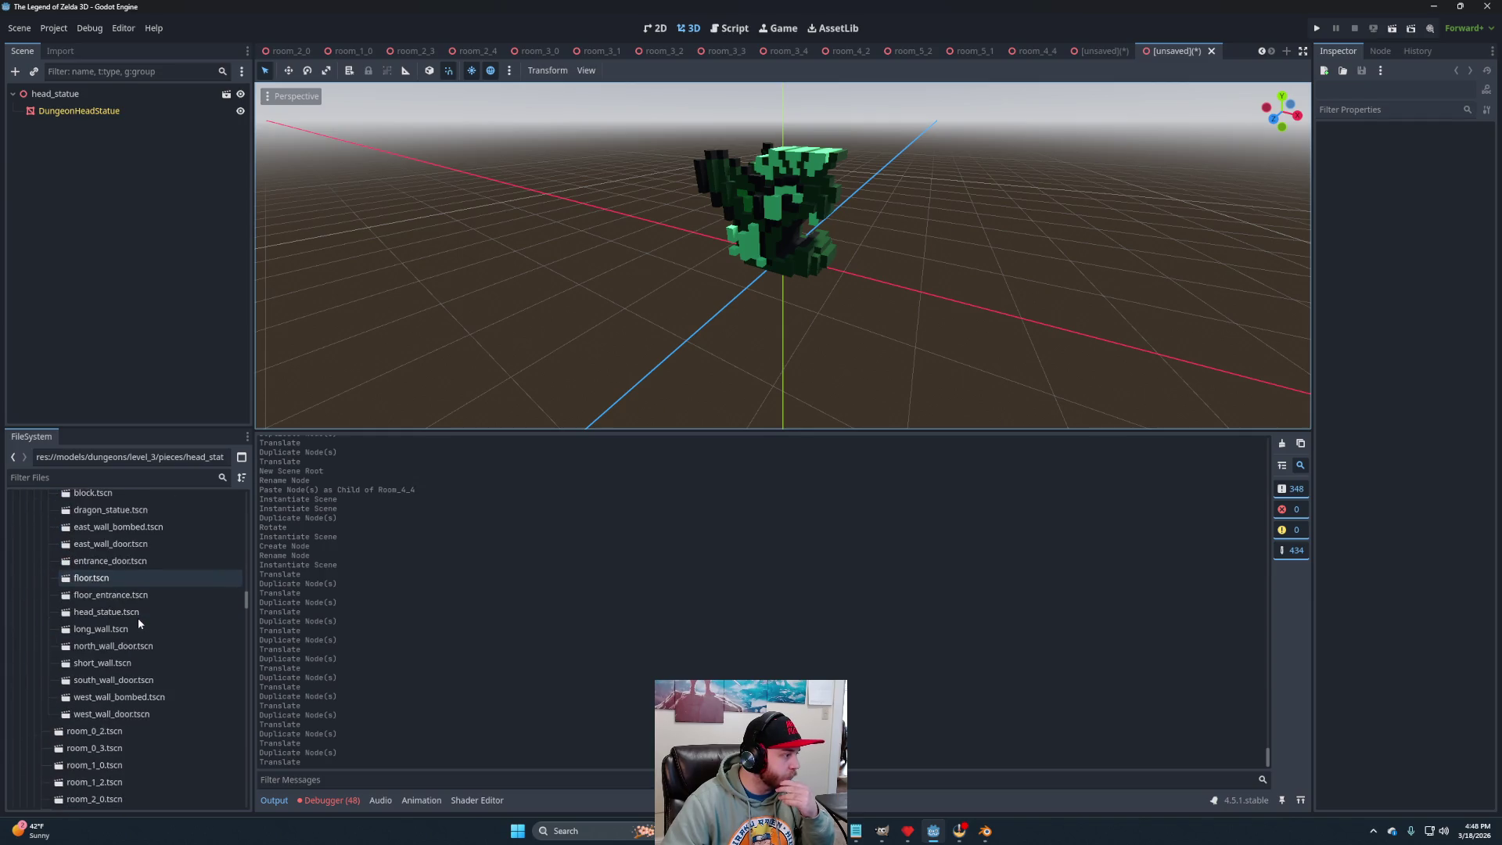
scroll(138, 618, "down", 15)
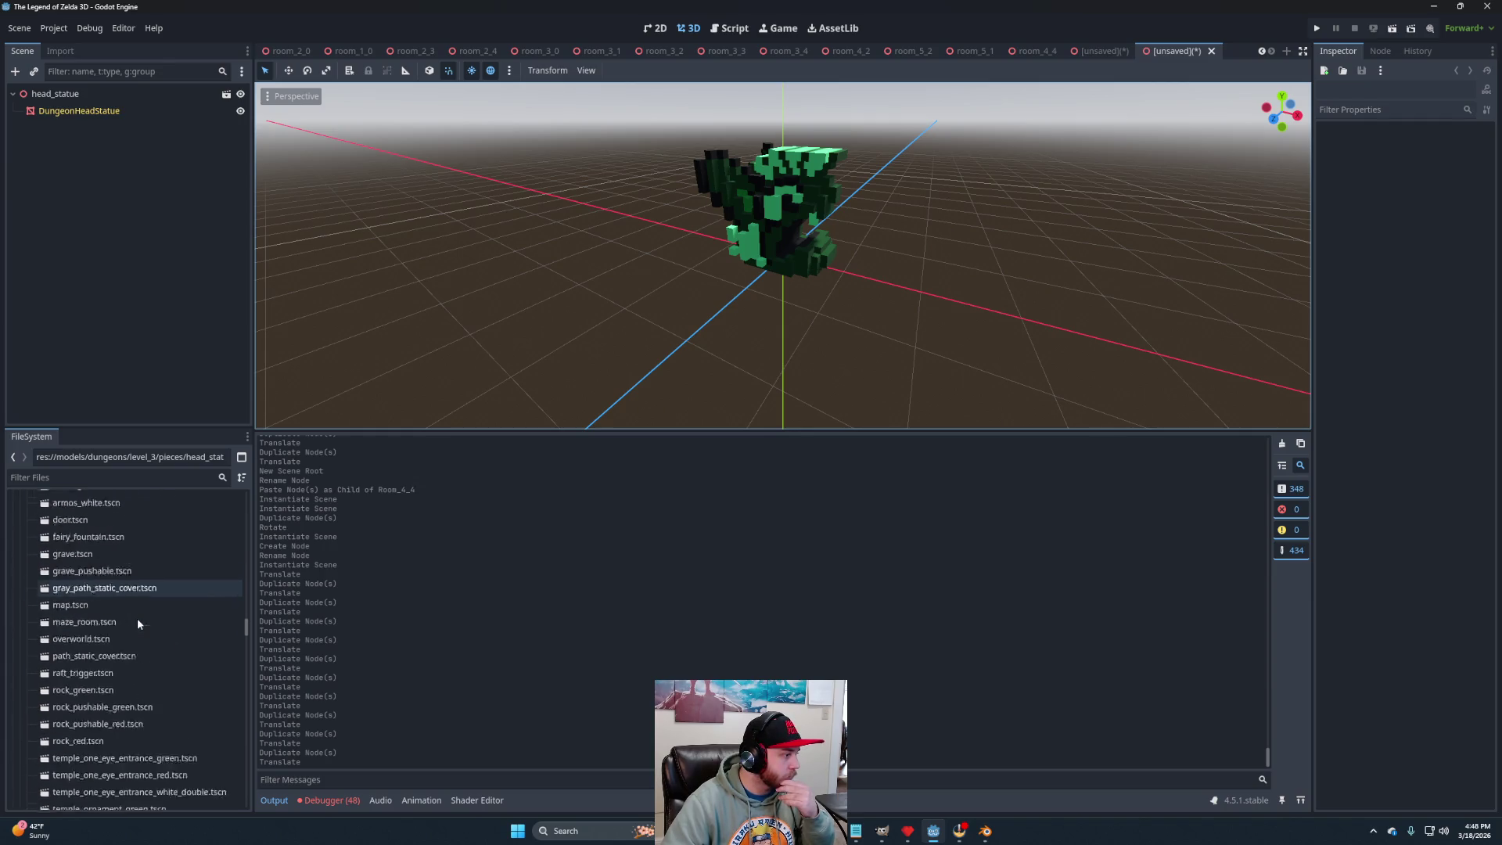
scroll(138, 623, "down", 15)
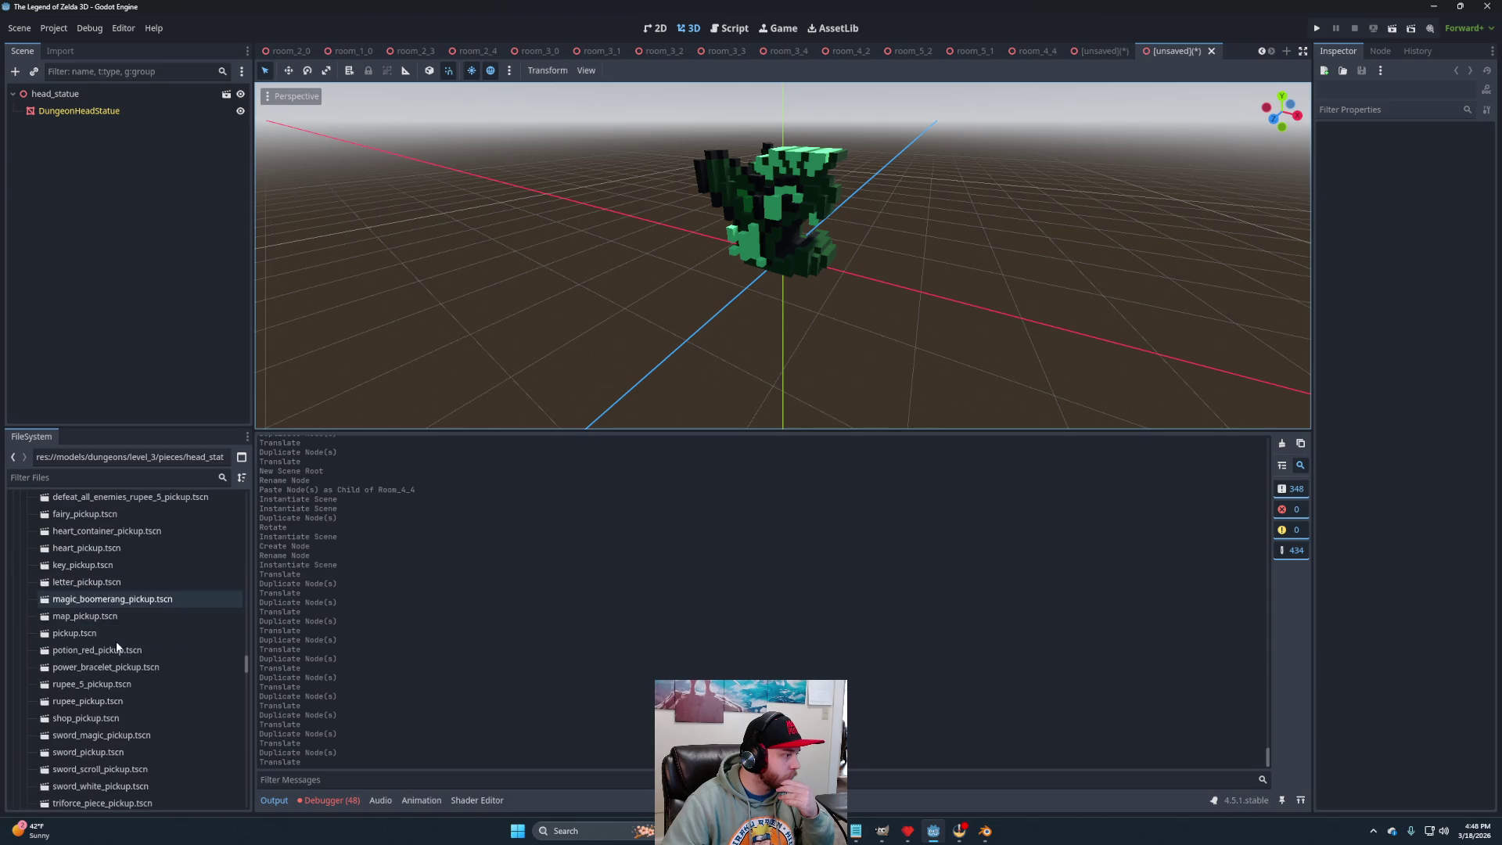
scroll(117, 651, "down", 10)
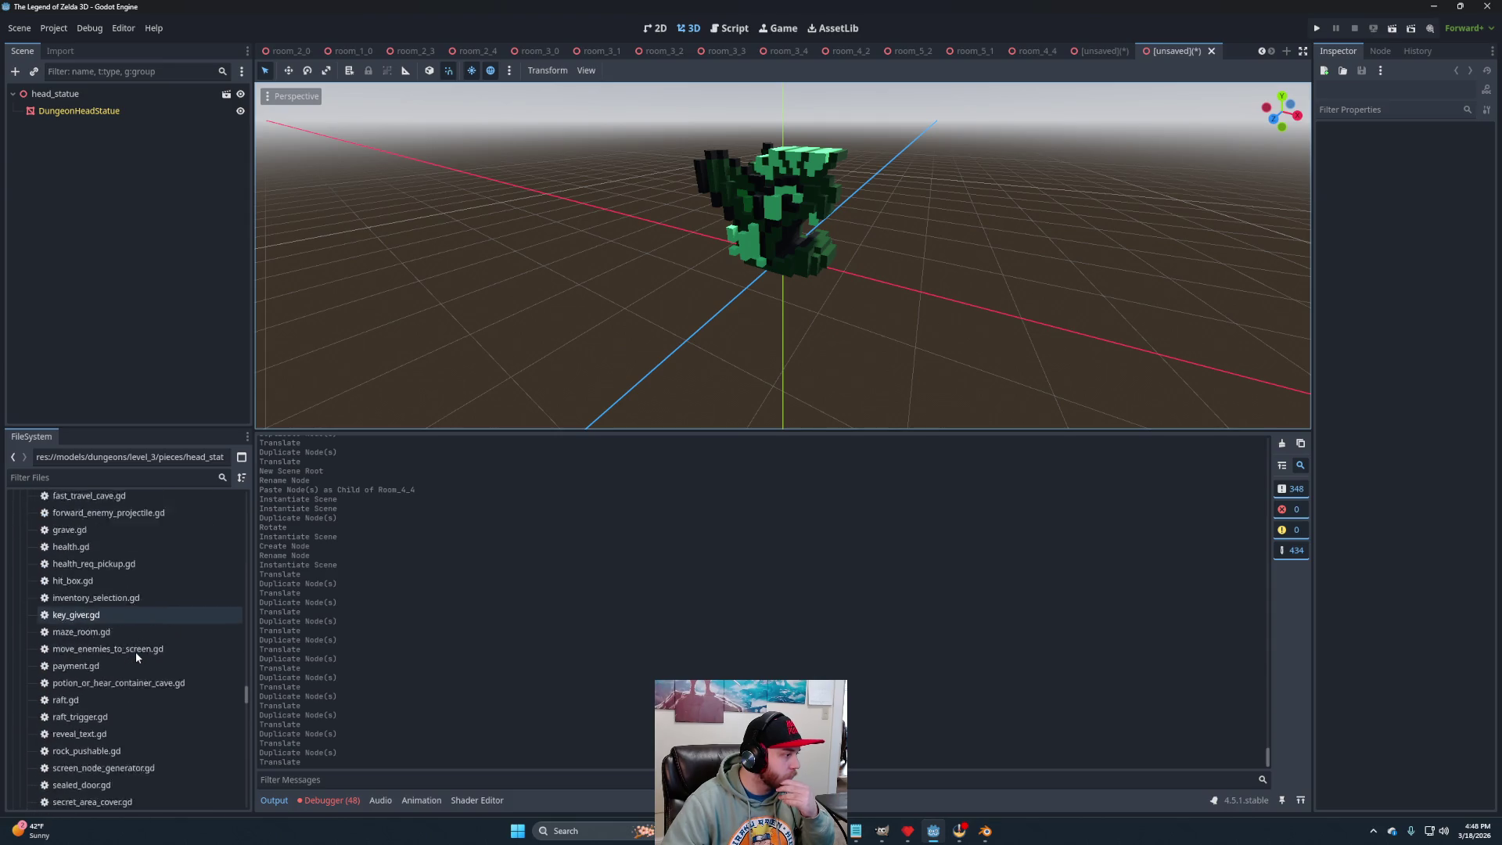
scroll(137, 661, "up", 15)
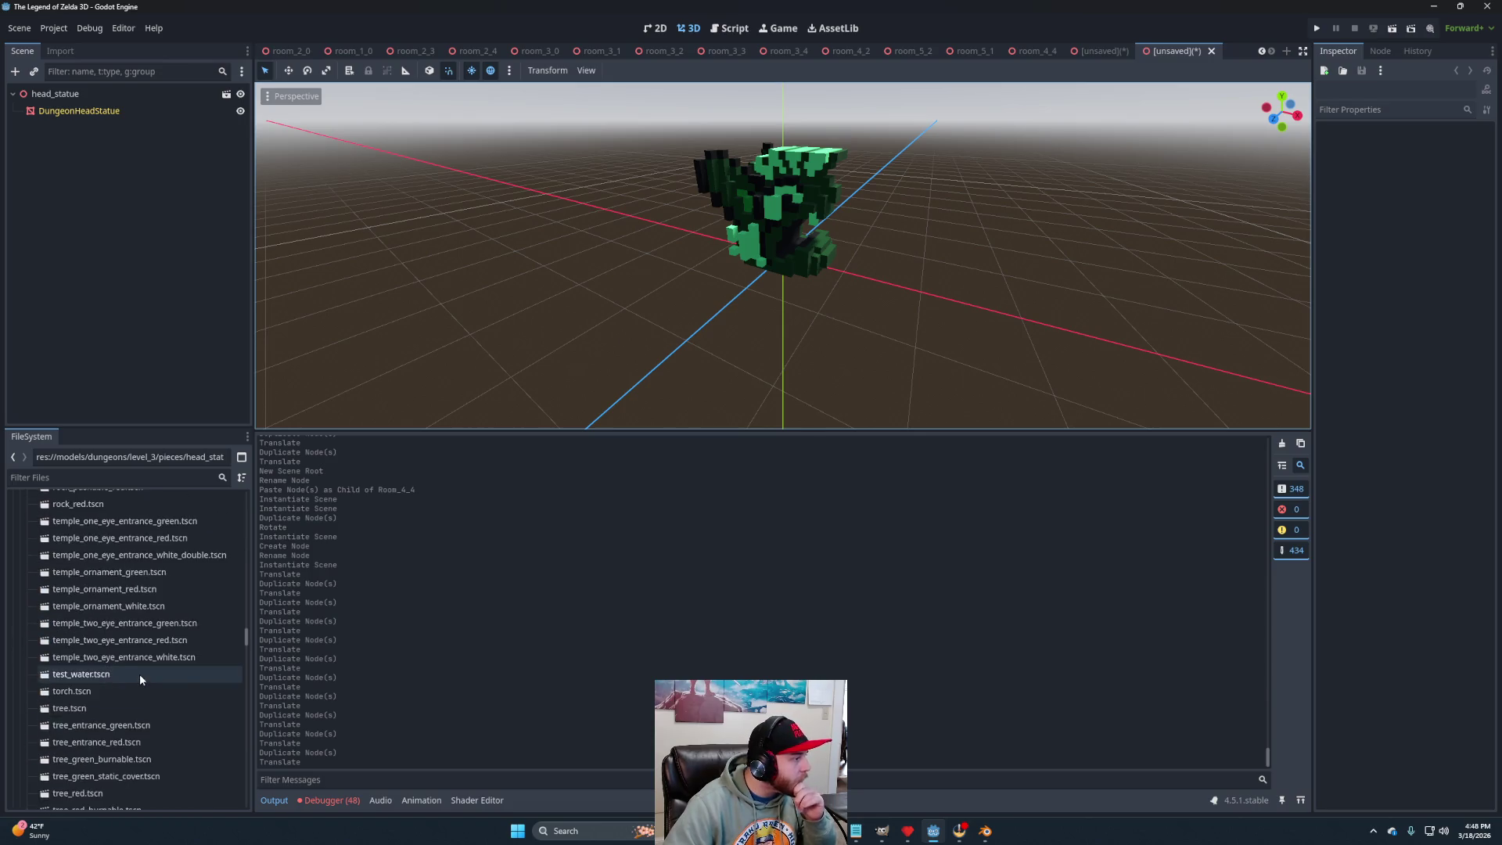
scroll(139, 674, "up", 10)
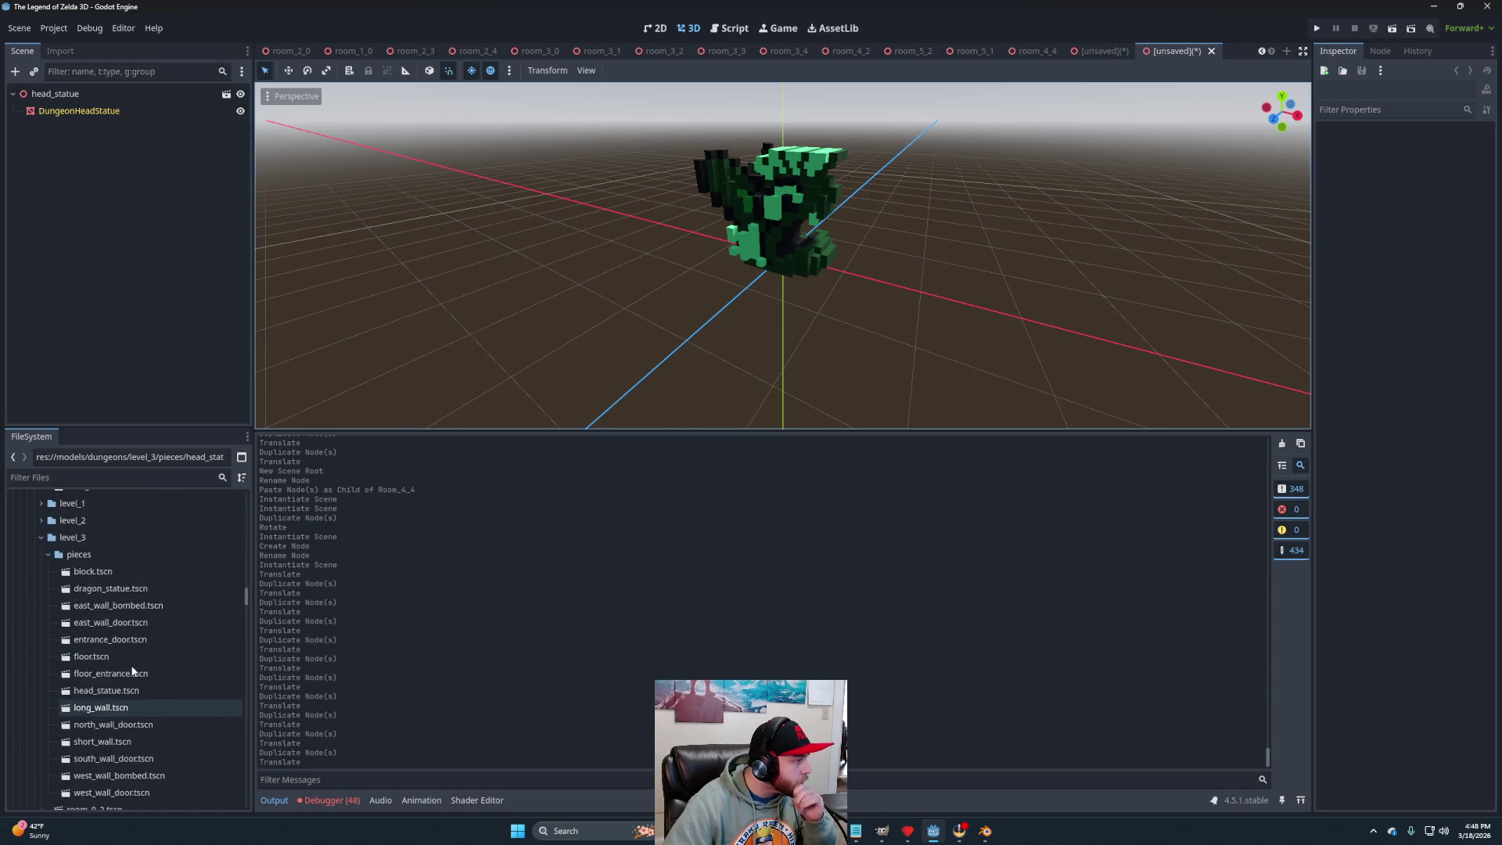
Paste the dragon statue's StaticBody3D into the green scene, saved as dragon_statue_green.tscn.
double_click(120, 628)
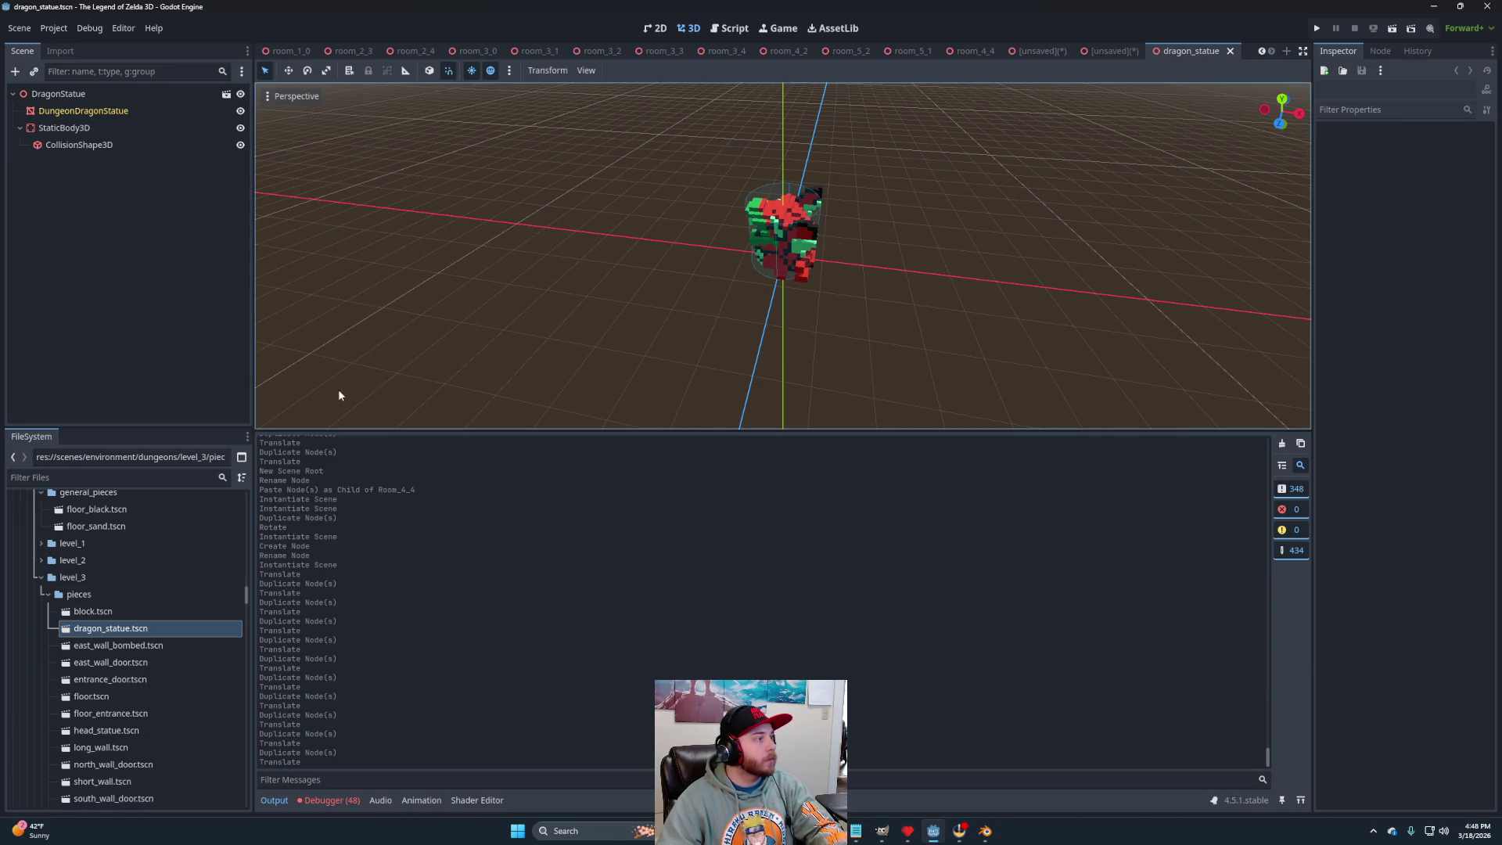
left_click(78, 129)
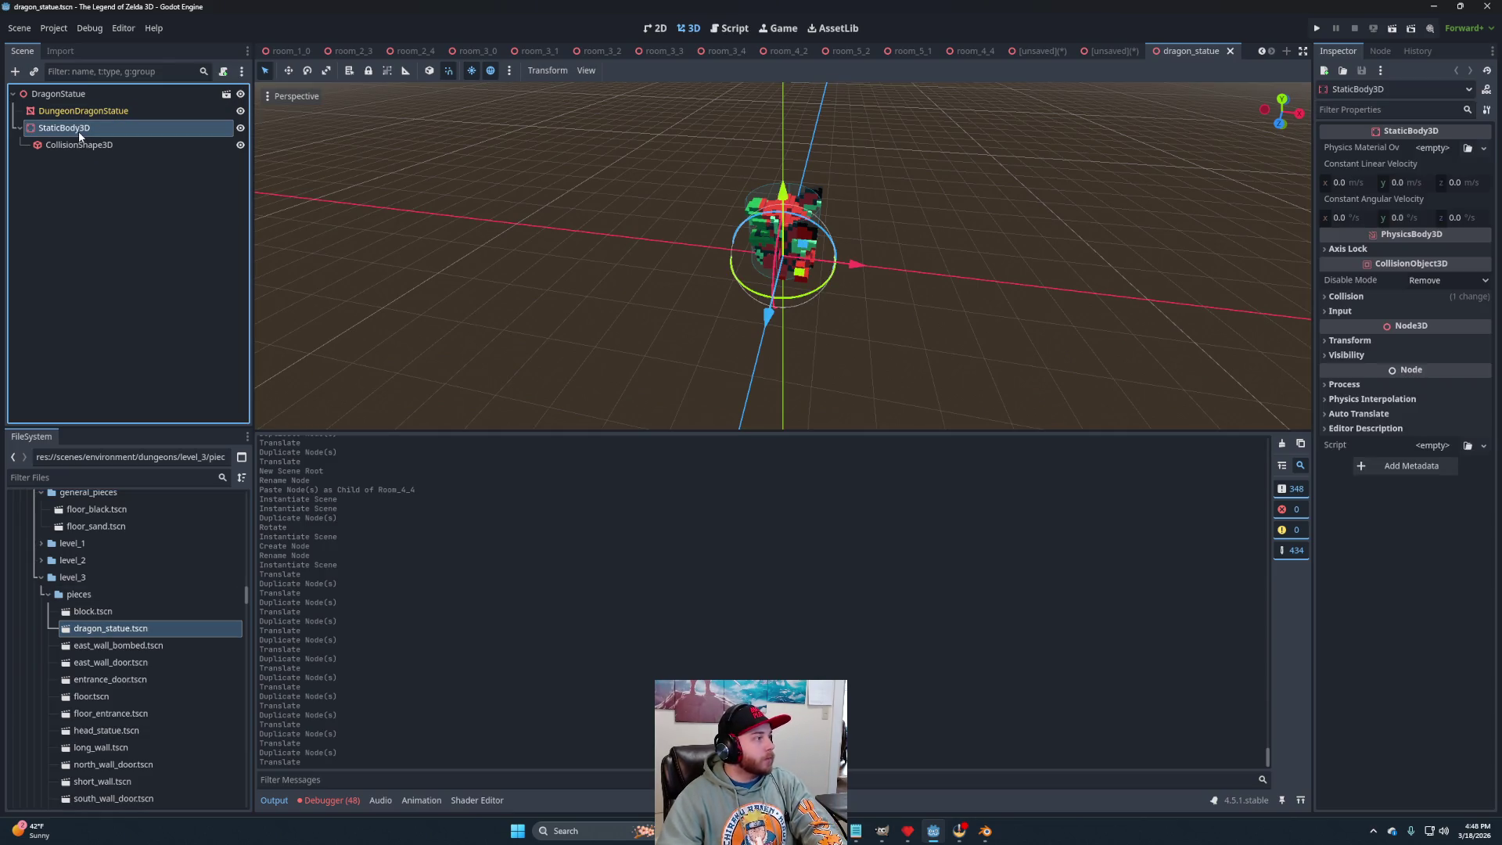
left_click(1030, 58)
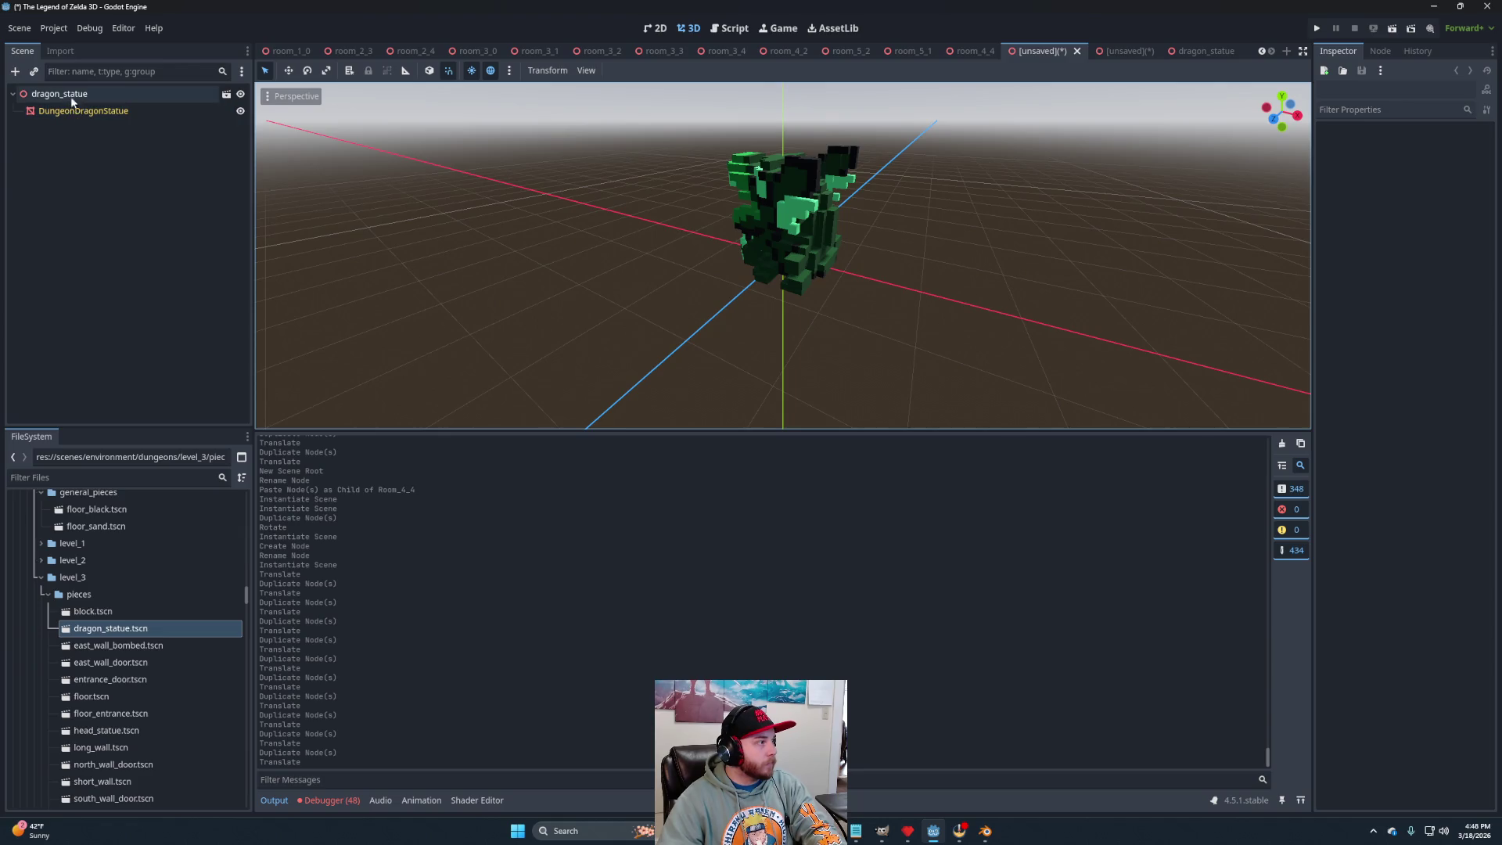
key("ctrl+v")
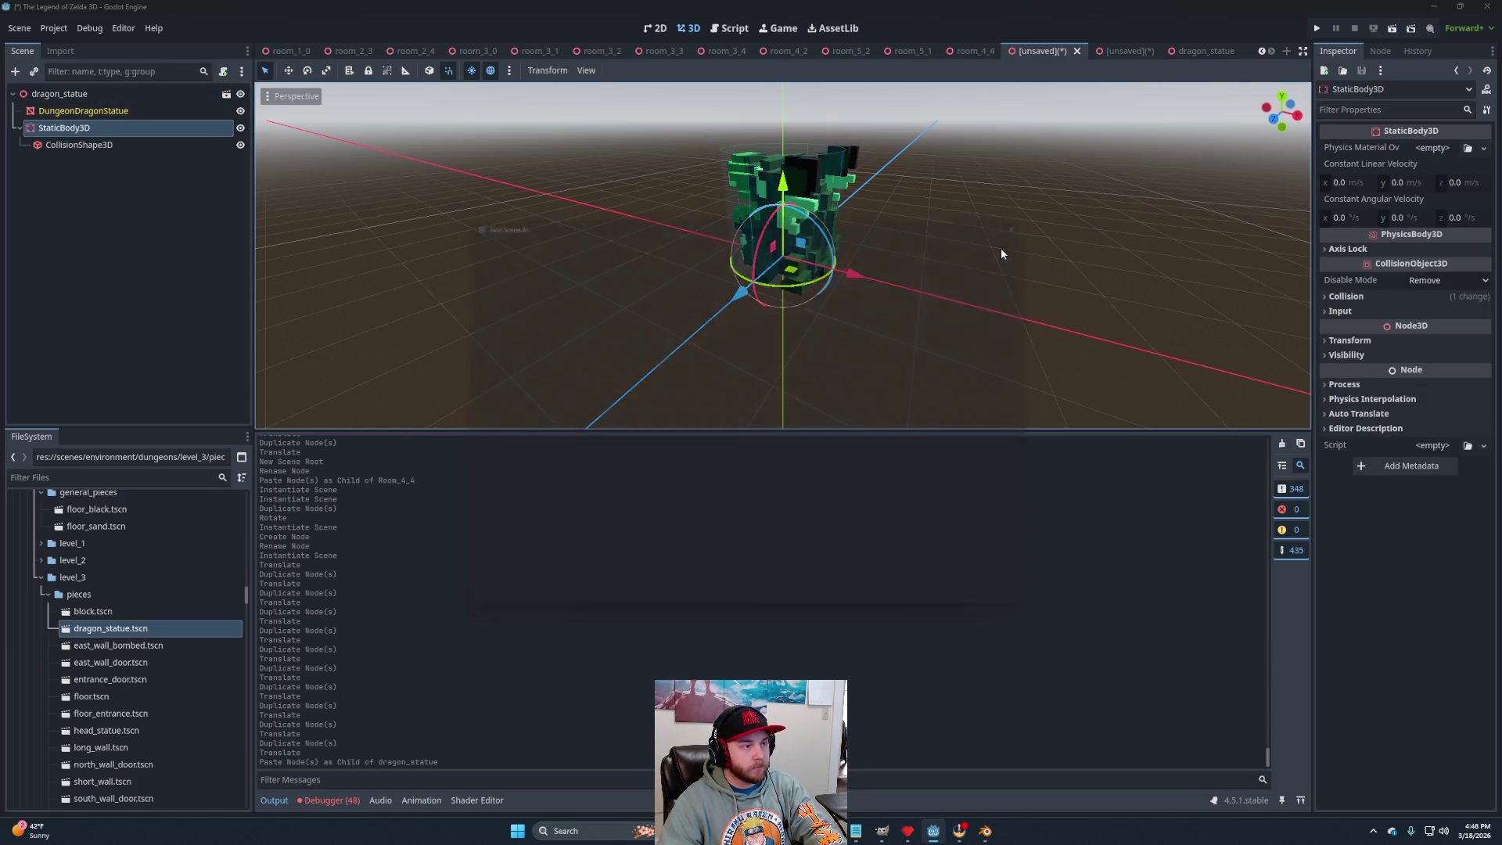
key("ctrl+s")
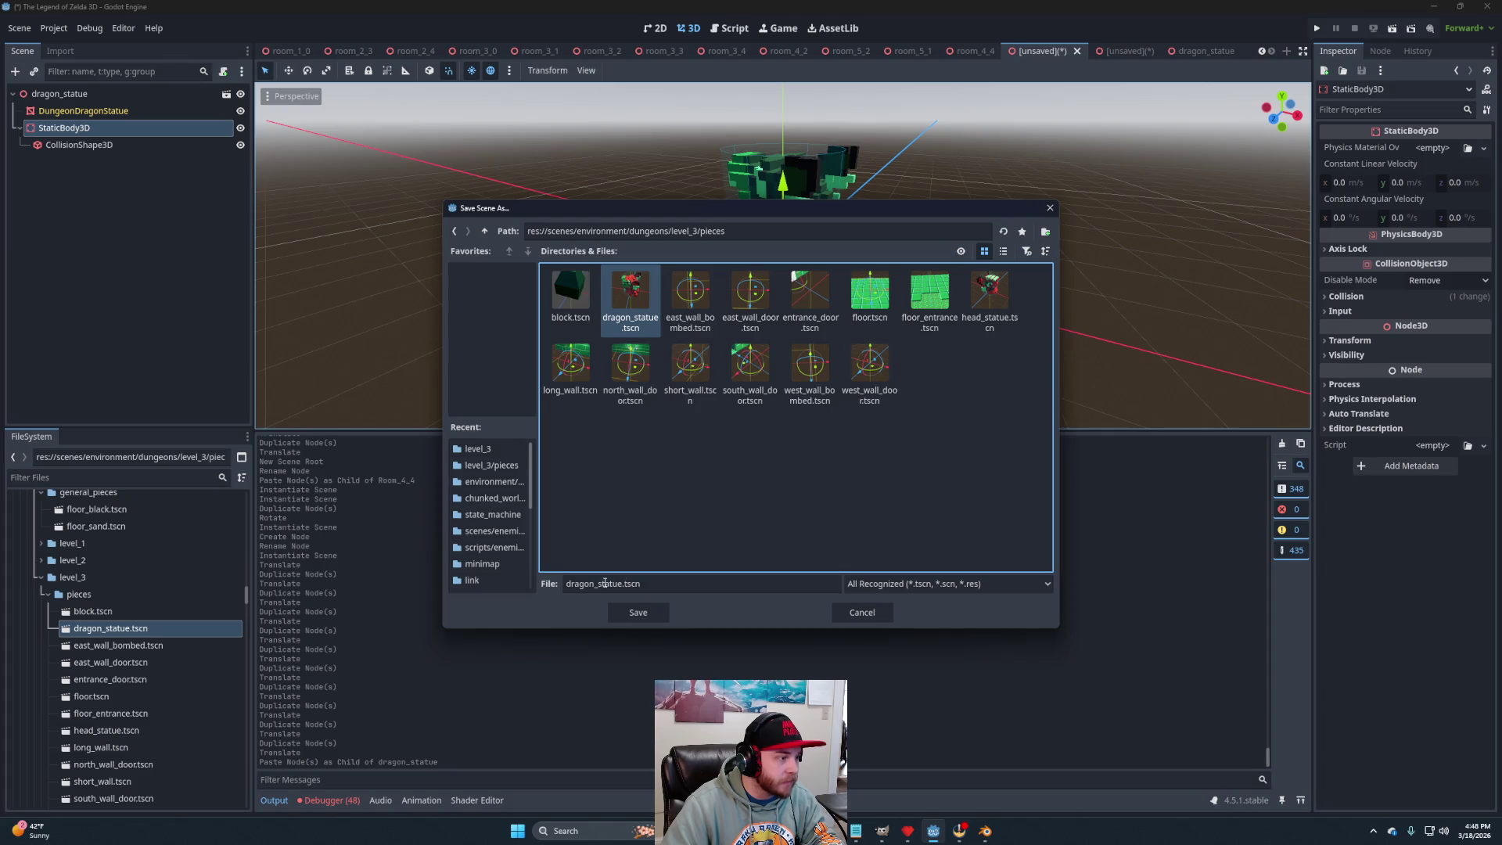
left_click(622, 586)
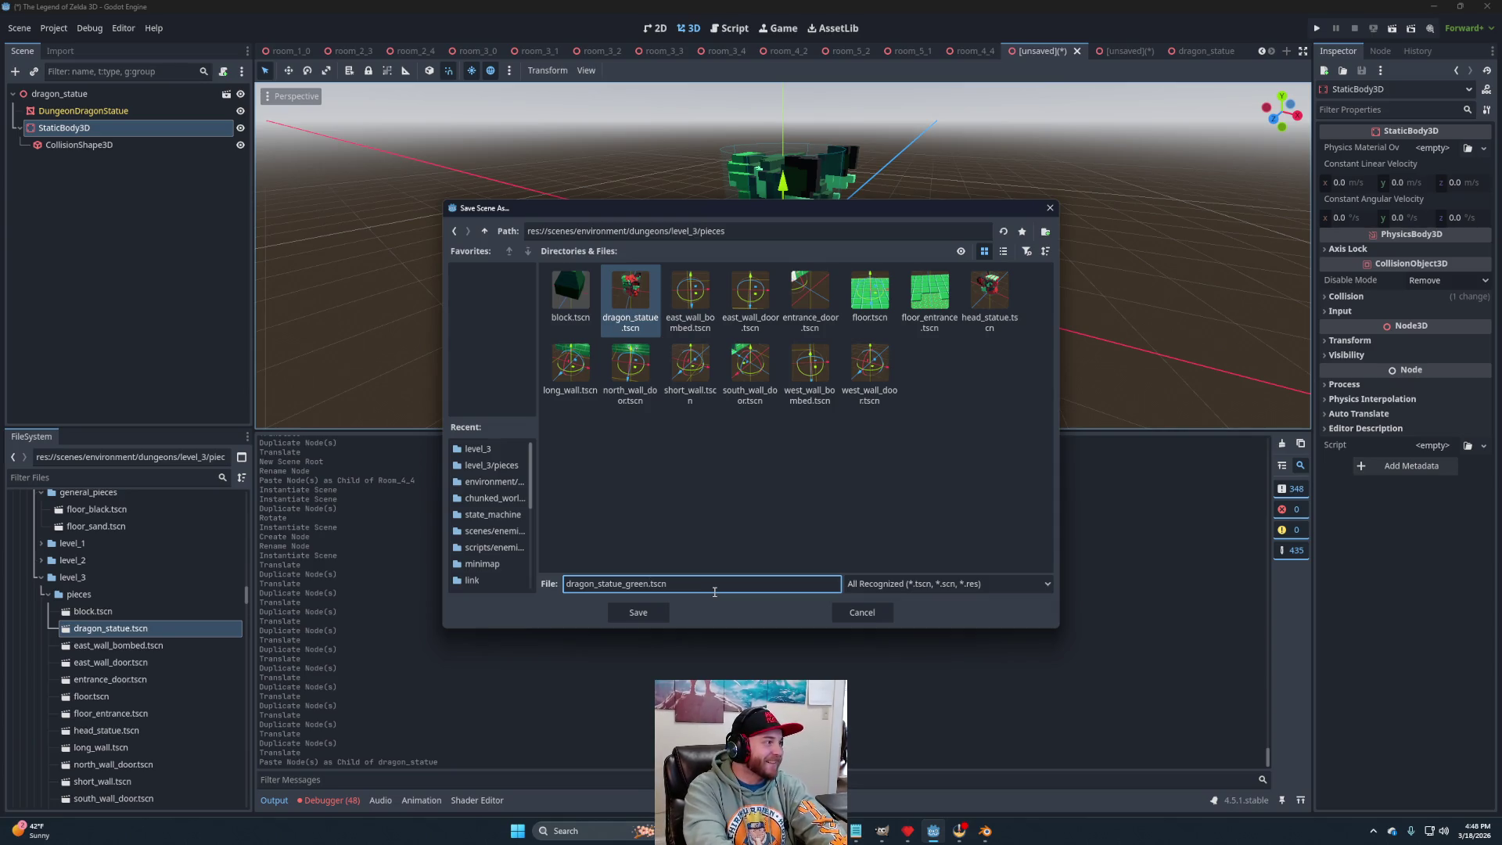
key("Return")
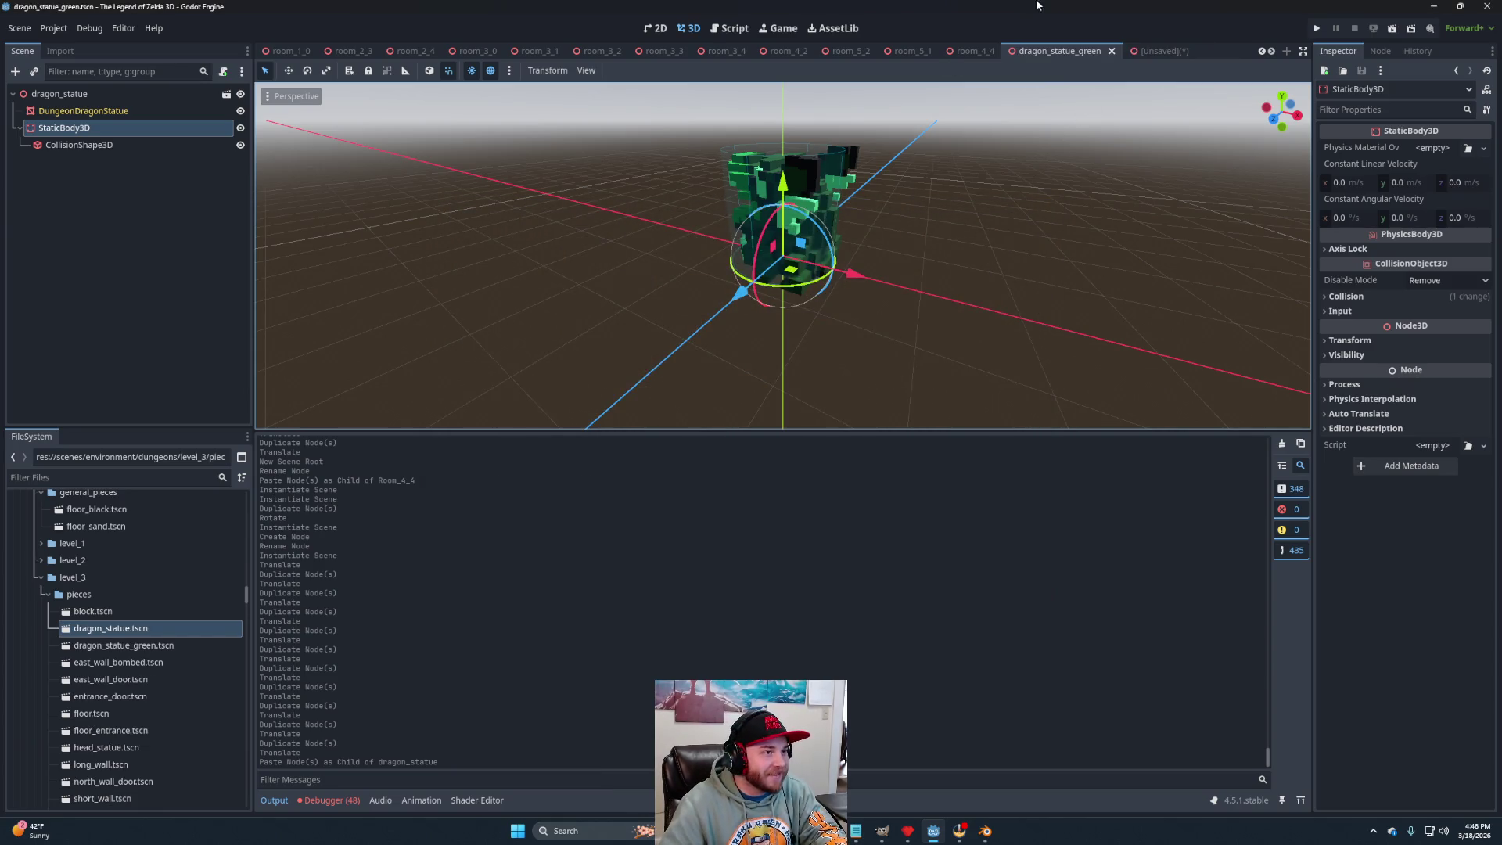
Paste the head statue's StaticBody3D into the green scene, saved as head_statue_green.tscn.
scroll(133, 695, "down", 2)
double_click(115, 668)
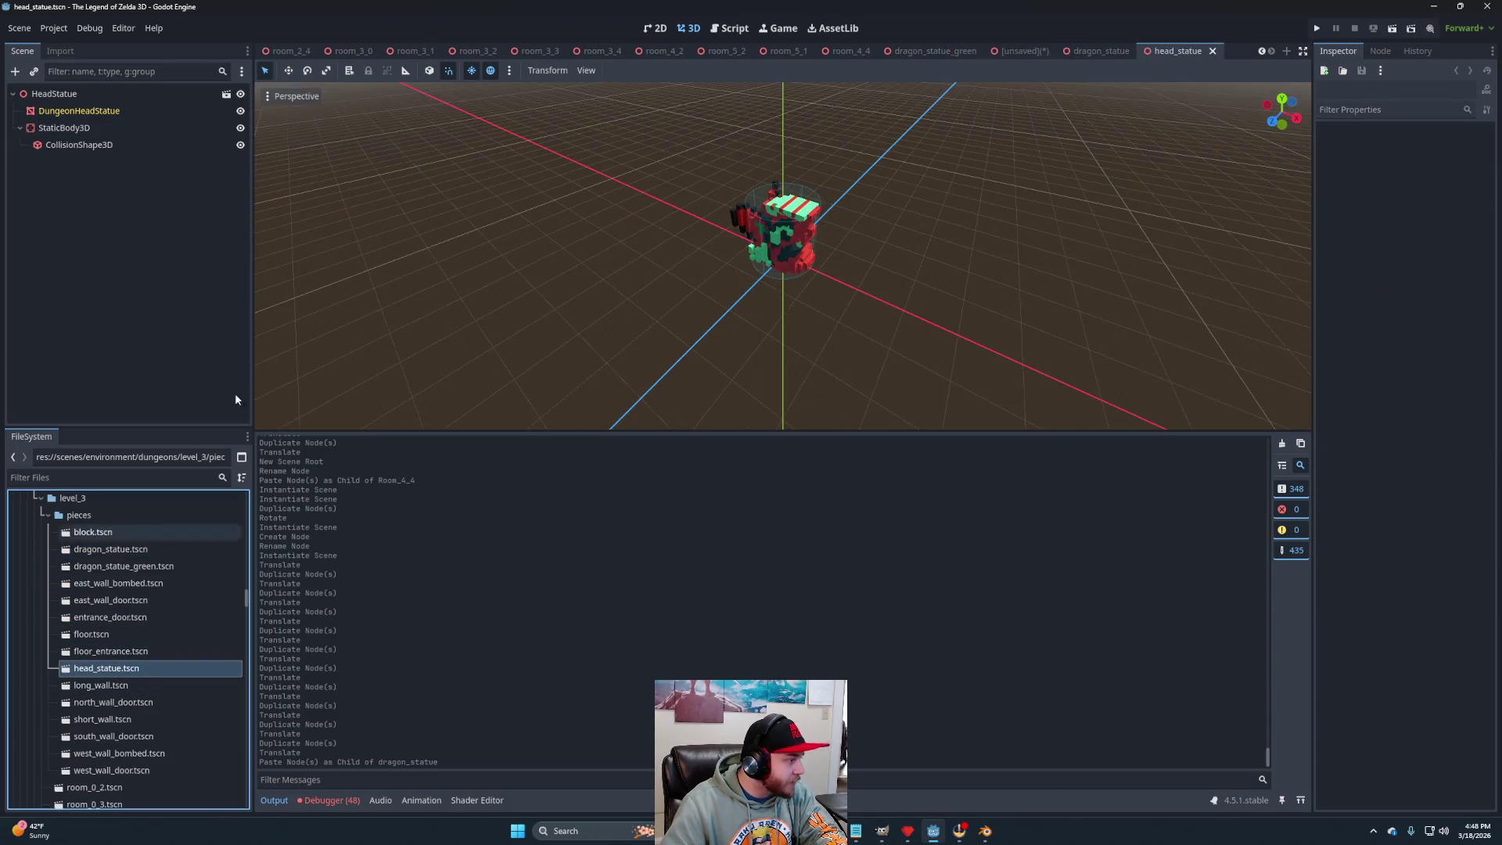
left_click(67, 129)
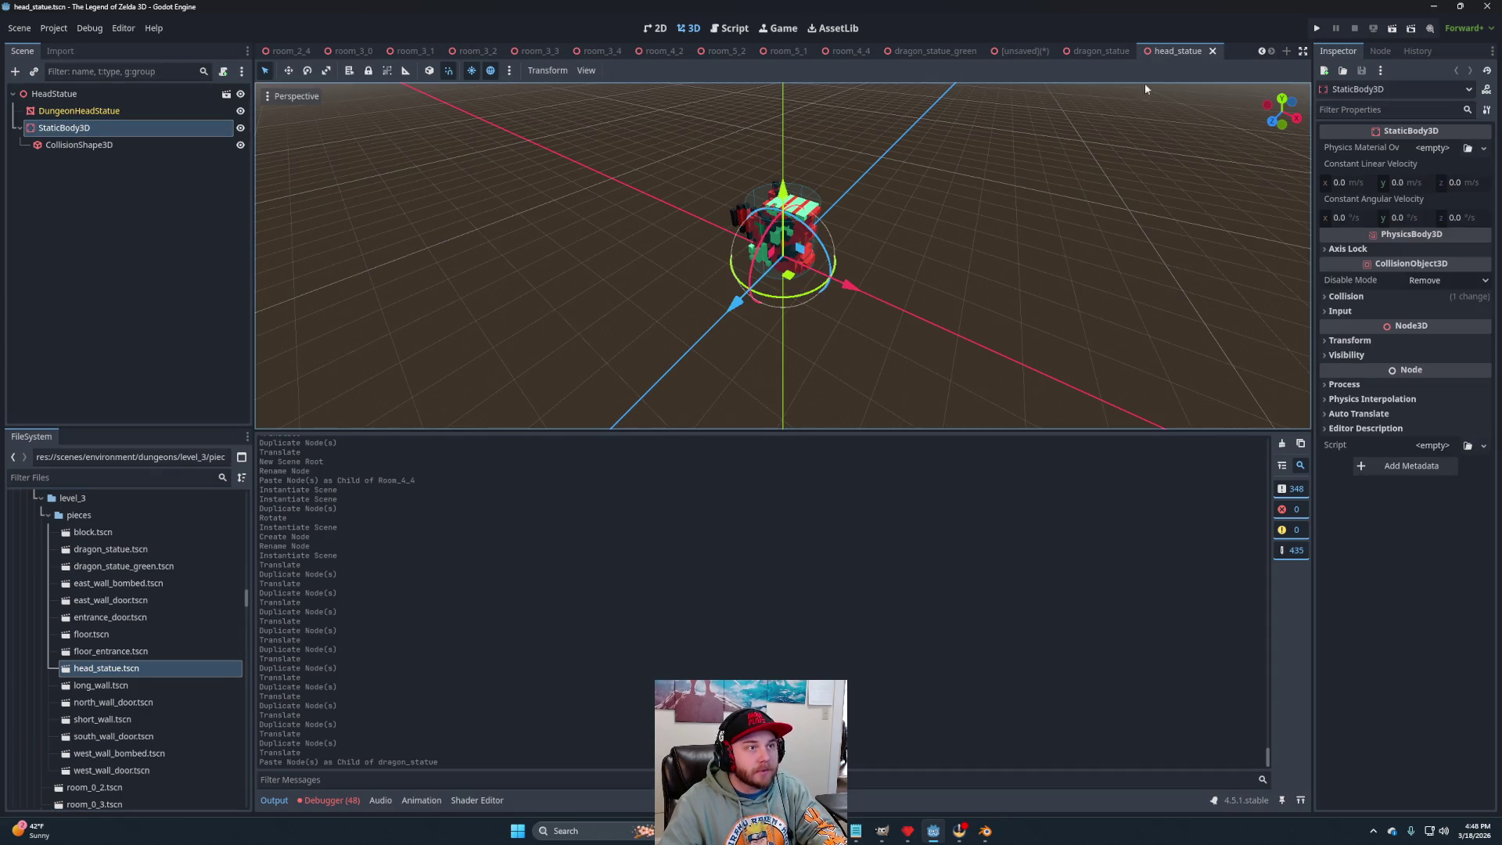
left_click(1006, 53)
left_click(124, 144)
key("ctrl+v")
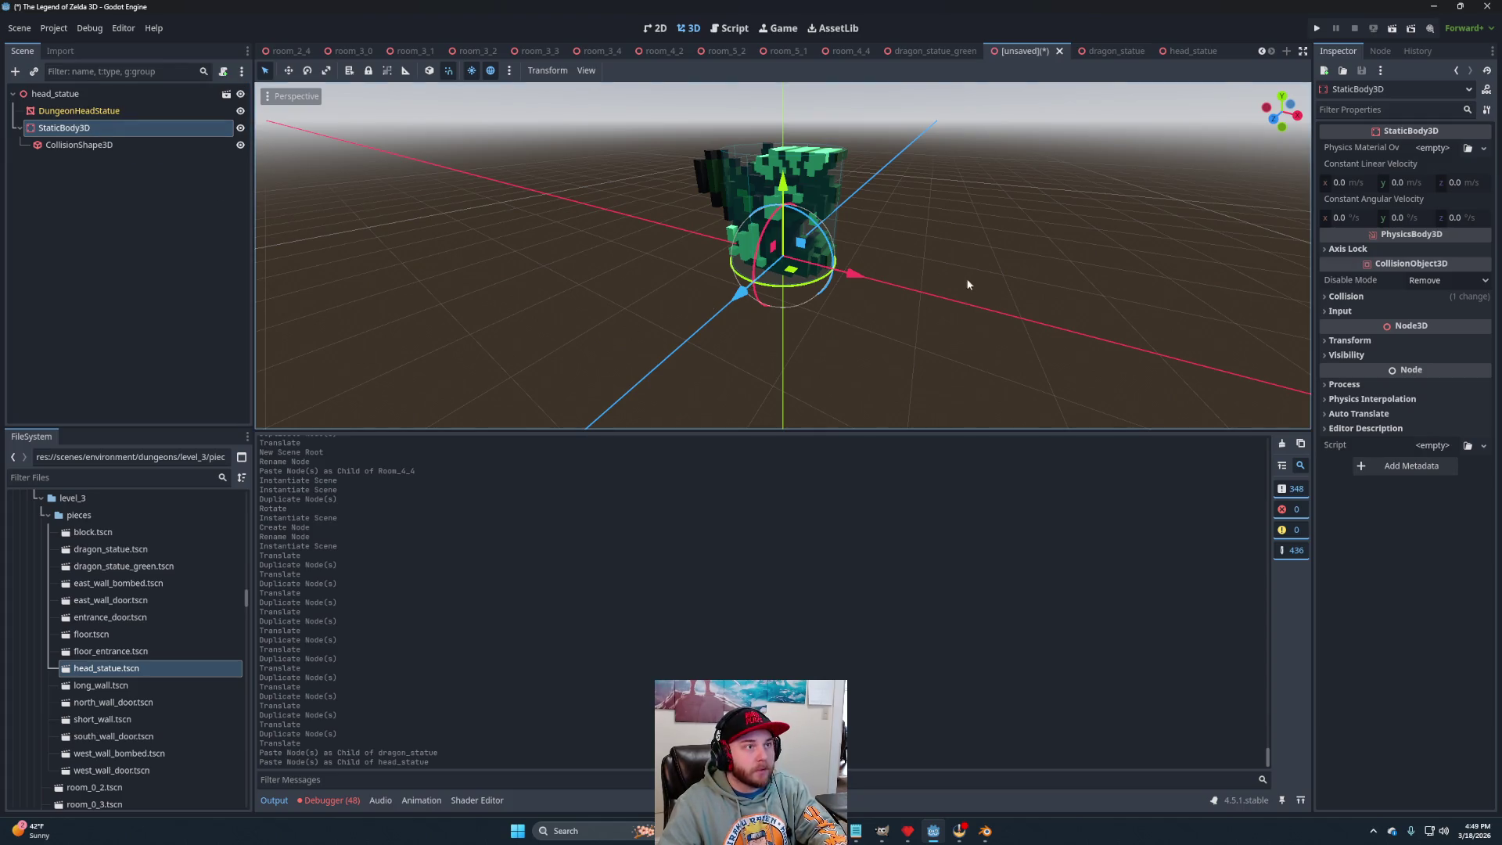
key("ctrl+s")
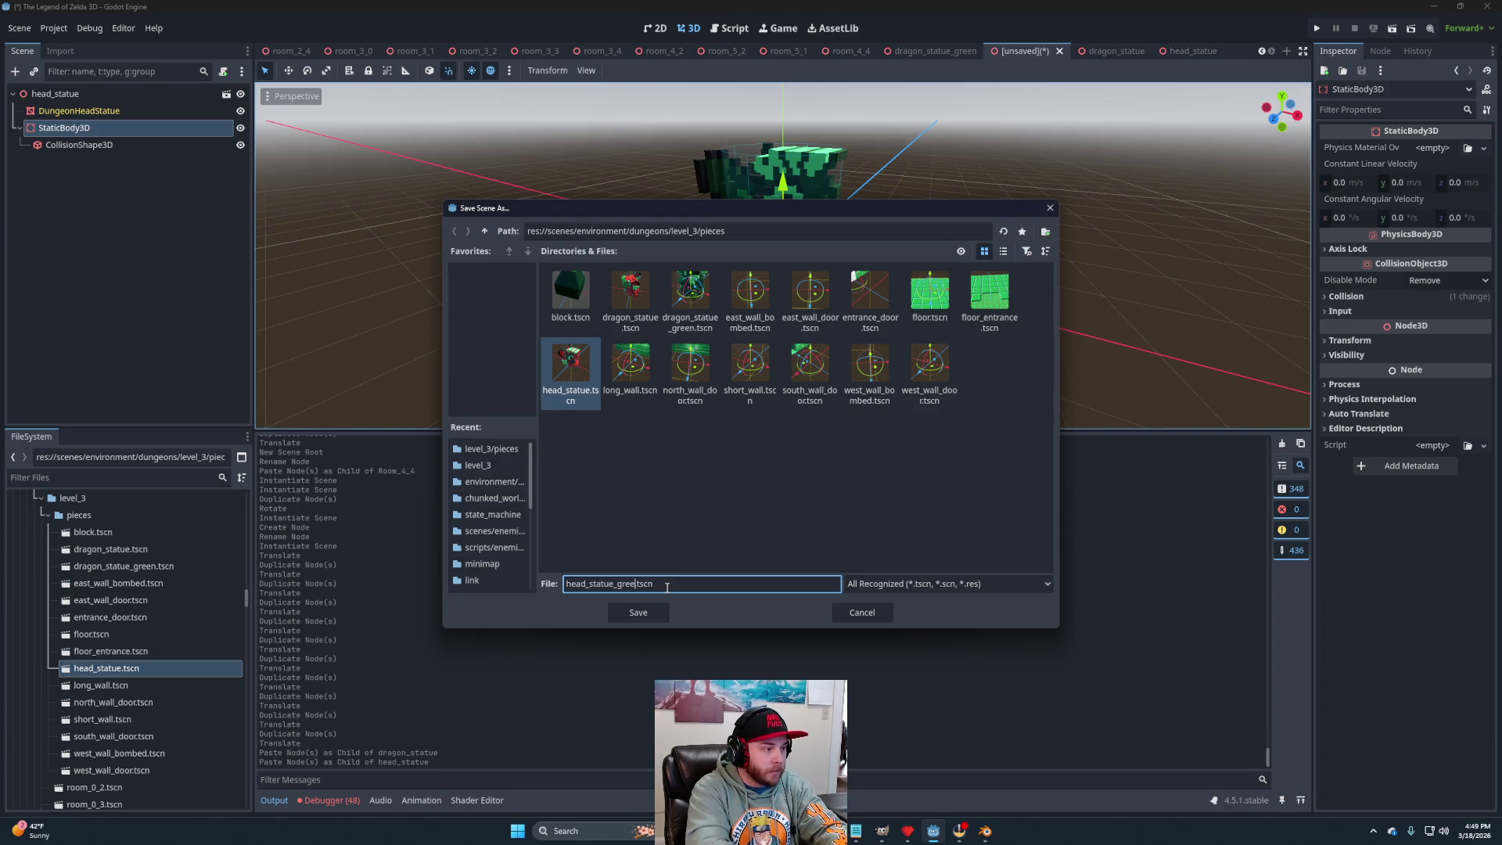
key("Return")
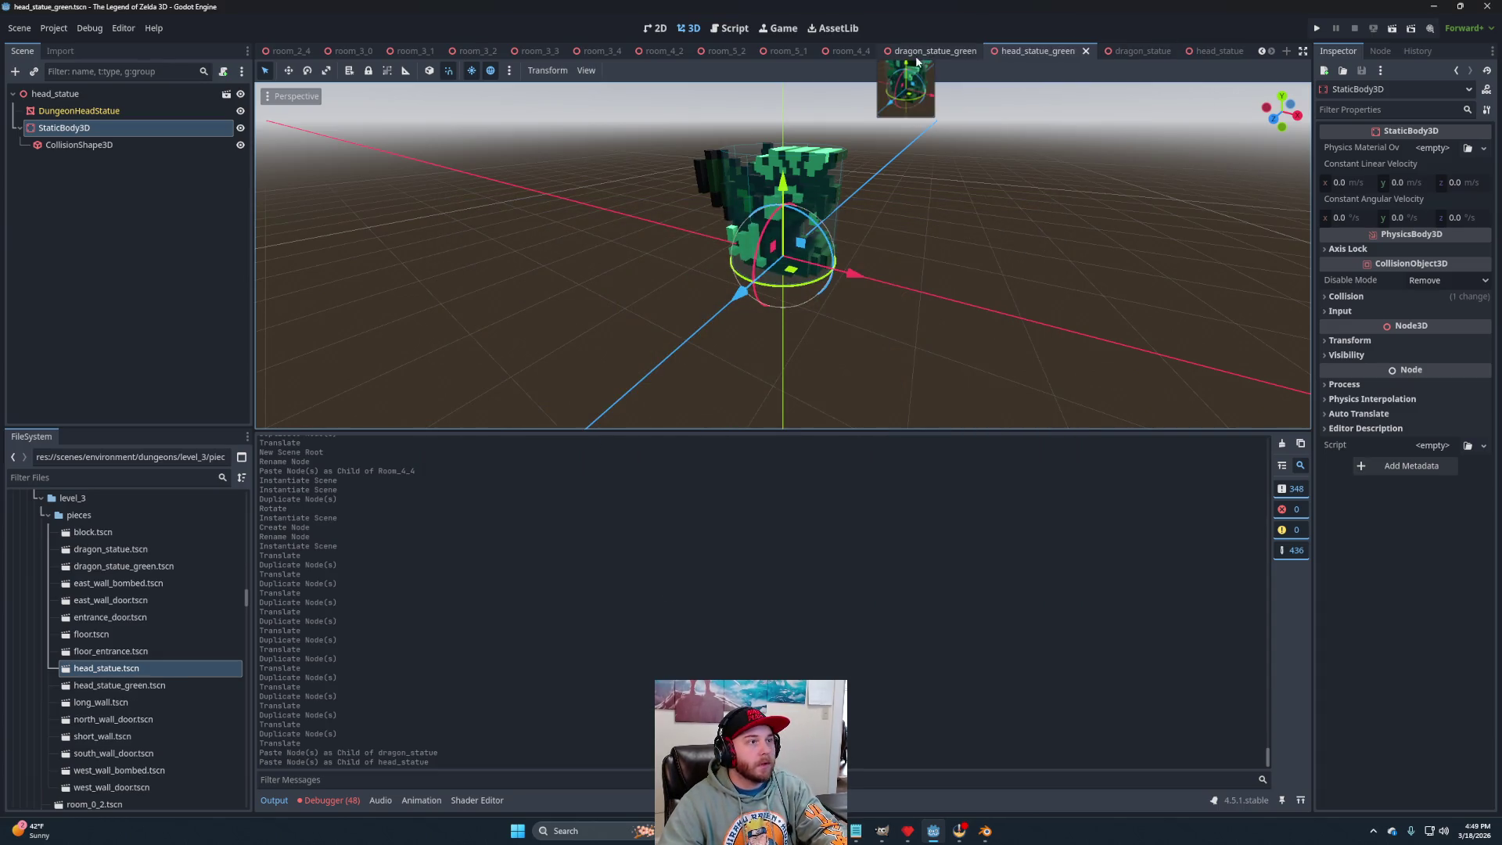
Close the red and green statue scene tabs.
left_click(1223, 53)
middle_click(1225, 56)
middle_click(1221, 53)
middle_click(1217, 52)
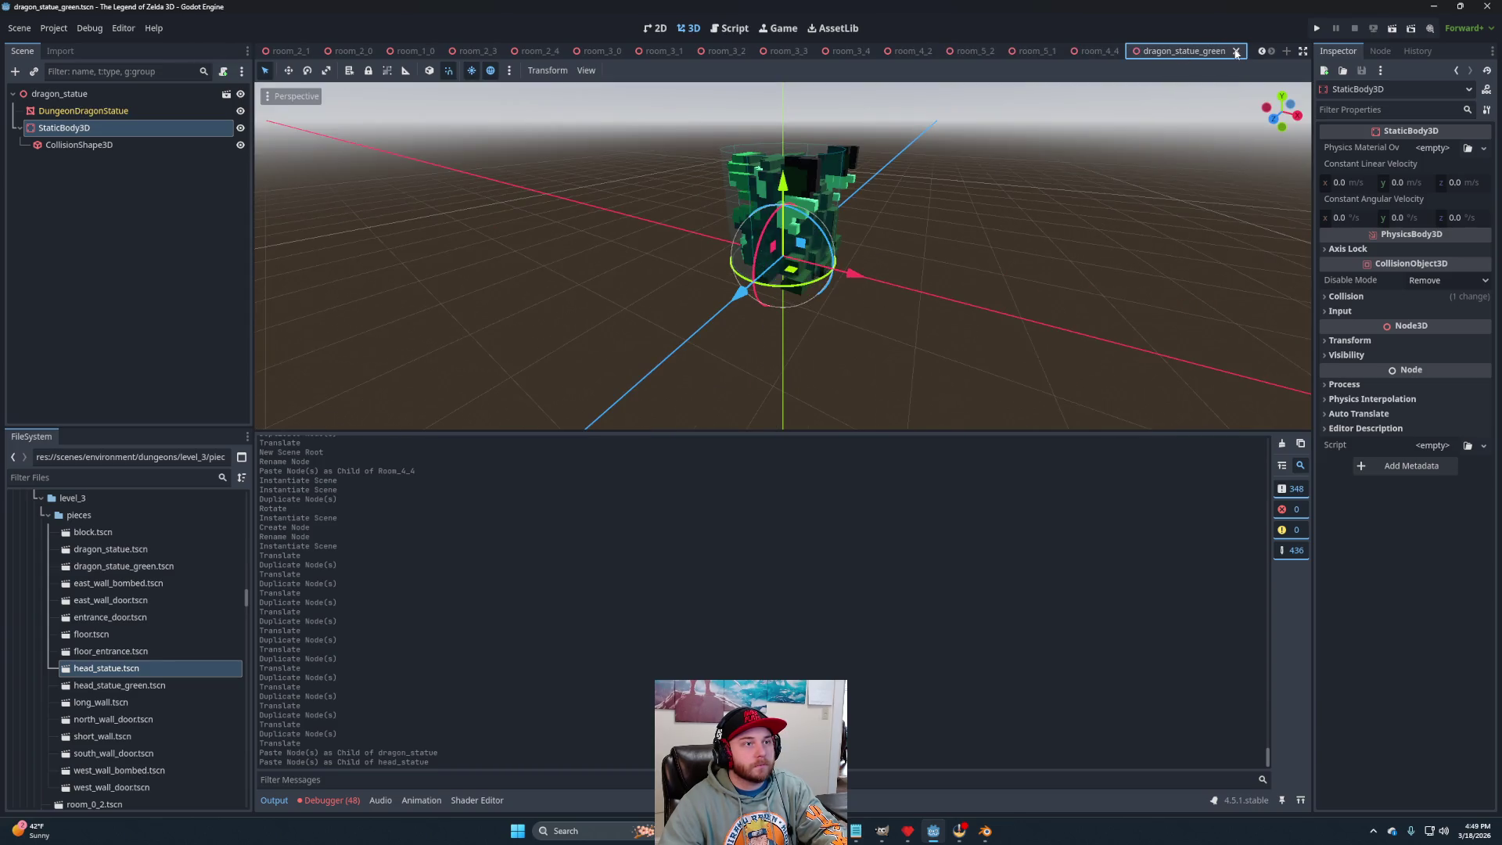
left_click(1235, 52)
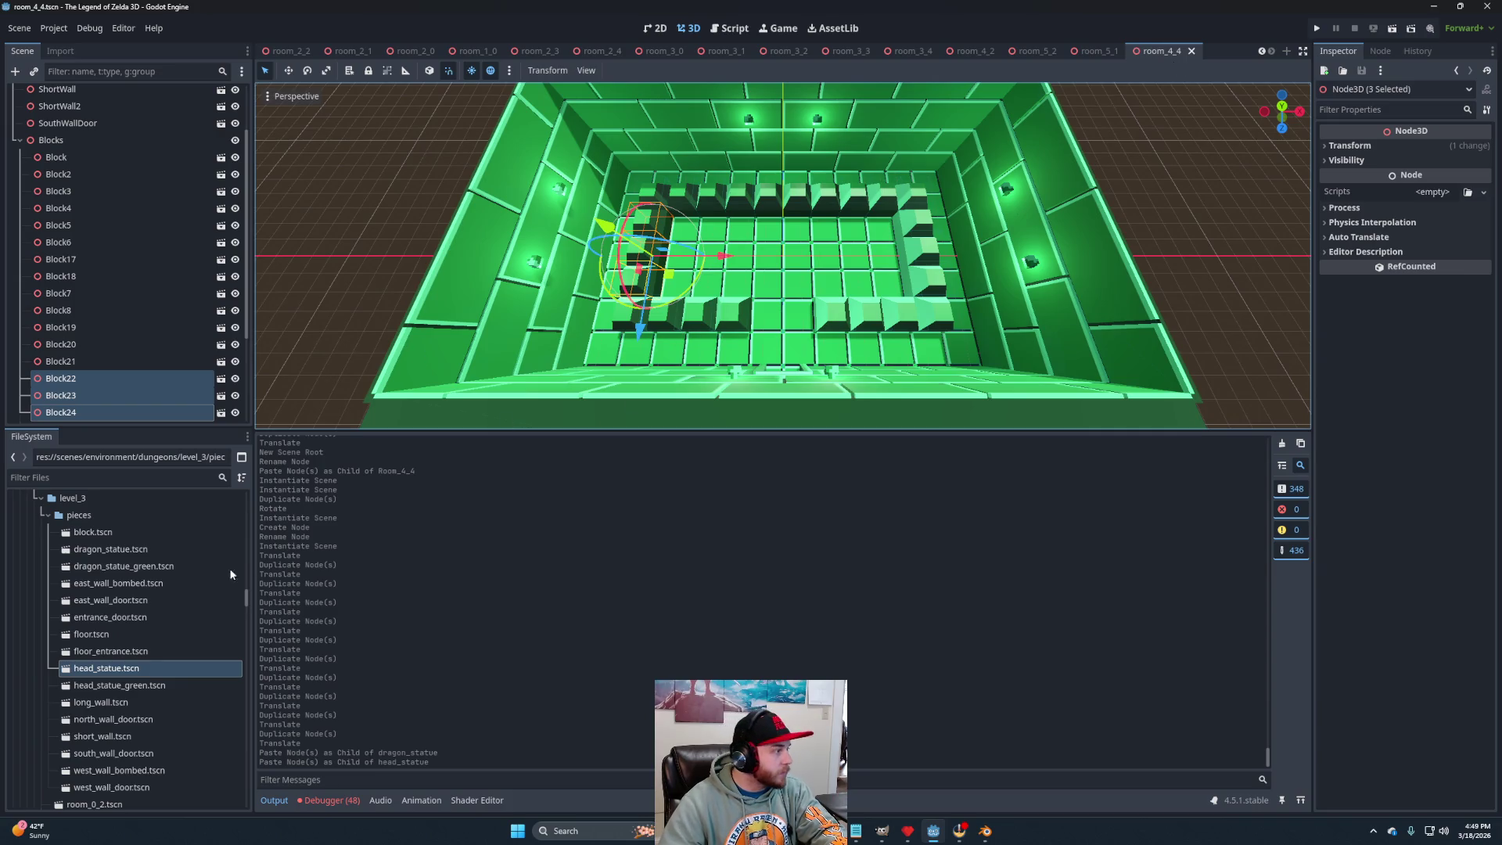
Add a Node3D child named Statues under Room_4_4.
scroll(87, 346, "up", 2)
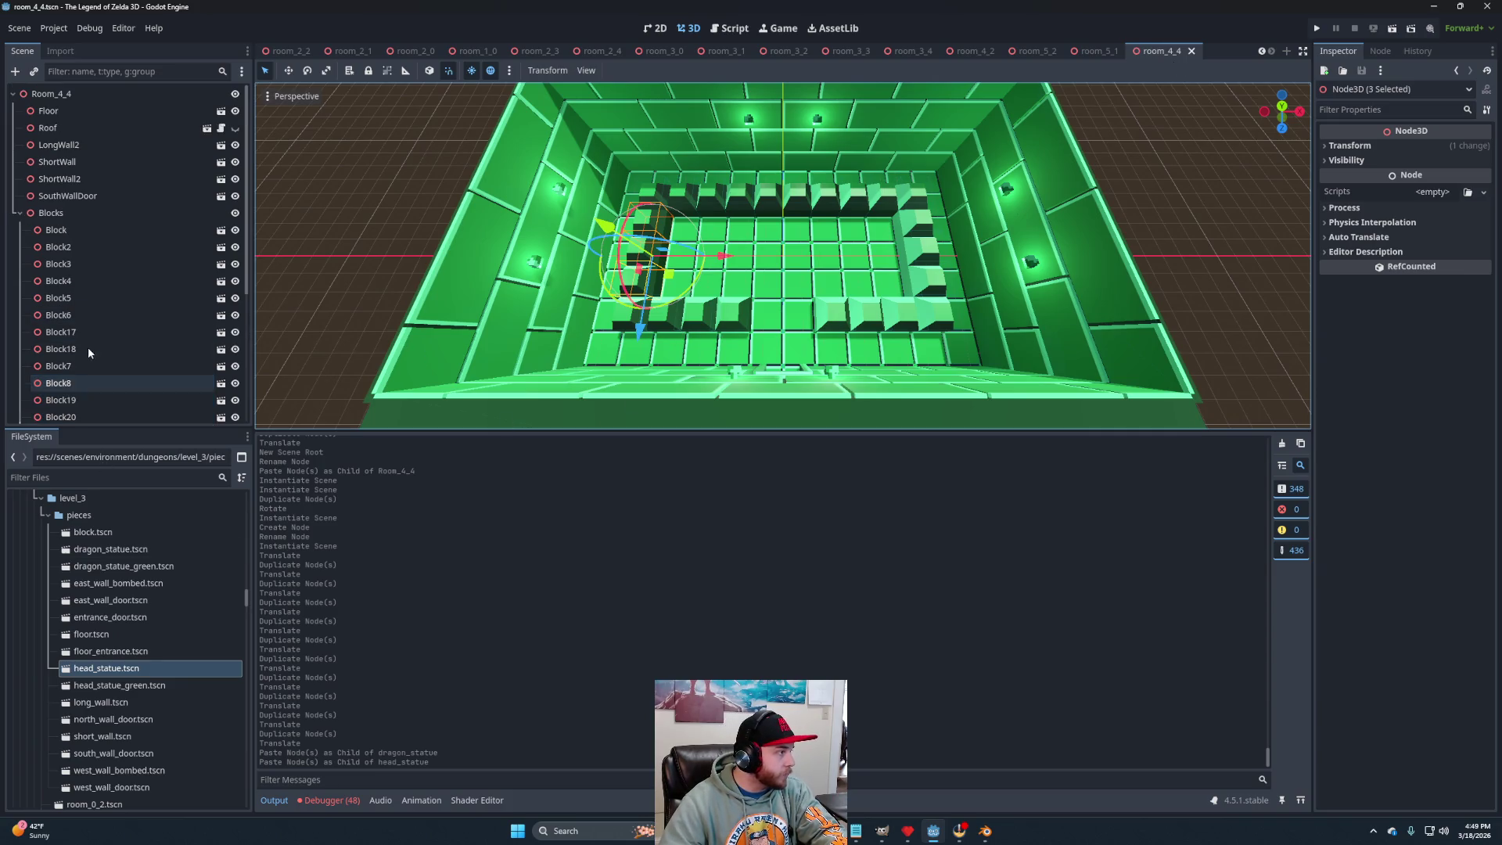
left_click(20, 213)
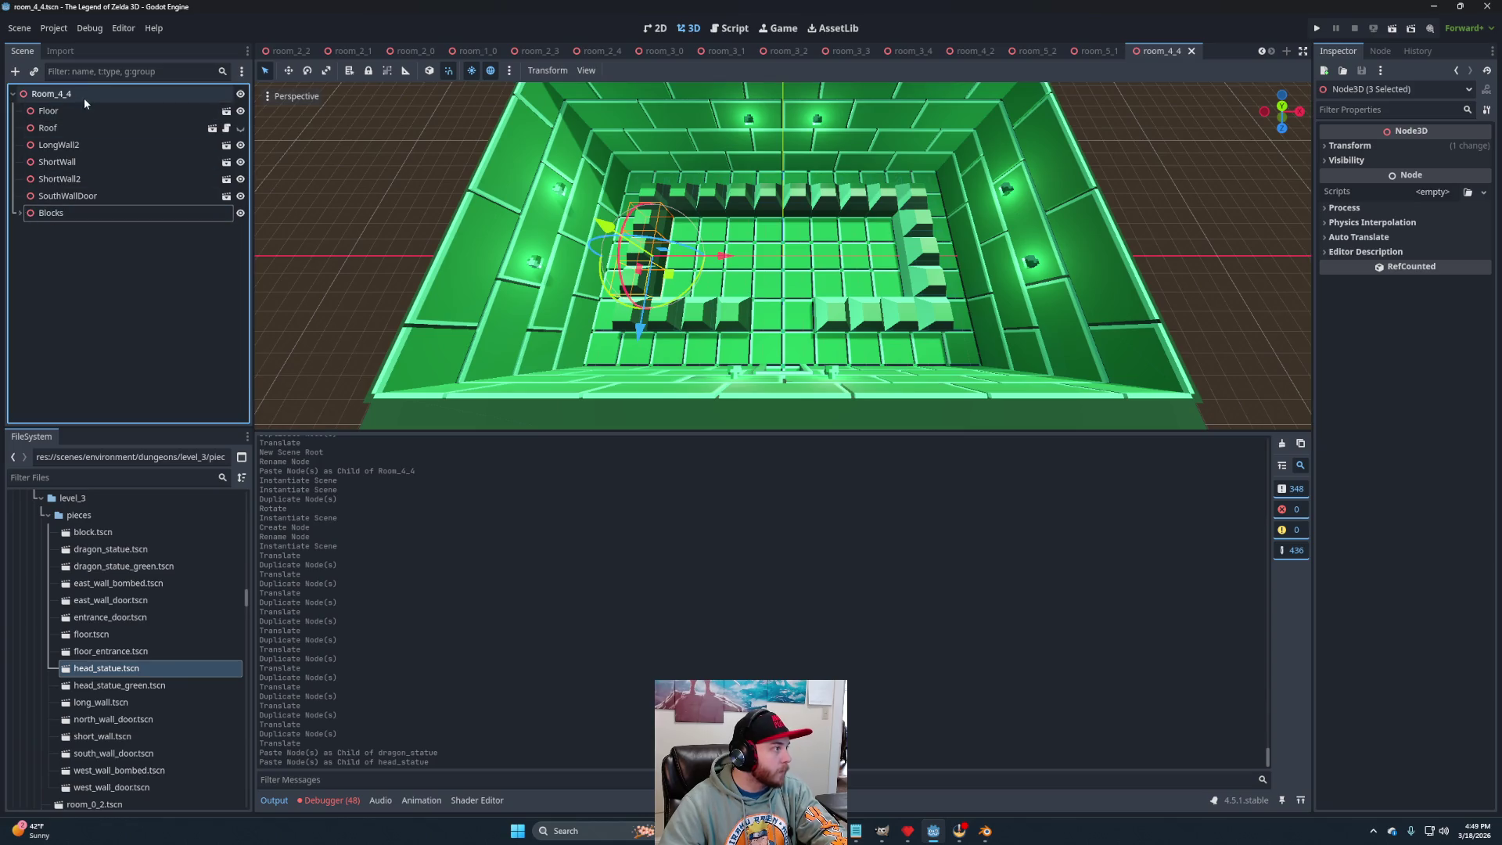
right_click(85, 100)
left_click(124, 107)
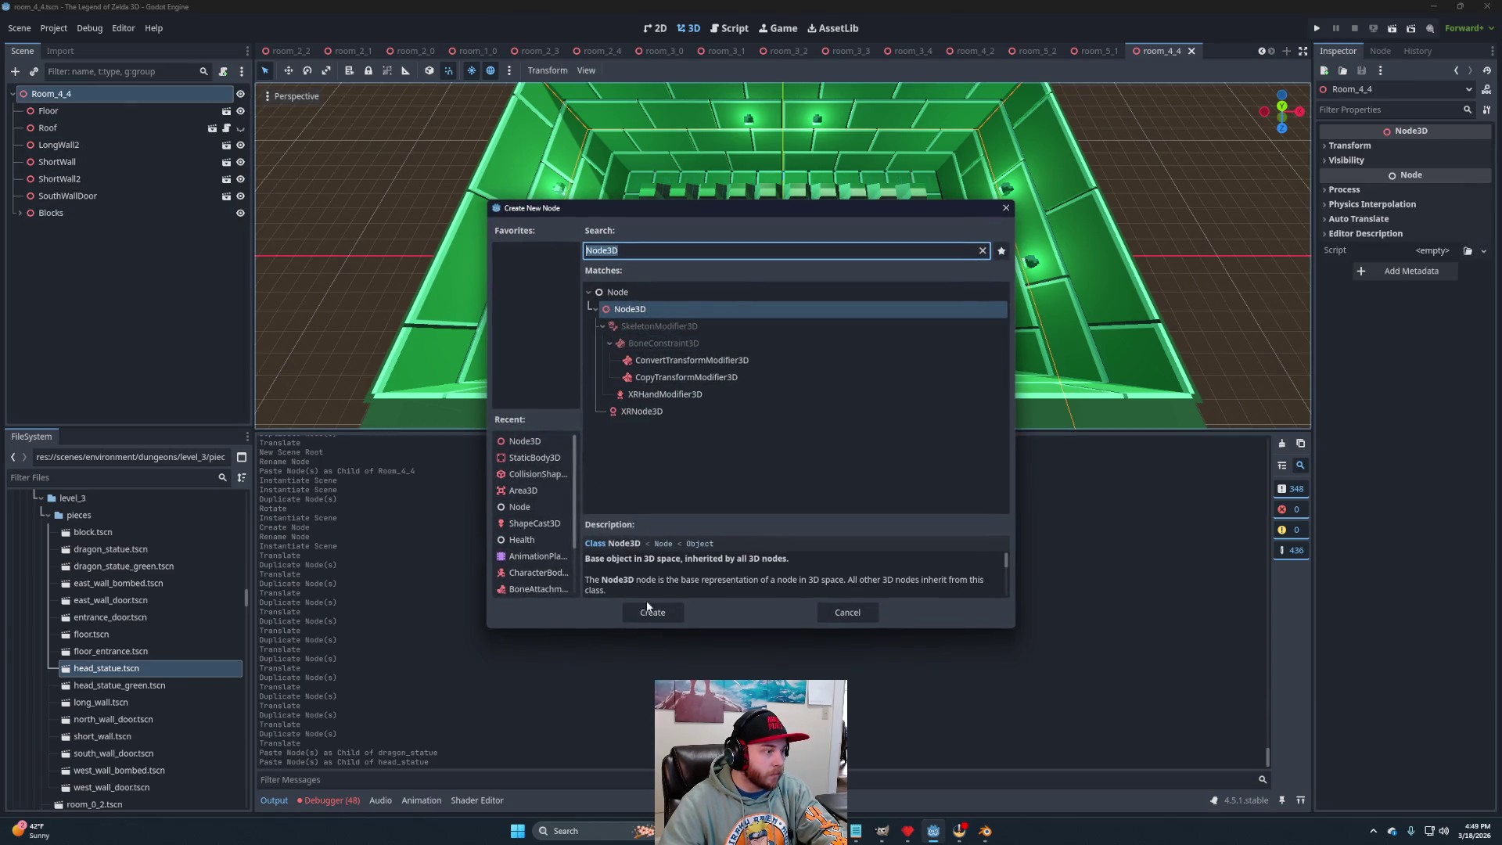
left_click(644, 604)
double_click(48, 228)
type("Statue")
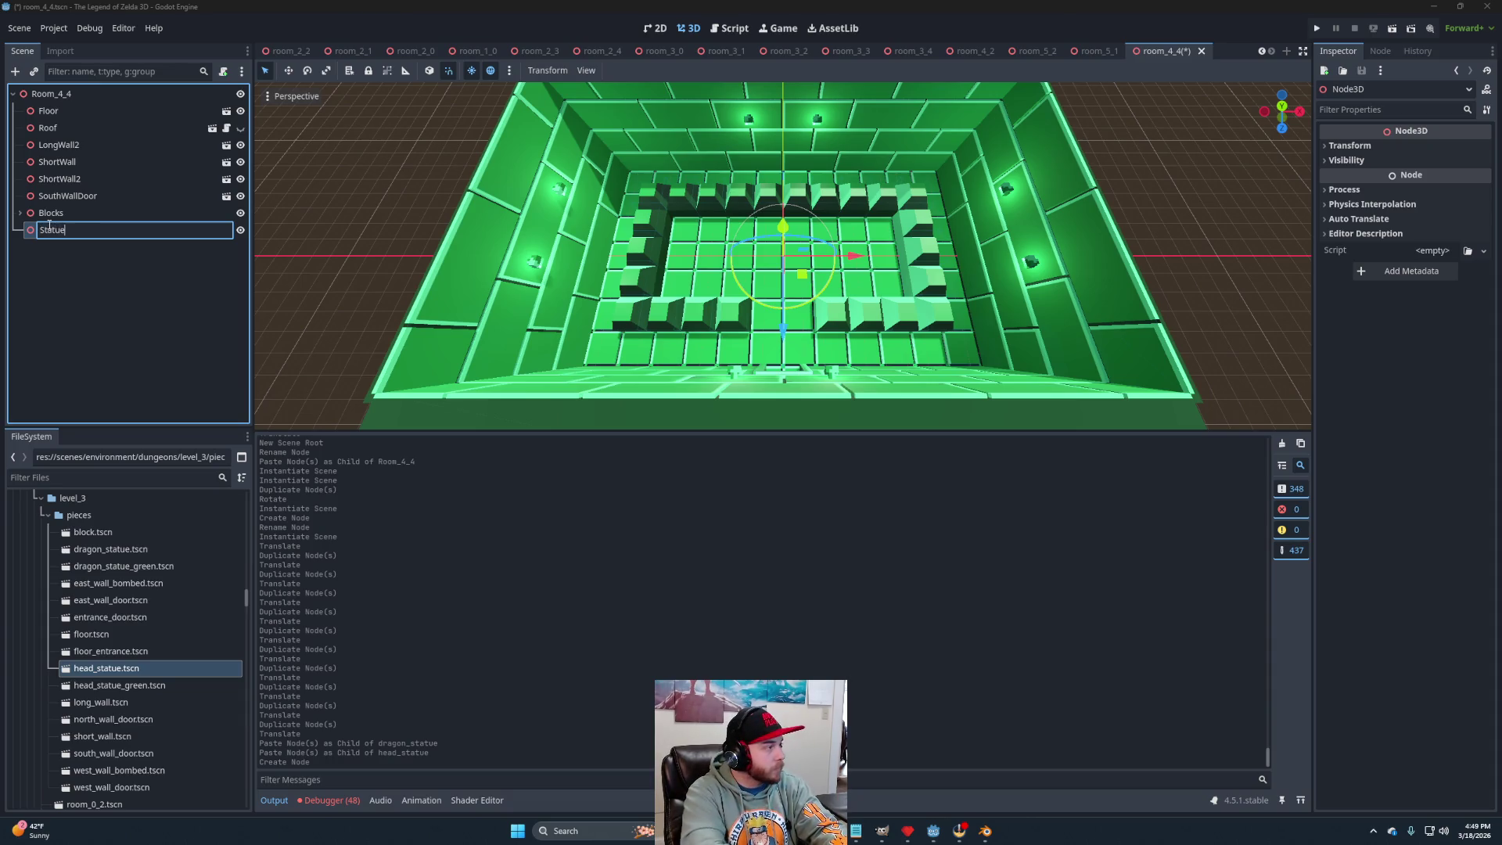
type("s")
key("Return")
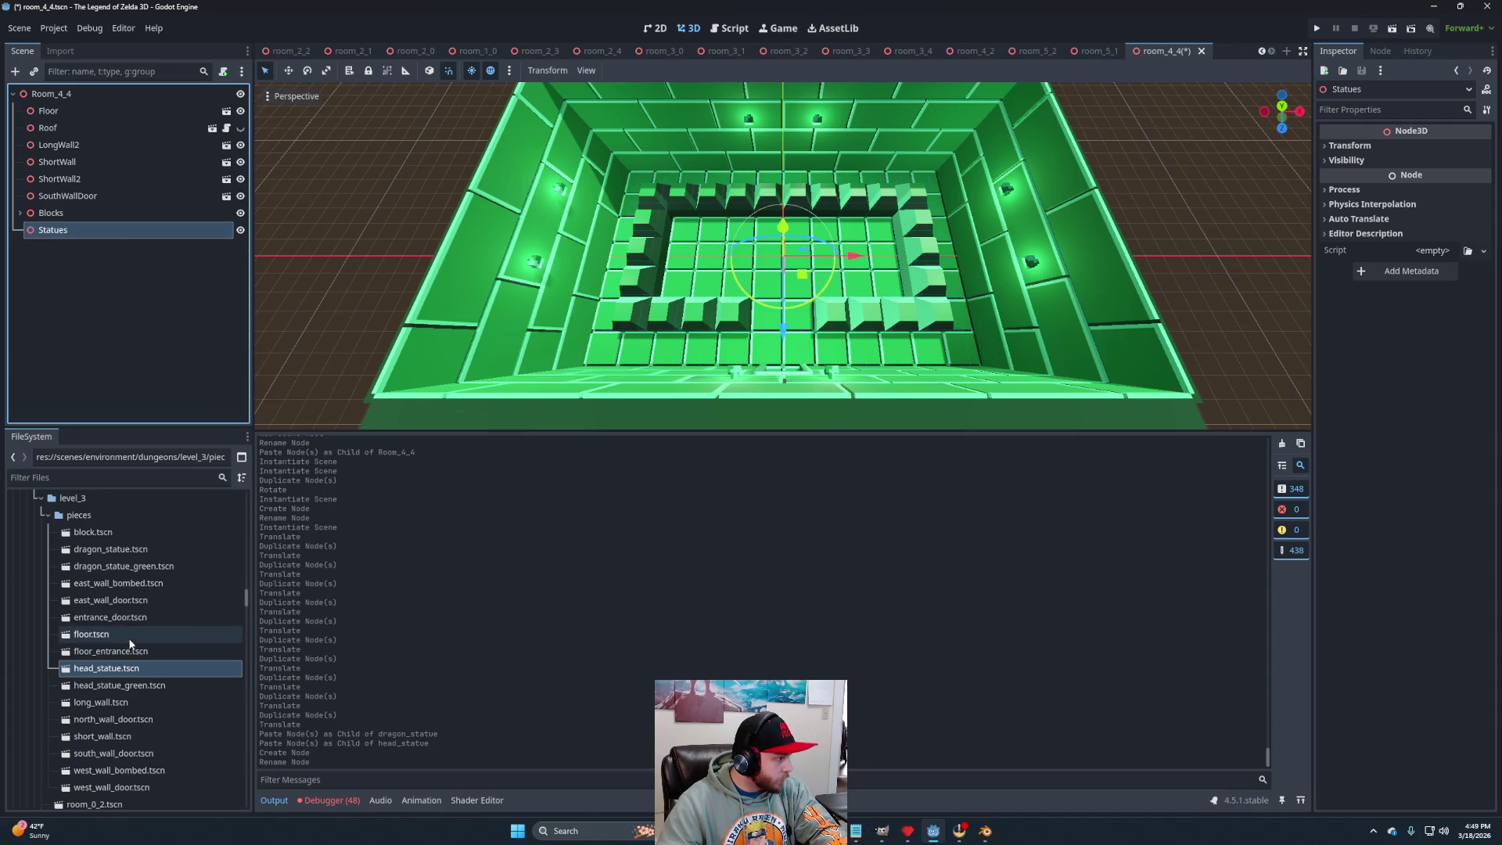
Place two green head statues in the room's upper-left area from top view.
mouse_move(124, 687)
left_mouse_down()
mouse_move(94, 154)
mouse_move(78, 231)
left_mouse_up()
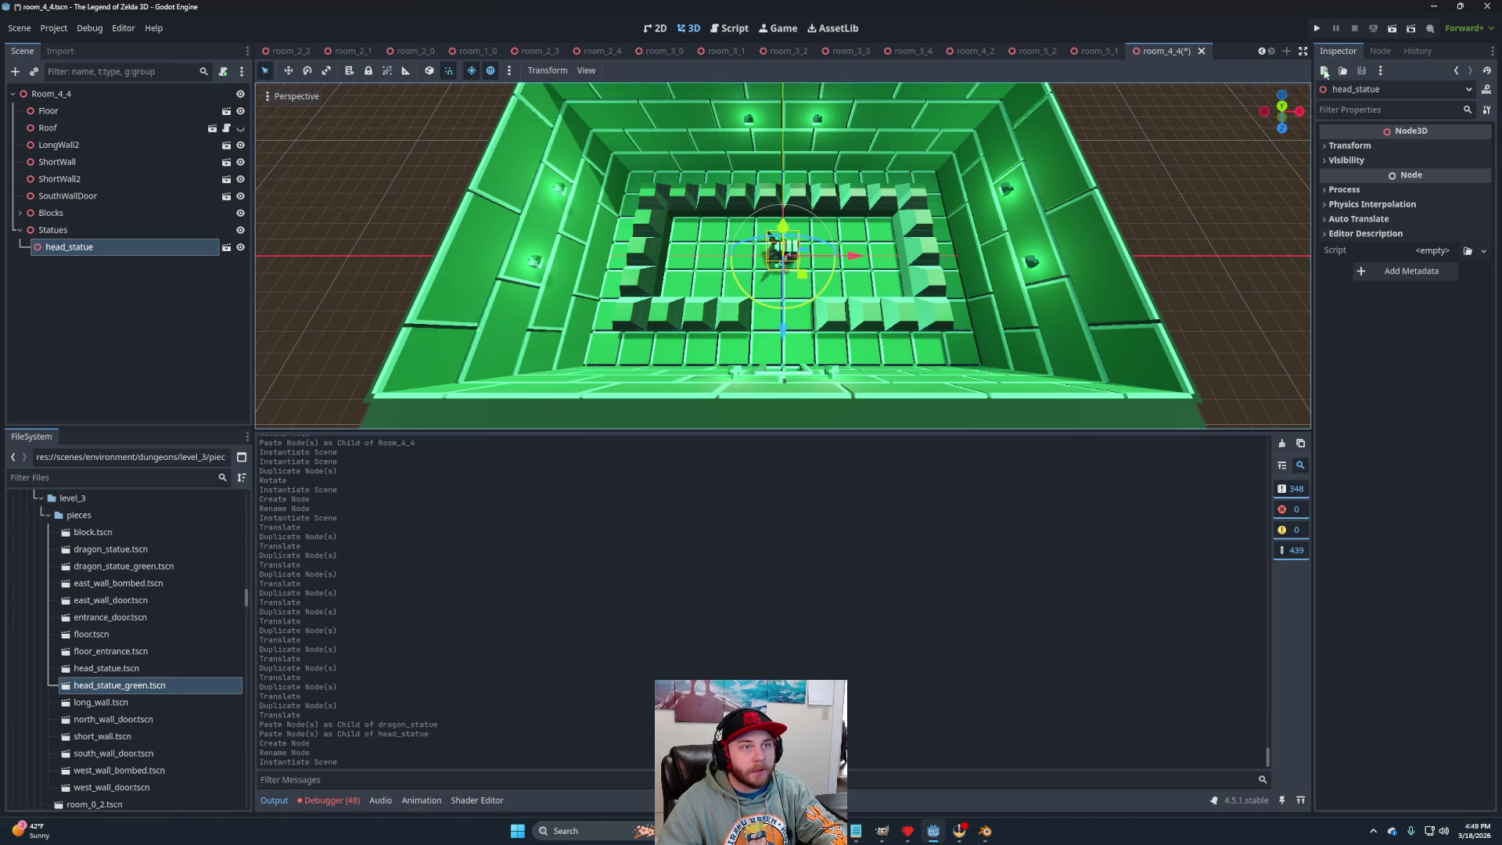
left_click(1282, 106)
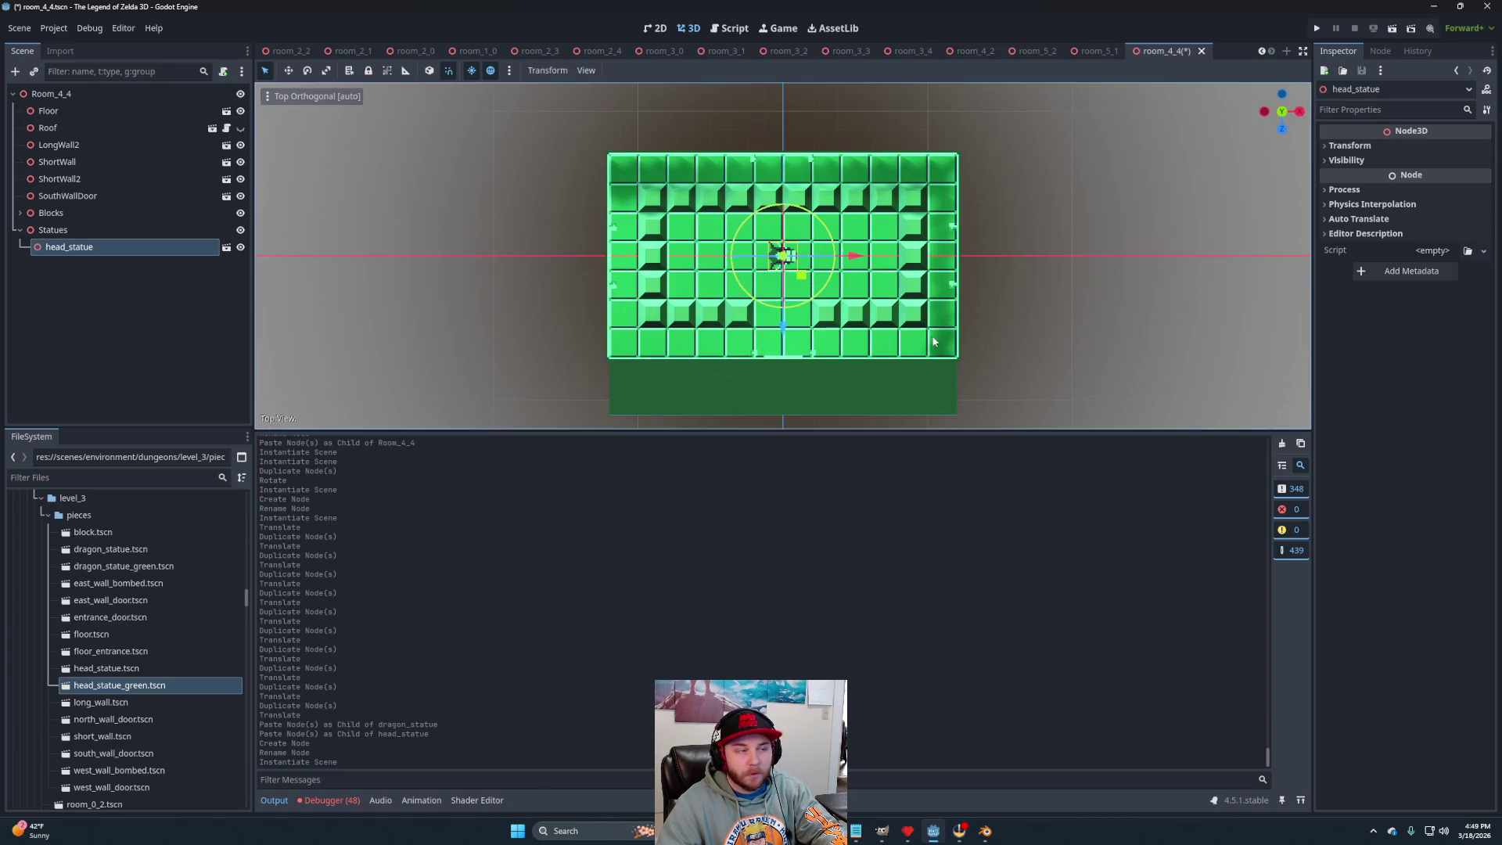
left_click_drag(802, 275, 758, 248)
scroll(697, 258, "up", 10)
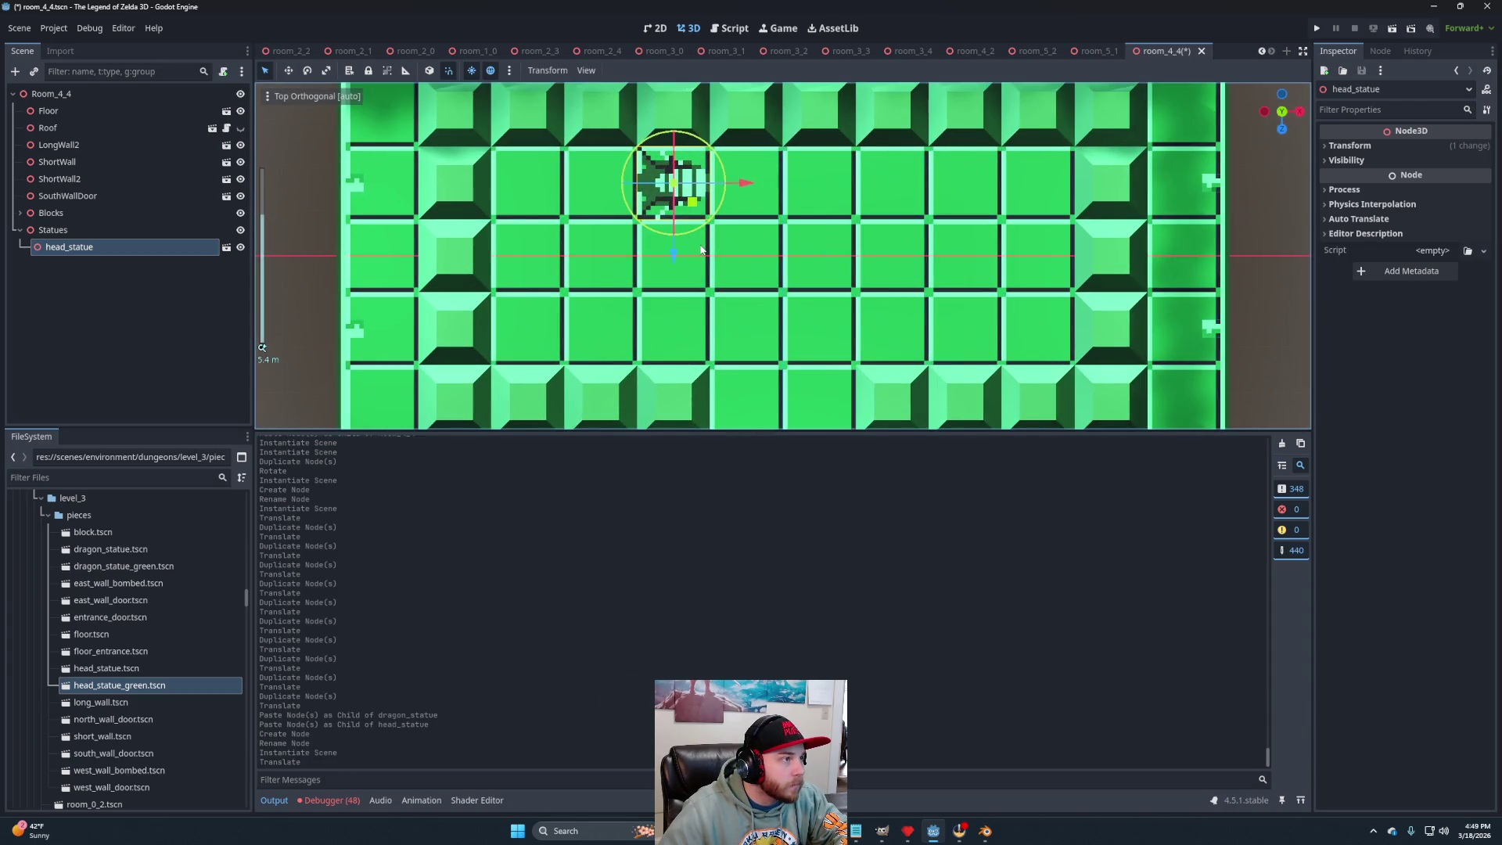
scroll(711, 247, "down", 8)
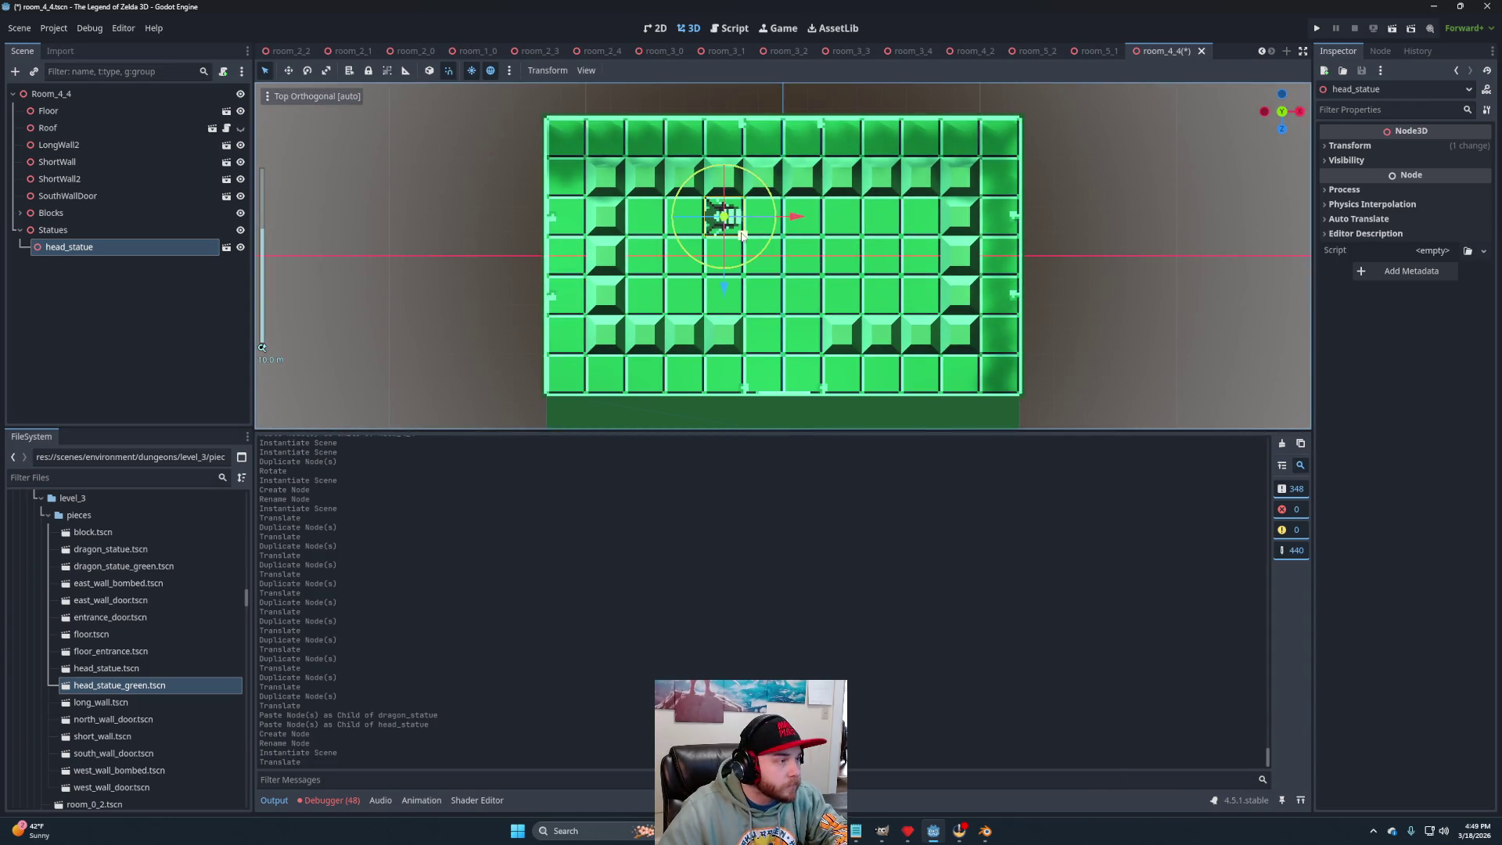
key("ctrl+d")
left_click_drag(740, 231, 698, 271)
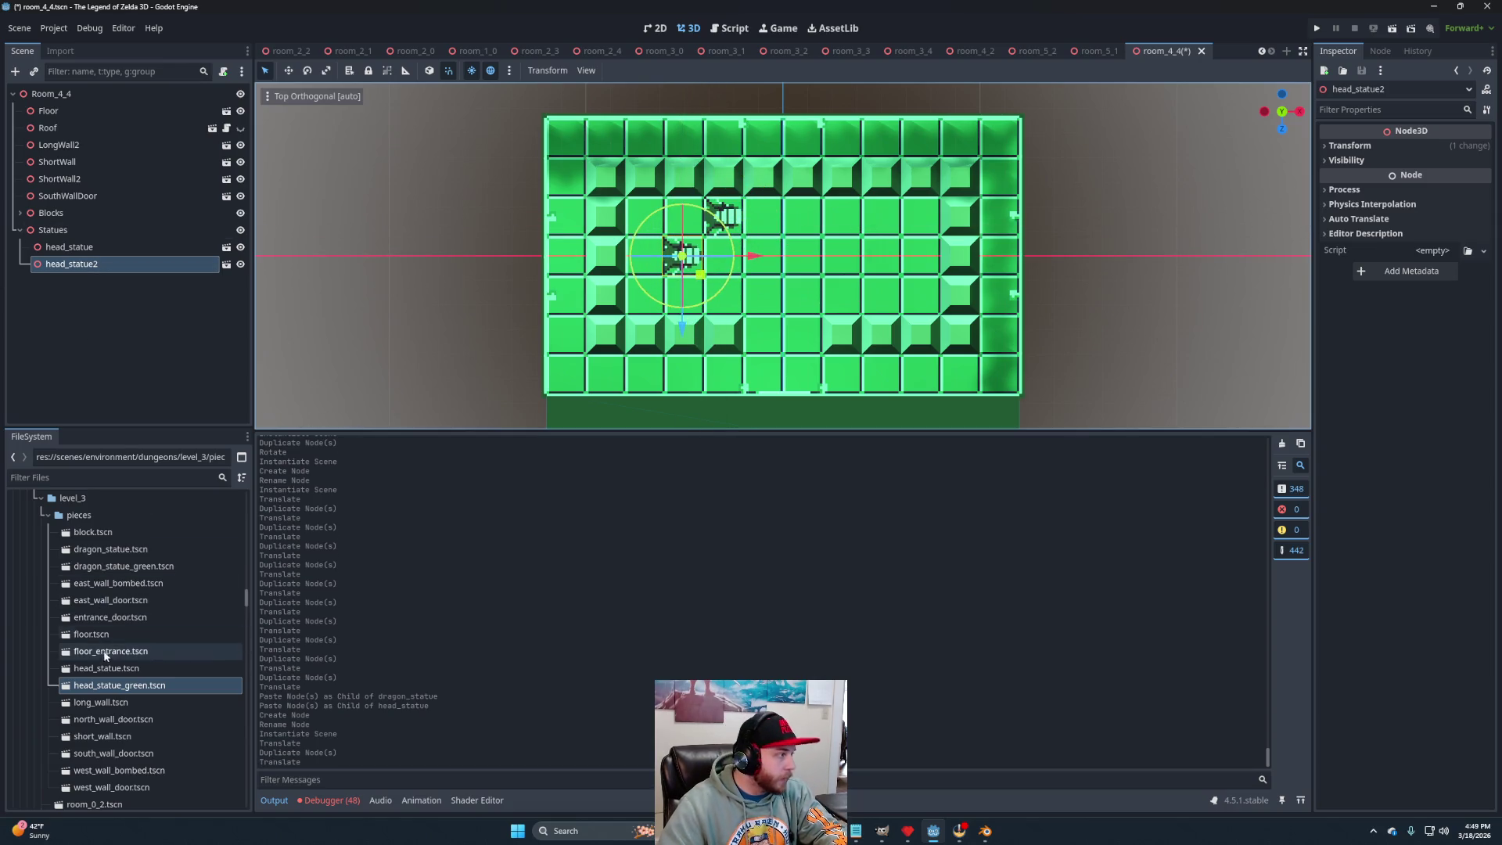
Place two green dragon statues toward the upper right, then save and close room_4_4.
left_click_drag(120, 570, 94, 271)
left_click_drag(804, 275, 862, 237)
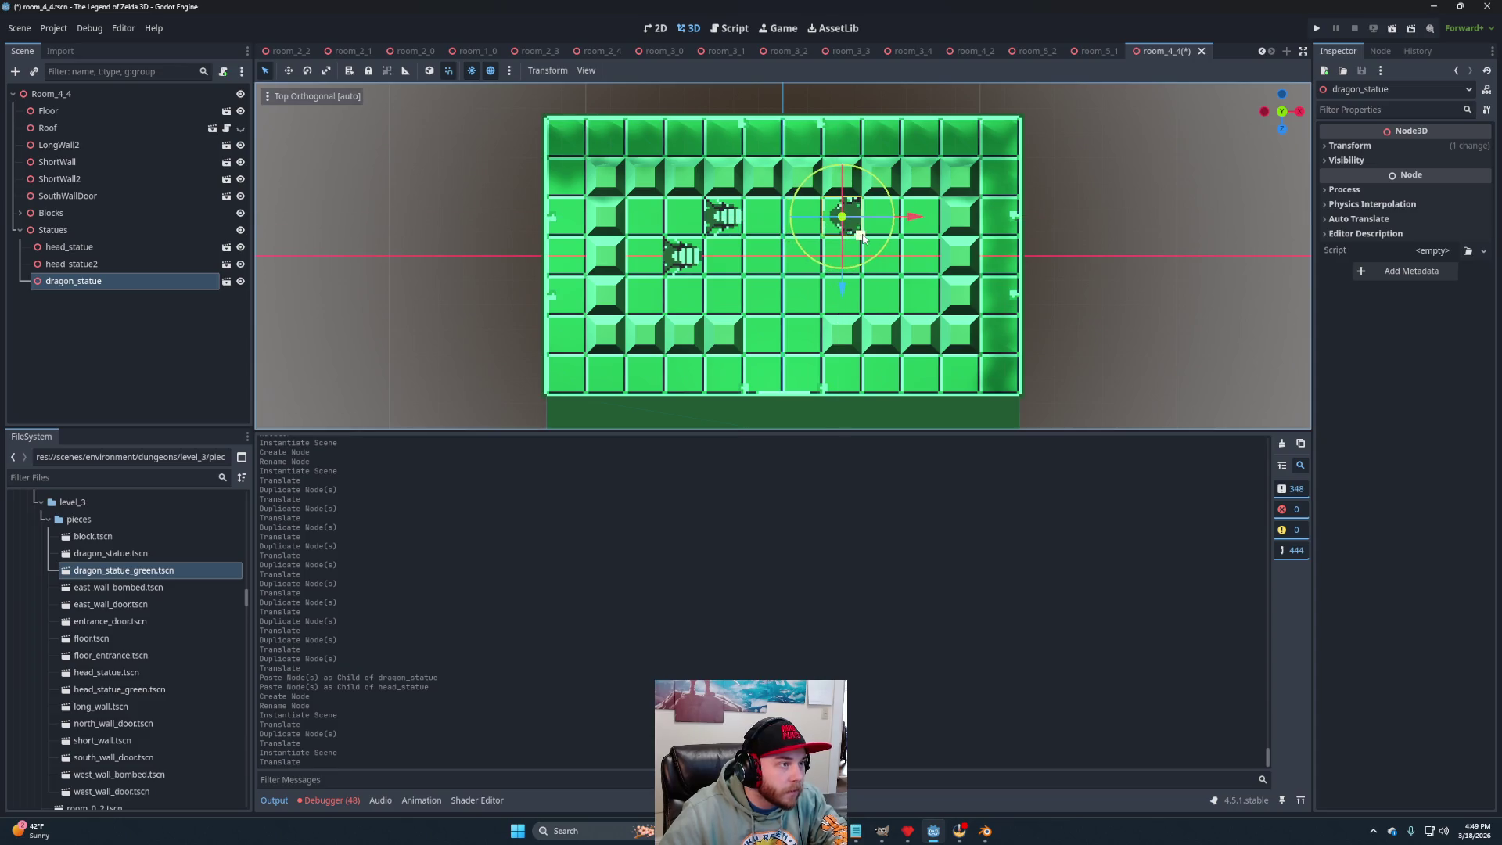
key("ctrl+d")
left_click_drag(905, 278, 1013, 307)
key("ctrl+s")
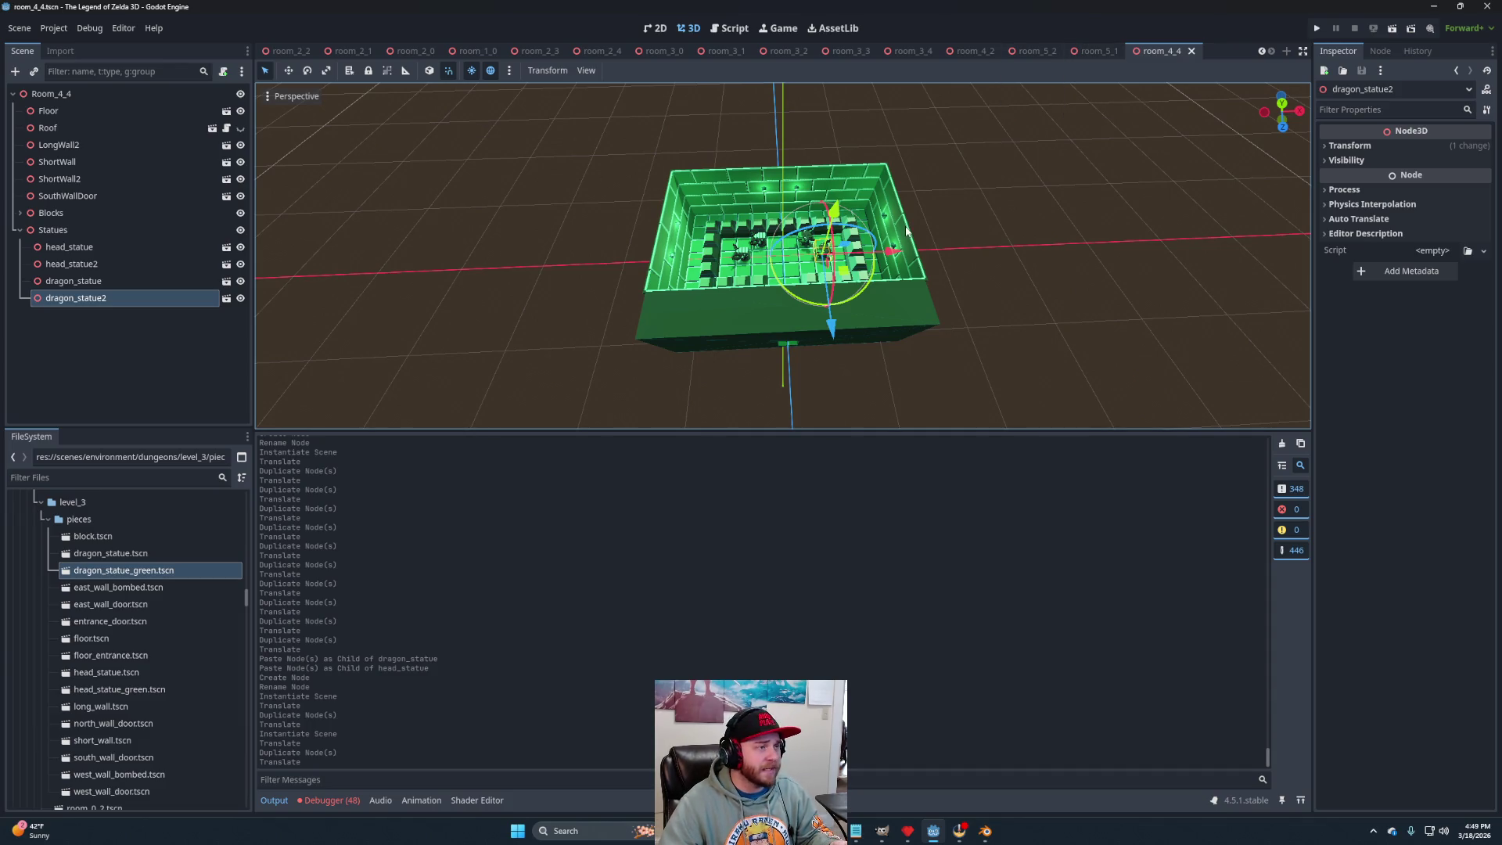
left_click(1196, 53)
Close every open room scene tab, from room_5_2 through room_0_3.
left_click(1194, 55)
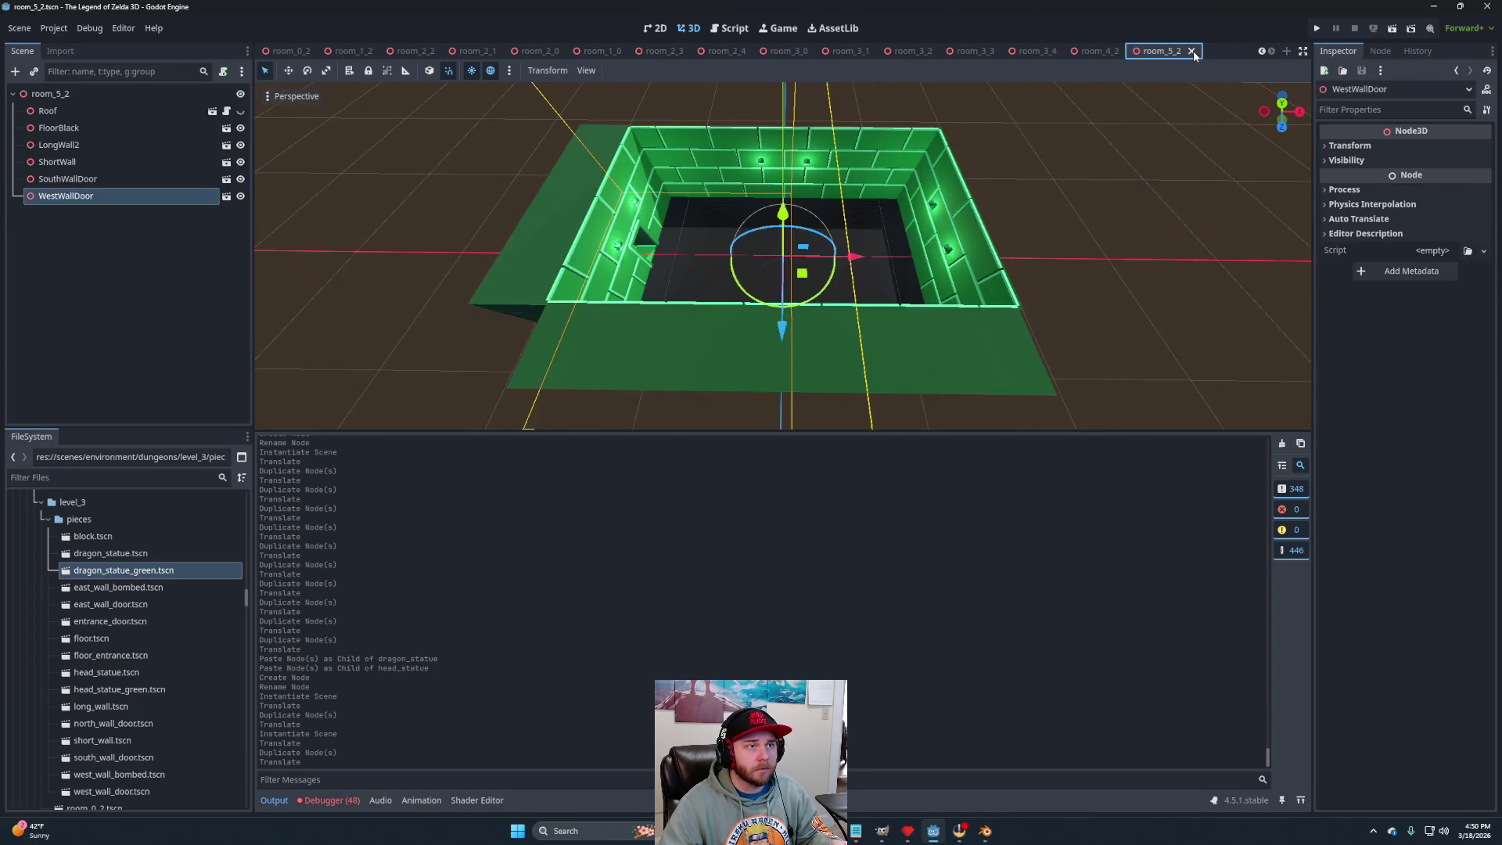
left_click(1195, 55)
left_click(1194, 56)
left_click(1195, 55)
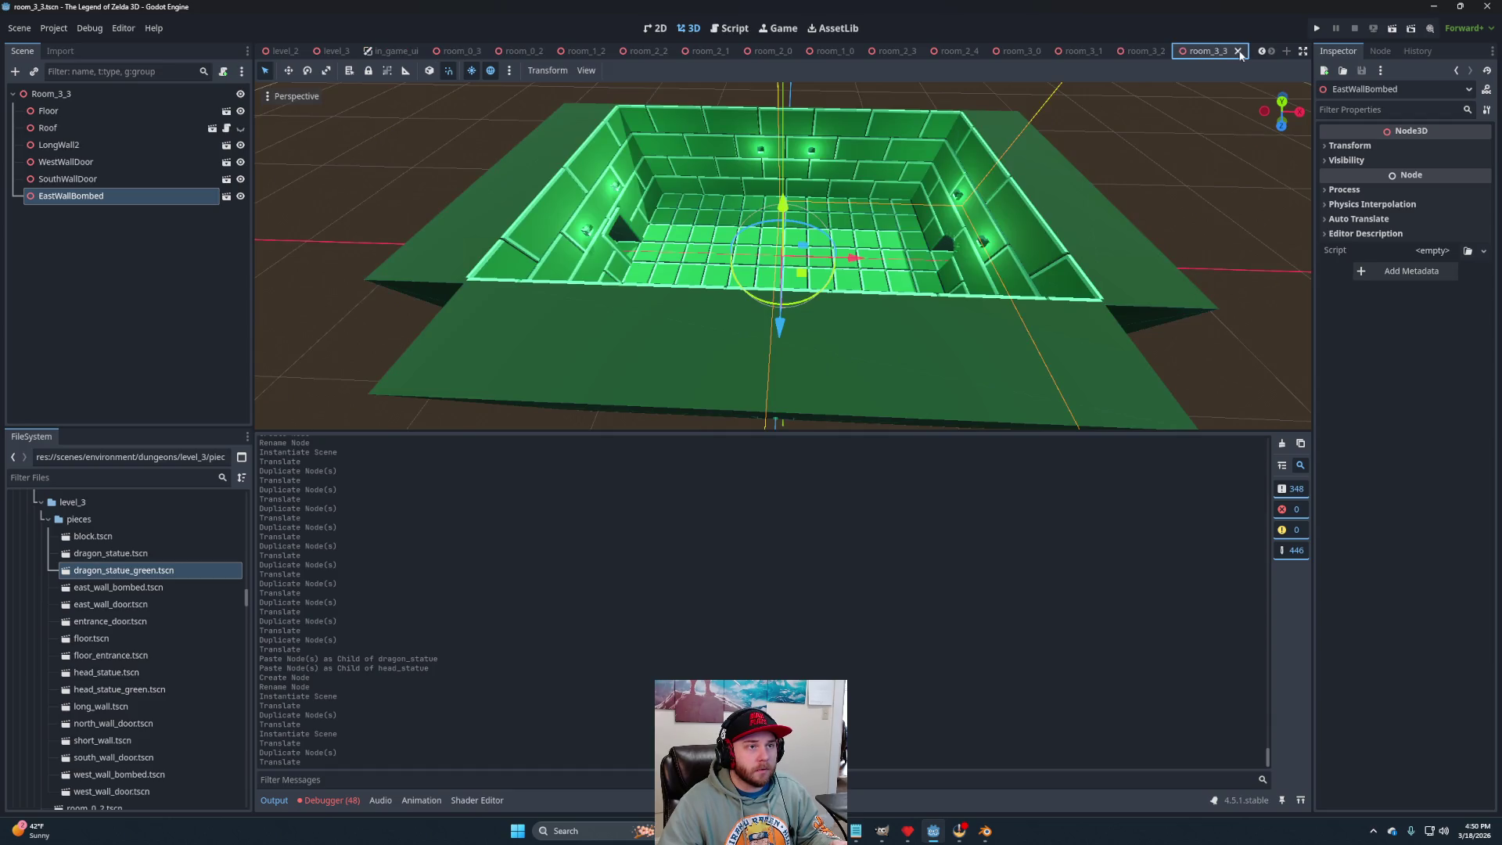
left_click(1238, 53)
left_click(1228, 53)
left_click(1199, 55)
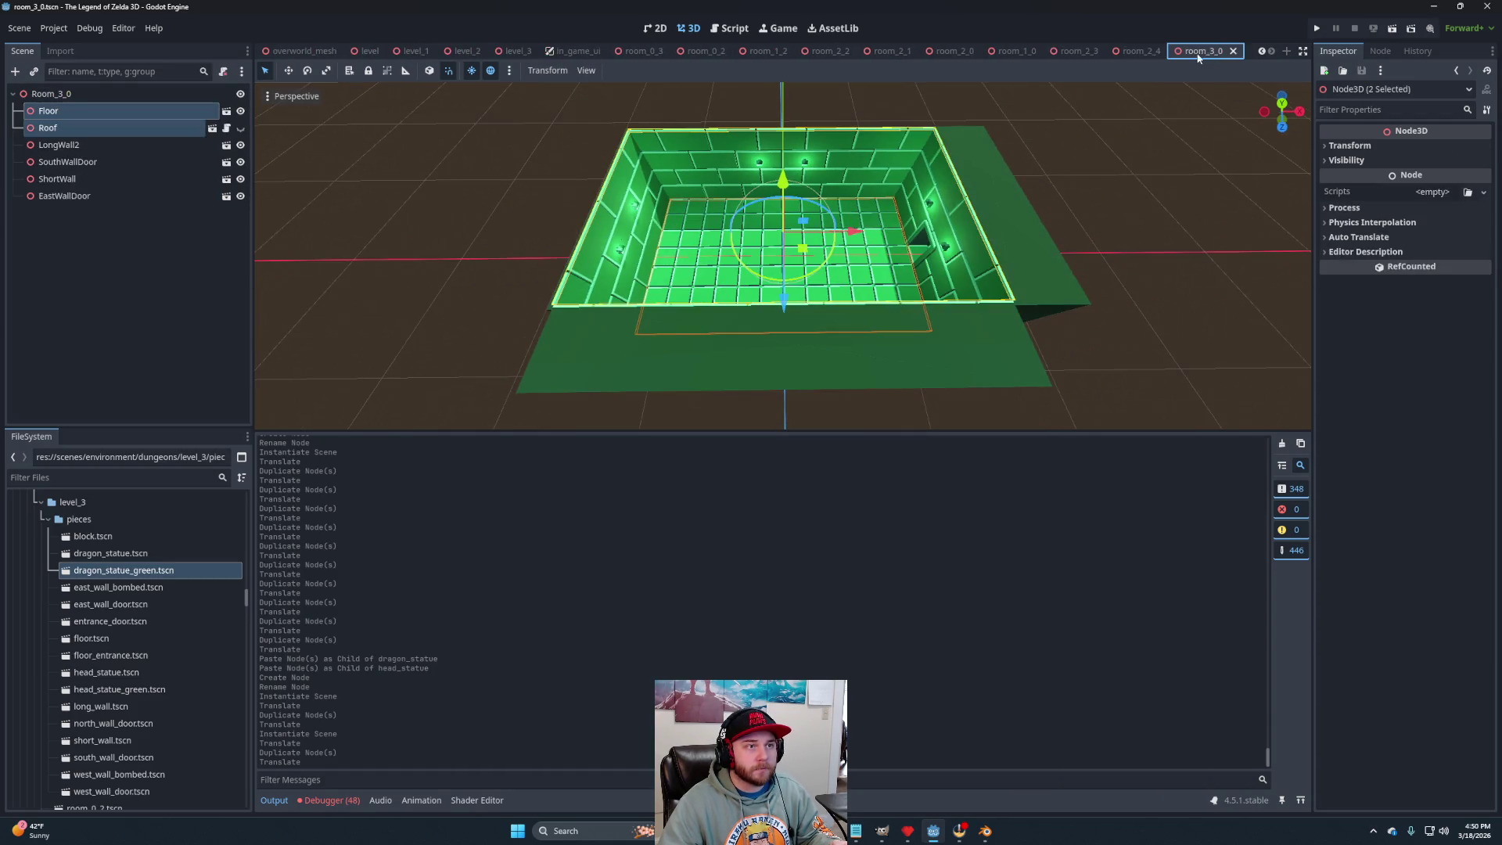
left_click(1234, 53)
left_click(1209, 54)
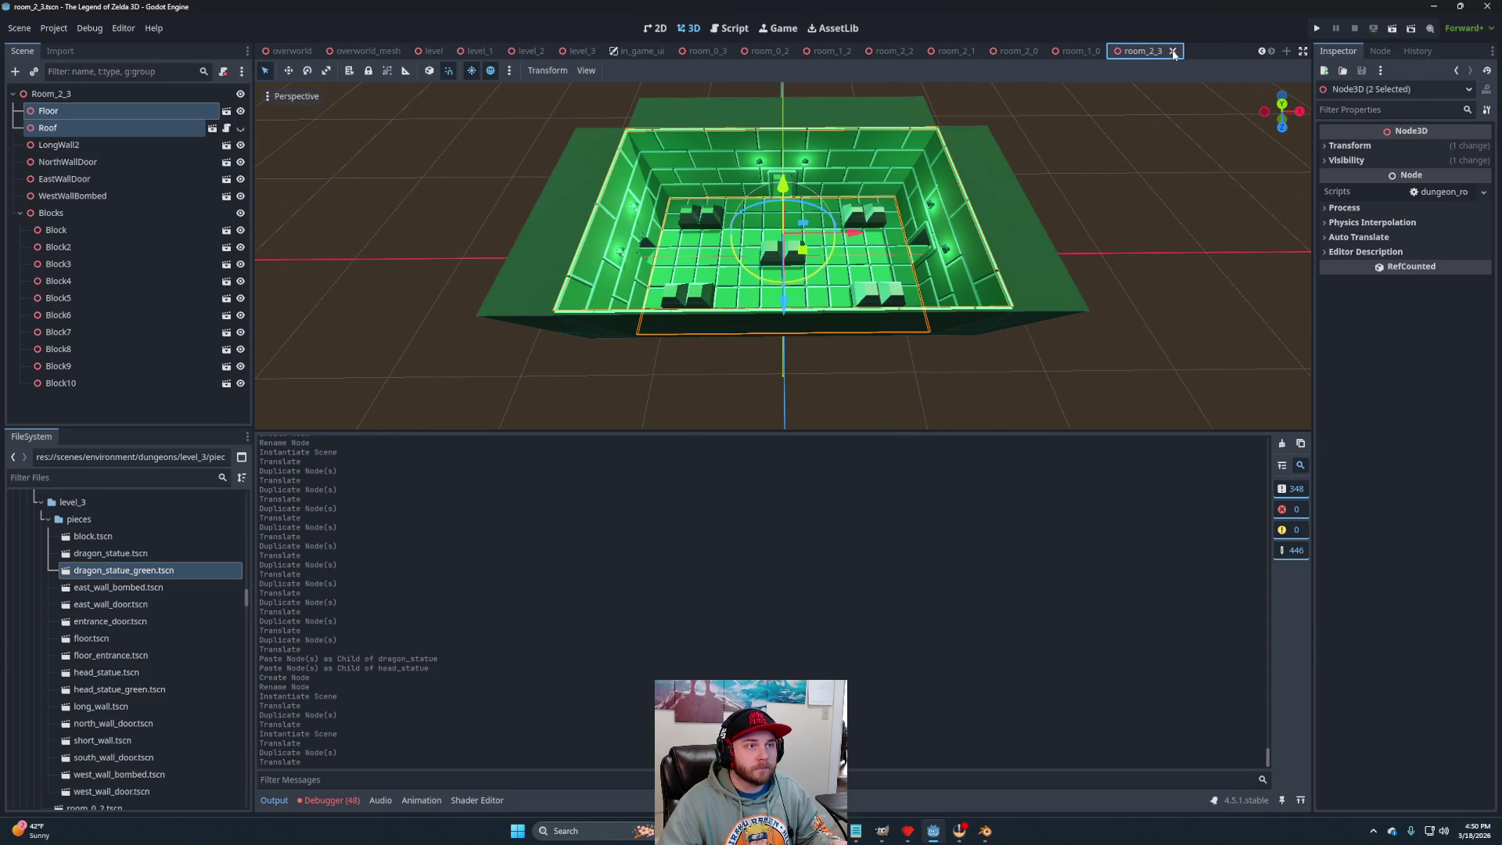
left_click(1172, 52)
left_click(1205, 52)
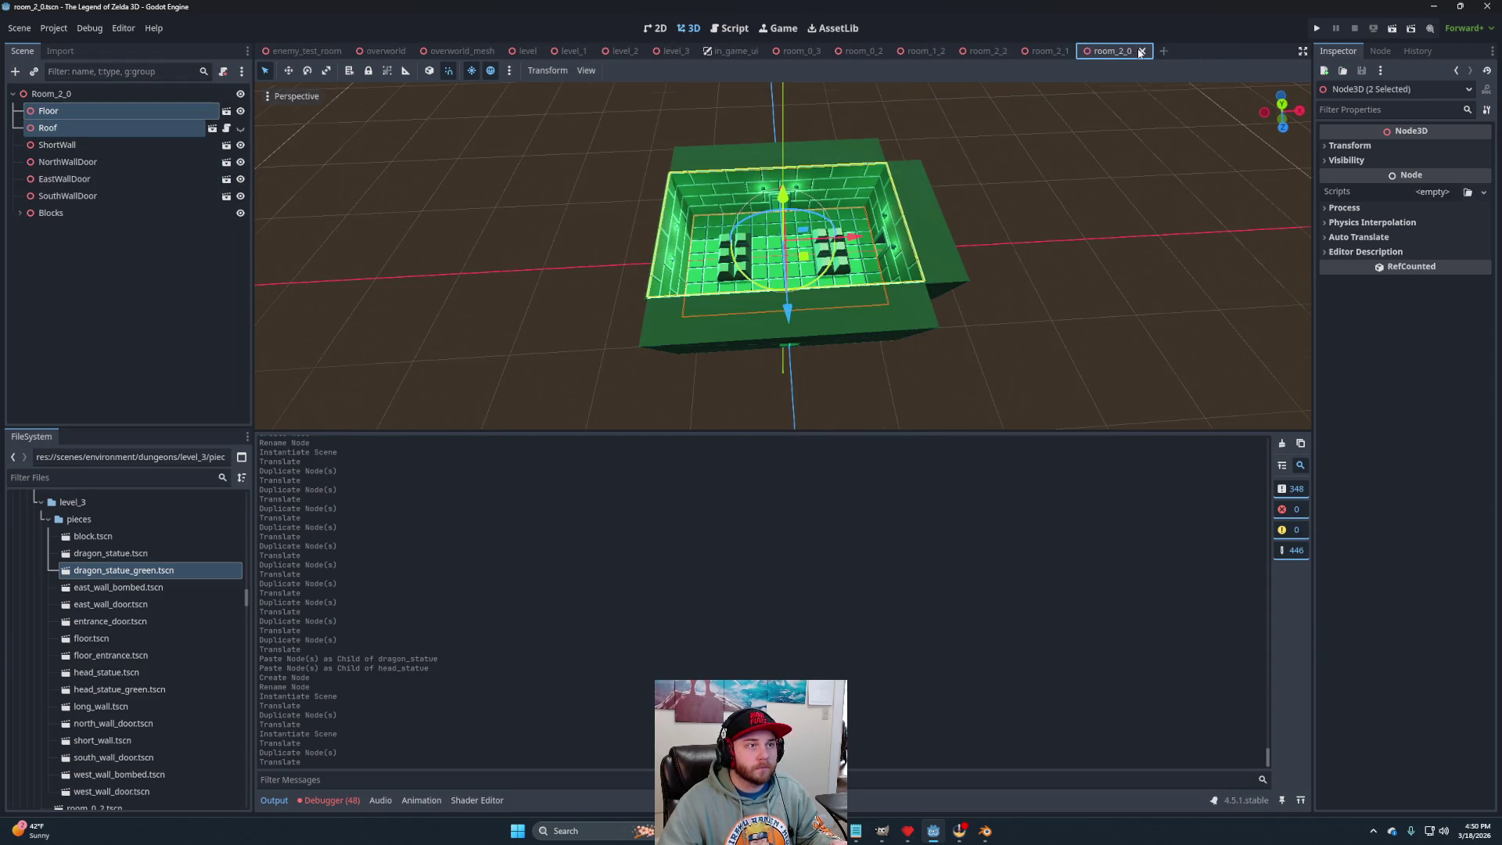
left_click(1140, 52)
left_click(1080, 52)
left_click(1018, 51)
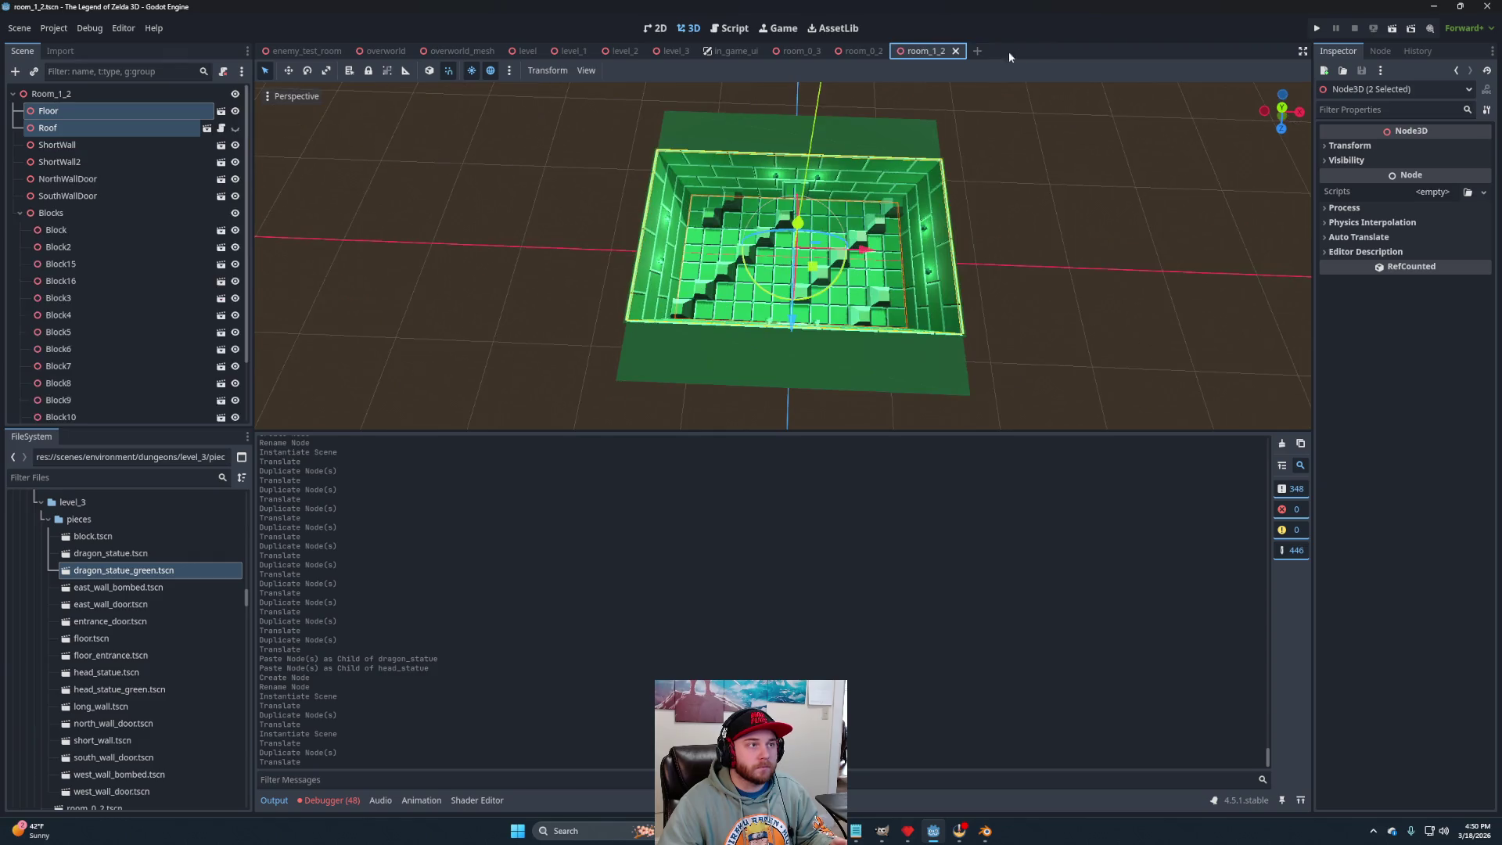
left_click(955, 52)
left_click(894, 52)
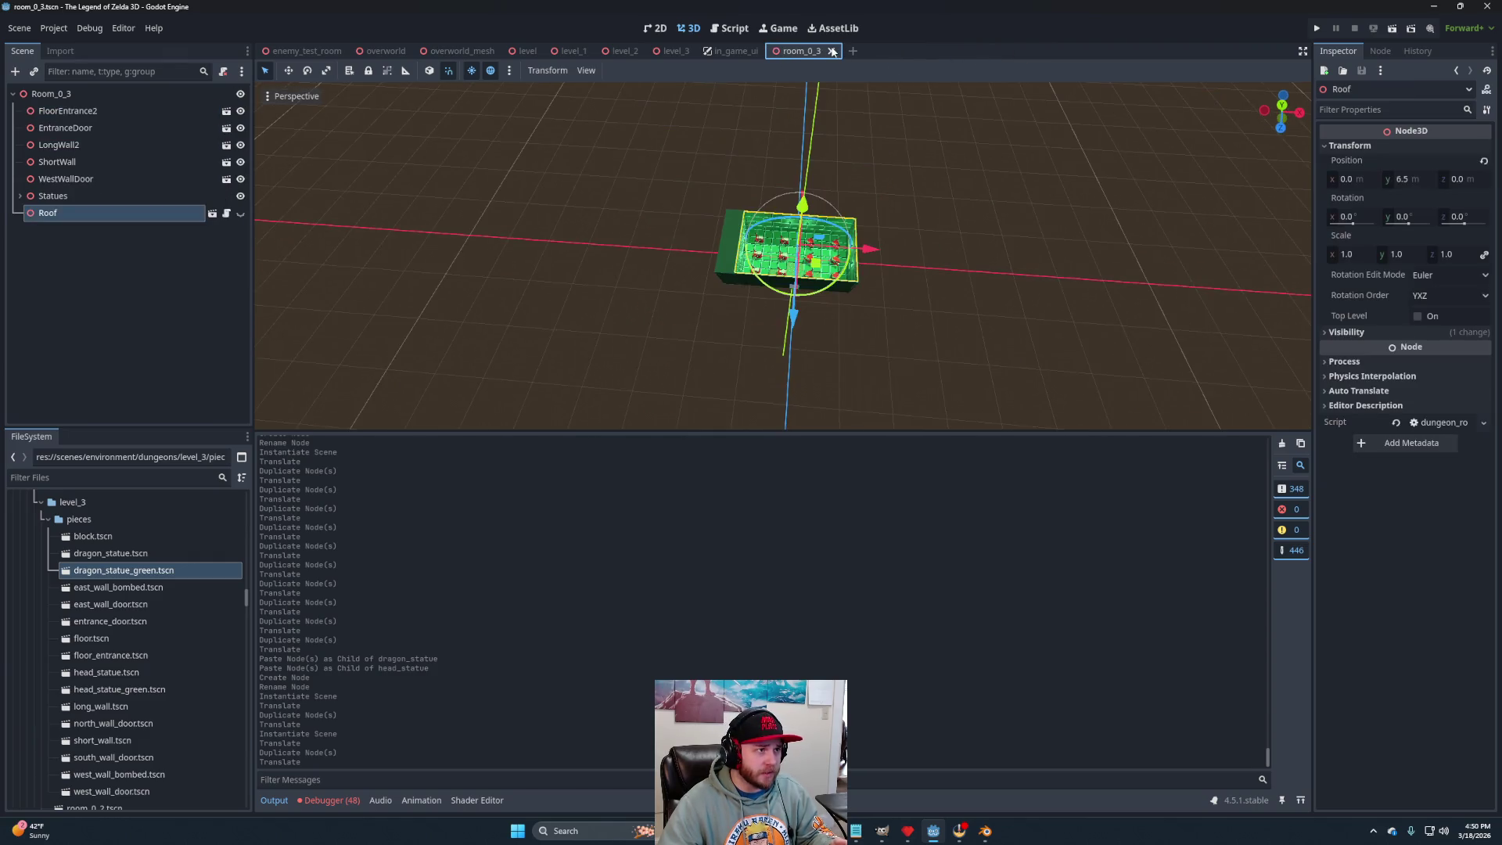
left_click(832, 51)
Bring up the level_3 scene and select its Rooms node.
left_click(671, 51)
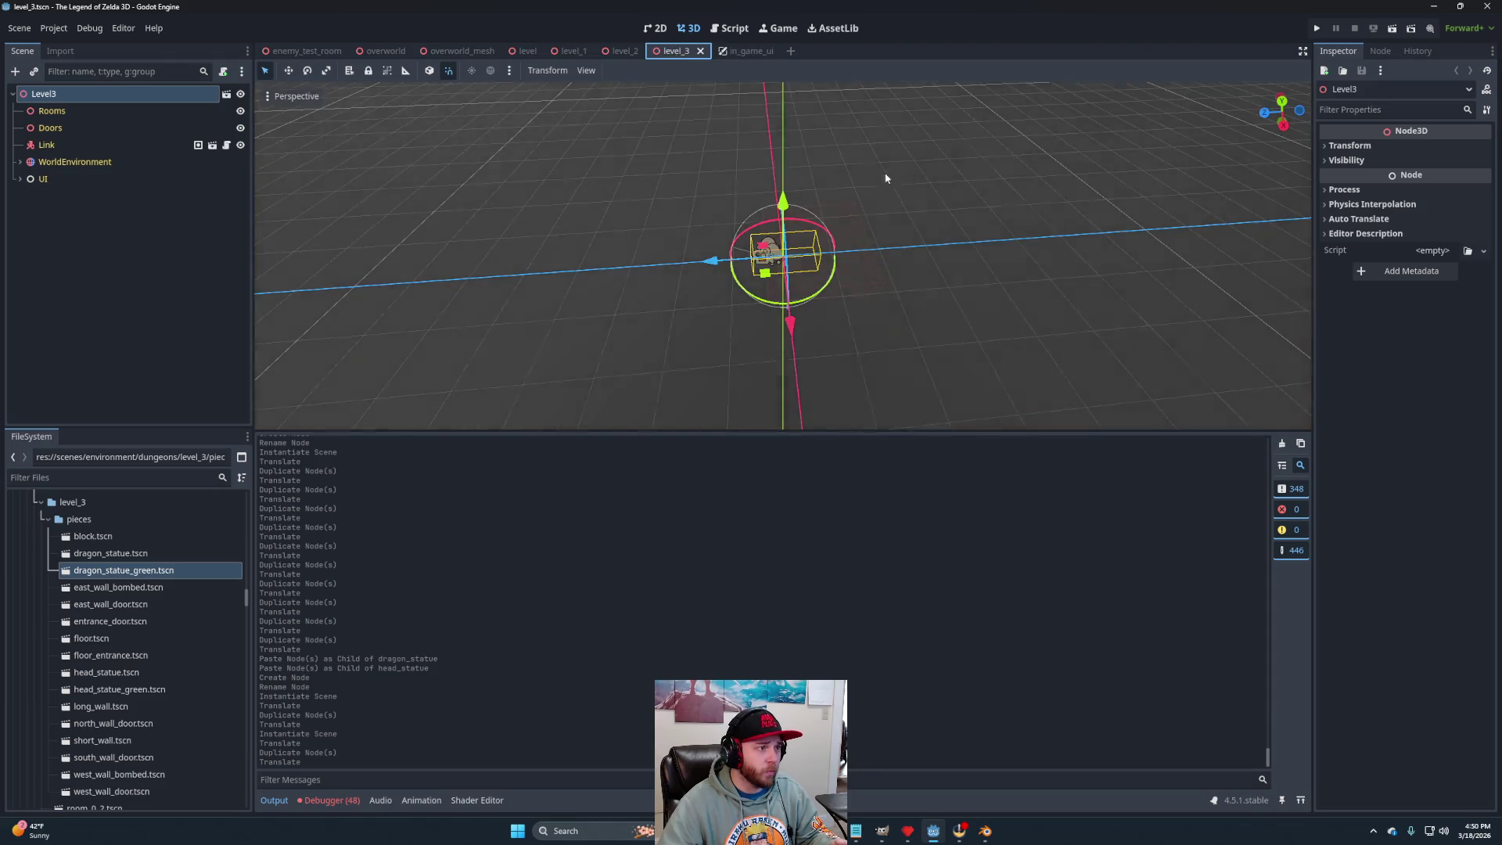
mouse_move(867, 313)
left_mouse_down()
mouse_move(1022, 288)
mouse_move(932, 308)
mouse_move(905, 295)
left_mouse_up()
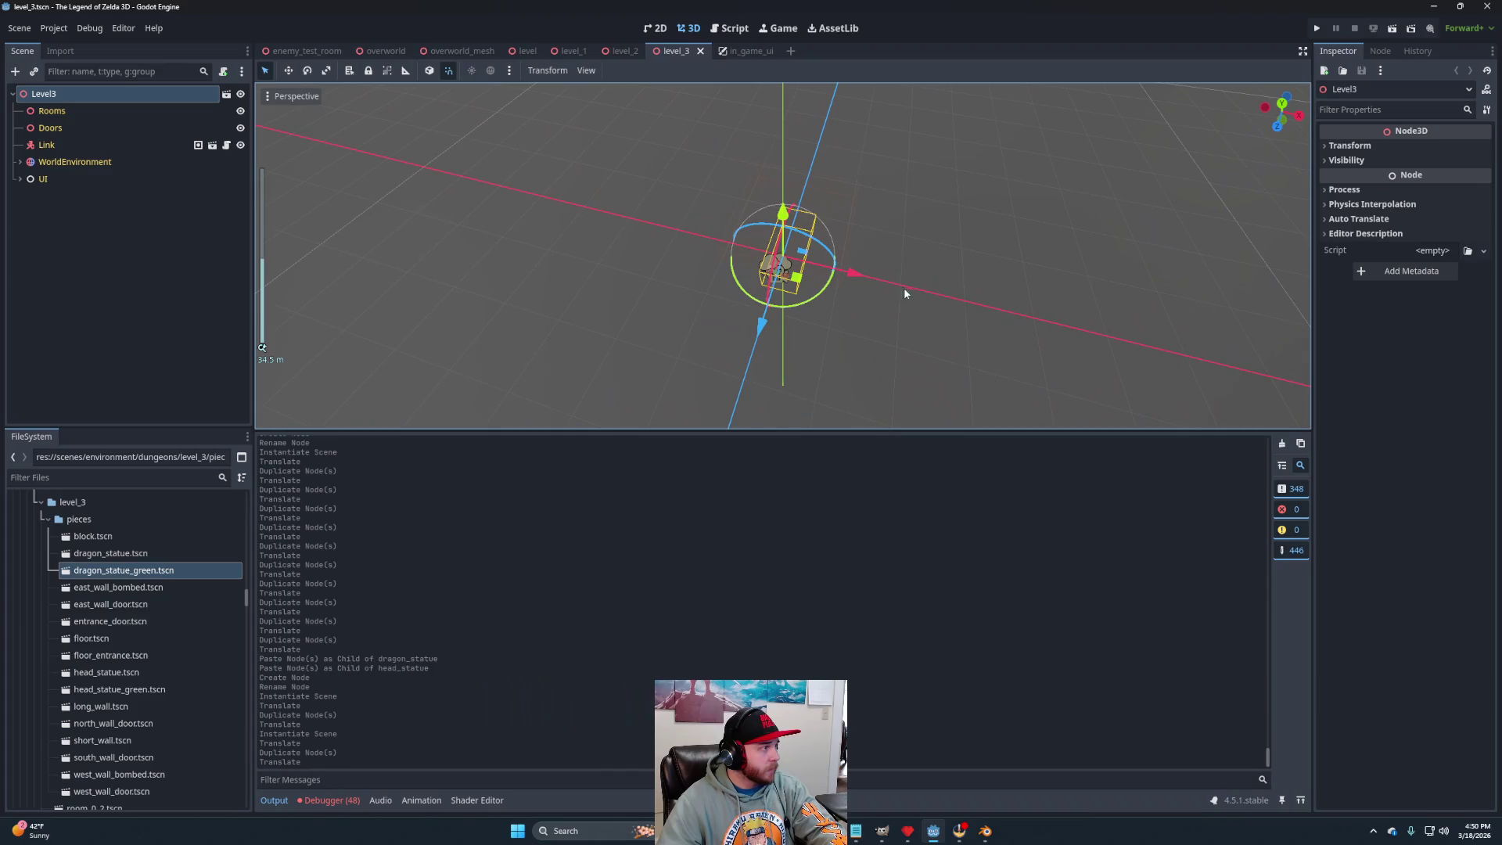
left_click(106, 116)
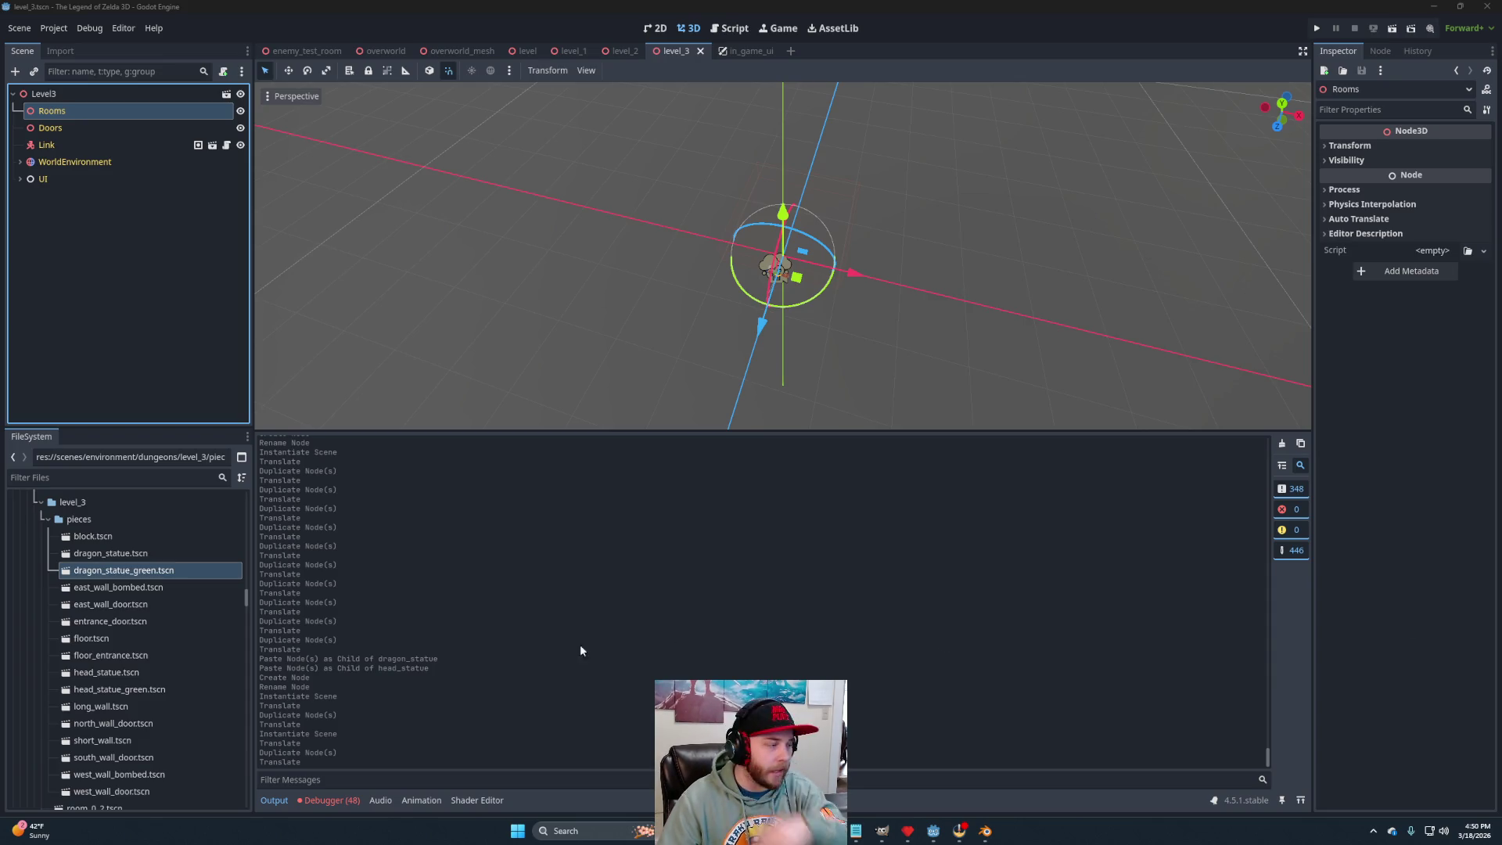
Instance room_2_2.tscn under Rooms and nudge it along the Z axis into place.
left_click(48, 519)
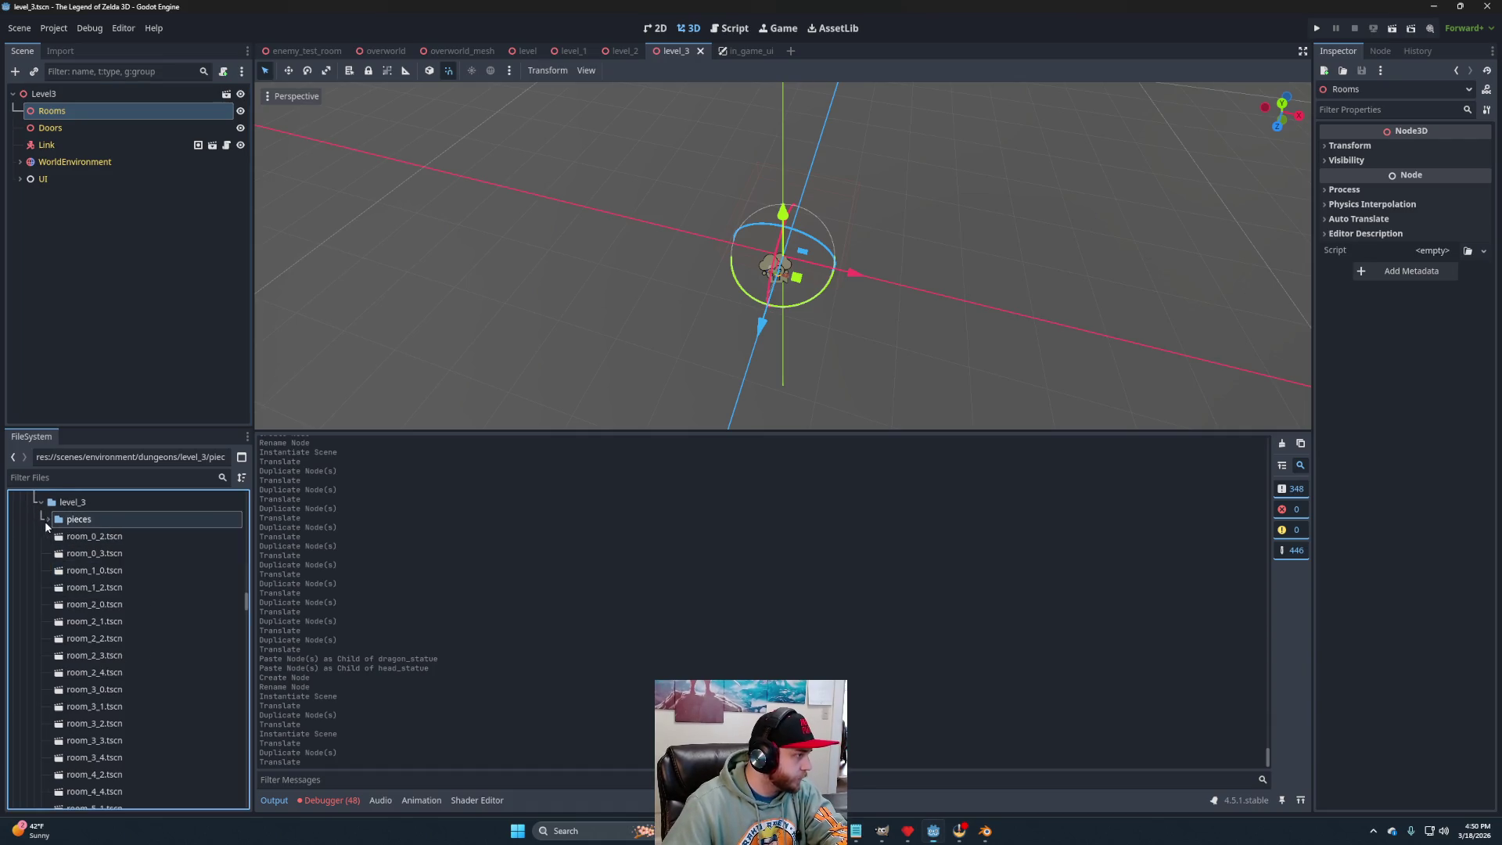
mouse_move(91, 638)
left_mouse_down()
mouse_move(110, 276)
mouse_move(69, 119)
left_mouse_up()
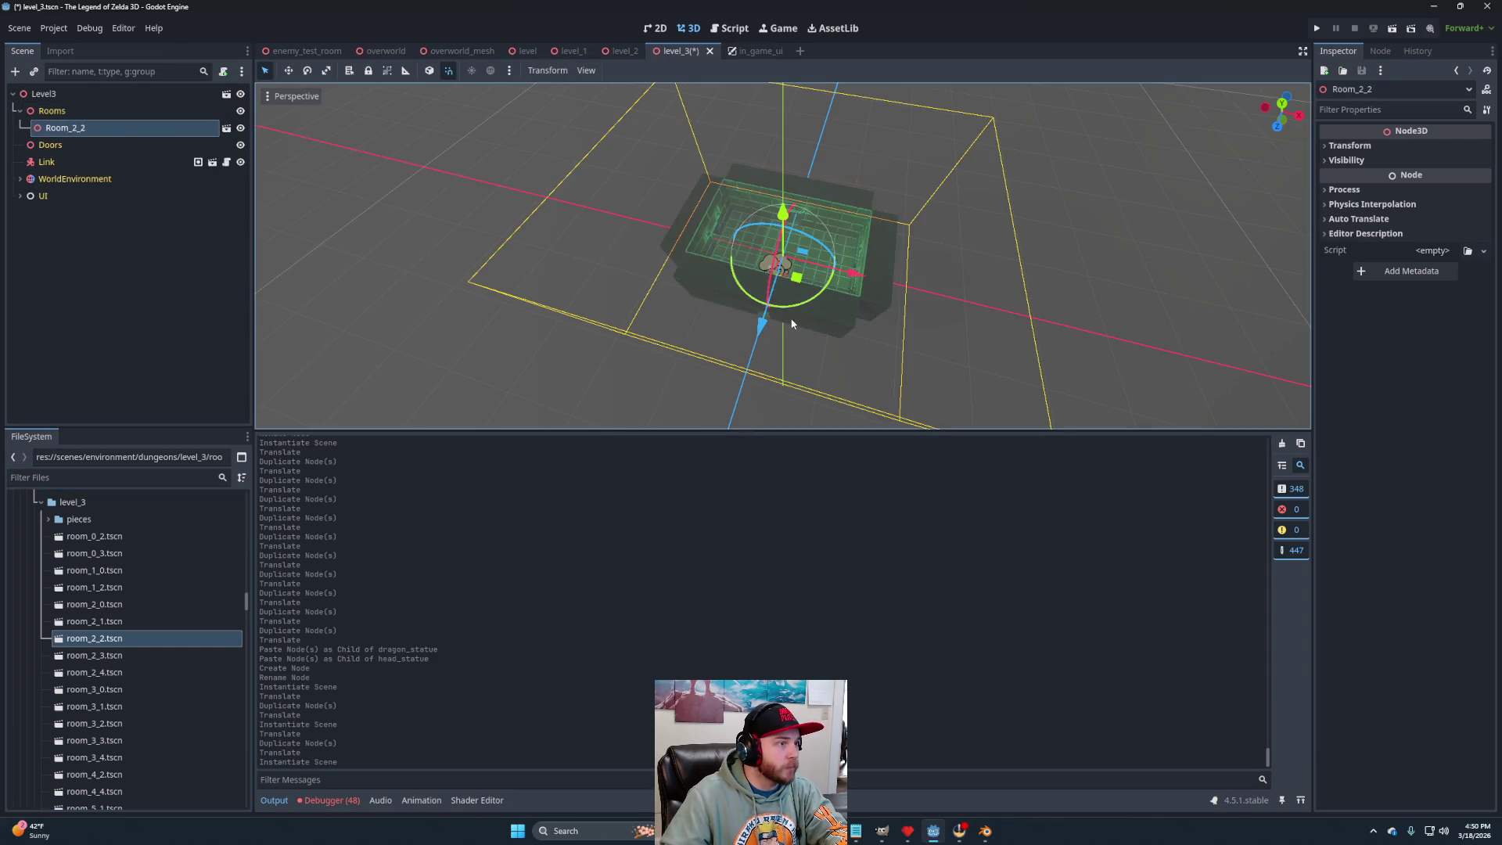
scroll(1037, 305, "down", 3)
scroll(895, 331, "up", 4)
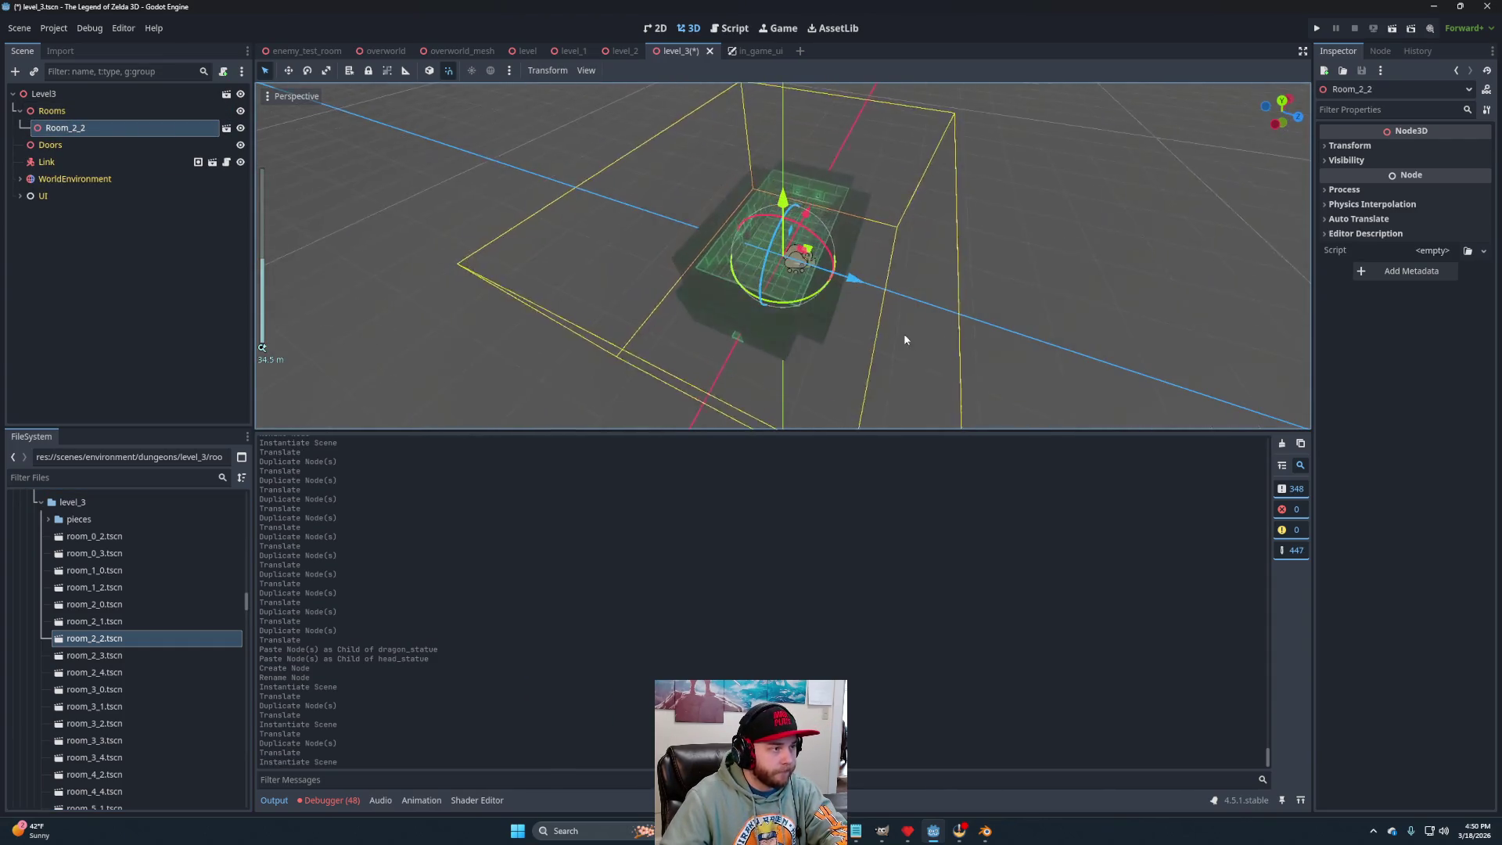
mouse_move(860, 263)
left_mouse_down()
mouse_move(924, 289)
mouse_move(899, 317)
left_mouse_up()
scroll(765, 340, "up", 5)
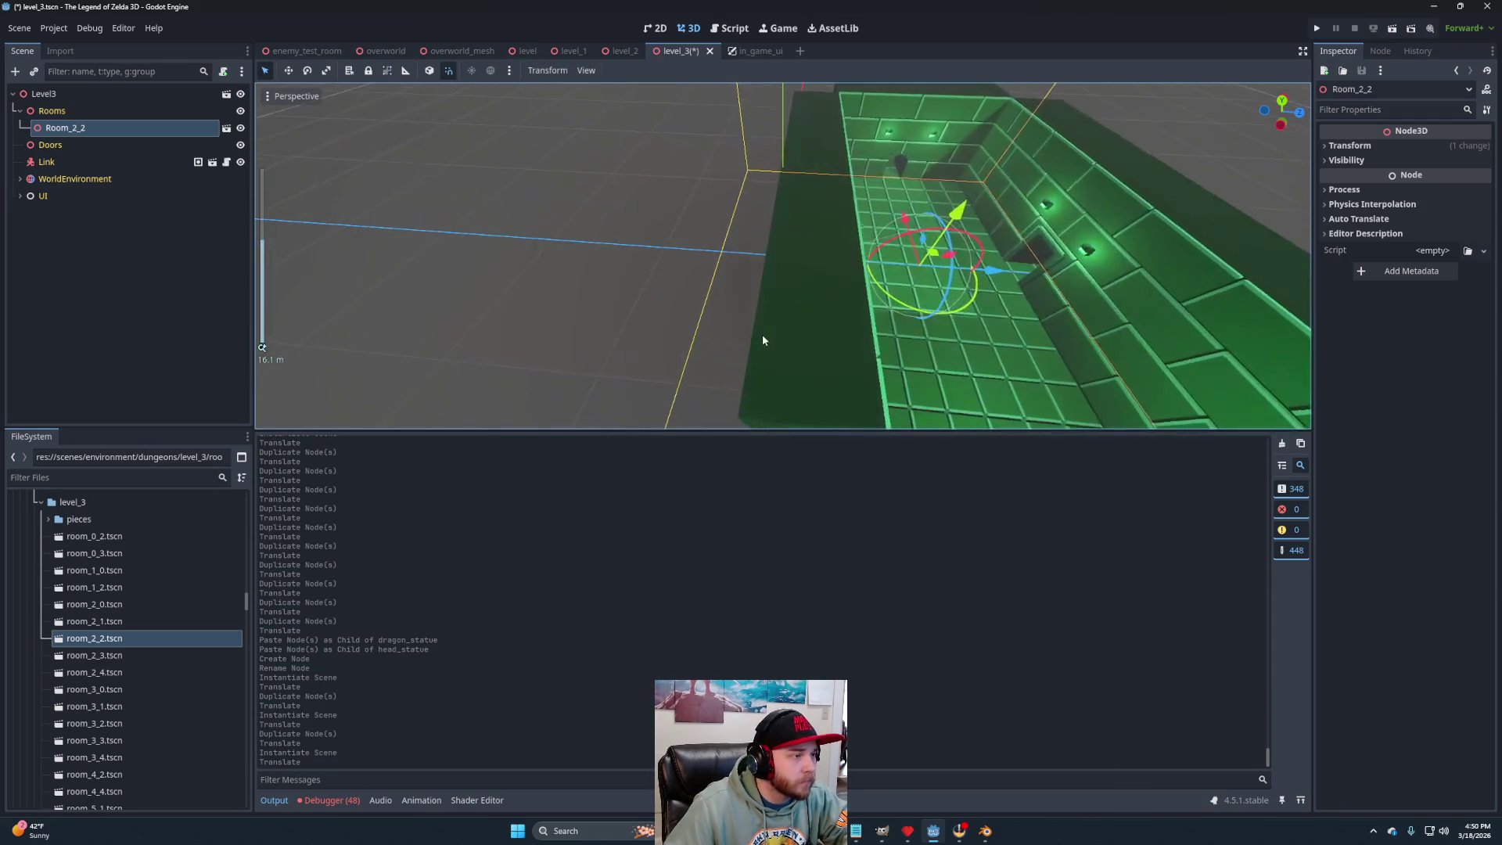
scroll(844, 299, "up", 6)
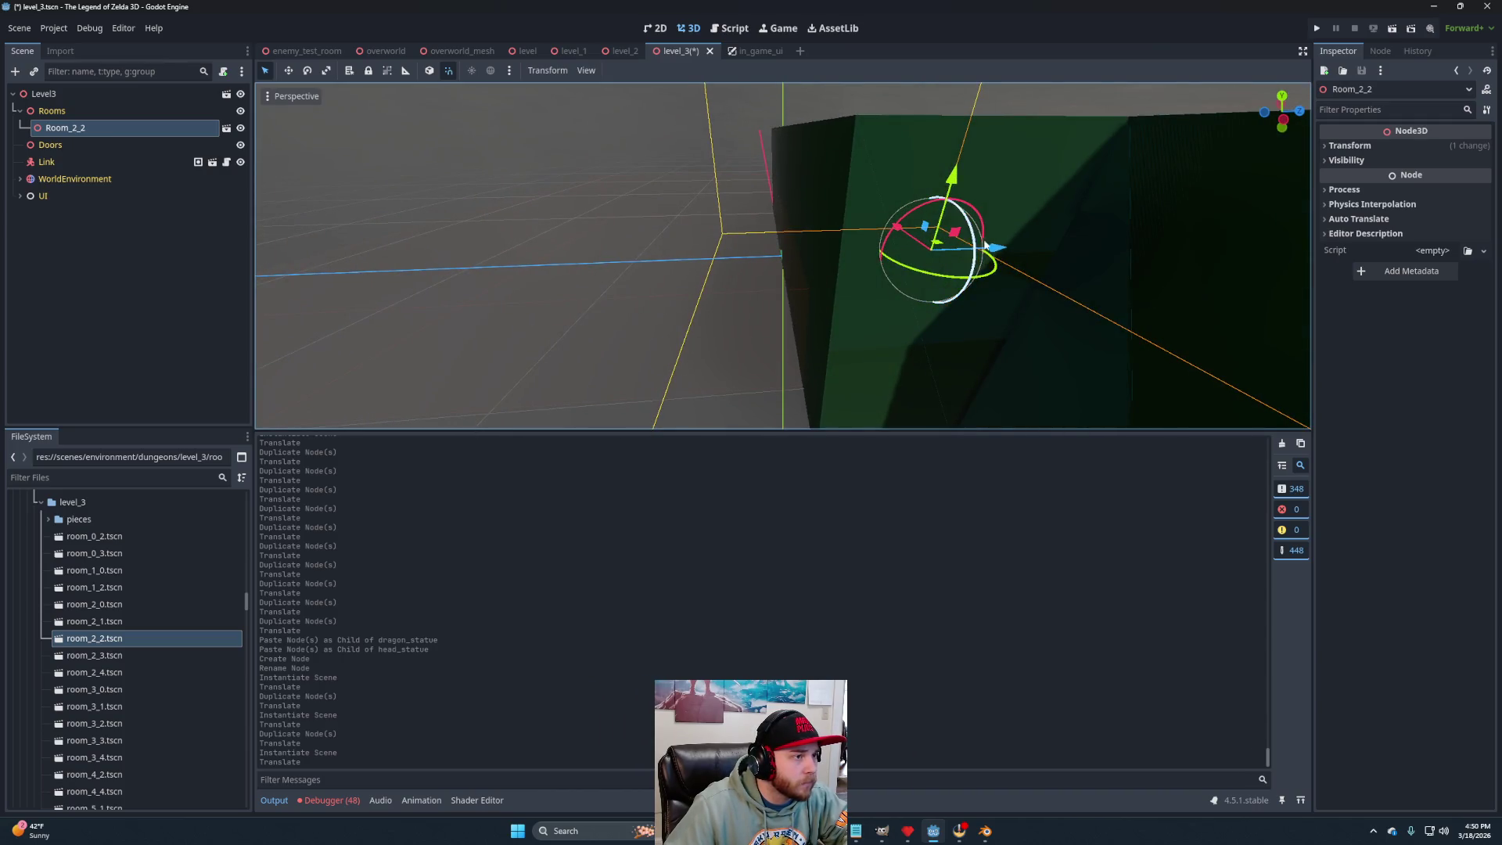
mouse_move(992, 247)
left_mouse_down()
mouse_move(970, 288)
mouse_move(984, 302)
left_mouse_up()
scroll(978, 258, "down", 10)
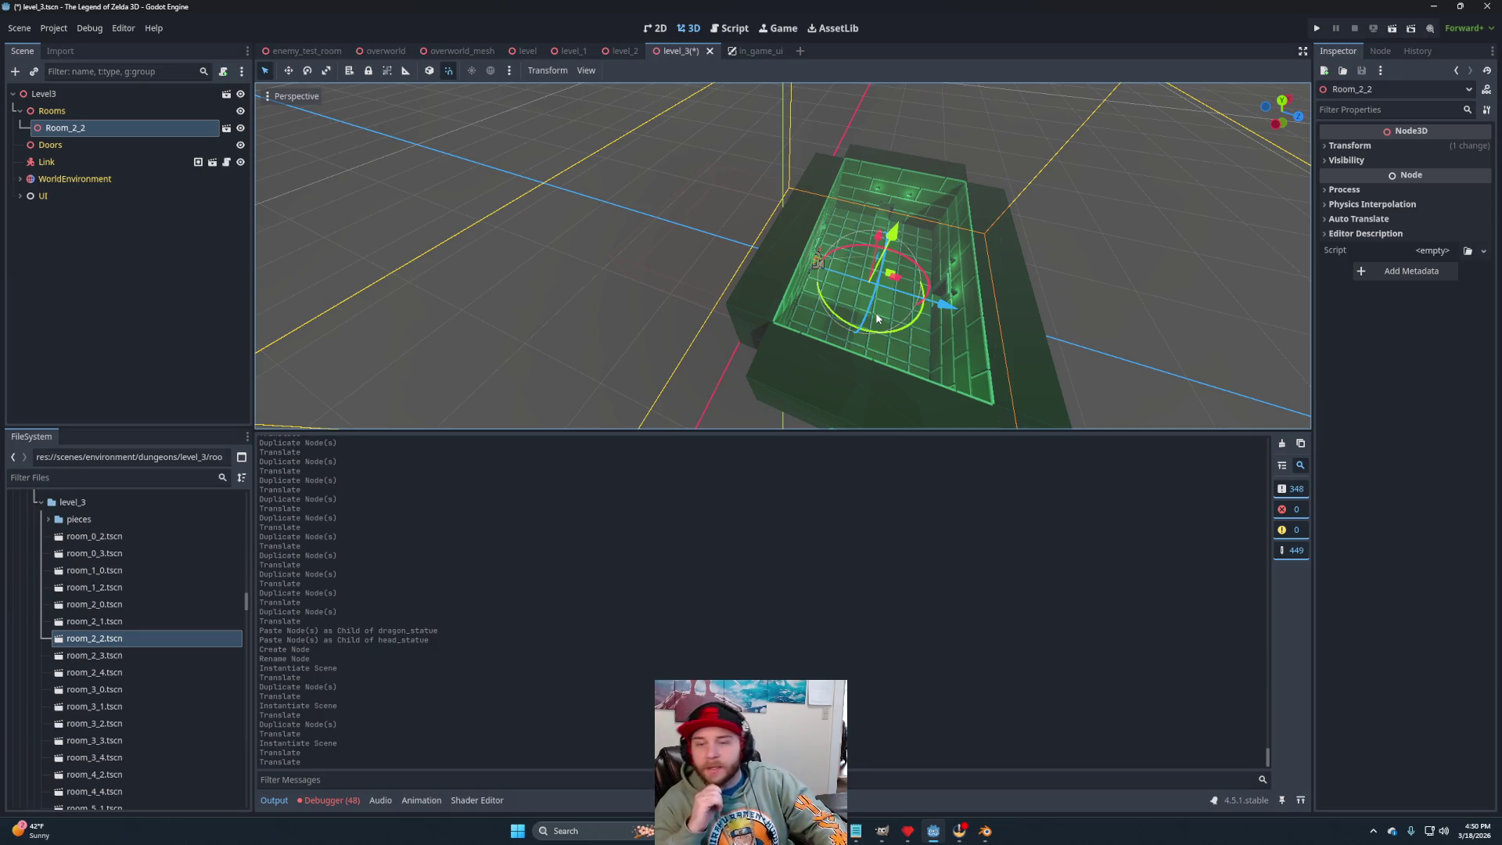
left_click_drag(707, 282, 585, 218)
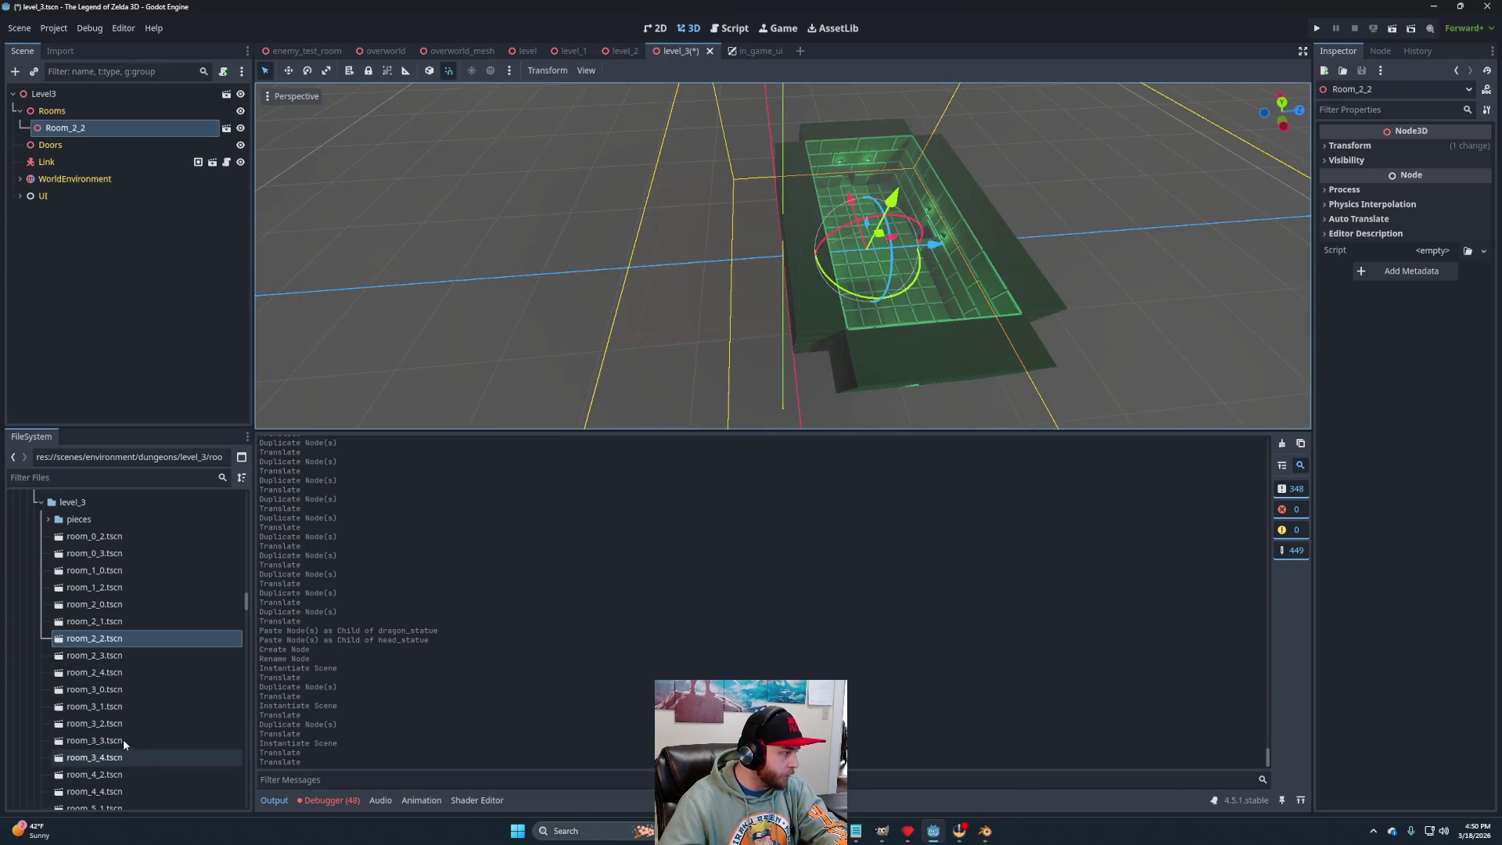
Instance room_3_2 right beside Room_2_2, then add a room_1_2 instance under Rooms.
mouse_move(105, 721)
left_mouse_down()
mouse_move(67, 124)
mouse_move(52, 110)
left_mouse_up()
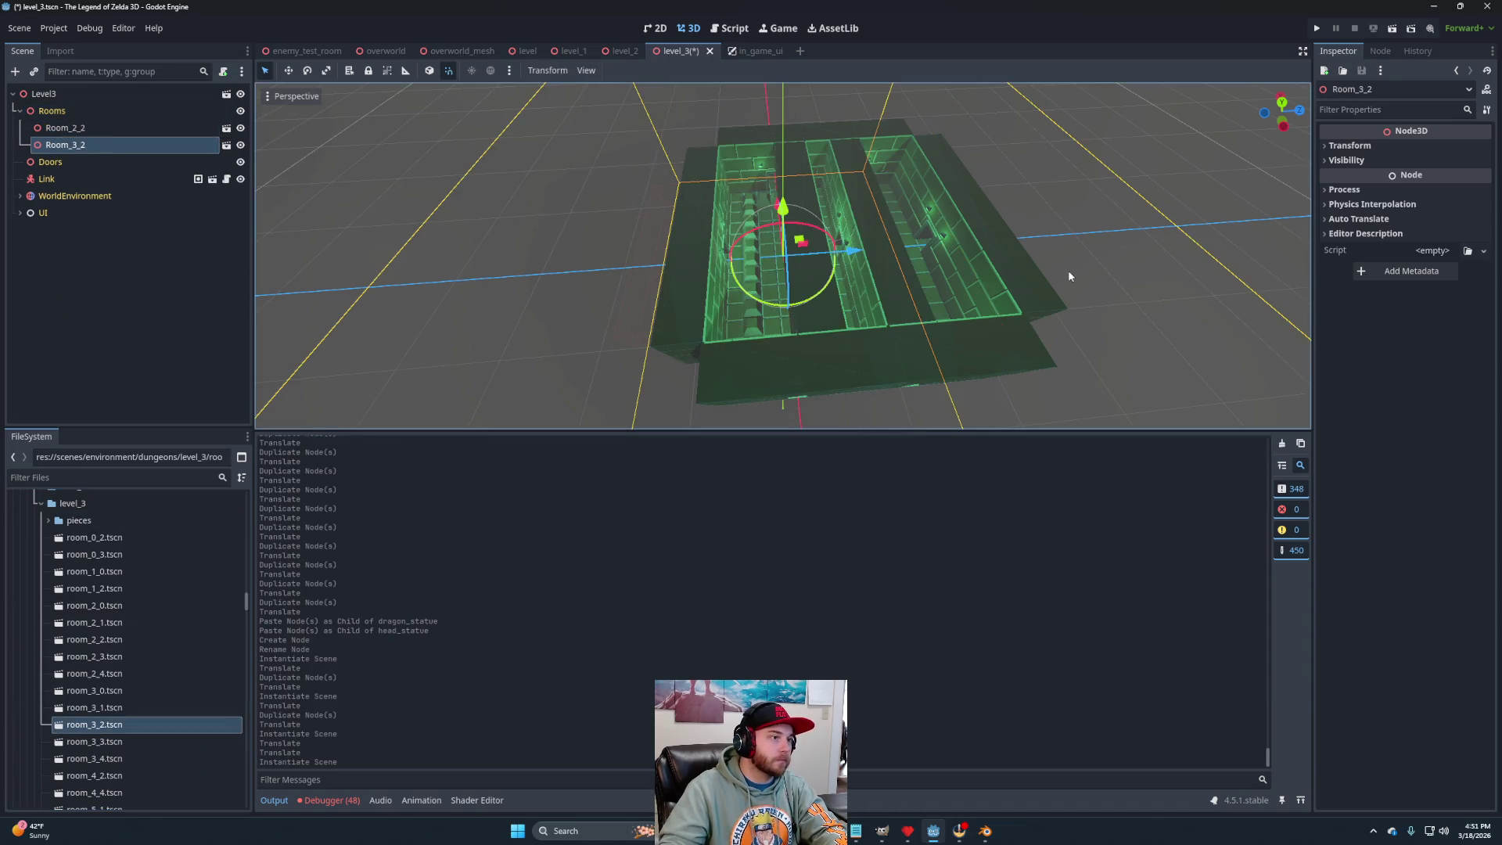
mouse_move(854, 253)
left_mouse_down()
mouse_move(754, 261)
mouse_move(769, 269)
mouse_move(702, 258)
mouse_move(721, 261)
left_mouse_up()
scroll(791, 313, "up", 5)
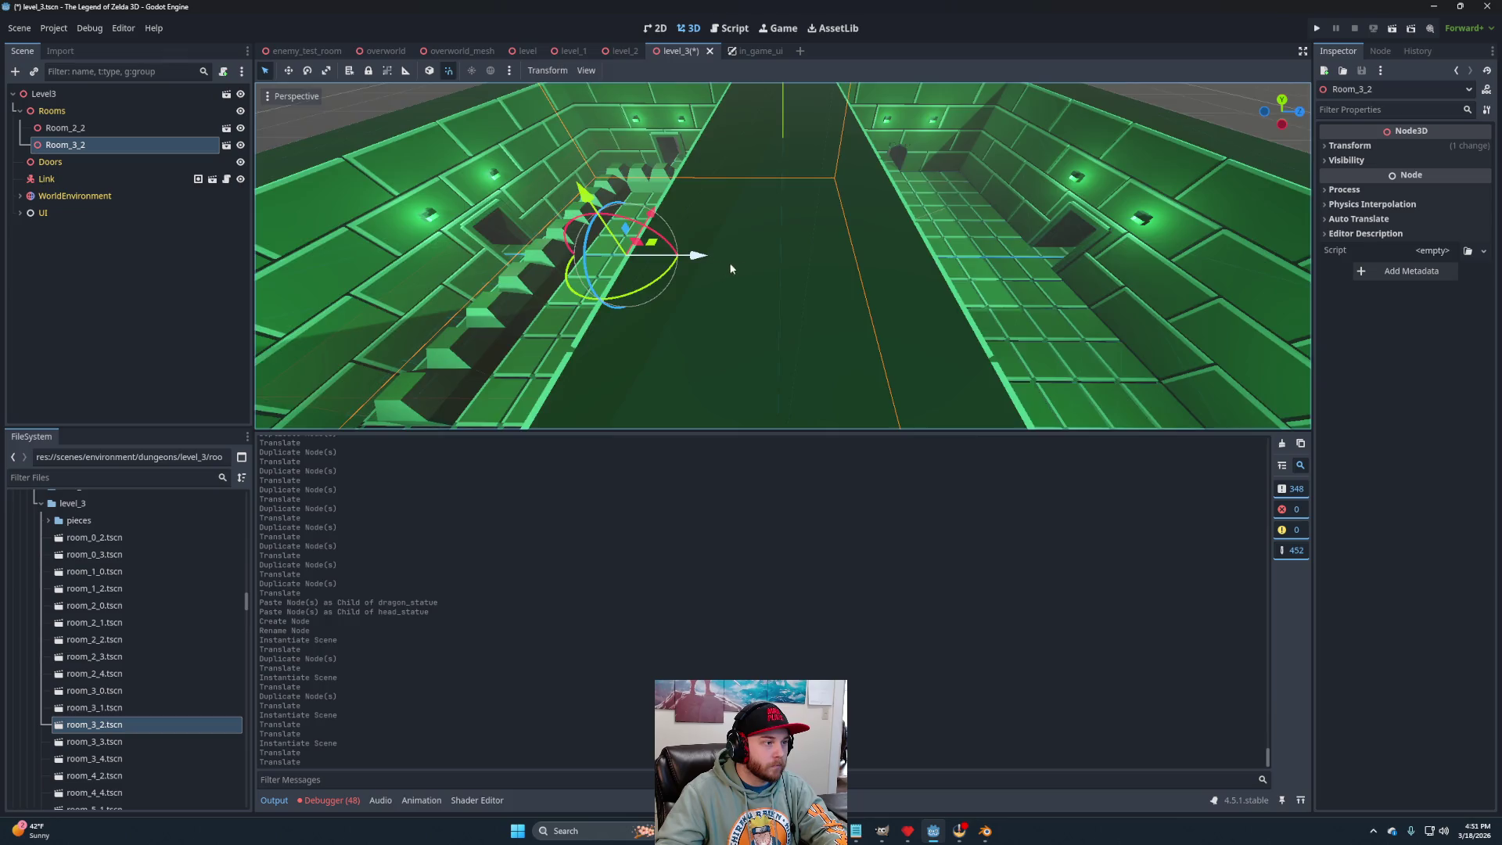
scroll(782, 258, "down", 3)
scroll(797, 260, "down", 4)
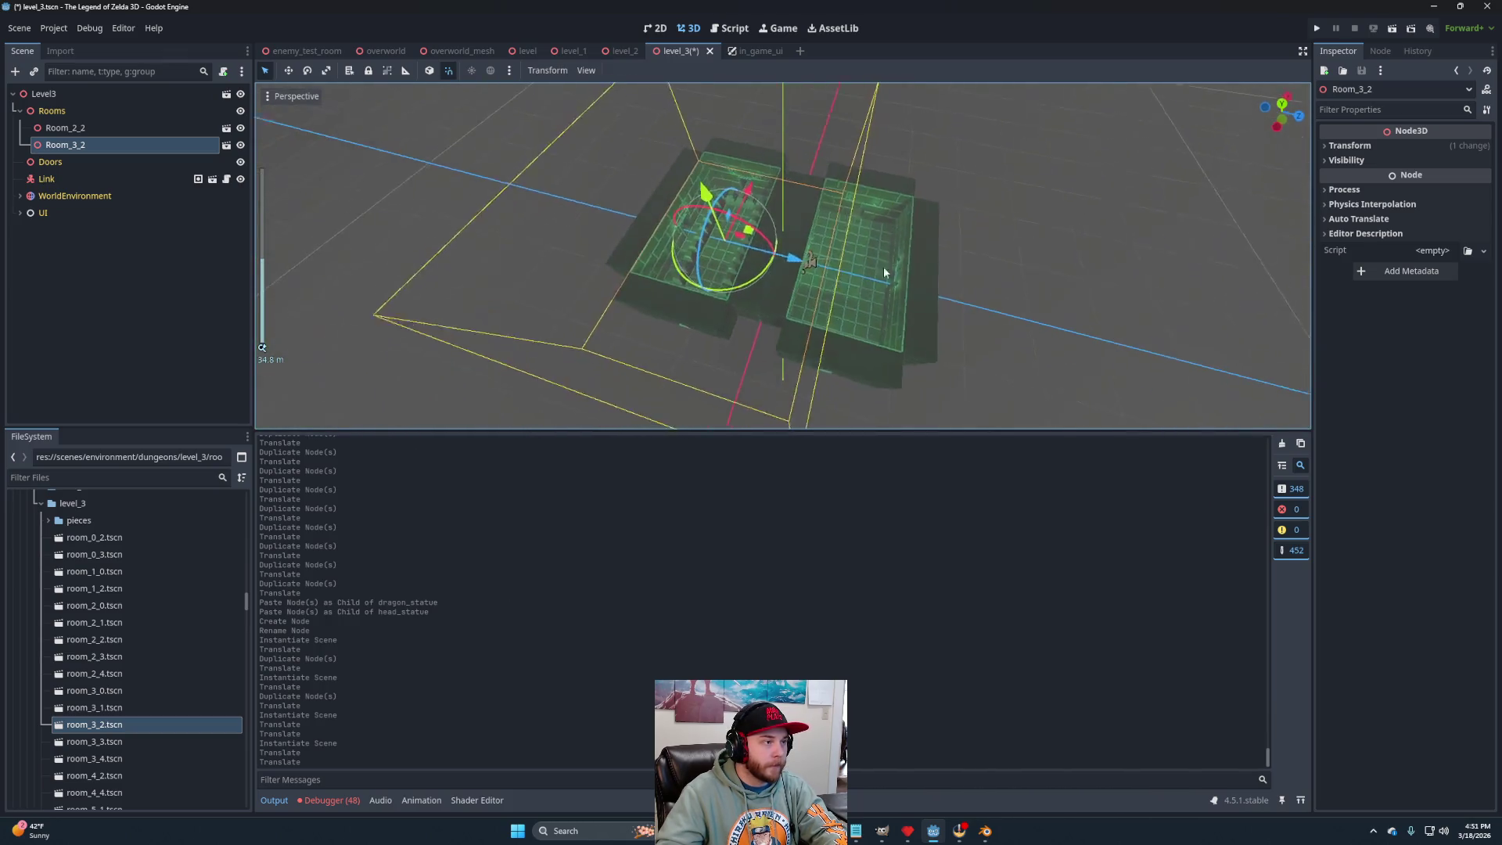
left_click_drag(792, 270, 759, 253)
scroll(870, 302, "down", 5)
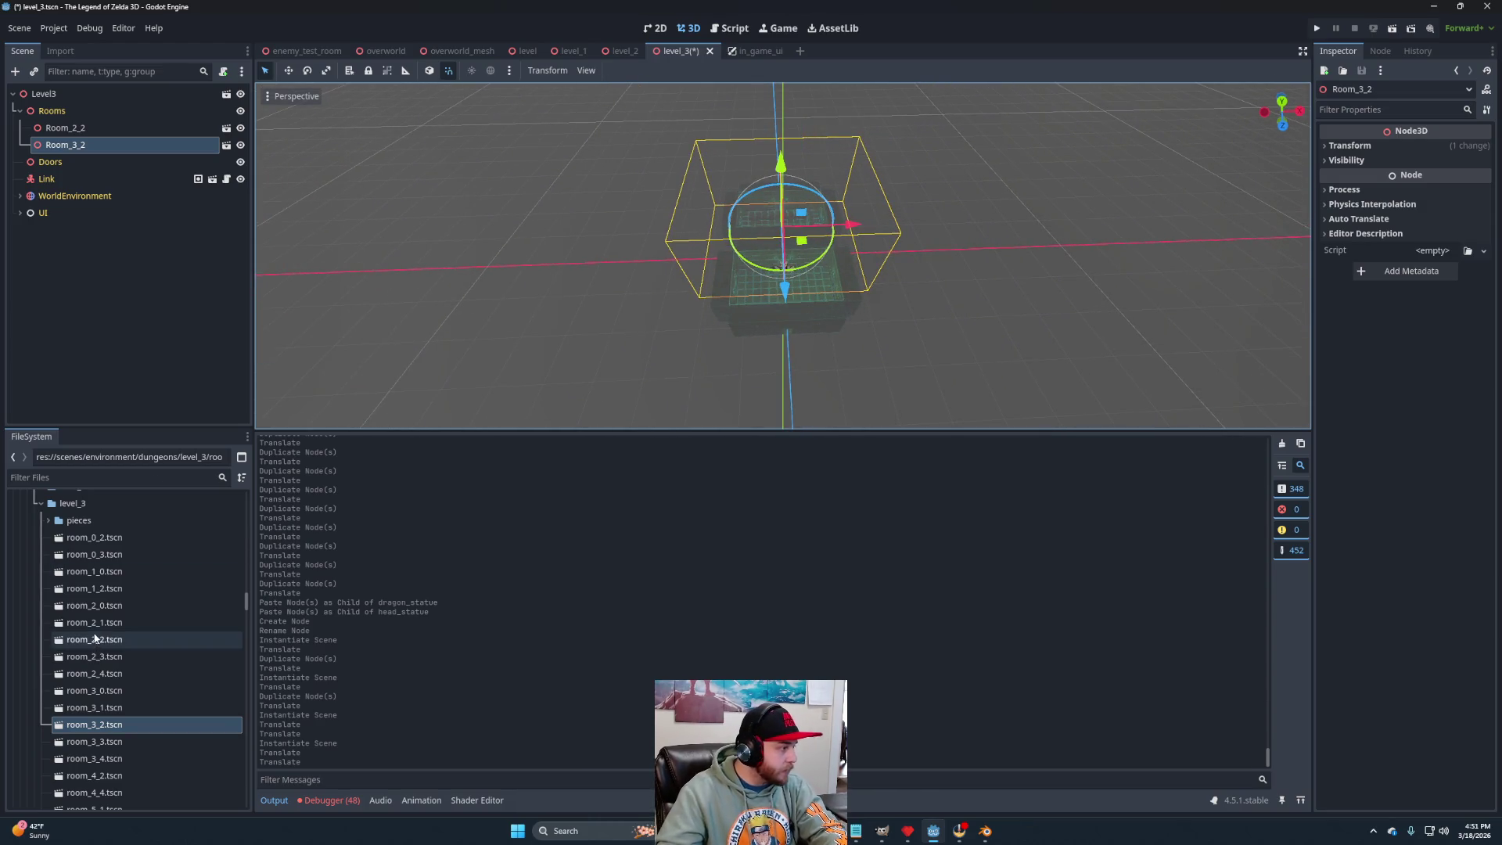
mouse_move(104, 592)
left_mouse_down()
mouse_move(168, 295)
mouse_move(125, 113)
left_mouse_up()
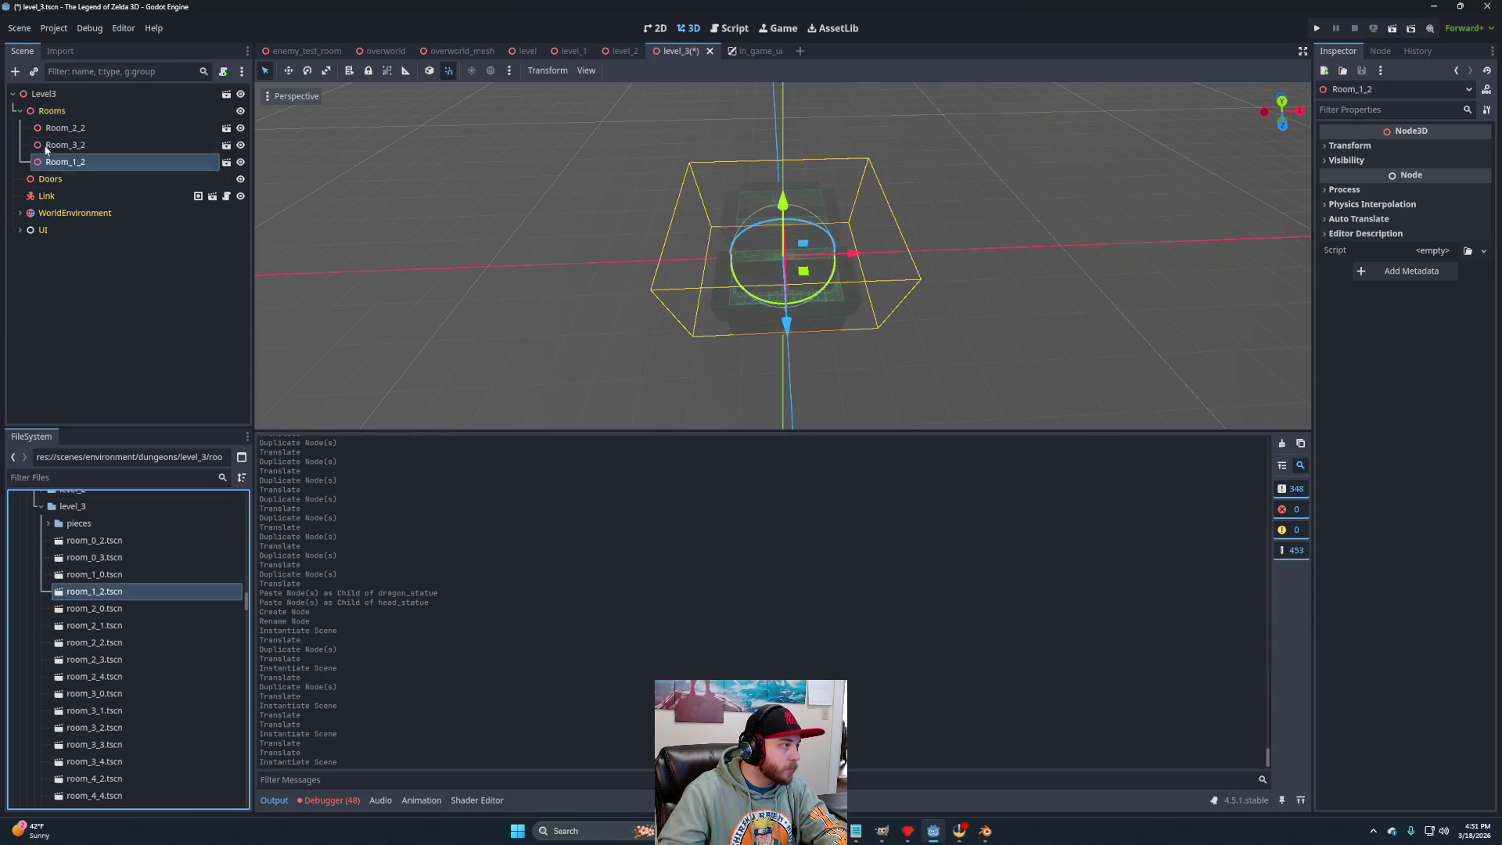
Move Room_1_2 to the top of Rooms and slide it along Z next to the rooms.
left_click_drag(82, 169, 77, 121)
mouse_move(795, 345)
left_mouse_down()
mouse_move(848, 274)
mouse_move(999, 301)
left_mouse_up()
key("f")
scroll(823, 358, "up", 3)
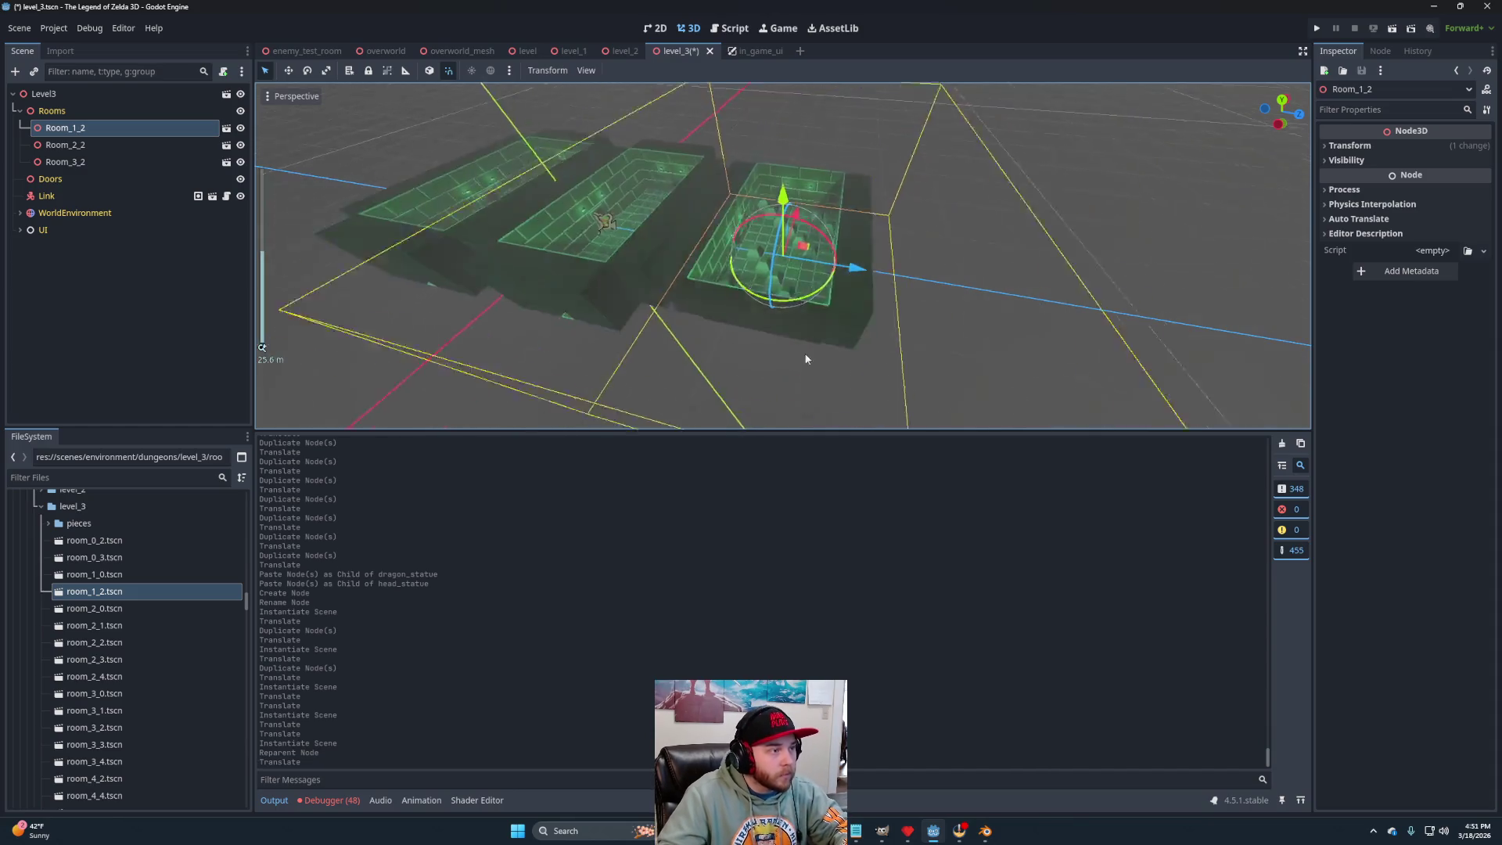
left_click_drag(854, 244, 844, 246)
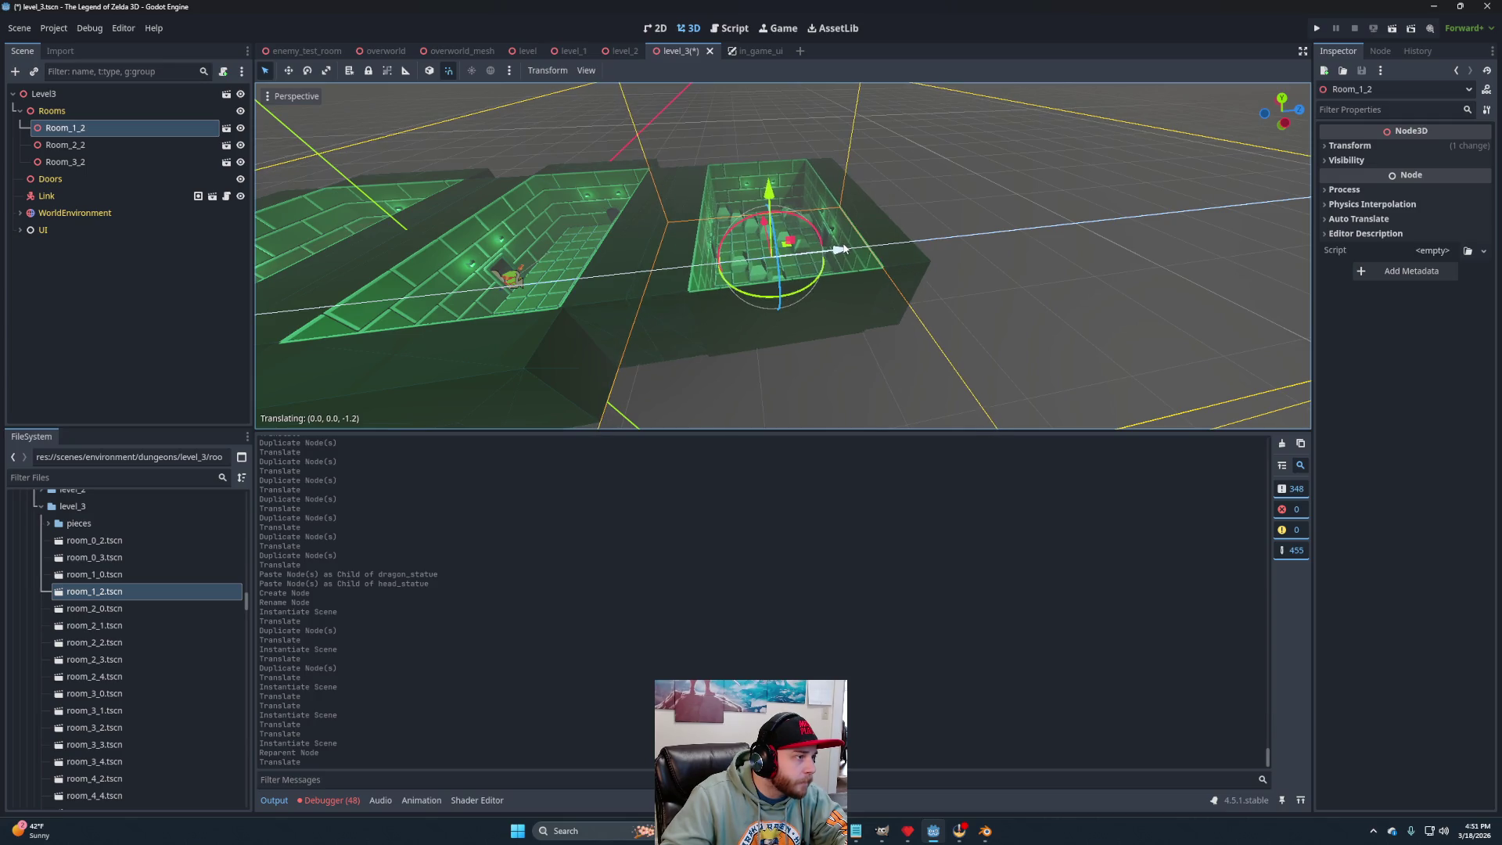
scroll(958, 317, "down", 4)
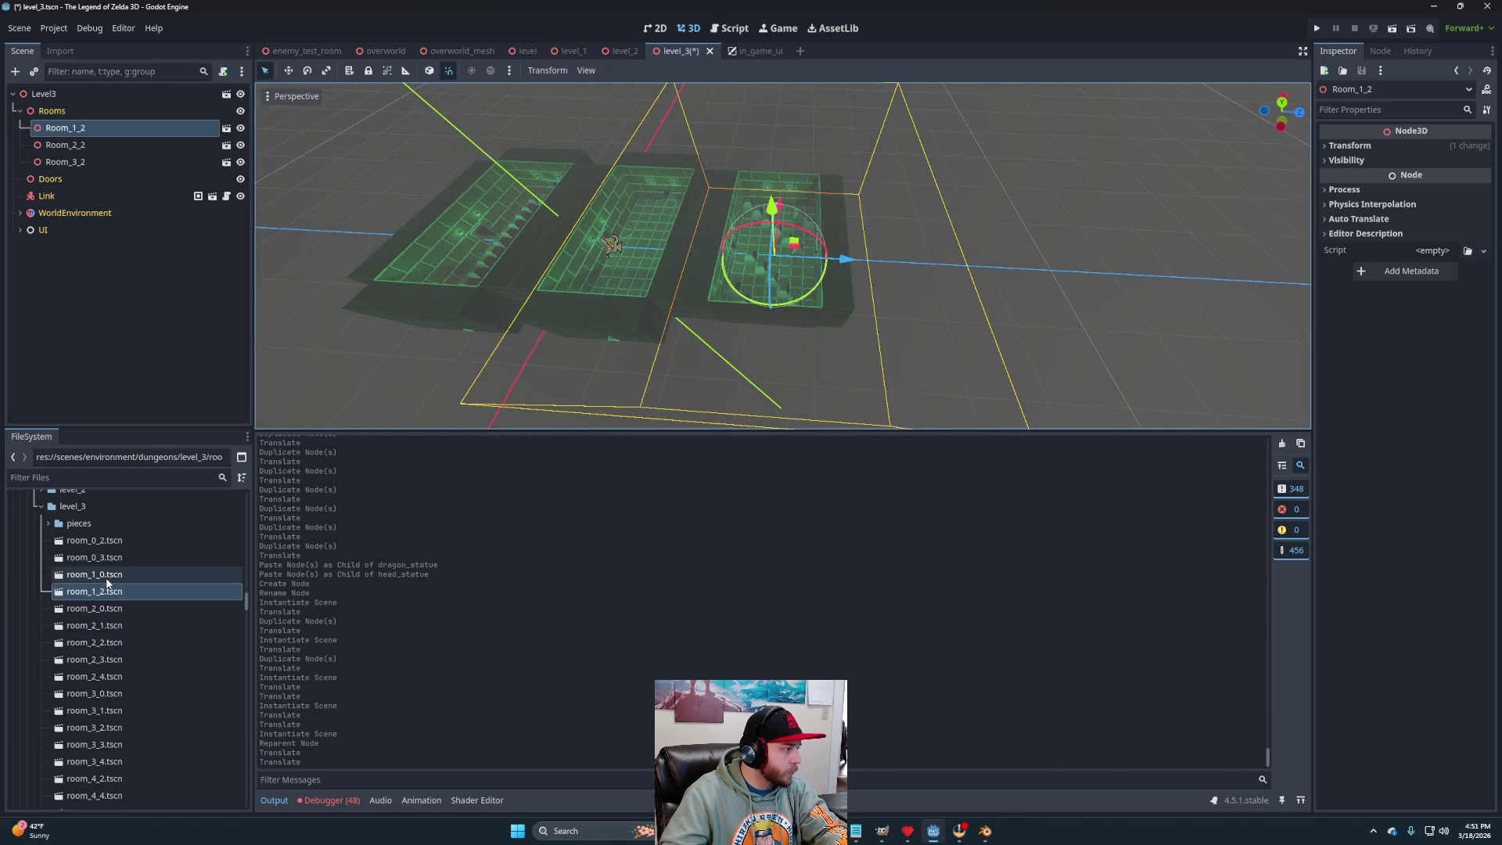
Instance room_0_2 under Rooms and slide it along Z to the row's end.
mouse_move(93, 540)
left_mouse_down()
mouse_move(109, 547)
mouse_move(101, 122)
mouse_move(78, 120)
left_mouse_up()
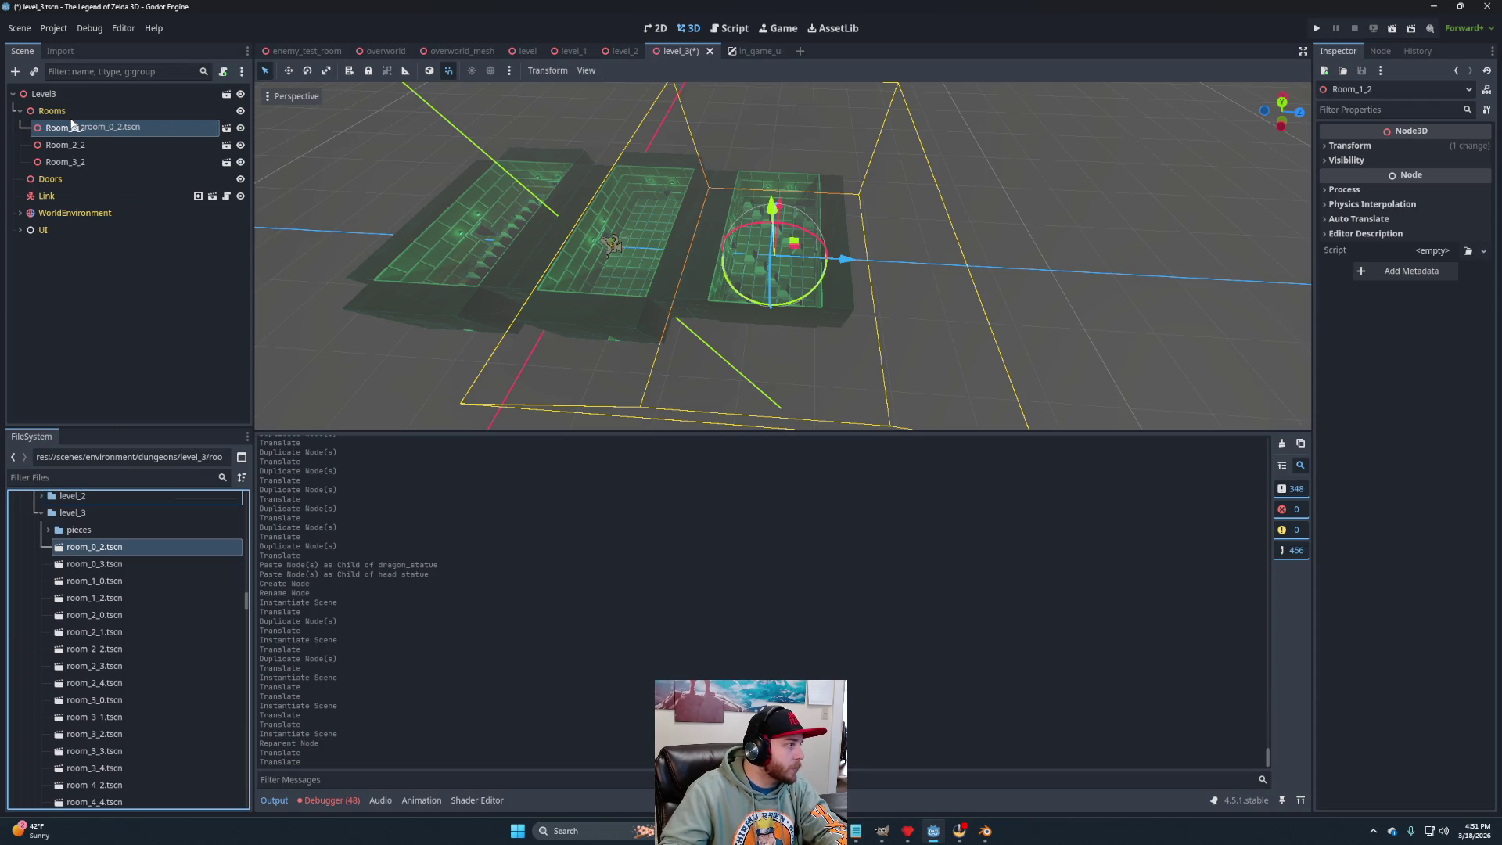
left_click_drag(659, 249, 978, 267)
key("f")
scroll(829, 249, "up", 5)
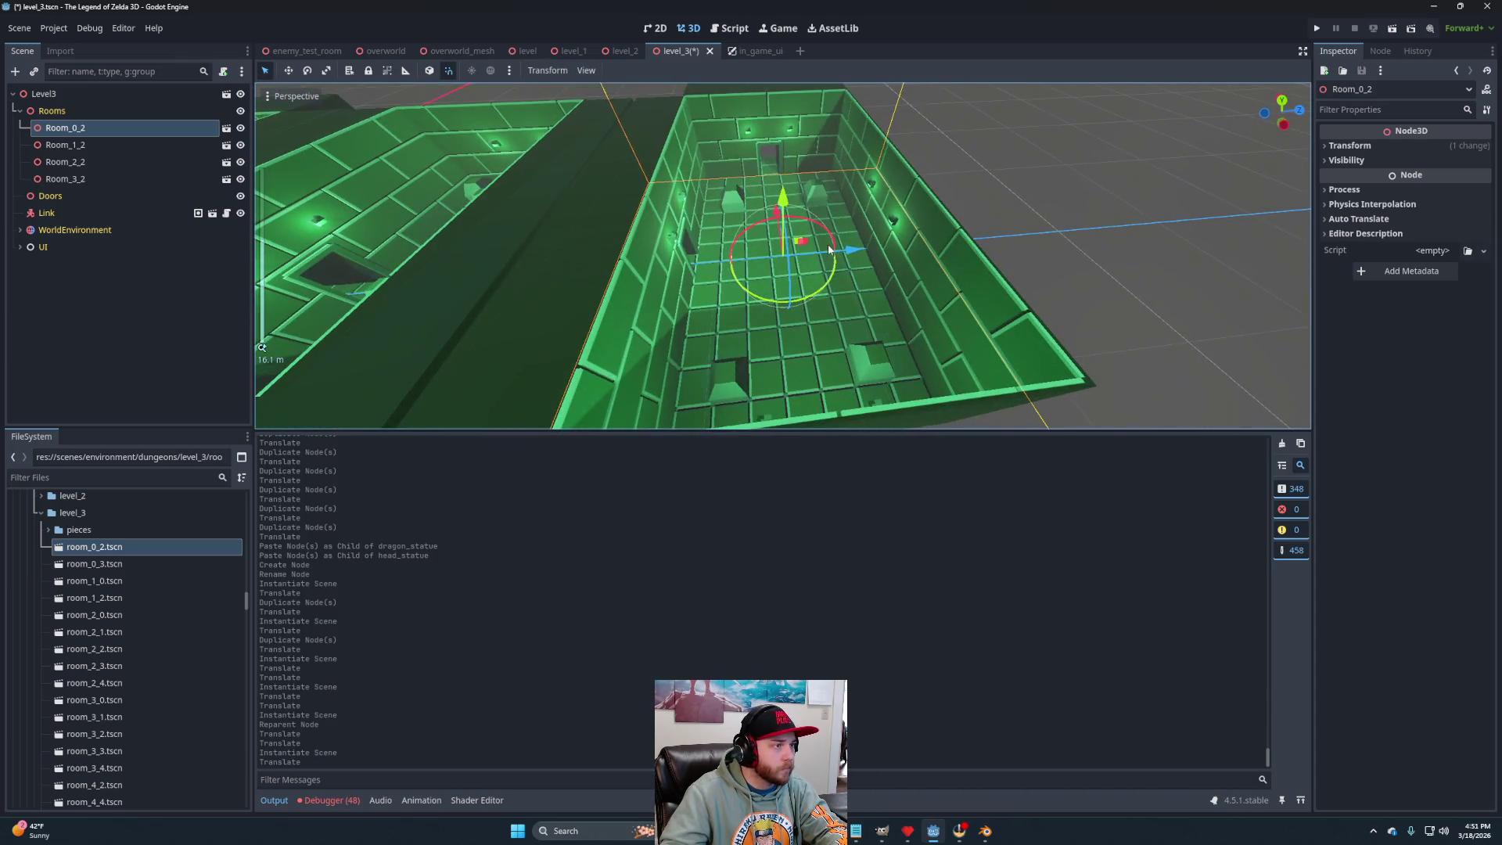
left_click_drag(850, 252, 794, 296)
scroll(837, 262, "down", 6)
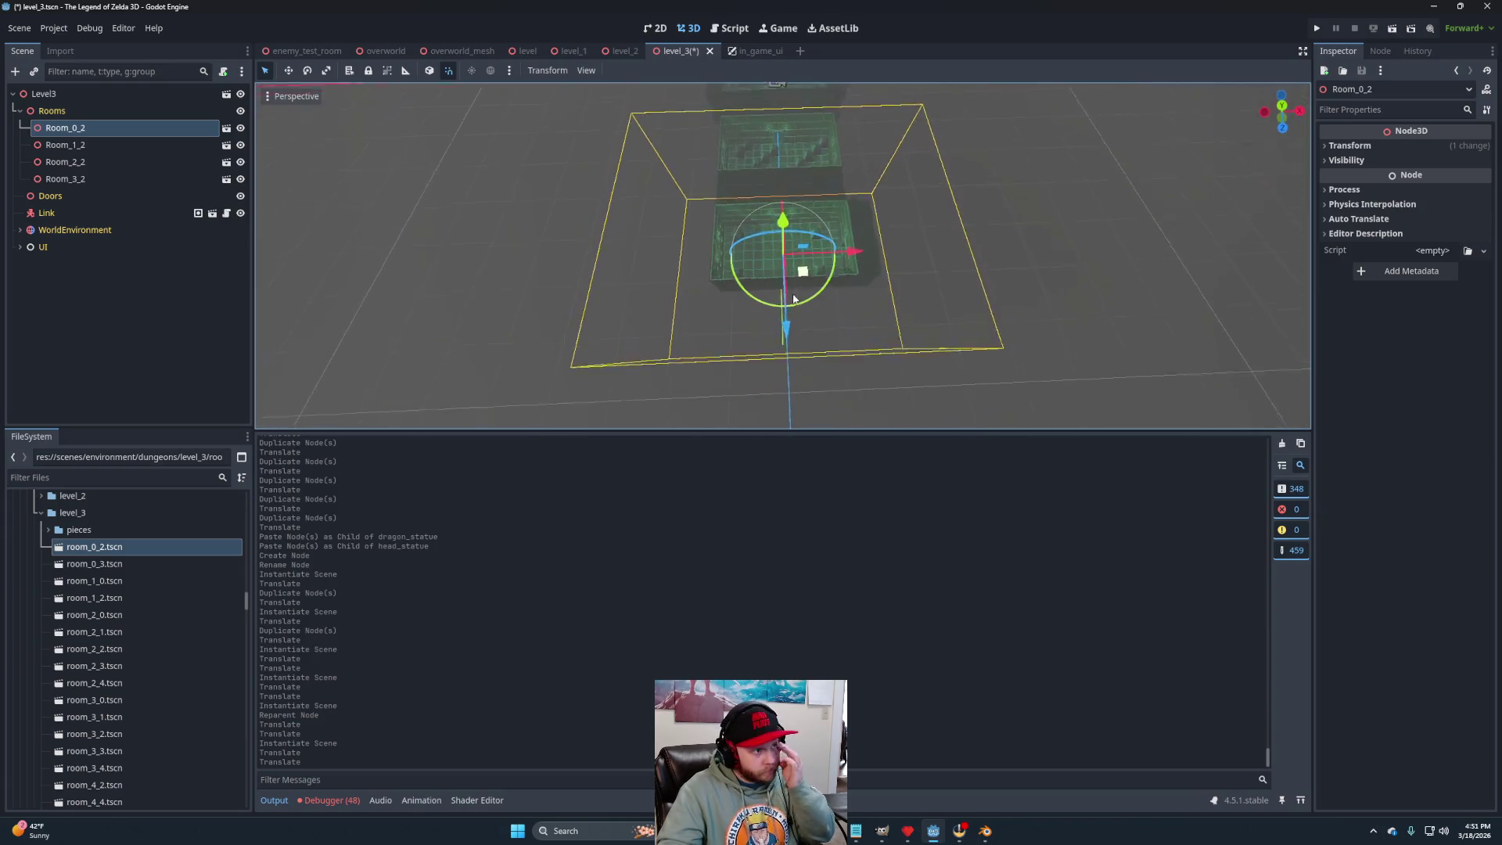
scroll(794, 296, "up", 3)
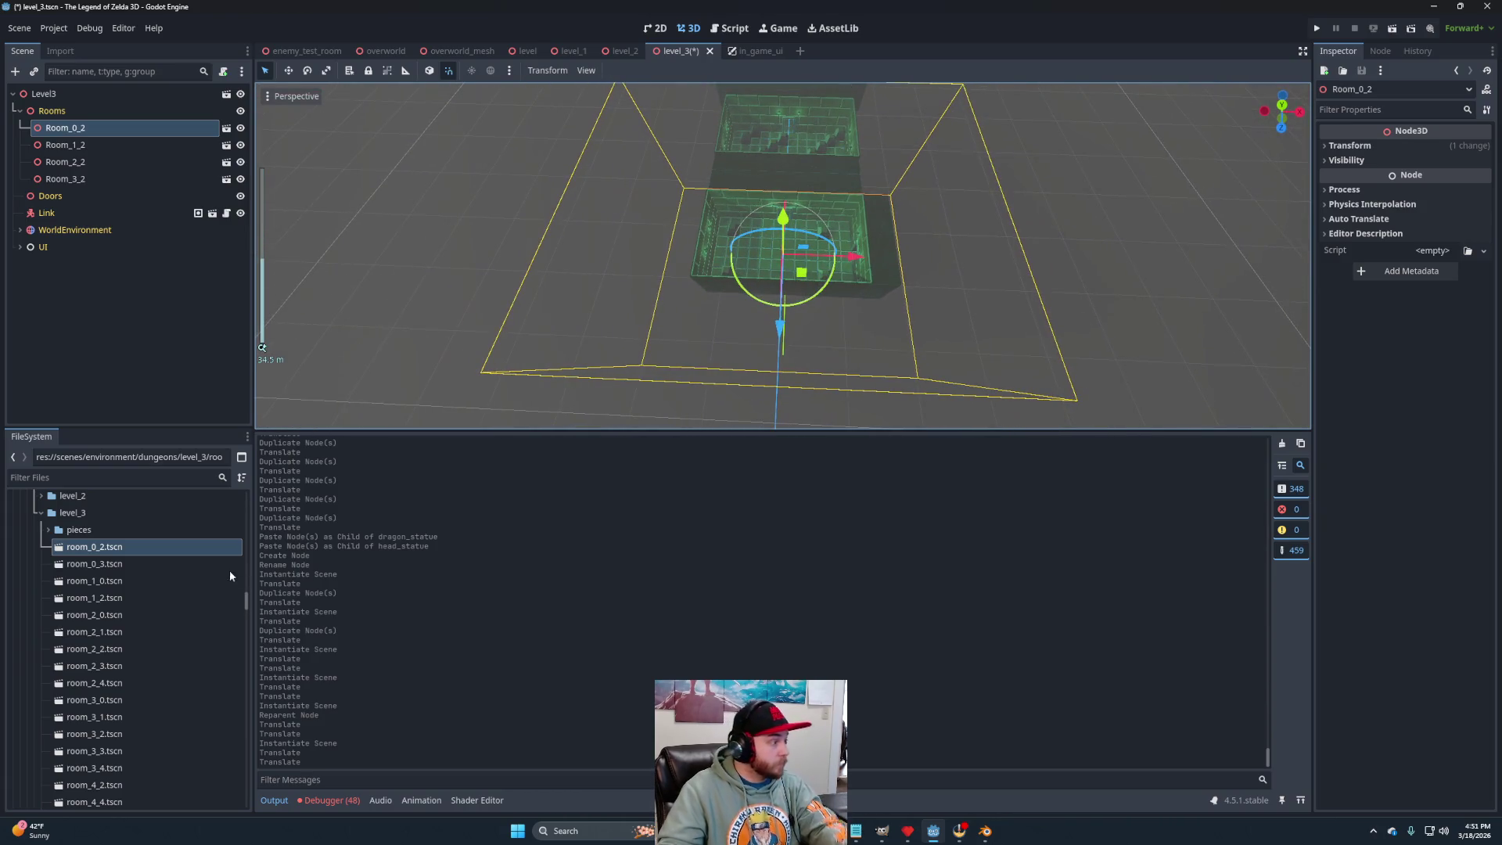
Instance room_0_3 under Rooms and shift it along X beside the row.
mouse_move(180, 565)
left_mouse_down()
mouse_move(110, 535)
mouse_move(100, 151)
mouse_move(84, 141)
left_mouse_up()
scroll(784, 135, "down", 2)
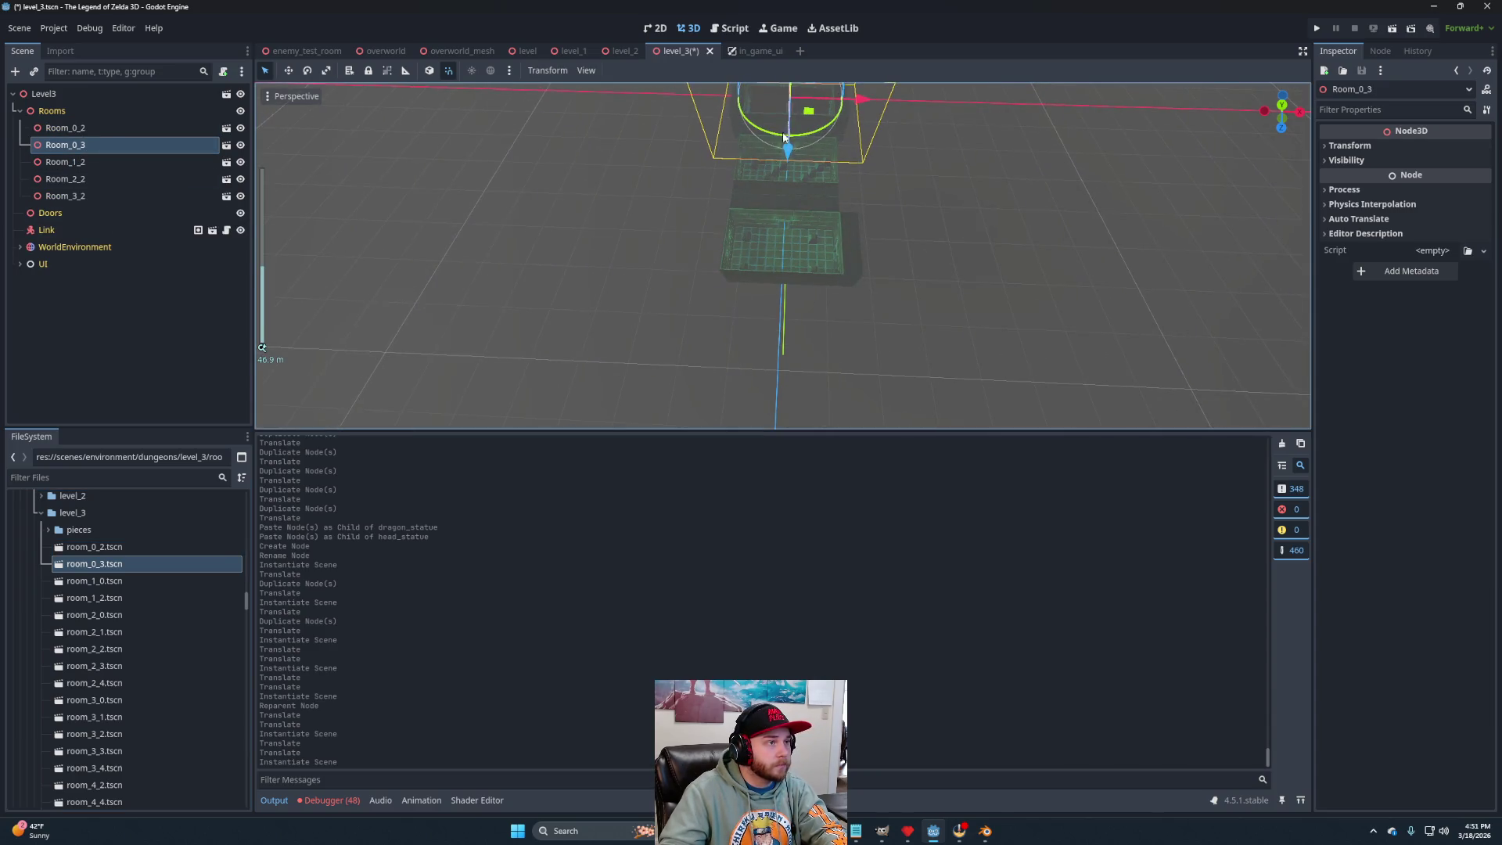
left_click_drag(797, 210, 788, 336)
left_click_drag(856, 266, 991, 267)
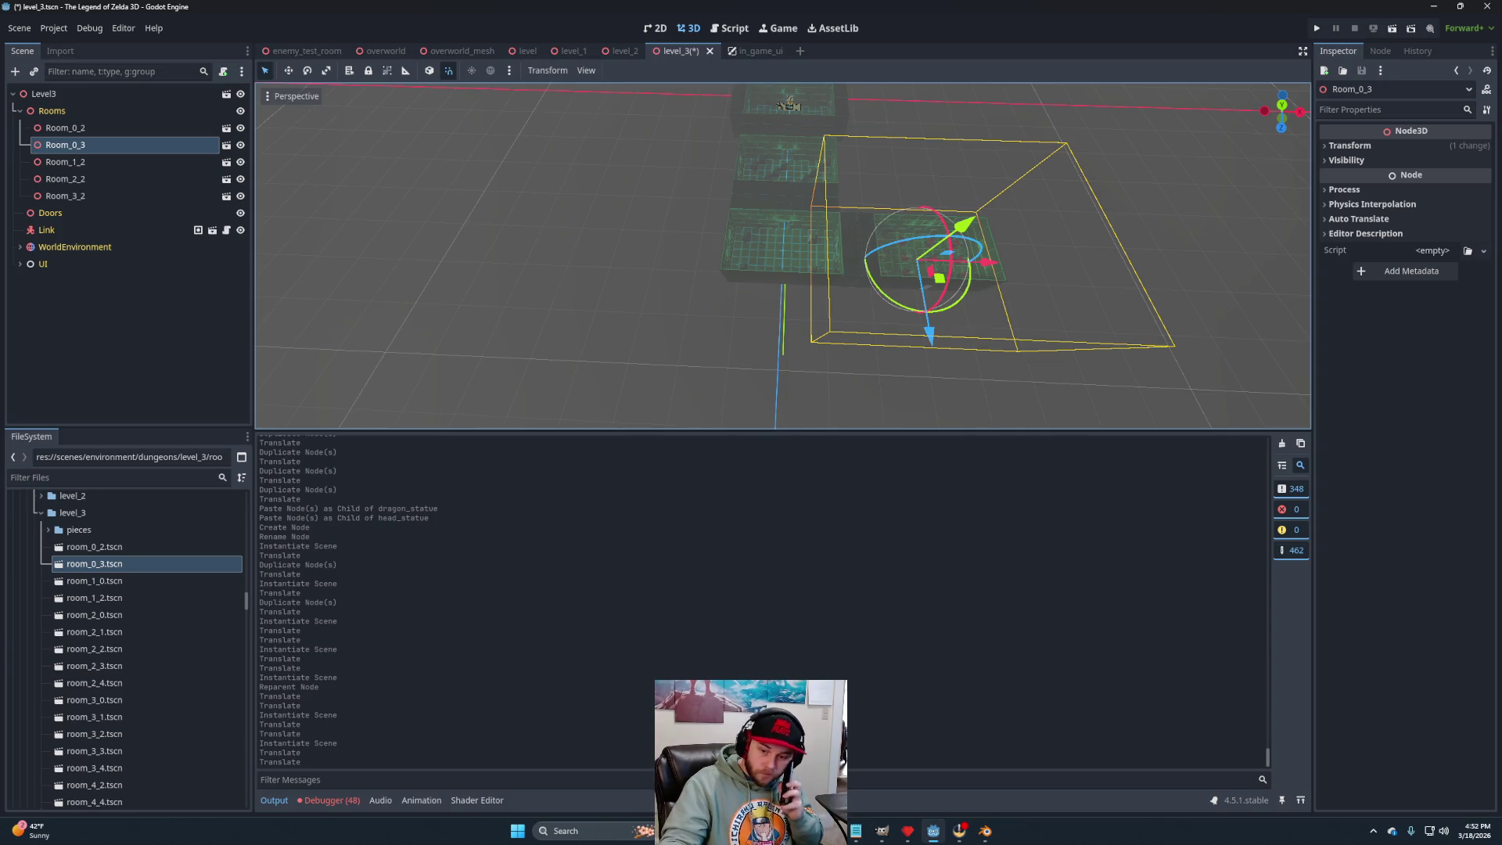
key("alt+Tab")
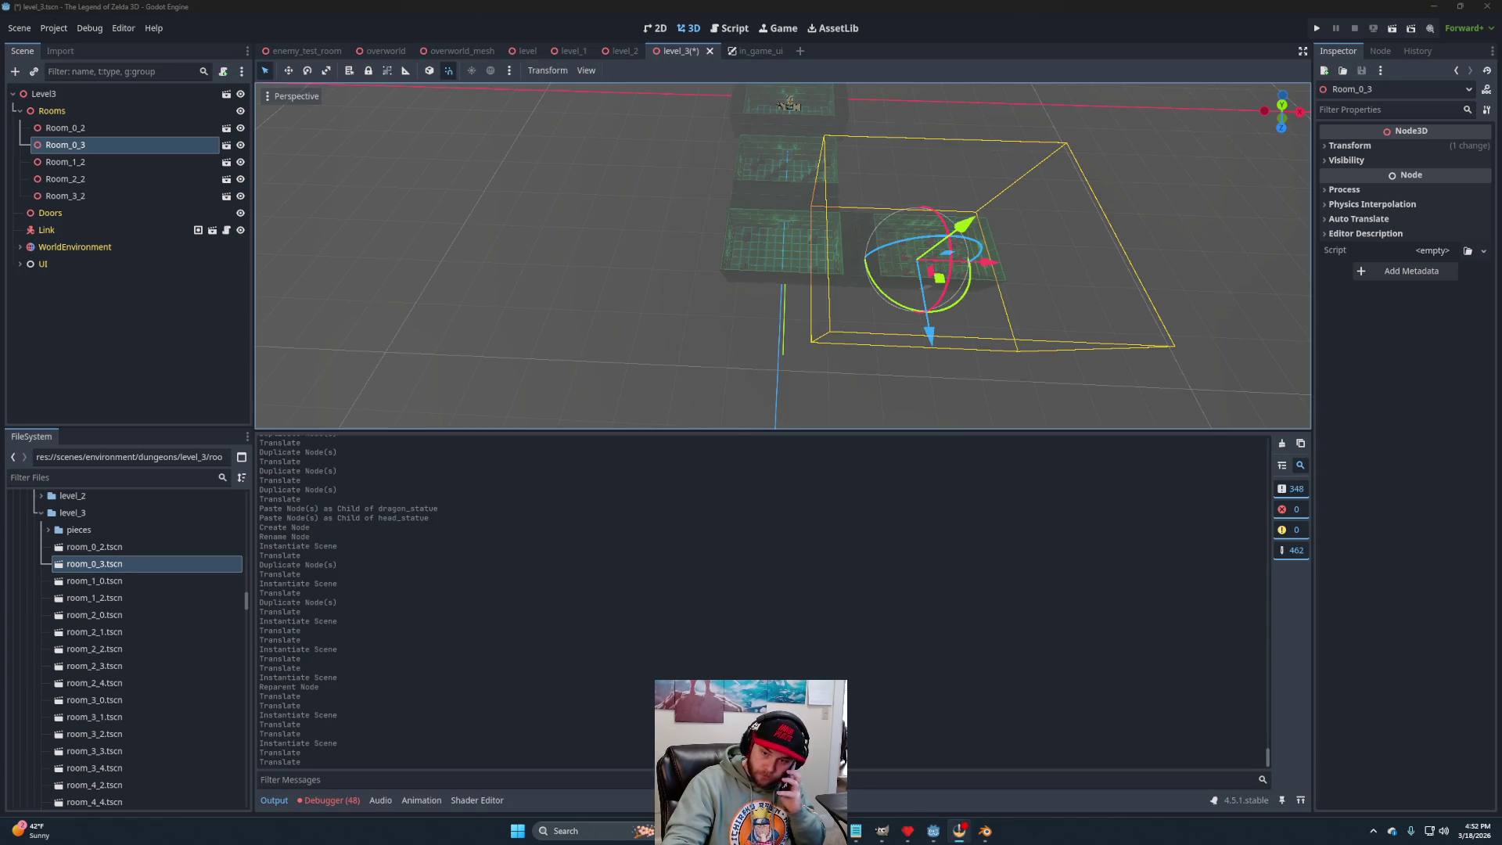
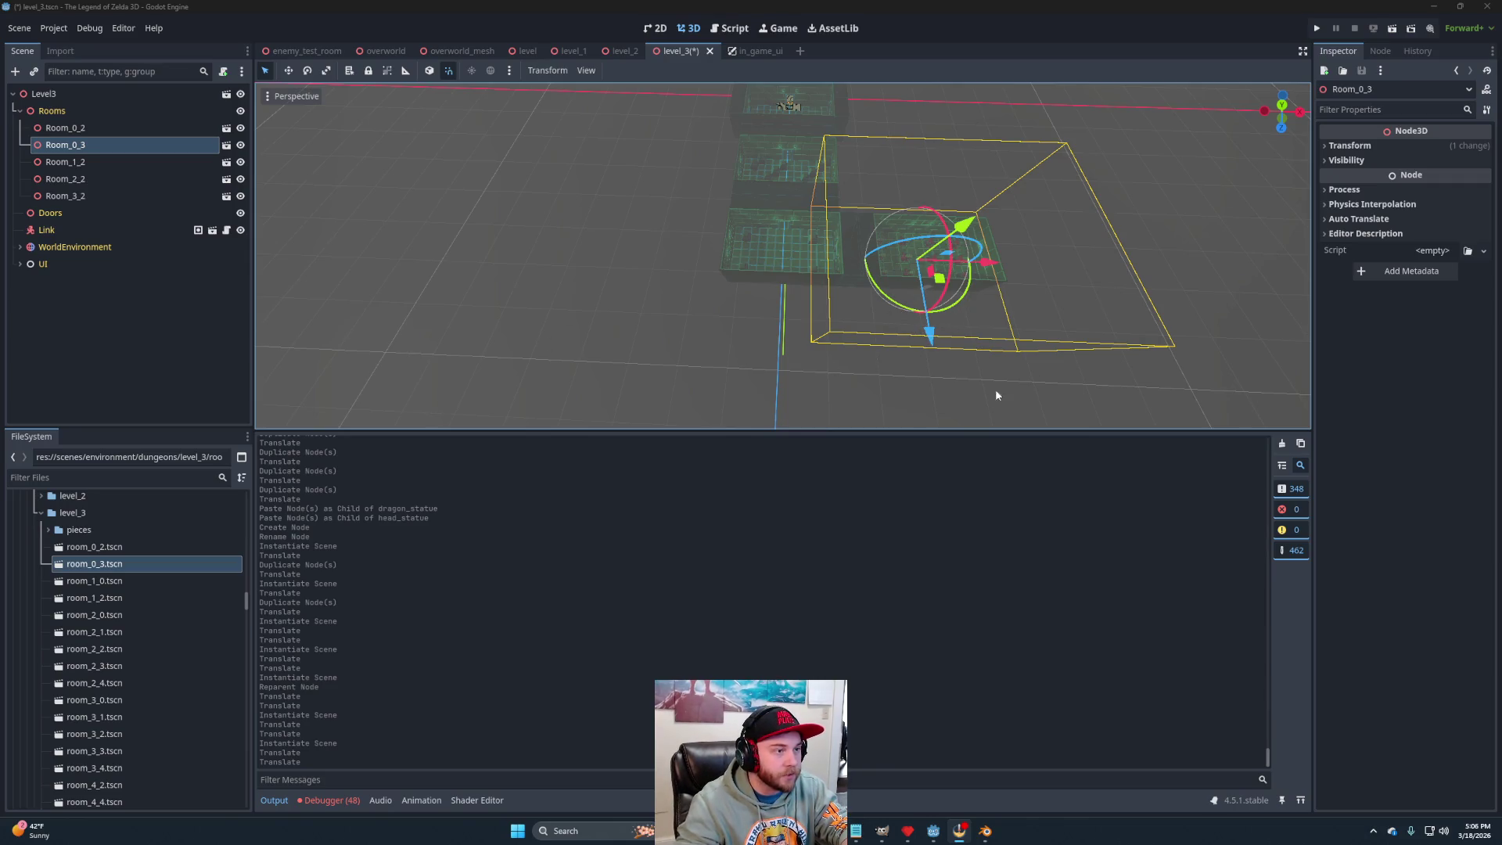
Select and frame Room_0_3, then nudge it slightly along the X axis.
left_click(967, 361)
left_click(954, 280)
key("f")
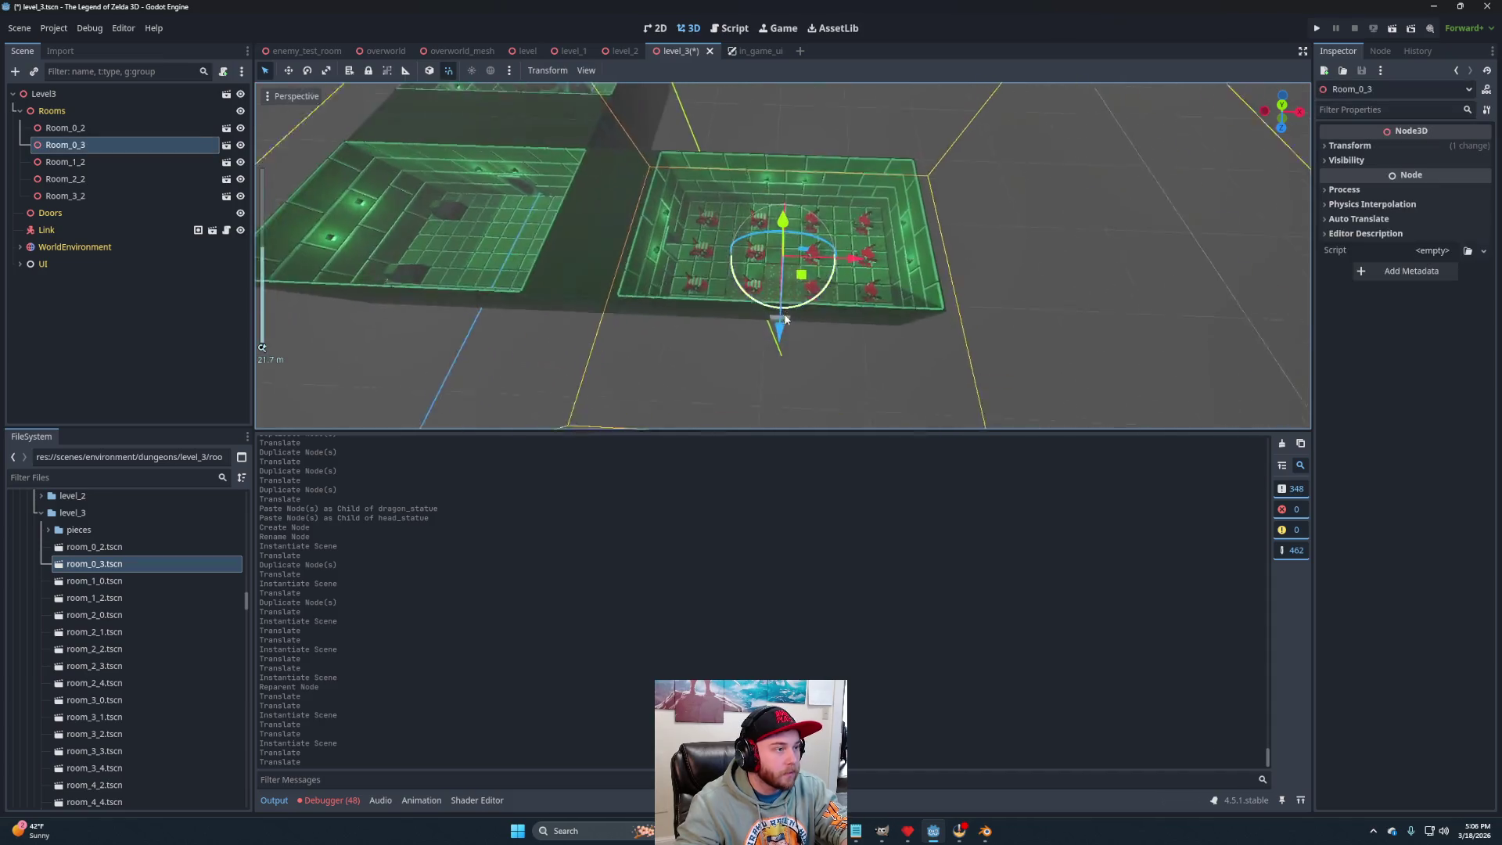
mouse_move(785, 388)
left_mouse_down()
mouse_move(784, 358)
mouse_move(993, 258)
mouse_move(1128, 264)
mouse_move(869, 267)
left_mouse_up()
mouse_move(730, 233)
left_mouse_down()
mouse_move(820, 278)
mouse_move(879, 278)
mouse_move(805, 318)
mouse_move(822, 268)
mouse_move(853, 281)
mouse_move(1080, 211)
left_mouse_up()
scroll(829, 305, "down", 2)
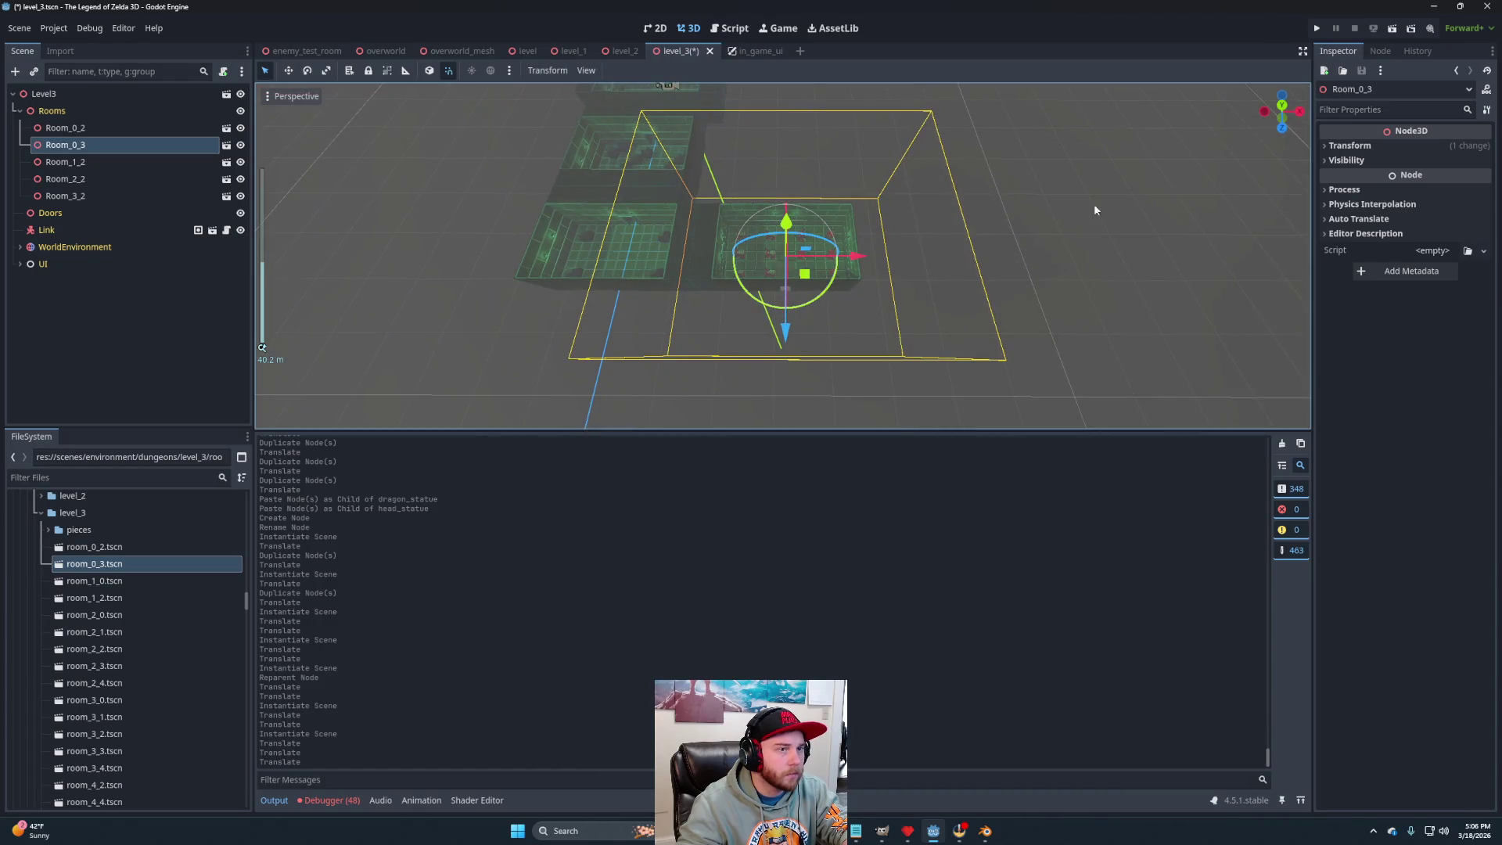
Switch to the Top Orthogonal view and pan across the room grid.
left_click(1282, 107)
left_click_drag(747, 154, 851, 249)
mouse_move(802, 203)
left_mouse_down()
mouse_move(903, 285)
mouse_move(780, 430)
mouse_move(870, 314)
mouse_move(911, 378)
left_mouse_up()
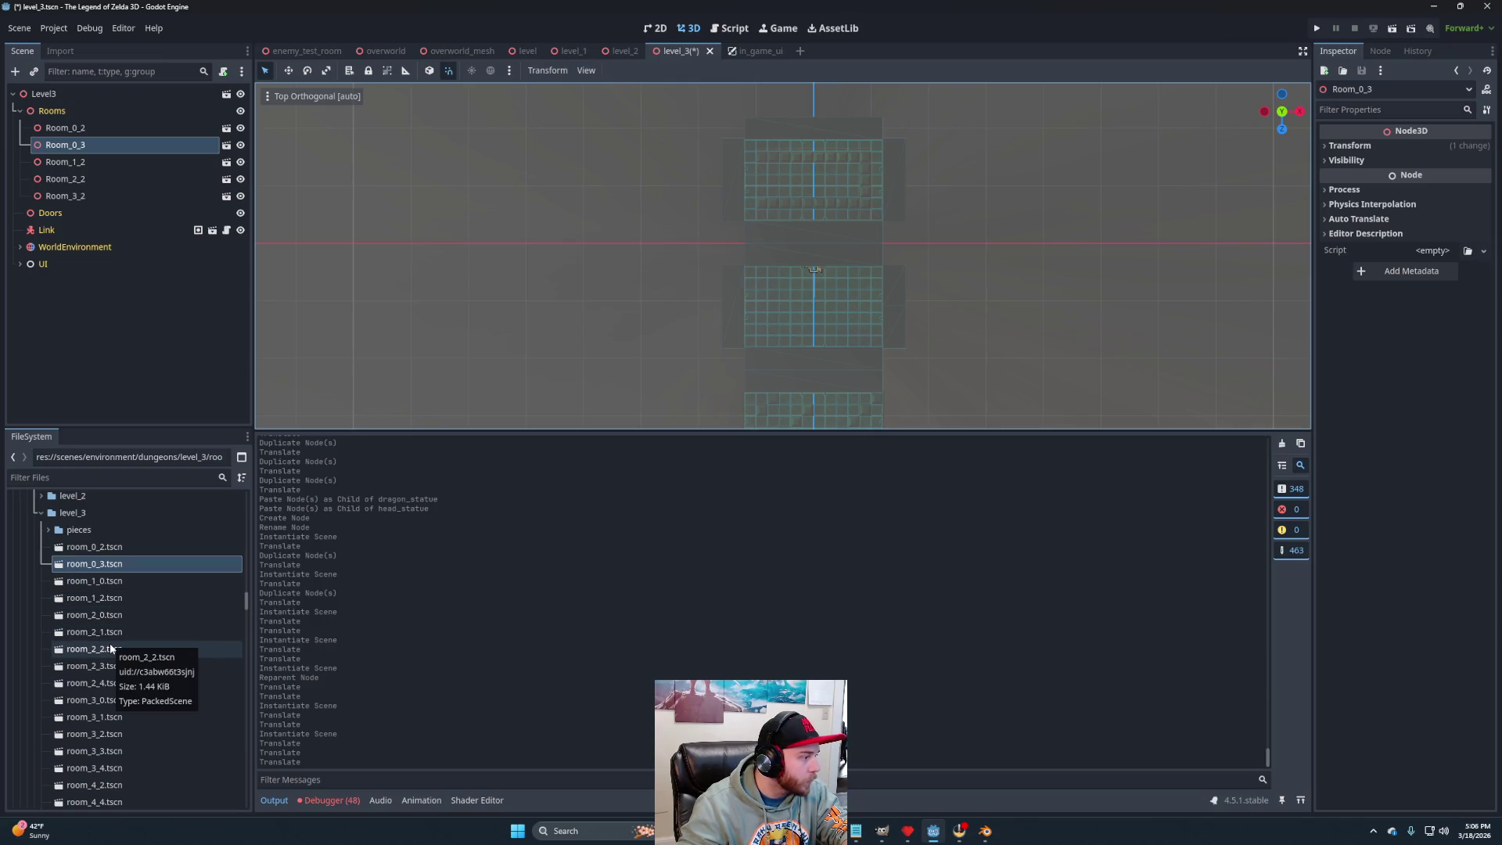
Instance room_2_1.tscn under Rooms and move it along Z and X beside a room.
mouse_move(115, 635)
left_mouse_down()
mouse_move(47, 321)
mouse_move(91, 176)
left_mouse_up()
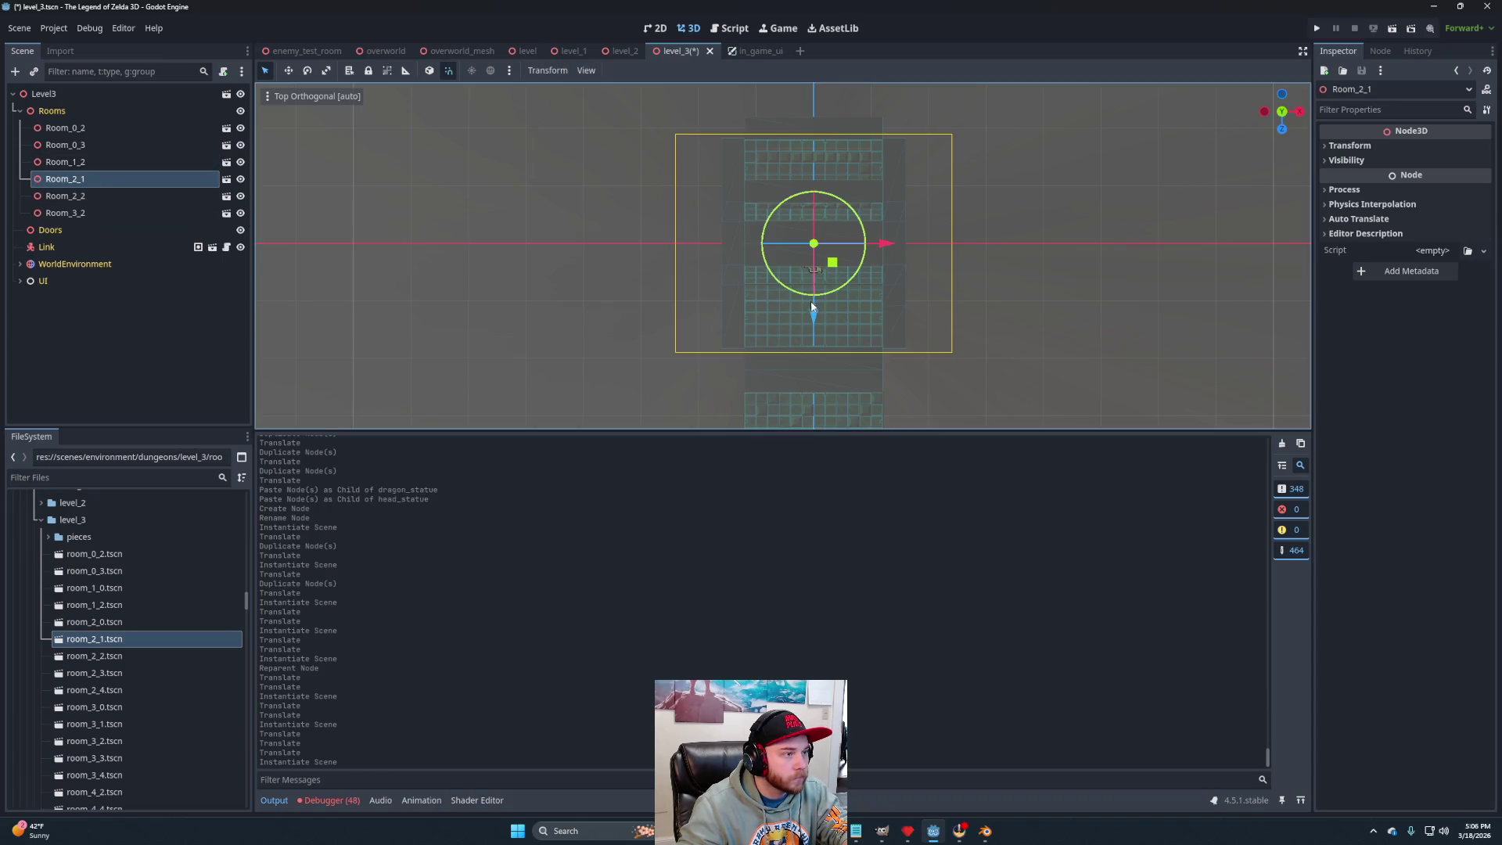
left_click_drag(815, 325, 827, 379)
left_click_drag(884, 308, 702, 323)
scroll(771, 340, "up", 4)
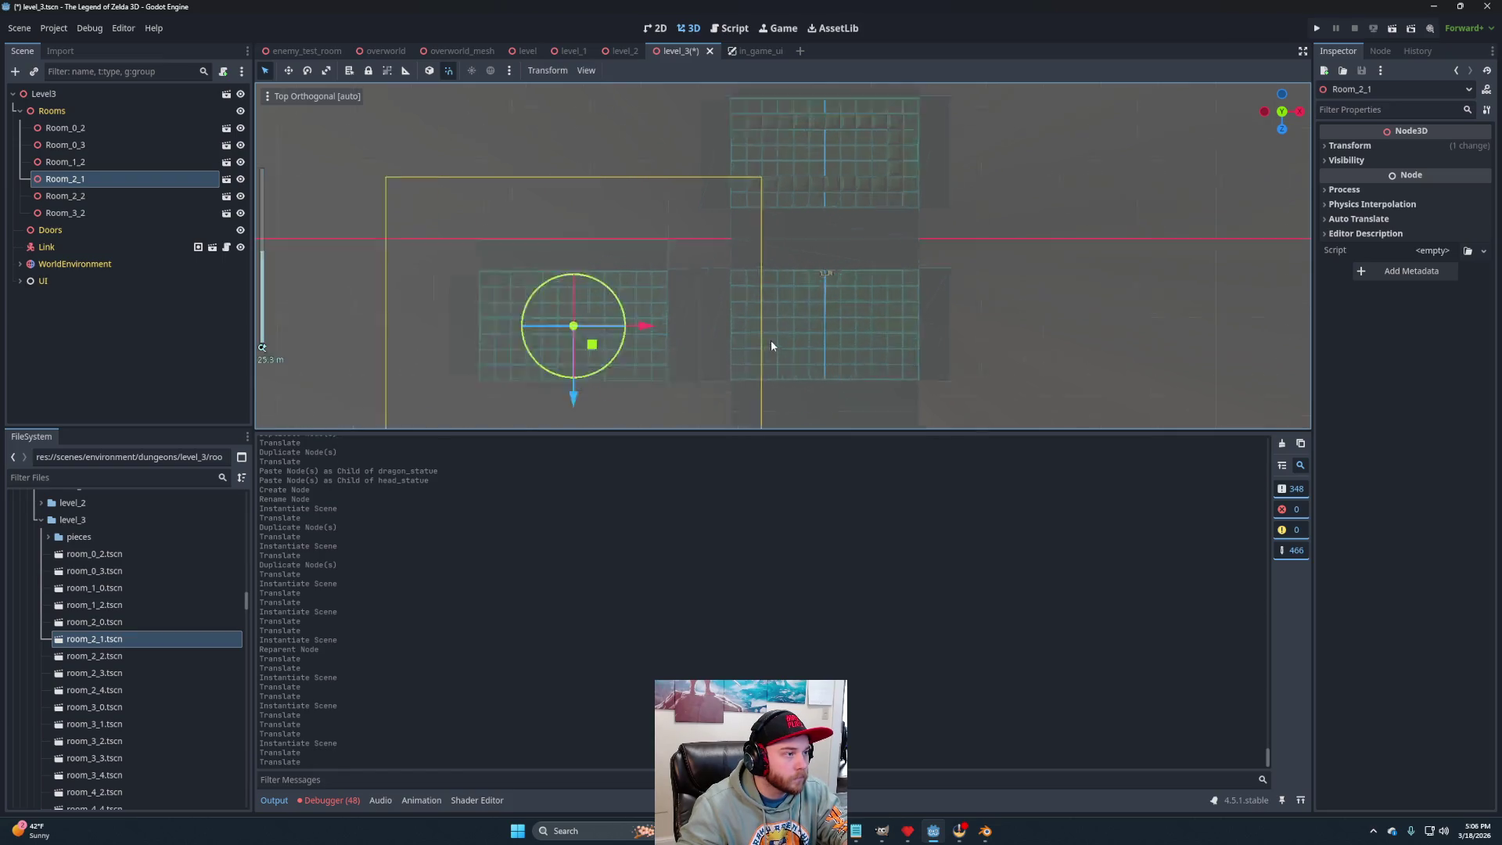
scroll(723, 121, "down", 2)
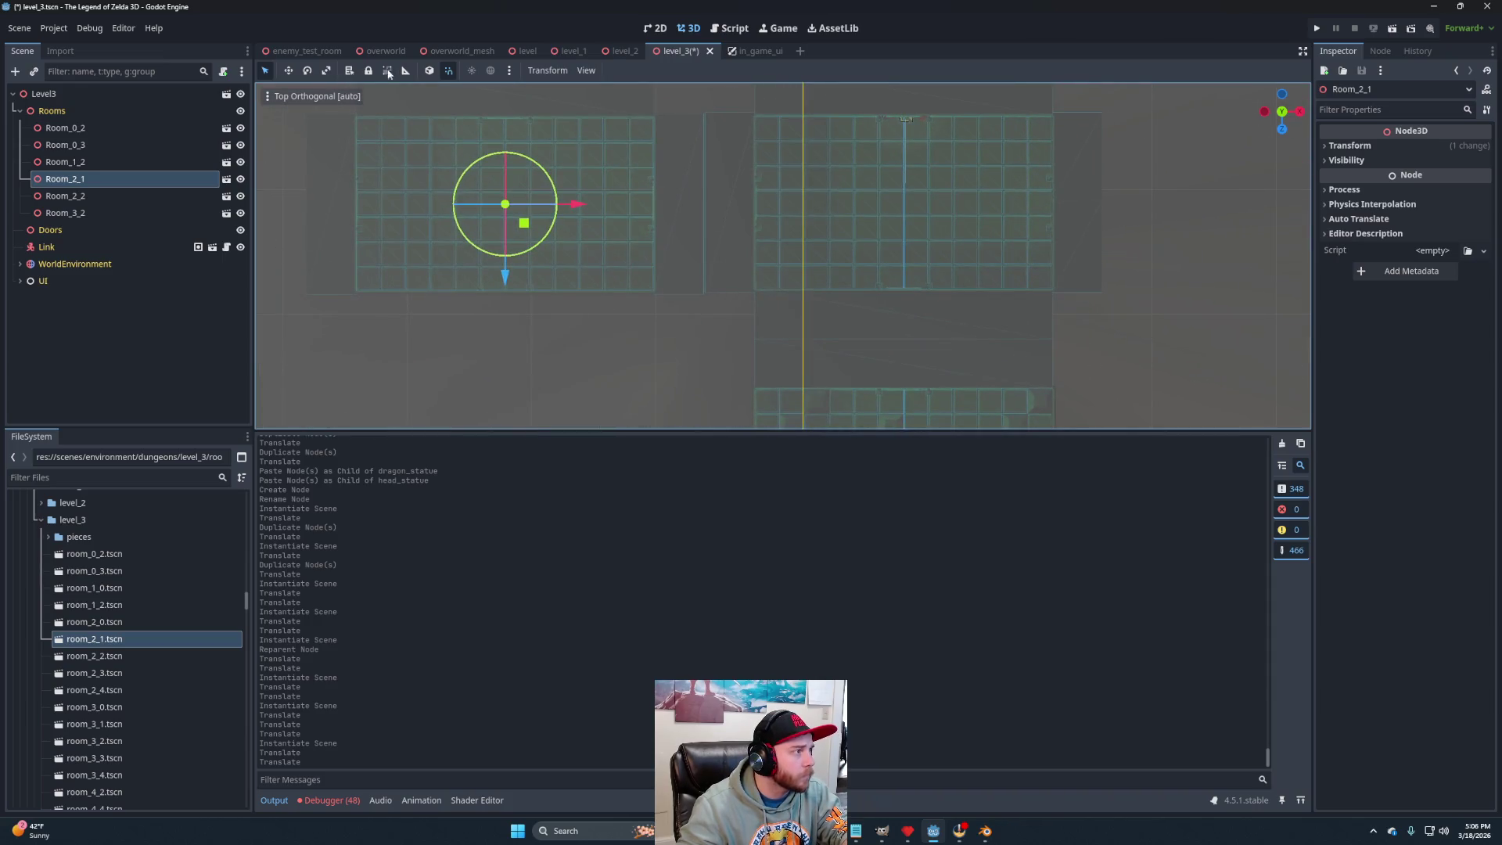
Nudge Room_2_1 so its edges meet, then instance room_2_0.tscn under Rooms.
left_click(267, 96)
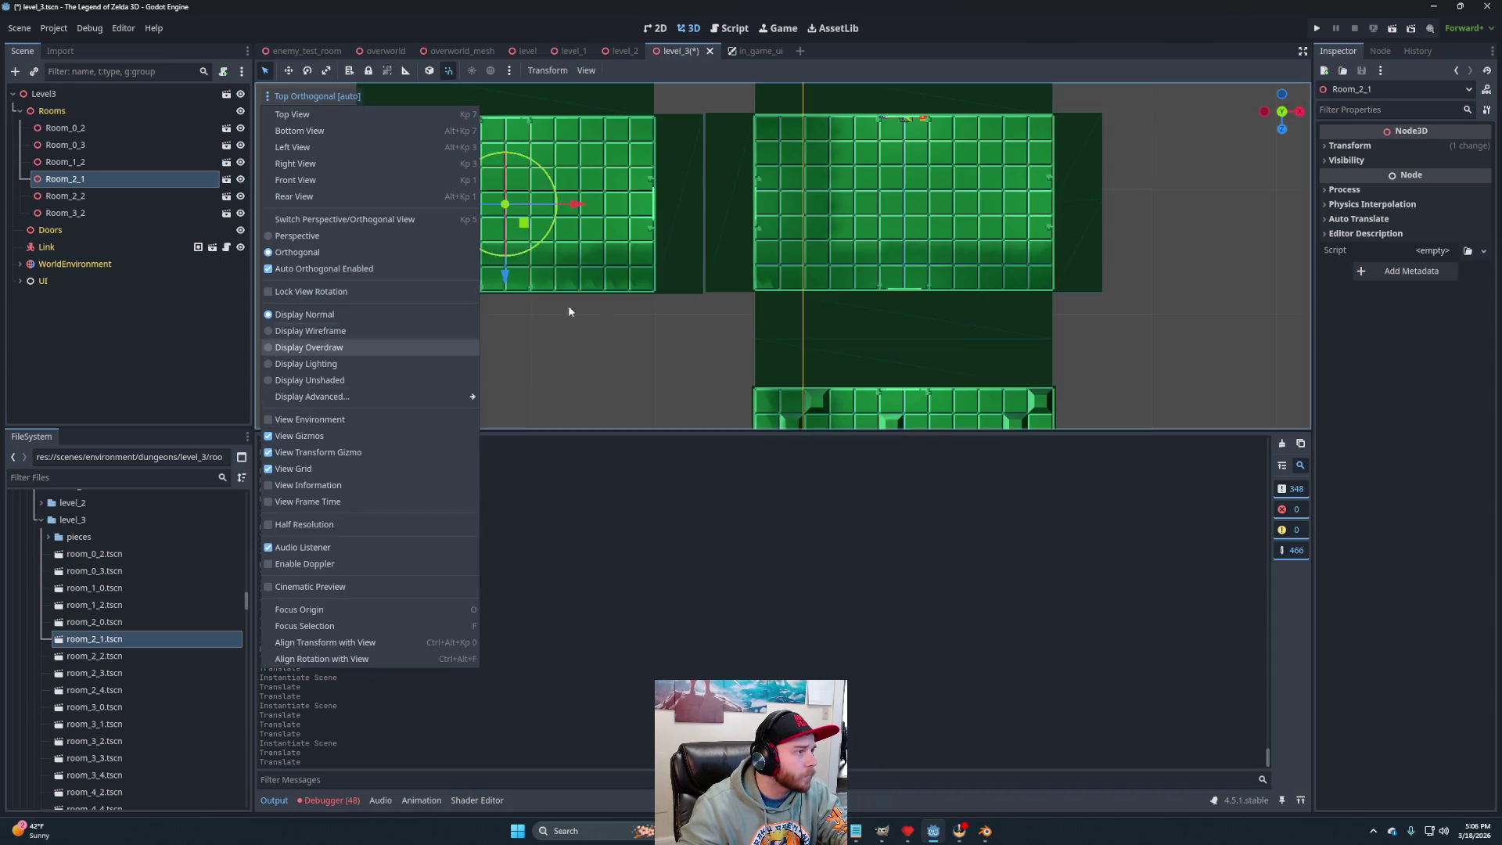
left_click(584, 207)
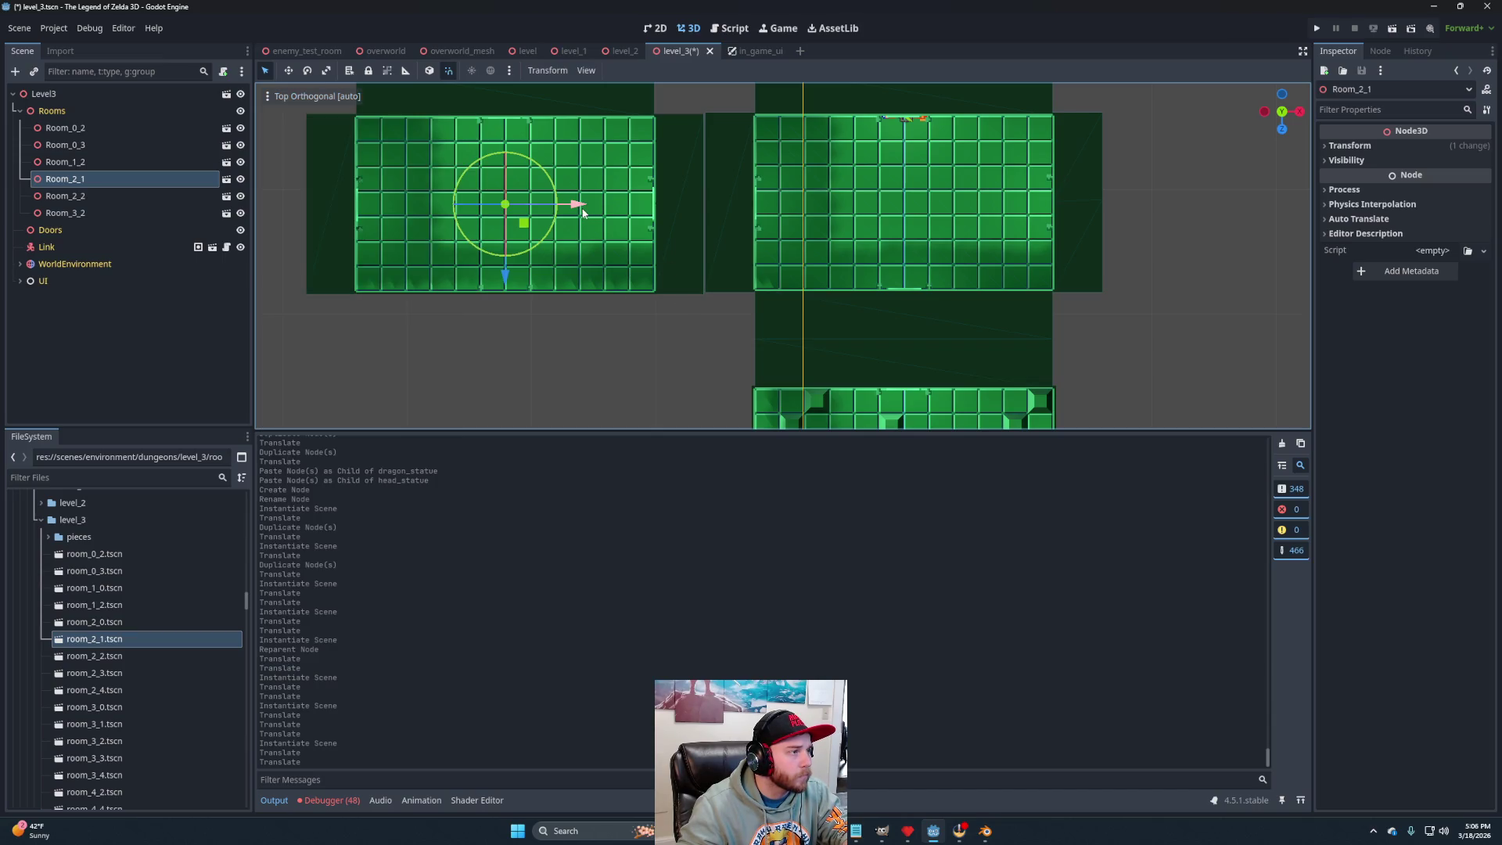
left_click_drag(580, 208, 584, 208)
left_click_drag(506, 288, 510, 290)
scroll(752, 308, "down", 5)
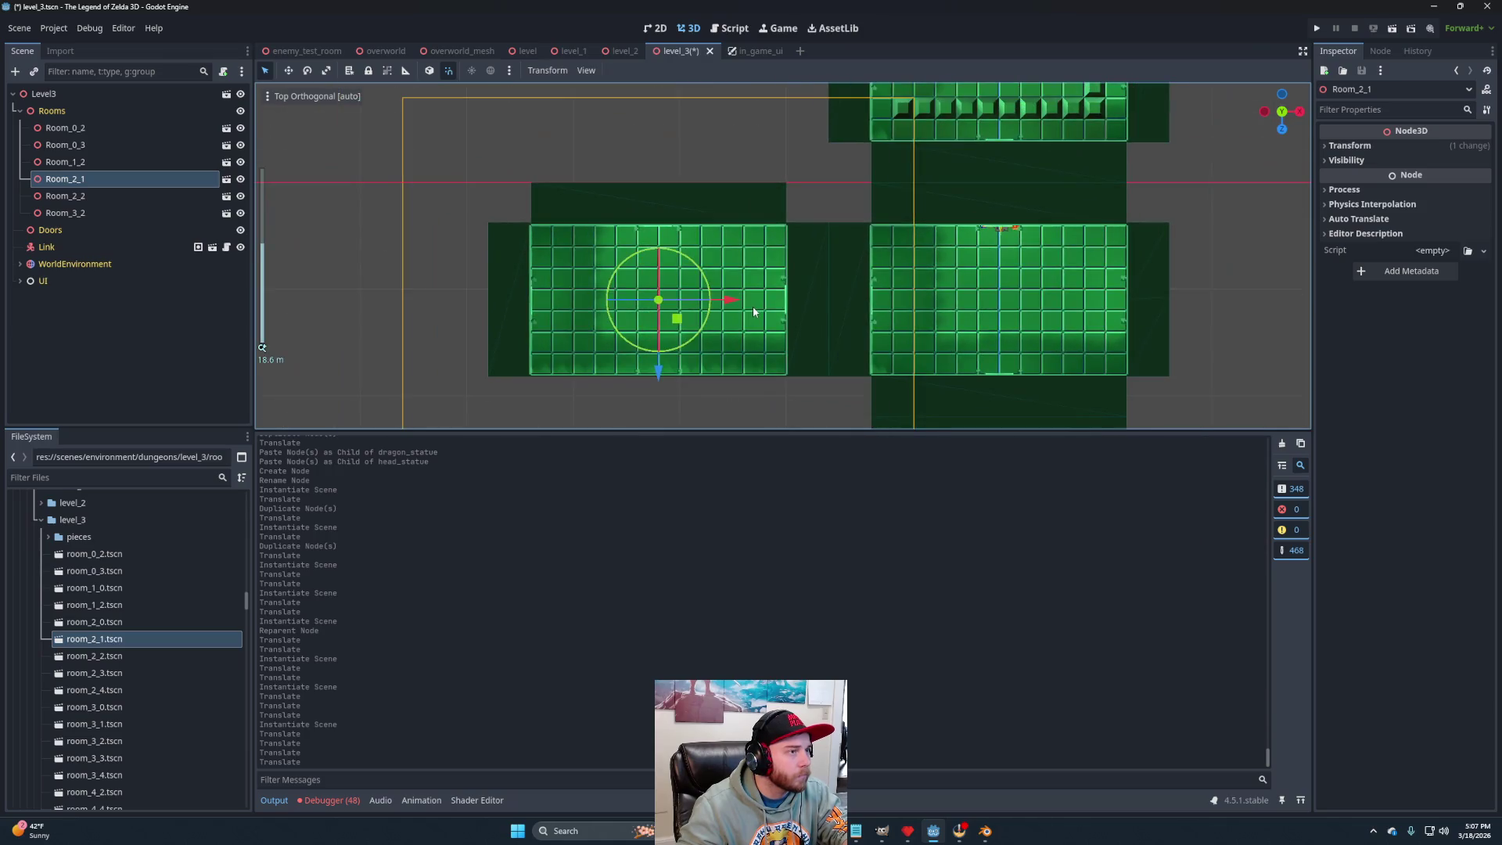
mouse_move(653, 329)
left_mouse_down()
mouse_move(725, 285)
mouse_move(774, 308)
left_mouse_up()
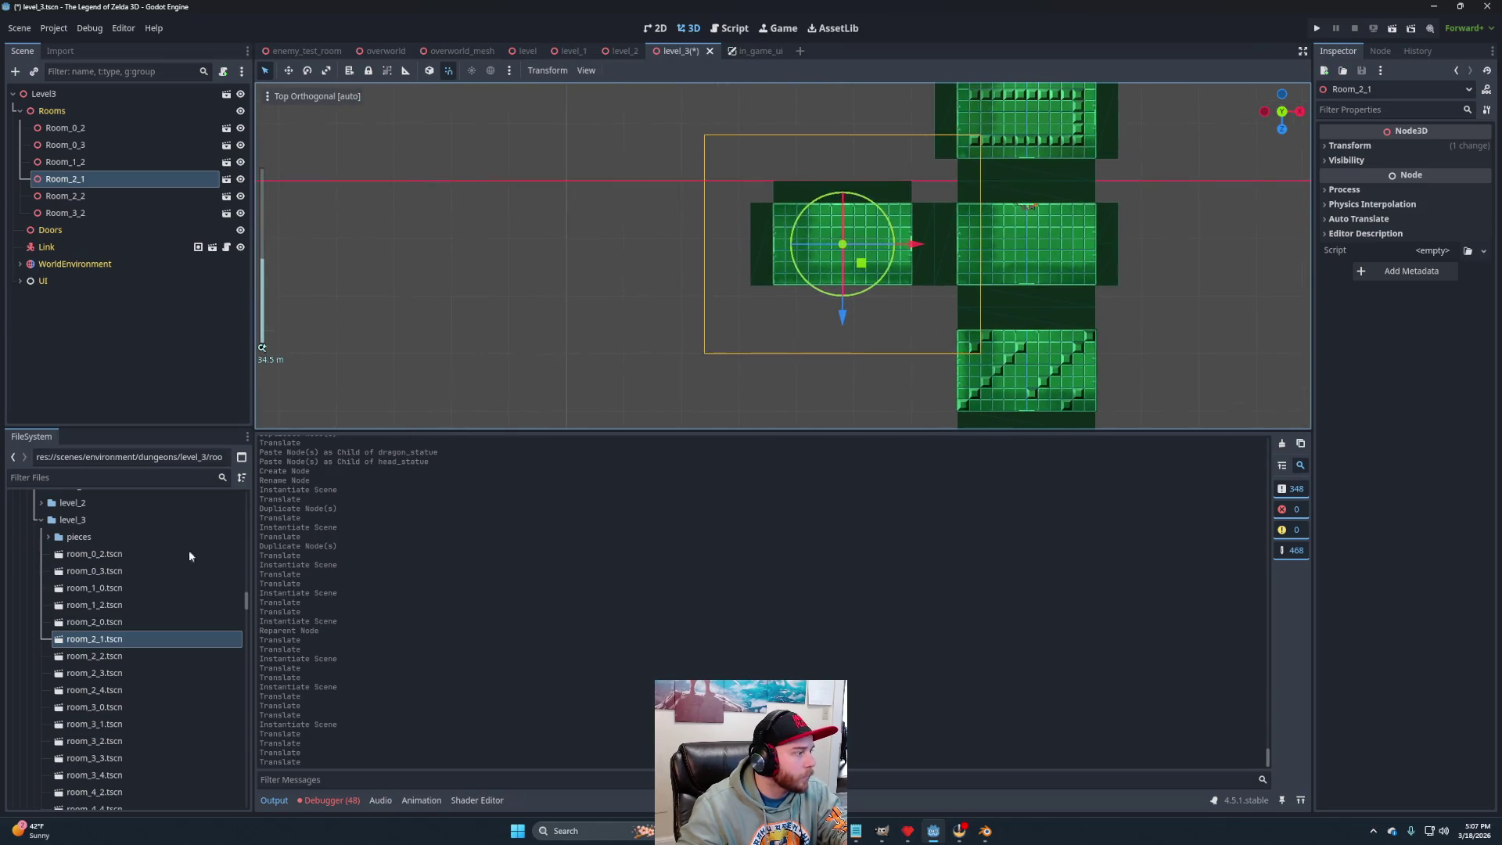
mouse_move(104, 623)
left_mouse_down()
mouse_move(137, 184)
mouse_move(88, 173)
left_mouse_up()
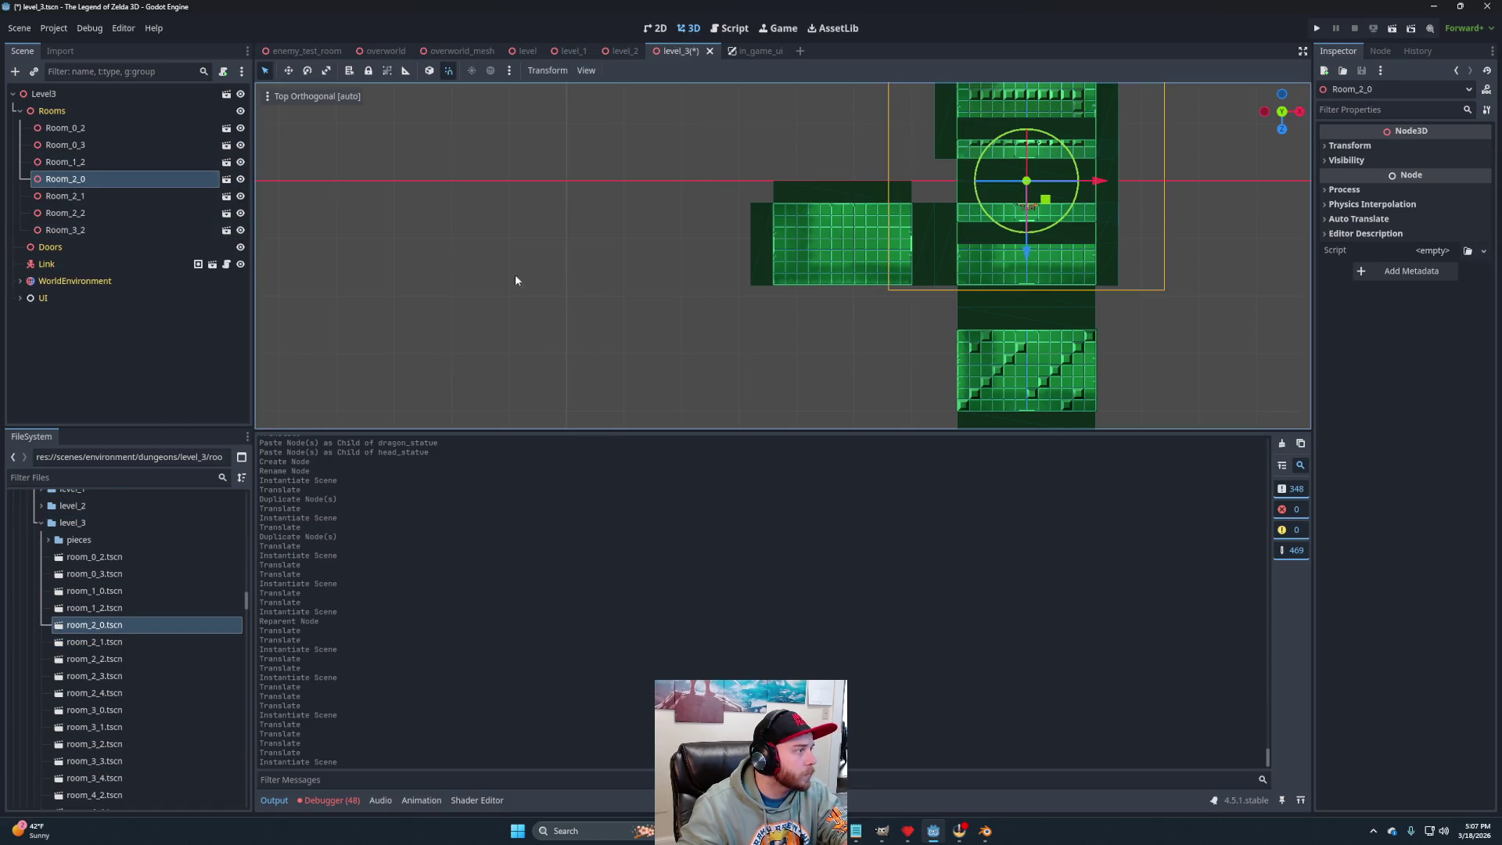
Place Room_2_0 edge-to-edge left of Room_2_1, then instance room_1_0.tscn under Rooms.
left_click_drag(1047, 205, 683, 266)
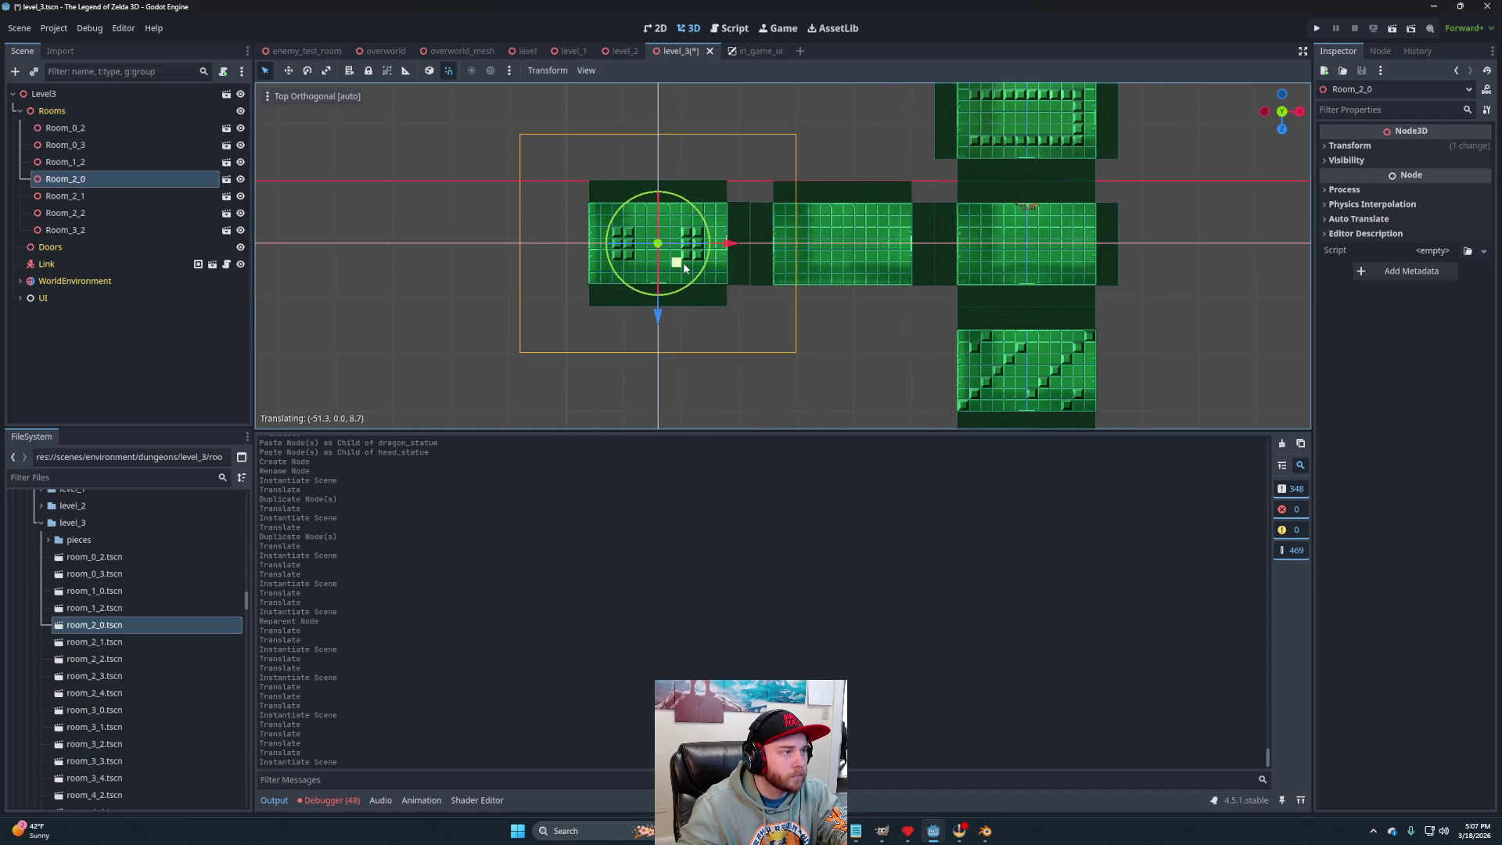
scroll(735, 295, "up", 15)
left_click_drag(372, 236, 375, 240)
scroll(376, 240, "down", 6)
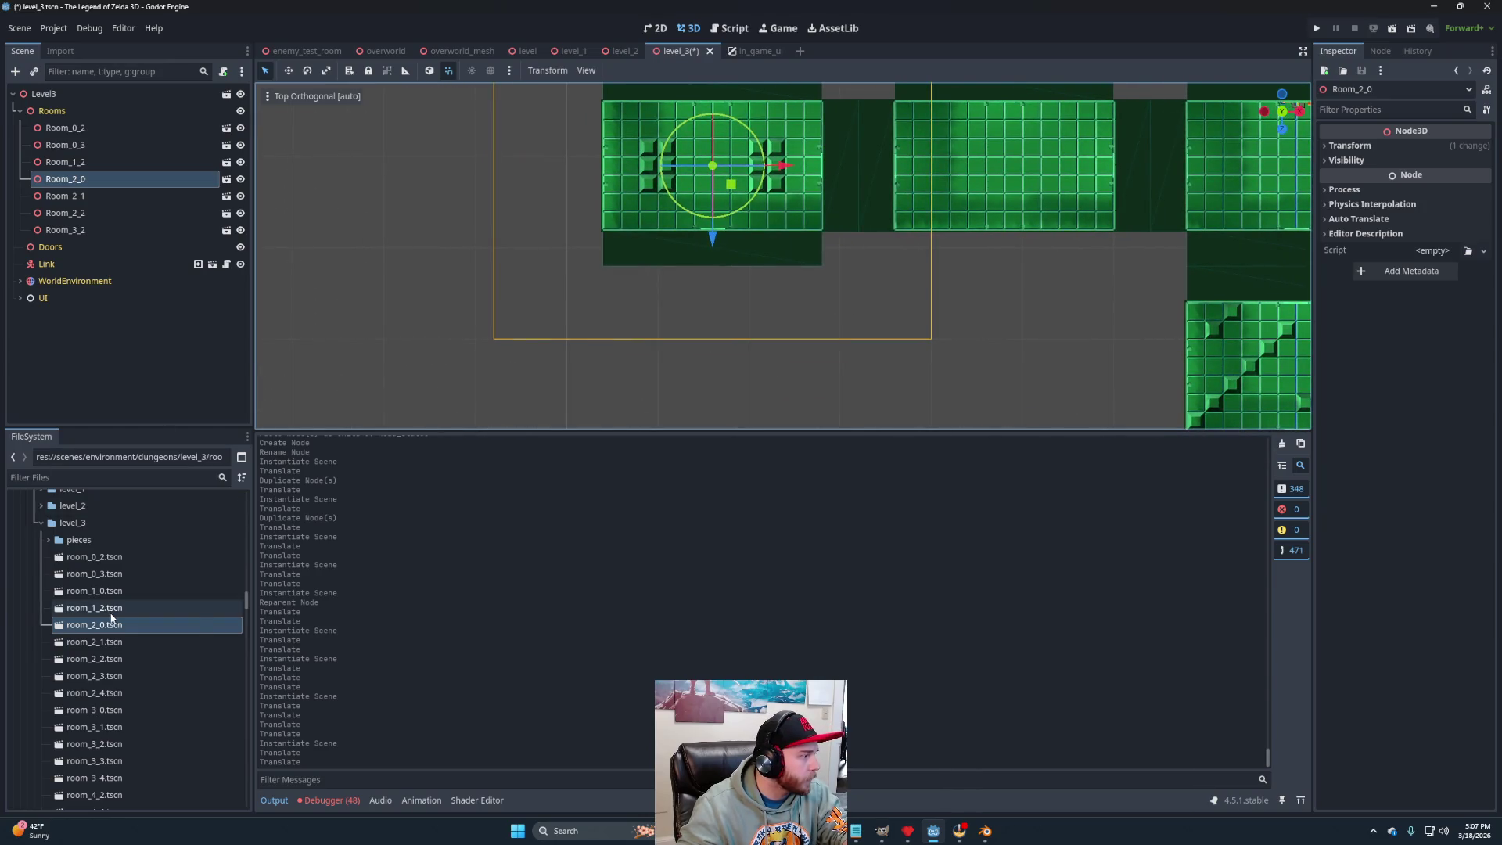
mouse_move(105, 593)
left_mouse_down()
mouse_move(115, 194)
mouse_move(87, 162)
left_mouse_up()
scroll(651, 360, "down", 6)
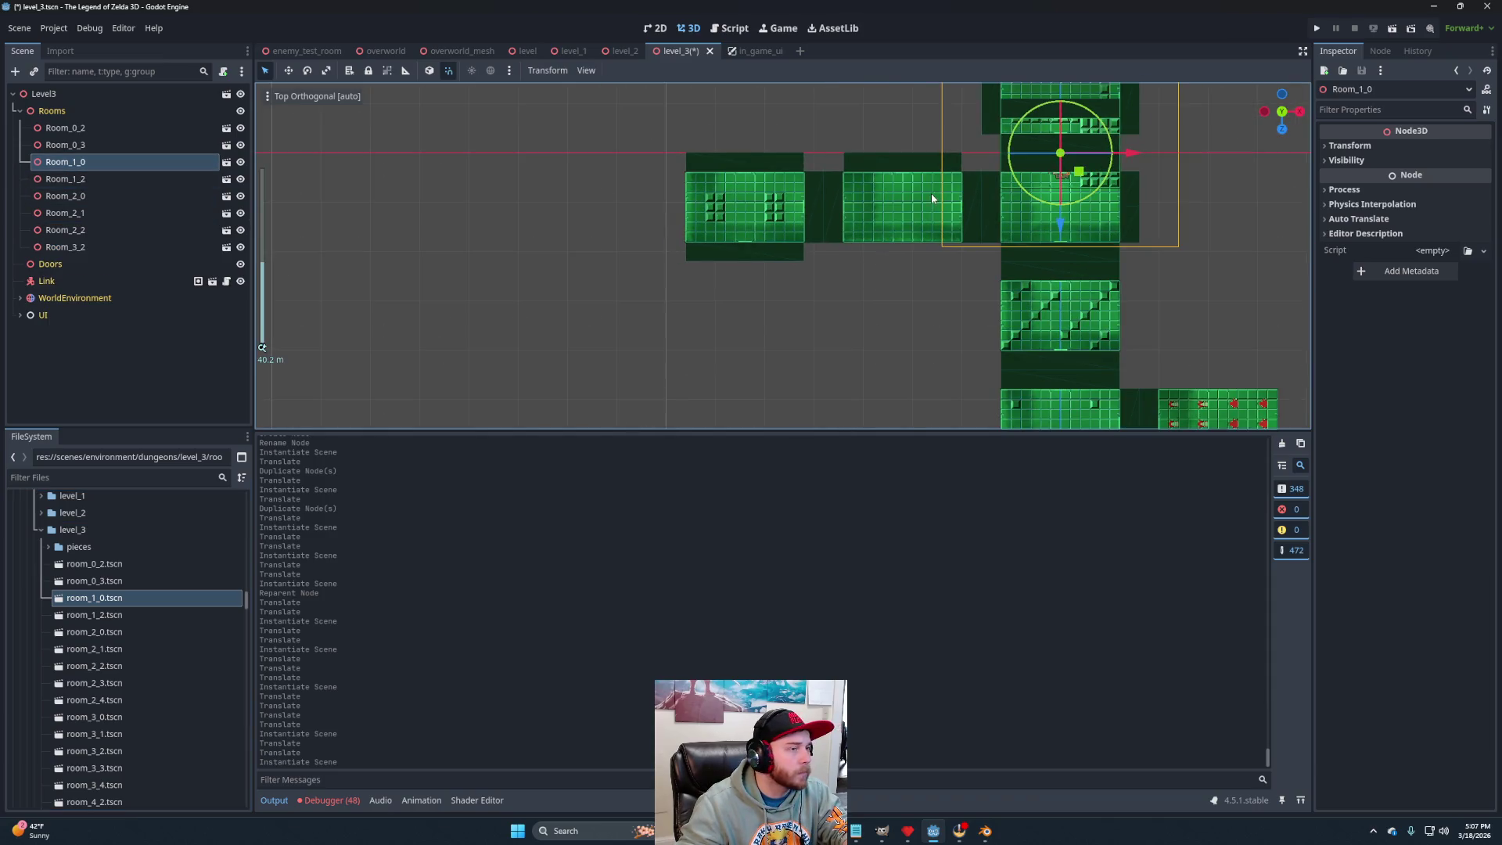
Move Room_1_0 below the leftmost room with its edges lined up.
mouse_move(1081, 172)
left_mouse_down()
mouse_move(782, 386)
mouse_move(749, 345)
mouse_move(748, 360)
left_mouse_up()
scroll(748, 360, "up", 7)
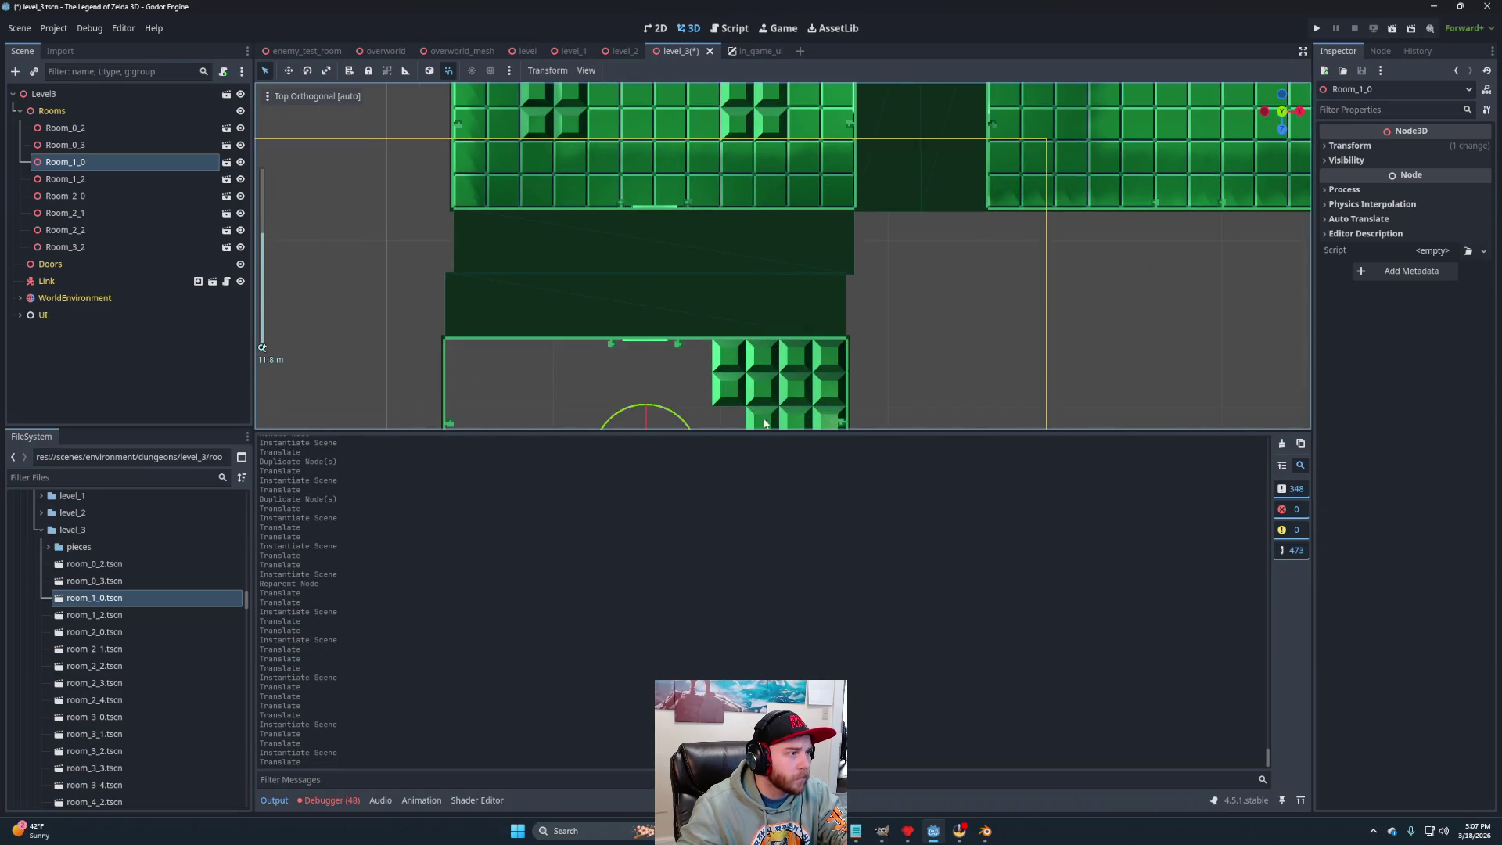
scroll(697, 377, "up", 2)
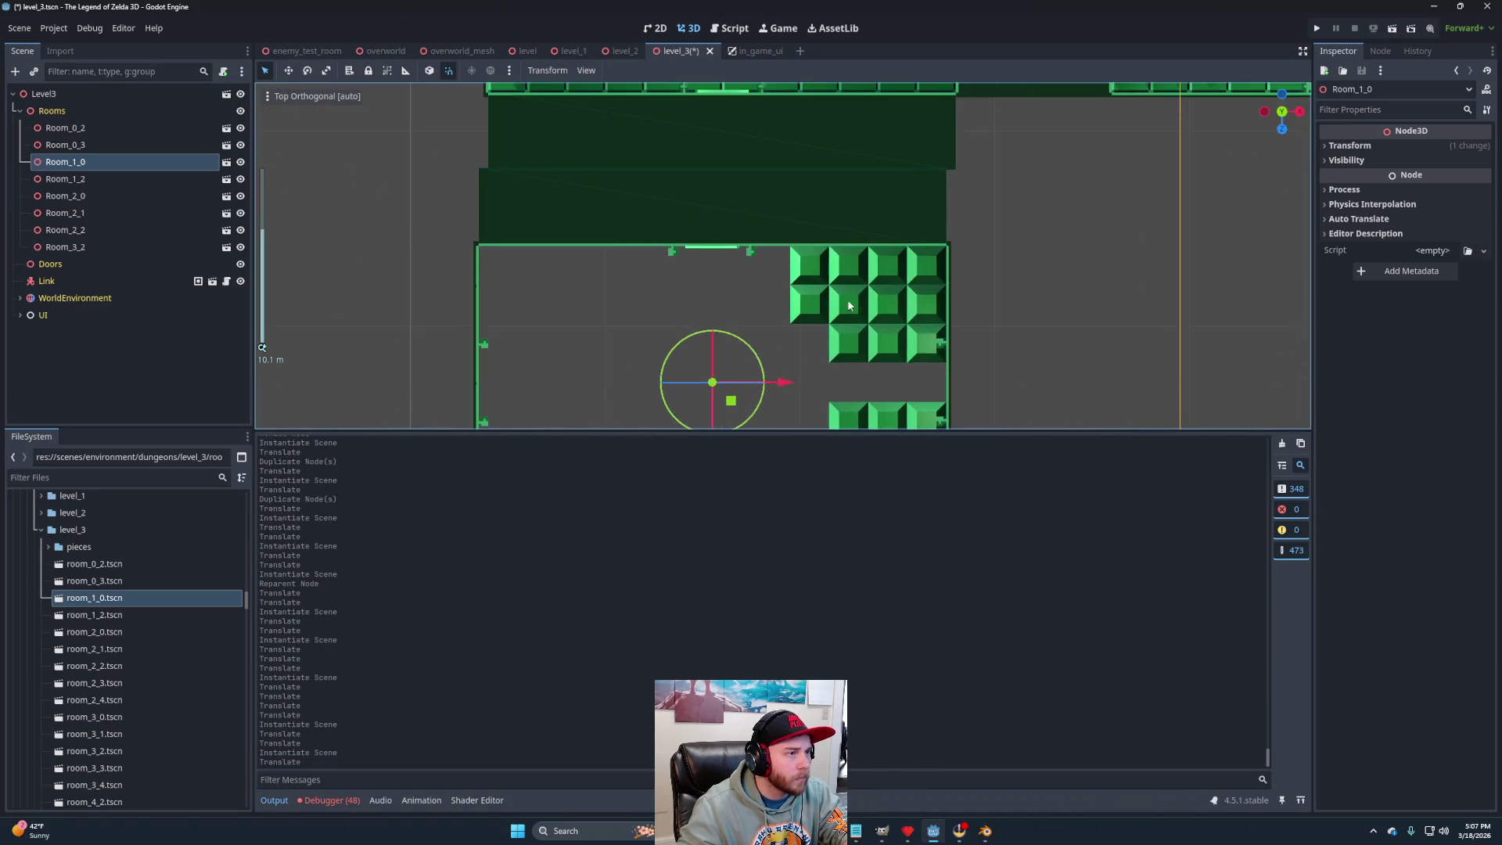
left_click_drag(726, 398, 741, 406)
scroll(877, 272, "down", 10)
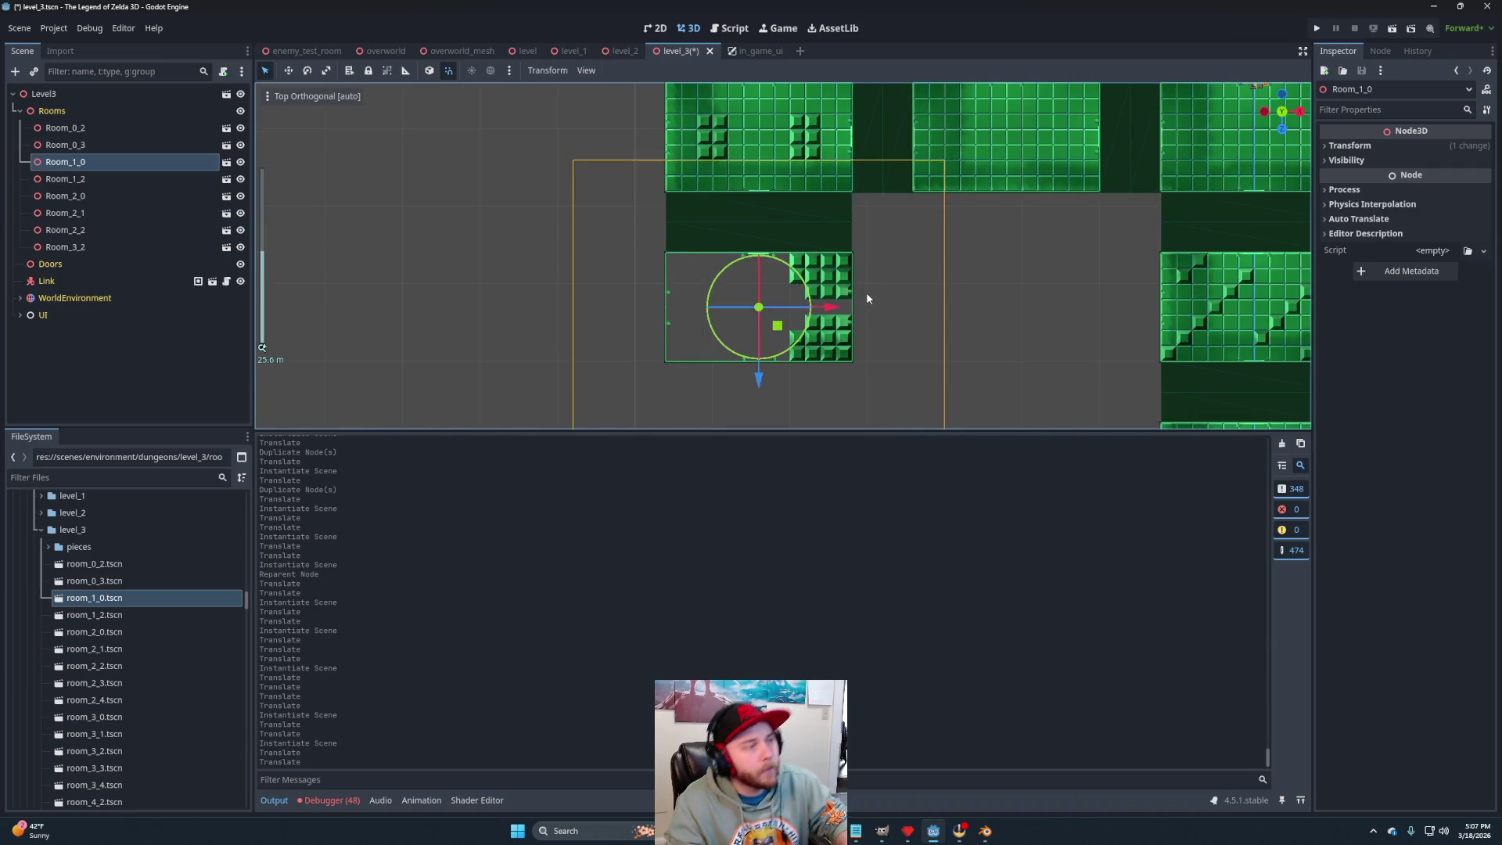
scroll(989, 288, "down", 3)
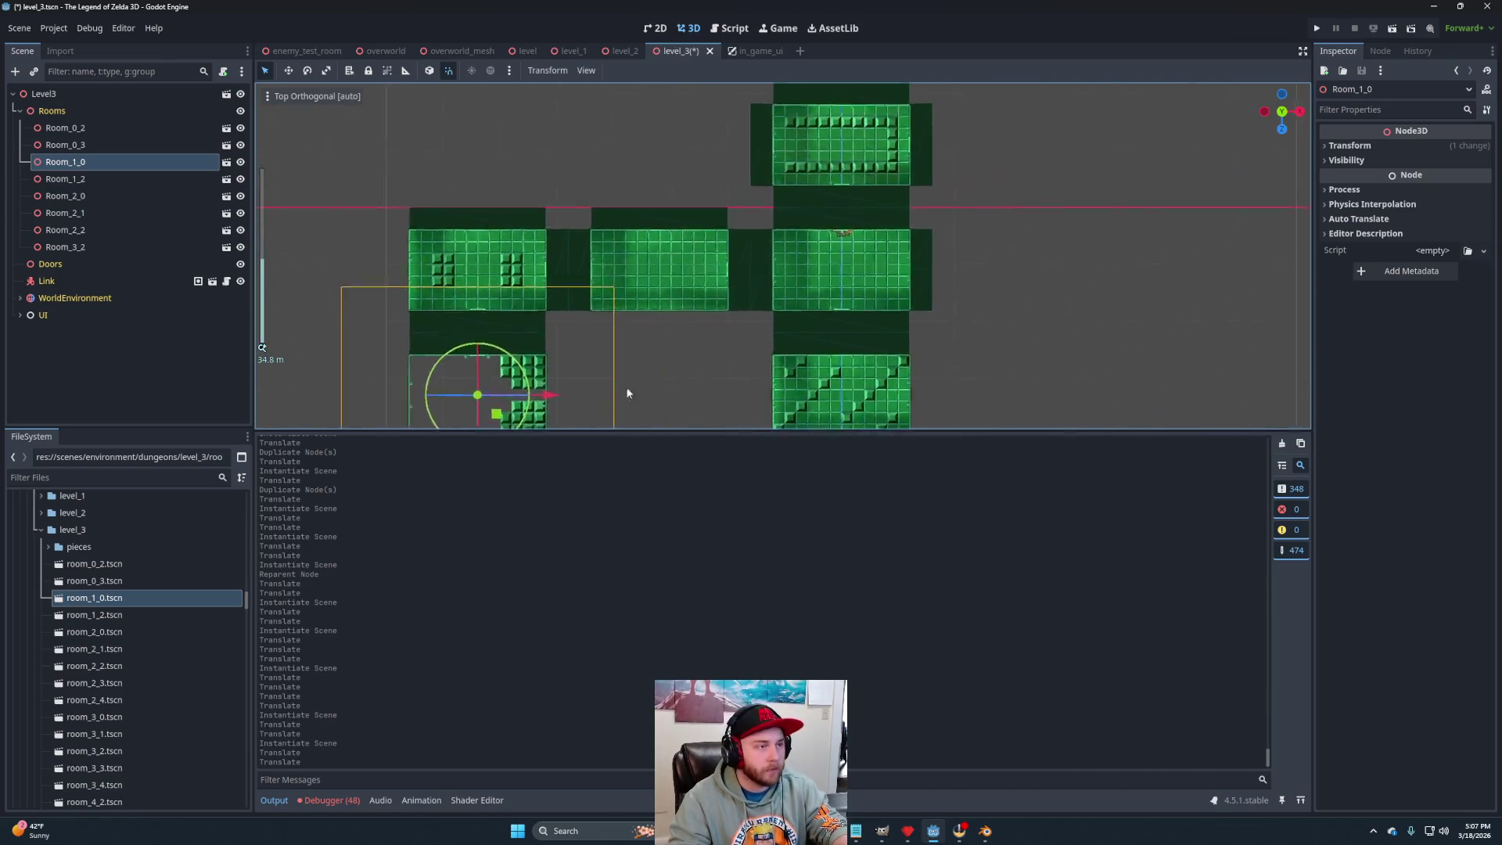
scroll(579, 325, "up", 3)
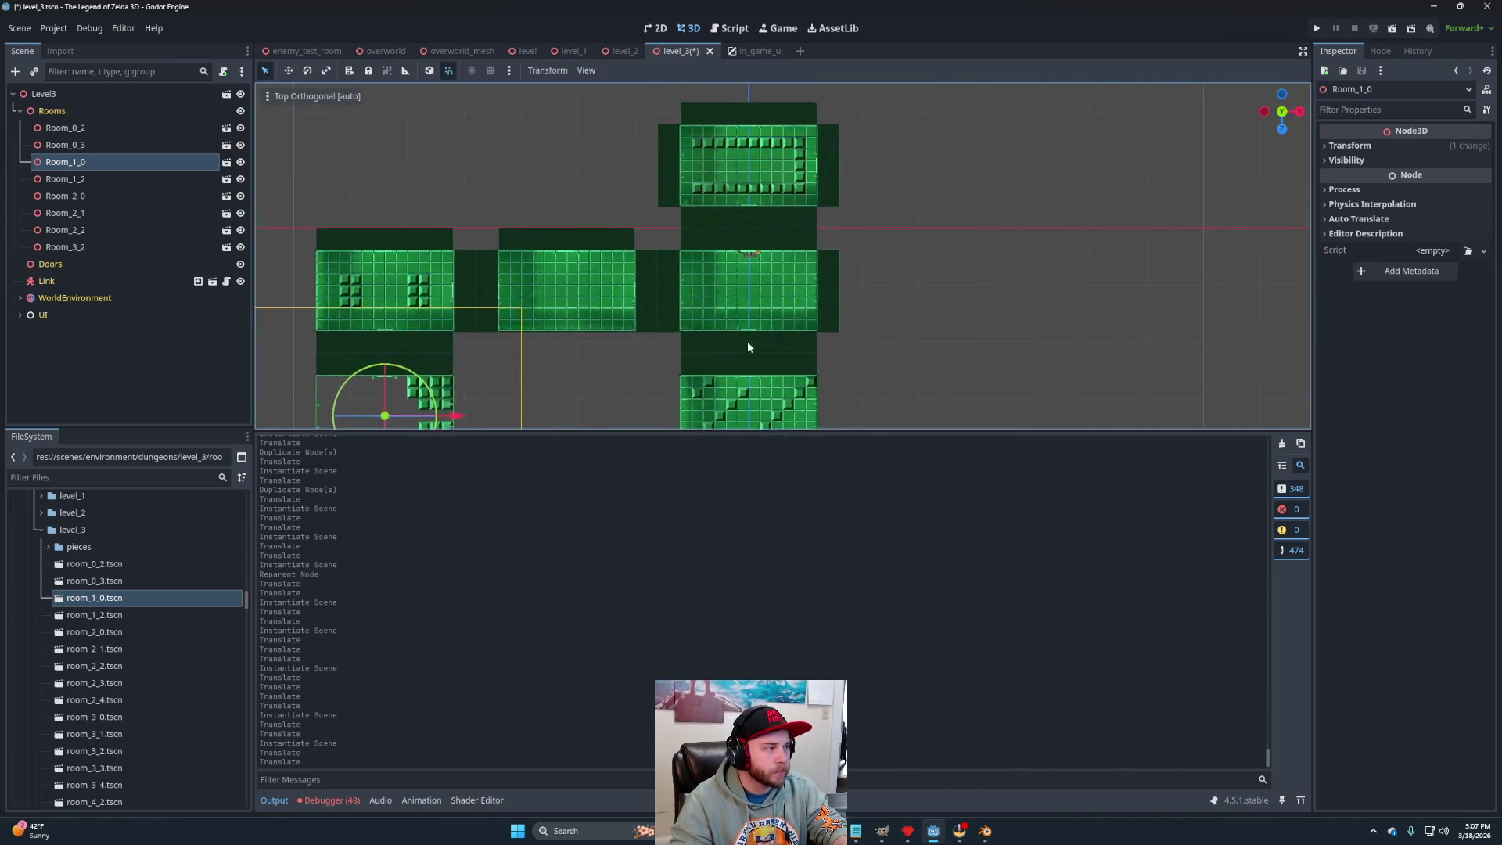
Instance room_2_3.tscn under Rooms and move it into its grid slot.
left_click_drag(790, 344, 492, 359)
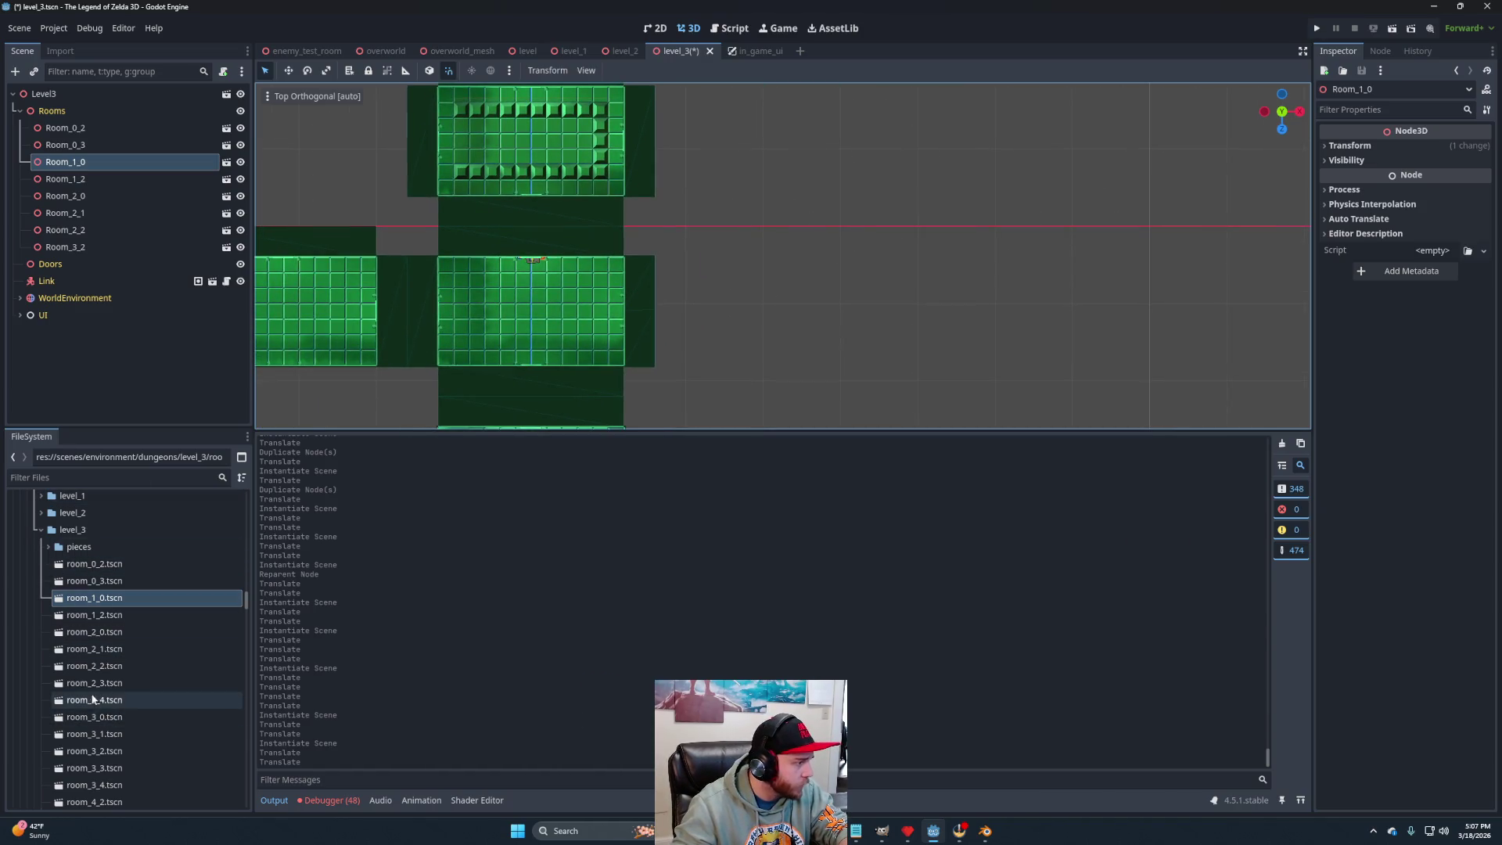
mouse_move(98, 683)
left_mouse_down()
mouse_move(92, 225)
mouse_move(94, 239)
left_mouse_up()
mouse_move(550, 247)
left_mouse_down()
mouse_move(818, 335)
mouse_move(799, 334)
mouse_move(852, 362)
left_mouse_up()
scroll(681, 367, "up", 4)
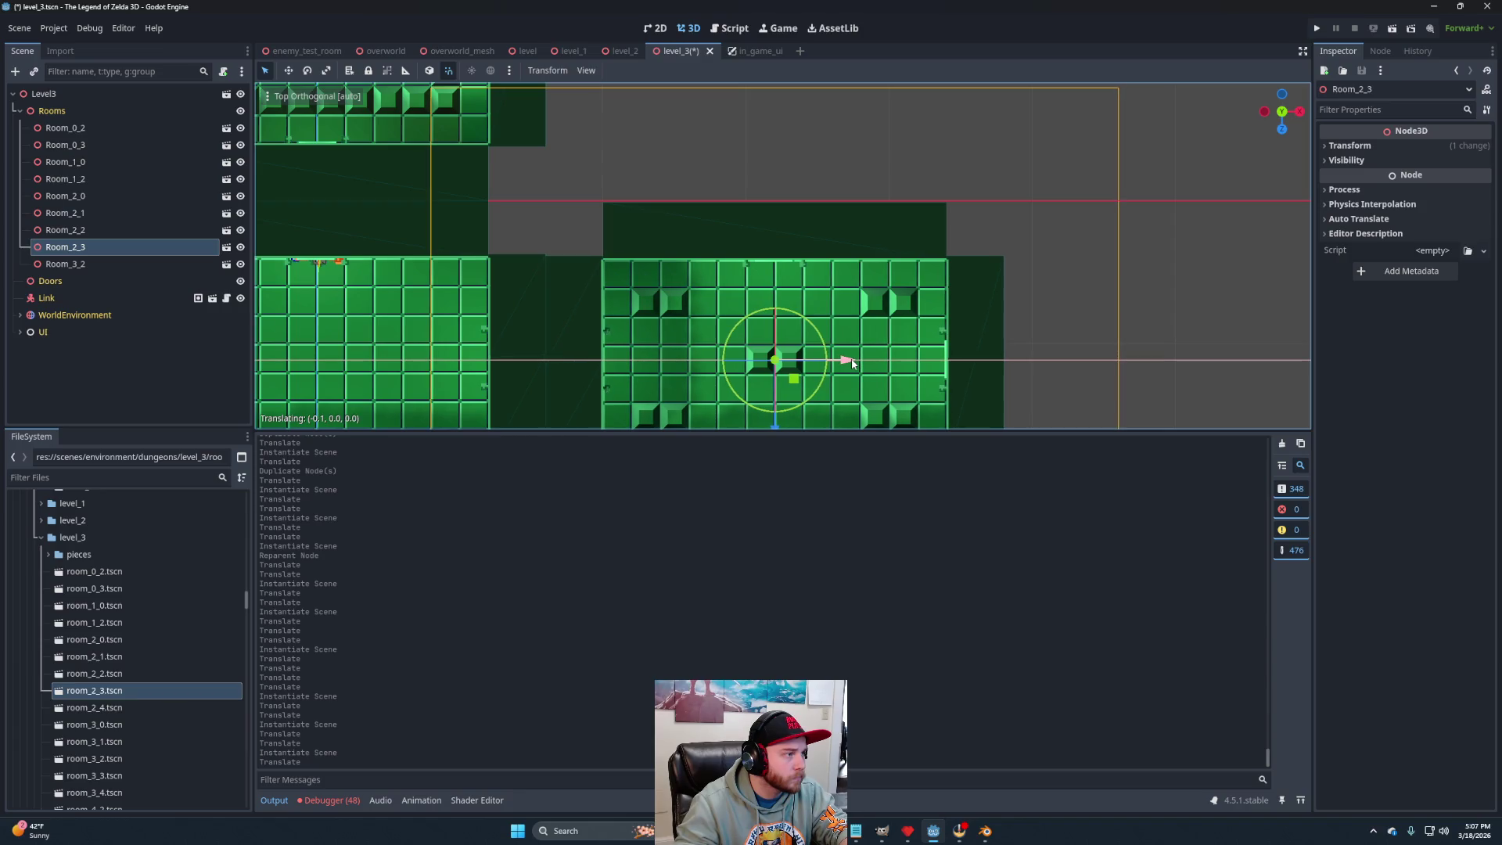
Align Room_2_3 along Z, then instance room_2_4.tscn and move it right of the middle room.
left_click_drag(778, 423, 777, 421)
scroll(777, 337, "down", 2)
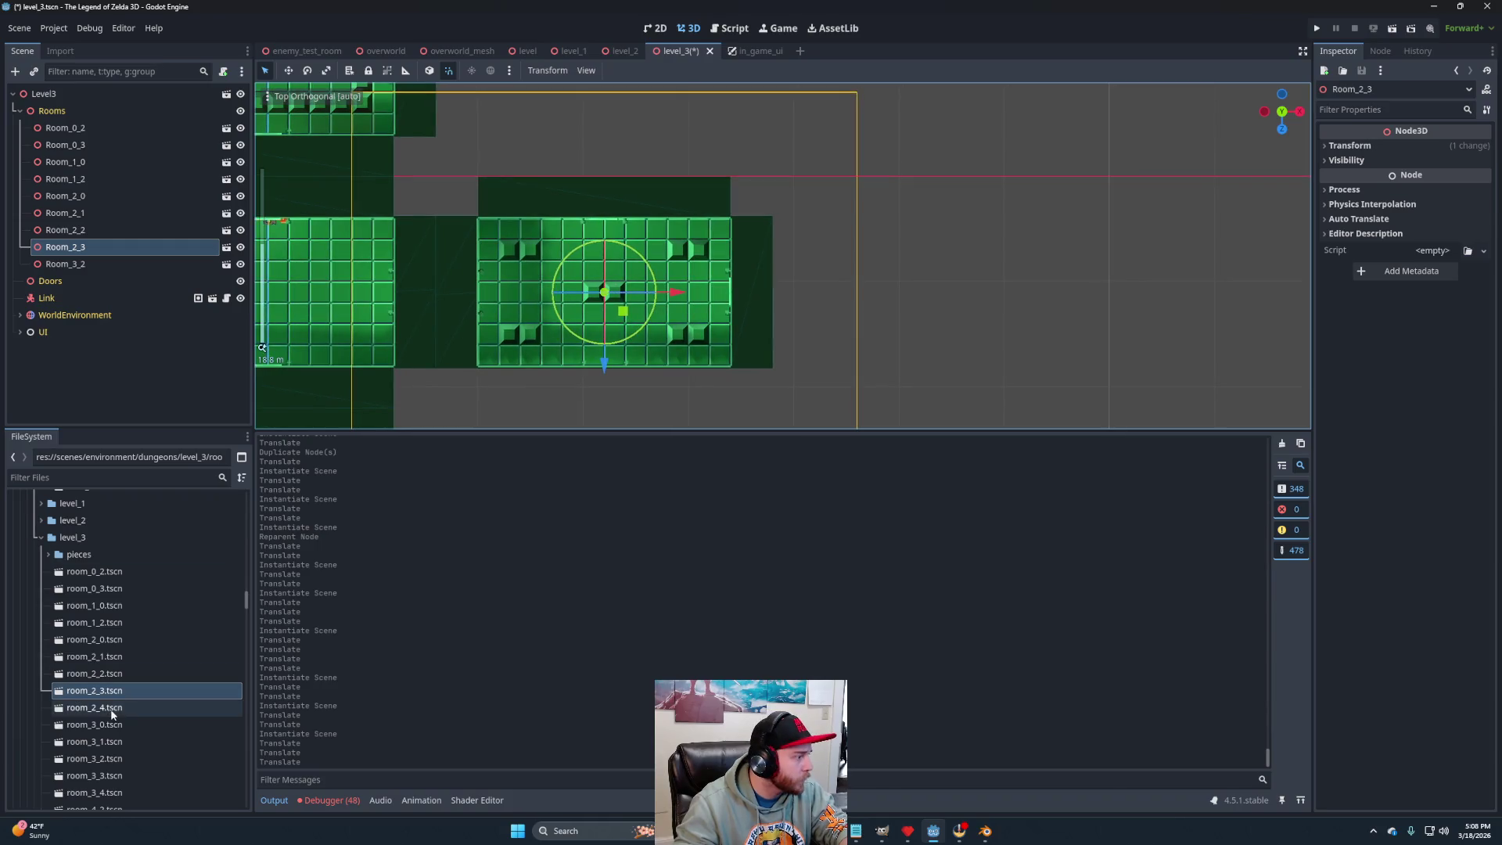
left_click_drag(114, 708, 94, 266)
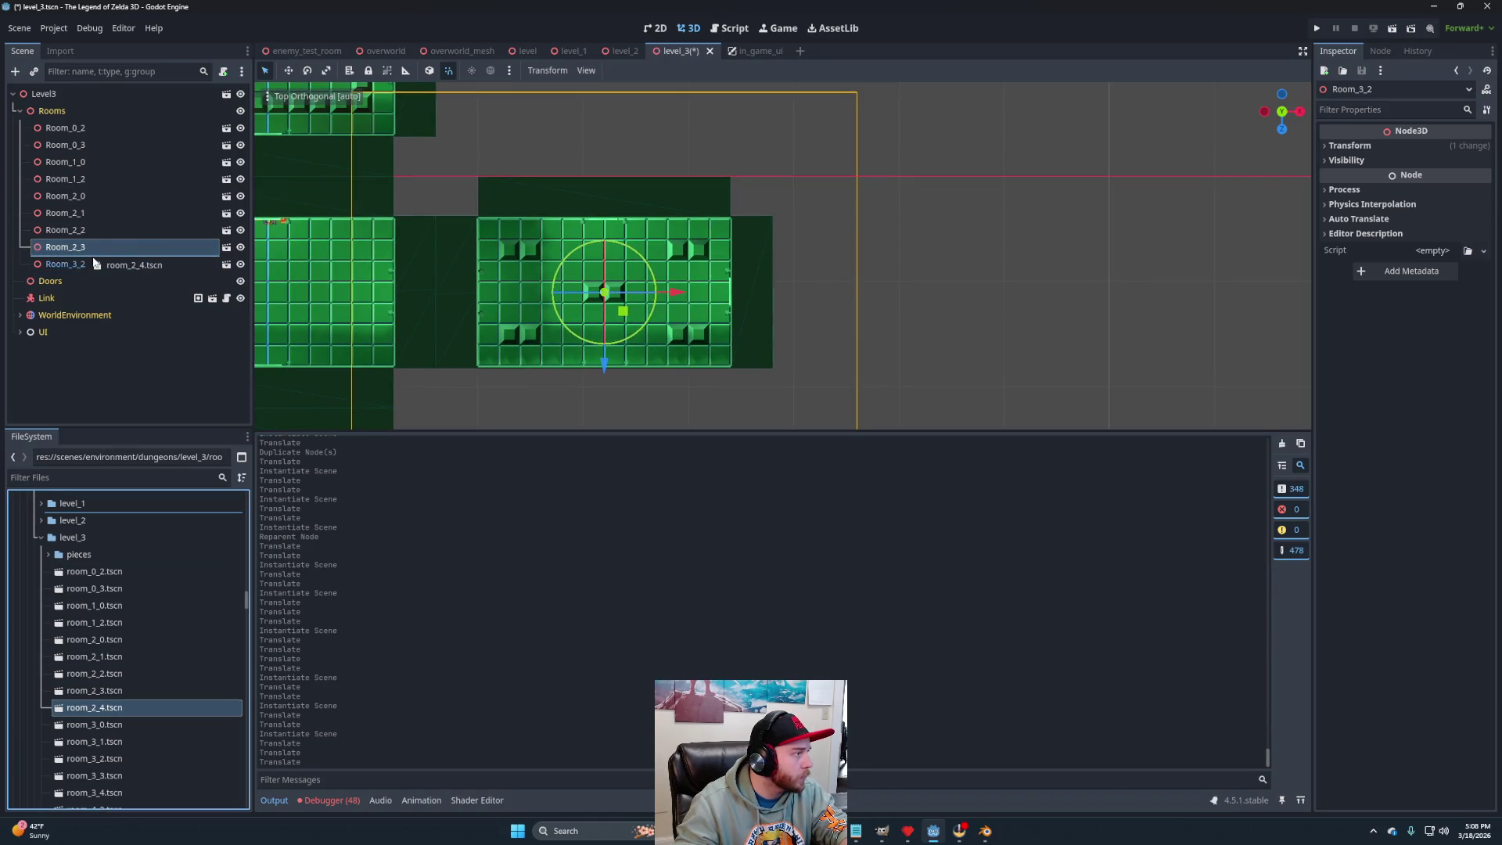
mouse_move(292, 198)
left_mouse_down()
mouse_move(868, 283)
mouse_move(978, 321)
mouse_move(970, 310)
left_mouse_up()
Nudge Room_2_4 left to close the gap, then instance room_3_0.tscn under Rooms.
scroll(787, 327, "up", 4)
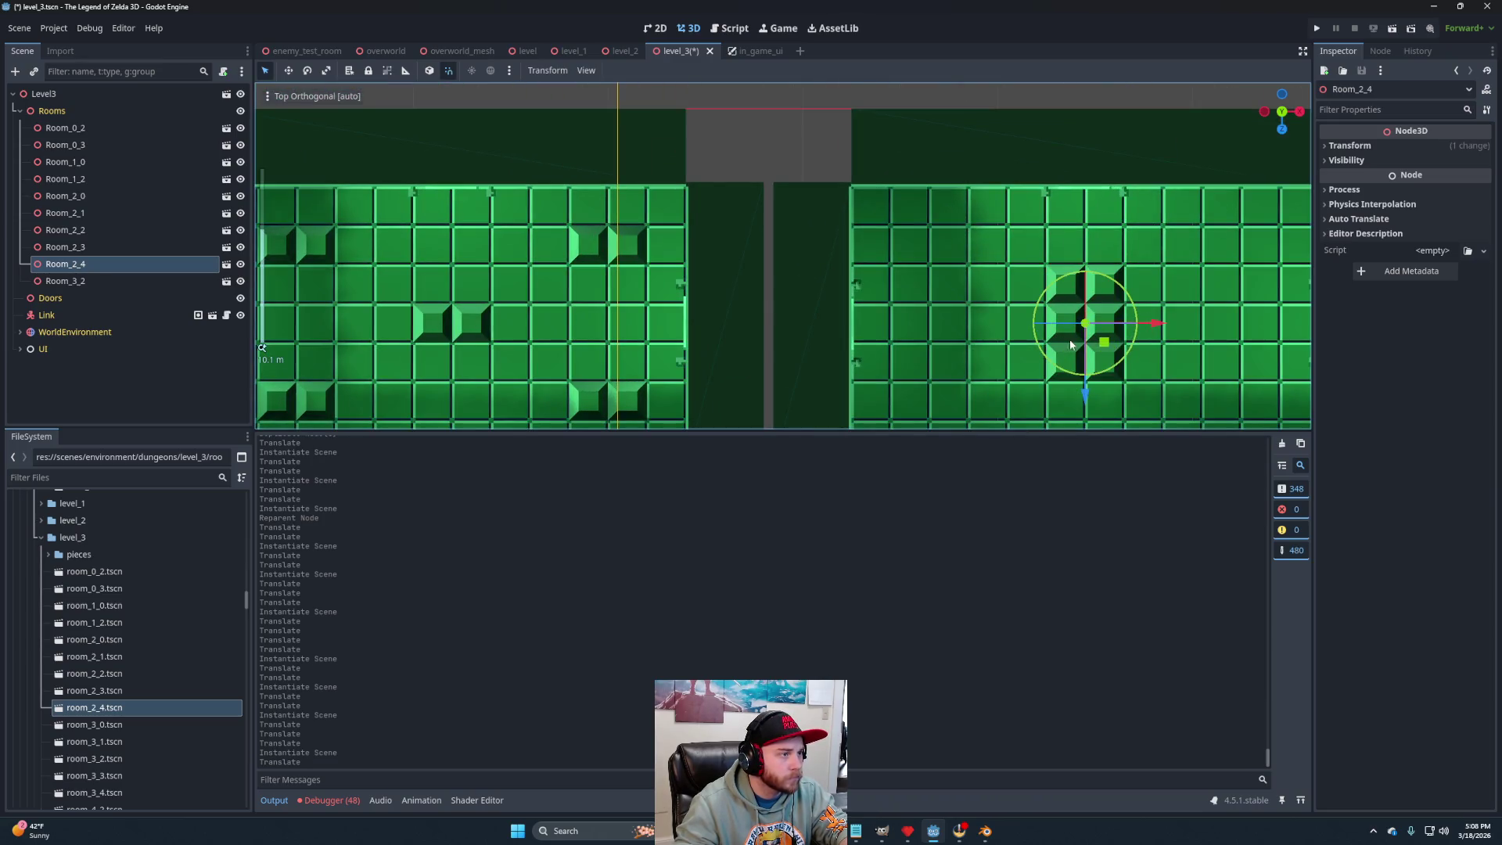
left_click_drag(1162, 330, 1144, 327)
scroll(783, 264, "down", 3)
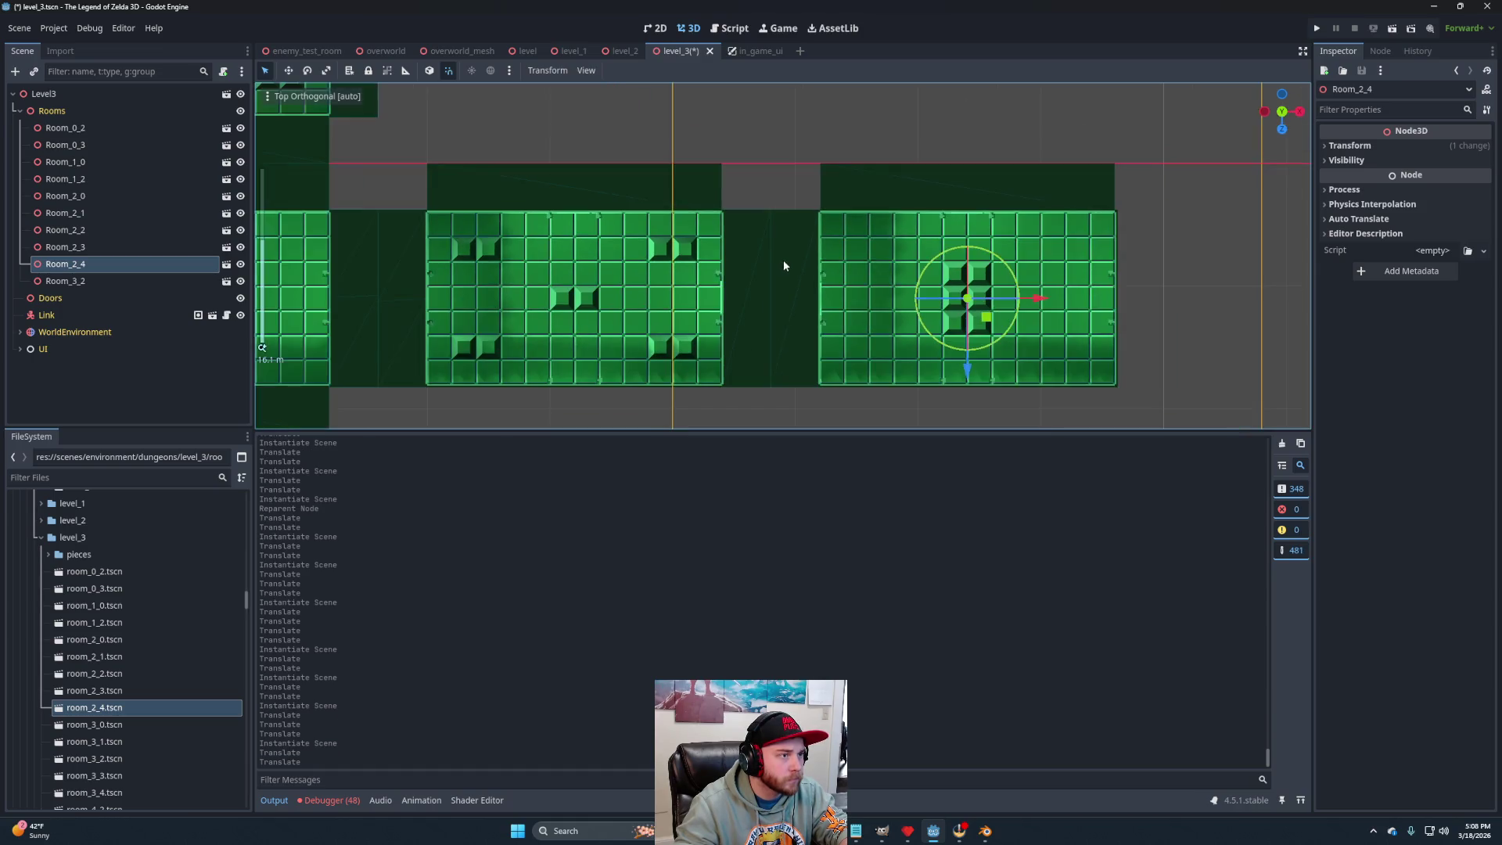
scroll(684, 343, "down", 3)
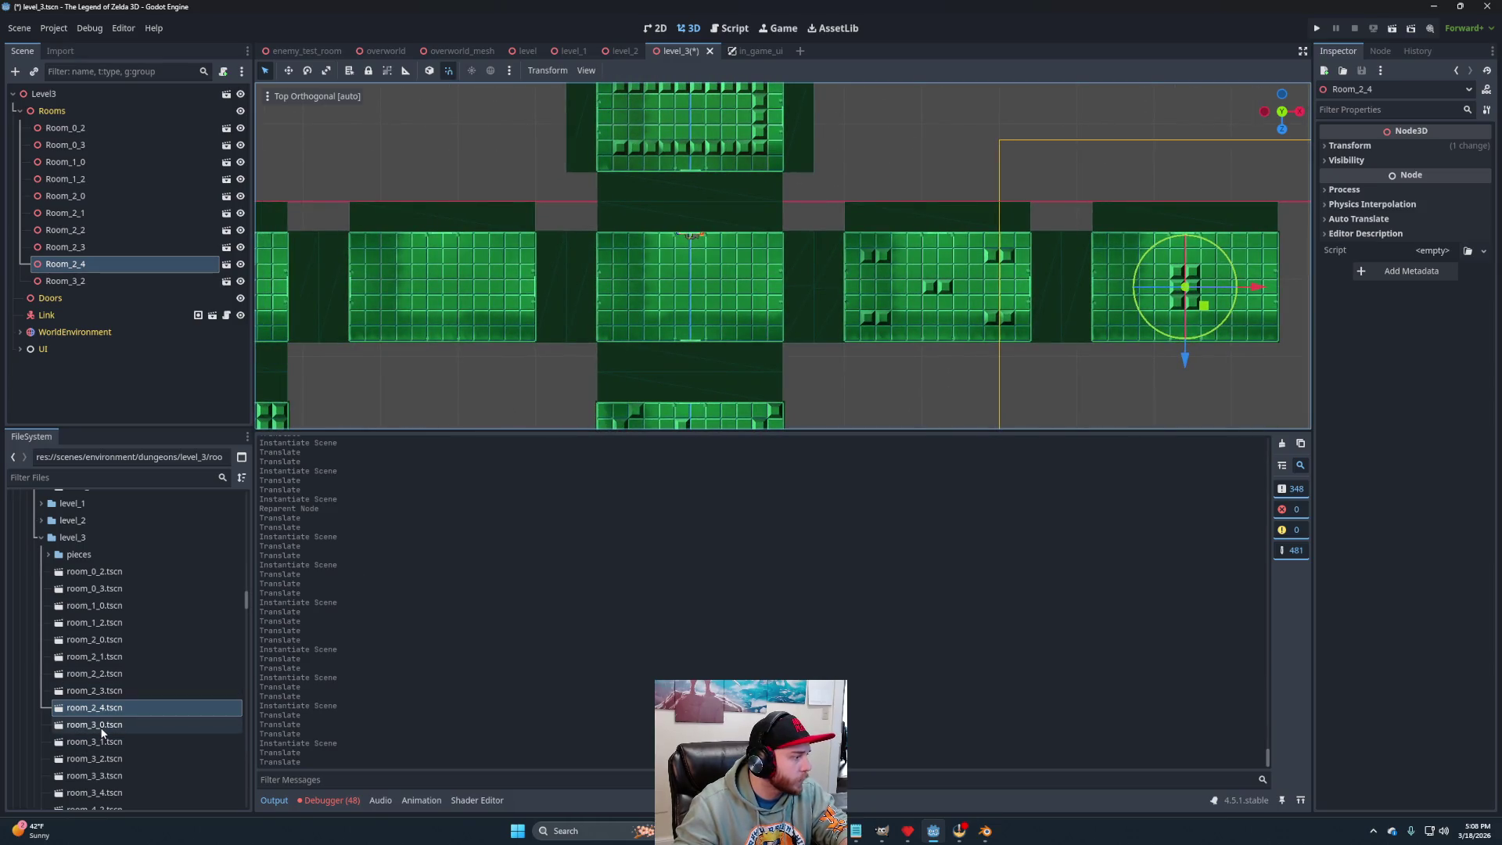
left_click_drag(102, 730, 92, 273)
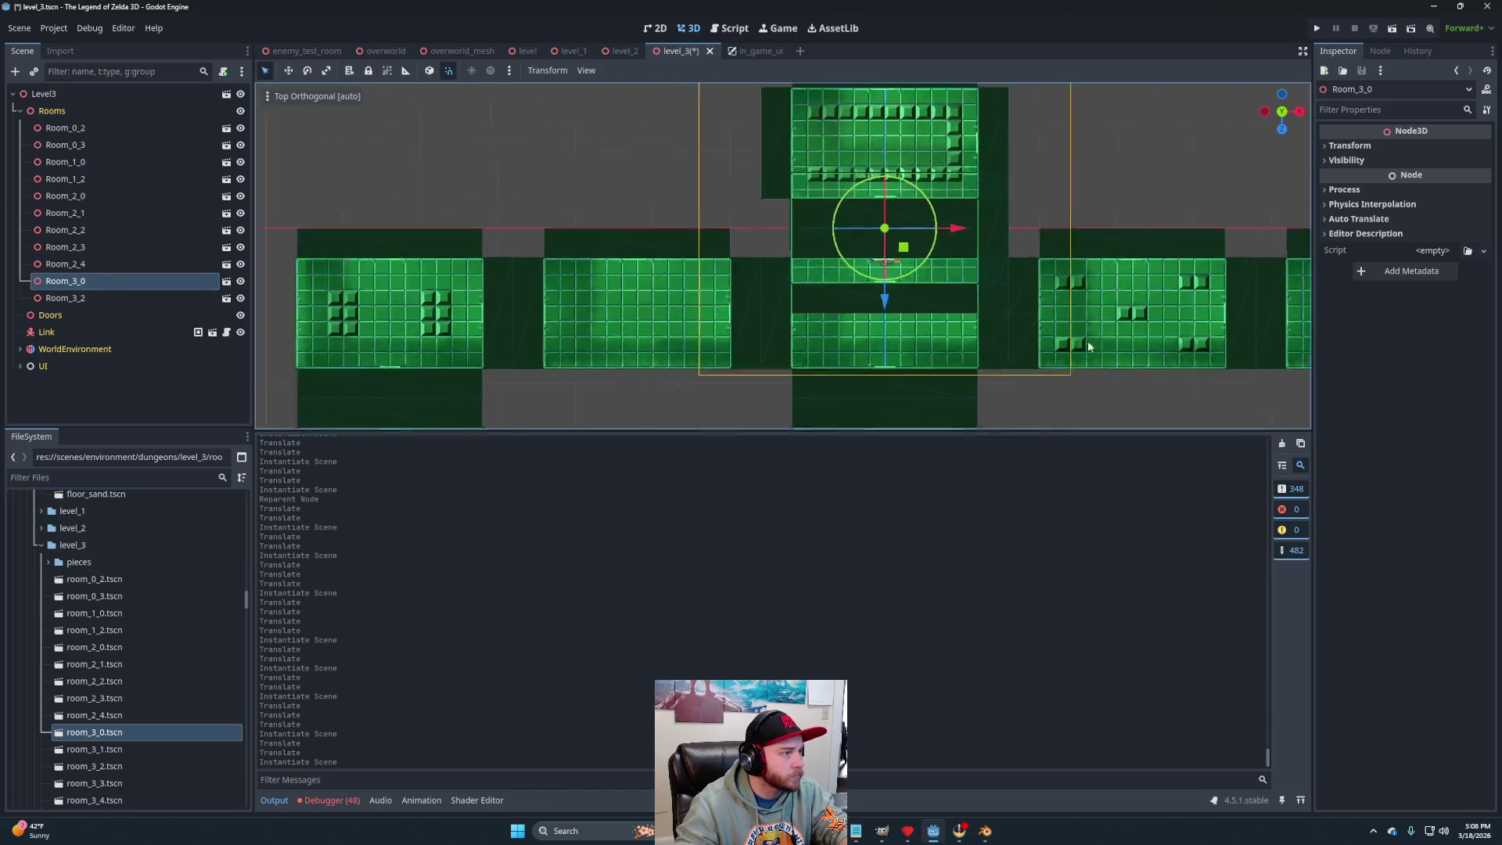
Move Room_3_0 into its upper-row slot, checking in perspective and fine-tuning in Top view.
mouse_move(1038, 277)
left_mouse_down()
mouse_move(626, 234)
mouse_move(523, 195)
left_mouse_up()
scroll(542, 264, "up", 3)
mouse_move(485, 277)
left_mouse_down()
mouse_move(918, 327)
mouse_move(832, 308)
mouse_move(1314, 154)
left_mouse_up()
key("KP_7")
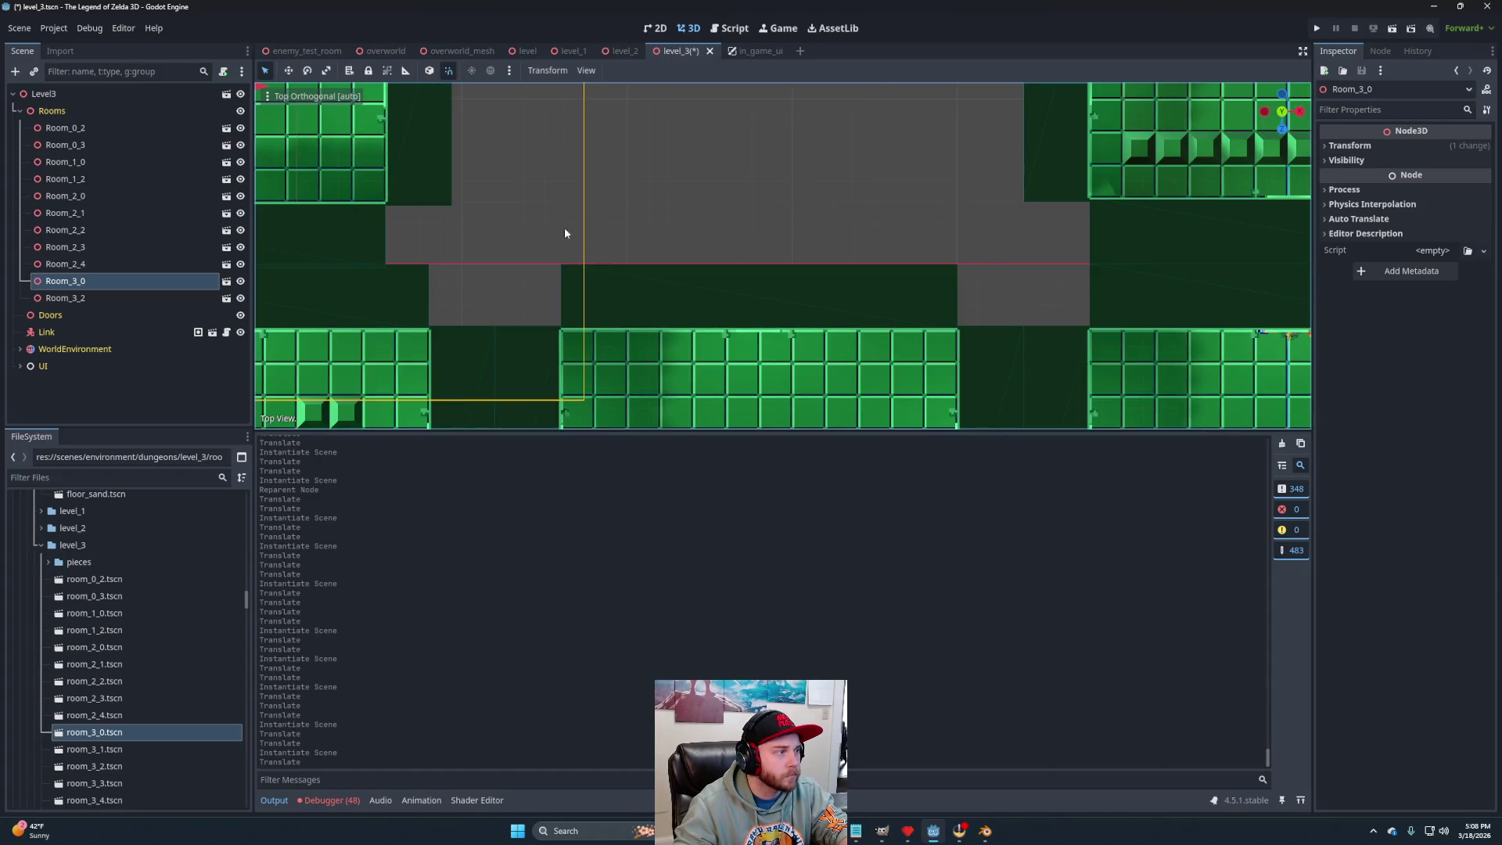
key("f")
mouse_move(690, 201)
left_mouse_down()
mouse_move(710, 179)
mouse_move(737, 186)
mouse_move(727, 197)
left_mouse_up()
scroll(758, 208, "down", 3)
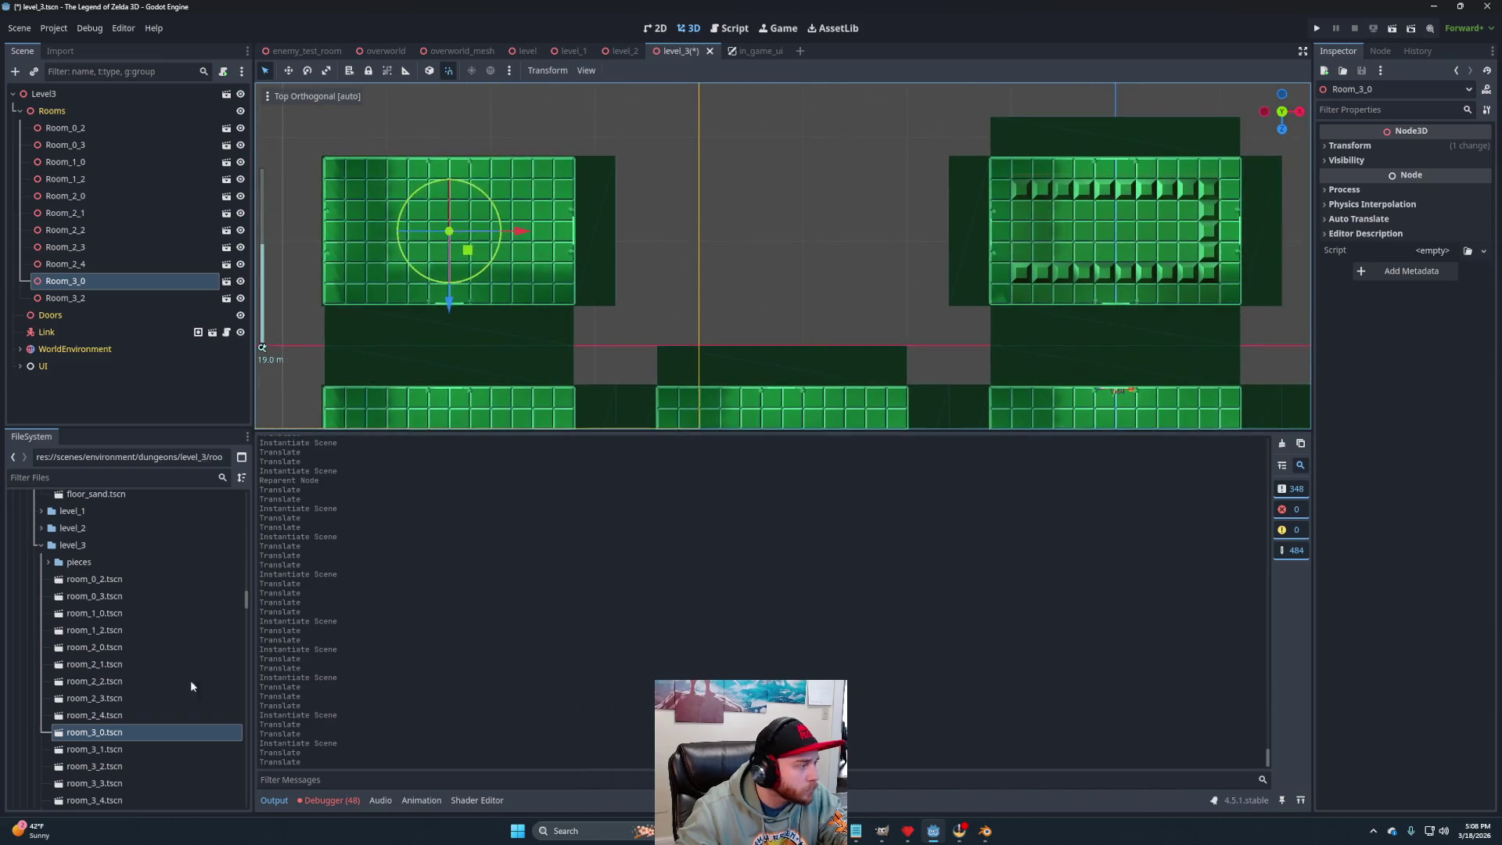
Instance room_3_1.tscn under Rooms and move it into the open middle slot.
left_click_drag(100, 749, 101, 291)
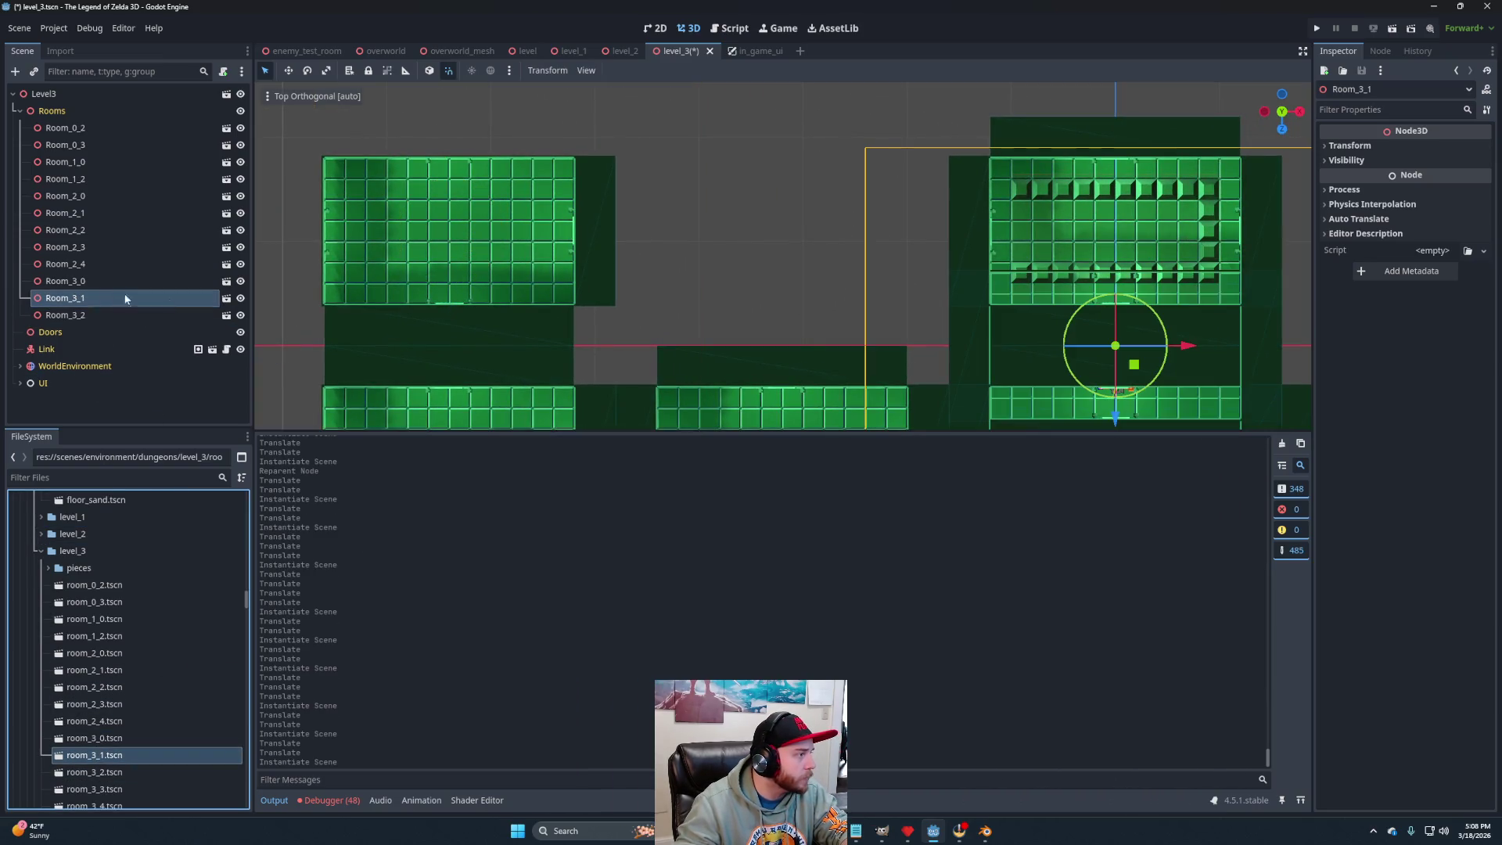
left_click_drag(1136, 367, 807, 252)
scroll(918, 308, "right", 6)
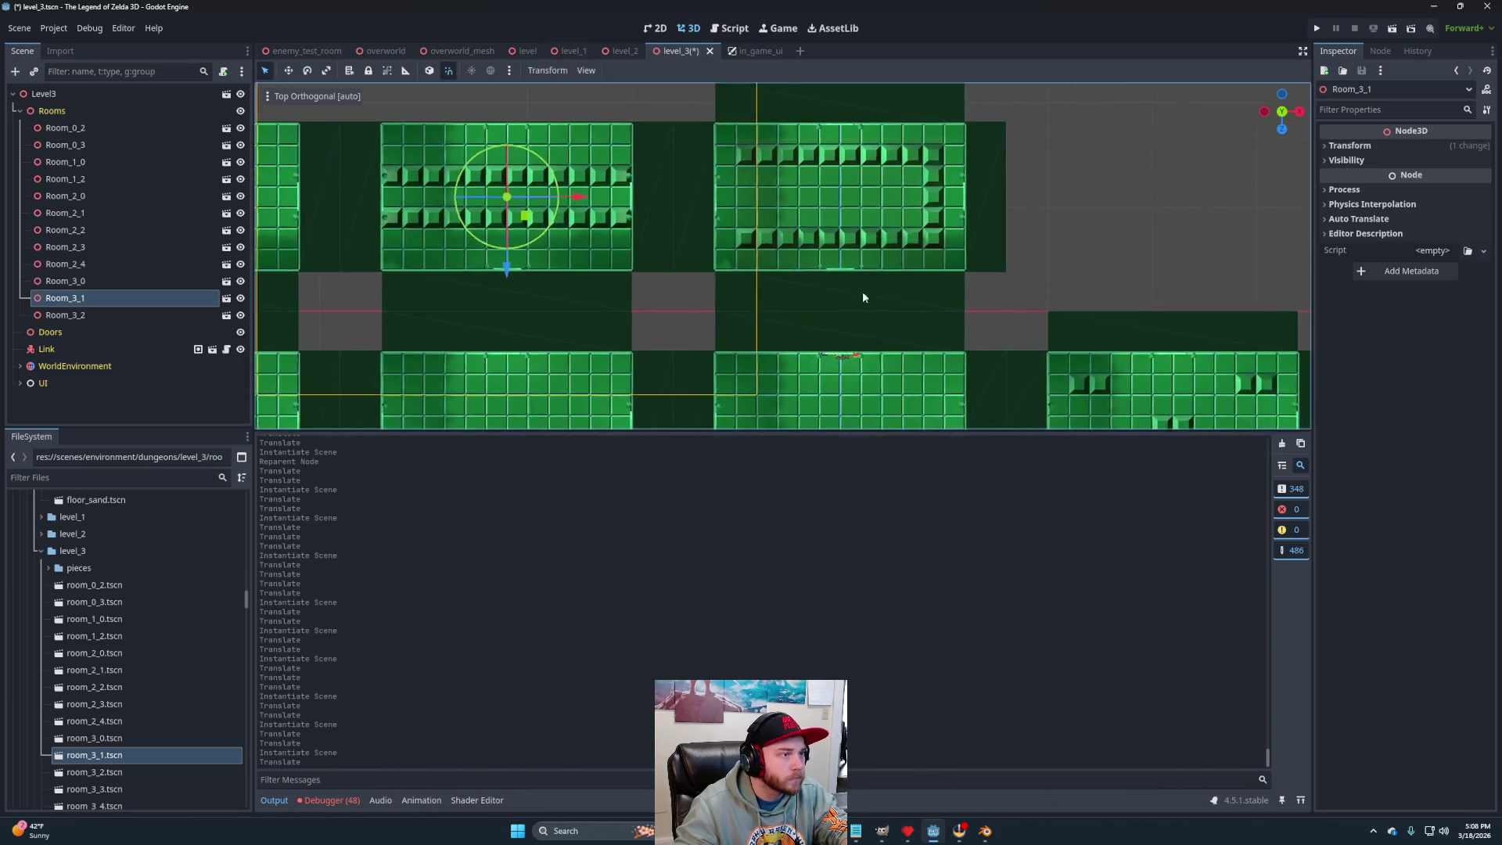
scroll(599, 293, "right", 2)
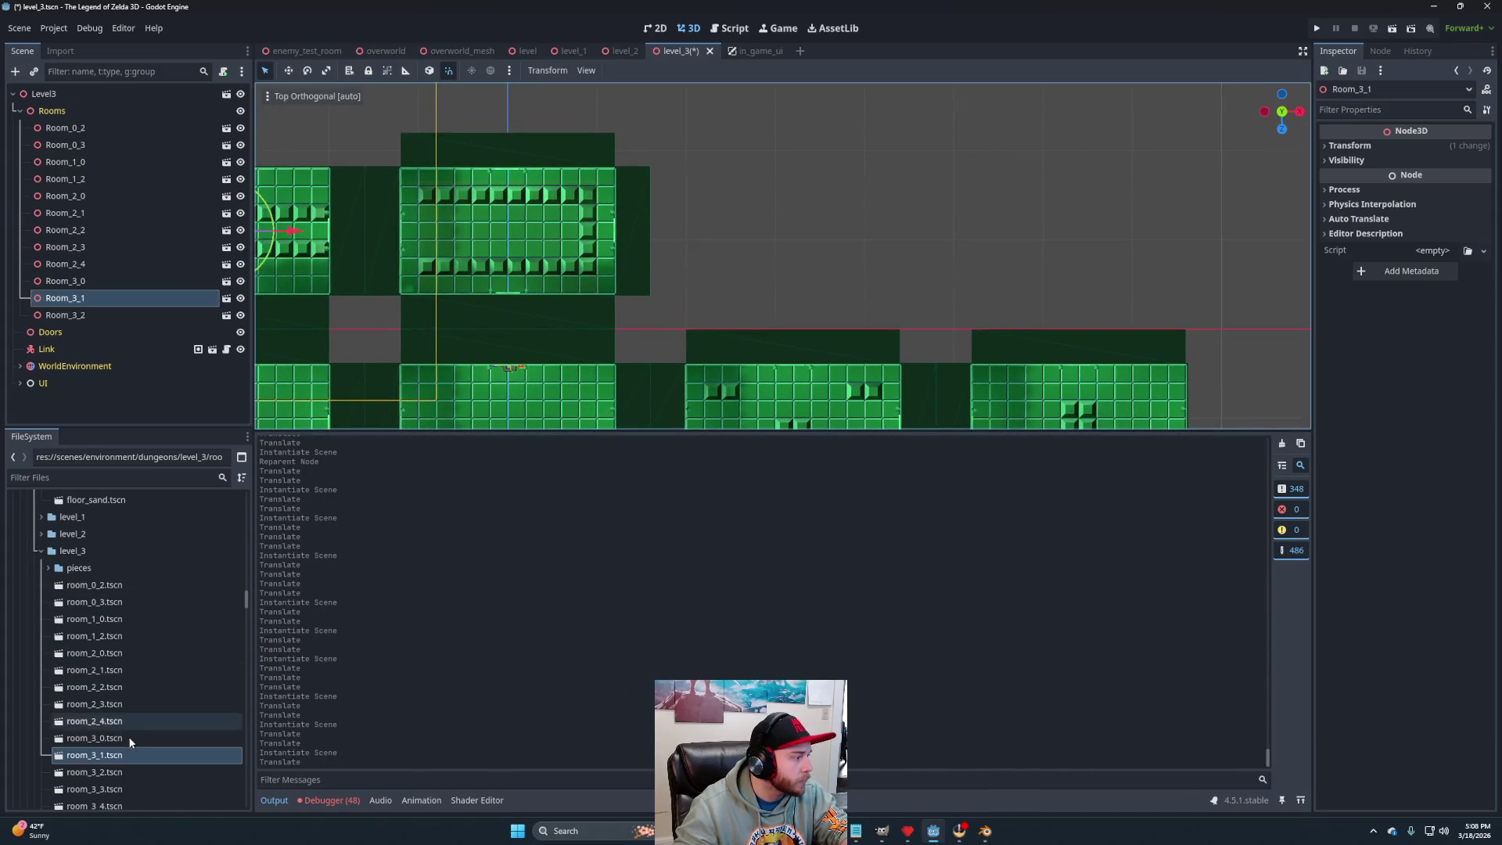